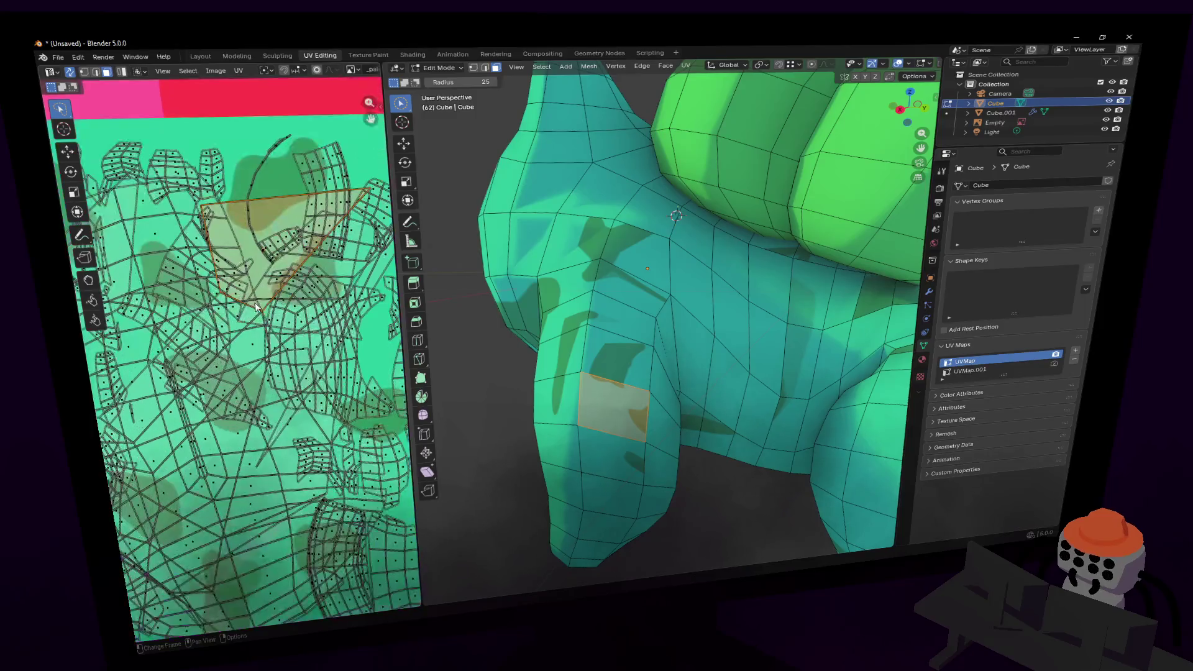
# - Move the selected front-leg UV faces to a new spot on the texture
pyautogui.press('g')
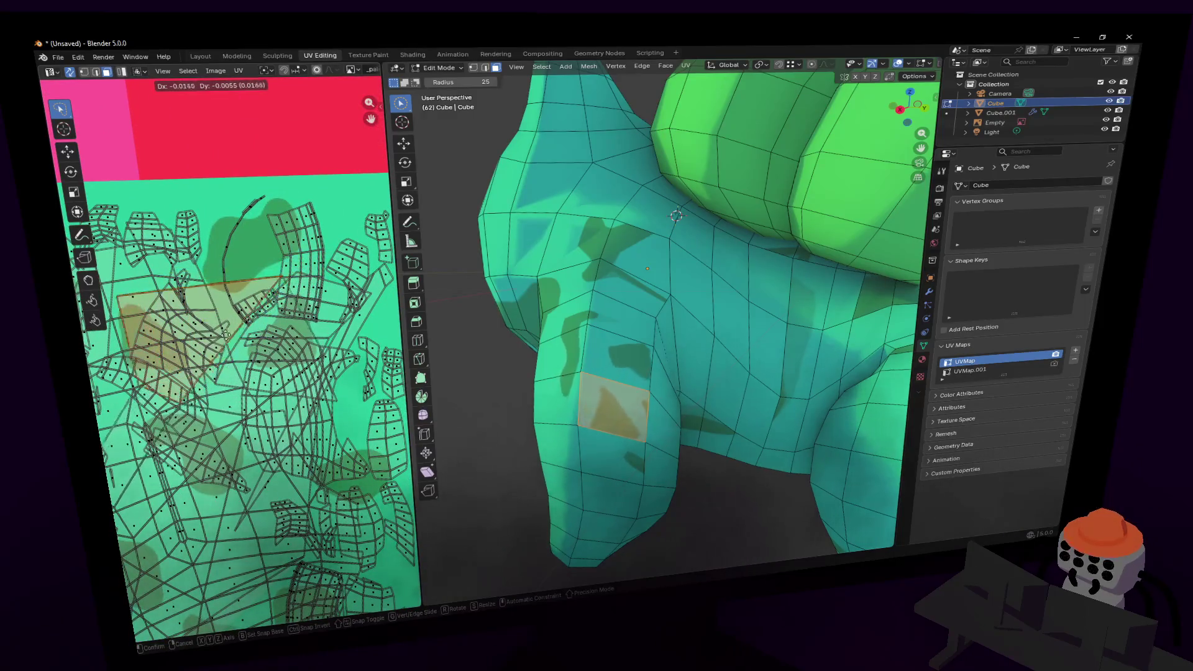
pyautogui.click(197, 359)
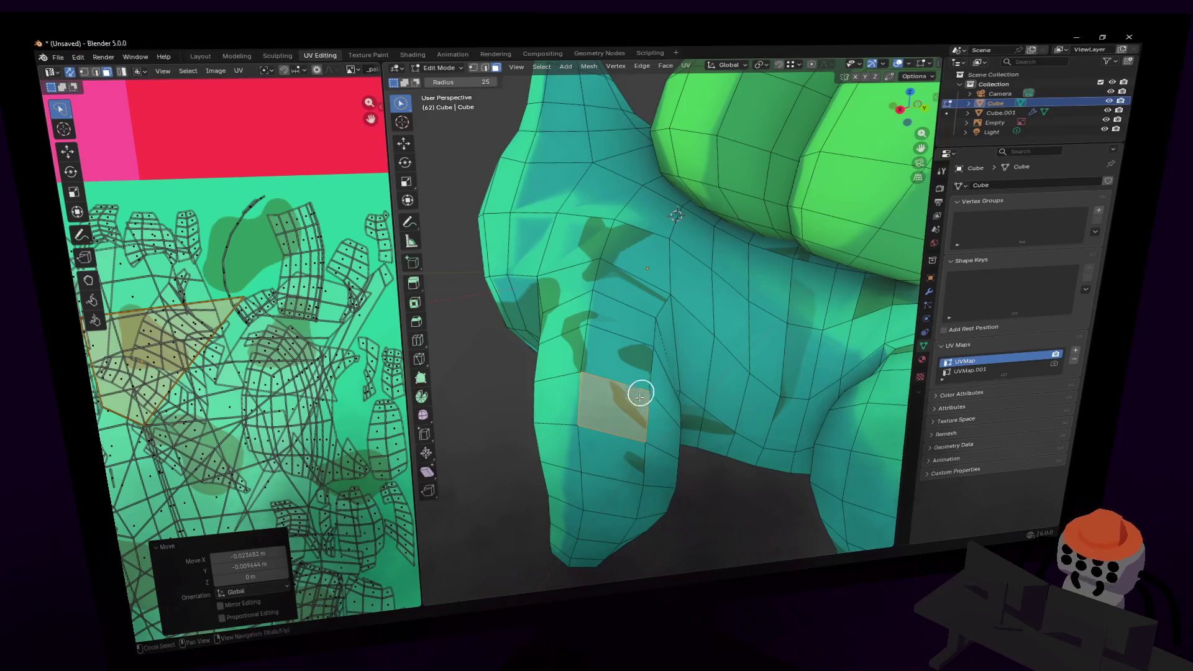
pyautogui.keyDown('shift'); pyautogui.moveTo(649, 418); pyautogui.dragTo(656, 388, button='middle'); pyautogui.keyUp('shift')
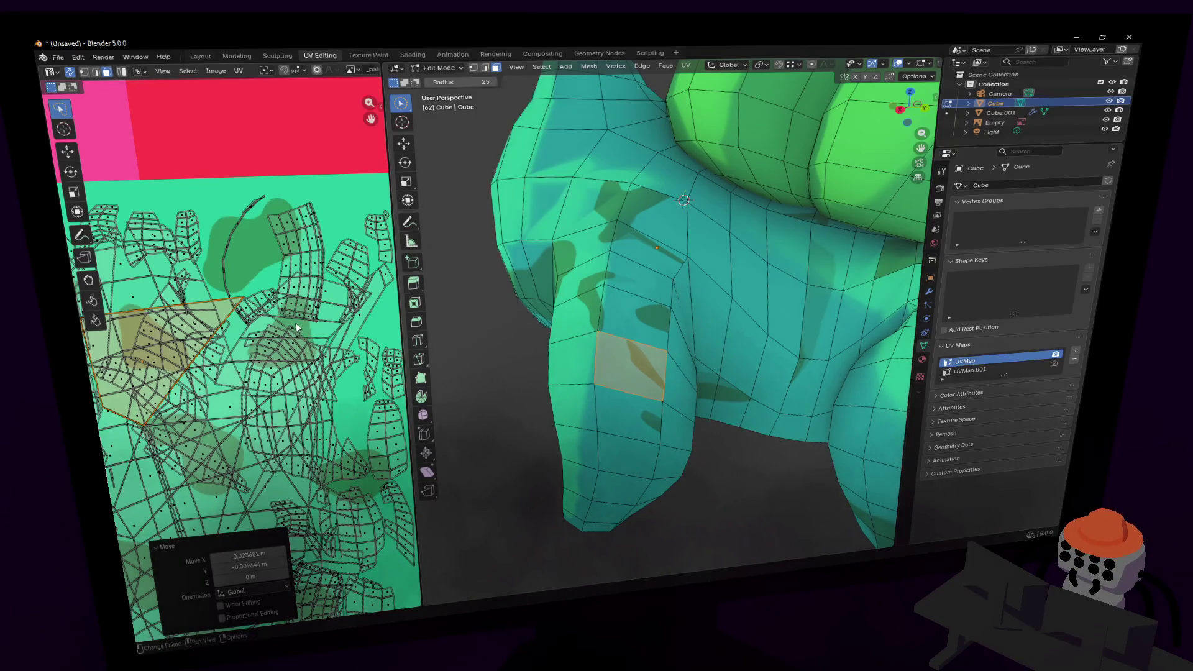
pyautogui.moveTo(202, 276); pyautogui.dragTo(299, 283, button='middle')
# - Drag several individual UV vertices in vertex select to reshape the leg's spot mapping
pyautogui.click(181, 329)
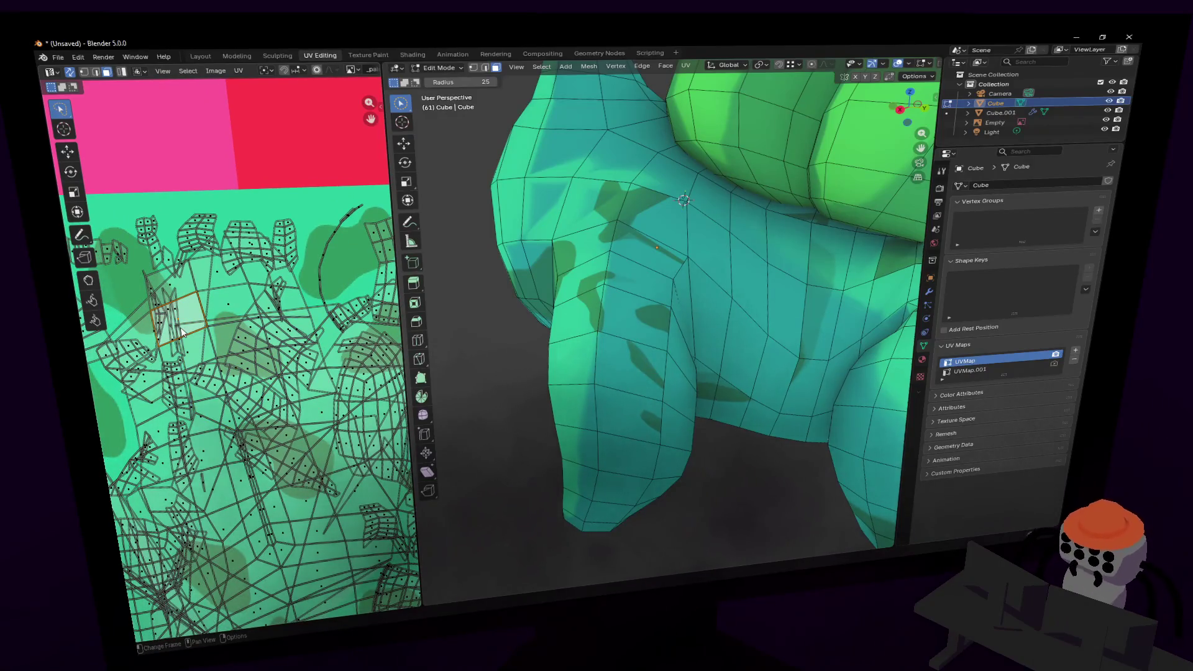
pyautogui.click(85, 72)
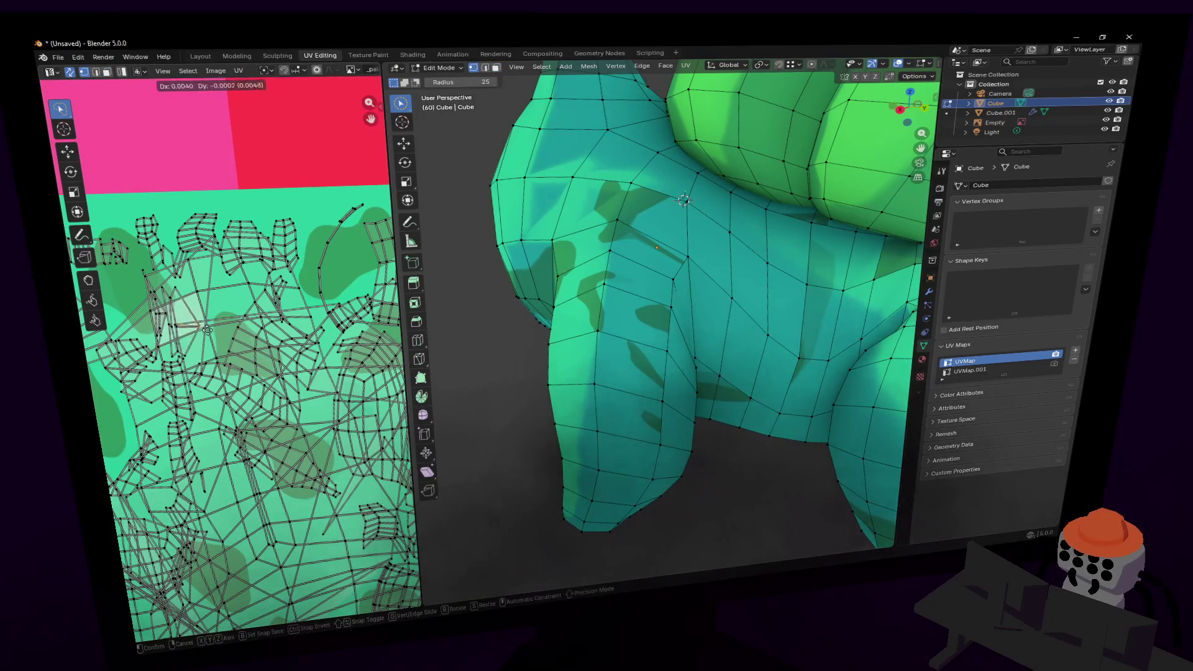
pyautogui.moveTo(176, 329); pyautogui.dragTo(211, 317)
pyautogui.moveTo(261, 299); pyautogui.dragTo(210, 286, button='middle')
pyautogui.click(318, 277)
pyautogui.moveTo(319, 278); pyautogui.dragTo(266, 297)
pyautogui.moveTo(199, 410); pyautogui.dragTo(184, 414)
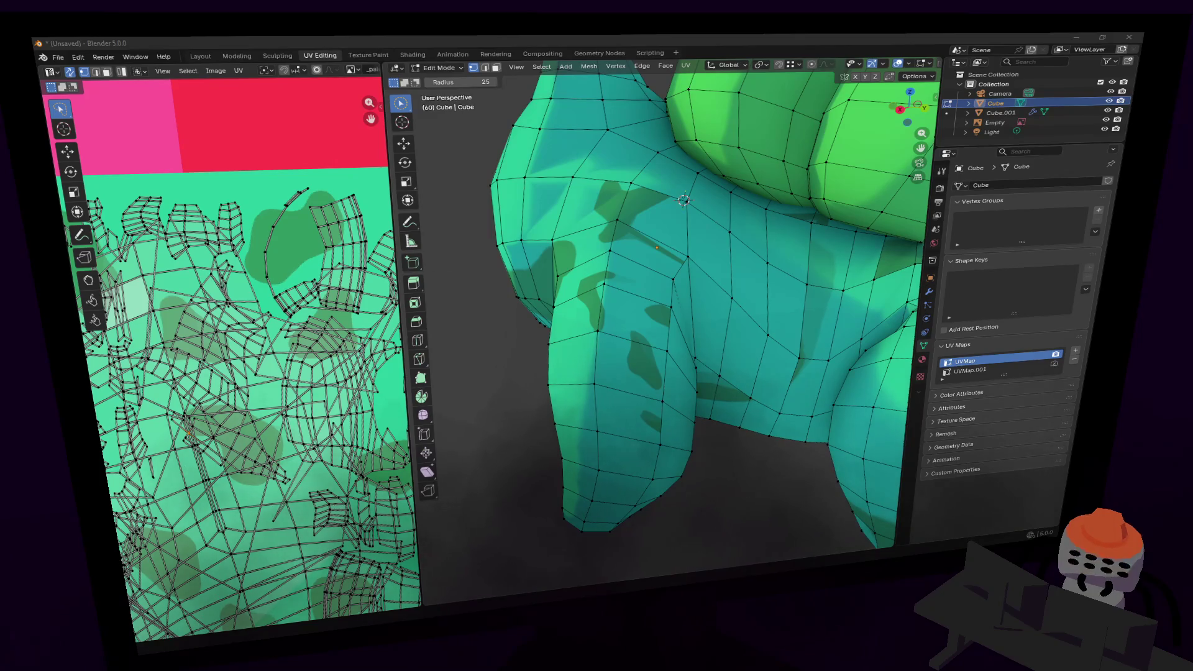
# - Nudge the selected leg UVs and a lower leg vertex to new positions
pyautogui.moveTo(301, 323); pyautogui.dragTo(321, 295, button='middle')
pyautogui.press('g')
pyautogui.click(302, 300)
pyautogui.press('g')
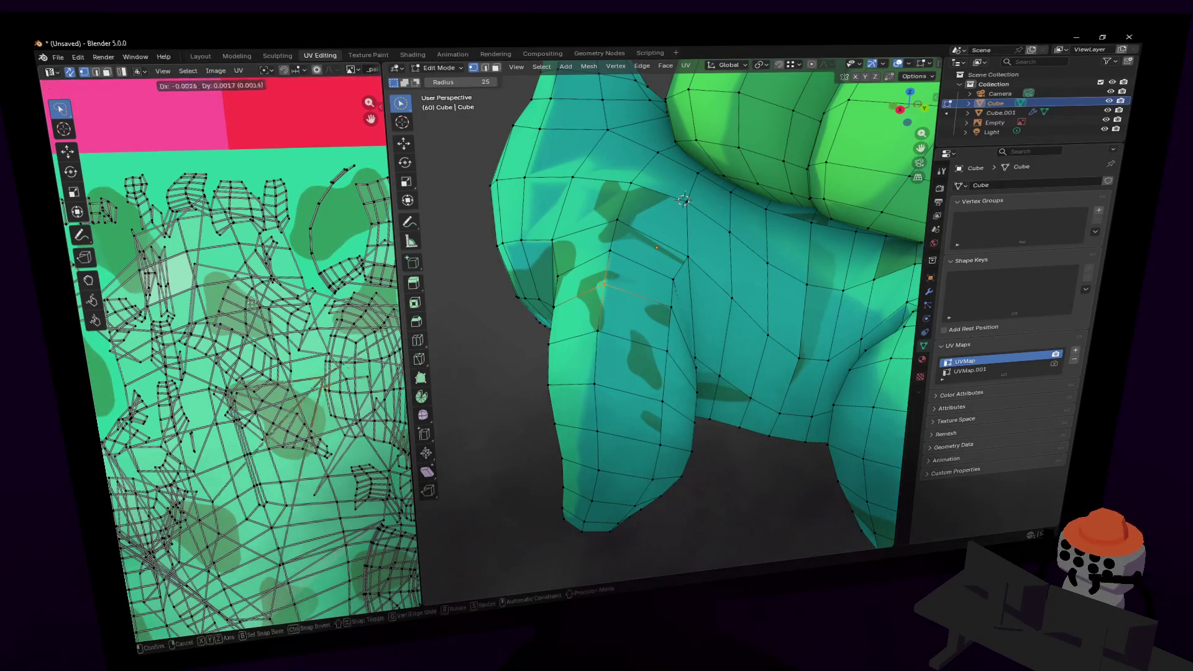
pyautogui.click(302, 319)
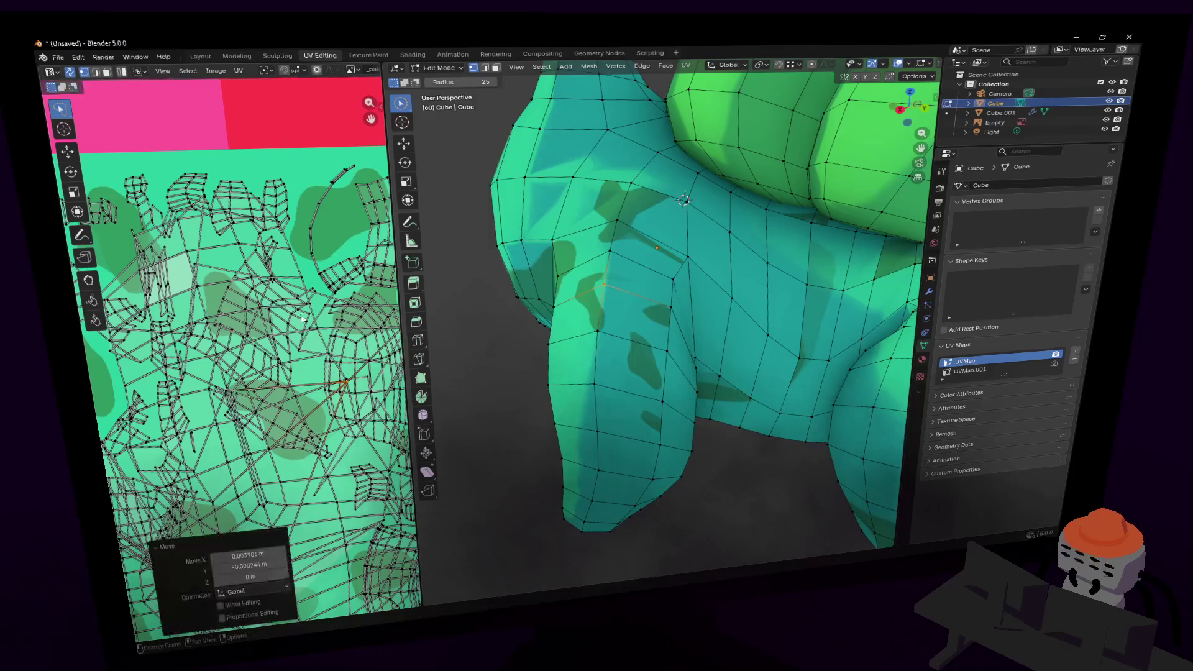
pyautogui.click(596, 329)
pyautogui.press('g')
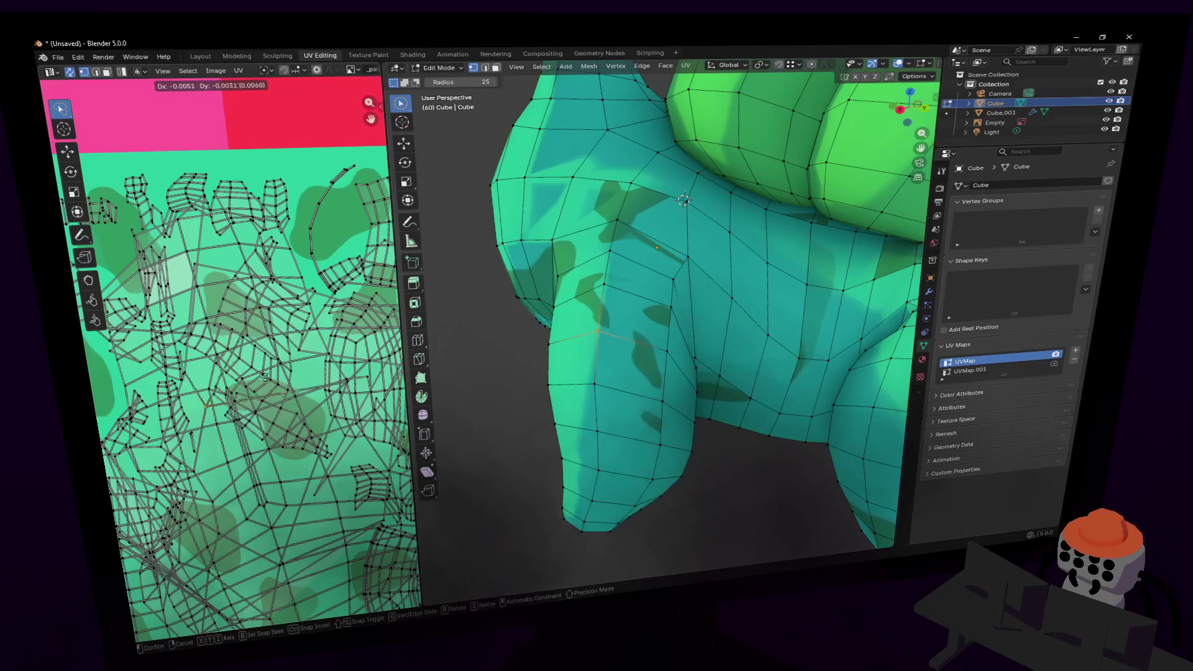
pyautogui.click(386, 336)
# - Move the shoulder-seam UV vertex, then orbit the model to check the shoulder
pyautogui.moveTo(370, 298); pyautogui.dragTo(299, 302, button='middle')
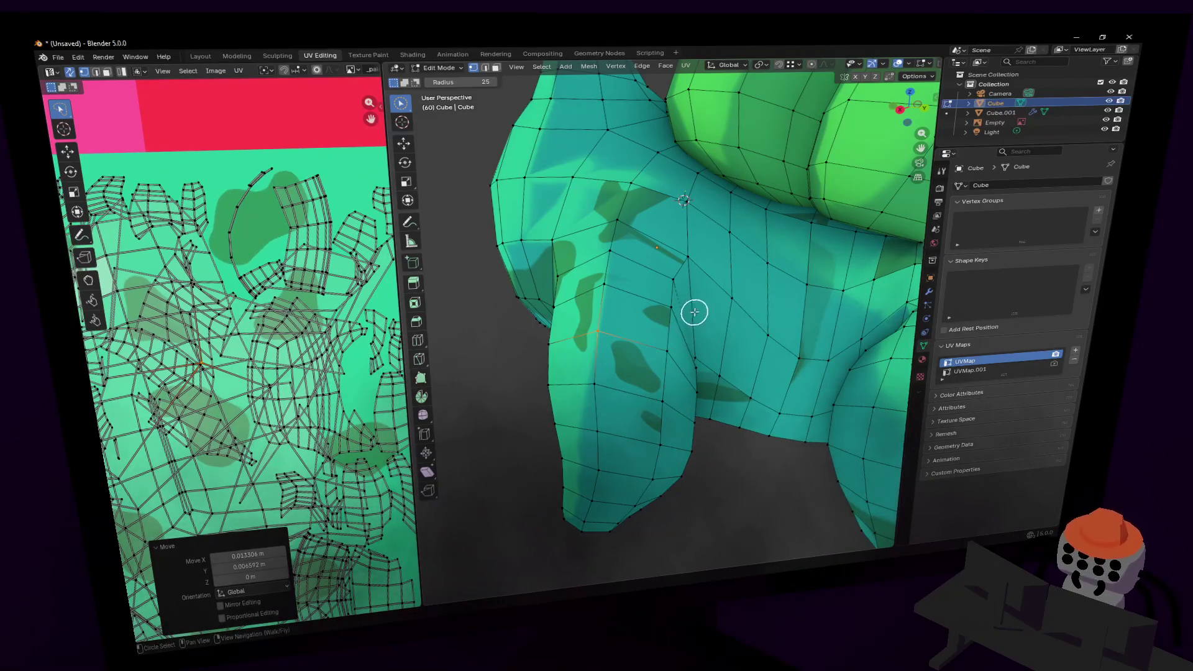
pyautogui.click(667, 305)
pyautogui.scroll(-3, 308, 268)
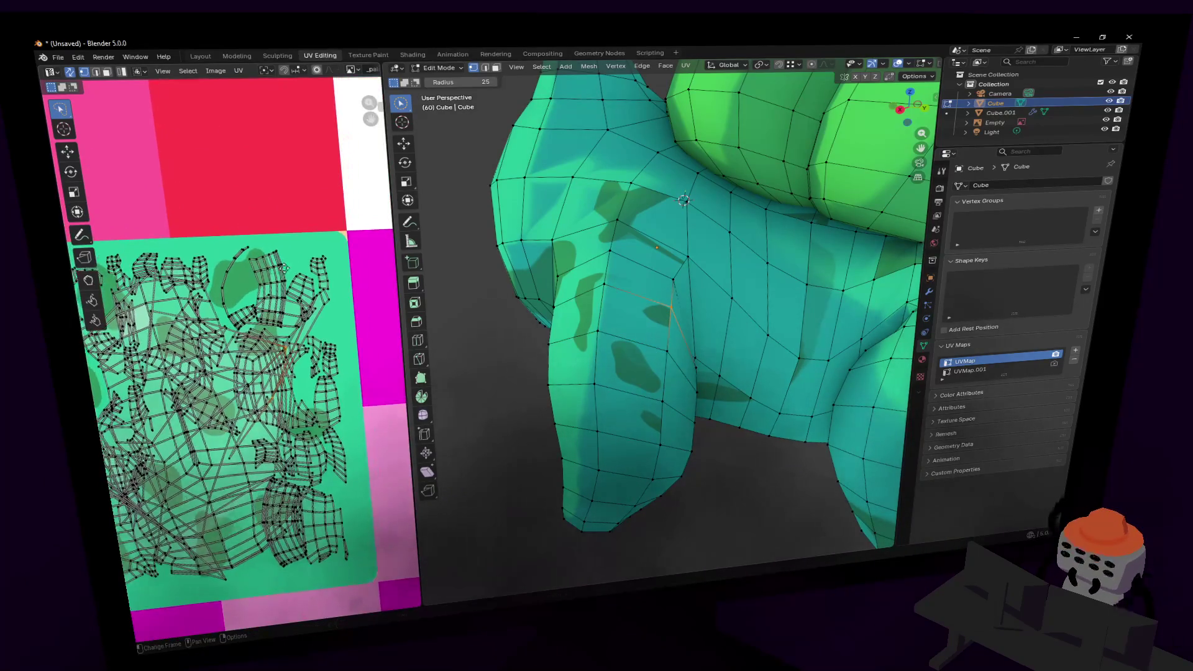
pyautogui.press('g')
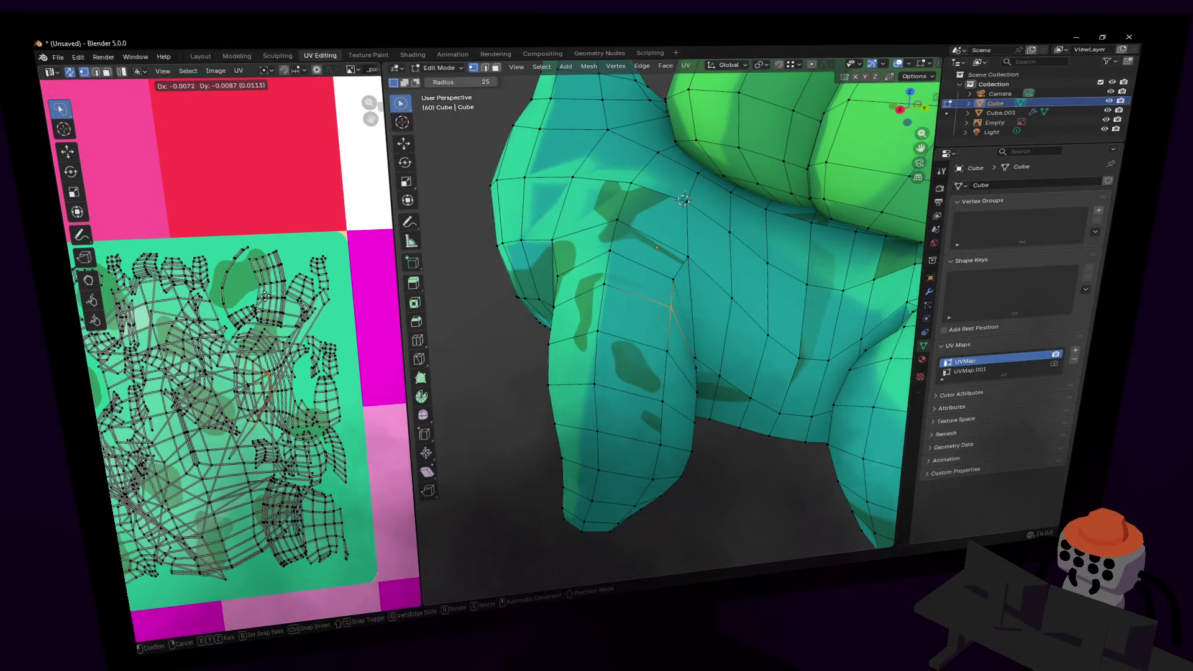
pyautogui.click(279, 297)
pyautogui.moveTo(710, 261)
pyautogui.mouseDown(button='middle')
pyautogui.moveTo(679, 274)
pyautogui.moveTo(652, 323)
pyautogui.mouseUp(button='middle')
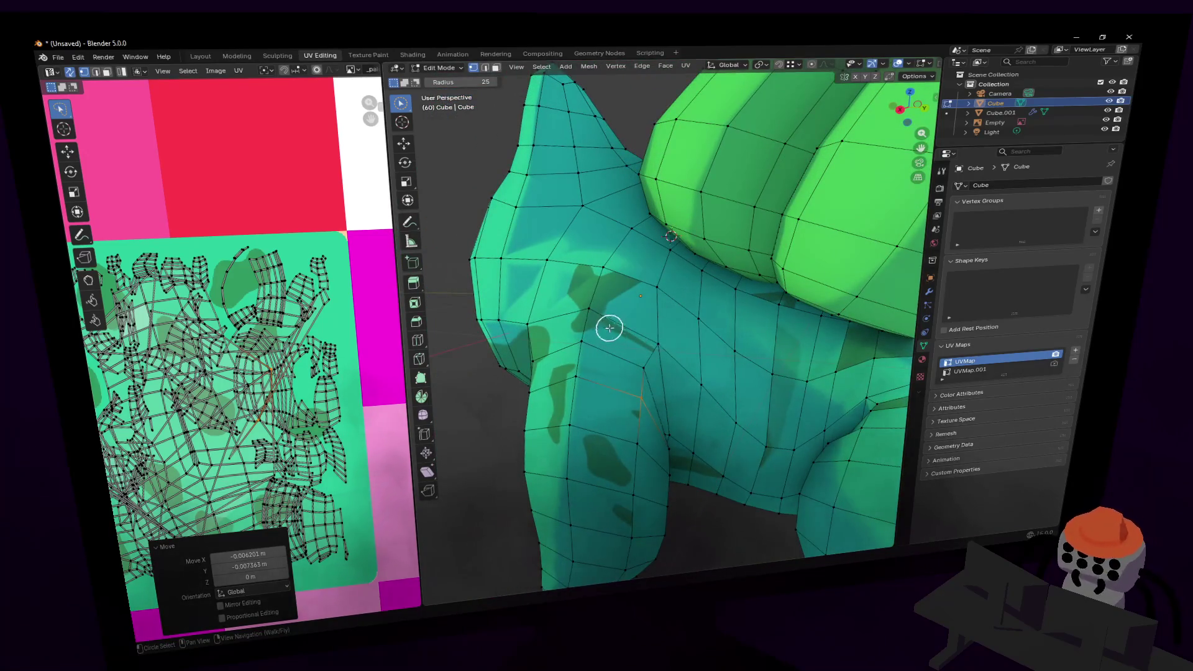
# - Circle-select the shoulder faces, then move a single shoulder UV vertex in vertex select
pyautogui.moveTo(597, 314); pyautogui.dragTo(605, 307)
pyautogui.scroll(2, 331, 395)
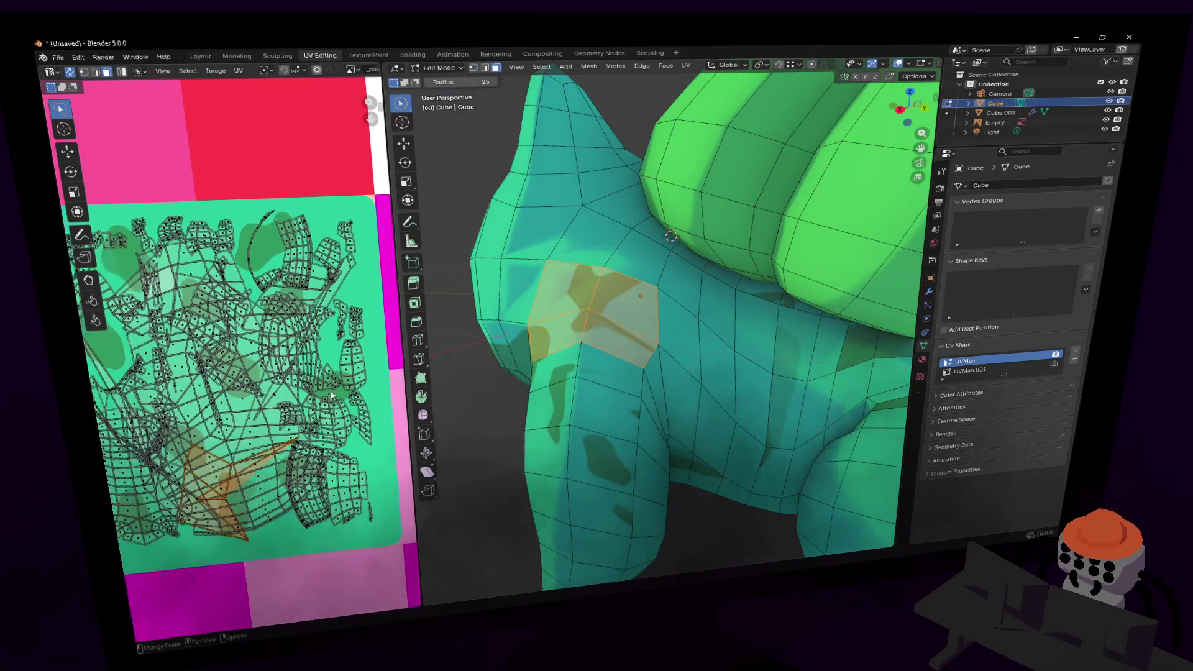
pyautogui.moveTo(331, 395); pyautogui.dragTo(362, 348, button='middle')
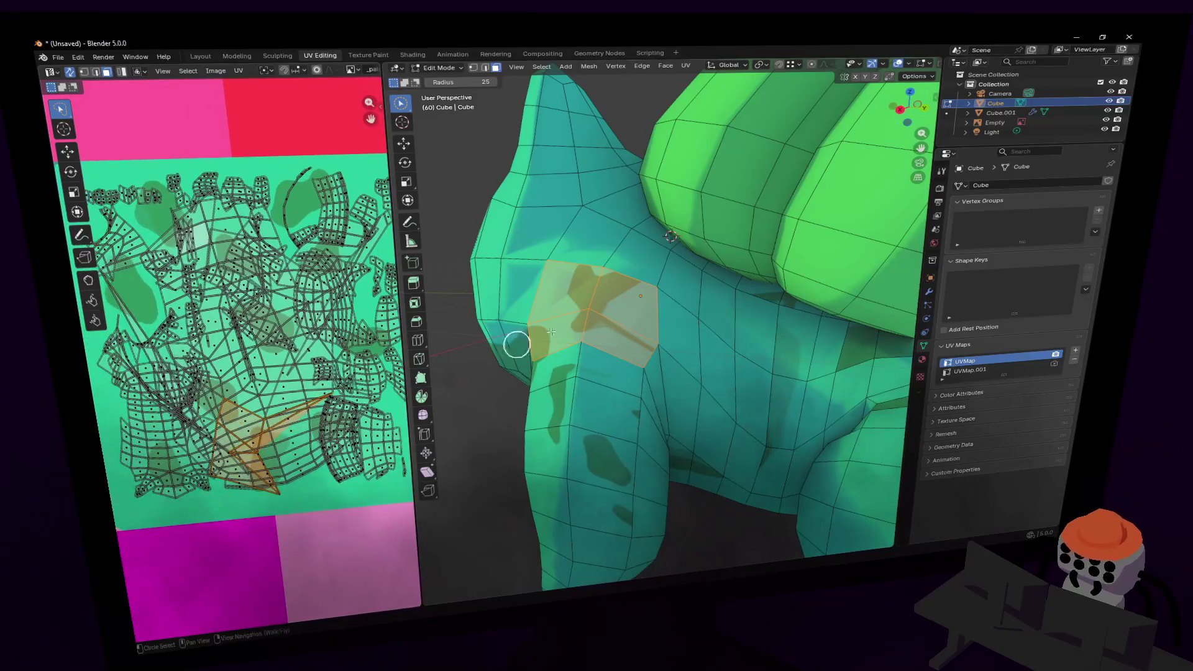
pyautogui.press('1')
pyautogui.click(588, 308)
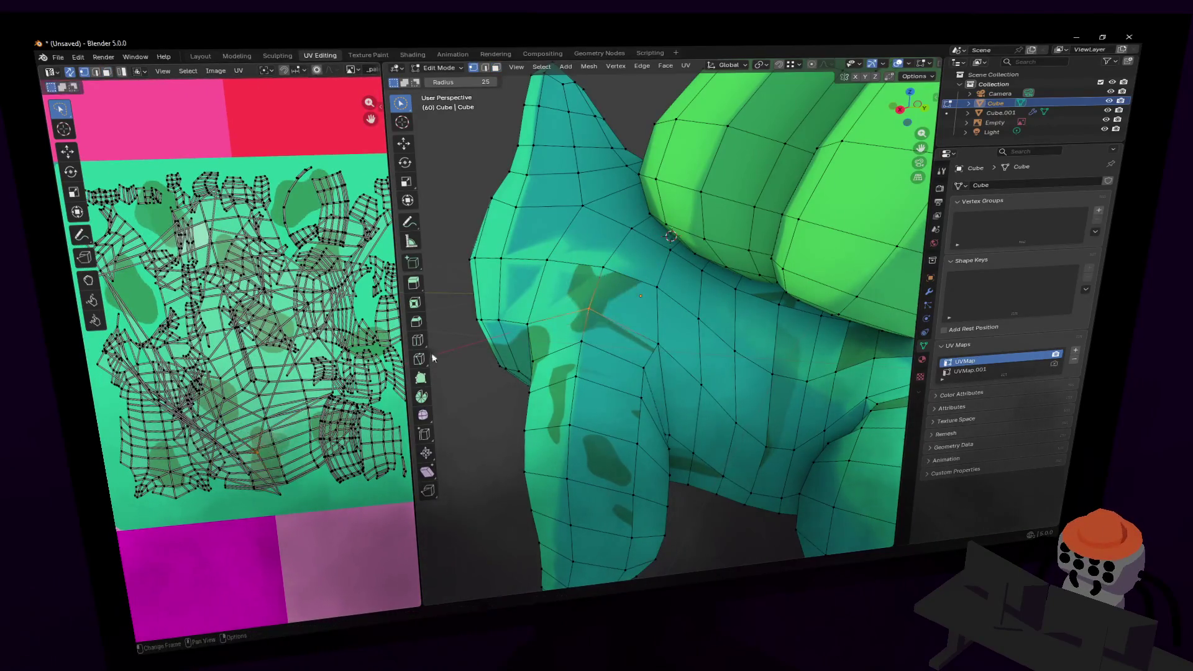
pyautogui.press('g')
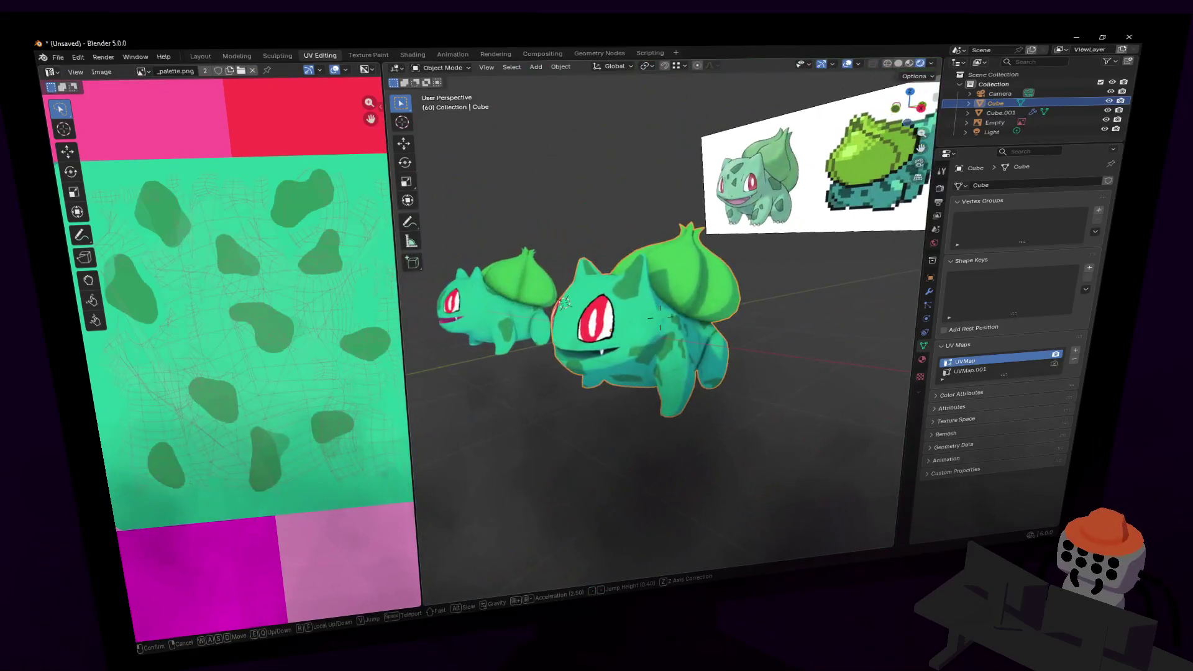
# - Fly the view around to inspect both Bulbasaur models
pyautogui.press('w')
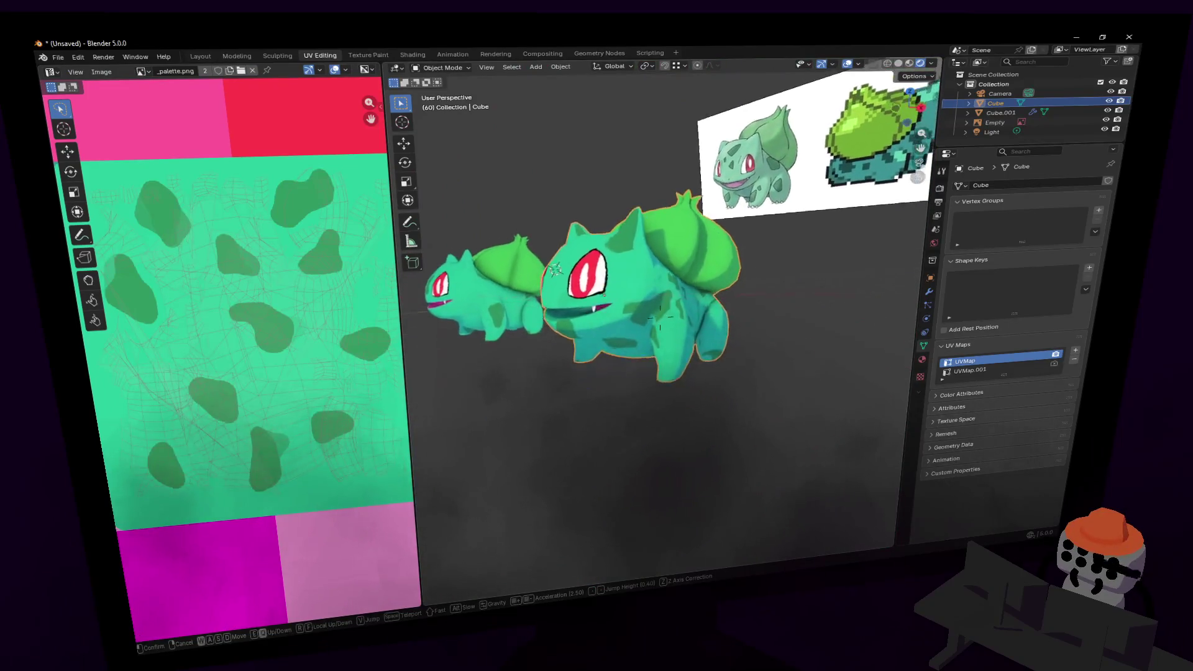
pyautogui.press('s')
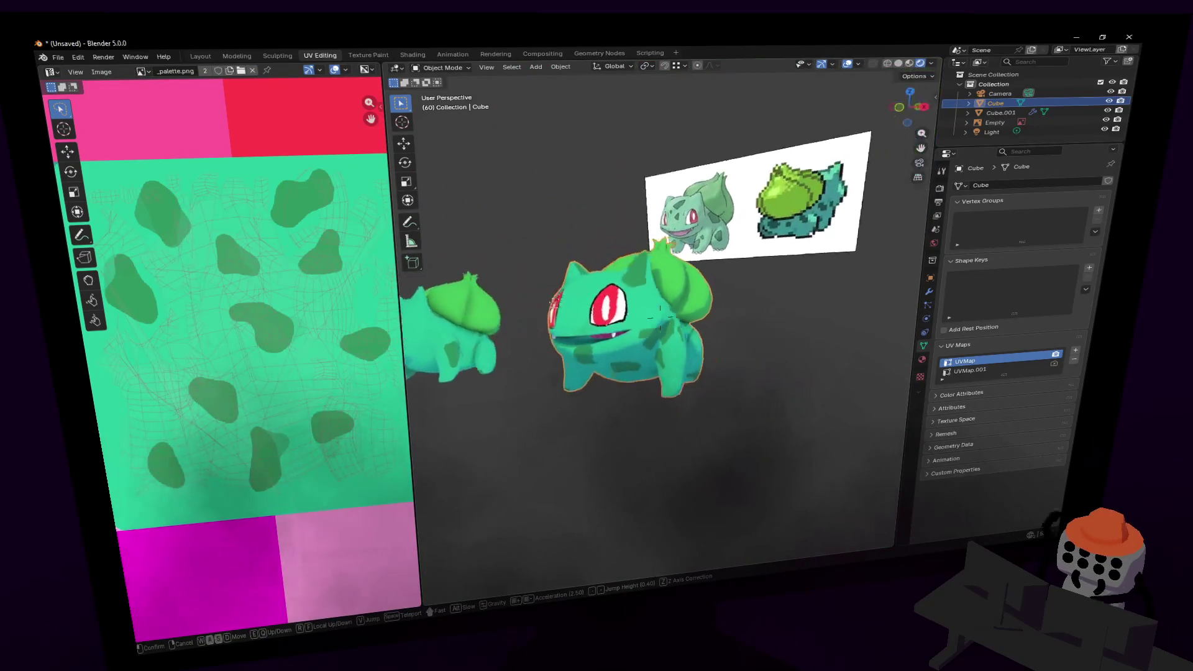
pyautogui.press('w')
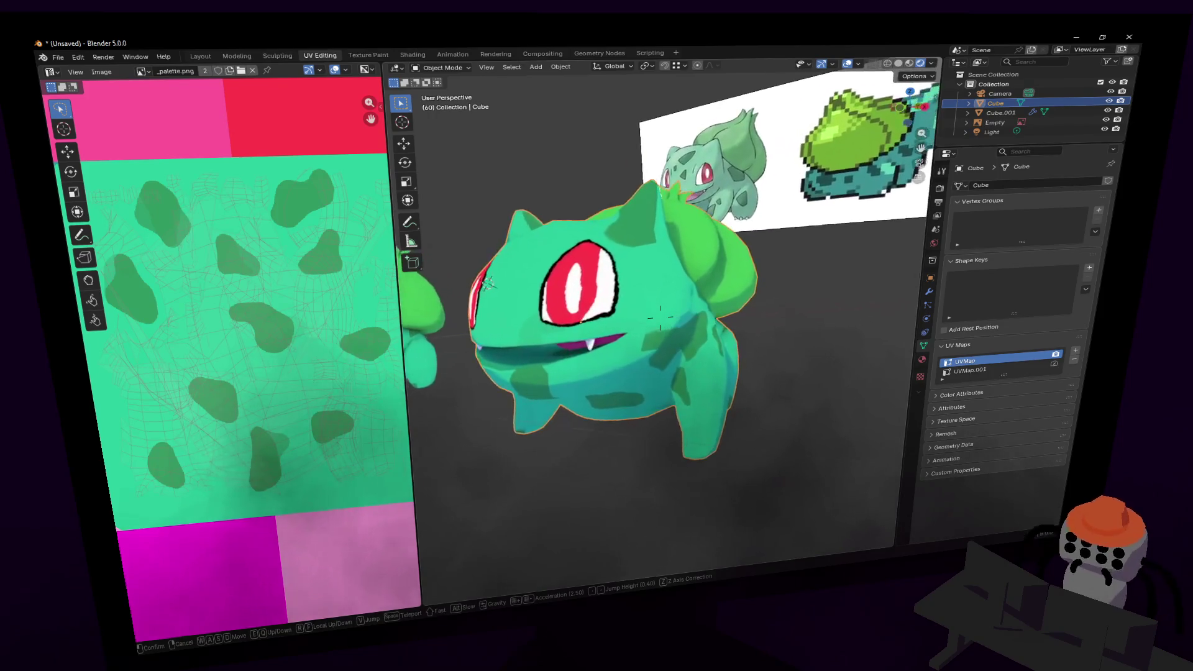
pyautogui.press('s')
pyautogui.click(659, 204)
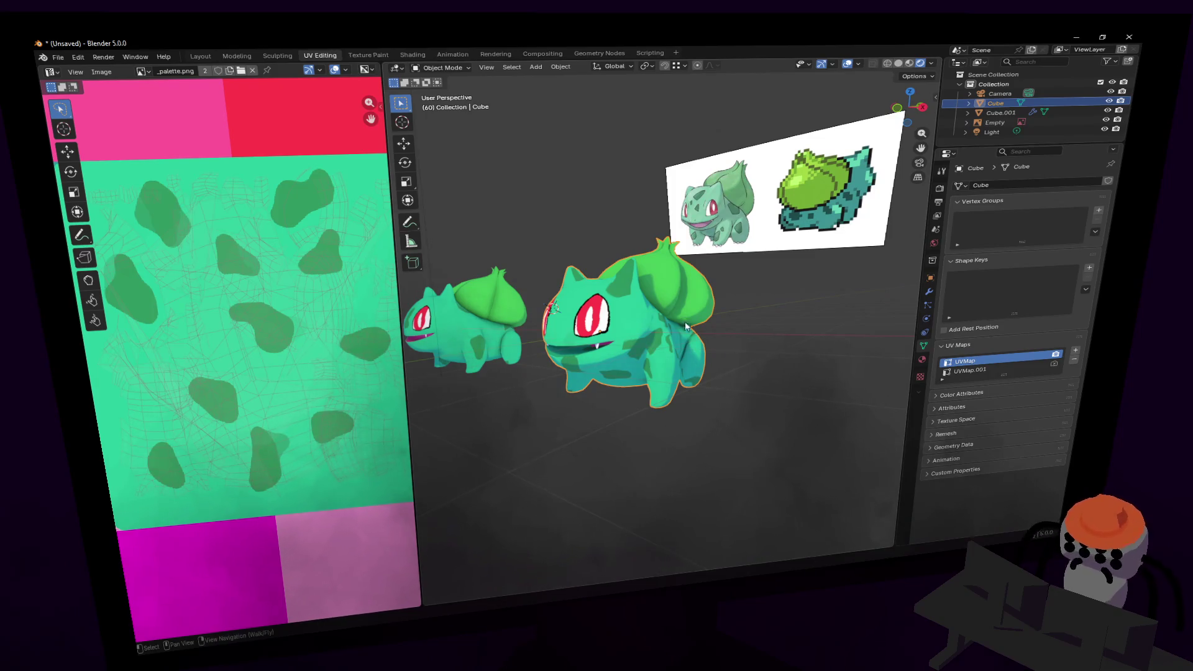
pyautogui.scroll(3, 654, 369)
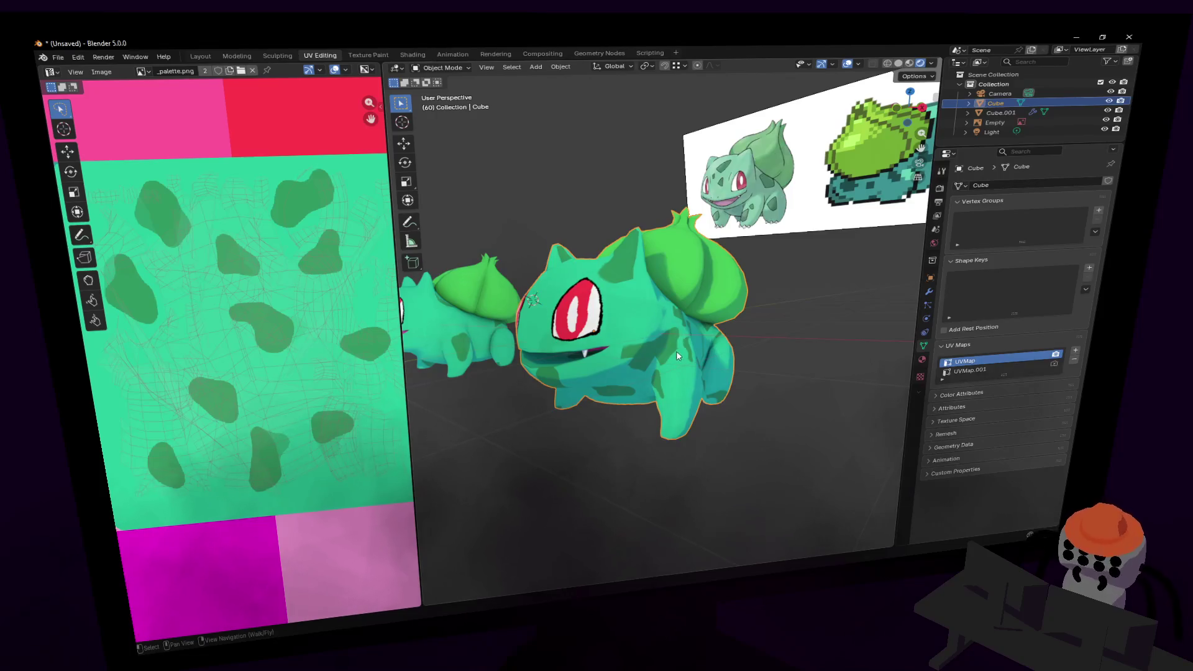
# - Deselect the Cube, orbit around Bulbasaur, and enter Edit Mode
pyautogui.click(845, 287)
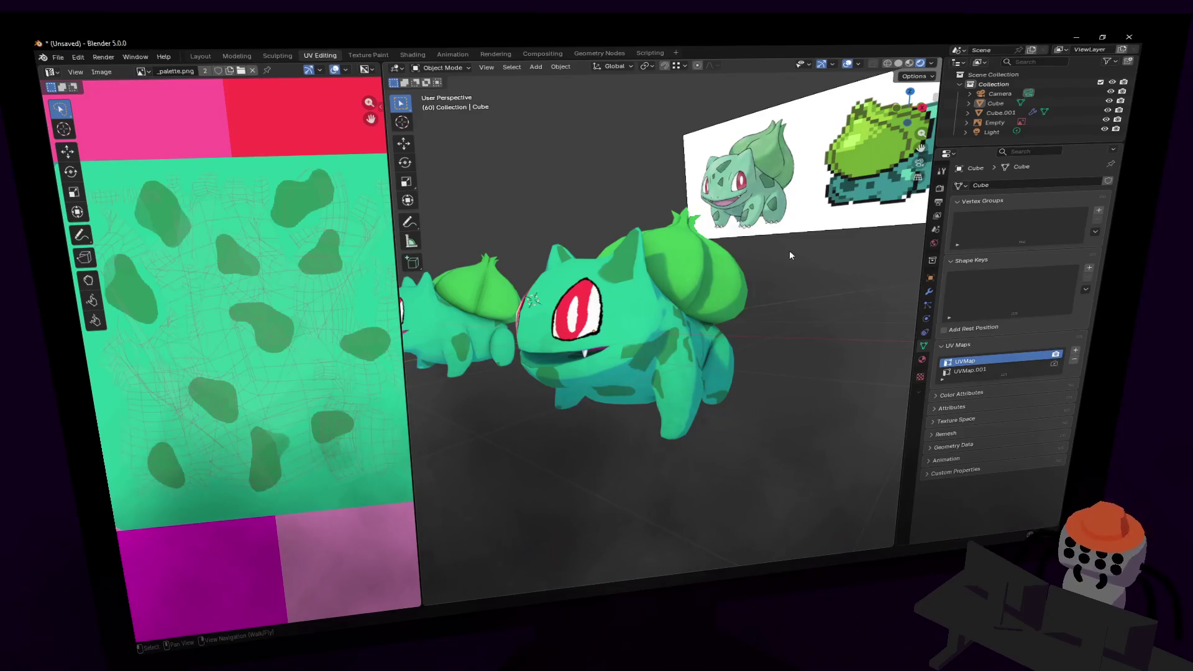
pyautogui.moveTo(715, 236); pyautogui.dragTo(692, 282, button='middle')
pyautogui.press('Tab')
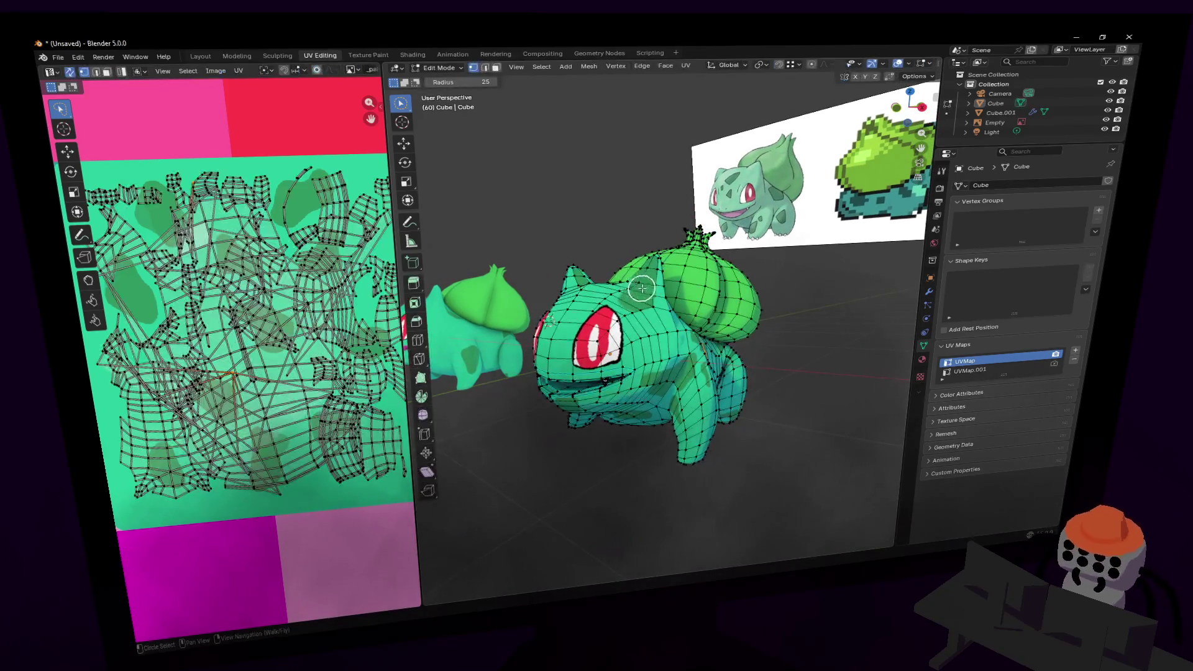
# - Orbit around the model in Object Mode and re-enter Edit Mode on the Cube
pyautogui.press('Tab')
pyautogui.scroll(5, 661, 272)
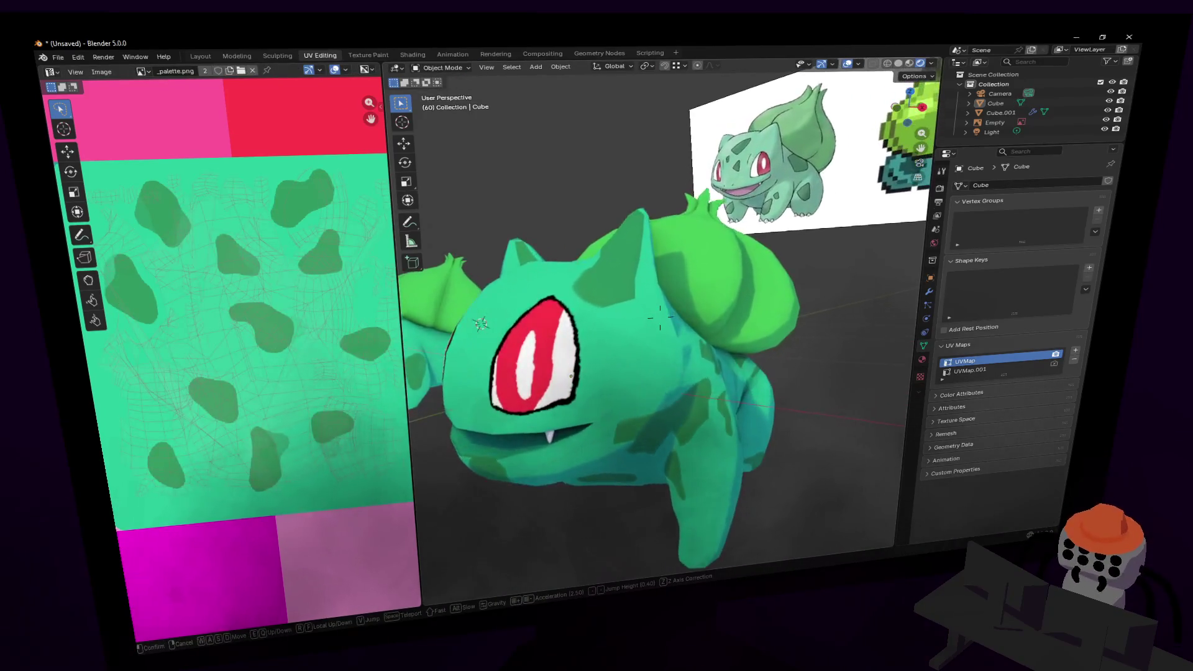
pyautogui.scroll(2, 661, 267)
pyautogui.moveTo(661, 267); pyautogui.dragTo(668, 250, button='middle')
pyautogui.press('Tab')
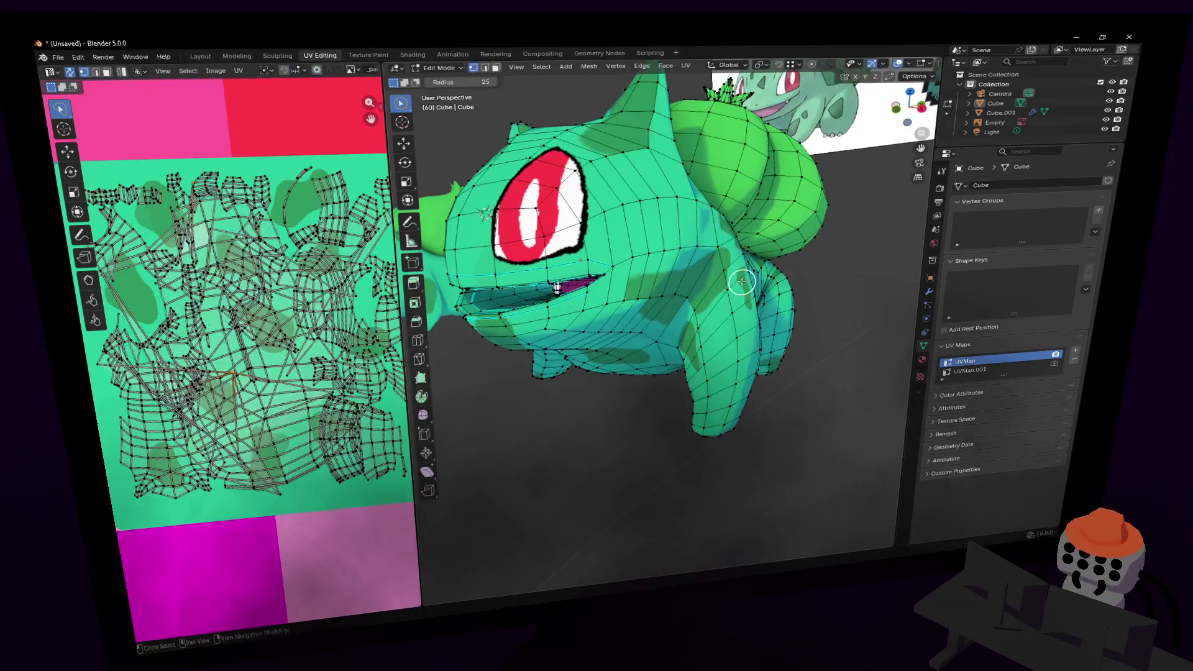
pyautogui.hotkey('shift', '`')
pyautogui.click(727, 280)
# - Select the whole mesh, shrink its UV layout to a small patch and move it aside
pyautogui.press('a')
pyautogui.hotkey('alt', 'a')
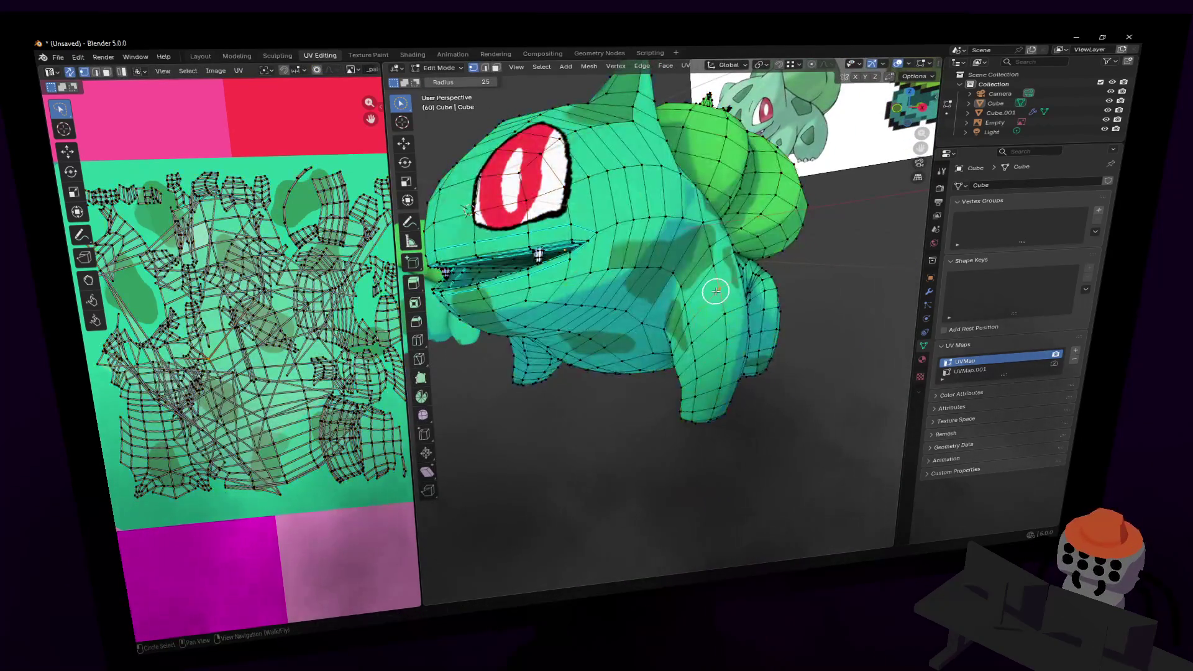
pyautogui.press('a')
pyautogui.press('s')
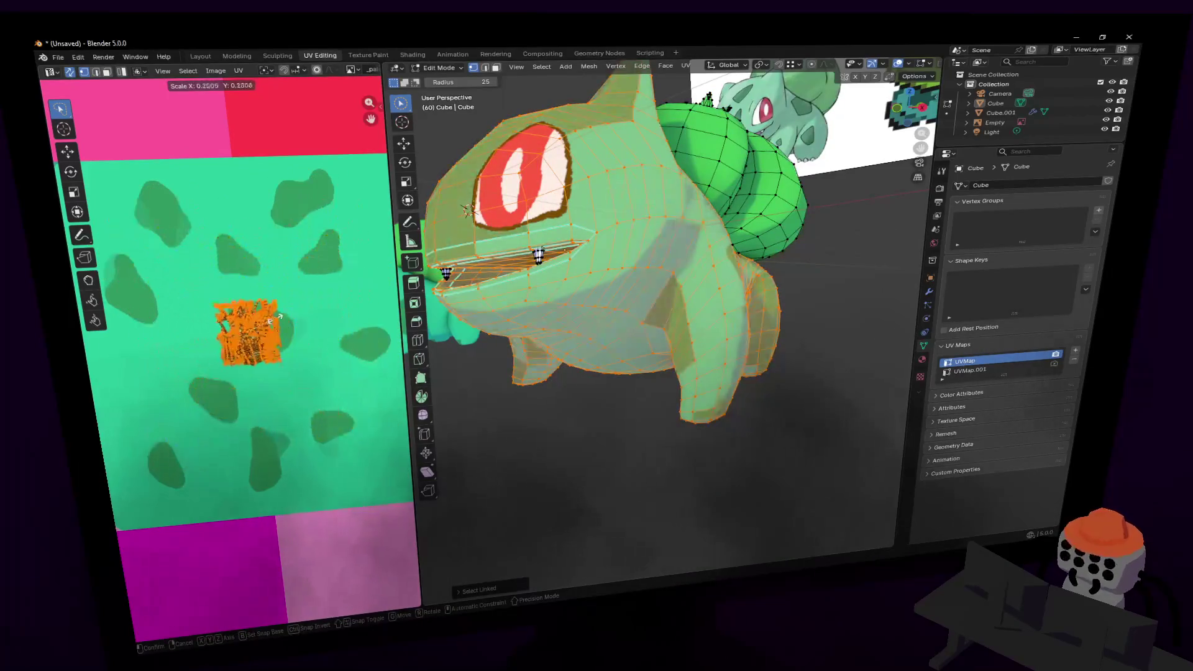
pyautogui.click(260, 321)
pyautogui.press('g')
pyautogui.click(163, 360)
pyautogui.scroll(-4, 186, 346)
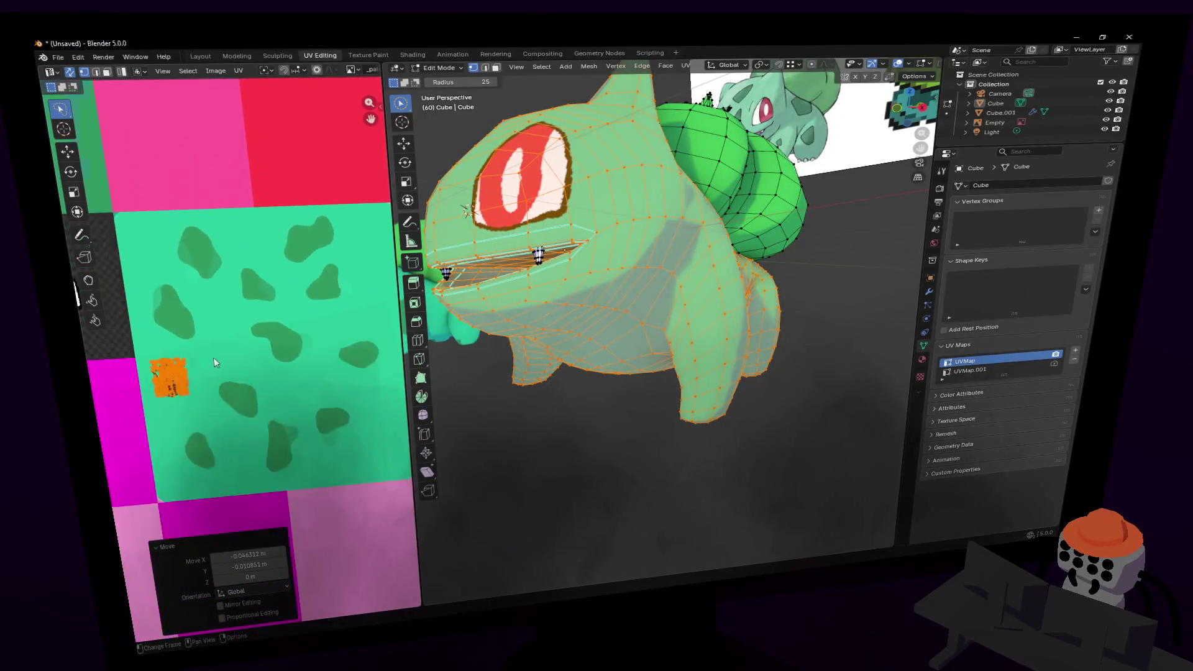
# - Orbit to the model's front and circle-select the right leg's faces
pyautogui.press('Tab')
pyautogui.moveTo(631, 266); pyautogui.dragTo(719, 274, button='middle')
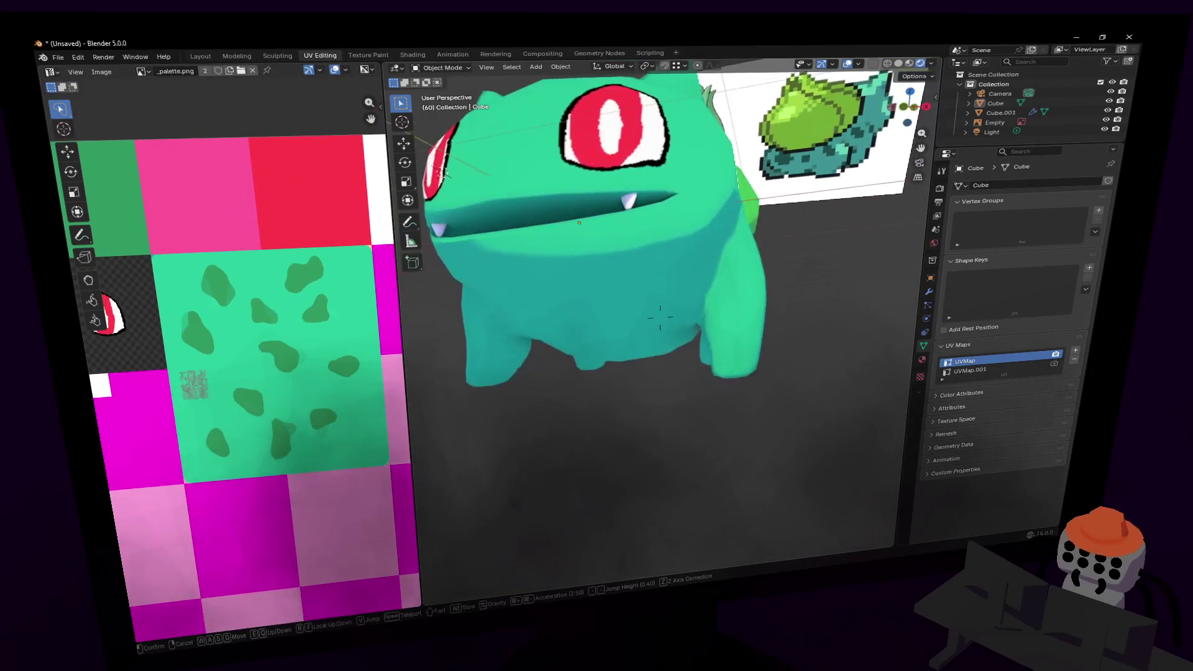
pyautogui.press('Tab')
pyautogui.press('c')
pyautogui.scroll(3, 764, 229)
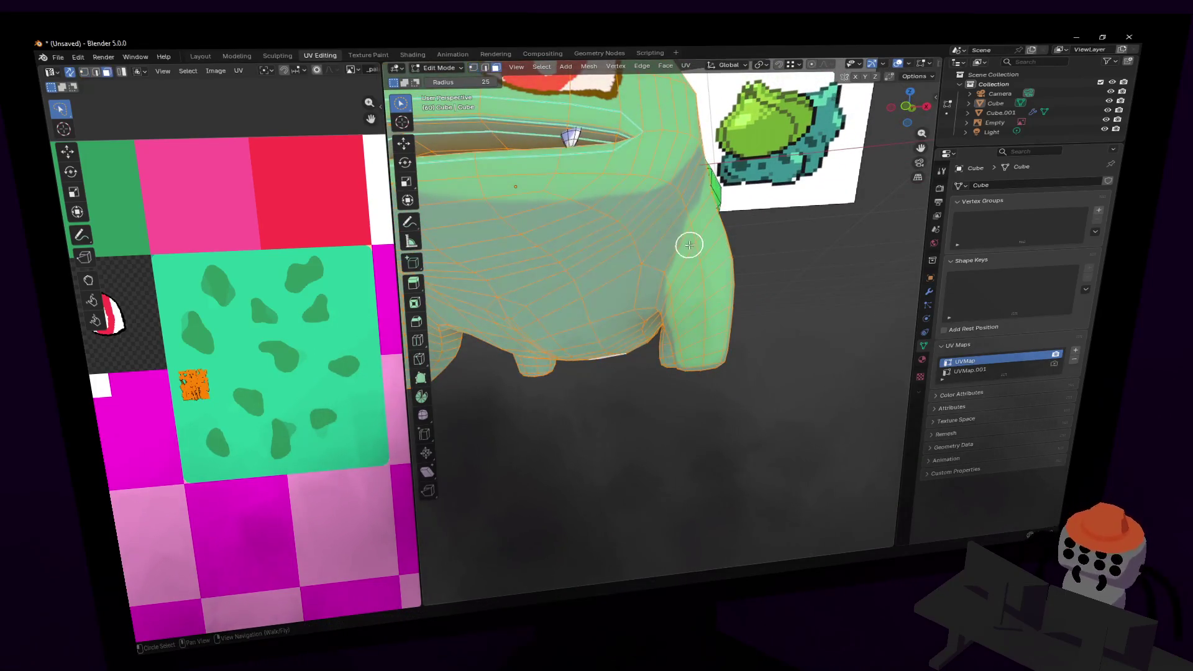
pyautogui.moveTo(695, 249)
pyautogui.mouseDown()
pyautogui.moveTo(699, 279)
pyautogui.moveTo(707, 203)
pyautogui.mouseUp()
pyautogui.moveTo(763, 262)
pyautogui.mouseDown()
pyautogui.moveTo(694, 282)
pyautogui.moveTo(727, 266)
pyautogui.mouseUp()
pyautogui.hotkey('shift', '`')
pyautogui.press('Escape')
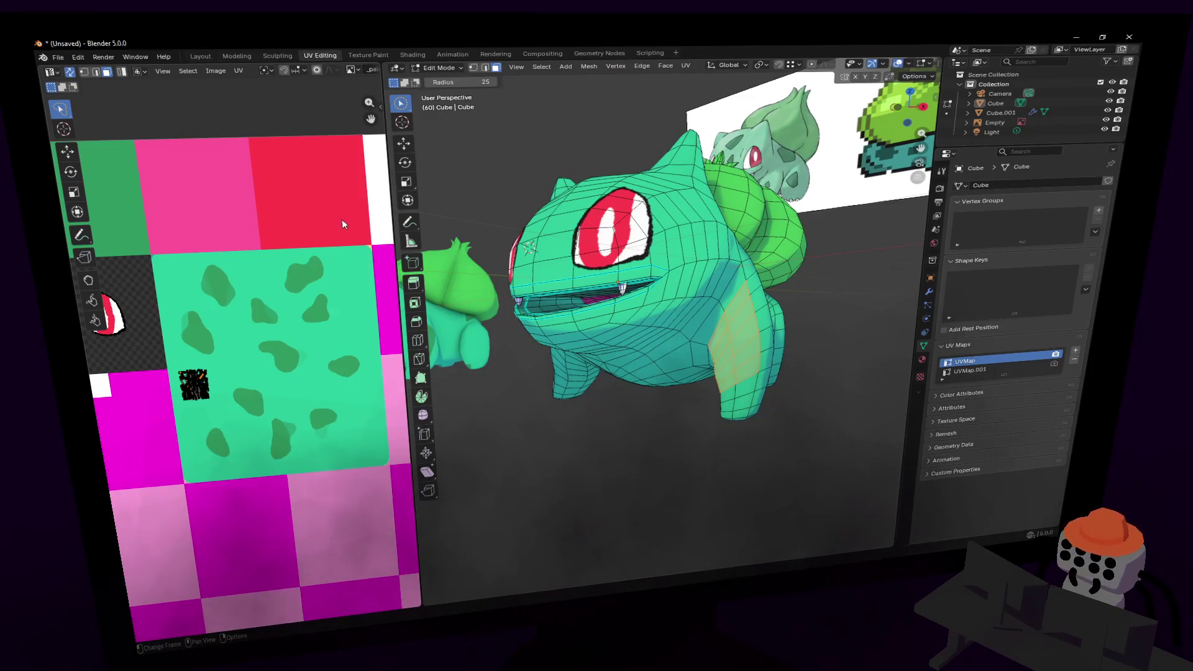
# - Smart UV Project the leg faces, then move and shrink the leg's UV island
pyautogui.press('u')
pyautogui.click(712, 210)
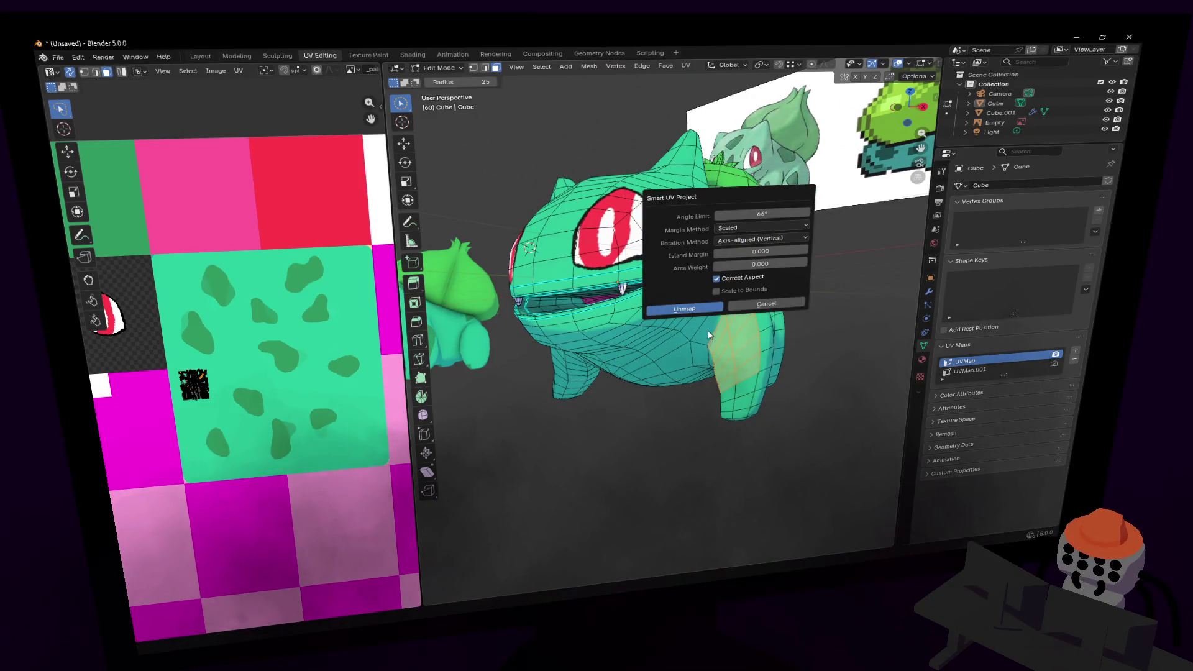
pyautogui.click(672, 310)
pyautogui.press('g')
pyautogui.click(304, 211)
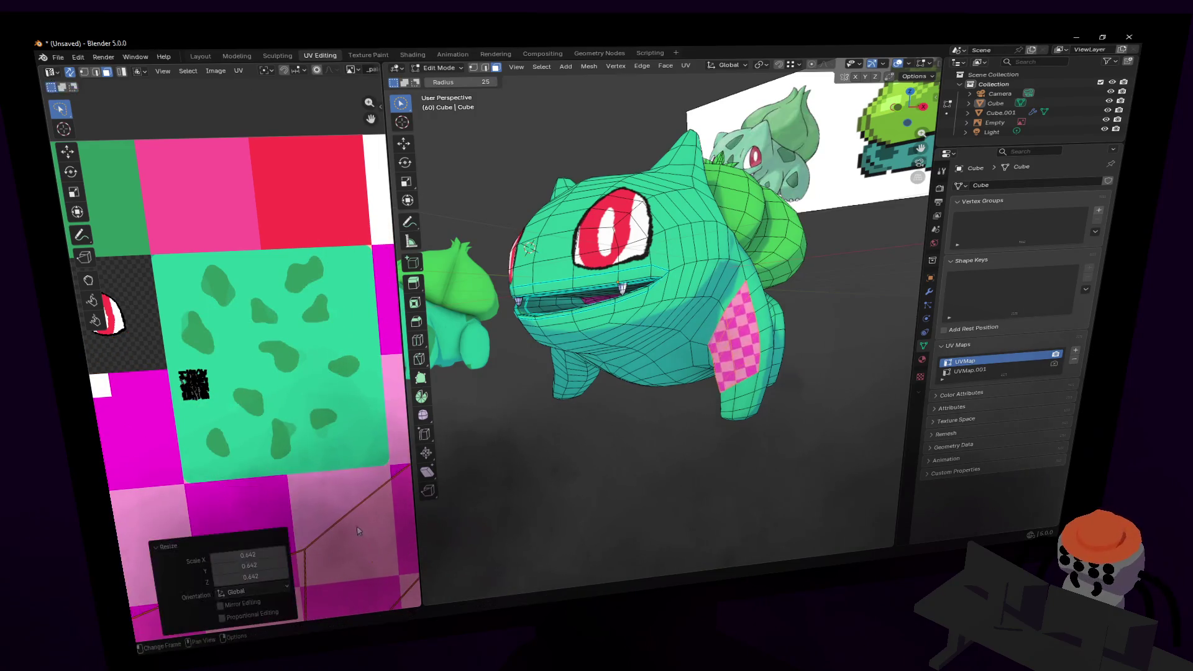
pyautogui.press('s')
pyautogui.press('Escape')
pyautogui.press('s')
pyautogui.click(300, 411)
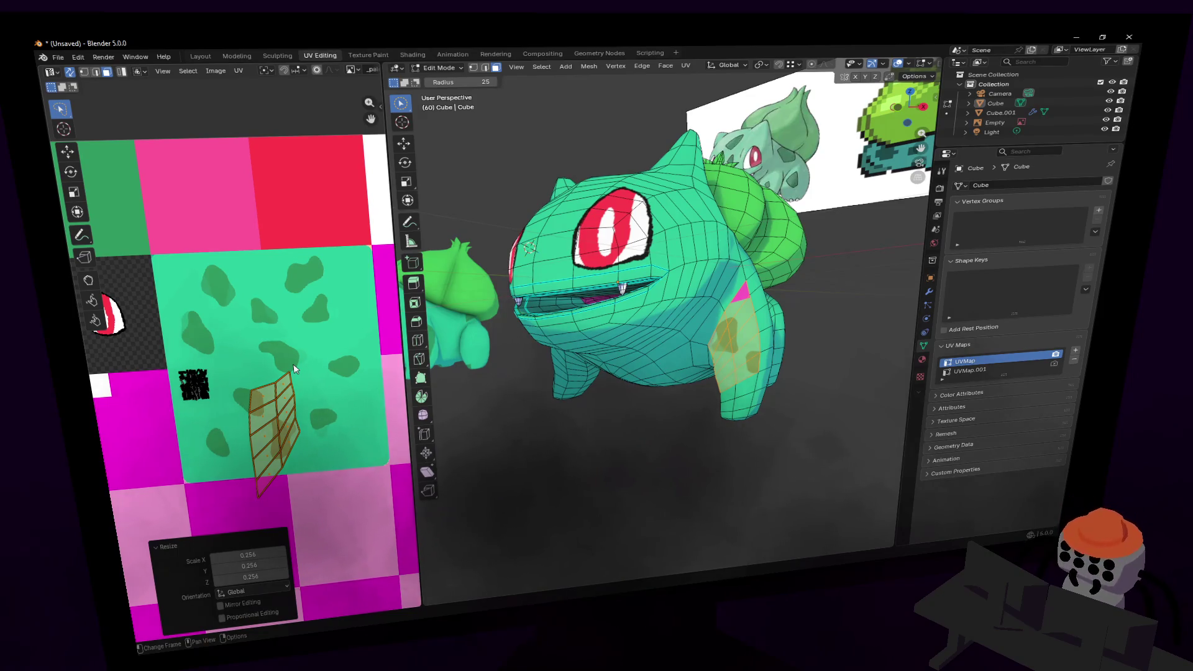
# - Rotate the leg island in several passes and move it over a dark green spot
pyautogui.press('r')
pyautogui.click(326, 307)
pyautogui.press('r')
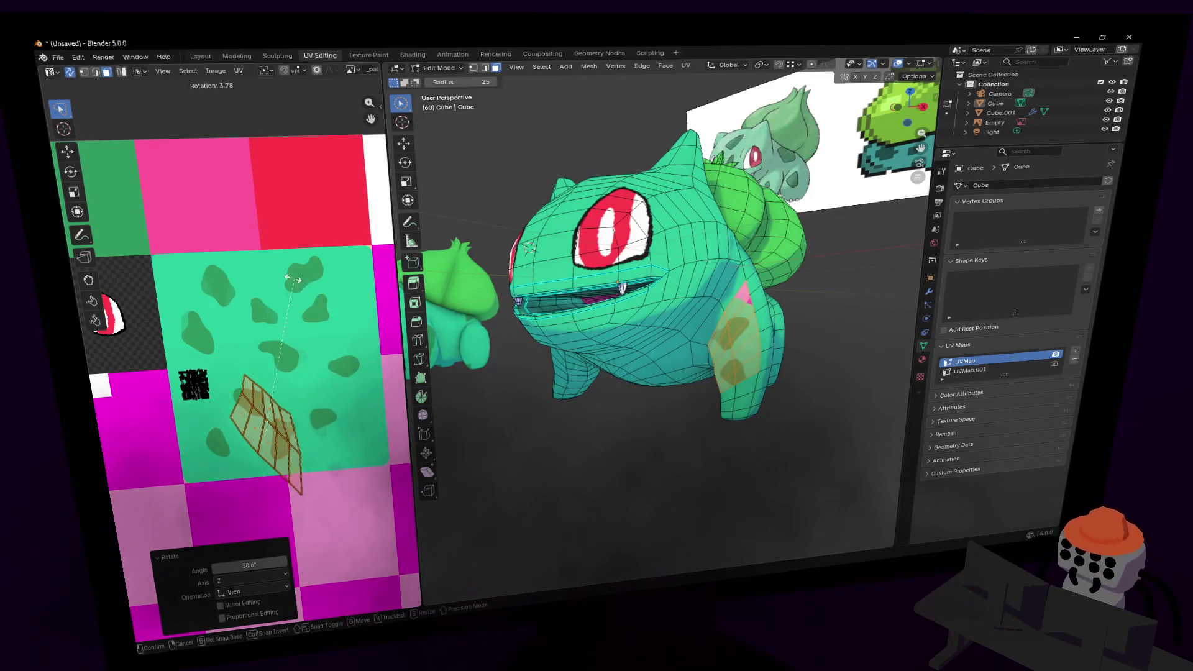
pyautogui.click(288, 365)
pyautogui.press('r')
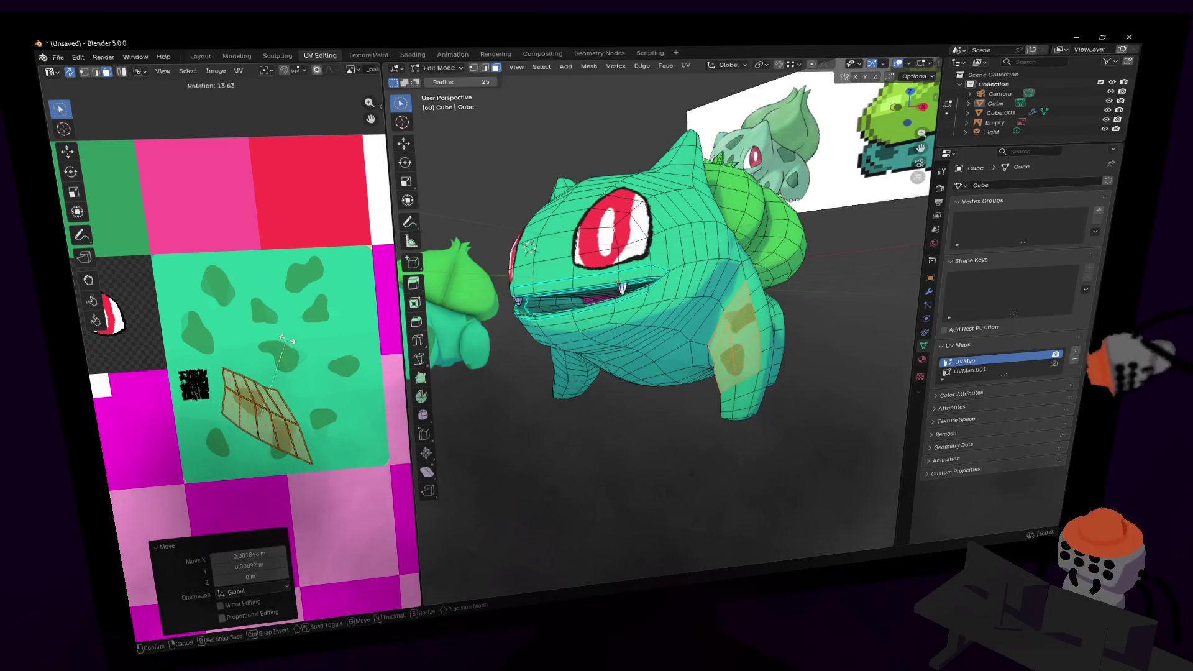
pyautogui.click(277, 388)
pyautogui.press('g')
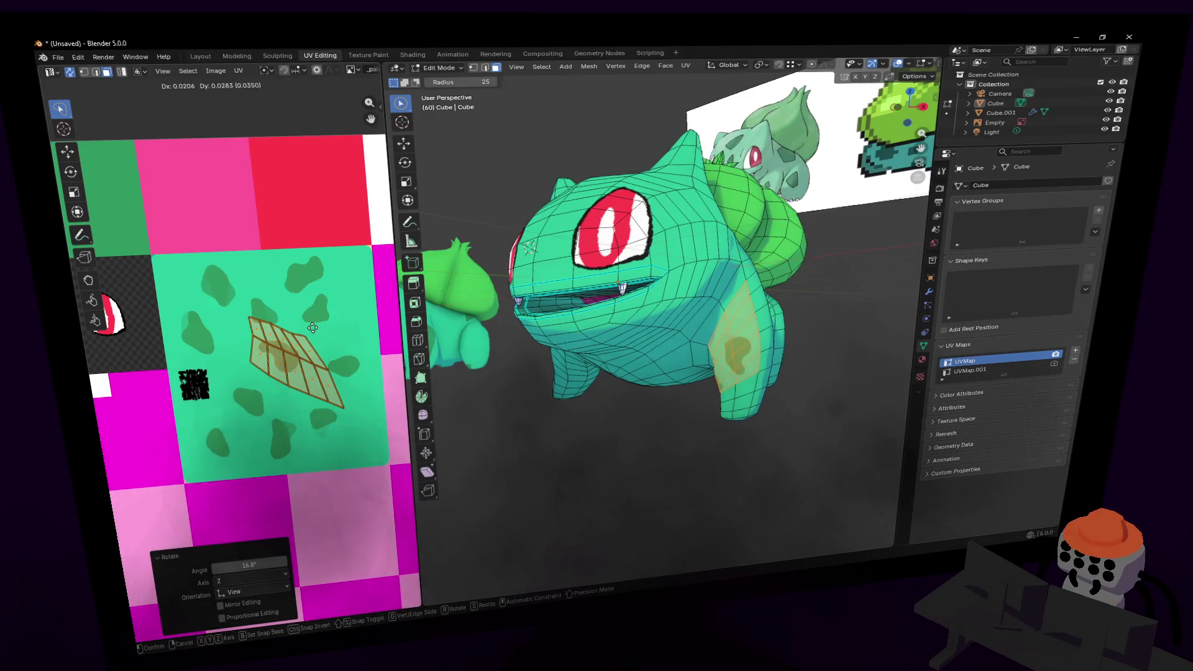
pyautogui.click(281, 376)
# - Shrink, rotate and stretch the leg island vertically to fit the spot
pyautogui.press('s')
pyautogui.click(299, 330)
pyautogui.press('s')
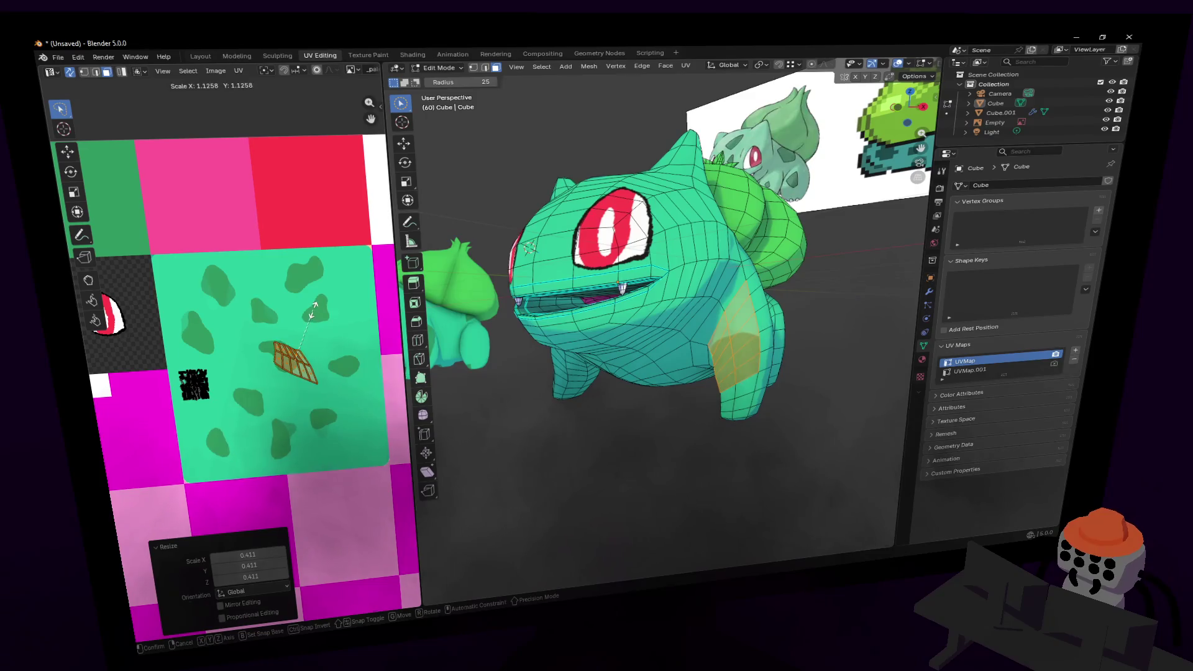
pyautogui.press('y')
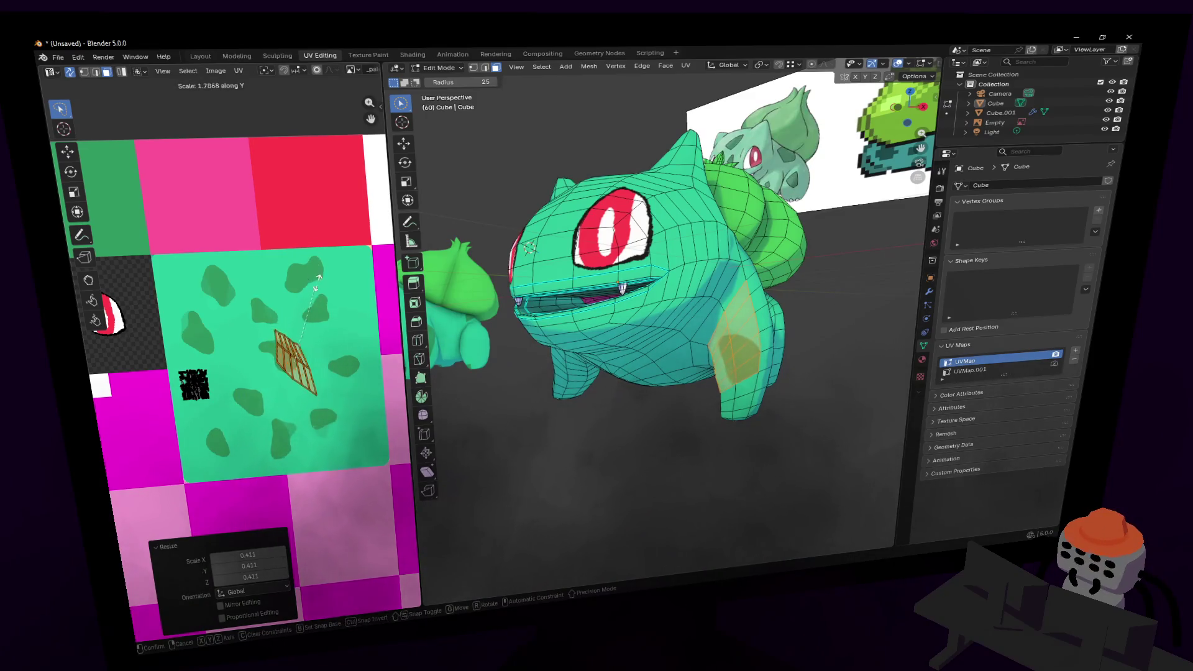
pyautogui.press('r')
pyautogui.click(329, 309)
pyautogui.press('s')
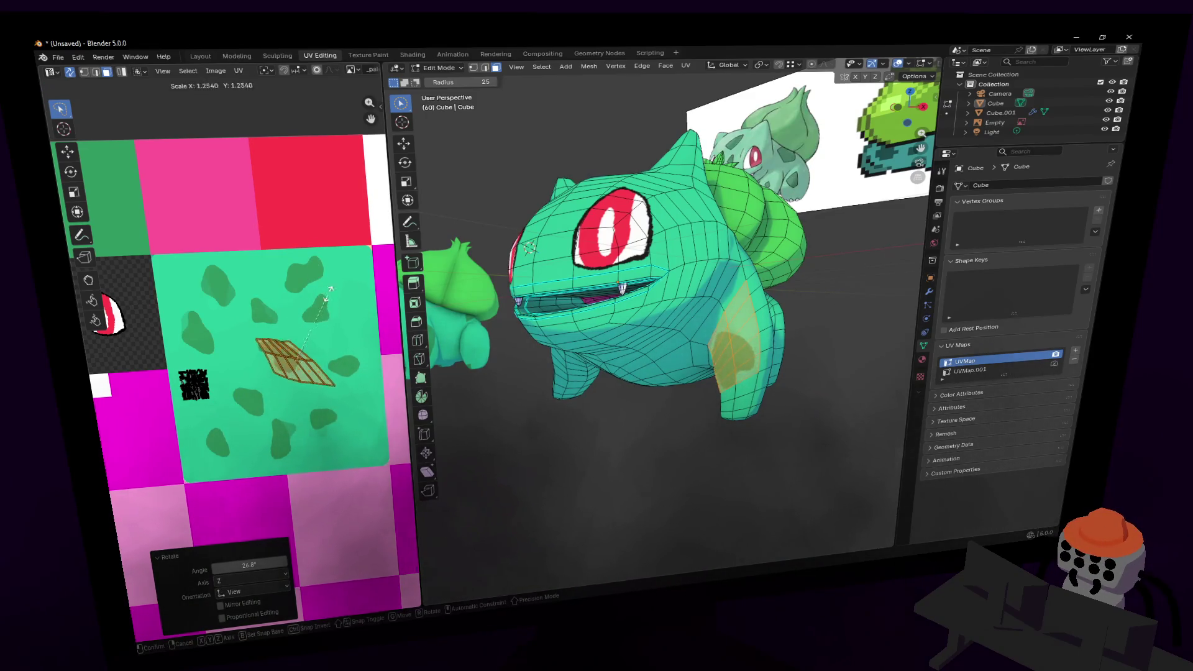
pyautogui.press('y')
pyautogui.click(325, 280)
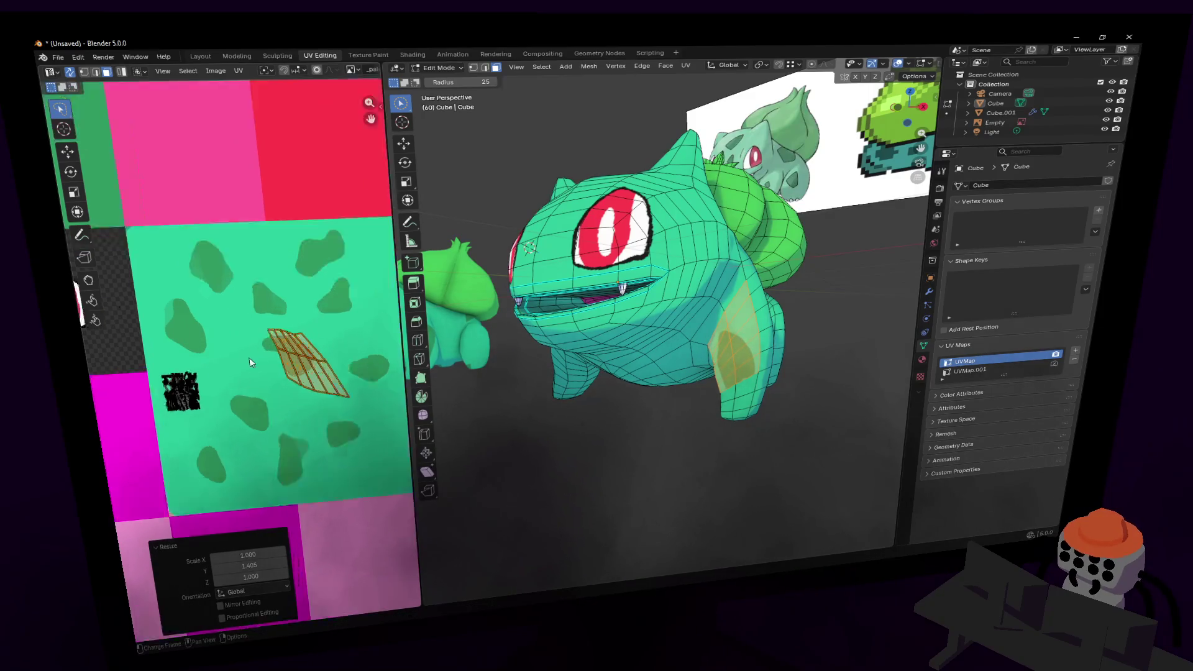
pyautogui.scroll(5, 328, 340)
# - Nudge the leg island's position slightly, discarding a horizontal resize
pyautogui.press('g')
pyautogui.click(289, 318)
pyautogui.press('s')
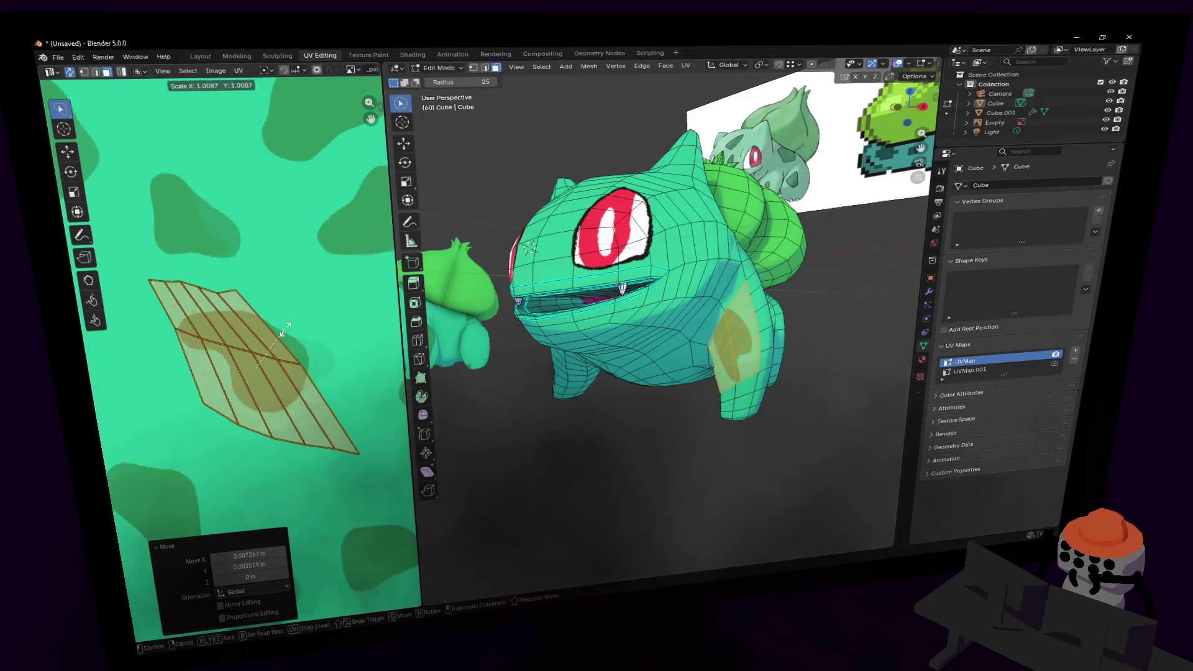
pyautogui.press('x')
pyautogui.press('Escape')
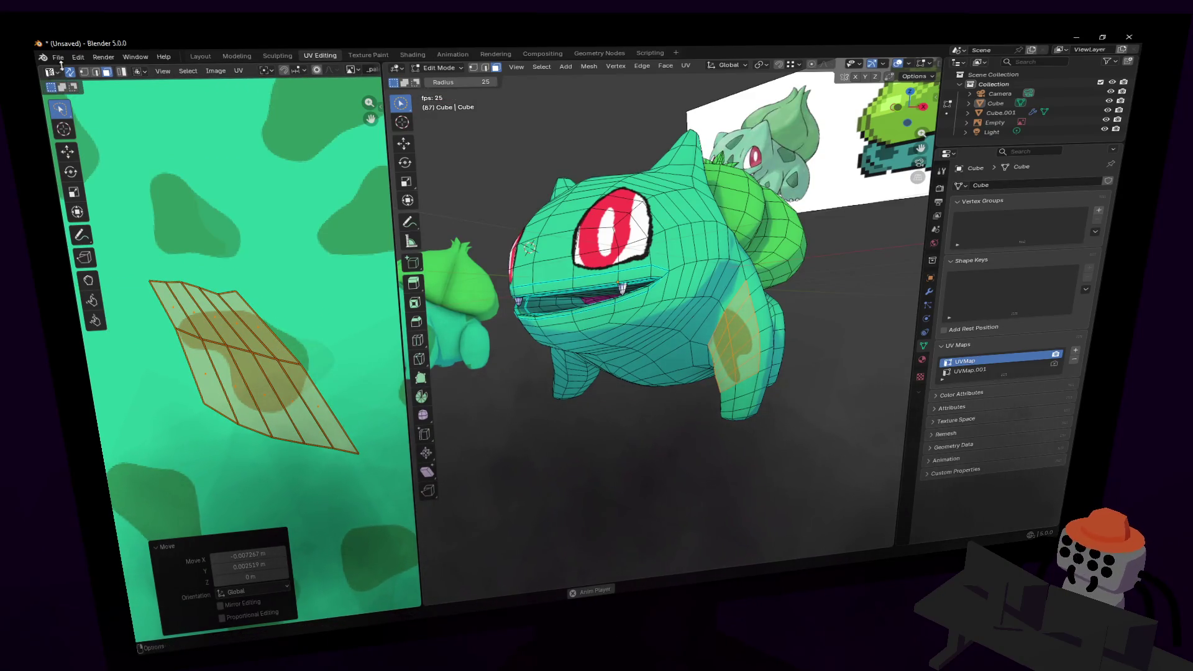
# - Move the island's right-hand edge in edge select to widen the island
pyautogui.click(97, 72)
pyautogui.click(282, 347)
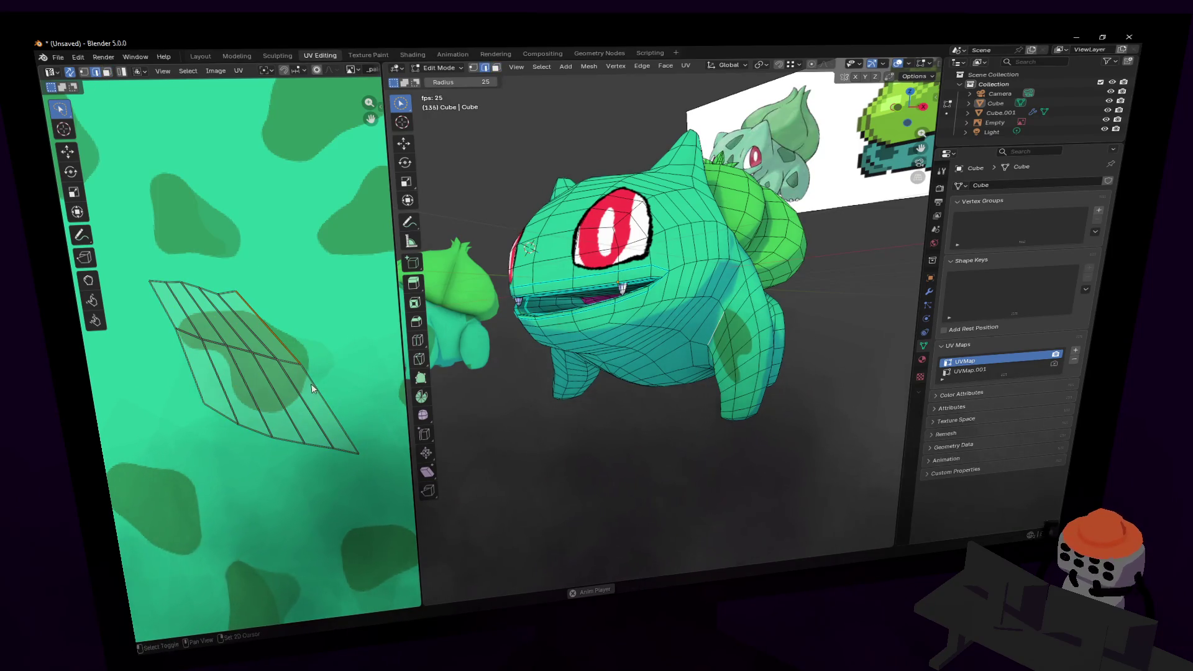
pyautogui.press('g')
pyautogui.click(310, 349)
pyautogui.press('g')
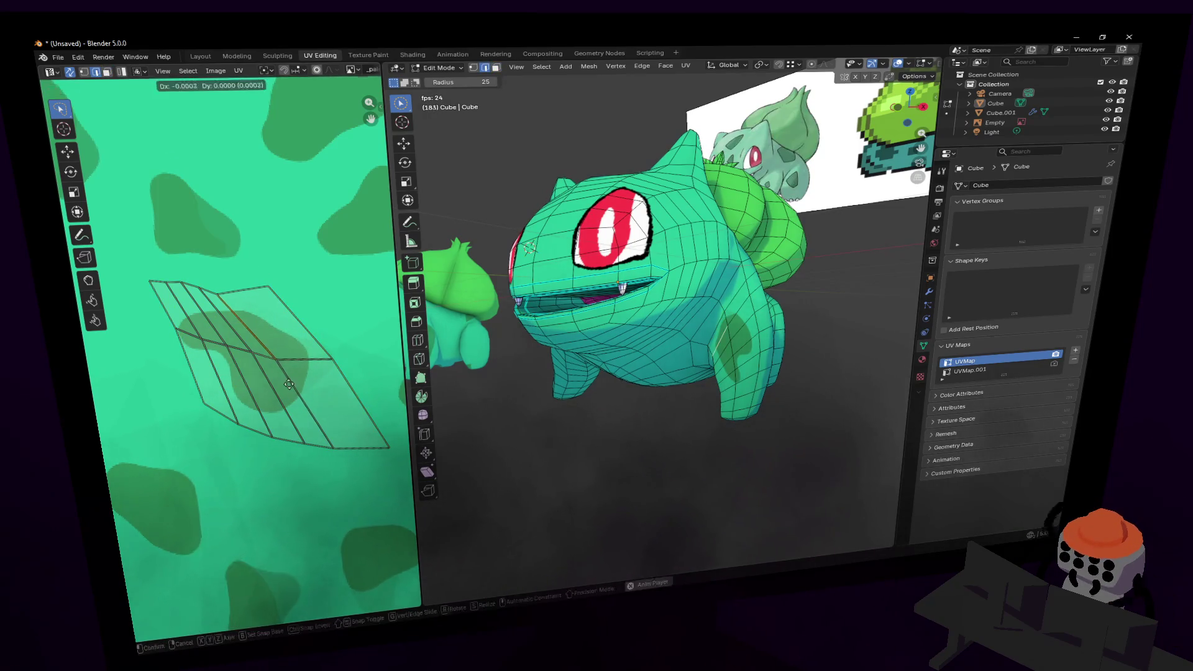
pyautogui.click(294, 299)
pyautogui.scroll(-2, 294, 299)
pyautogui.moveTo(294, 299)
pyautogui.mouseDown(button='middle')
pyautogui.moveTo(304, 322)
pyautogui.moveTo(335, 331)
pyautogui.moveTo(317, 339)
pyautogui.mouseUp(button='middle')
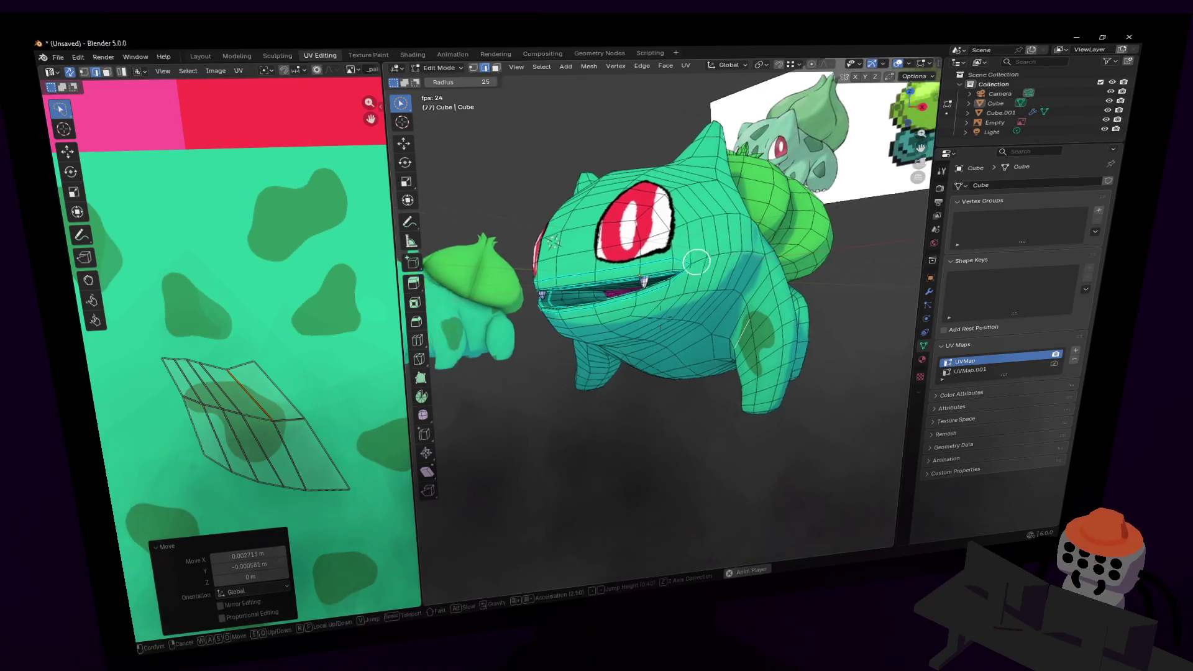
# - Circle-select a patch of forehead faces on the head
pyautogui.click(626, 351)
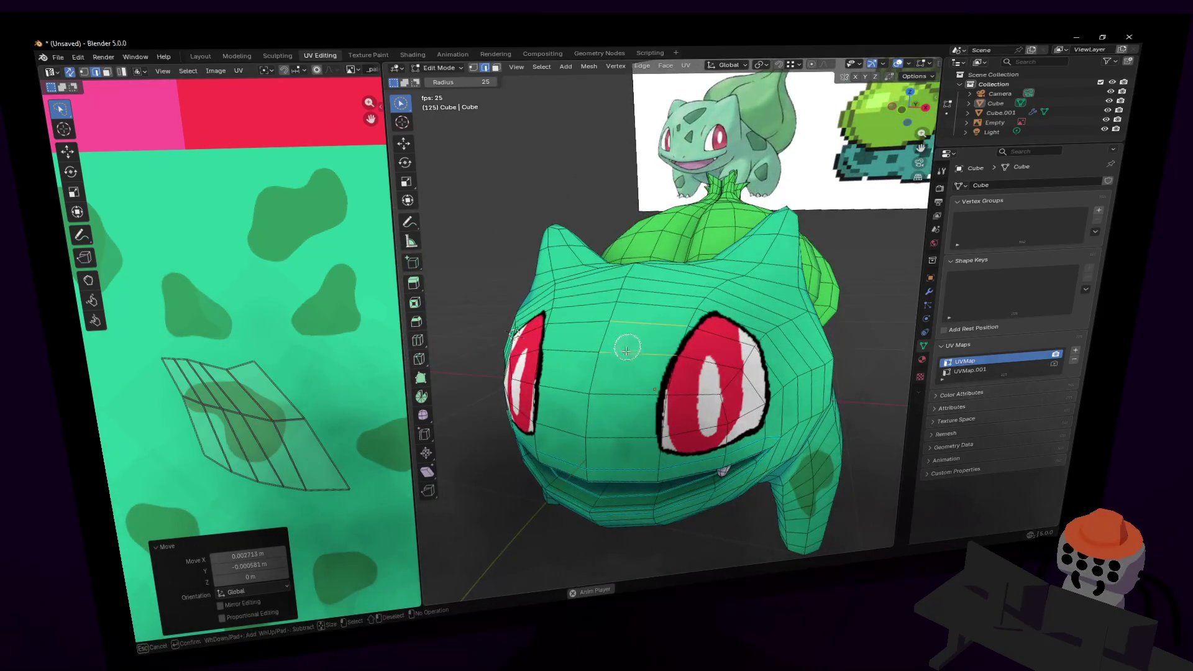
pyautogui.moveTo(640, 326)
pyautogui.mouseDown()
pyautogui.moveTo(620, 341)
pyautogui.moveTo(659, 336)
pyautogui.moveTo(646, 338)
pyautogui.mouseUp()
pyautogui.scroll(-3, 316, 300)
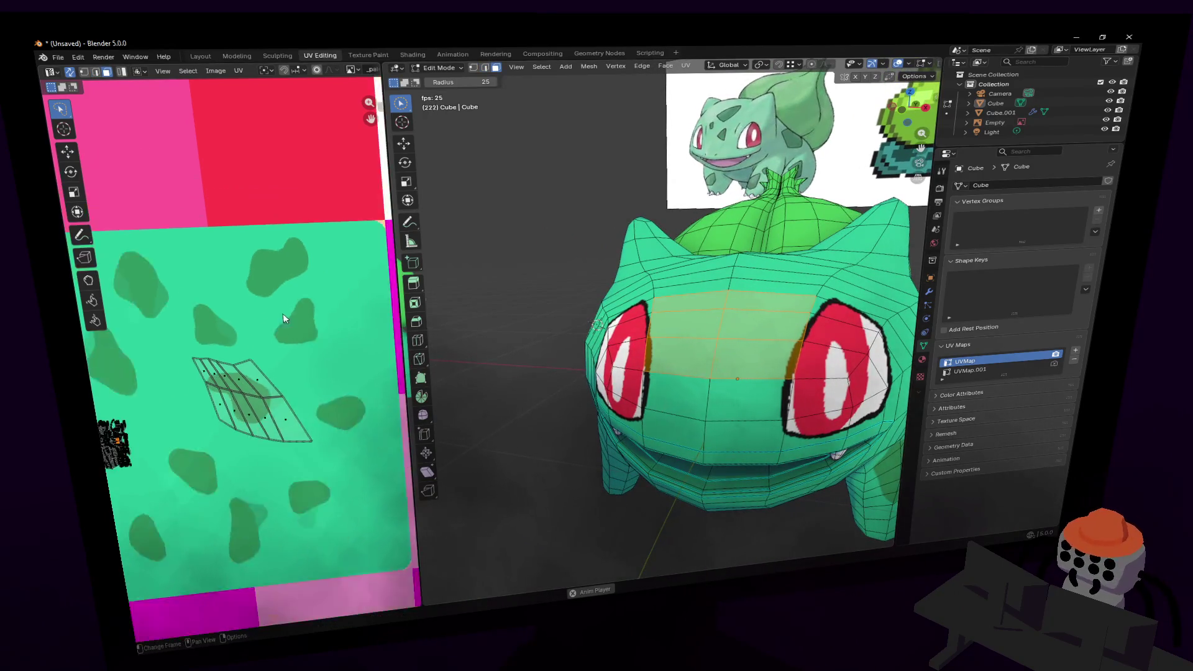
# - Reselect the faces between the eyes and Smart UV Project them
pyautogui.moveTo(766, 325)
pyautogui.mouseDown()
pyautogui.moveTo(746, 348)
pyautogui.moveTo(721, 329)
pyautogui.moveTo(706, 386)
pyautogui.moveTo(746, 429)
pyautogui.moveTo(683, 429)
pyautogui.mouseUp()
pyautogui.press('u')
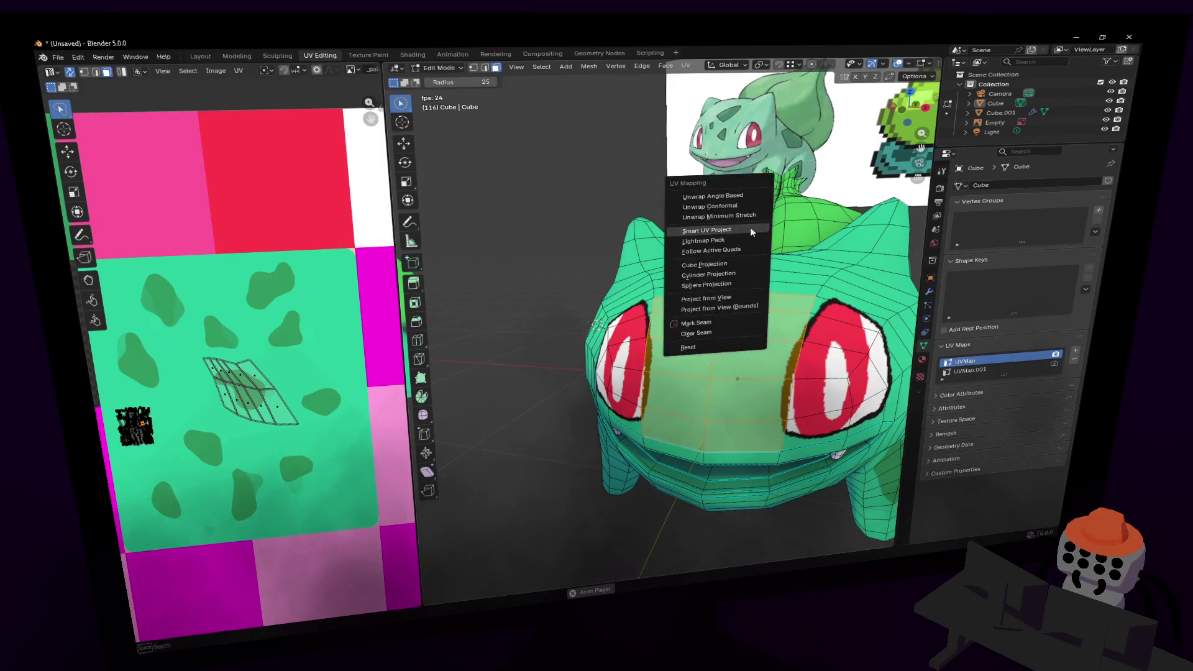
pyautogui.click(750, 227)
pyautogui.click(721, 325)
pyautogui.scroll(-5, 251, 318)
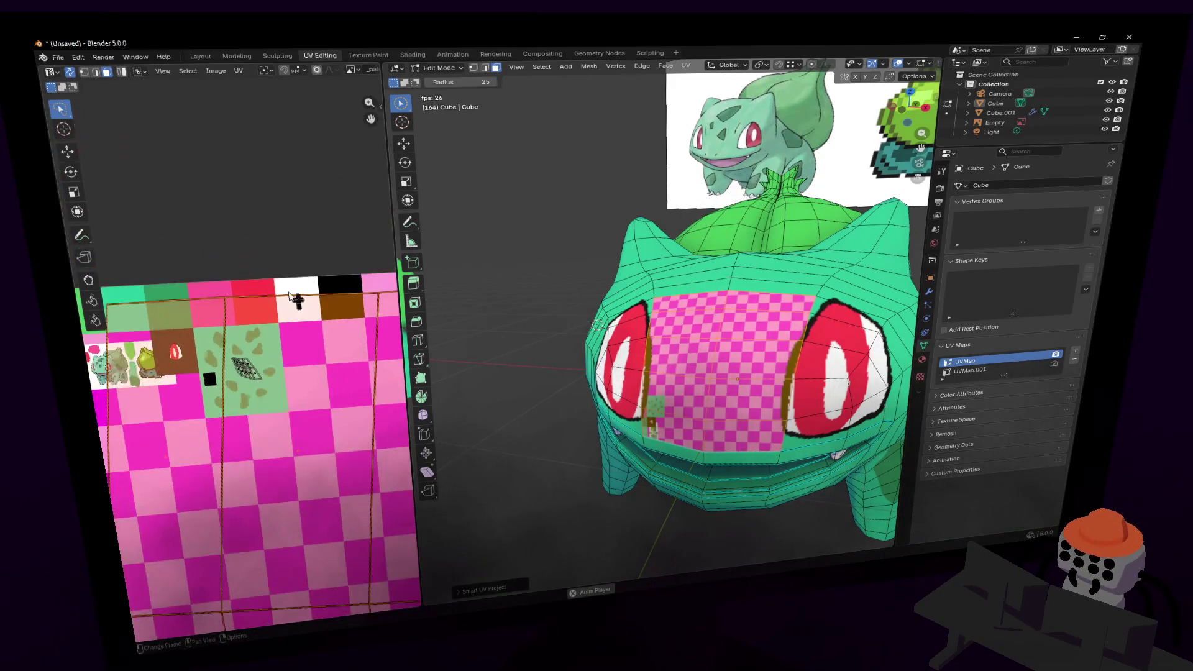
# - Shrink the forehead UV island and place it on the green spotted area
pyautogui.press('s')
pyautogui.click(343, 466)
pyautogui.press('g')
pyautogui.click(214, 283)
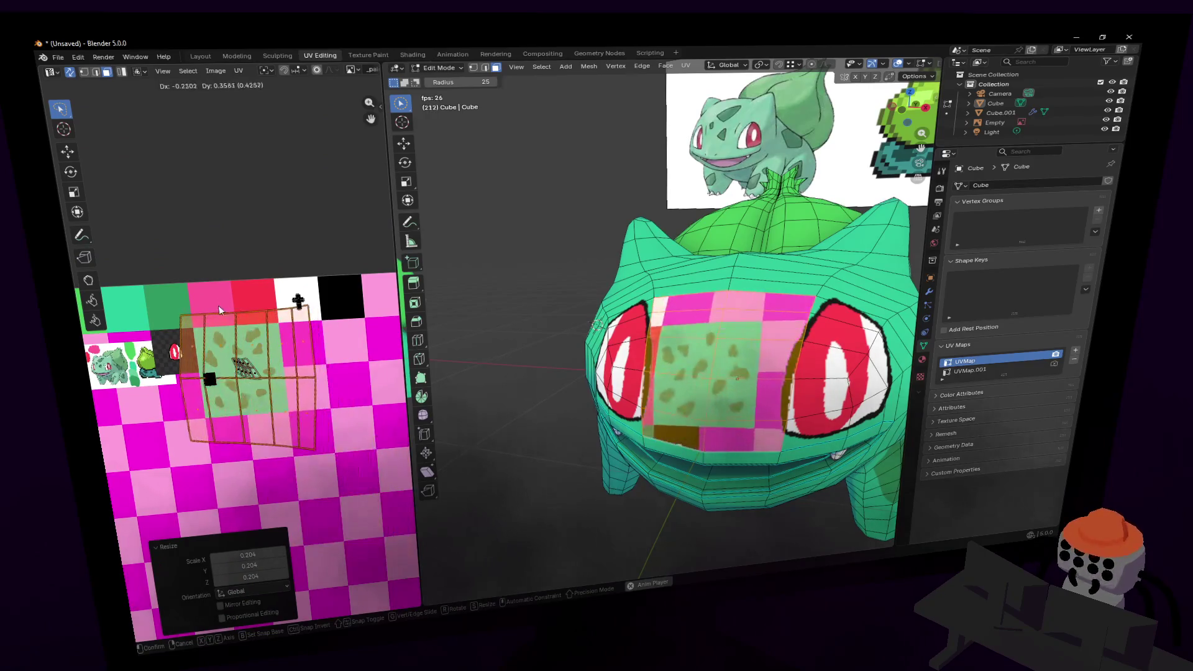
pyautogui.press('s')
pyautogui.click(248, 328)
pyautogui.scroll(2, 248, 327)
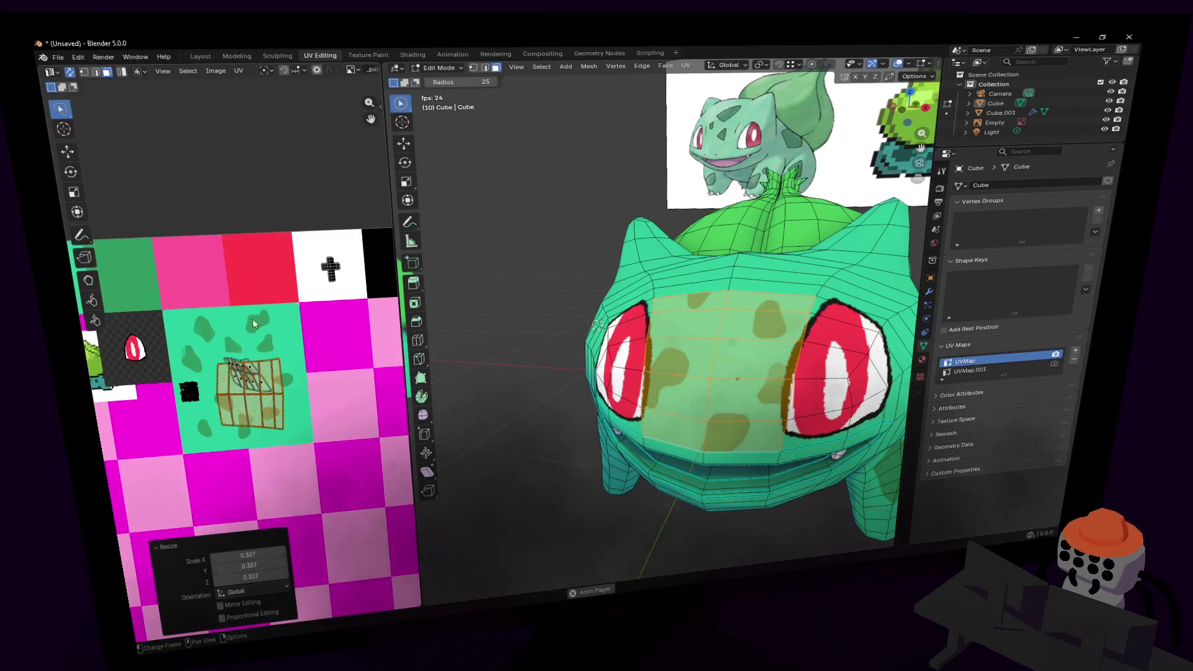
pyautogui.press('s')
pyautogui.click(259, 390)
pyautogui.click(258, 346)
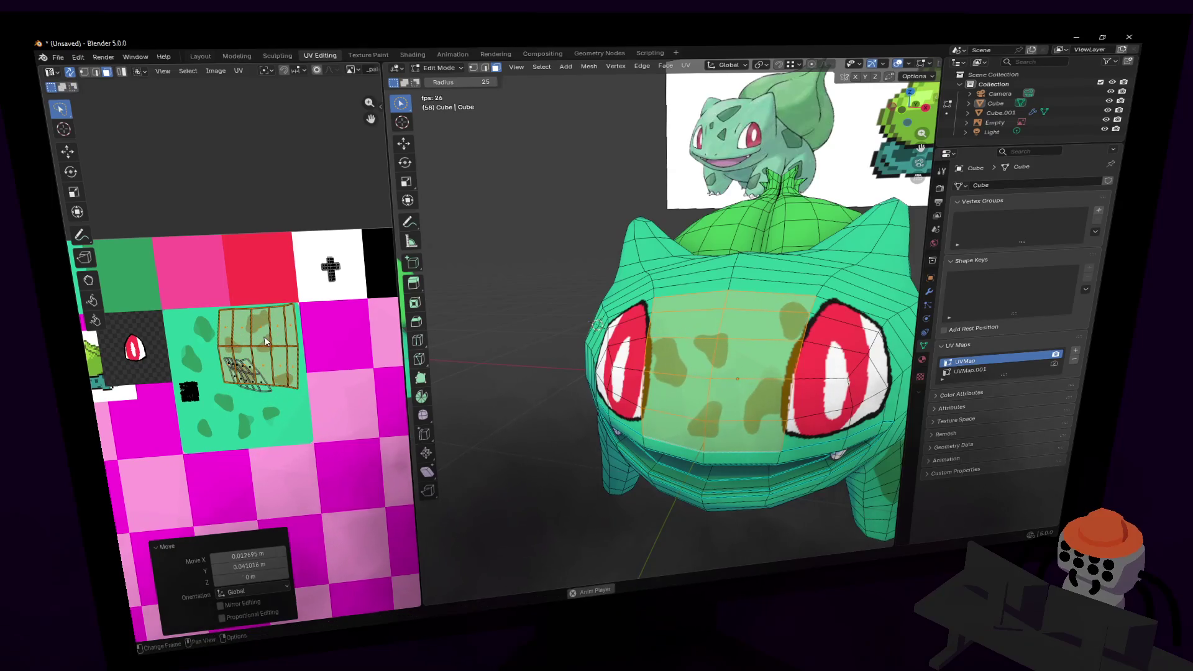
pyautogui.scroll(3, 271, 379)
pyautogui.moveTo(272, 379); pyautogui.dragTo(278, 393, button='middle')
# - Turn the forehead island about 90 degrees, then reposition and resize it
pyautogui.press('r')
pyautogui.click(388, 459)
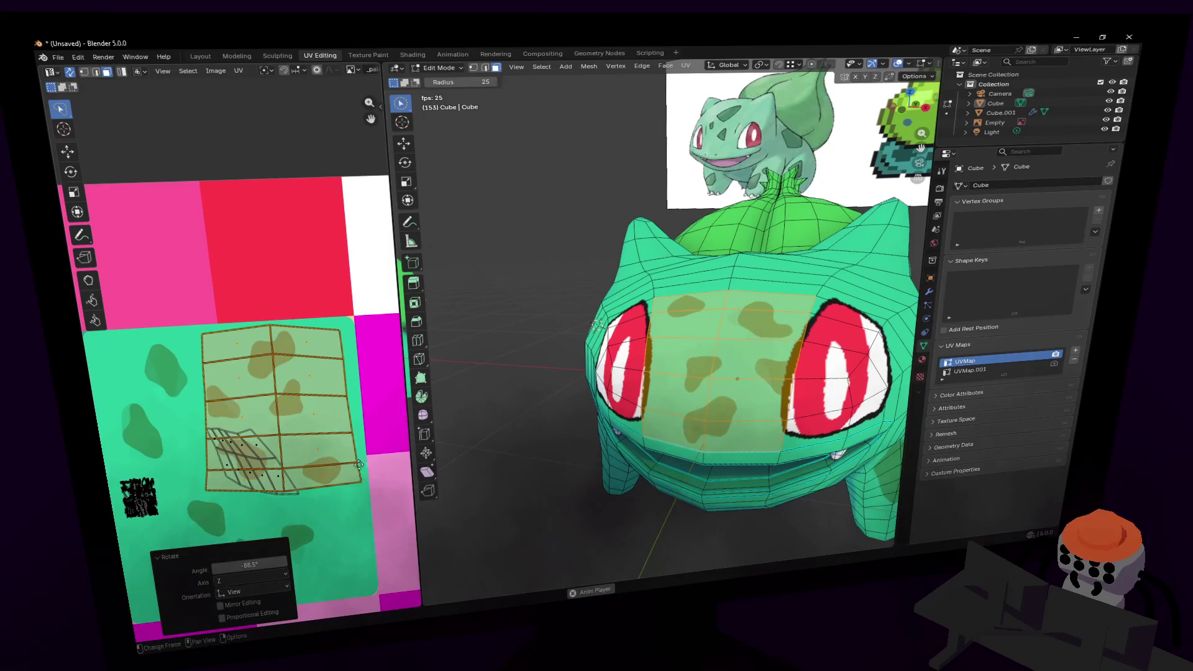
pyautogui.scroll(1, 389, 459)
pyautogui.press('g')
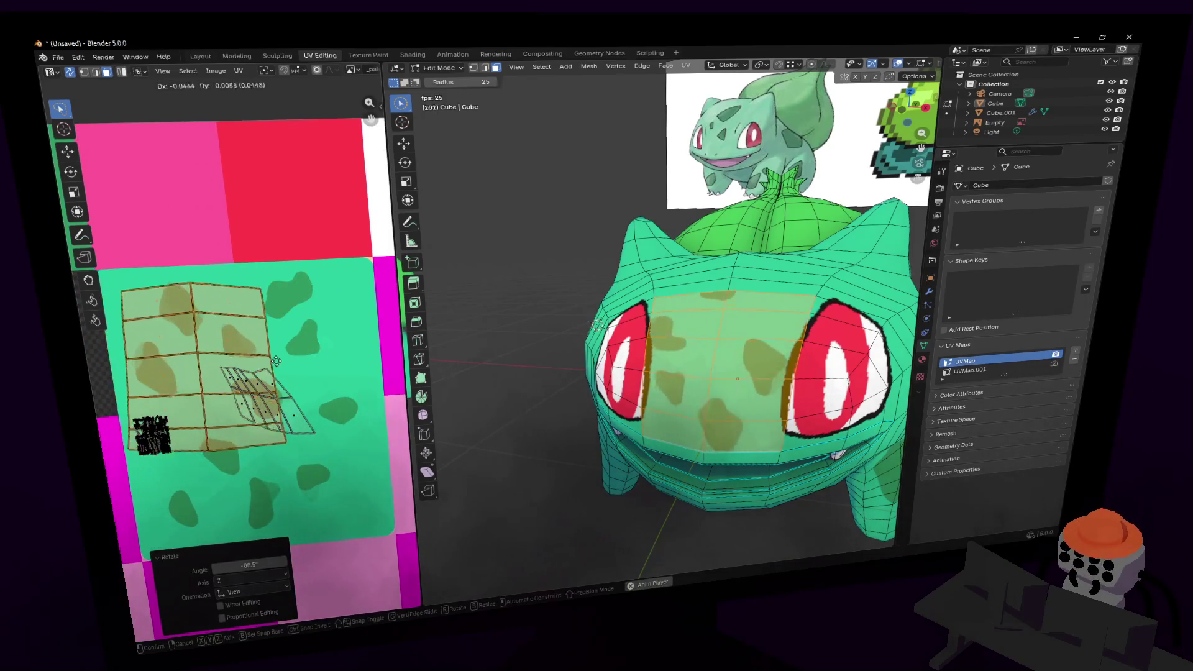
pyautogui.click(259, 363)
pyautogui.press('s')
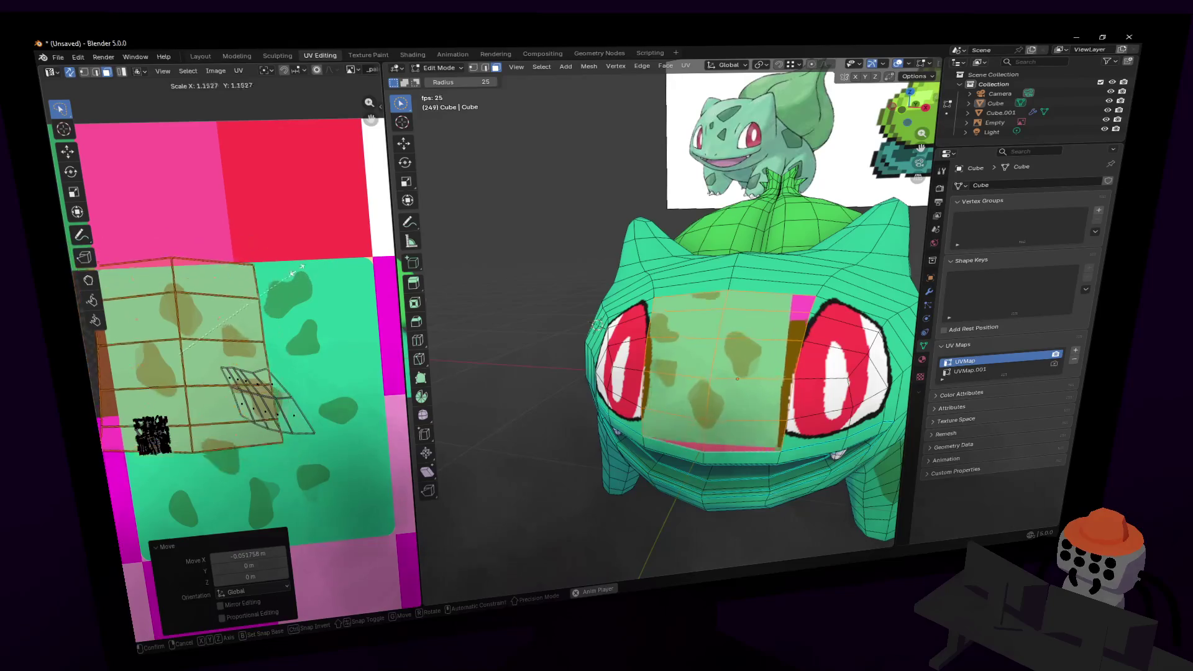
pyautogui.click(227, 303)
# - Rotate and move the forehead island again to settle it over the dark spots
pyautogui.moveTo(226, 303); pyautogui.dragTo(314, 315, button='middle')
pyautogui.press('g')
pyautogui.press('r')
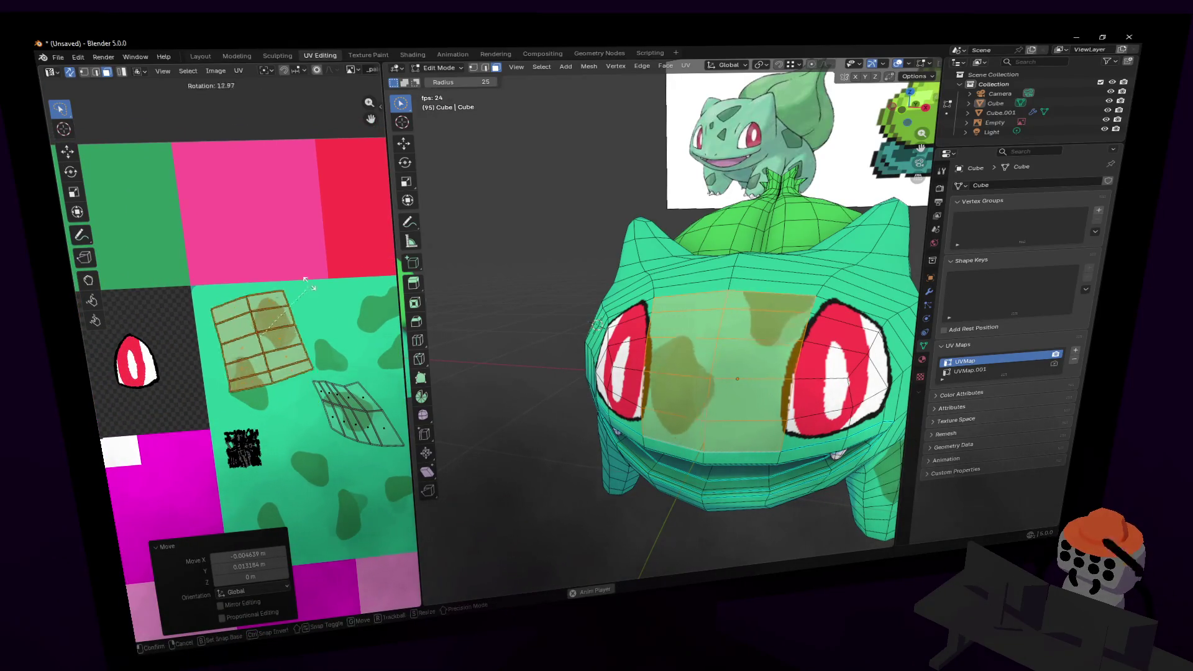
pyautogui.click(274, 342)
pyautogui.press('g')
pyautogui.click(276, 398)
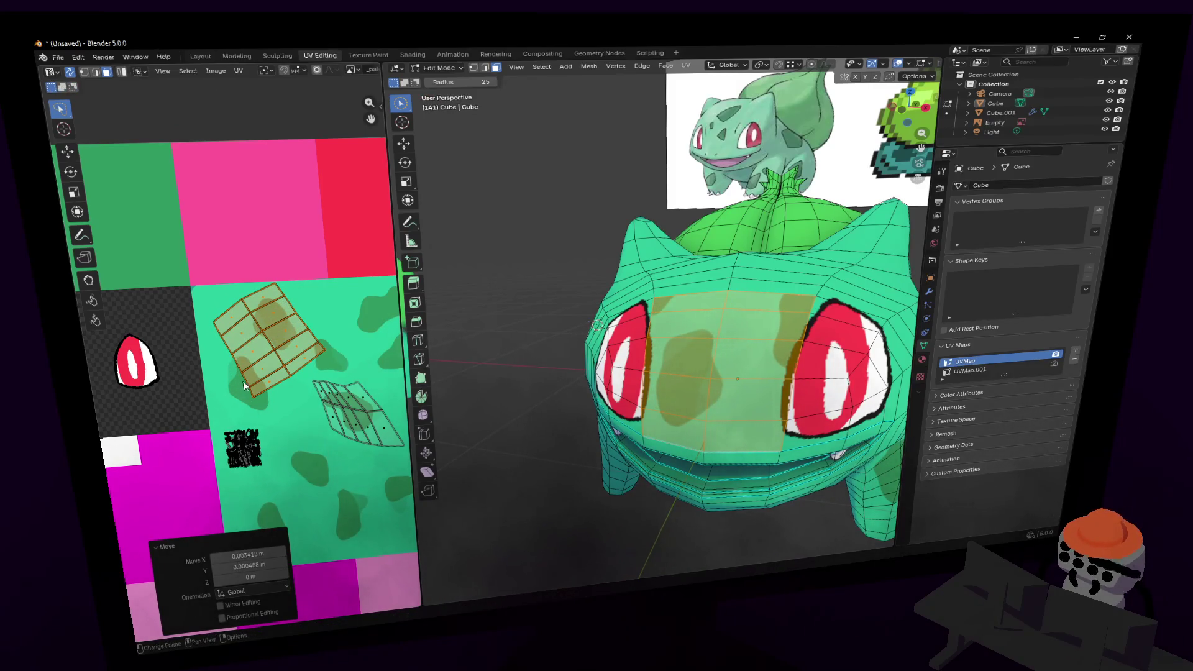
# - Switch to vertex select and pick a single UV vertex on the forehead island
pyautogui.press('Left')
pyautogui.press('1')
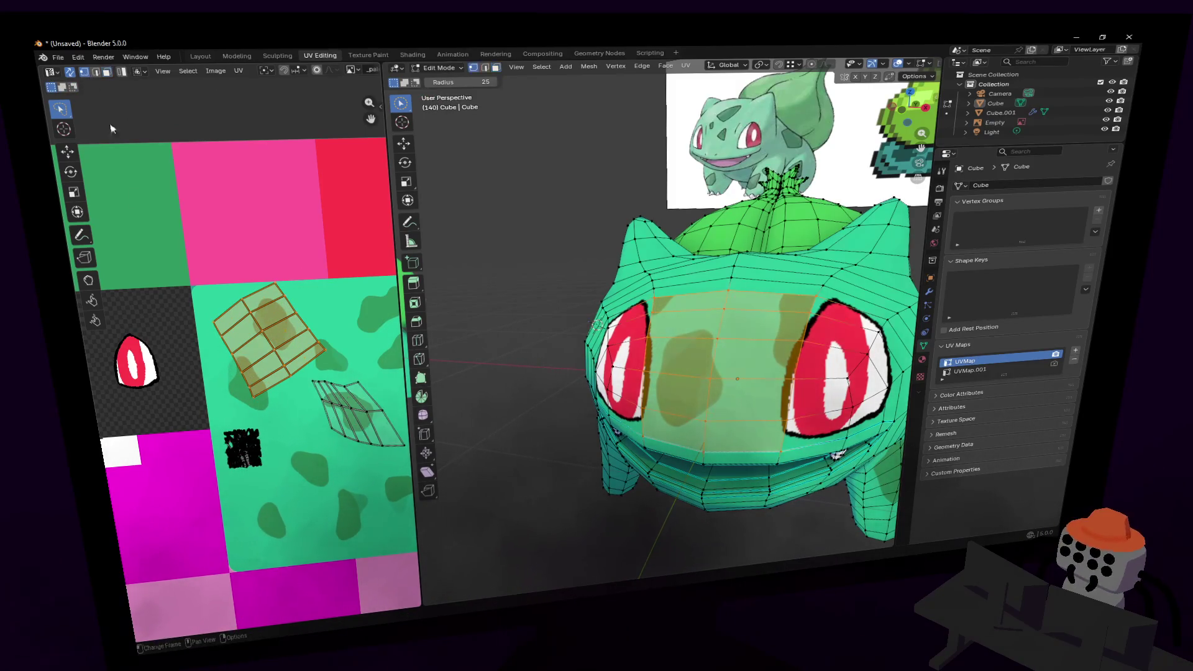
pyautogui.click(245, 377)
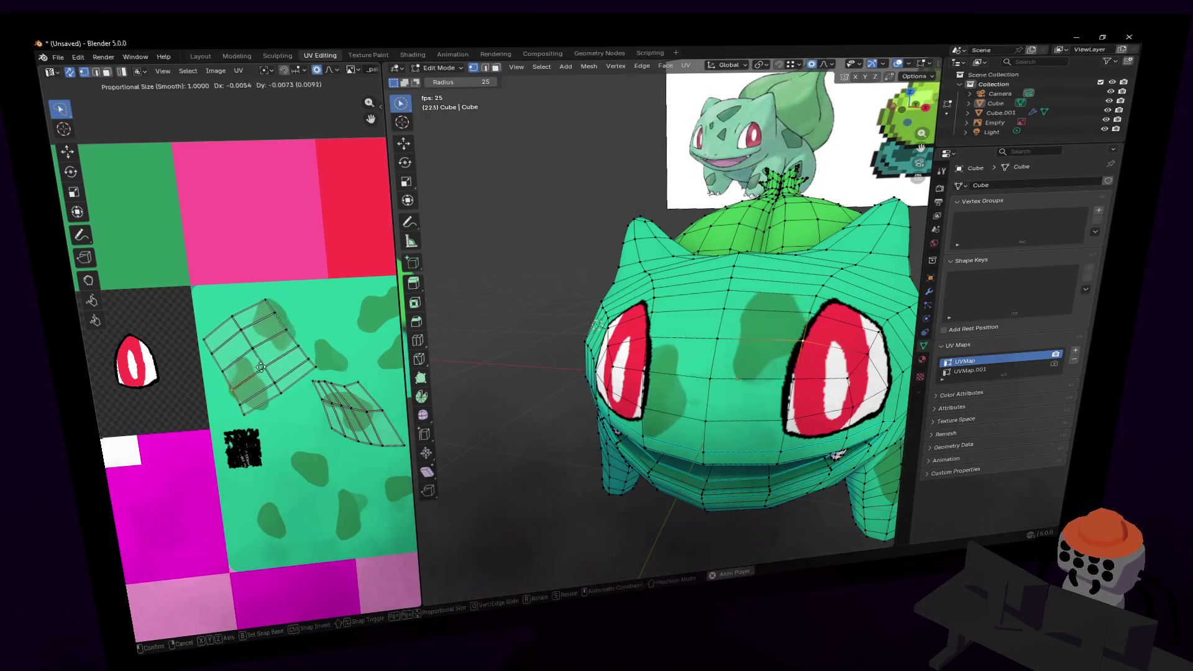
# - Switch to edge select, turn off proportional editing, and shift a face-island UV edge slightly
pyautogui.click(331, 73)
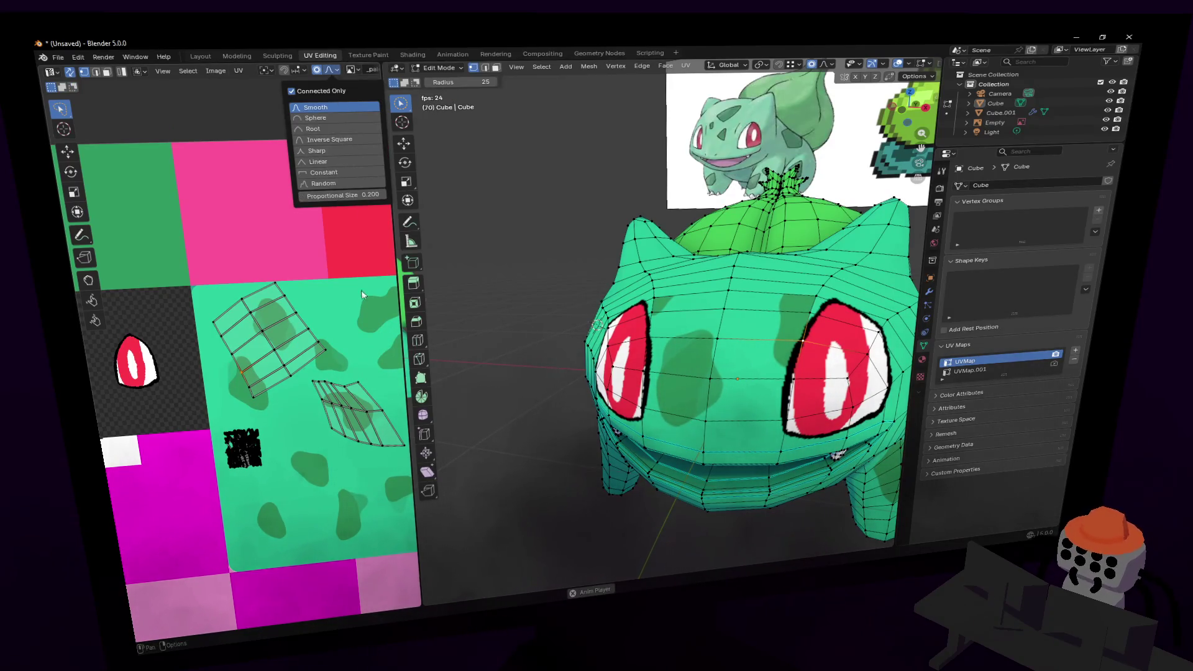
pyautogui.click(95, 72)
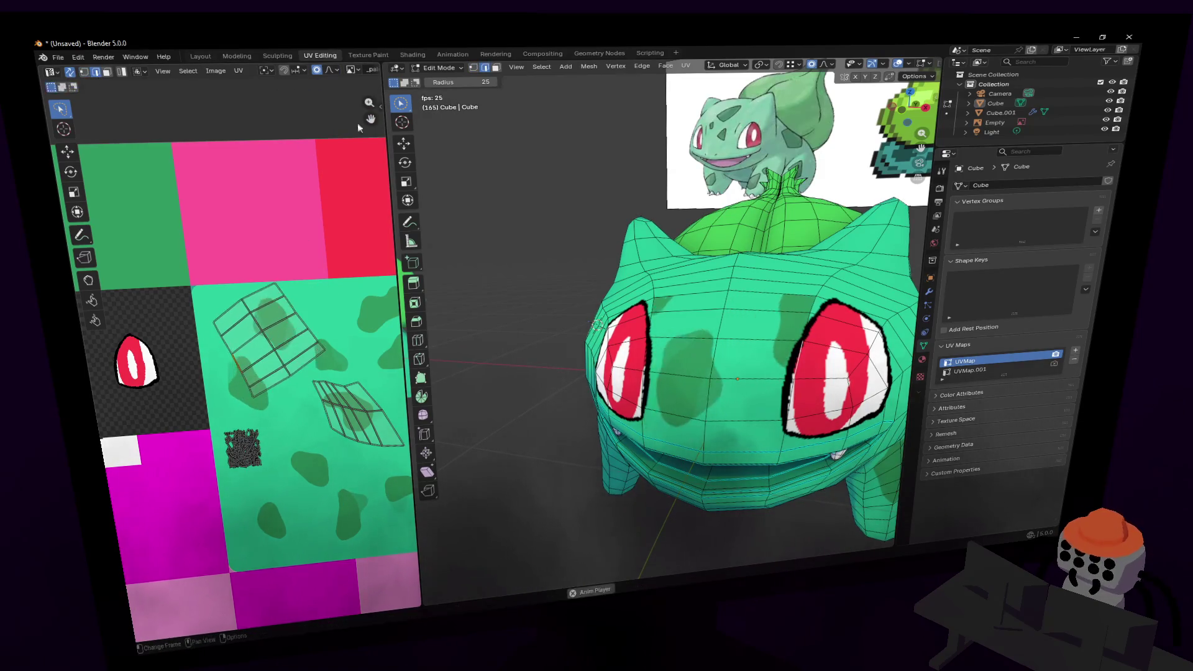
pyautogui.click(317, 70)
pyautogui.moveTo(273, 371); pyautogui.dragTo(252, 396)
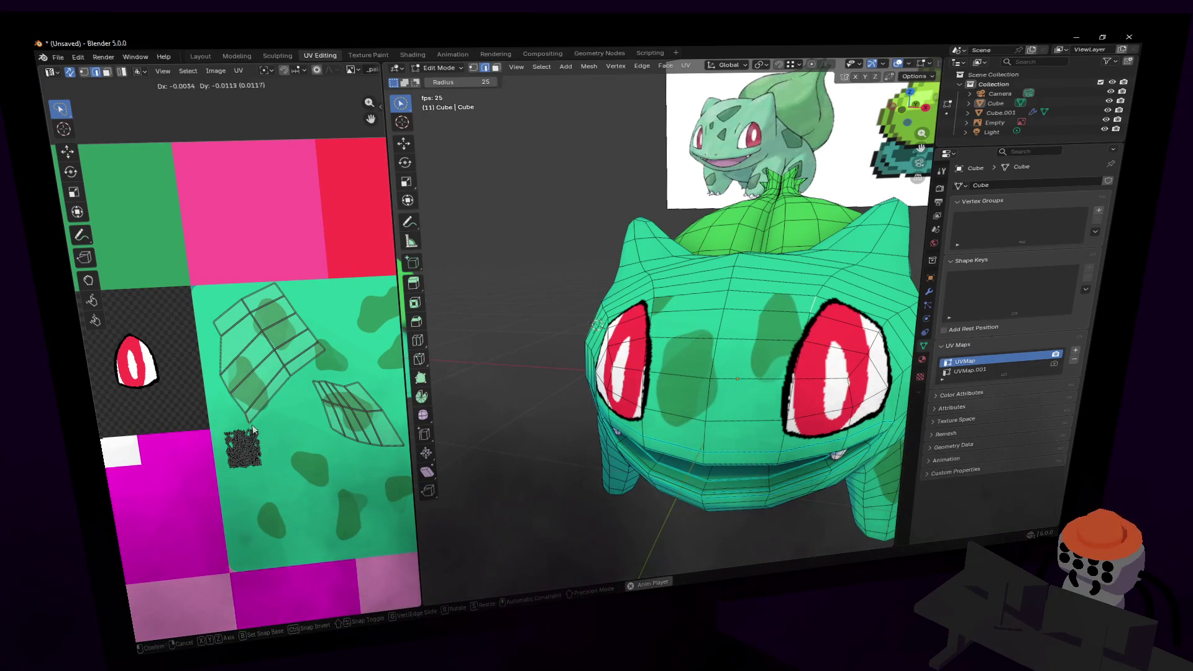
# - Move several UV edges of the face island to reshape it
pyautogui.scroll(-1, 252, 397)
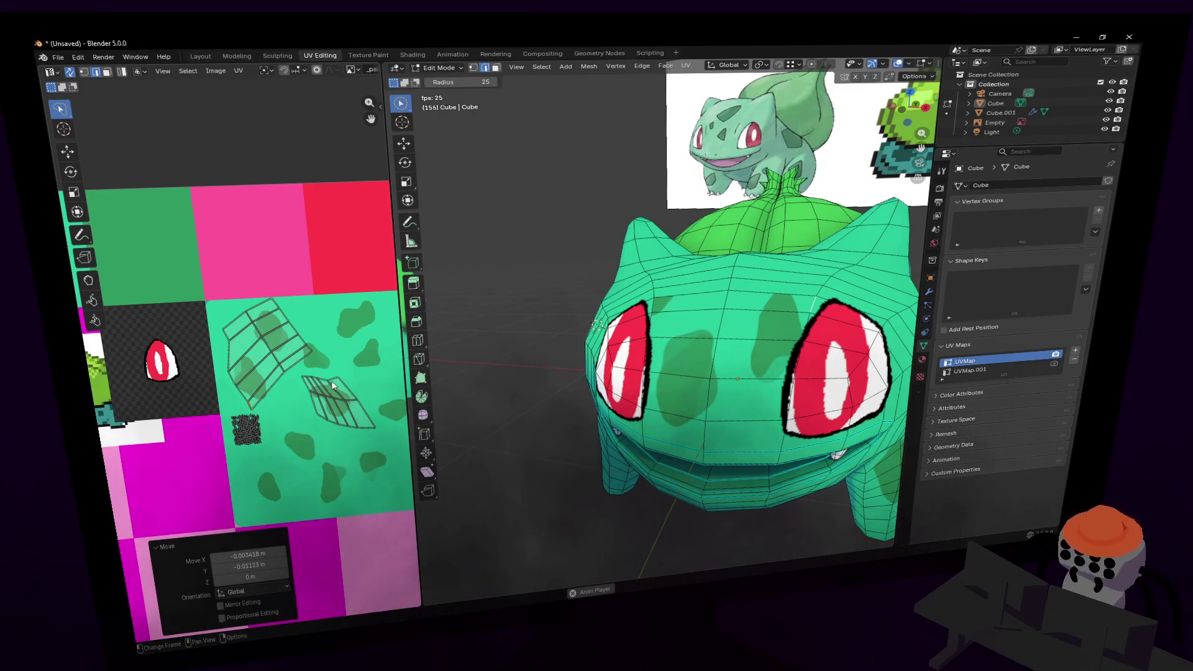
pyautogui.scroll(2, 234, 394)
pyautogui.moveTo(240, 416); pyautogui.dragTo(244, 410)
pyautogui.moveTo(248, 339)
pyautogui.mouseDown()
pyautogui.moveTo(307, 364)
pyautogui.moveTo(307, 331)
pyautogui.moveTo(283, 339)
pyautogui.mouseUp()
pyautogui.moveTo(299, 362); pyautogui.dragTo(279, 360, button='middle')
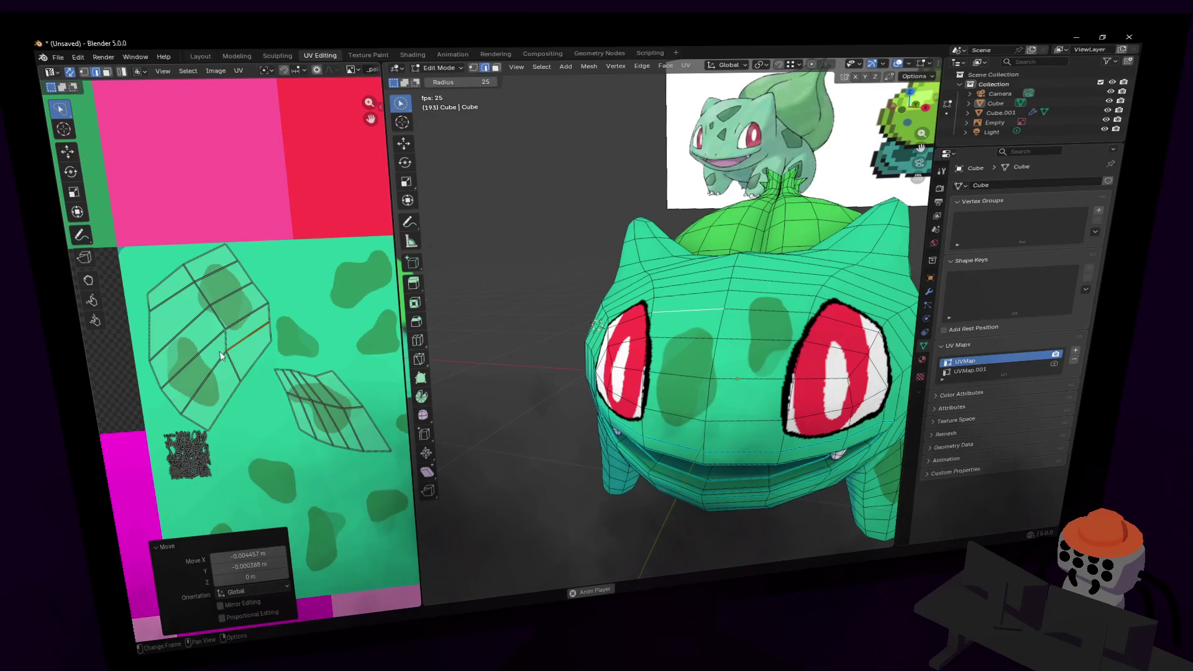
pyautogui.click(222, 348)
pyautogui.moveTo(227, 354); pyautogui.dragTo(236, 363)
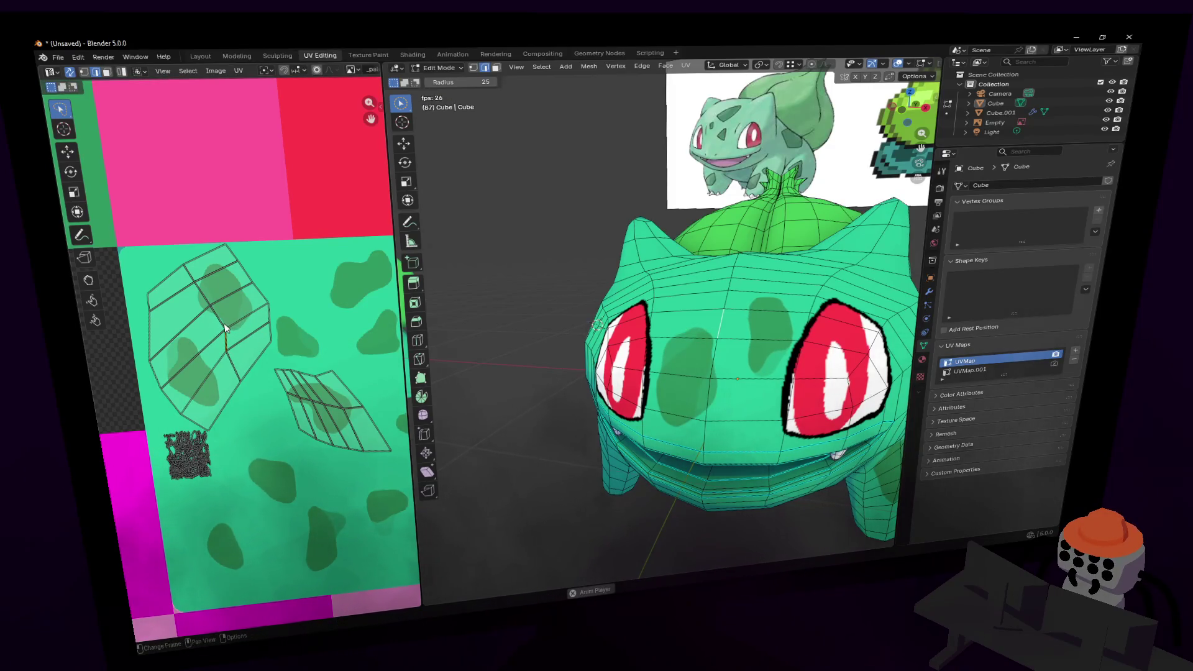
# - Nudge more face-island edges, then rotate a selected group of UV vertices
pyautogui.moveTo(221, 320); pyautogui.dragTo(204, 283)
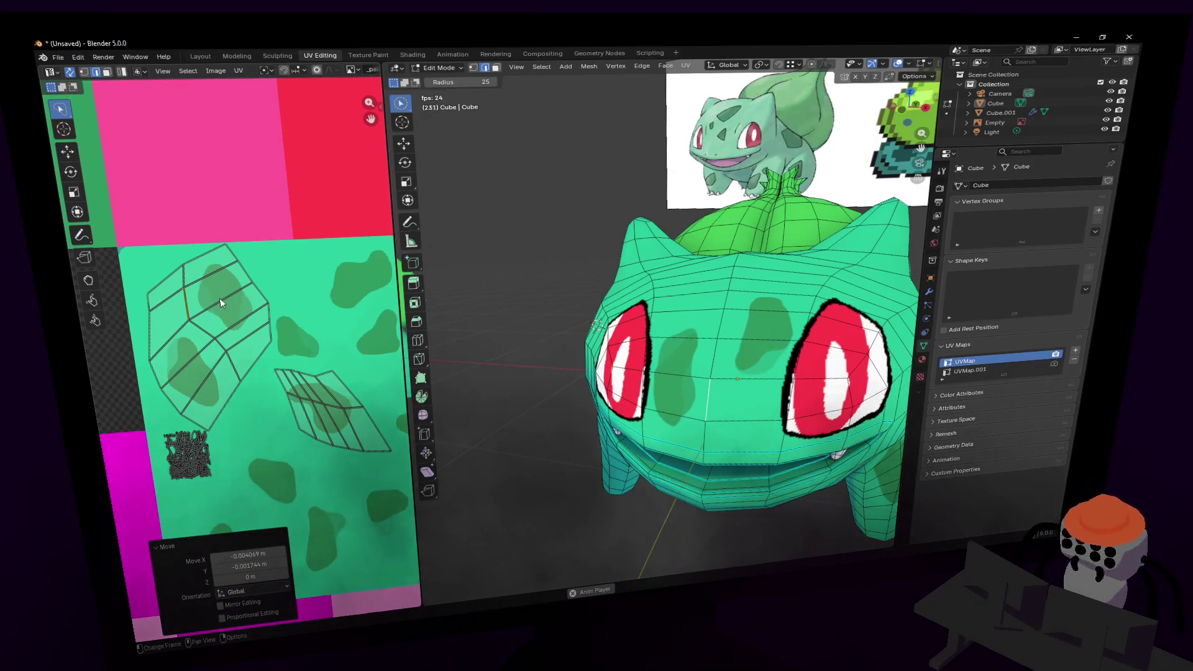
pyautogui.moveTo(217, 299); pyautogui.dragTo(220, 293)
pyautogui.moveTo(261, 367)
pyautogui.mouseDown(button='middle')
pyautogui.moveTo(242, 333)
pyautogui.moveTo(298, 376)
pyautogui.mouseUp(button='middle')
pyautogui.scroll(-2, 261, 354)
pyautogui.moveTo(248, 346)
pyautogui.mouseDown()
pyautogui.moveTo(273, 347)
pyautogui.moveTo(258, 307)
pyautogui.moveTo(267, 297)
pyautogui.moveTo(246, 287)
pyautogui.moveTo(256, 265)
pyautogui.mouseUp()
pyautogui.click(238, 316)
pyautogui.press('r')
pyautogui.click(244, 247)
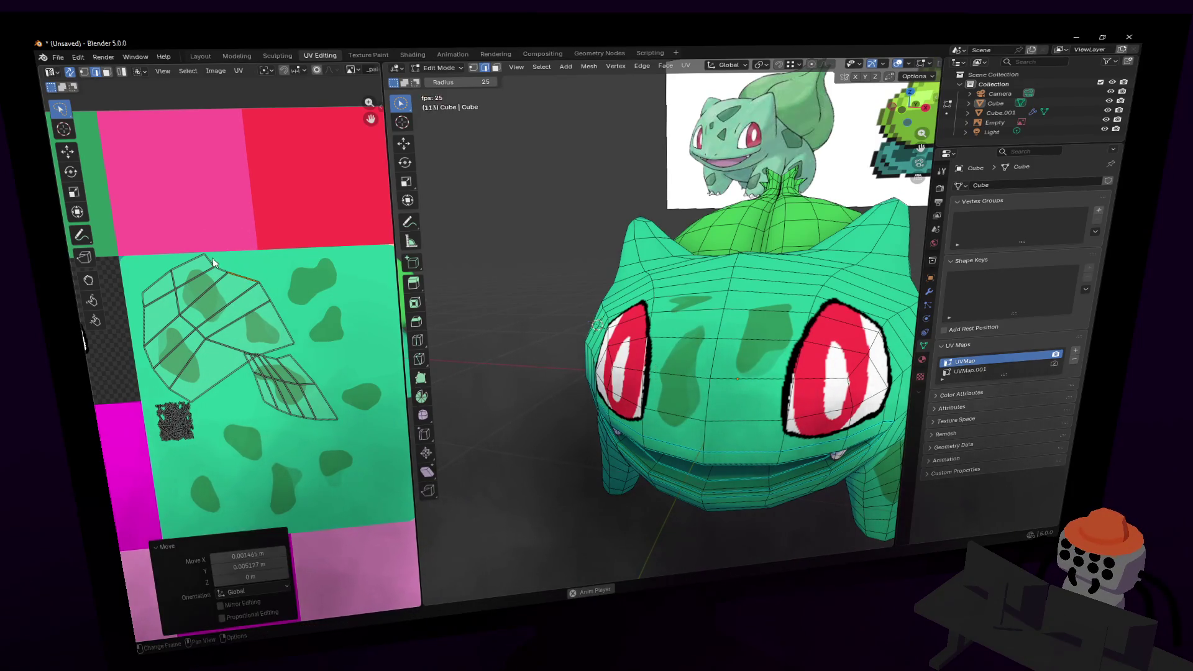
# - Rotate the selected UV vertices again and move them slightly
pyautogui.press('r')
pyautogui.click(222, 233)
pyautogui.press('g')
pyautogui.click(225, 221)
# - Select the whole face UV island with L, then rotate and reposition it twice
pyautogui.click(216, 305)
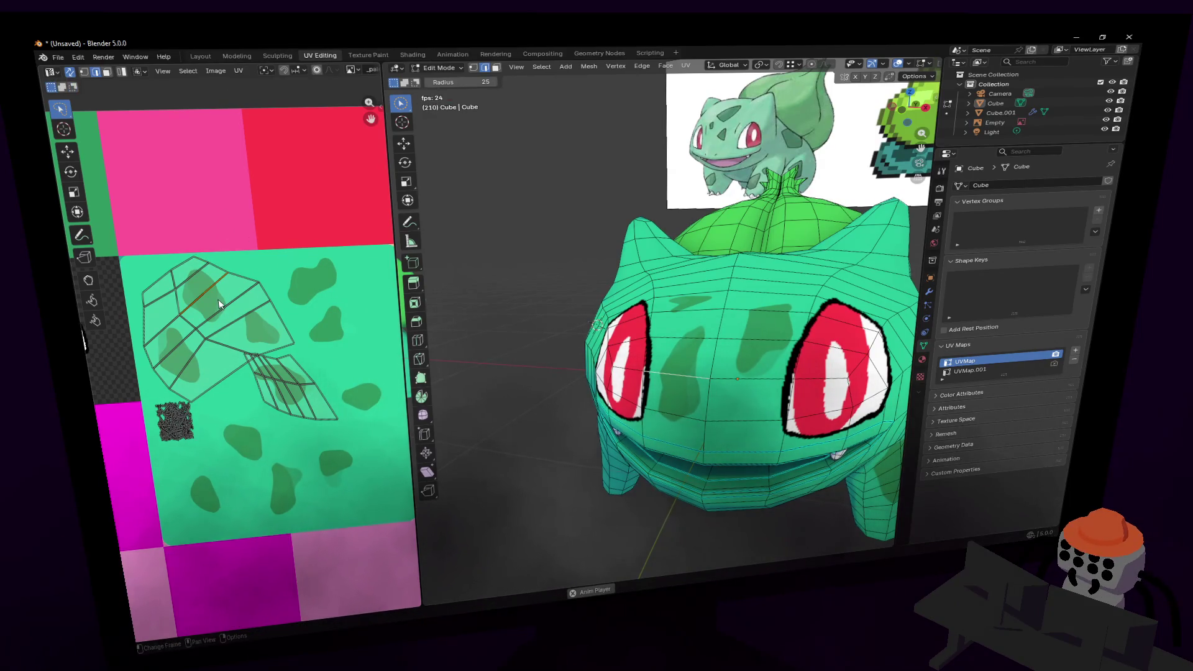
pyautogui.press('l')
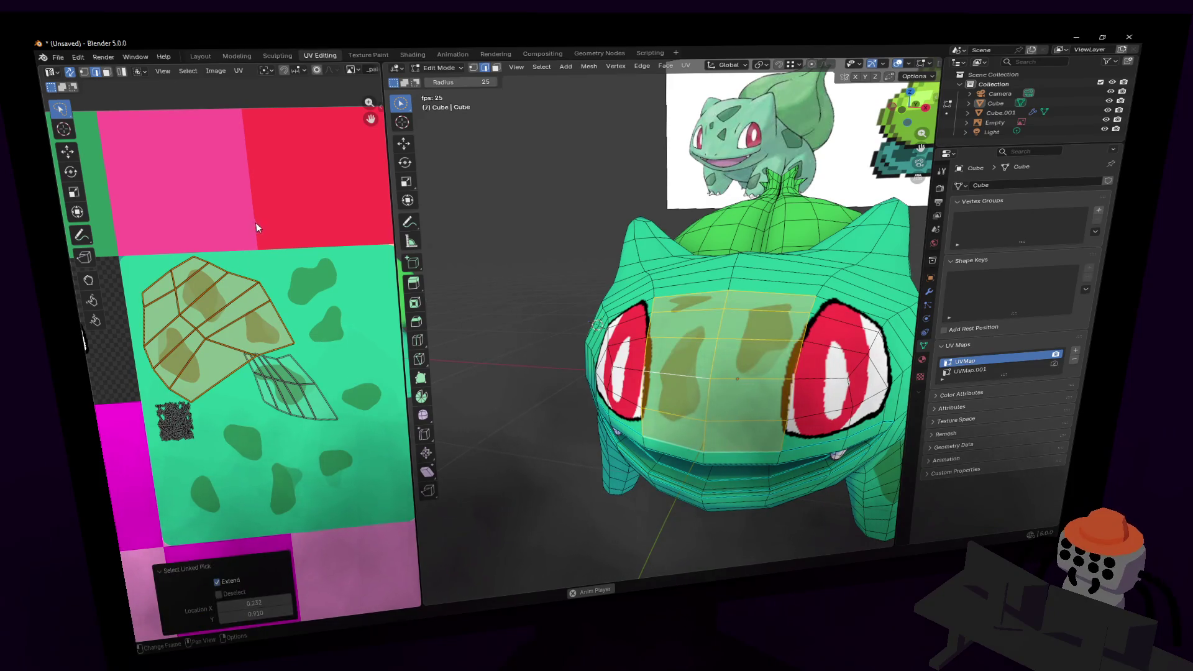
pyautogui.press('r')
pyautogui.click(268, 337)
pyautogui.press('g')
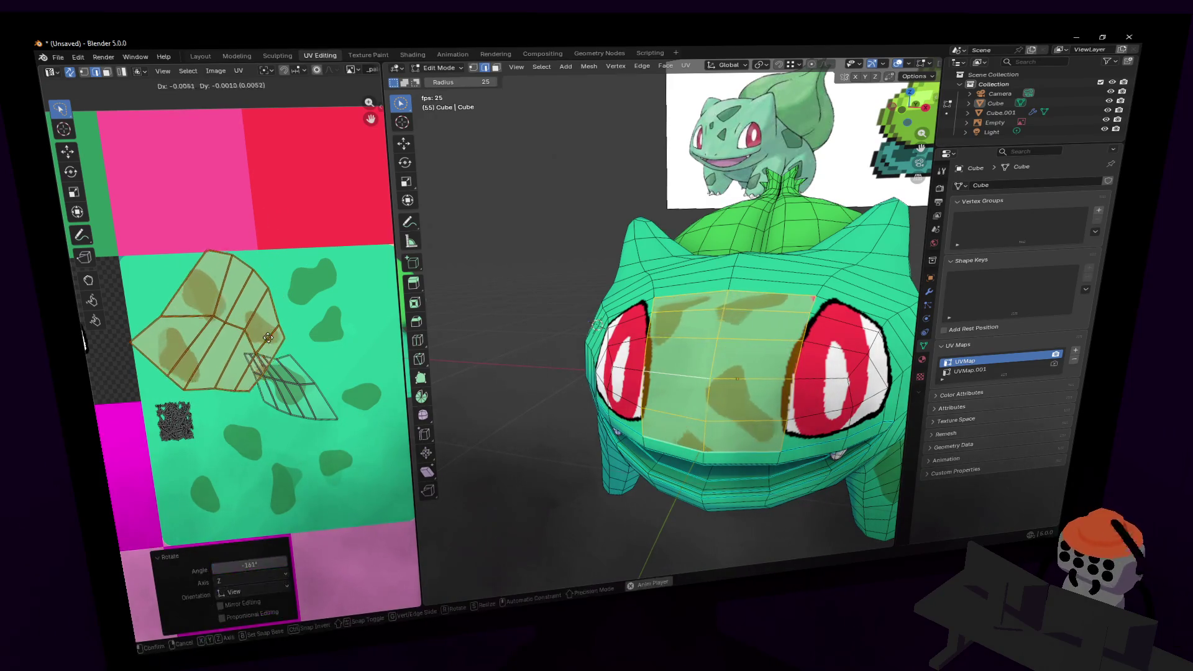
pyautogui.click(267, 338)
pyautogui.press('r')
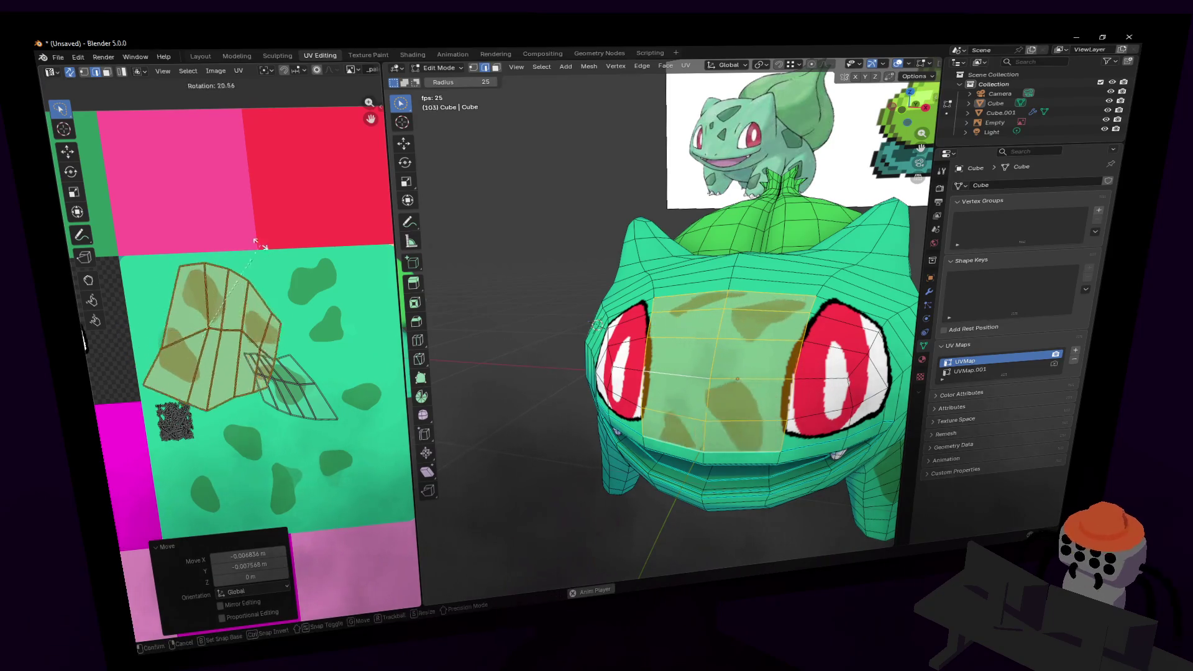
pyautogui.click(302, 355)
pyautogui.press('g')
pyautogui.click(305, 359)
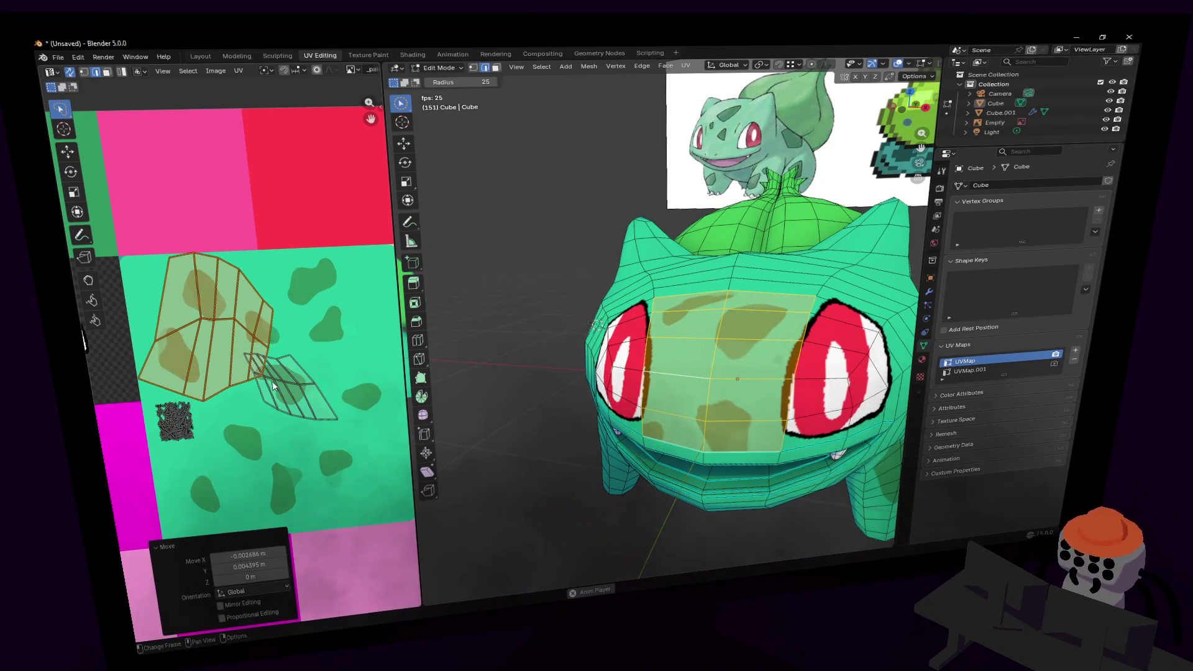
# - Deselect the island and drag small UV elements into place
pyautogui.hotkey('alt', 'a')
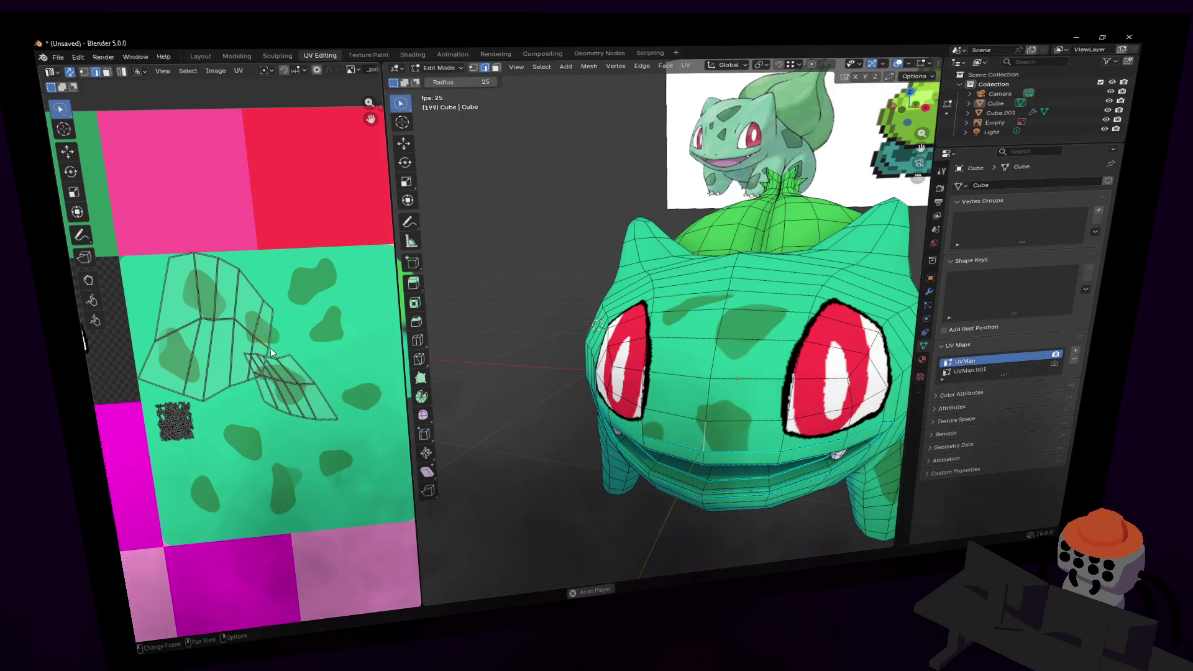
pyautogui.moveTo(274, 329); pyautogui.dragTo(276, 326)
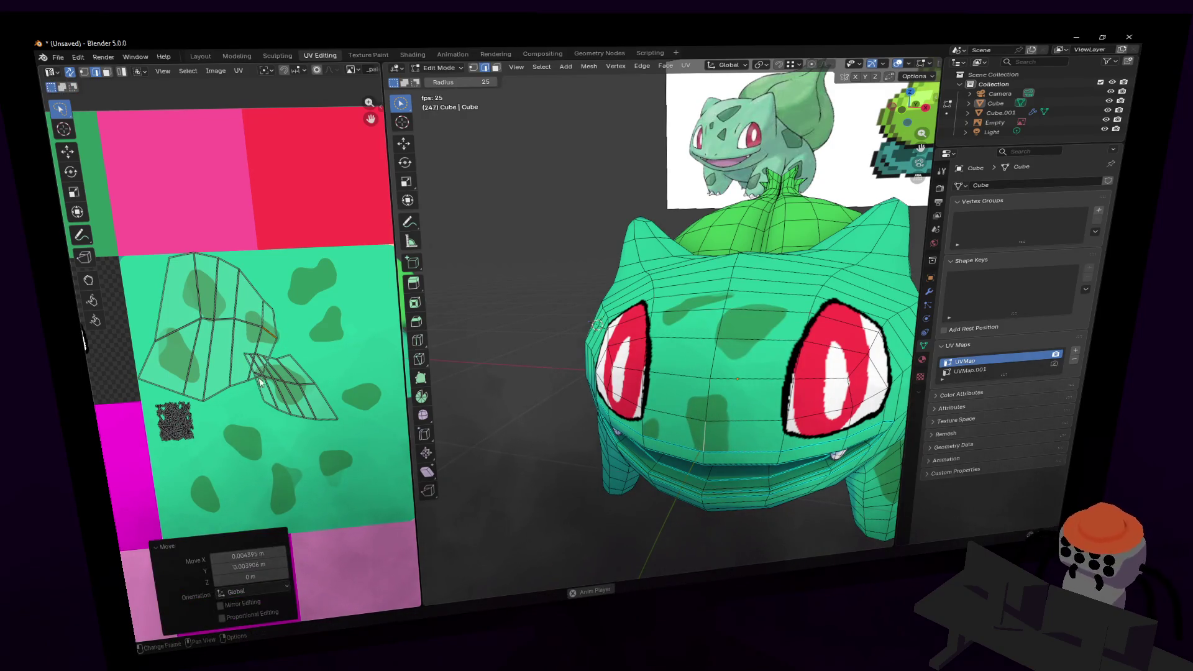
pyautogui.moveTo(247, 389)
pyautogui.mouseDown()
pyautogui.moveTo(244, 374)
pyautogui.moveTo(287, 332)
pyautogui.mouseUp()
# - Rotate the selected UV edge and nudge it slightly
pyautogui.scroll(3, 279, 340)
pyautogui.press('r')
pyautogui.click(294, 276)
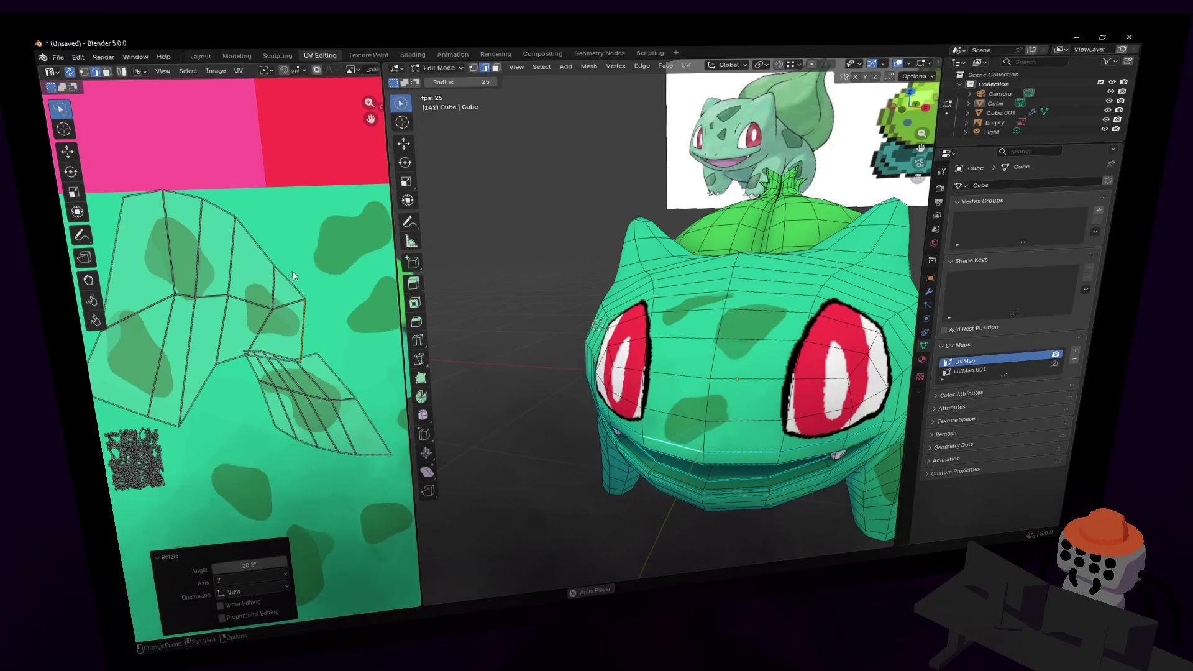
pyautogui.moveTo(294, 276); pyautogui.dragTo(299, 324, button='middle')
pyautogui.moveTo(302, 329); pyautogui.dragTo(303, 333)
pyautogui.scroll(1, 304, 334)
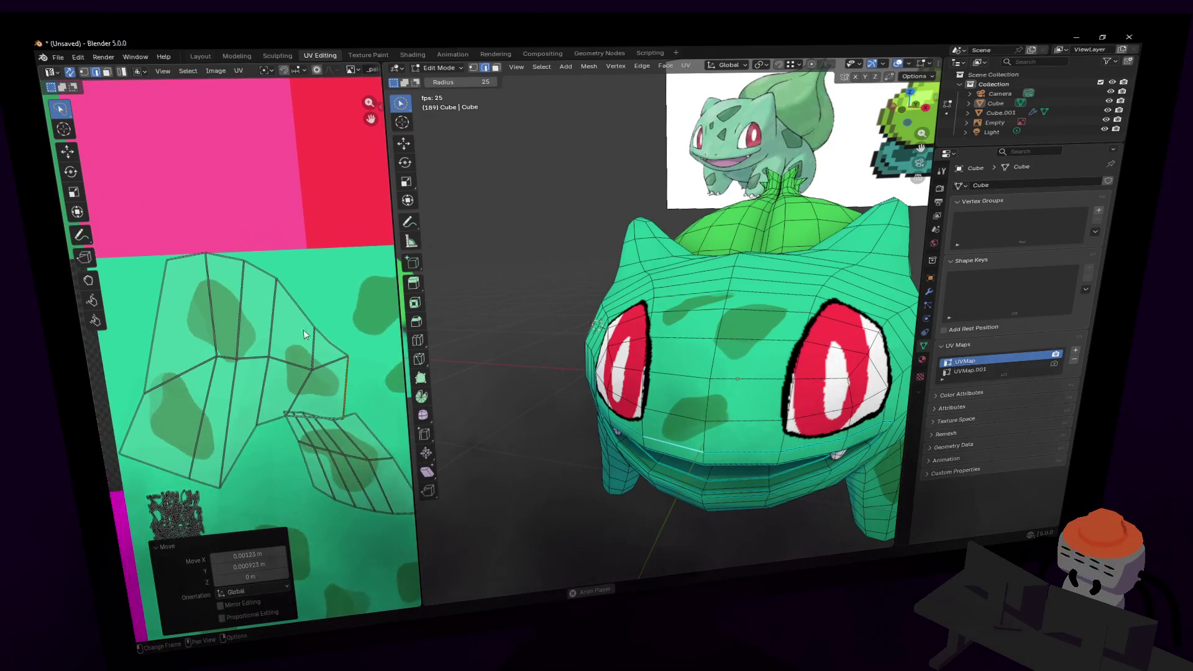
# - Move and rotate the upper-right diagonal UV edge into a new position
pyautogui.click(304, 318)
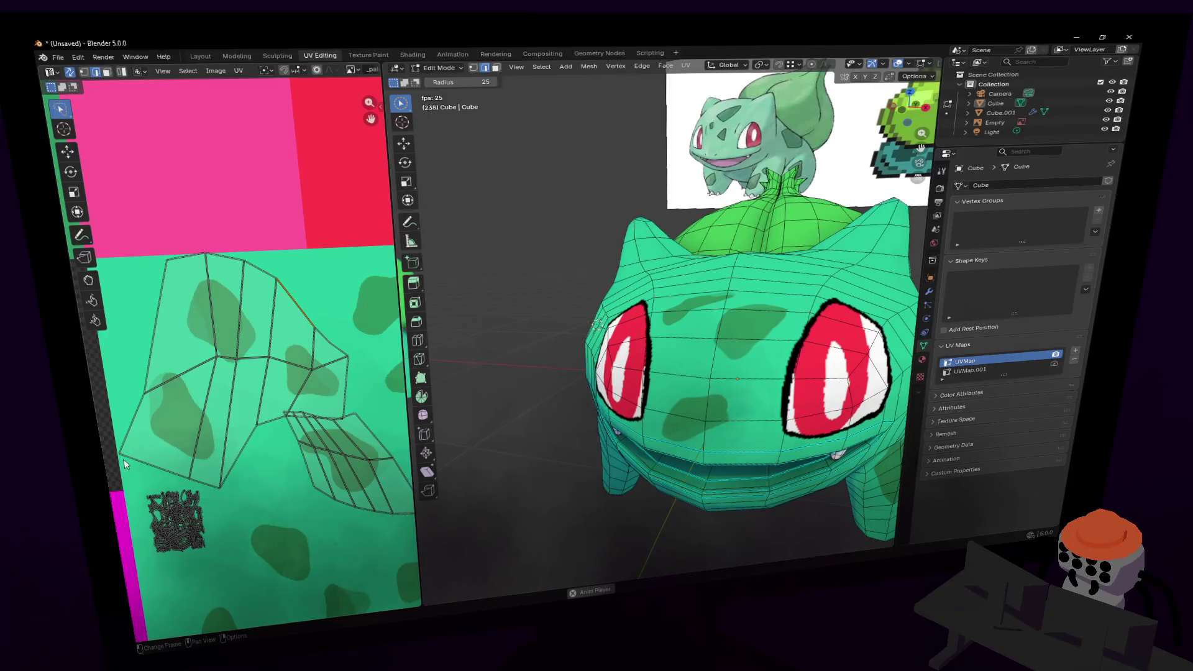
pyautogui.press('g')
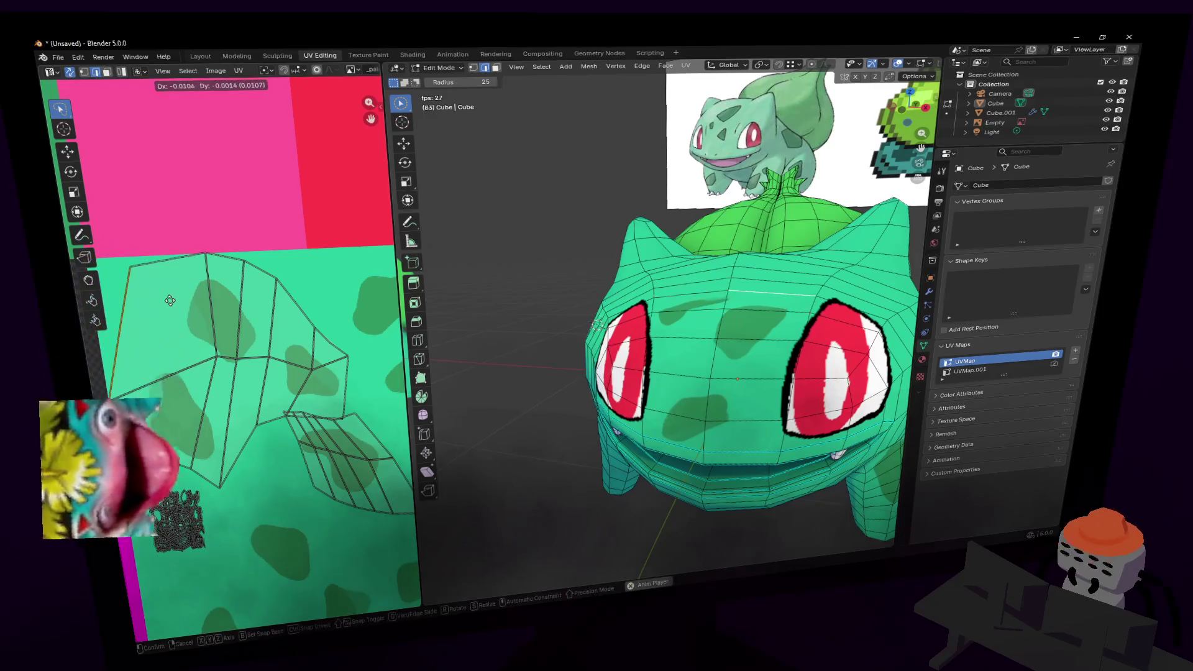
pyautogui.click(185, 302)
pyautogui.press('r')
pyautogui.click(199, 218)
pyautogui.press('g')
pyautogui.click(226, 341)
pyautogui.press('g')
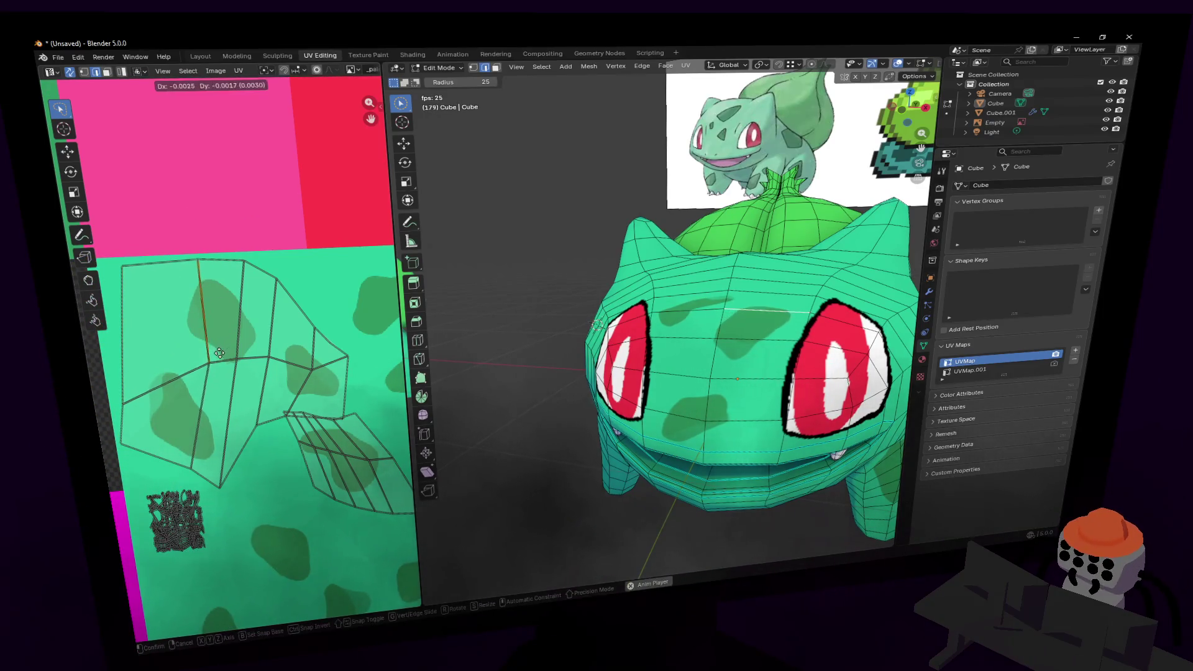
pyautogui.click(236, 367)
pyautogui.press('g')
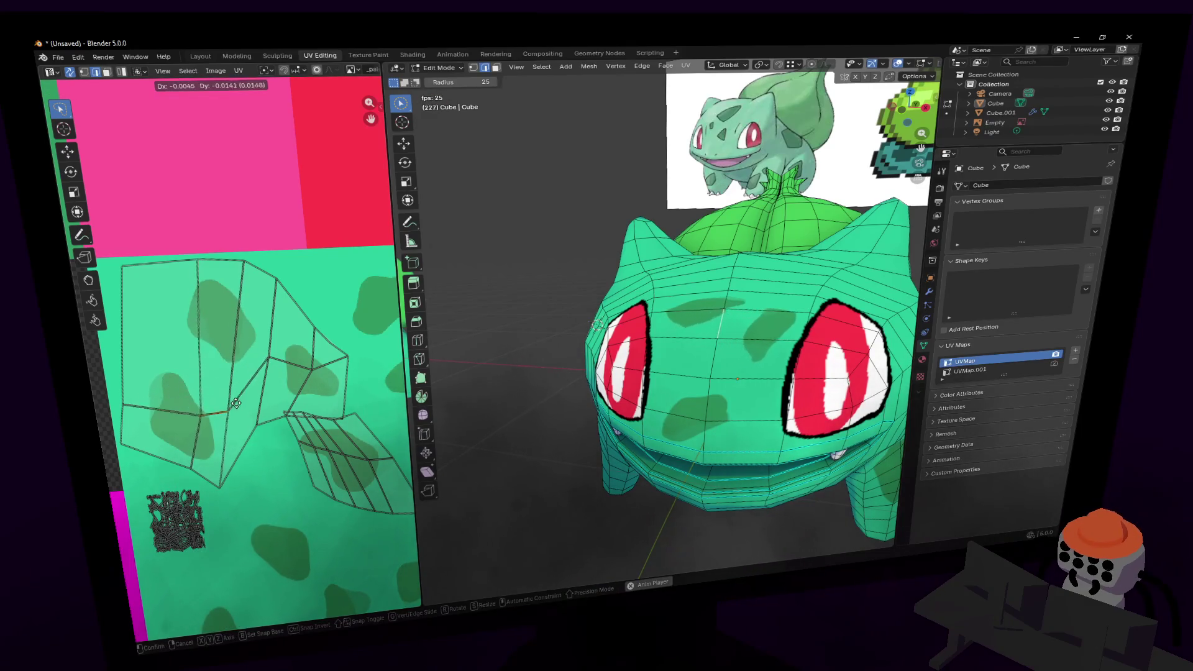
pyautogui.click(277, 372)
# - Try moving other edges and the vertical edge loop, cancelling each move
pyautogui.click(278, 372)
pyautogui.press('g')
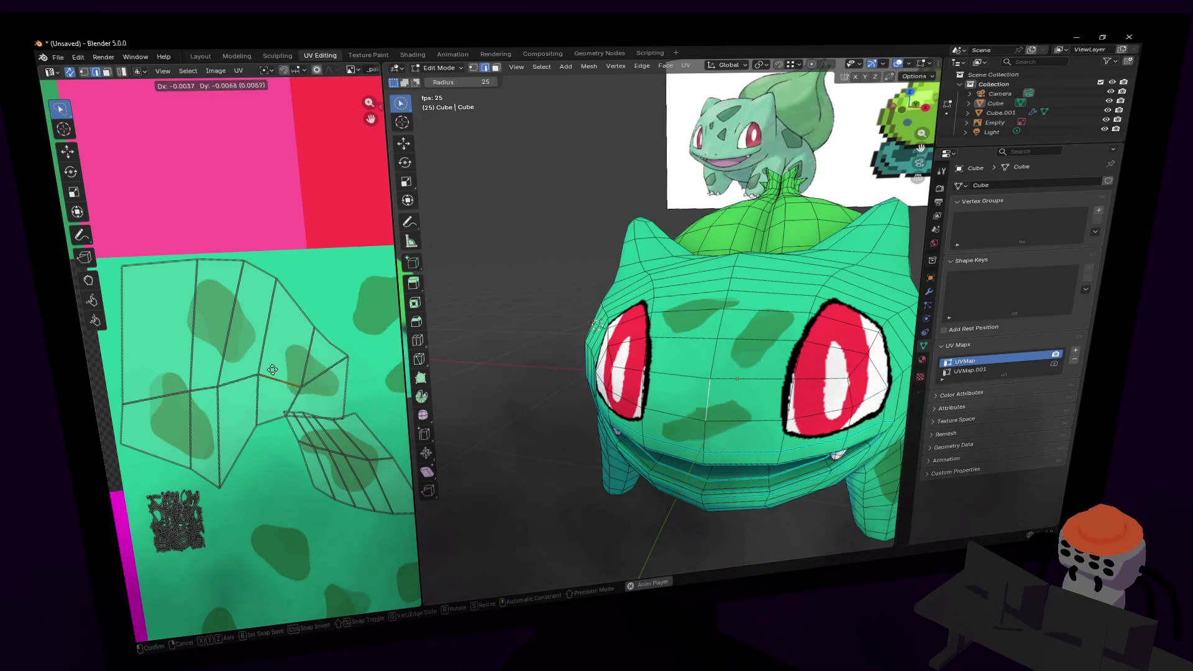
pyautogui.rightClick(190, 364)
pyautogui.keyDown('alt'); pyautogui.click(190, 364); pyautogui.keyUp('alt')
pyautogui.press('g')
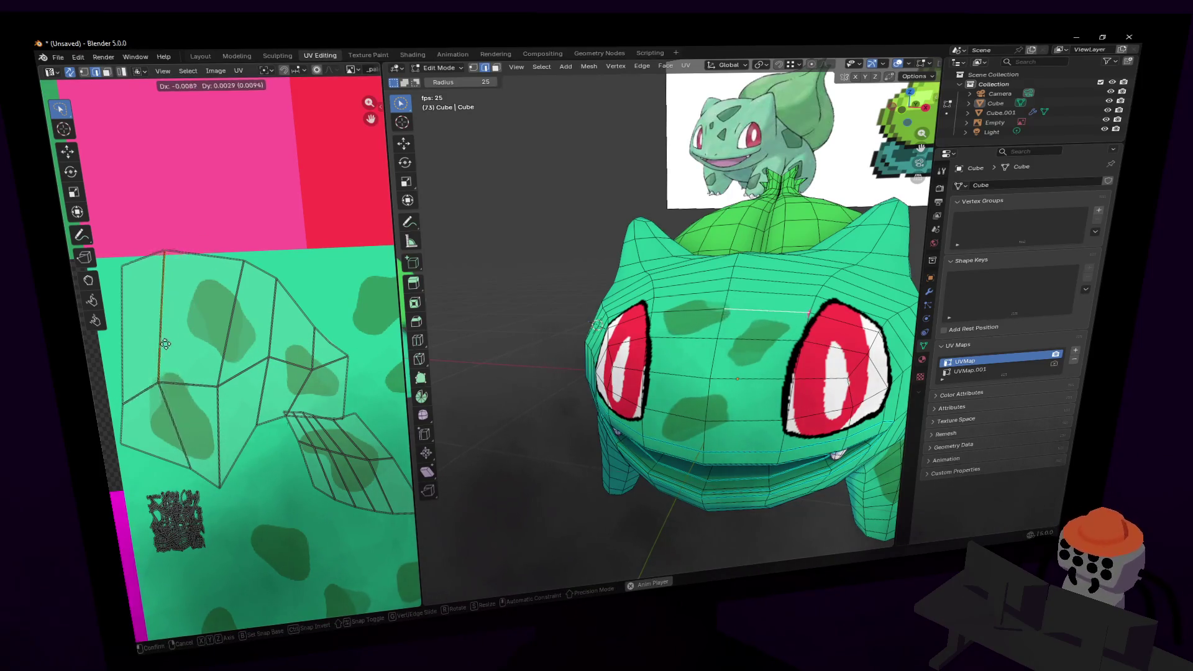
pyautogui.rightClick(199, 406)
pyautogui.press('g')
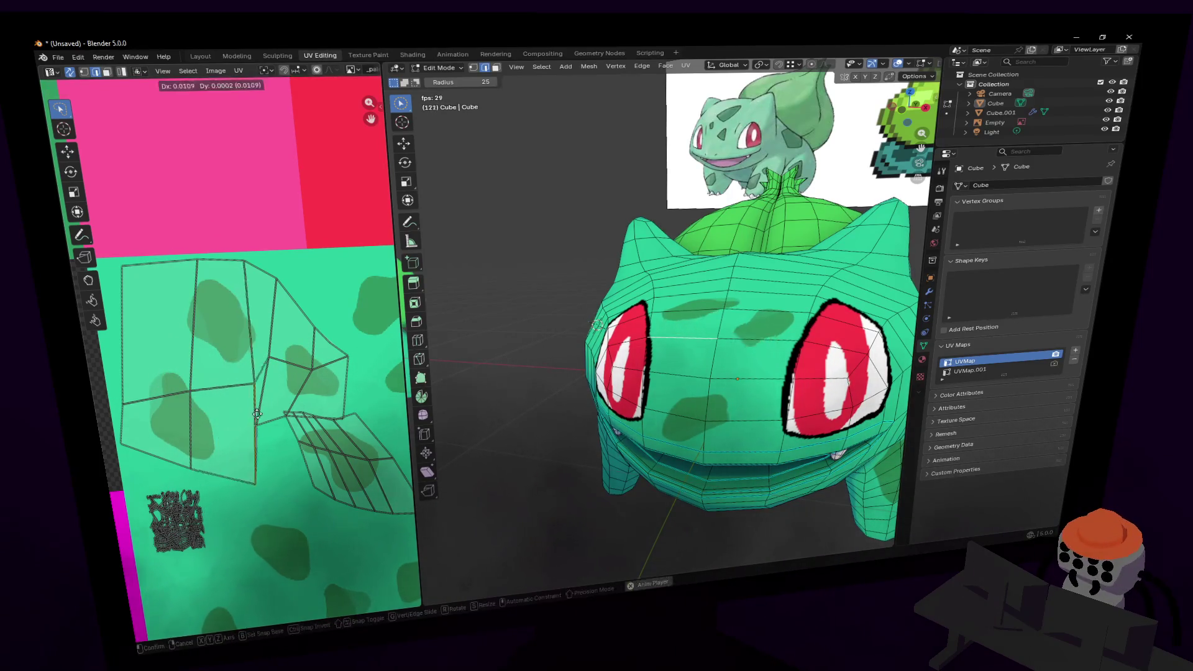
pyautogui.rightClick(234, 343)
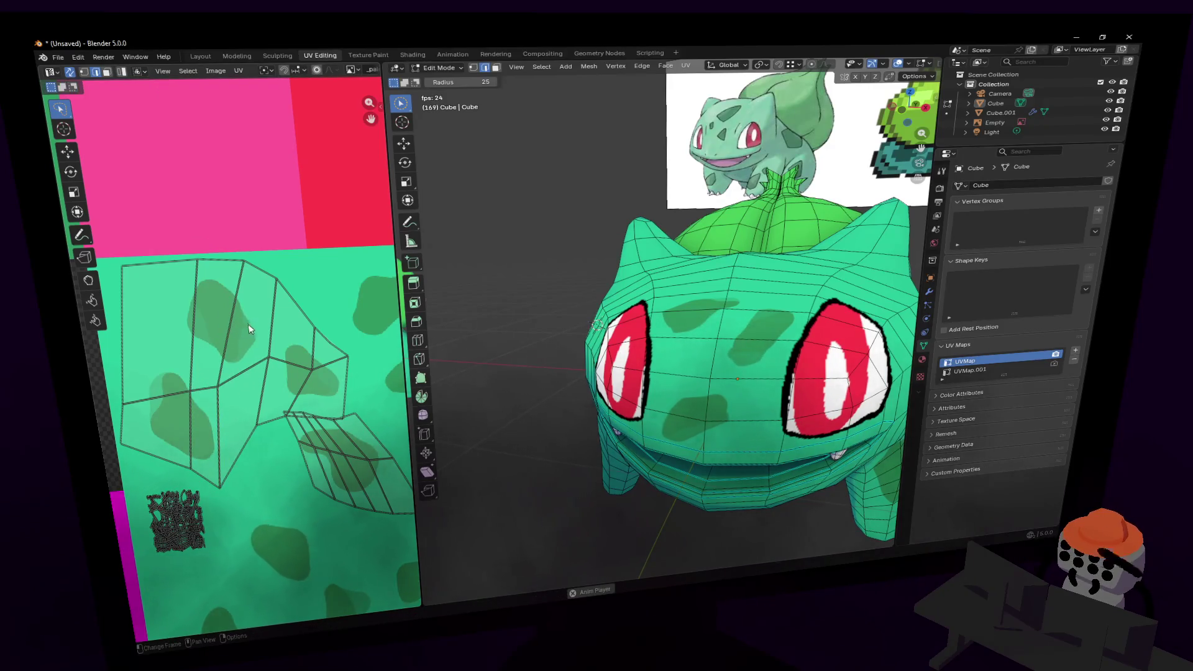
# - Move the upper diagonal edges of the body UV island and recentre the view
pyautogui.click(244, 301)
pyautogui.click(264, 303)
pyautogui.press('g')
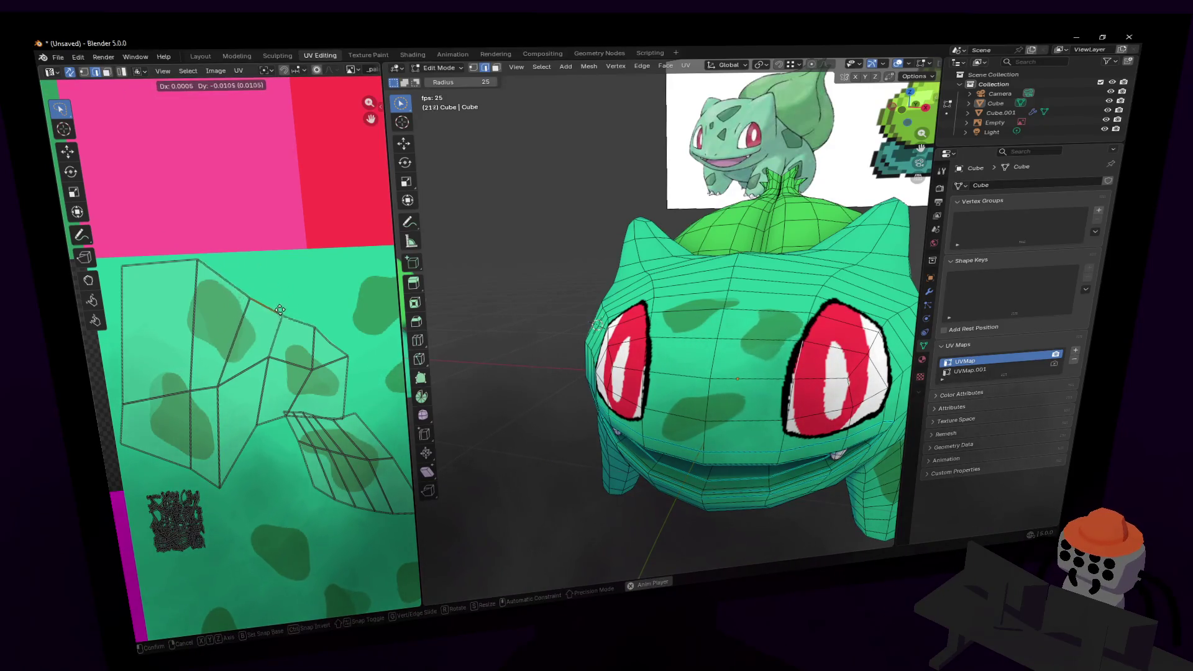
pyautogui.click(278, 335)
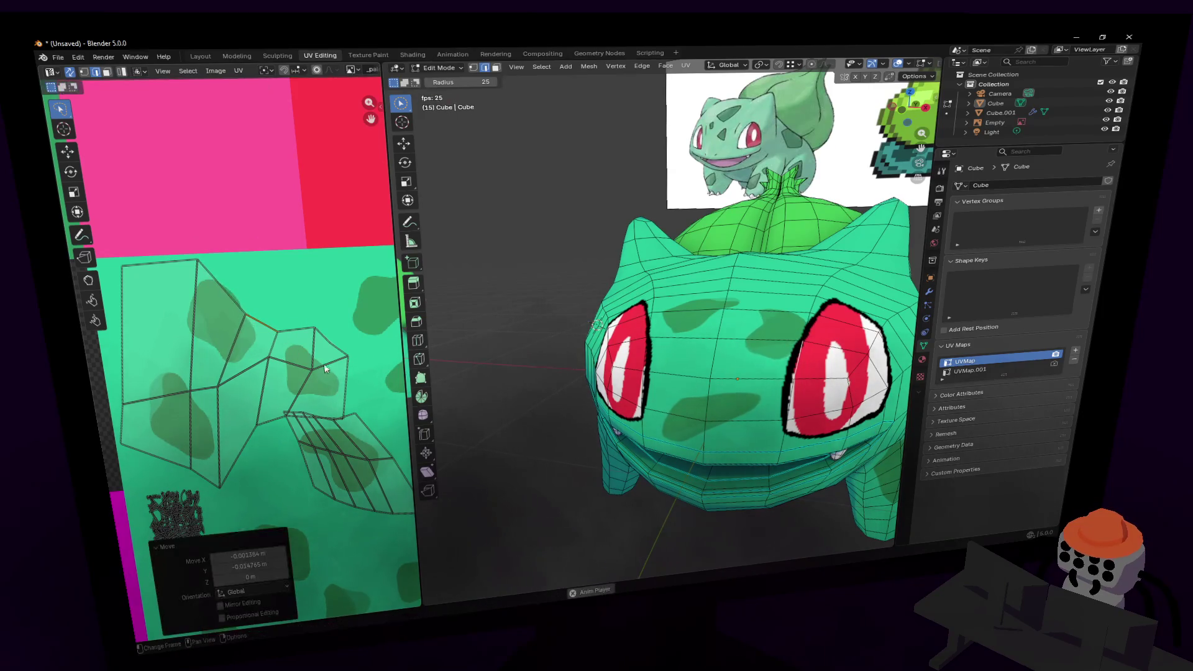
pyautogui.scroll(-3, 342, 360)
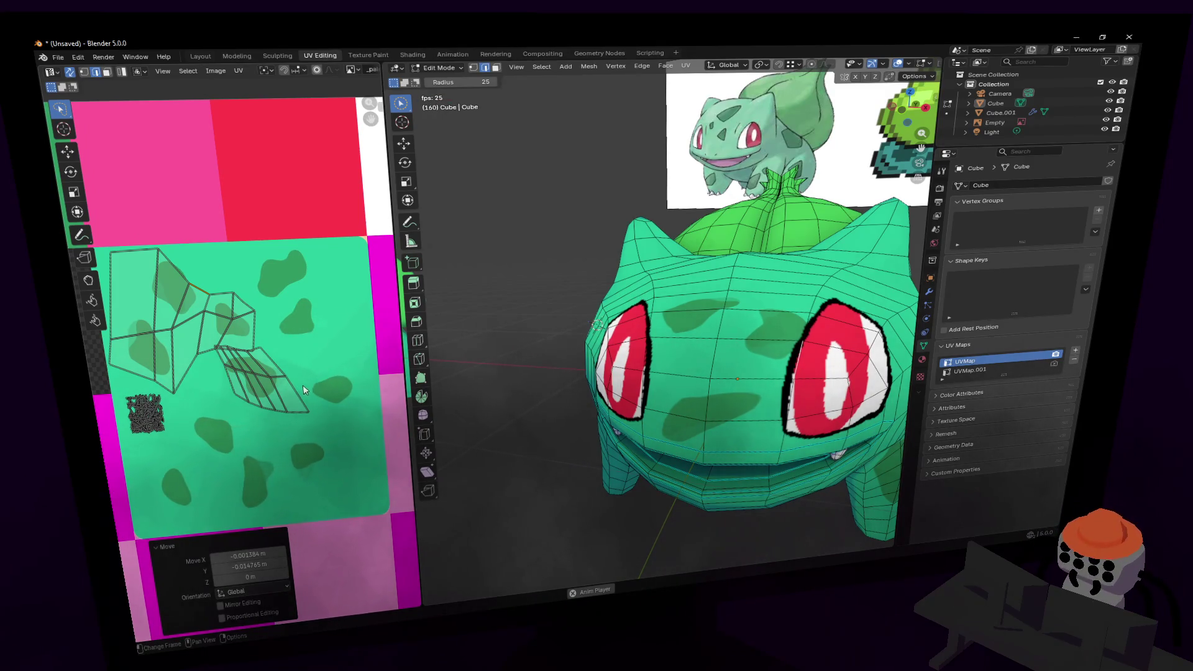
pyautogui.moveTo(320, 389); pyautogui.dragTo(292, 382, button='middle')
# - Walk-navigate with Shift+` to view Bulbasaur's face from the front
pyautogui.hotkey('shift', '`')
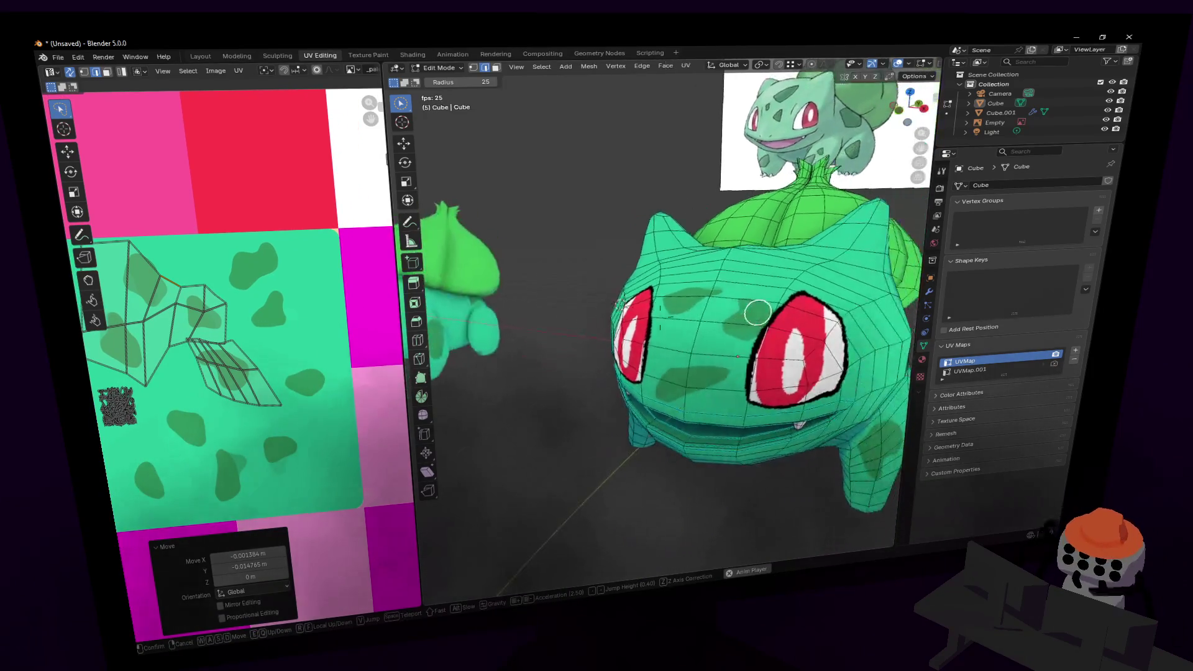
pyautogui.press('w')
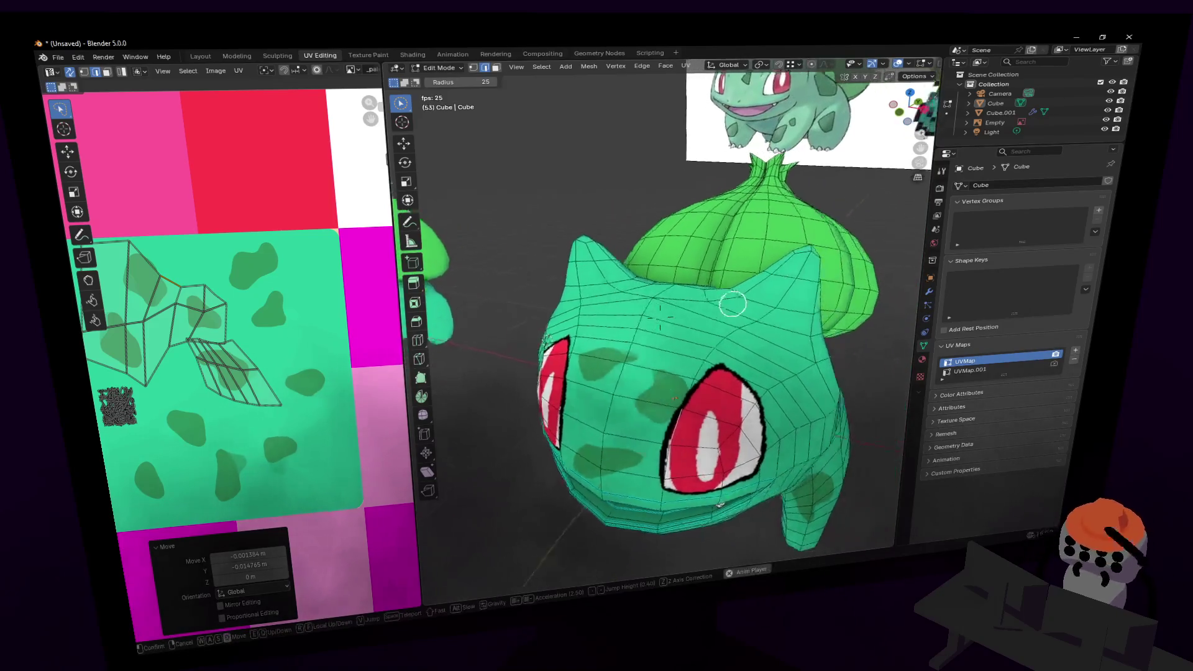
pyautogui.press('s')
pyautogui.press('w')
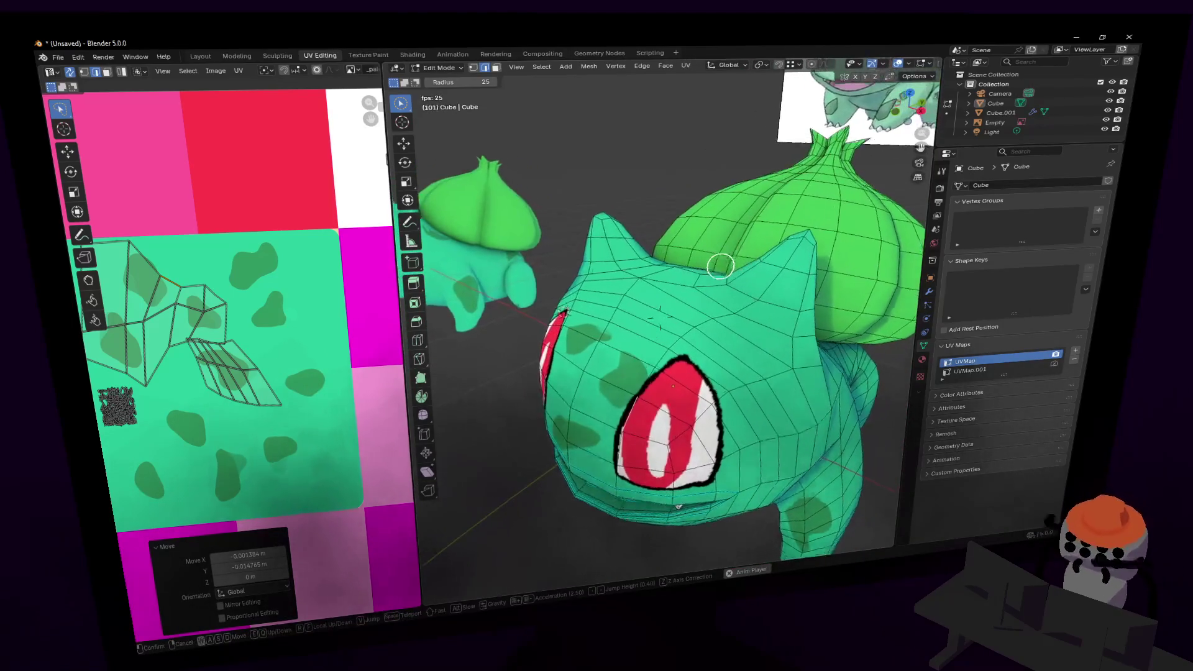
pyautogui.press('Escape')
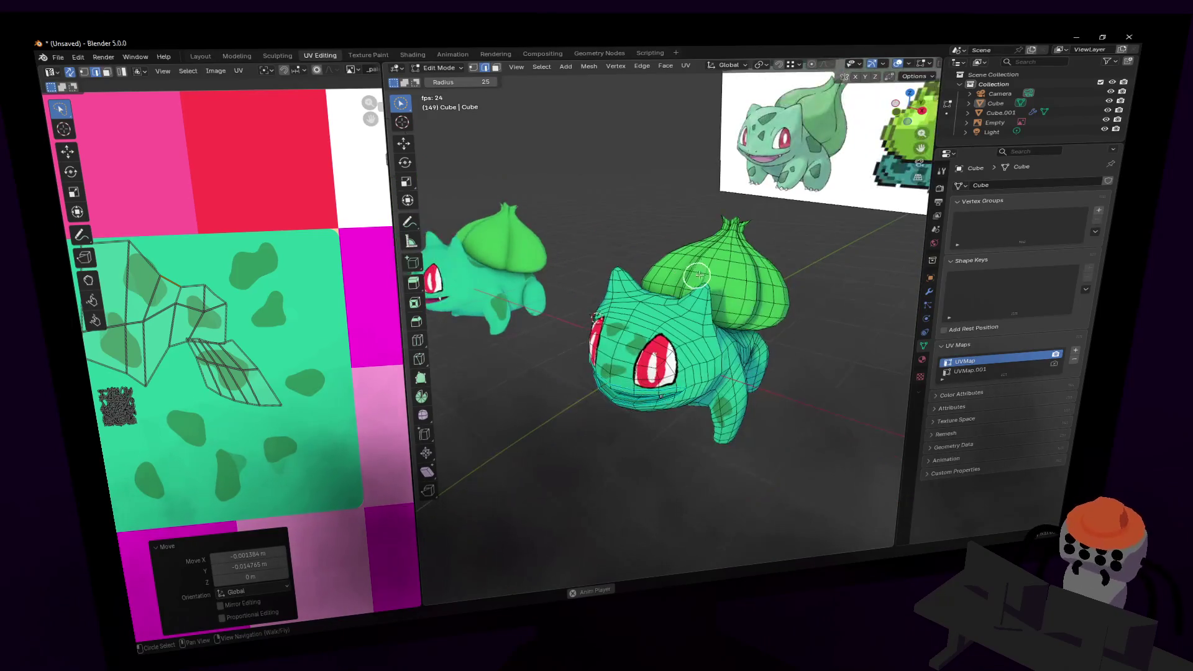
pyautogui.hotkey('shift', '`')
pyautogui.press('w')
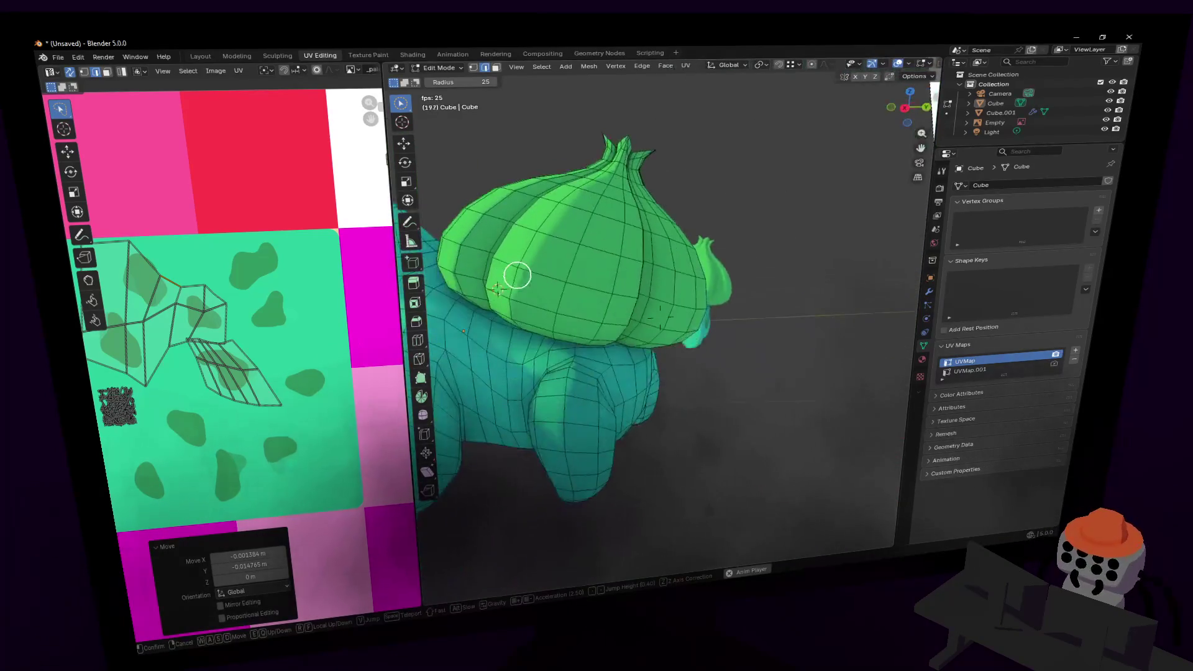
pyautogui.click(712, 366)
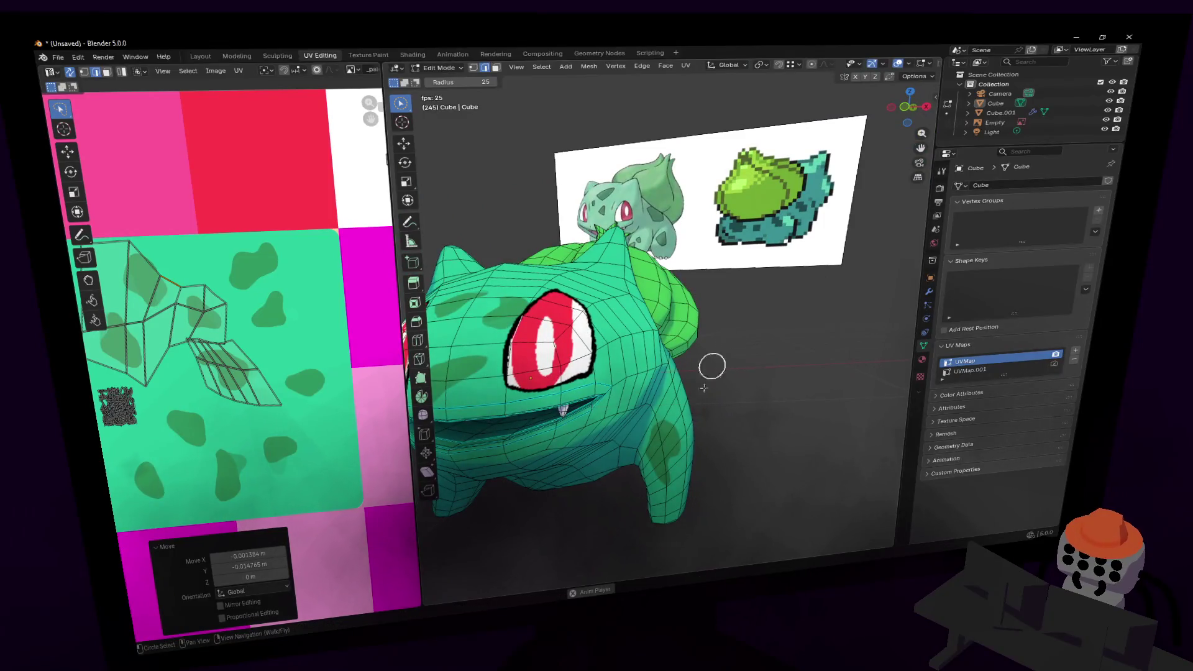
# - Circle round to Bulbasaur's side and select the patch of faces on its flank
pyautogui.moveTo(669, 463); pyautogui.dragTo(679, 460)
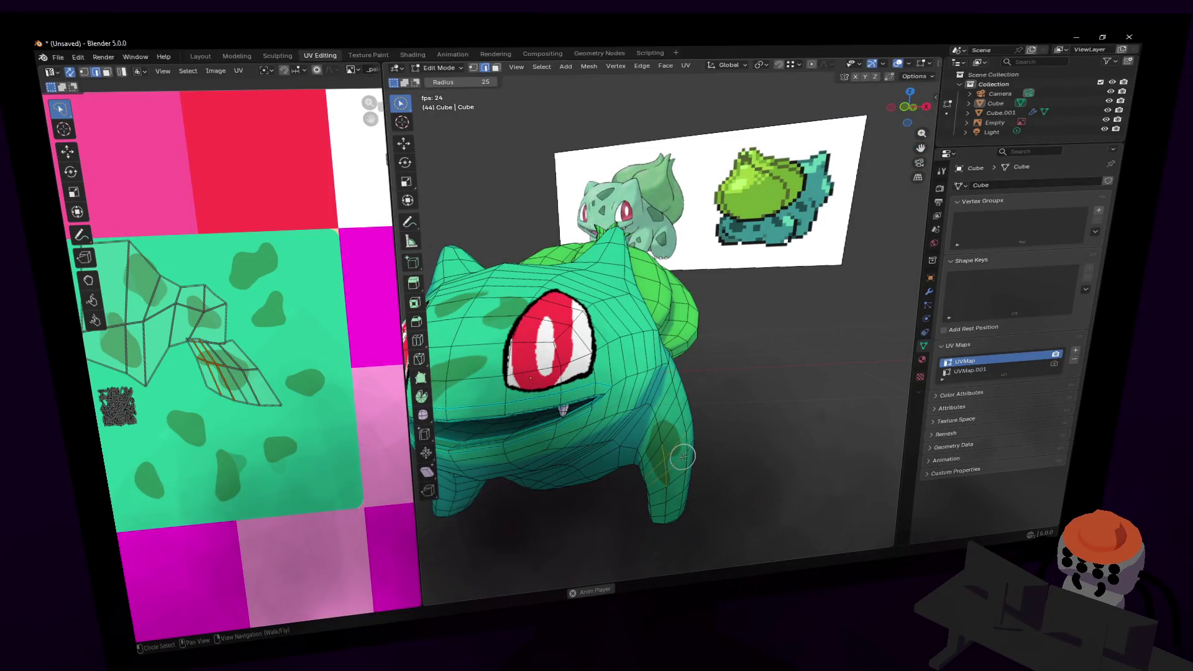
pyautogui.hotkey('shift', '`')
pyautogui.press('d')
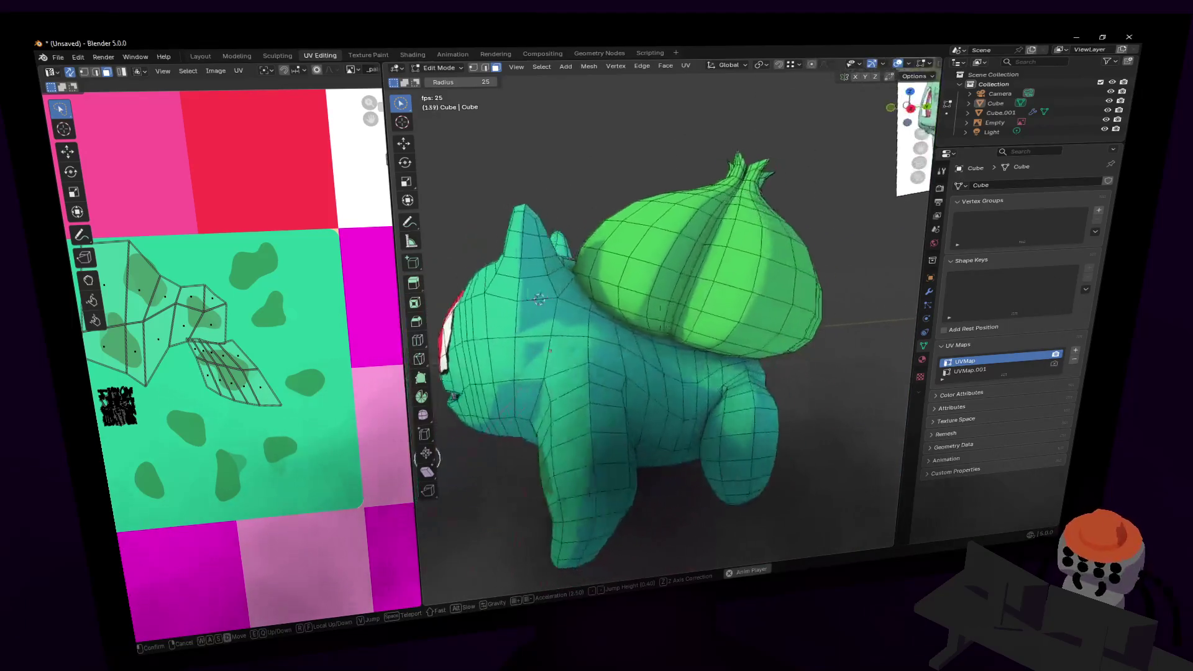
pyautogui.click(663, 405)
pyautogui.moveTo(605, 366)
pyautogui.mouseDown()
pyautogui.moveTo(610, 382)
pyautogui.moveTo(561, 353)
pyautogui.moveTo(602, 357)
pyautogui.mouseUp()
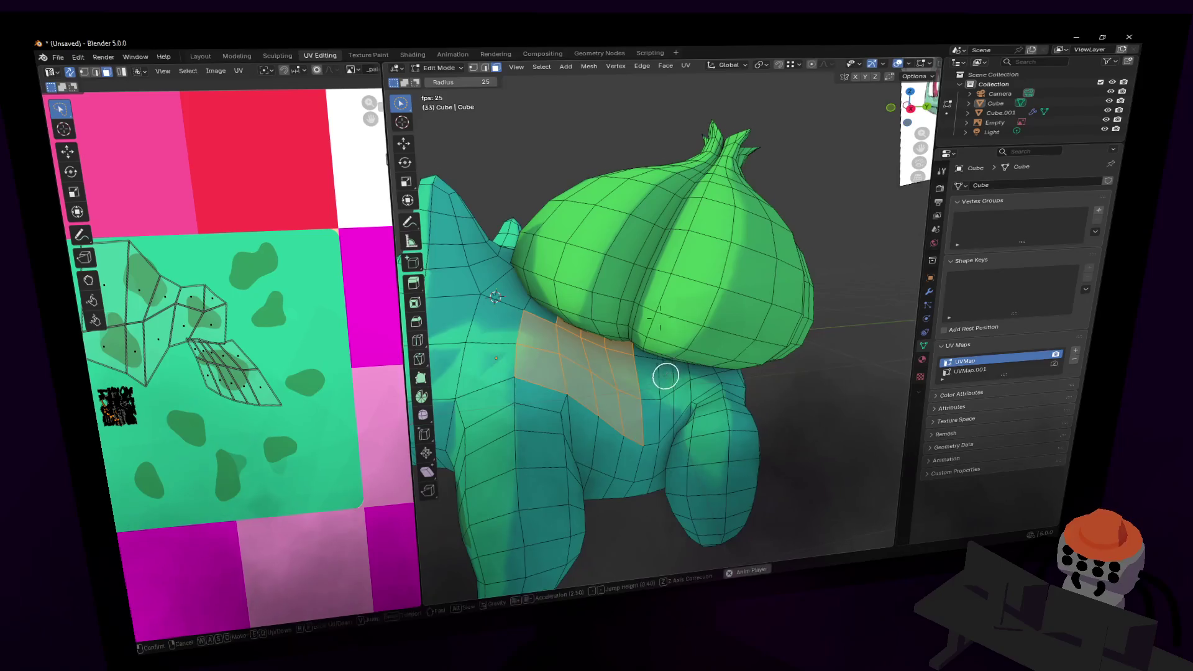
# - Move the flank UVs onto the black patch and re-unwrap them with Smart UV Project
pyautogui.moveTo(672, 374); pyautogui.dragTo(666, 375, button='middle')
pyautogui.scroll(-1, 232, 369)
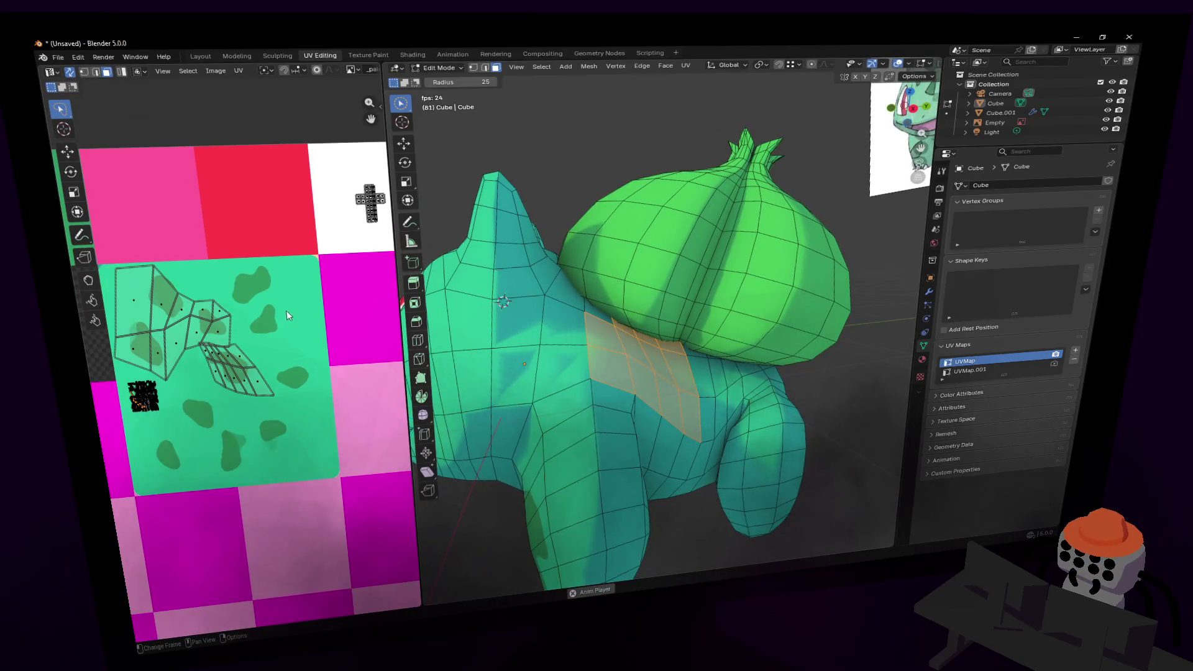
pyautogui.moveTo(288, 313); pyautogui.dragTo(300, 323, button='middle')
pyautogui.press('g')
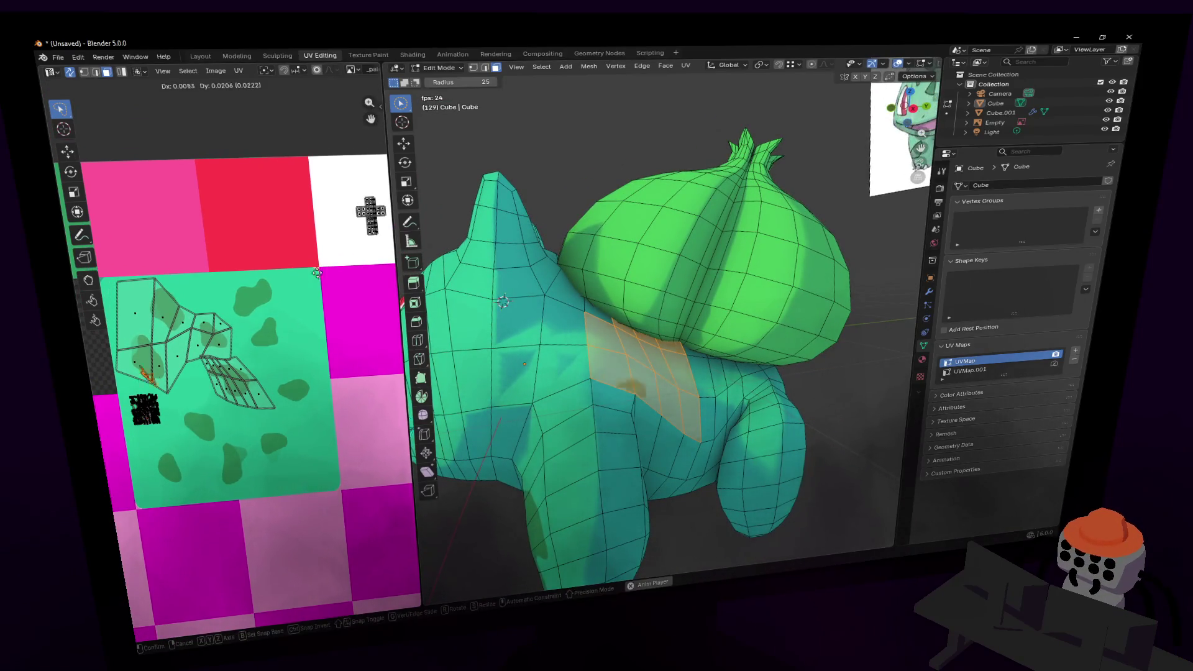
pyautogui.click(371, 349)
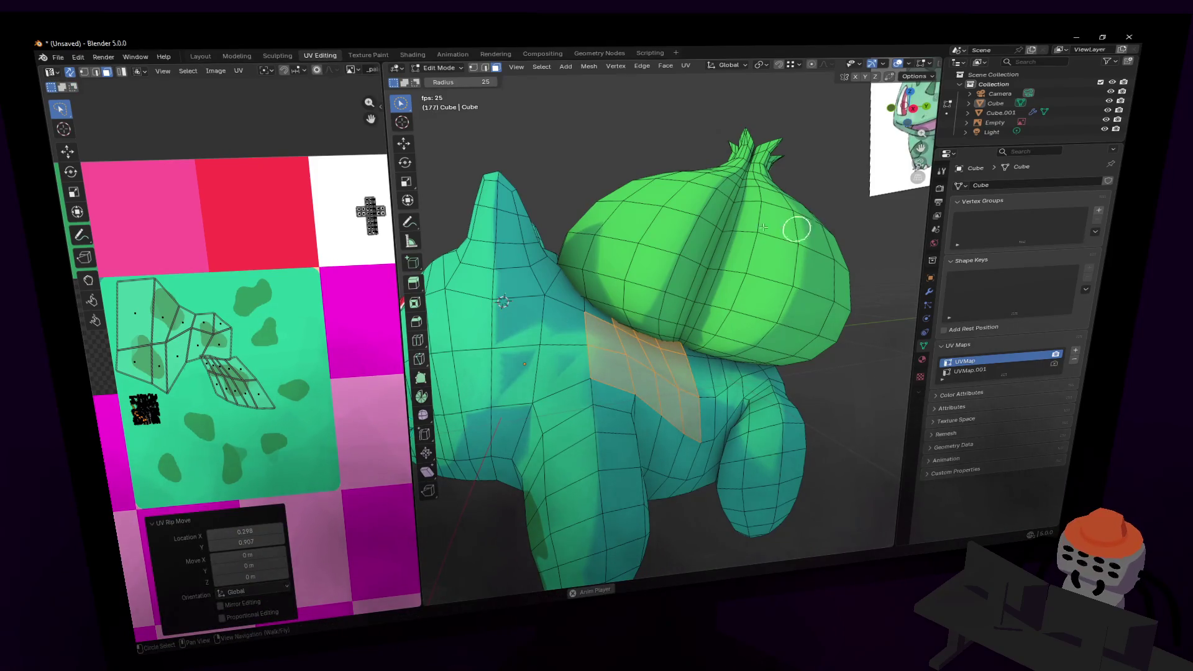
pyautogui.press('u')
pyautogui.click(705, 226)
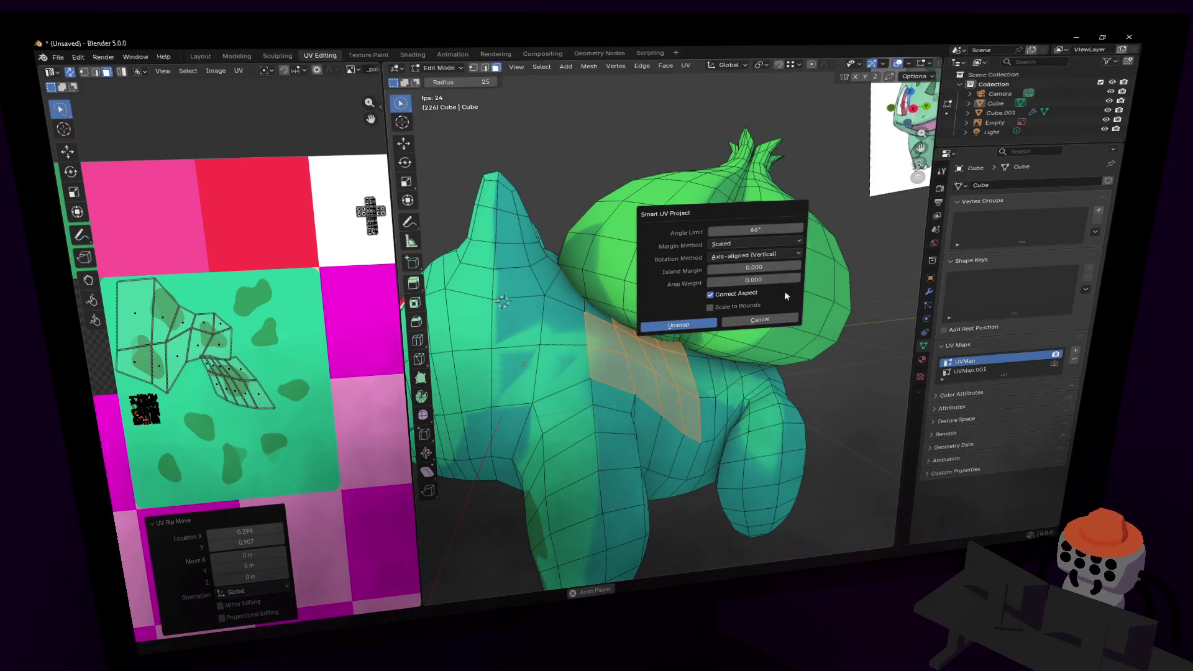
pyautogui.click(679, 324)
# - Shrink the new flank island and place it near the texture corner
pyautogui.scroll(-3, 285, 292)
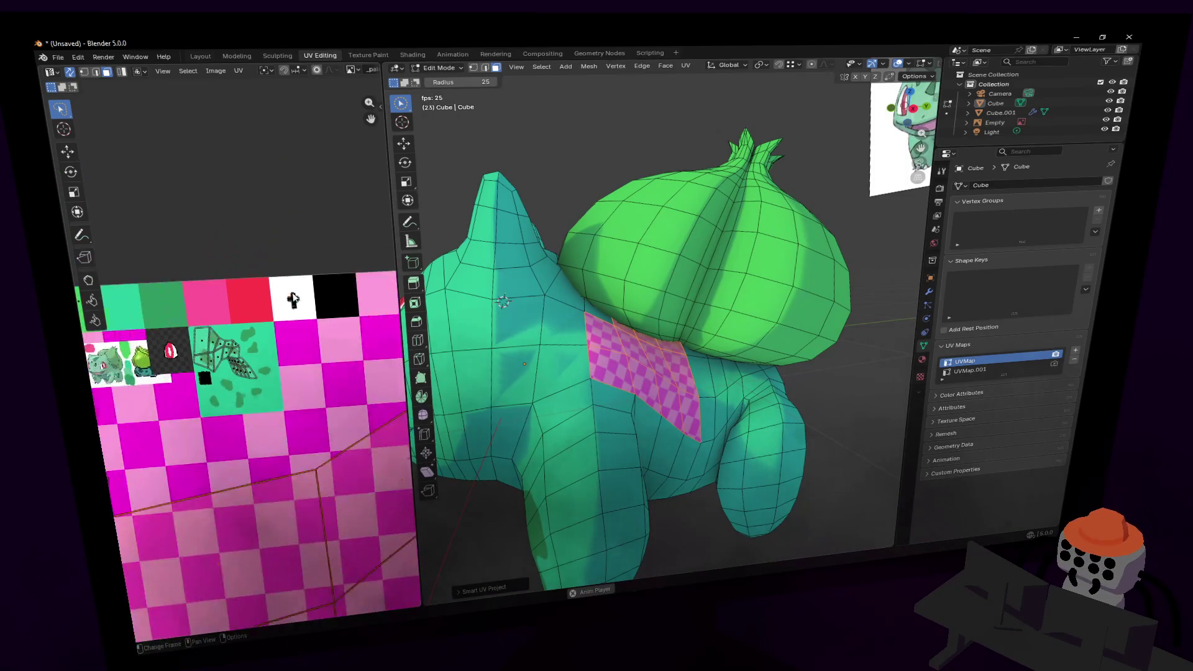
pyautogui.scroll(-2, 285, 292)
pyautogui.press('s')
pyautogui.click(281, 371)
pyautogui.press('g')
pyautogui.click(252, 351)
pyautogui.press('s')
pyautogui.click(256, 332)
pyautogui.scroll(-1, 262, 326)
pyautogui.scroll(-4, 267, 301)
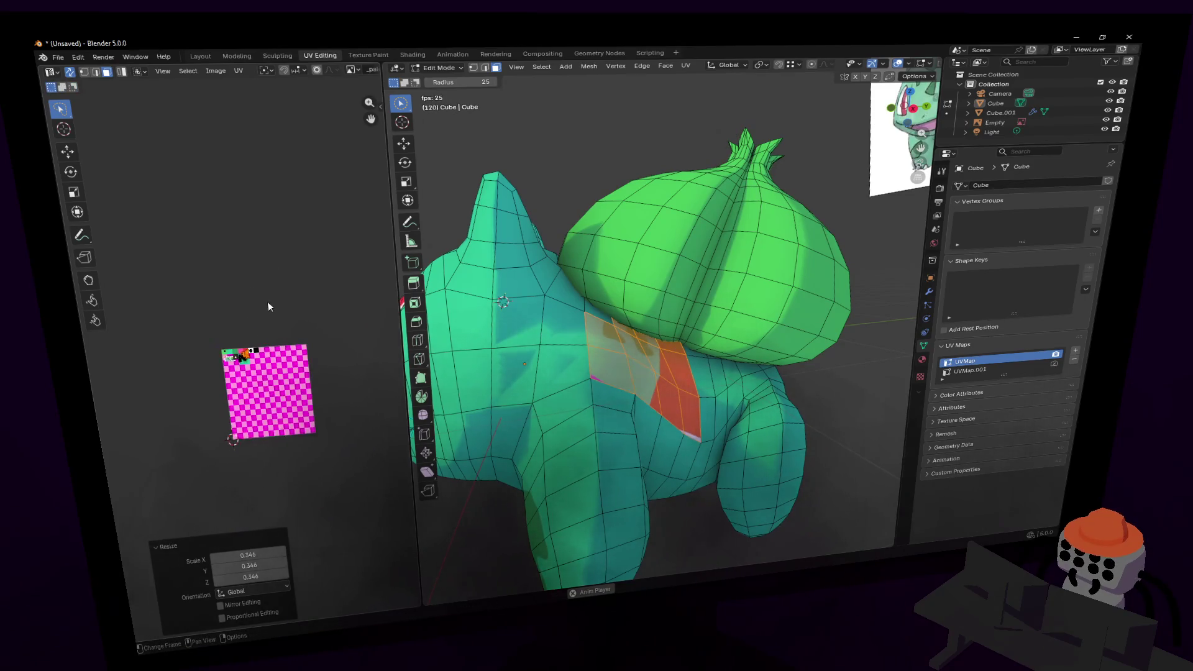
pyautogui.scroll(9, 259, 304)
pyautogui.scroll(3, 252, 317)
# - Resize the flank island again and drop it beside the body islands
pyautogui.press('g')
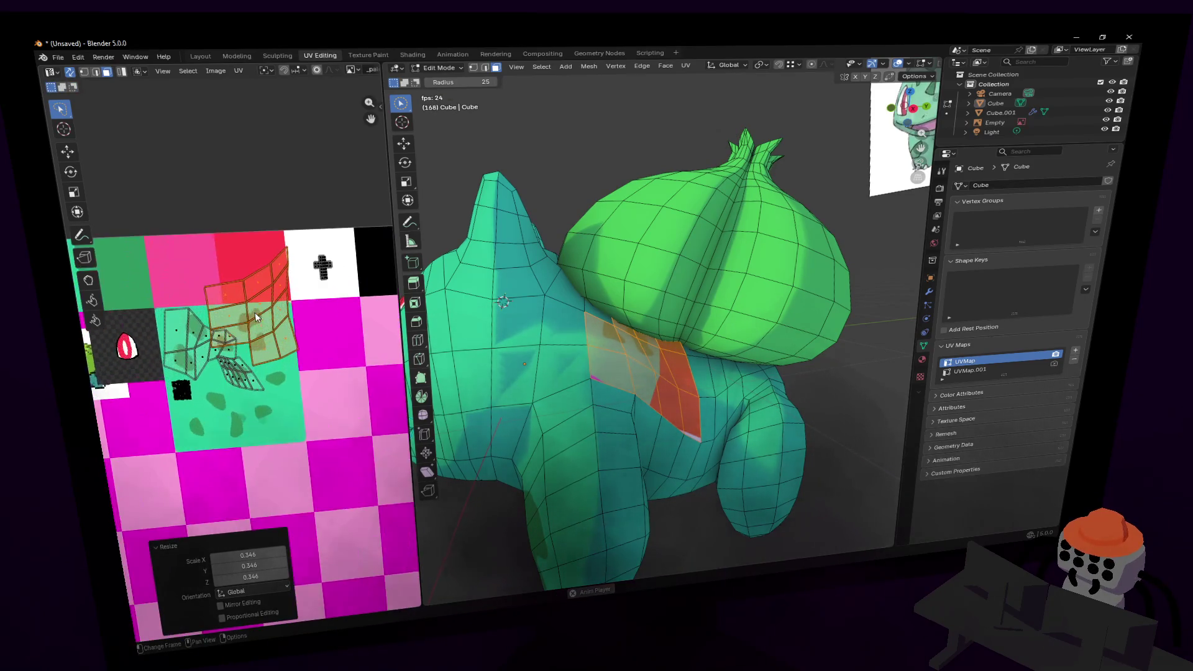
pyautogui.press('Return')
pyautogui.press('s')
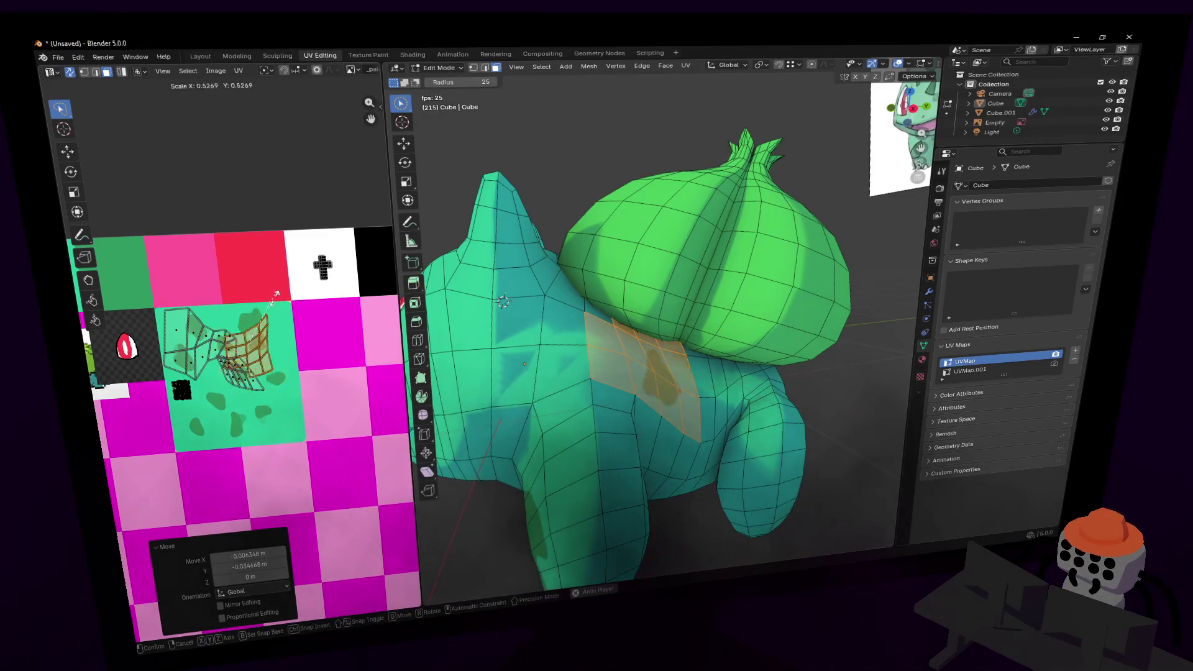
pyautogui.click(273, 319)
pyautogui.press('g')
pyautogui.click(278, 318)
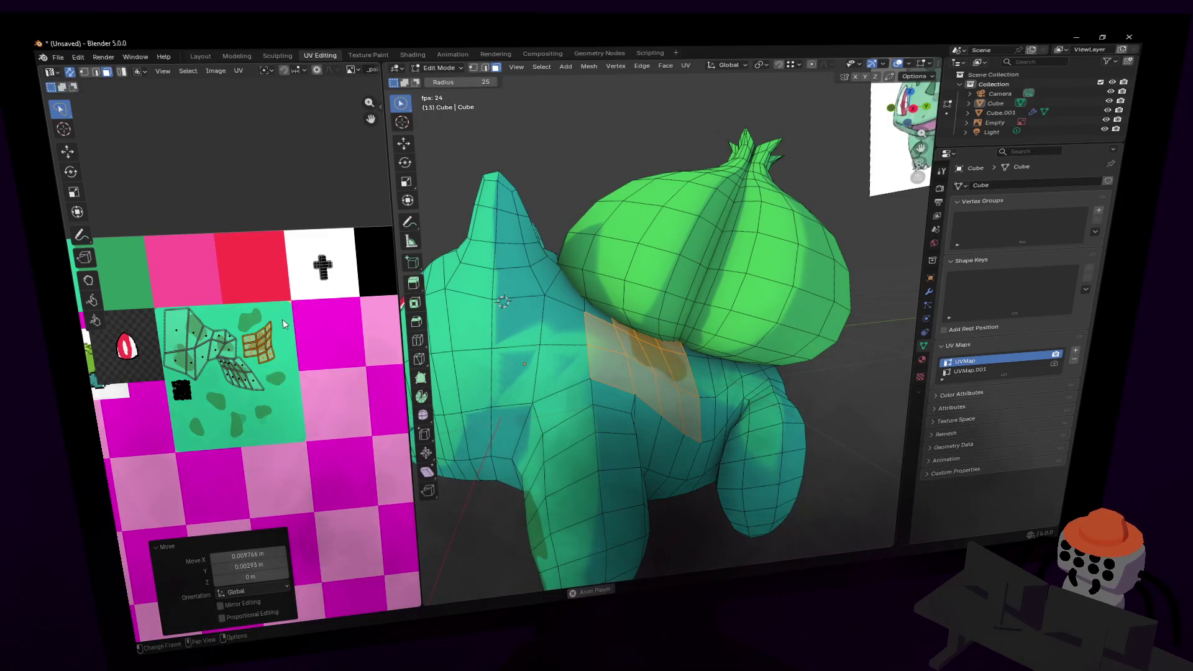
pyautogui.scroll(2, 278, 319)
pyautogui.press('g')
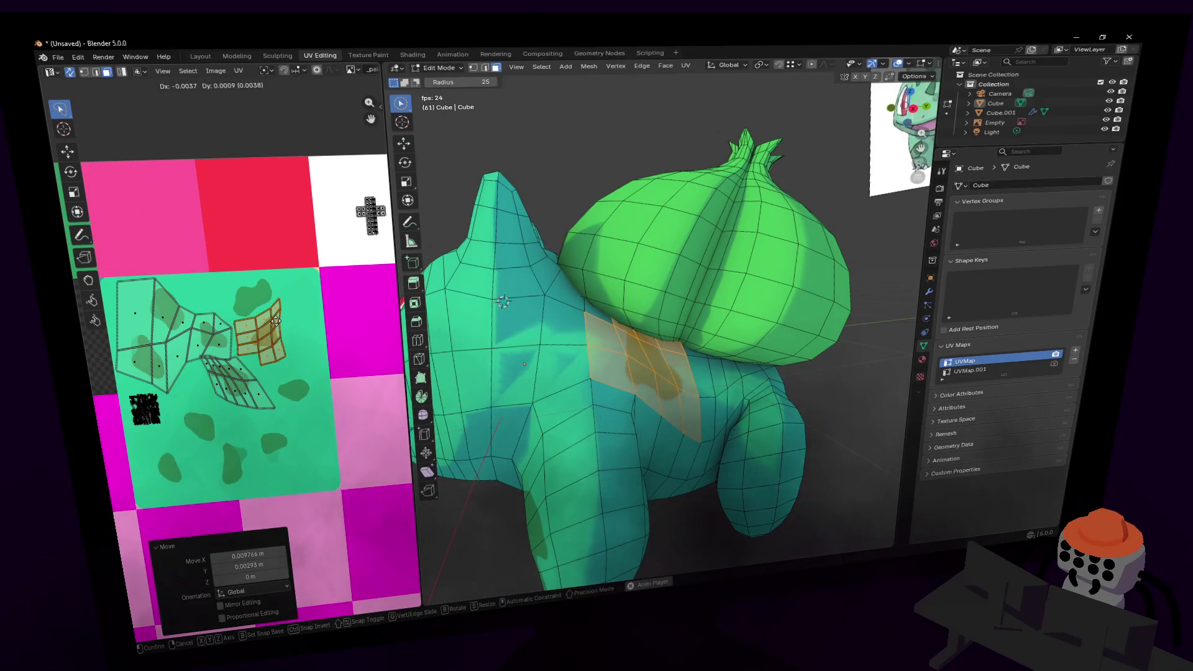
pyautogui.click(276, 320)
pyautogui.scroll(2, 280, 307)
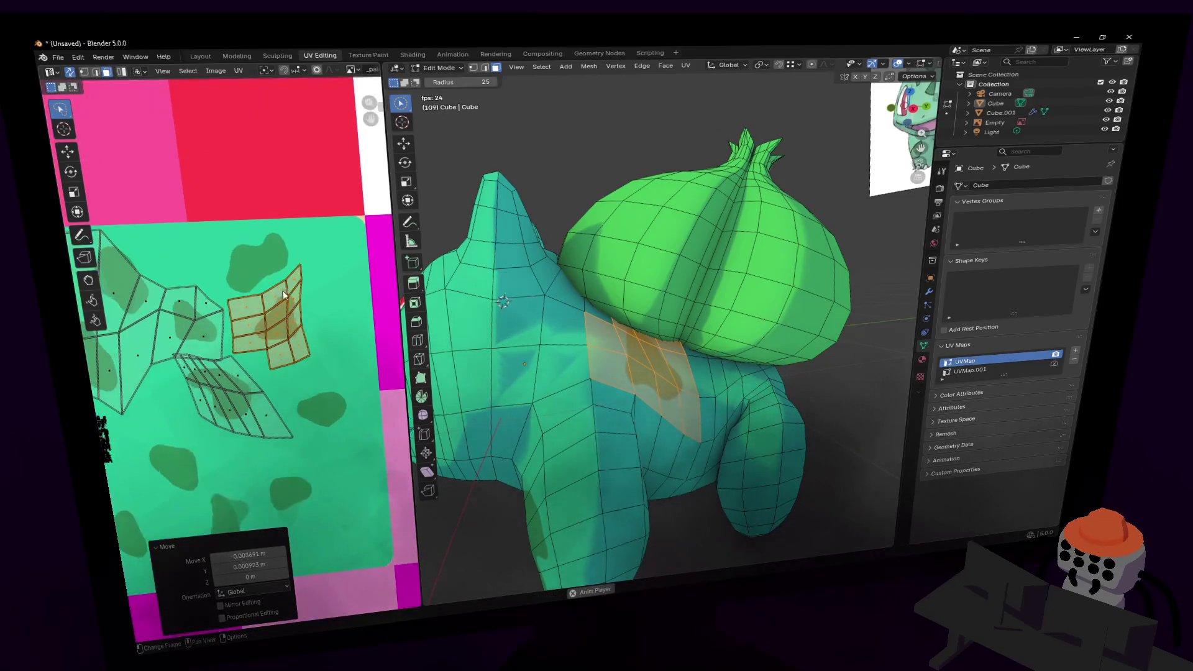
# - Rotate and position the flank island onto a dark spot of the texture
pyautogui.press('r')
pyautogui.click(328, 404)
pyautogui.press('g')
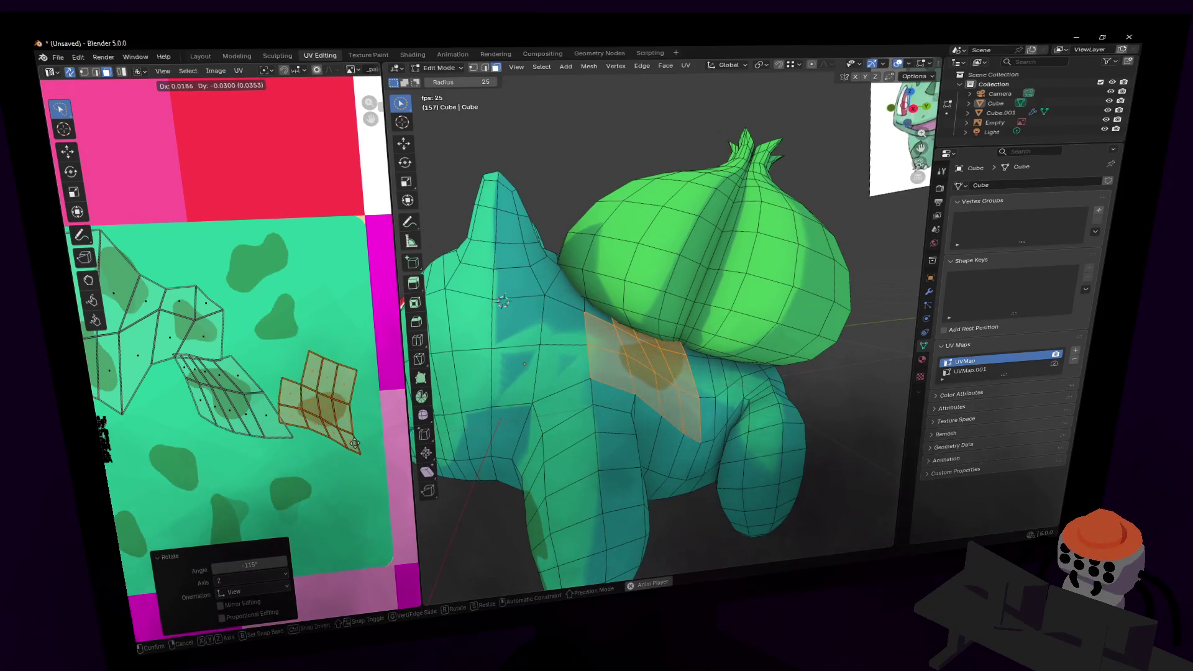
pyautogui.click(356, 448)
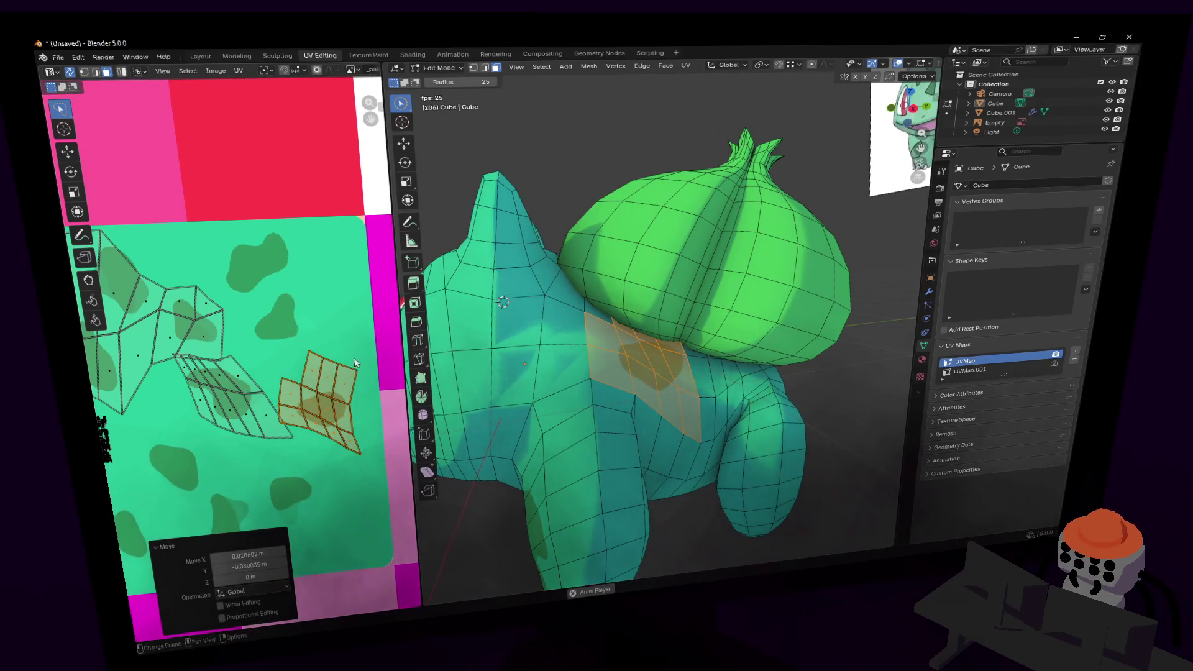
pyautogui.press('g')
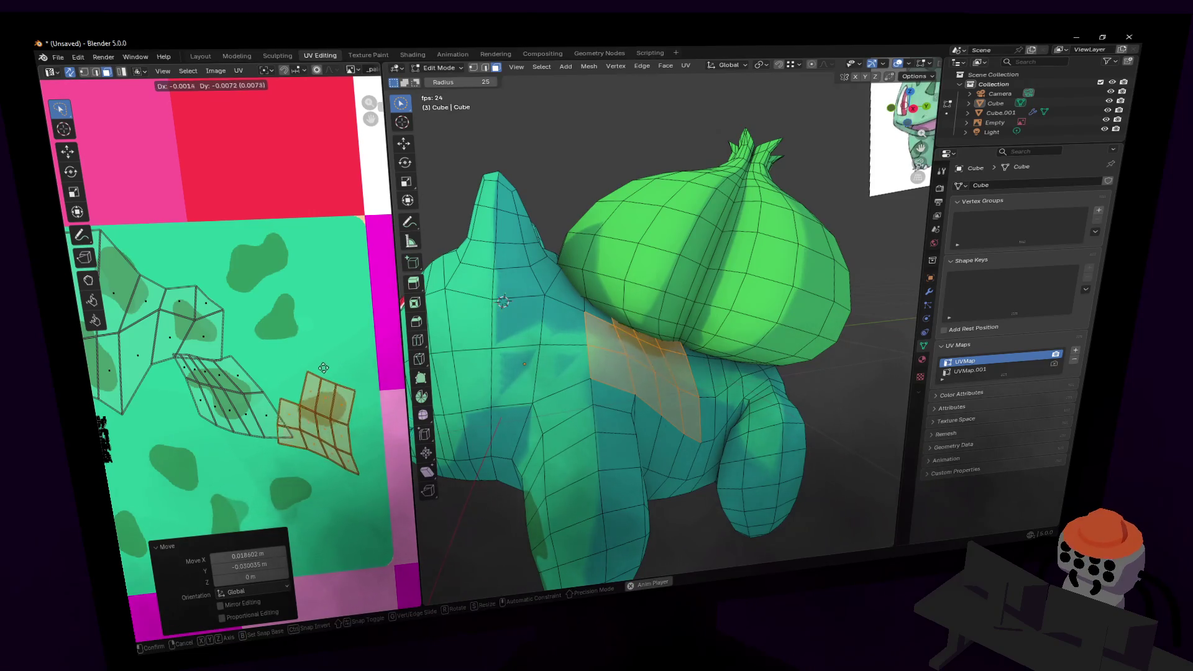
pyautogui.click(332, 337)
pyautogui.press('r')
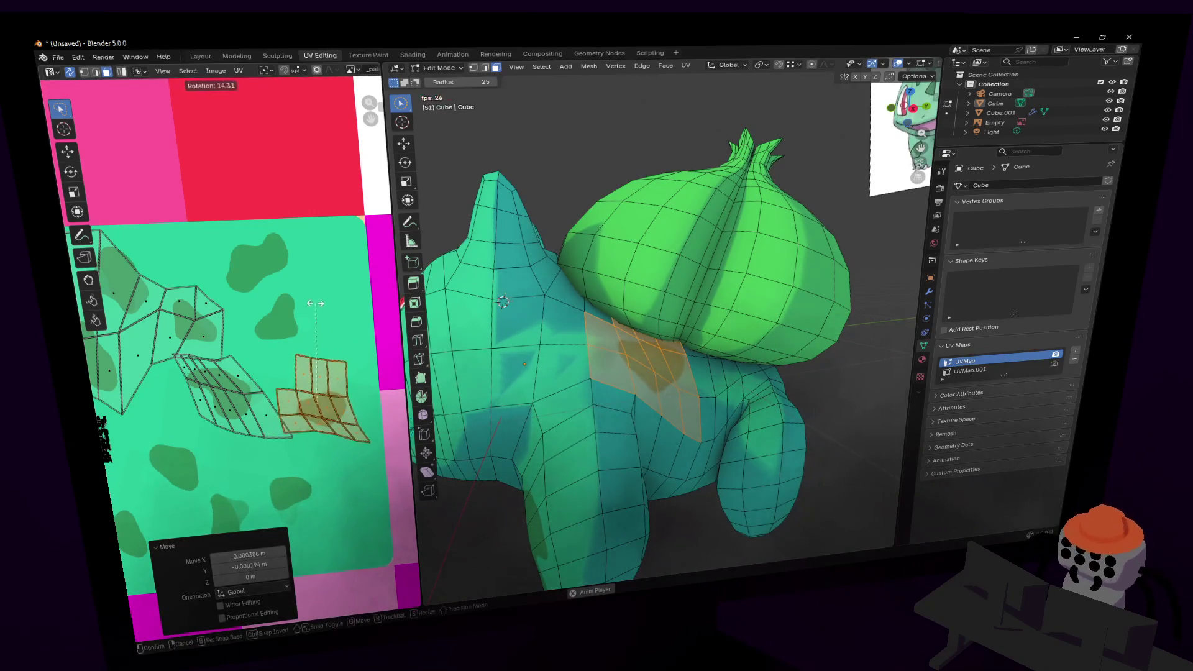
pyautogui.click(310, 334)
pyautogui.press('g')
pyautogui.click(304, 328)
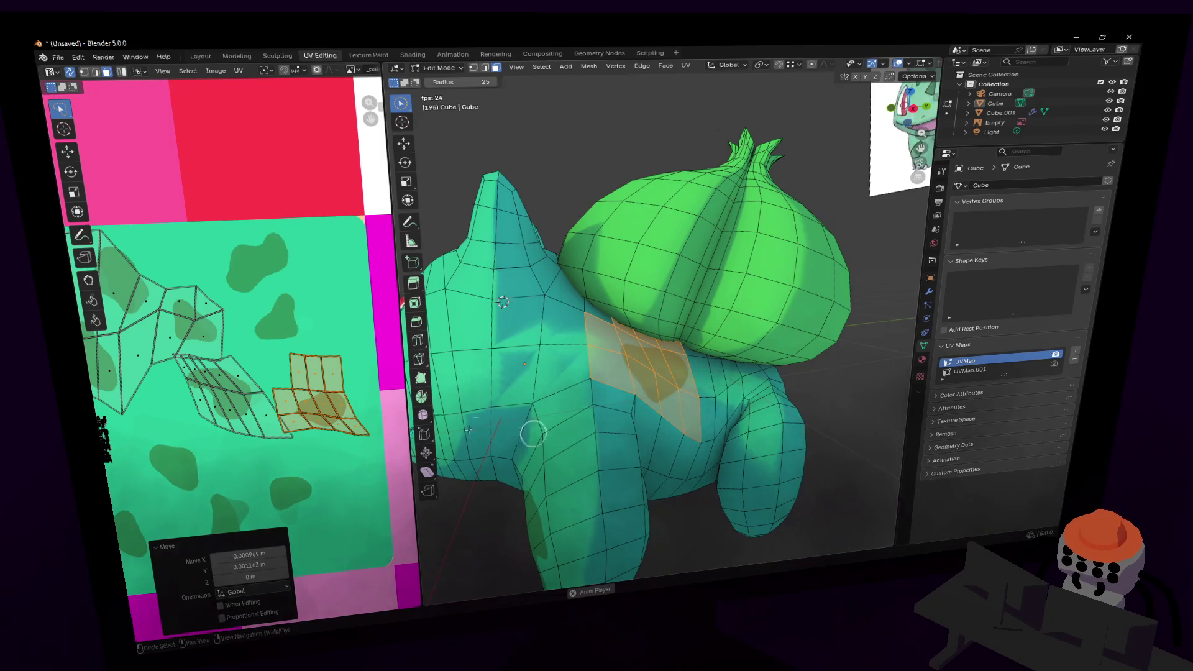
pyautogui.moveTo(320, 368); pyautogui.dragTo(296, 303, button='middle')
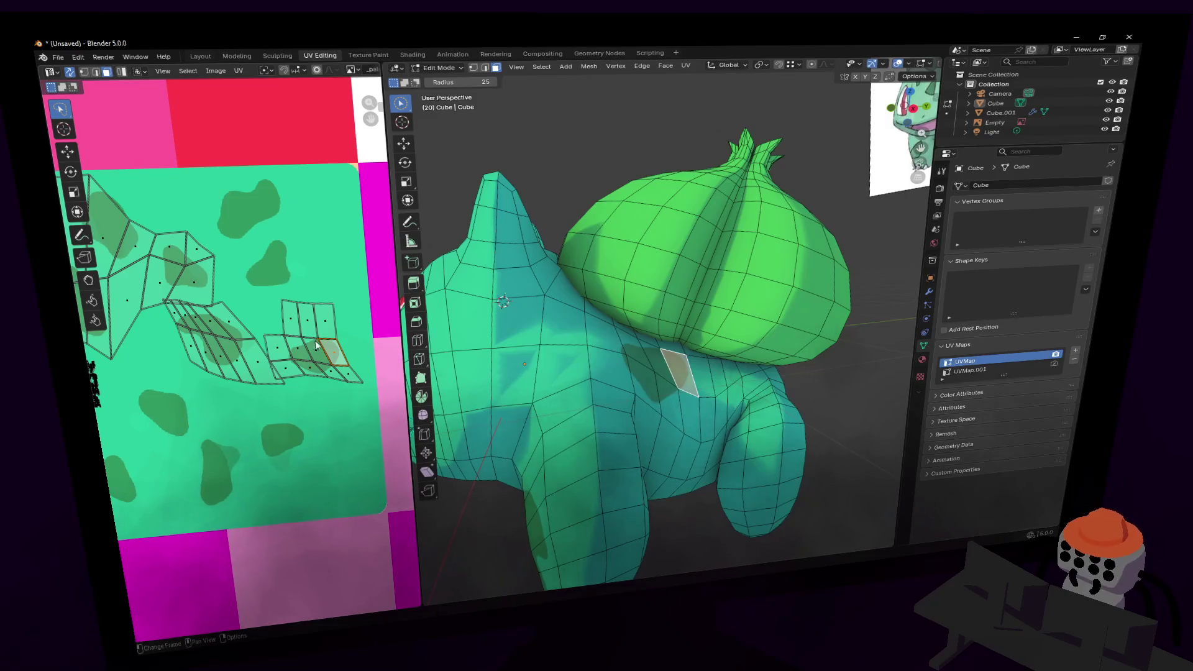
# - Move a flank UV face and pick neighbouring faces of the patch
pyautogui.press('g')
pyautogui.click(336, 336)
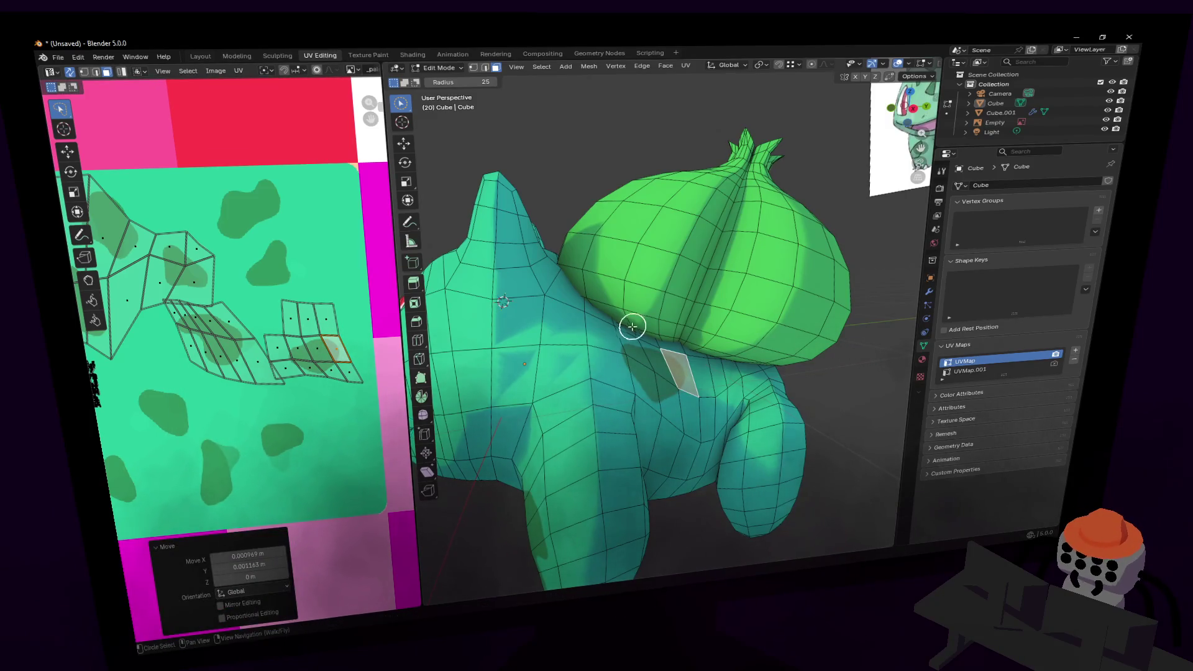
pyautogui.click(311, 325)
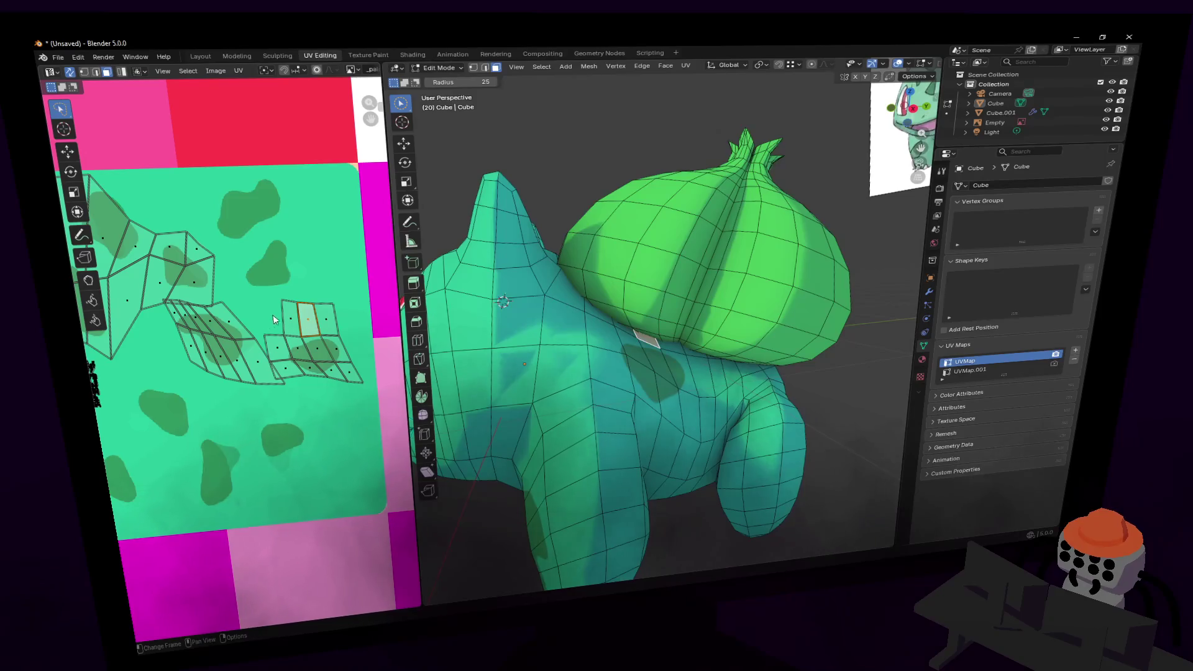
pyautogui.click(324, 320)
pyautogui.hscroll(-3, 308, 319)
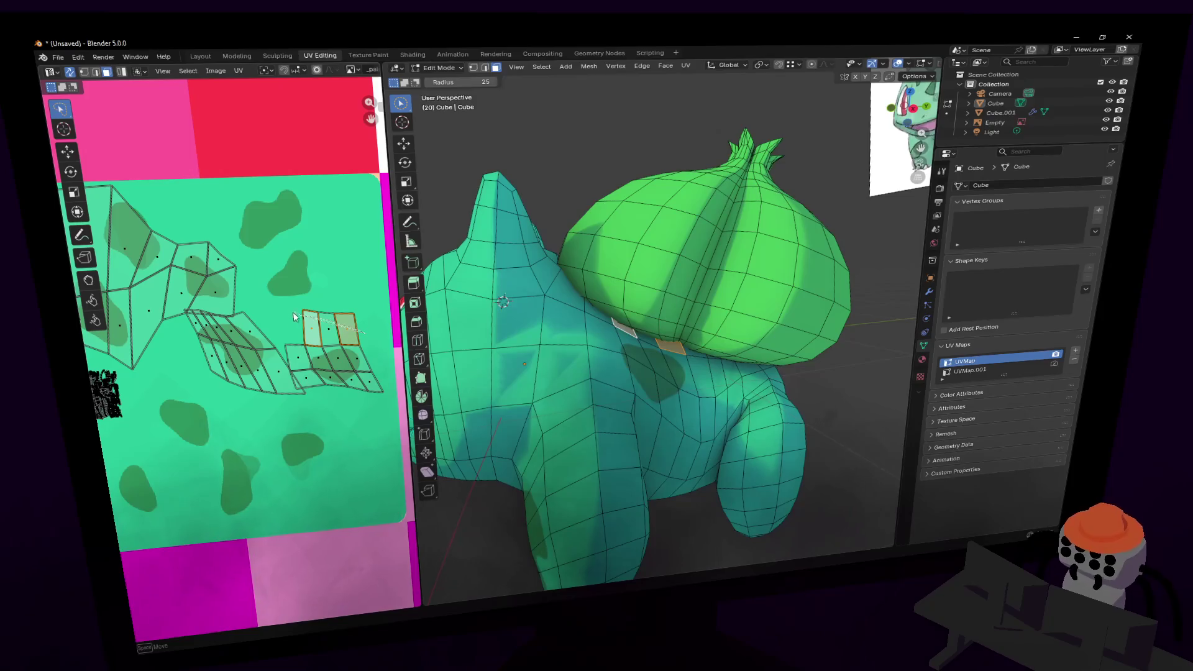
pyautogui.click(362, 336)
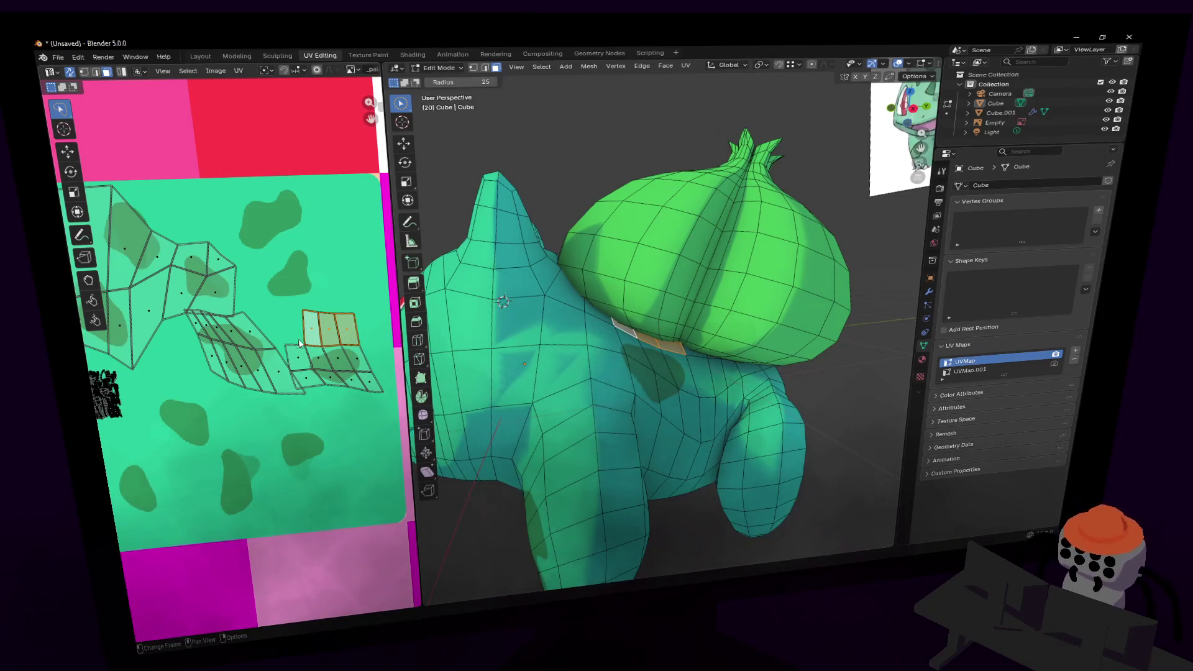
# - Move the chosen flank UV faces onto a new texture spot and play the animation
pyautogui.scroll(-2, 300, 344)
pyautogui.scroll(2, 299, 344)
pyautogui.press('g')
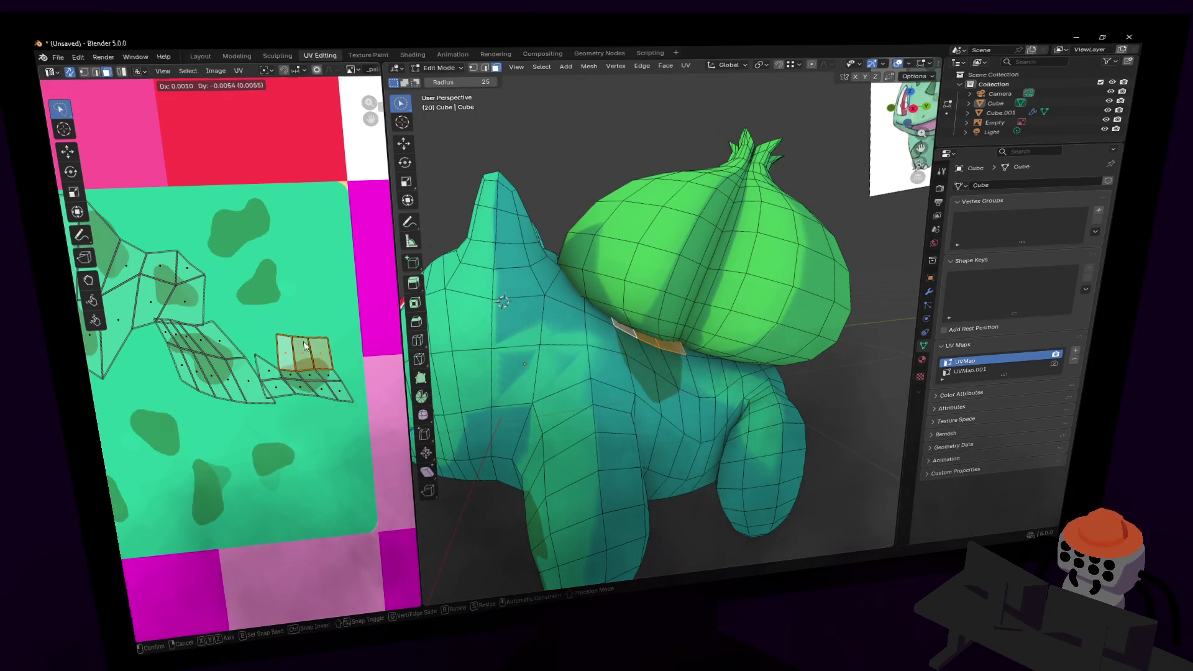
pyautogui.click(304, 346)
pyautogui.click(318, 340)
pyautogui.press('space')
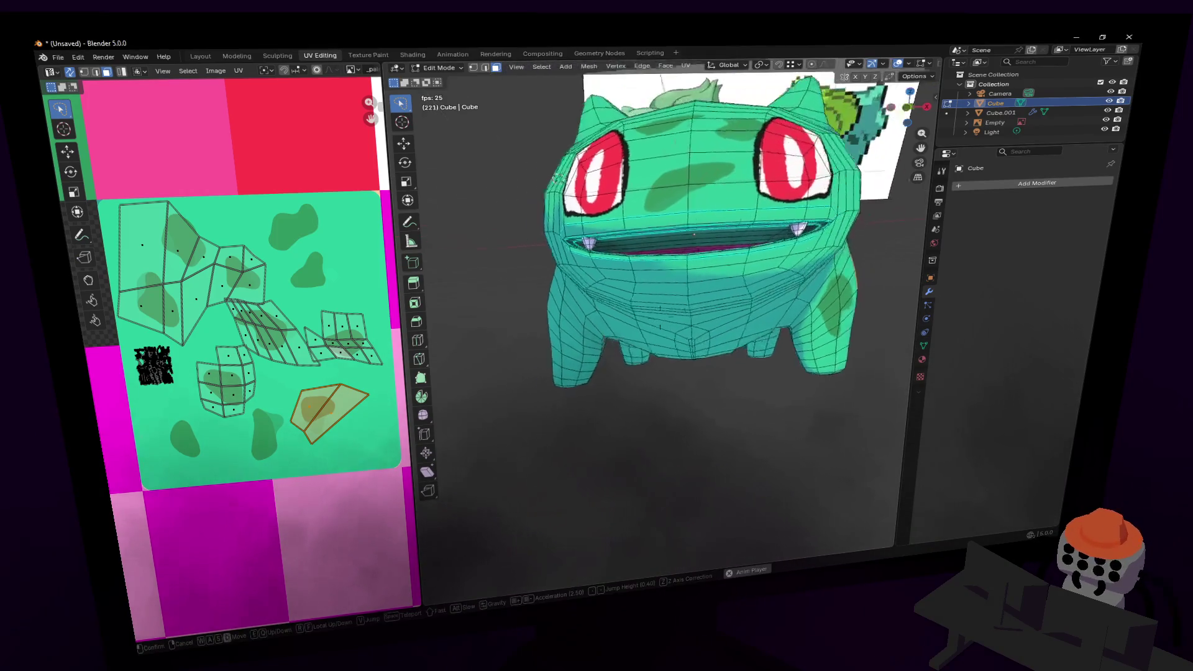
pyautogui.hotkey('shift', '`')
# - Select the flank face, shrink its UV to 0.822 and nudge it so the dark spot blends in
pyautogui.press('d')
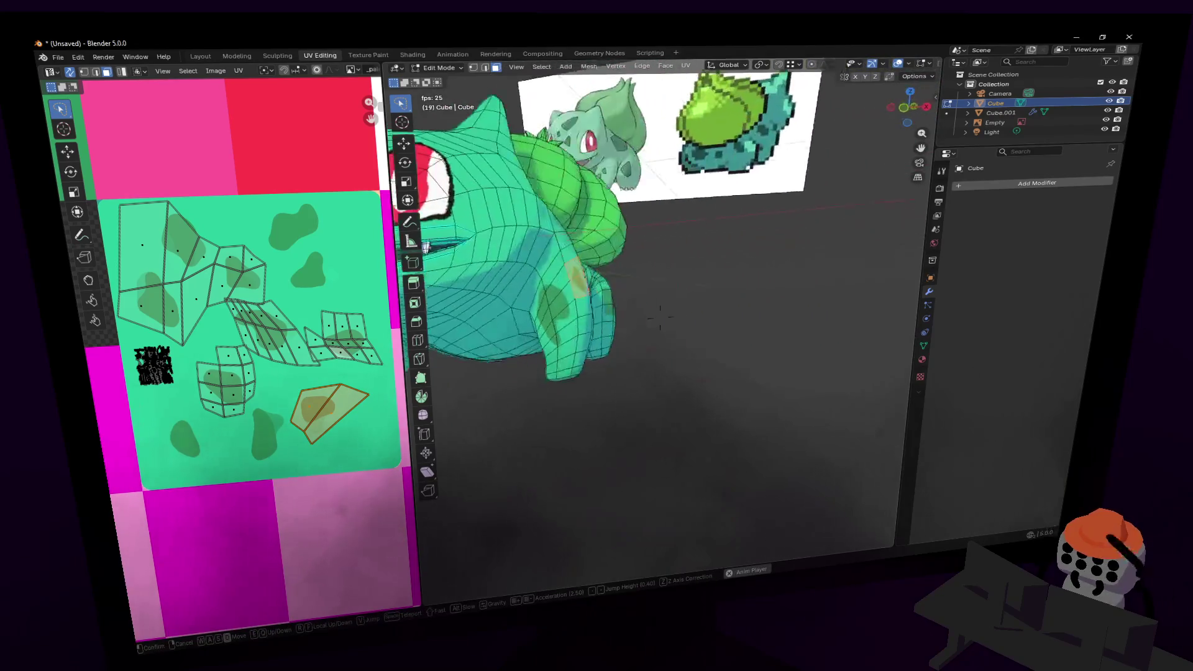
pyautogui.click(766, 300)
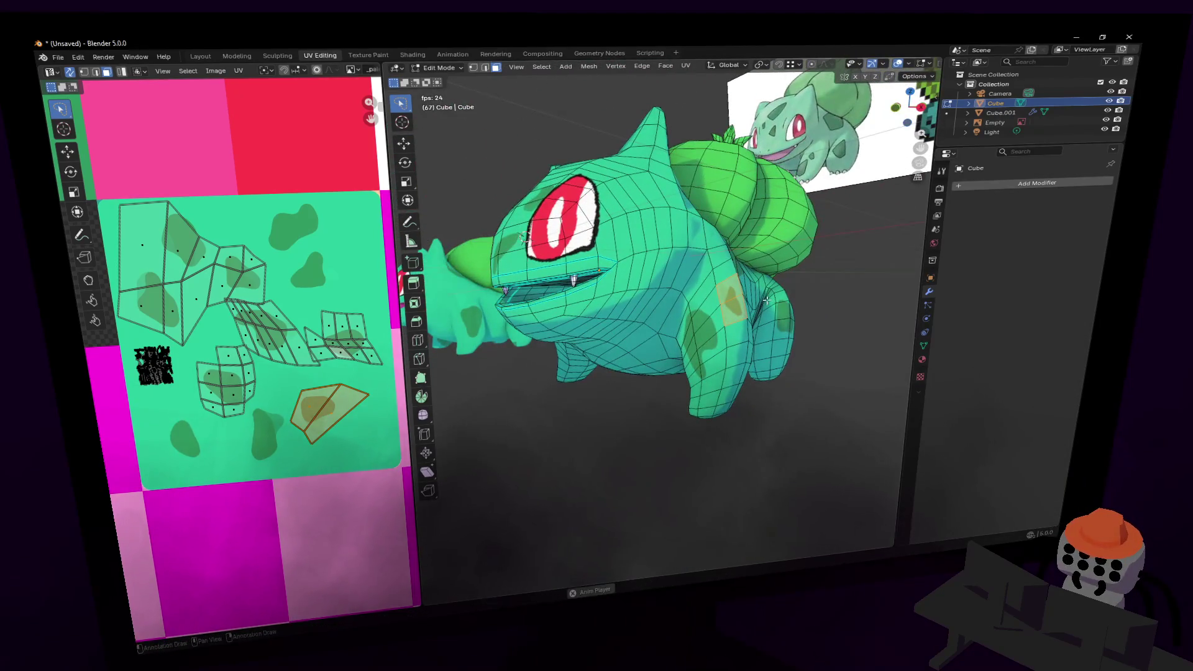
pyautogui.moveTo(746, 303); pyautogui.dragTo(751, 303, button='middle')
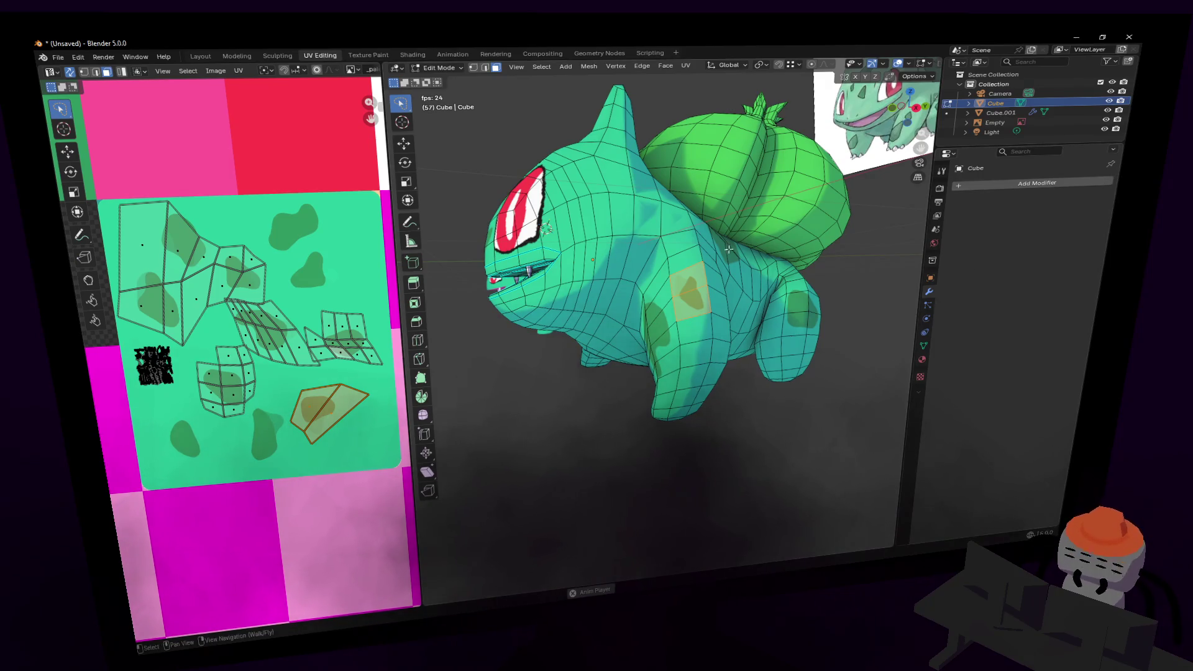
pyautogui.scroll(3, 728, 245)
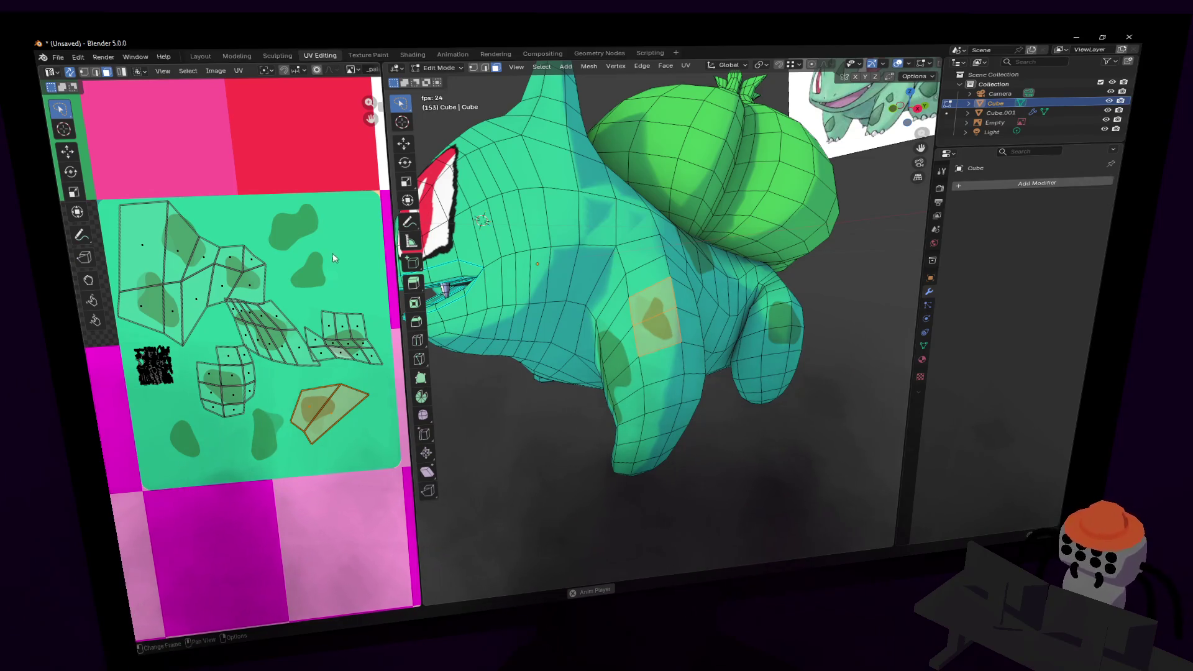
pyautogui.press('space')
pyautogui.click(359, 398)
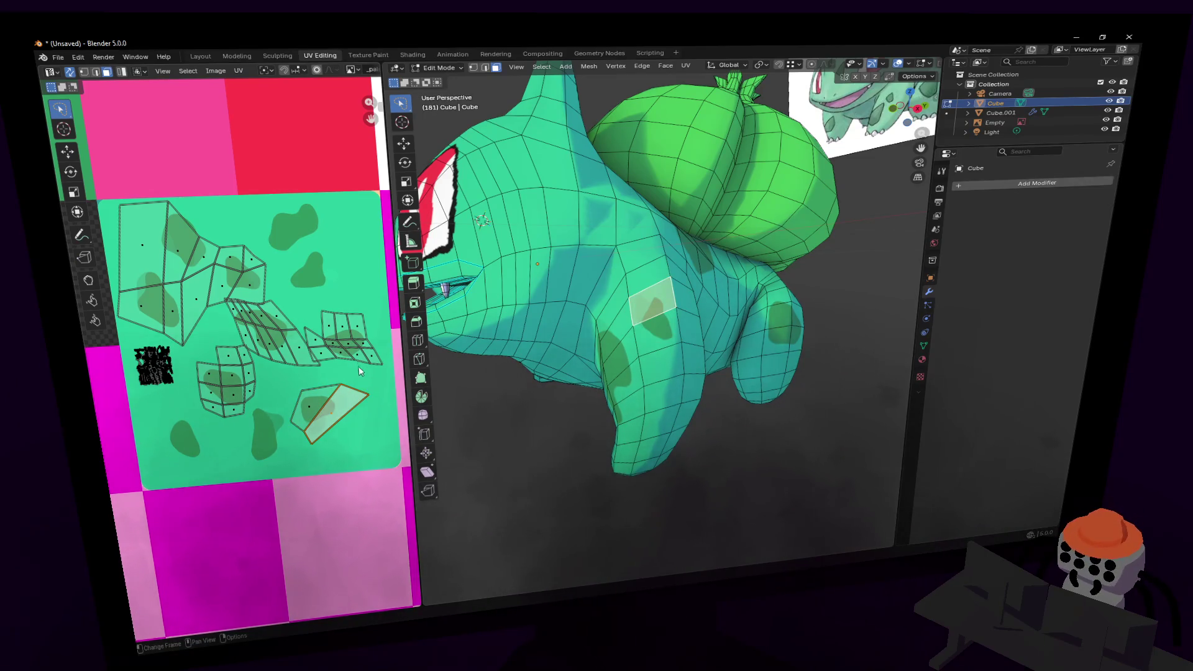
pyautogui.press('s')
pyautogui.click(357, 379)
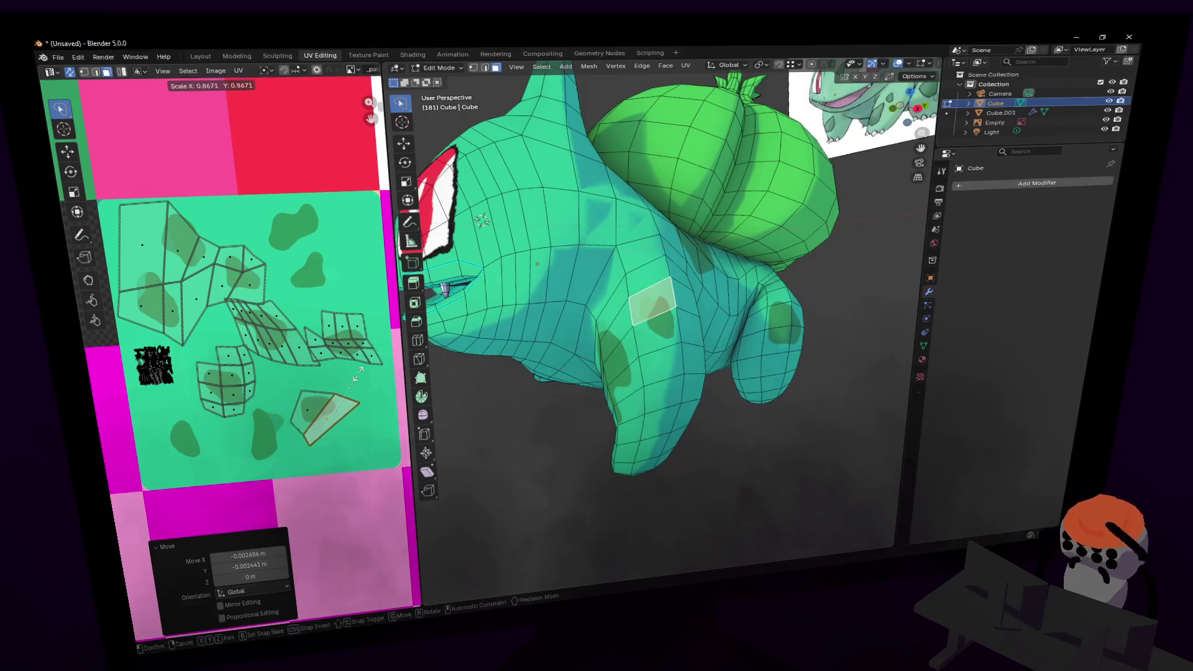
pyautogui.press('g')
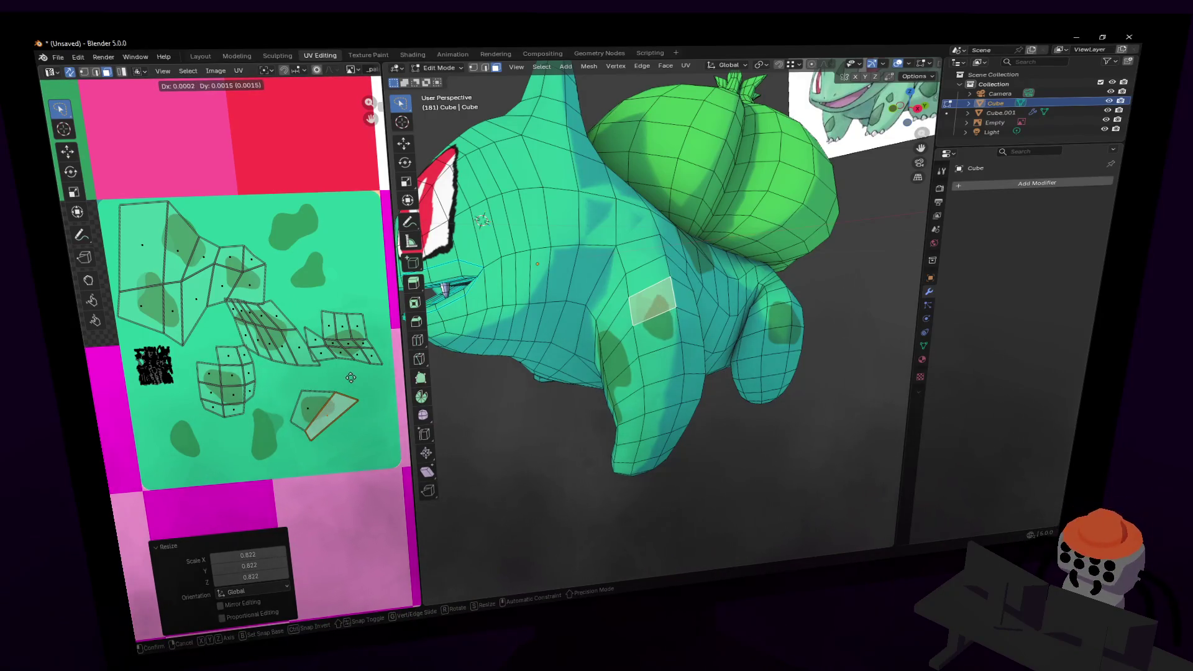
pyautogui.click(354, 399)
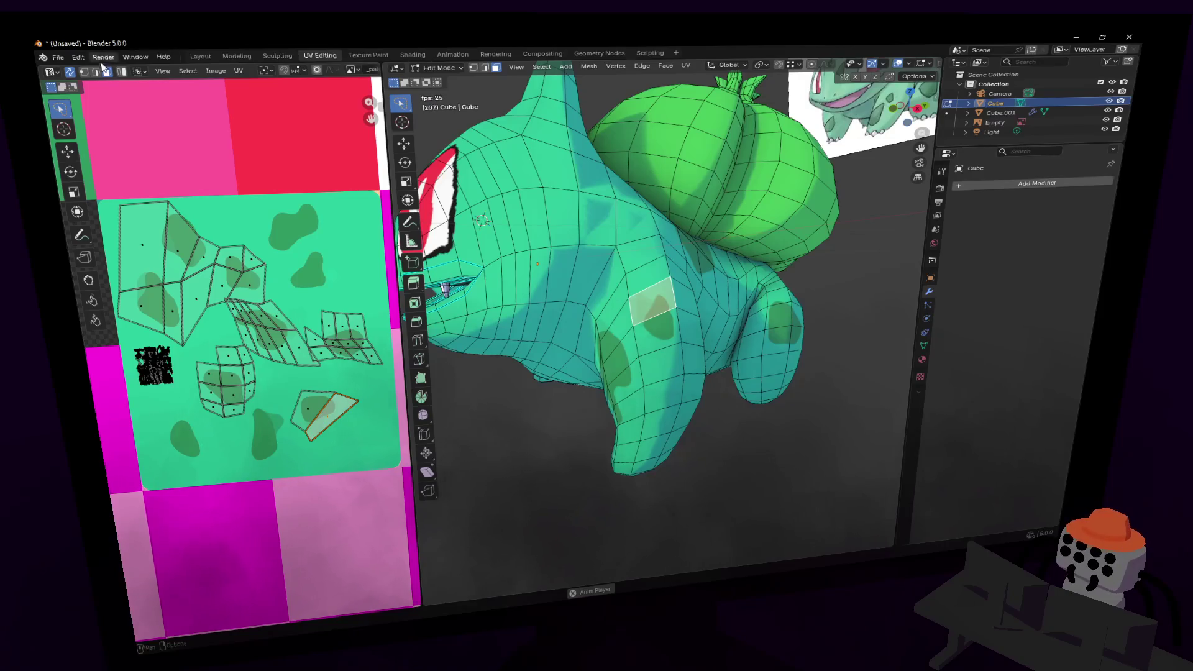
# - In edge mode, move one edge of the UV face slightly
pyautogui.click(95, 72)
pyautogui.click(341, 412)
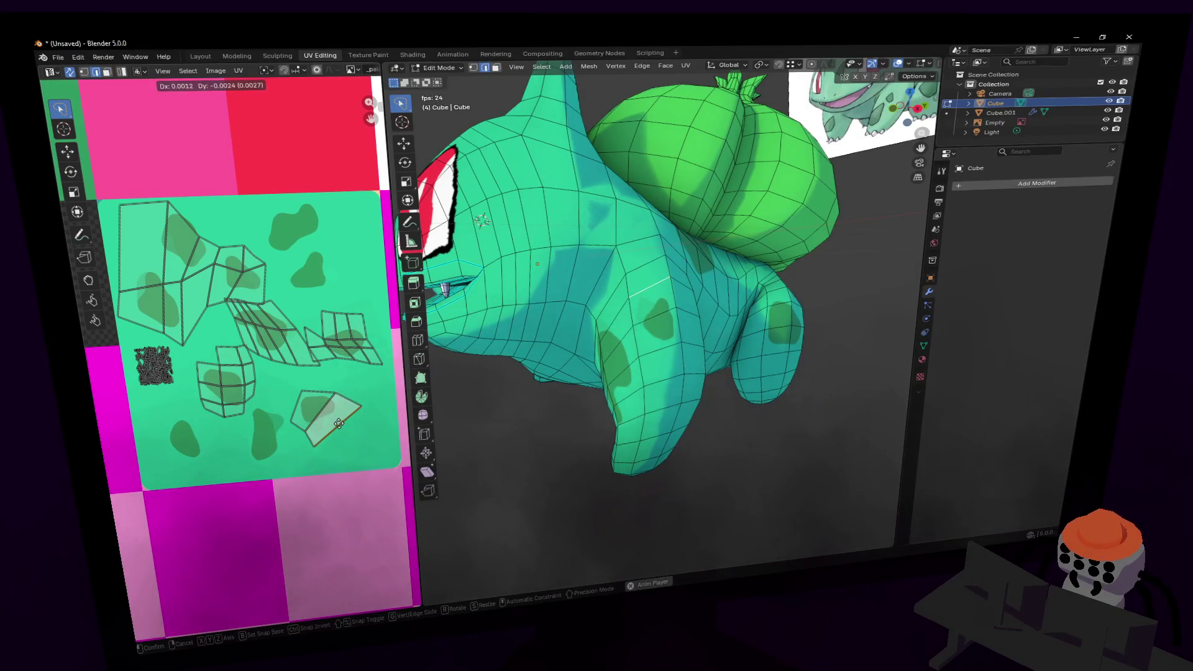
pyautogui.press('g')
pyautogui.click(345, 417)
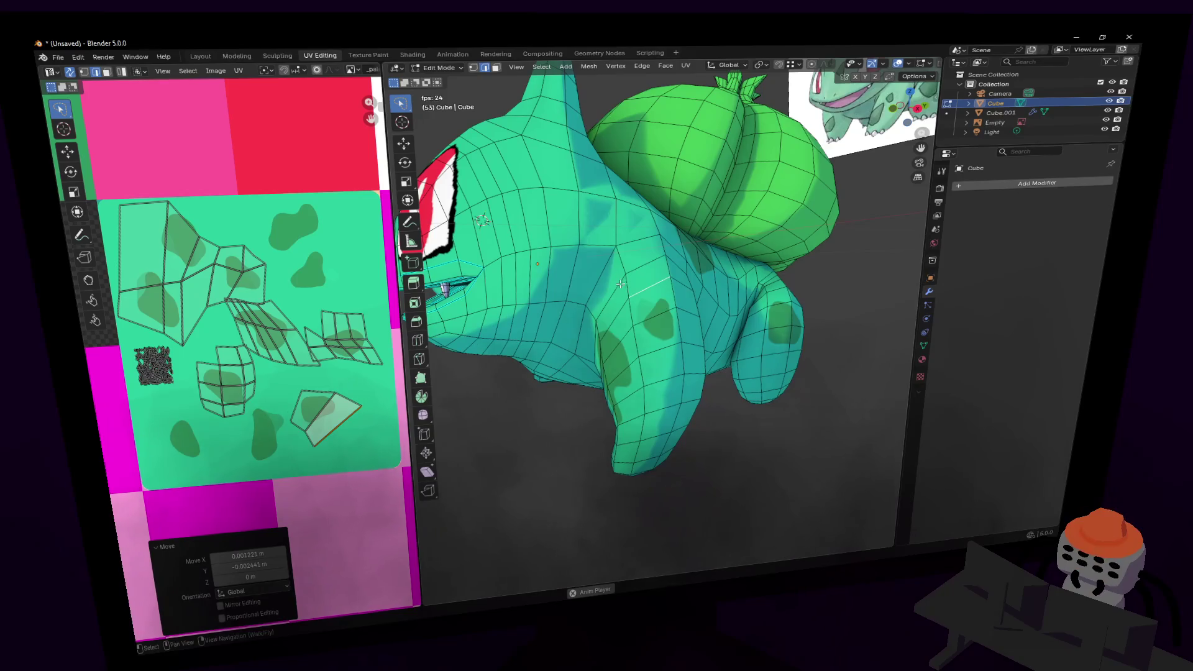
# - Fly the view to a leg and select a bottom face of its foot
pyautogui.hotkey('shift', '`')
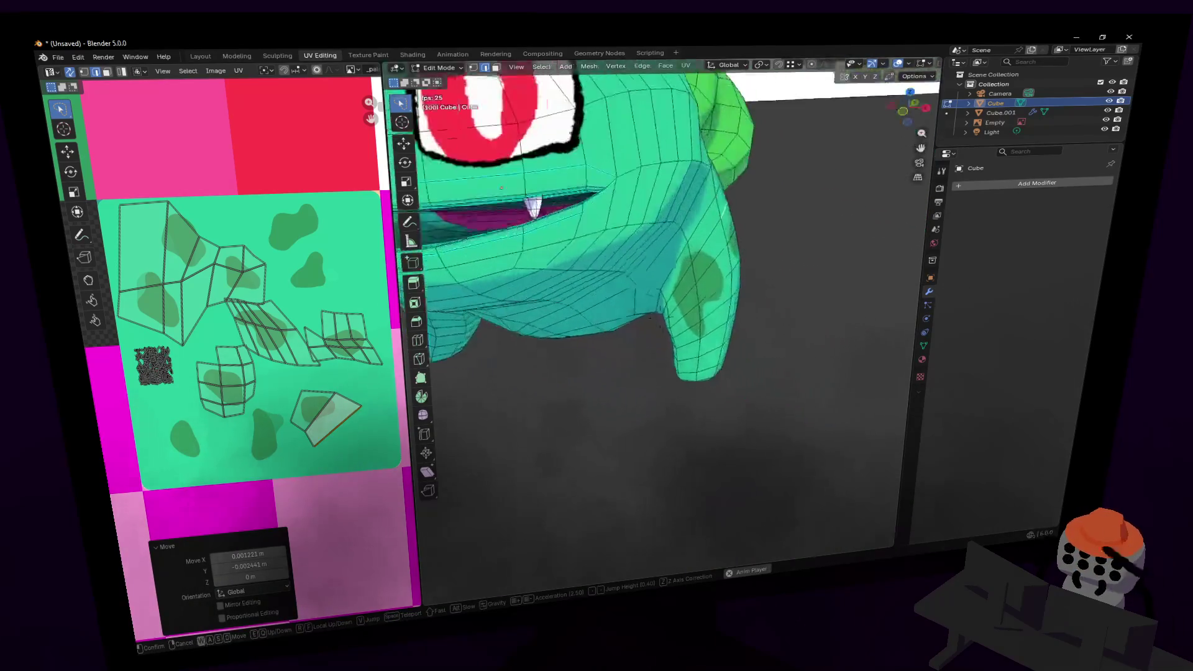
pyautogui.press('s')
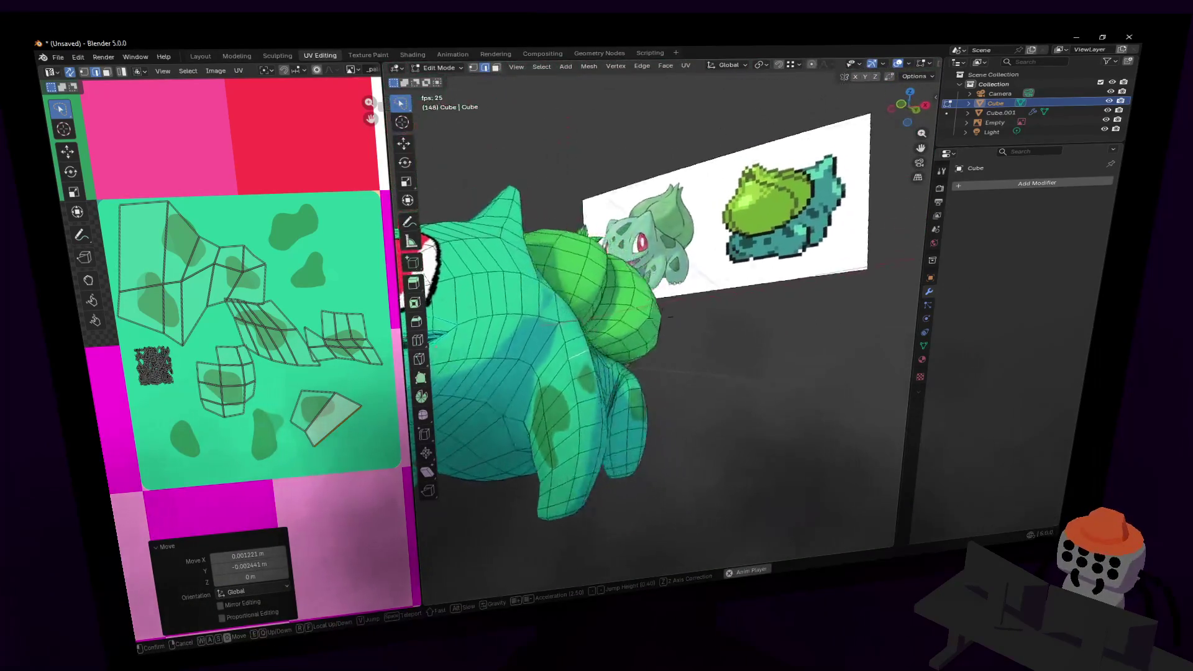
pyautogui.press('w')
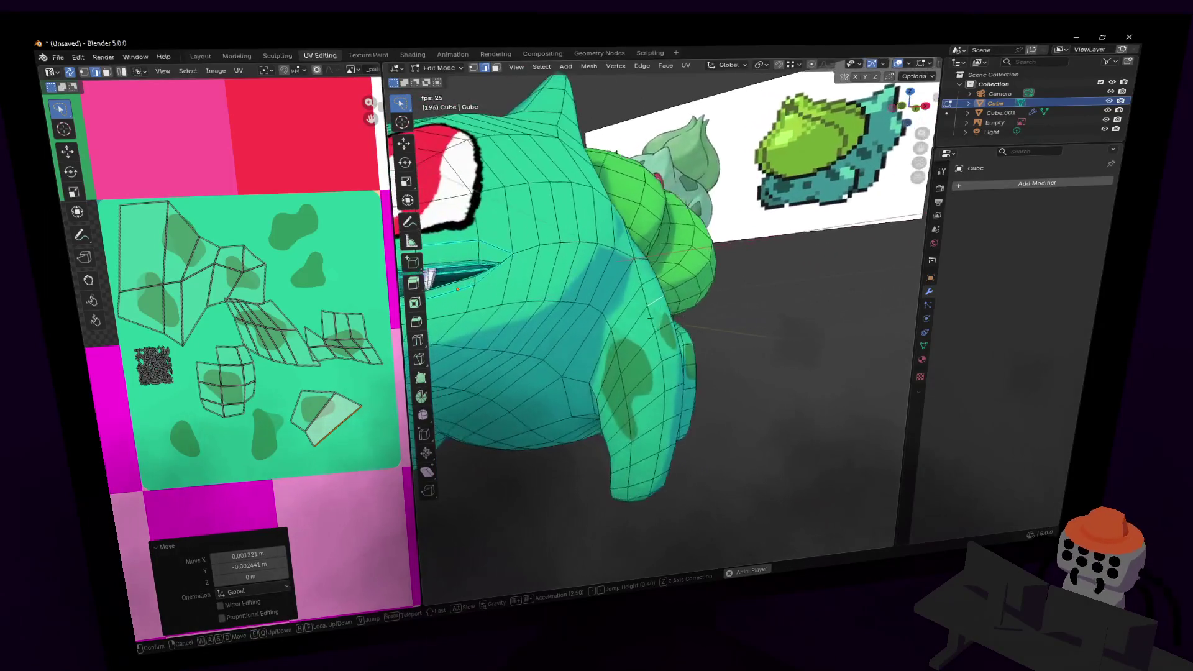
pyautogui.press('s')
pyautogui.press('w')
pyautogui.click(659, 335)
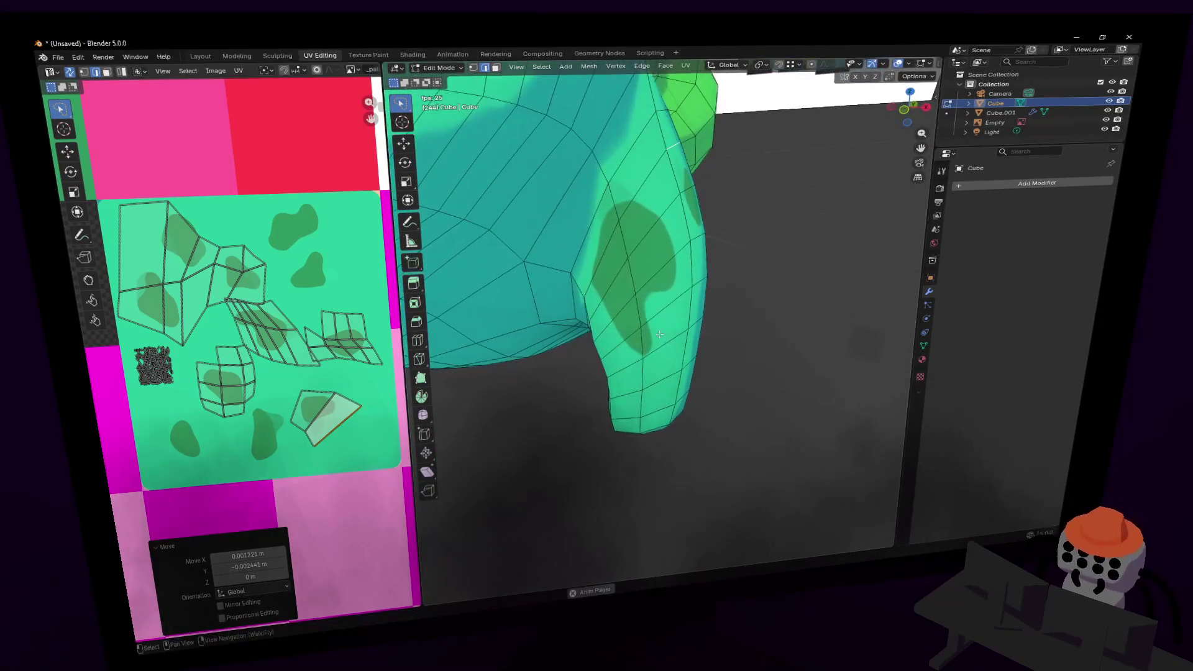
pyautogui.hotkey('shift', '`')
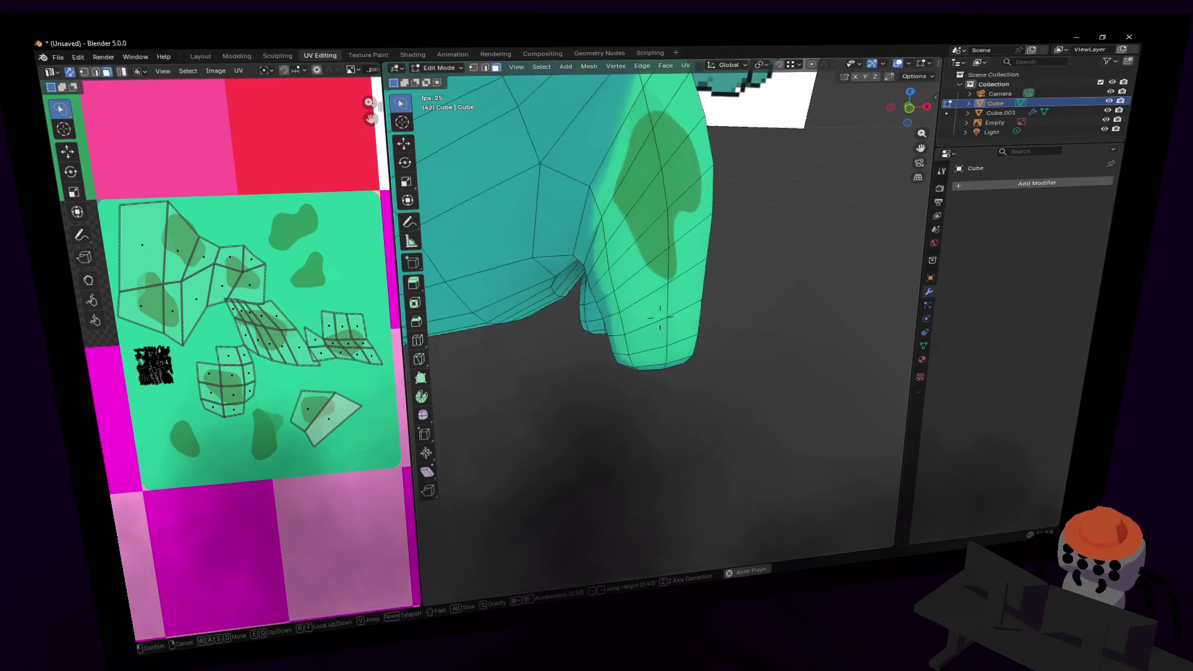
pyautogui.click(660, 318)
pyautogui.click(612, 378)
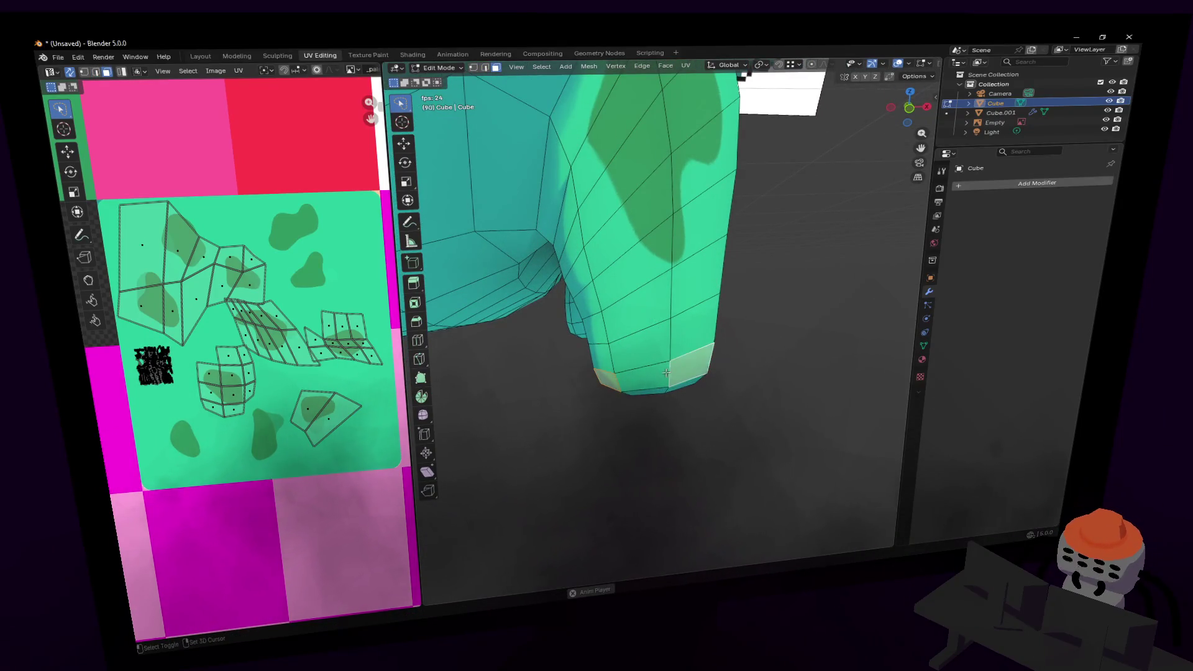
pyautogui.hotkey('shift', '`')
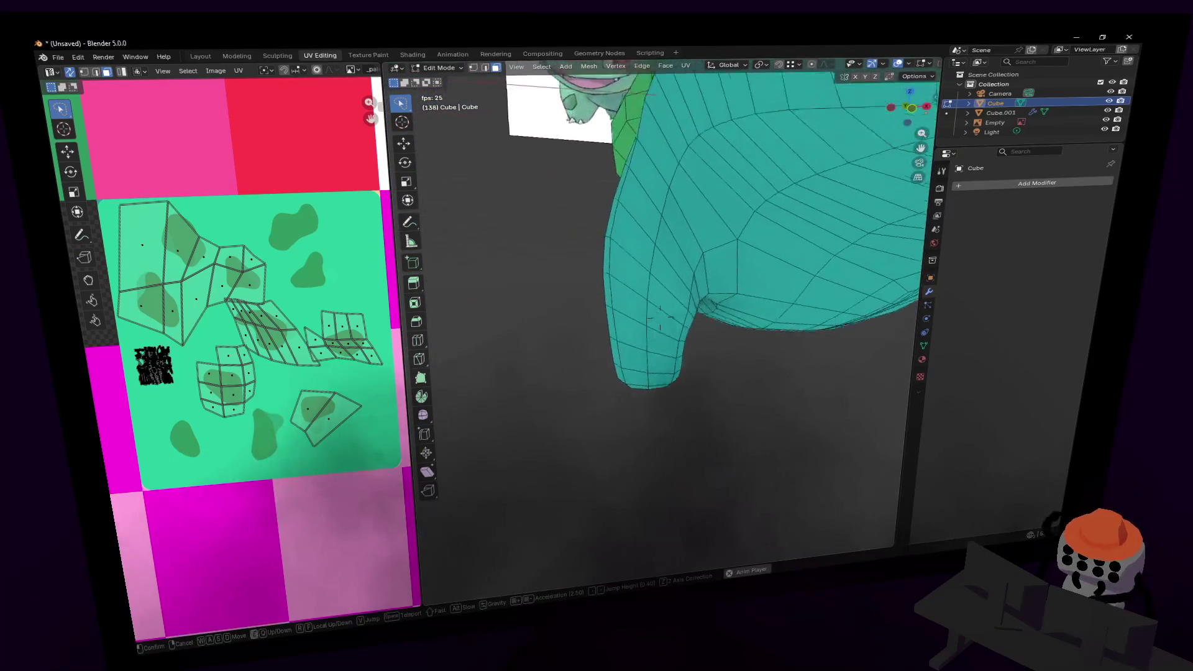
# - Add a second bottom face of the foot to the selection
pyautogui.click(660, 318)
pyautogui.keyDown('shift'); pyautogui.click(667, 323); pyautogui.keyUp('shift')
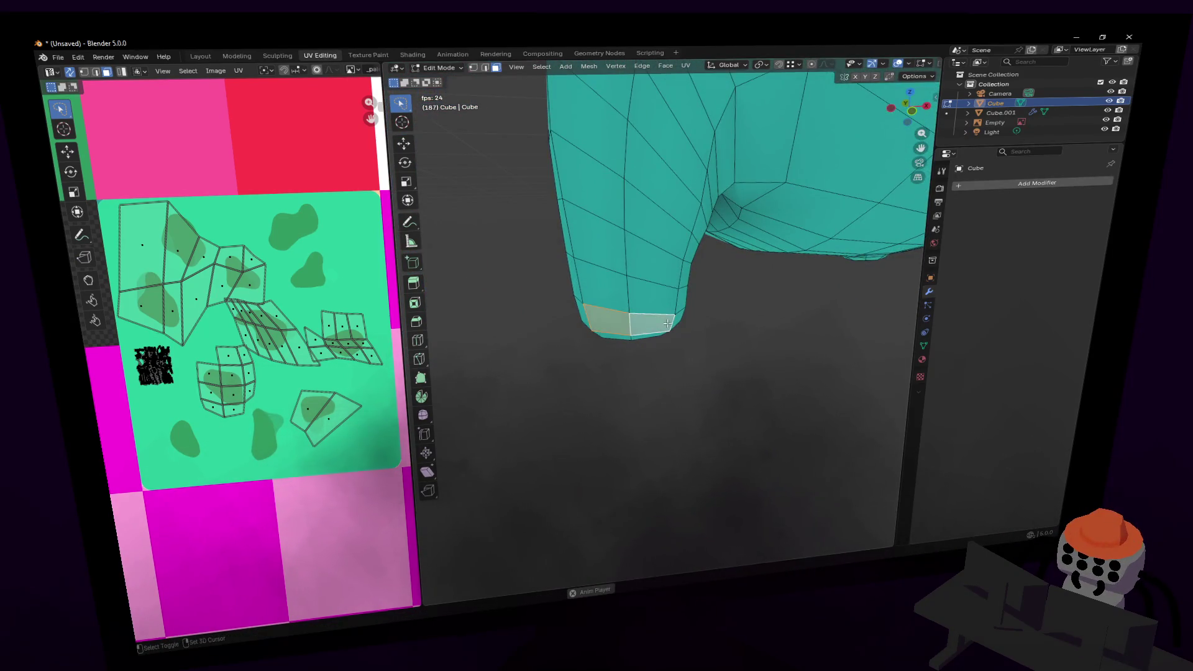
pyautogui.hotkey('shift', '`')
pyautogui.press('s')
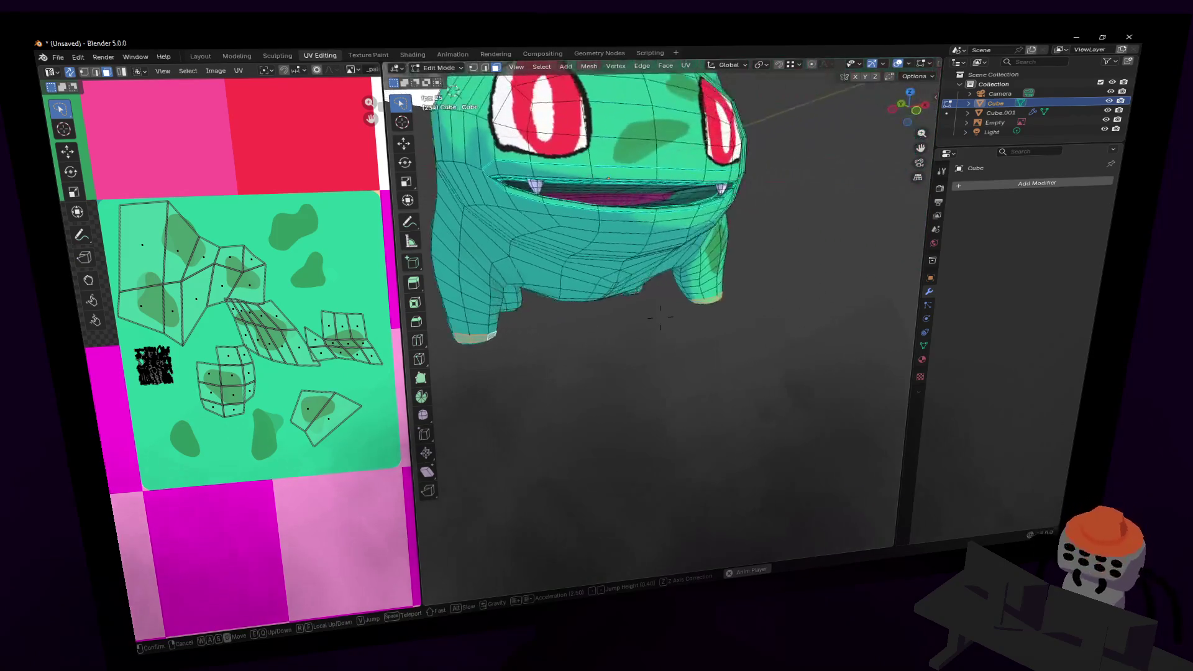
pyautogui.press('w')
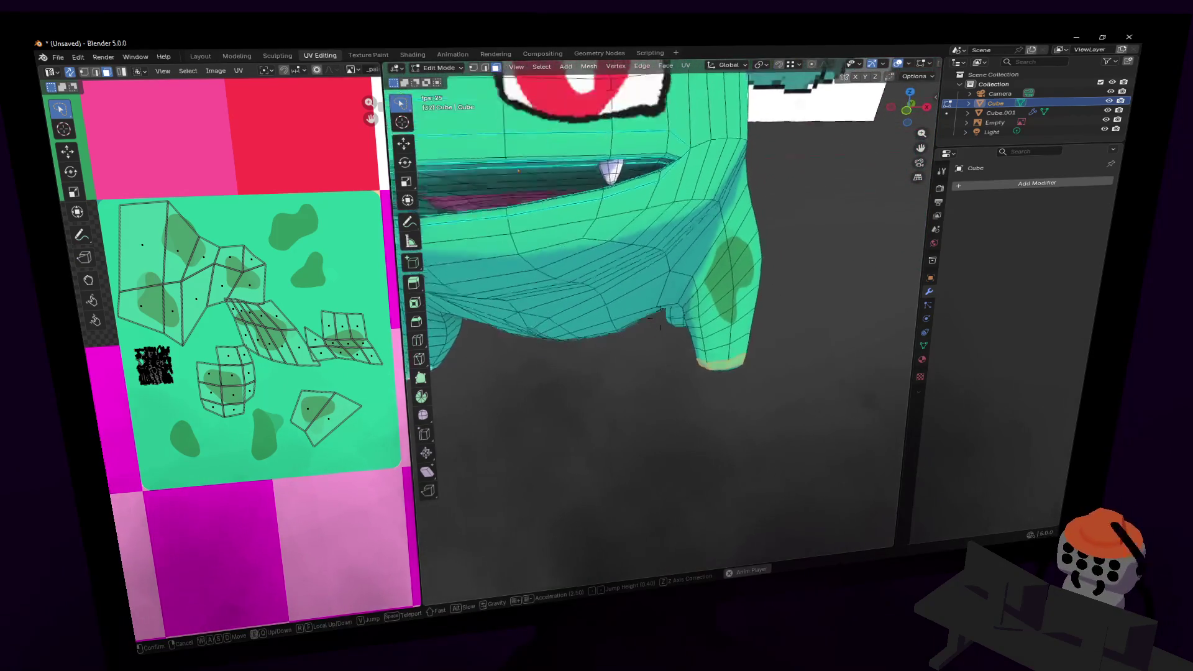
pyautogui.press('s')
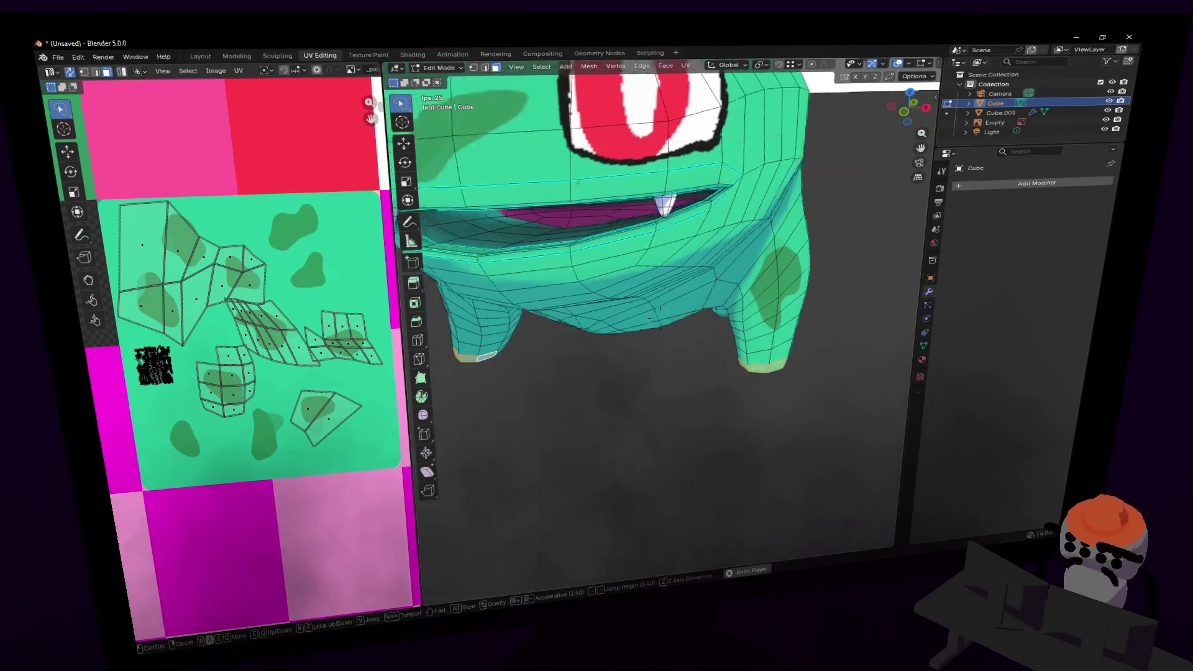
pyautogui.press('w')
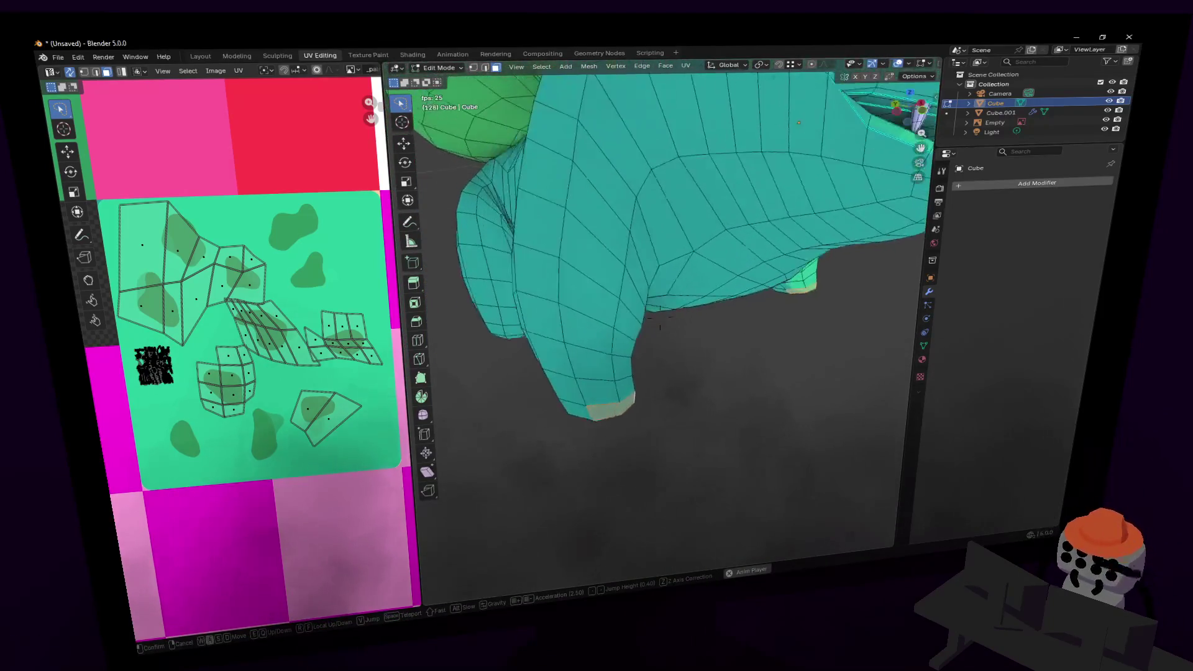
pyautogui.click(699, 283)
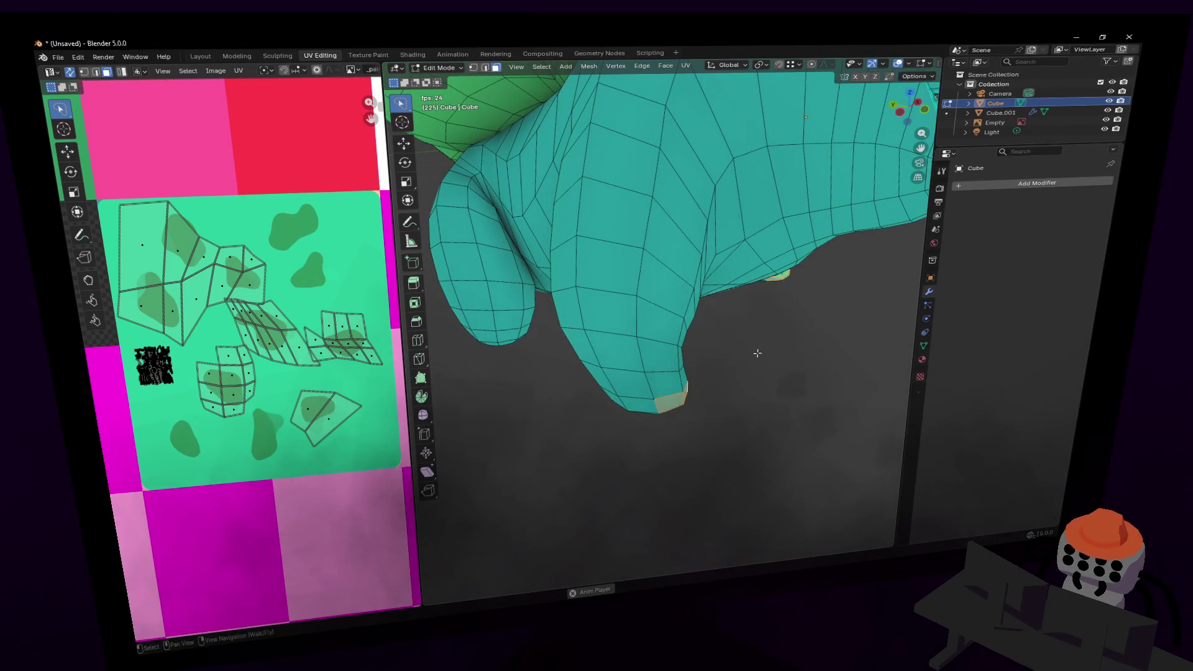
# - Move the duplicated toe faces along the Y axis only
pyautogui.press('g')
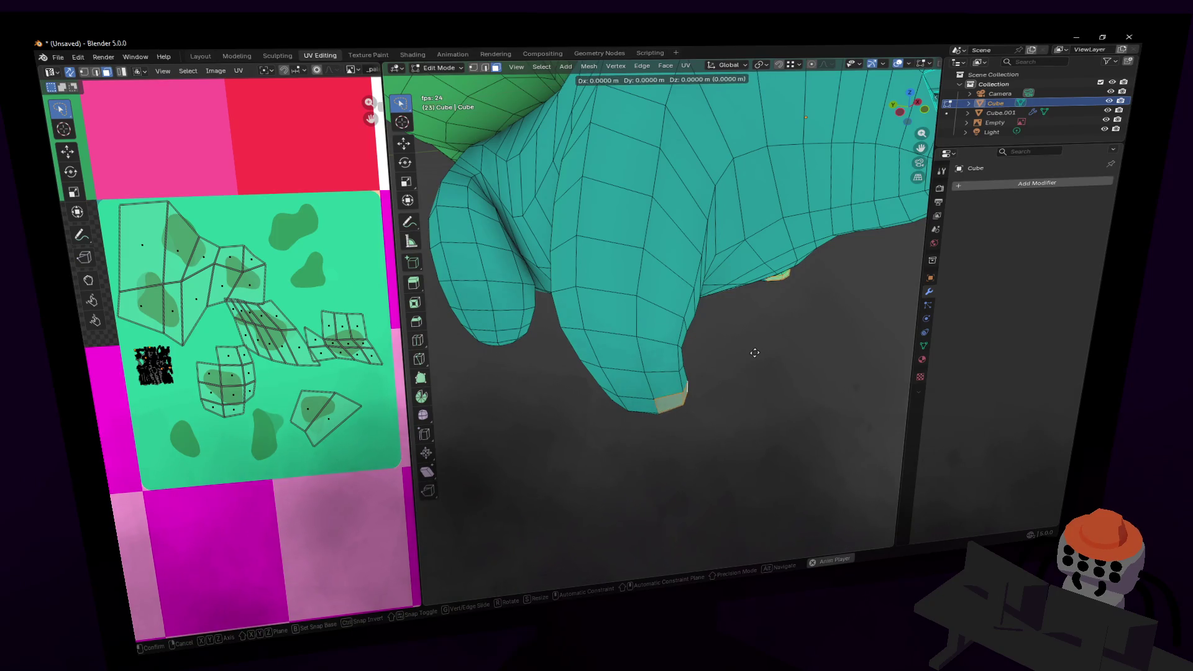
pyautogui.press('y')
pyautogui.click(757, 352)
# - Fly the view to another leg and select its bottom face
pyautogui.hotkey('shift', '`')
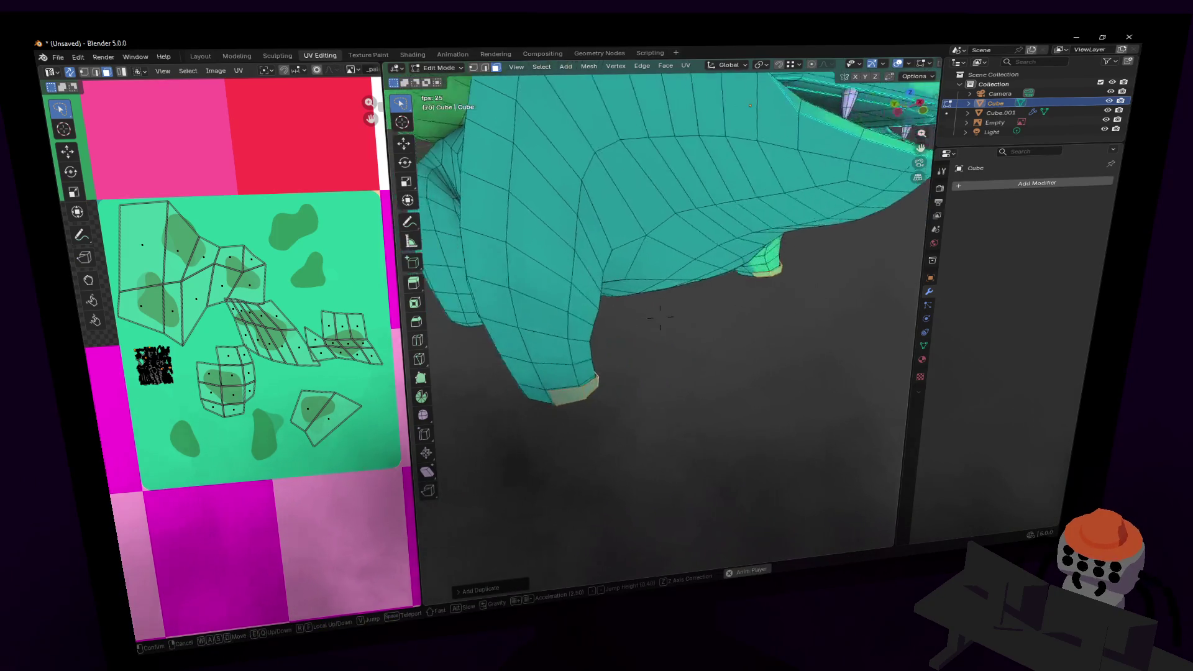
pyautogui.click(641, 369)
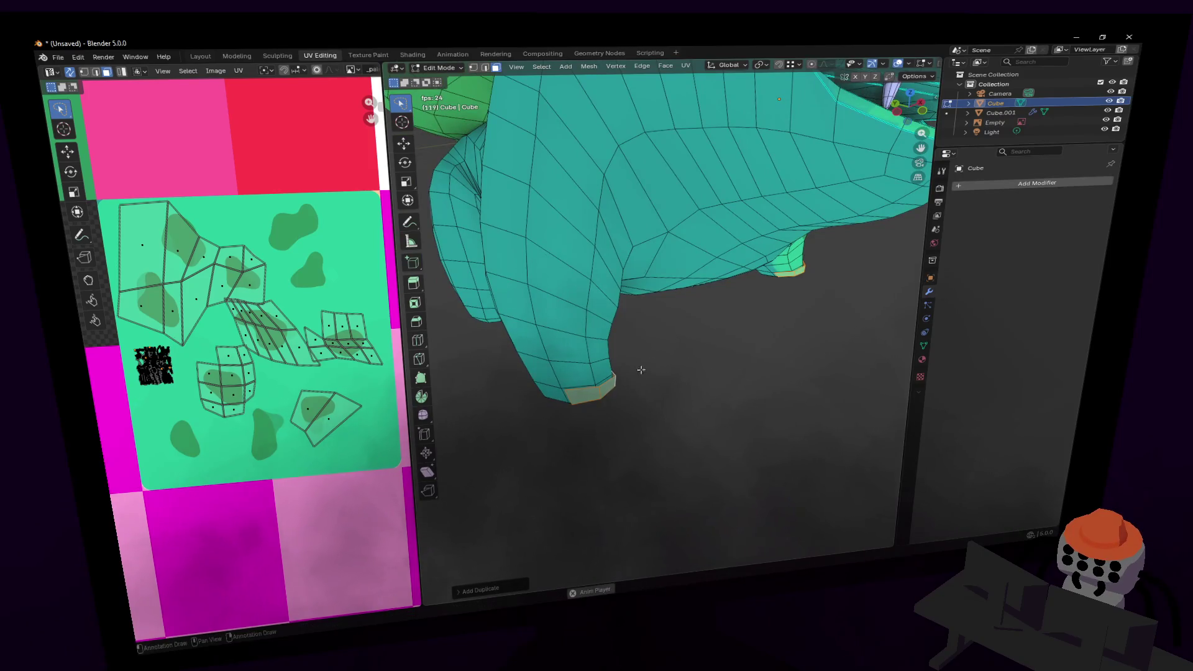
pyautogui.hotkey('shift', '`')
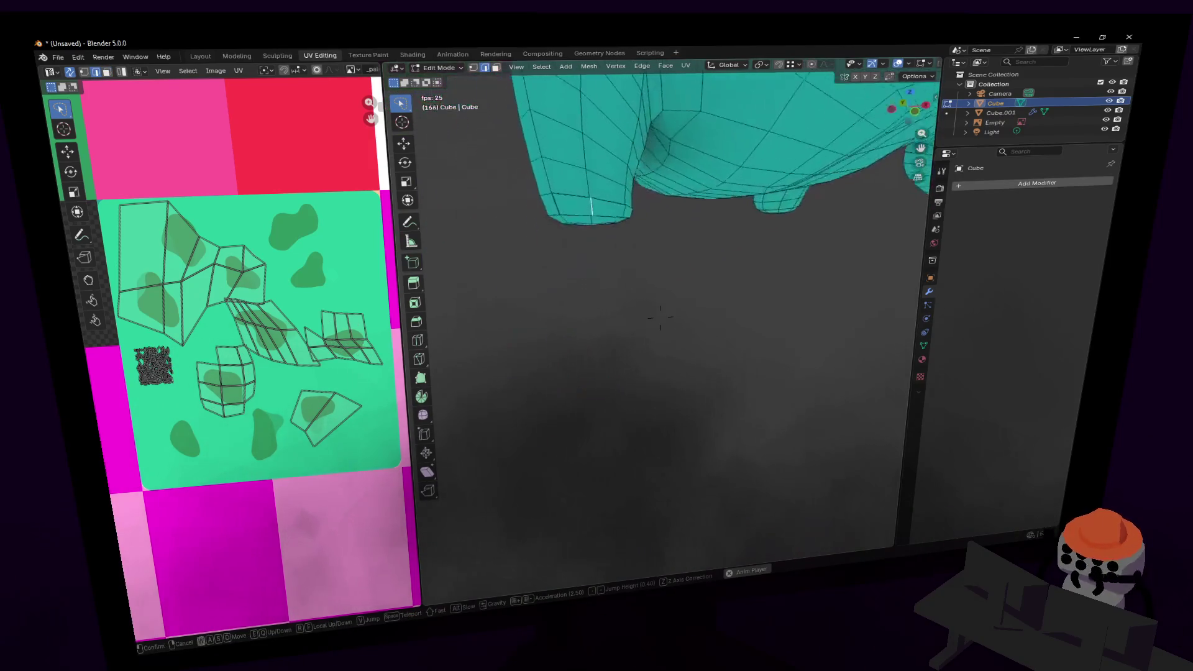
pyautogui.click(629, 372)
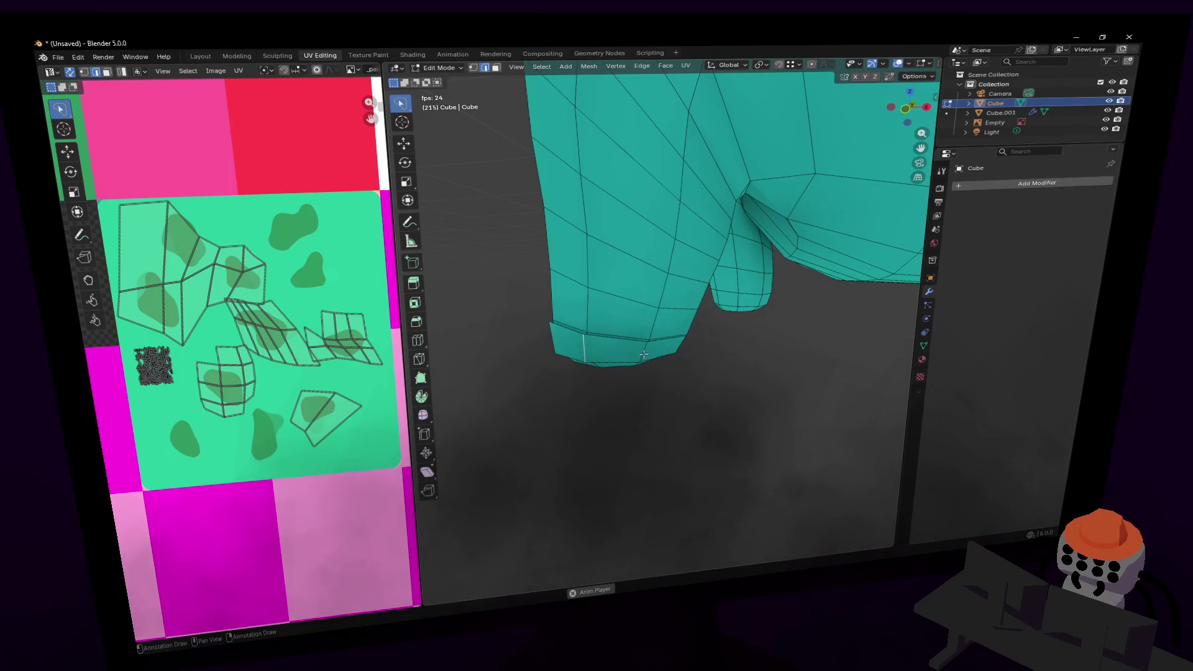
pyautogui.hotkey('shift', '`')
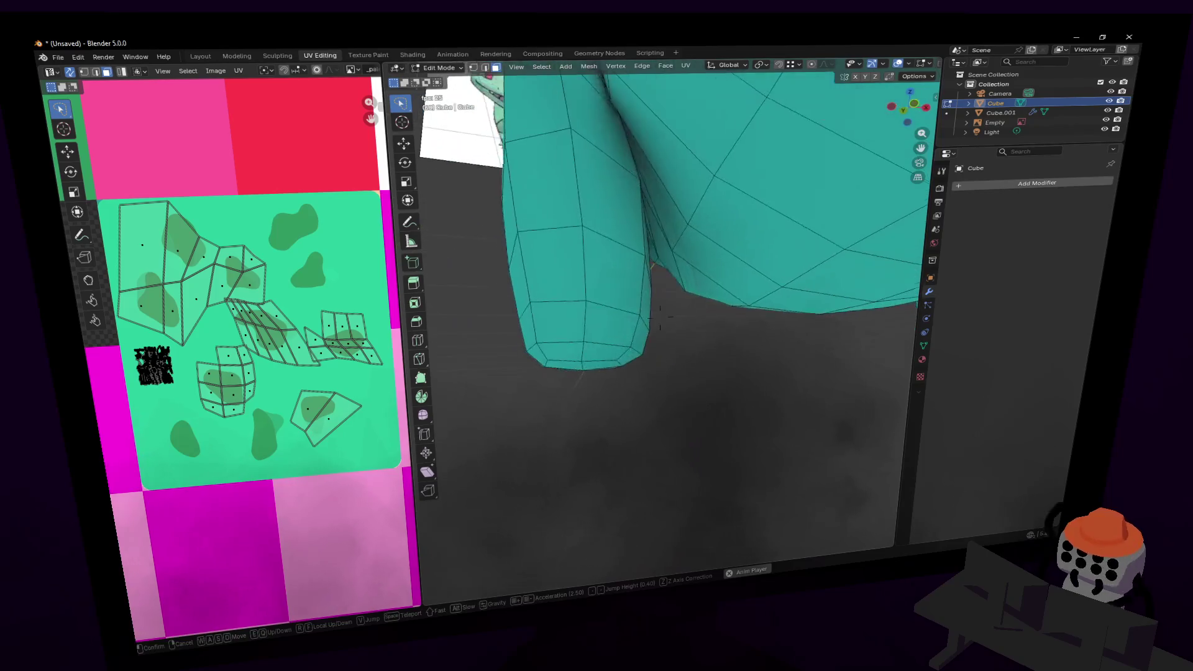
pyautogui.click(600, 311)
pyautogui.click(600, 312)
# - Extrude the selected foot face outward along its normals and frame it
pyautogui.hotkey('shift', '`')
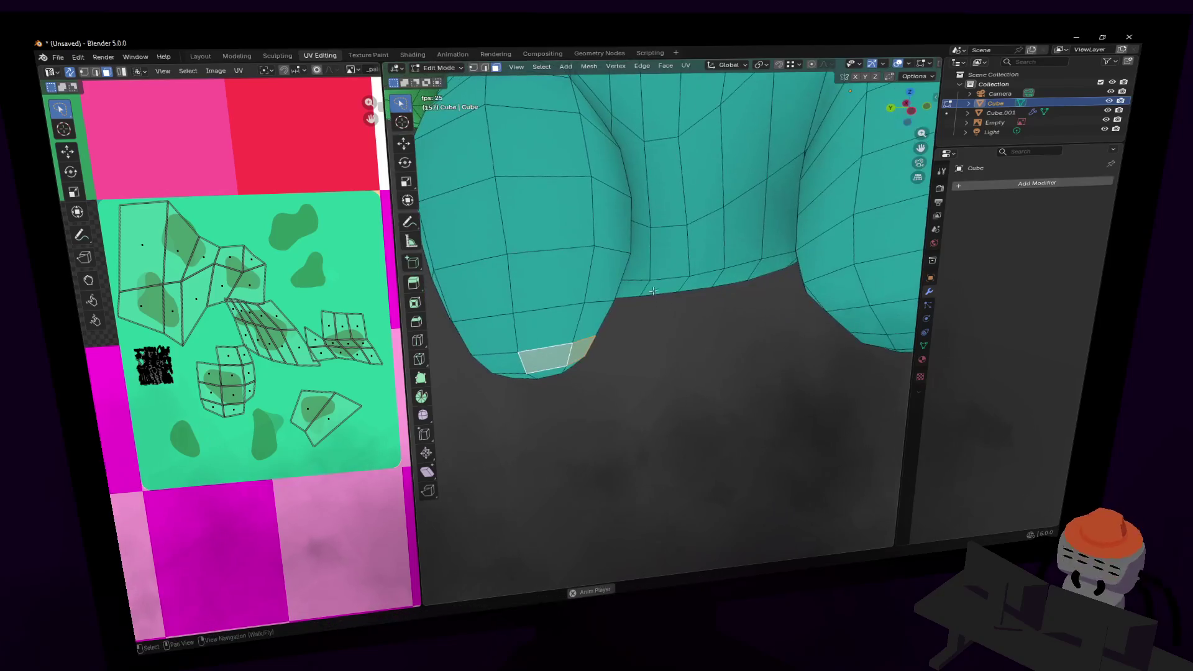
pyautogui.click(626, 302)
pyautogui.press('e')
pyautogui.click(626, 302)
pyautogui.press('KP_Decimal')
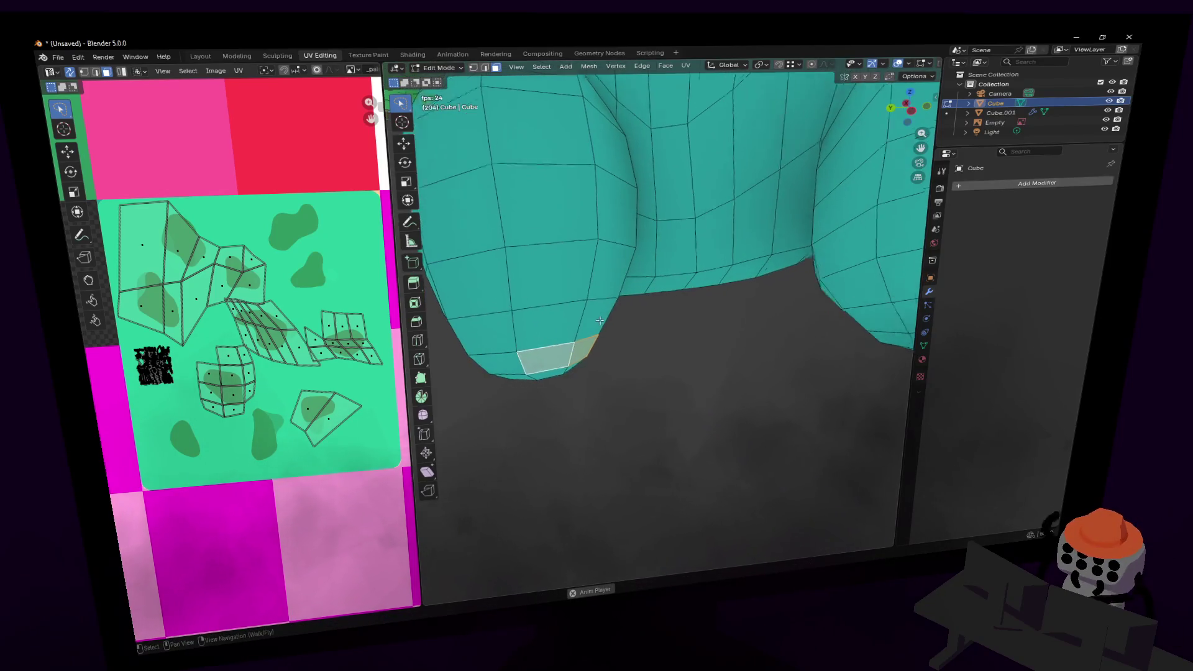
pyautogui.scroll(-6, 603, 320)
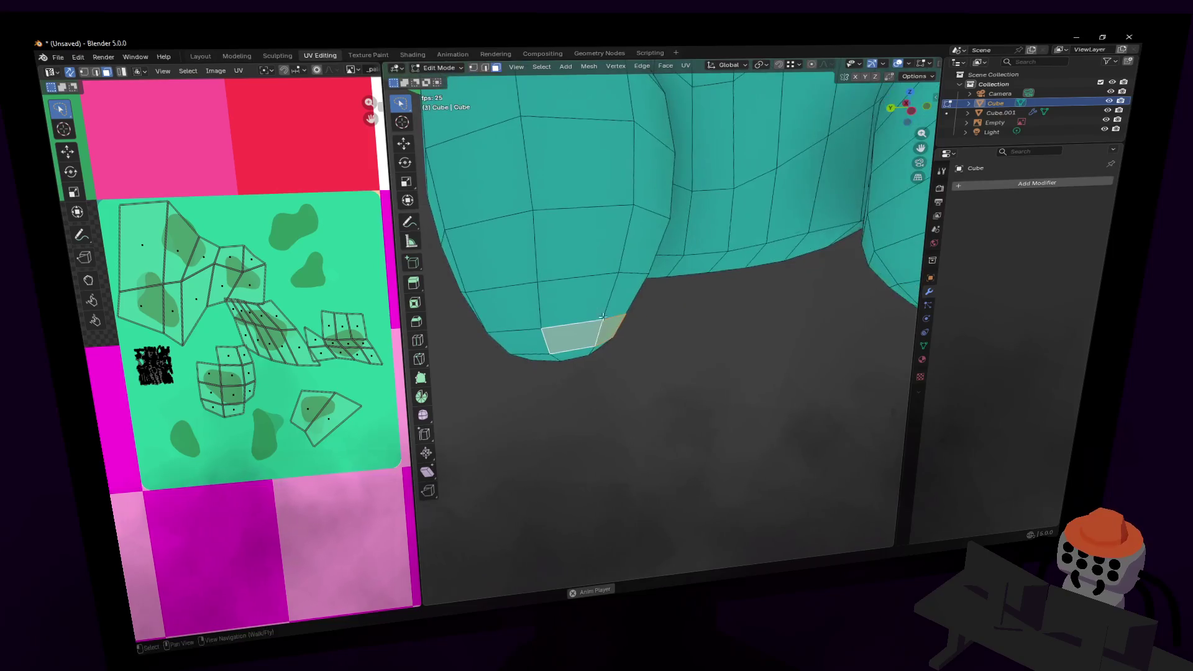
# - Move the extruded toenail face about 0.073 m along global Y
pyautogui.press('g')
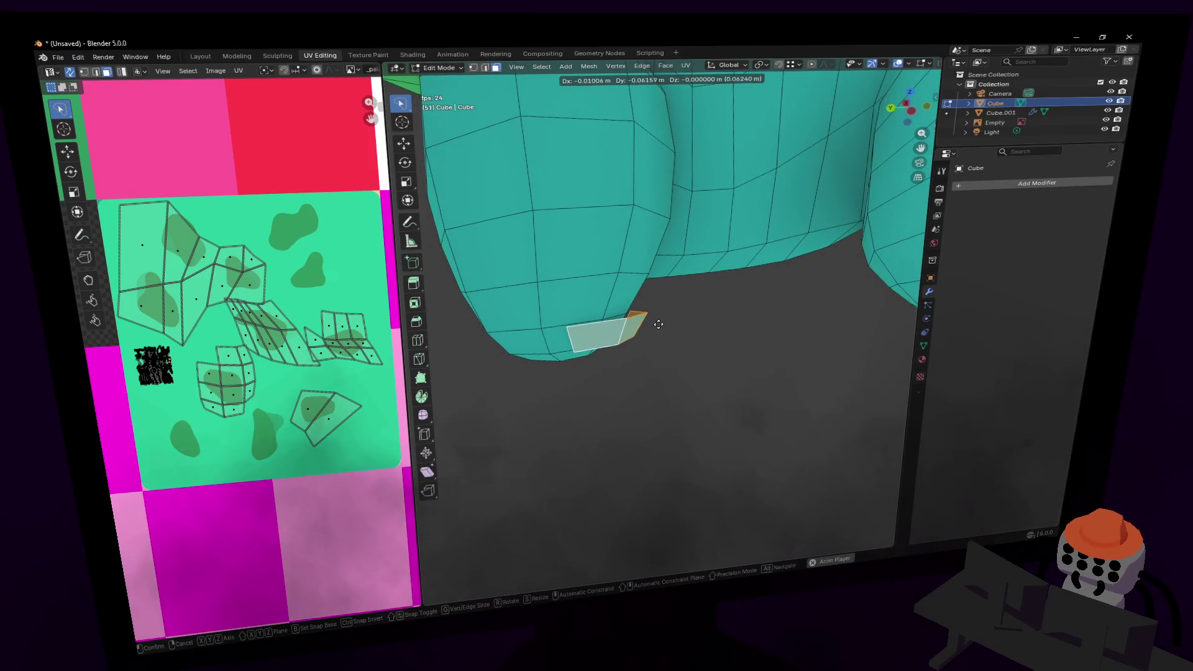
pyautogui.press('z')
pyautogui.press('y')
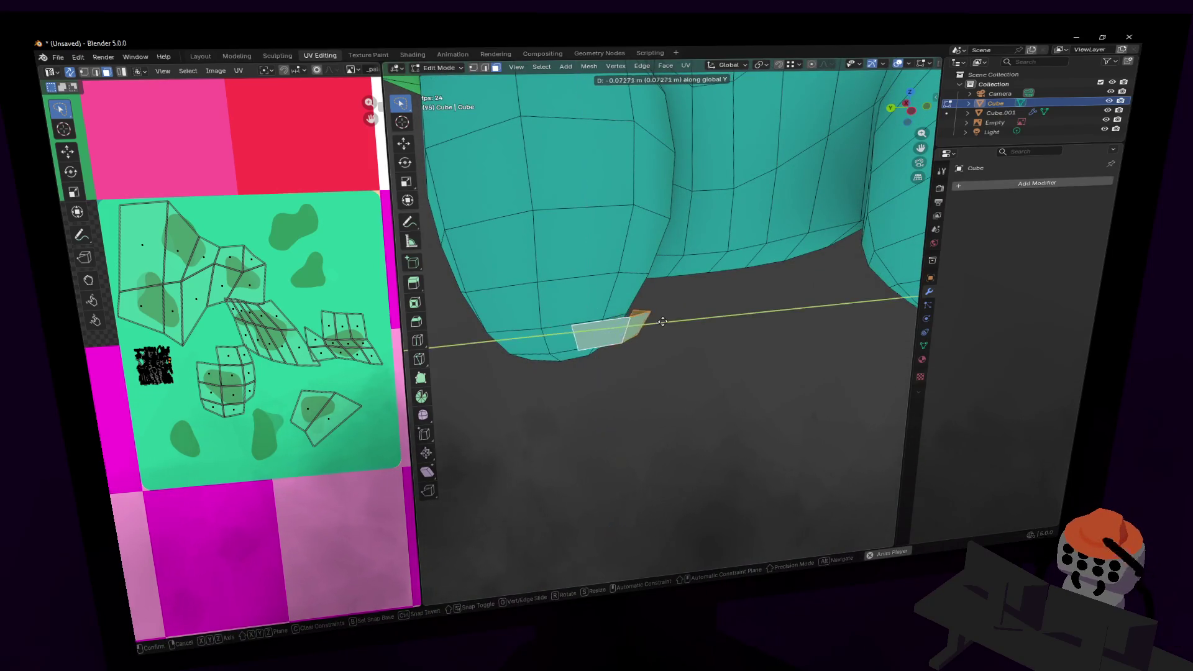
pyautogui.click(656, 321)
pyautogui.moveTo(656, 321); pyautogui.dragTo(635, 351, button='middle')
pyautogui.press('Tab')
pyautogui.press('Tab')
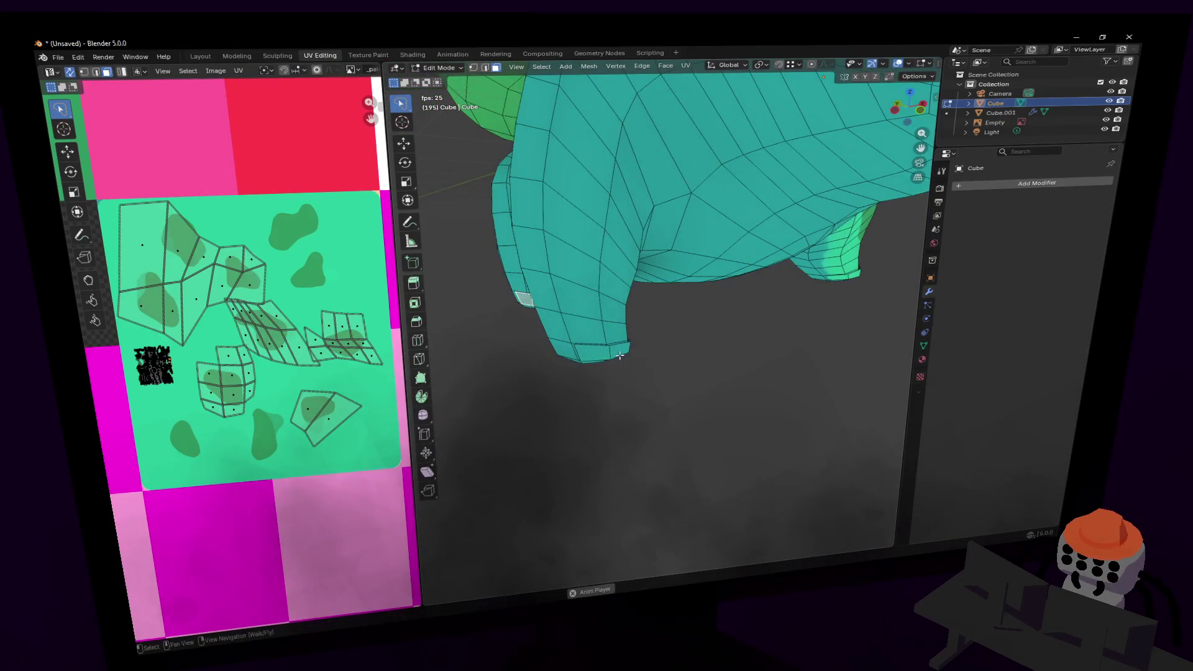
pyautogui.moveTo(767, 316)
pyautogui.mouseDown(button='middle')
pyautogui.moveTo(684, 323)
pyautogui.moveTo(779, 306)
pyautogui.mouseUp(button='middle')
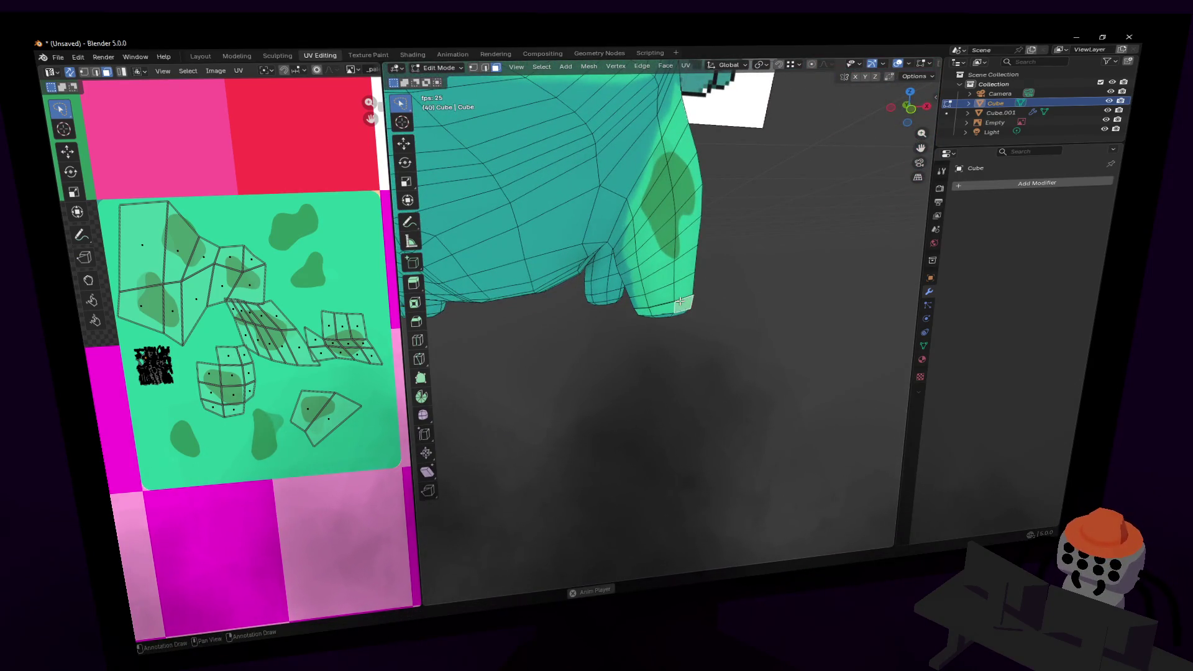
# - Select the linked stray toenail faces and delete them
pyautogui.press('l')
pyautogui.press('u')
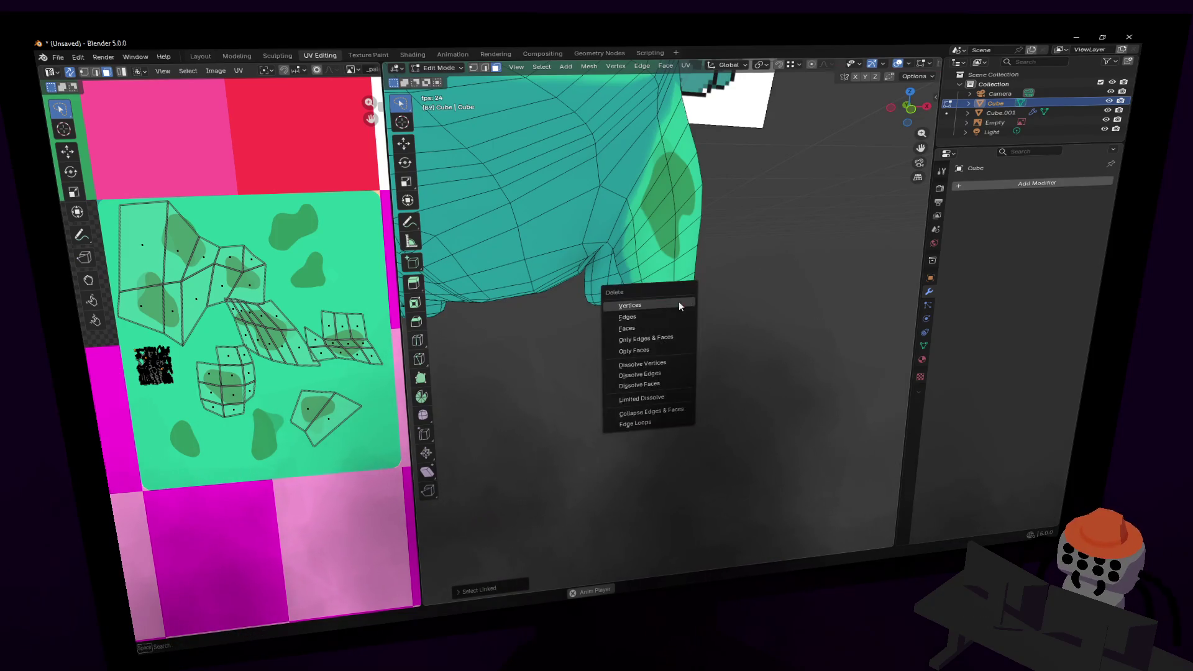
pyautogui.click(655, 322)
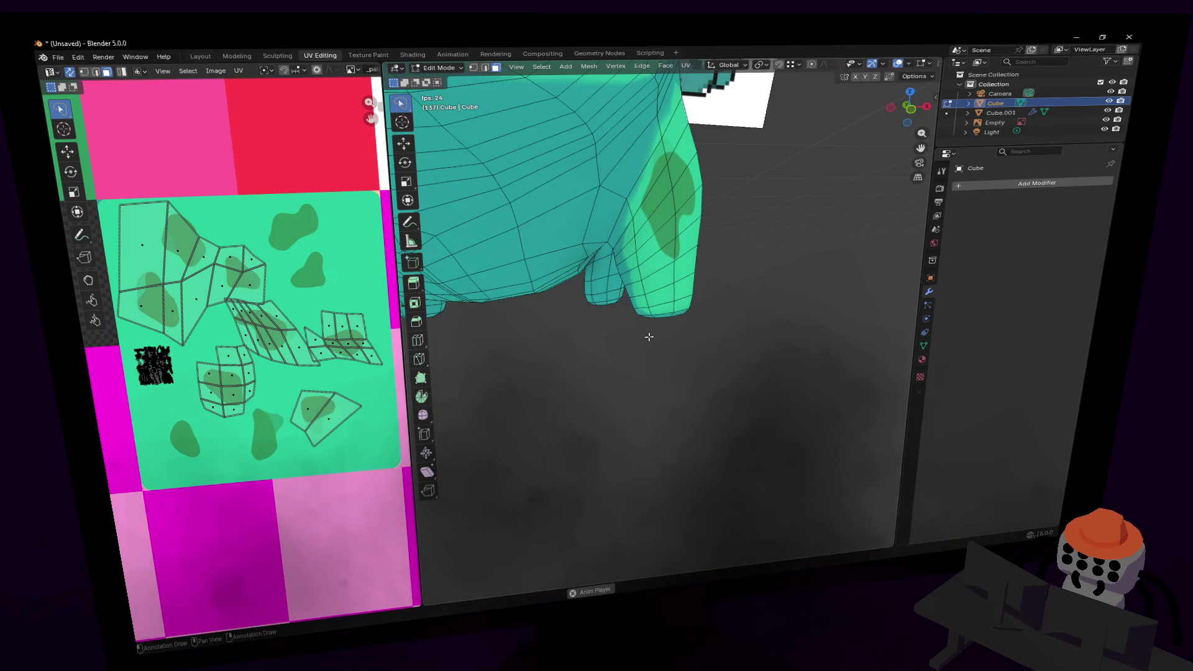
# - Select the whole linked toenail piece on the other foot
pyautogui.hotkey('shift', '`')
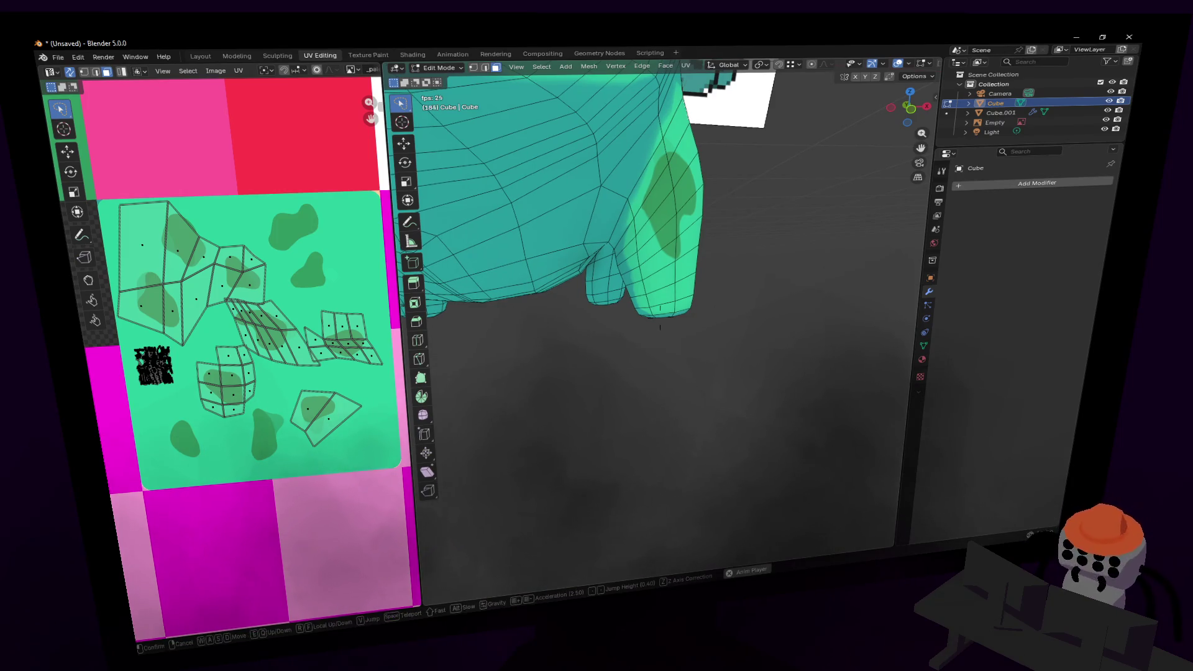
pyautogui.click(598, 343)
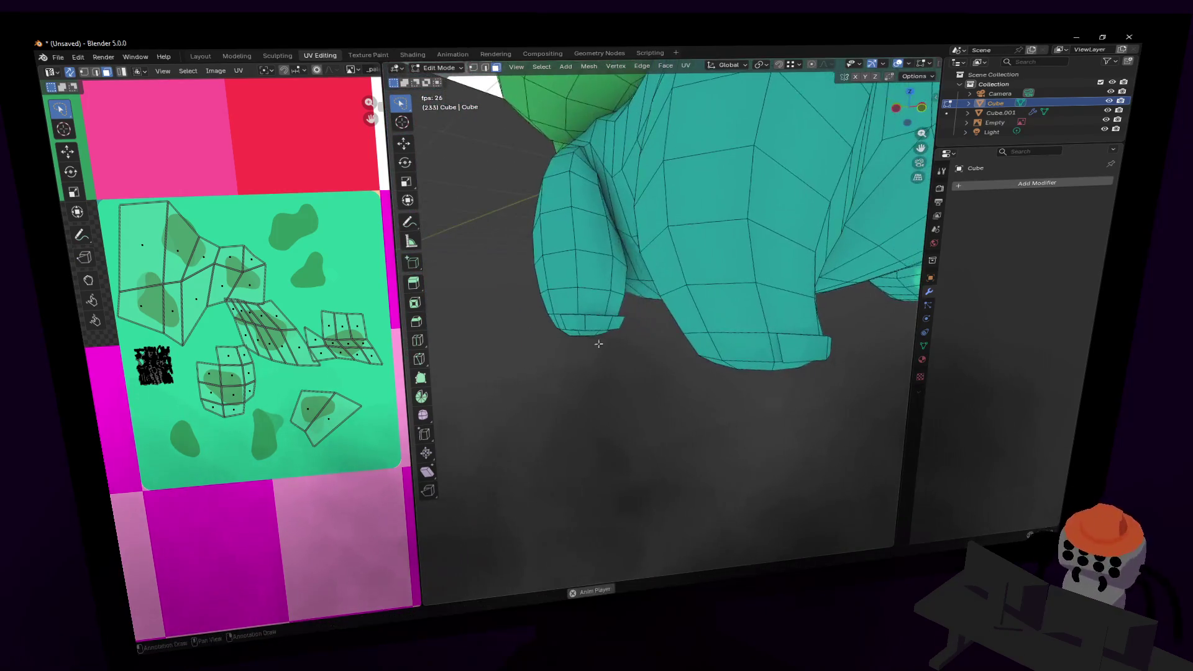
pyautogui.click(801, 343)
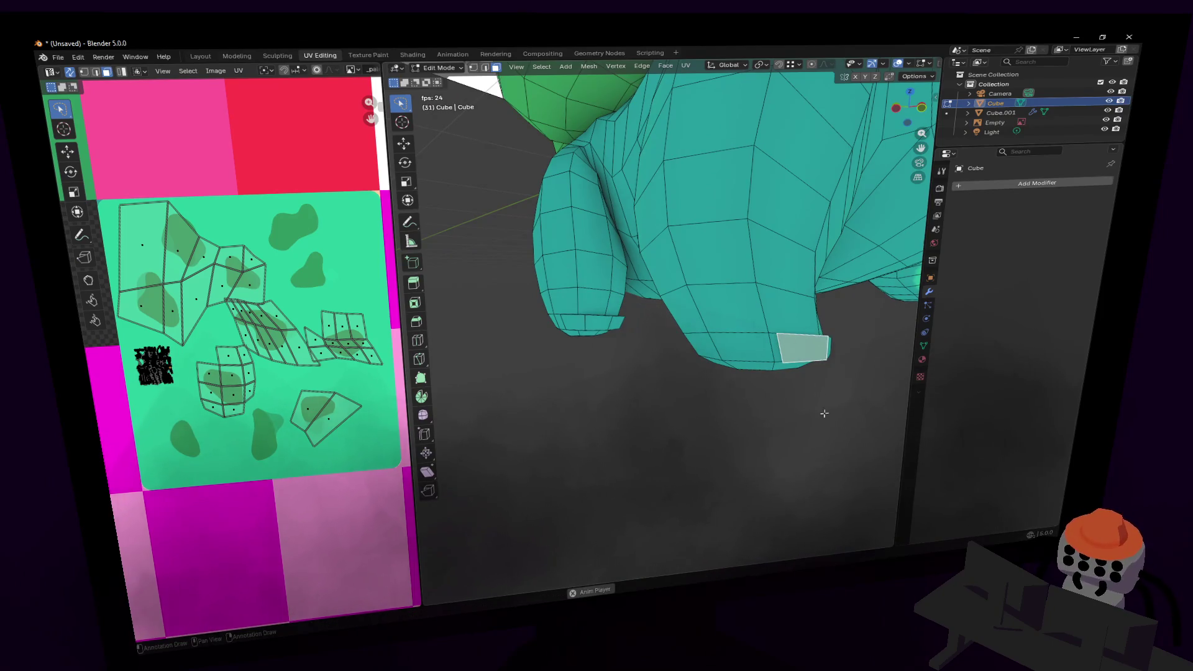
pyautogui.press('l')
pyautogui.press('l')
pyautogui.moveTo(607, 340); pyautogui.dragTo(657, 335, button='middle')
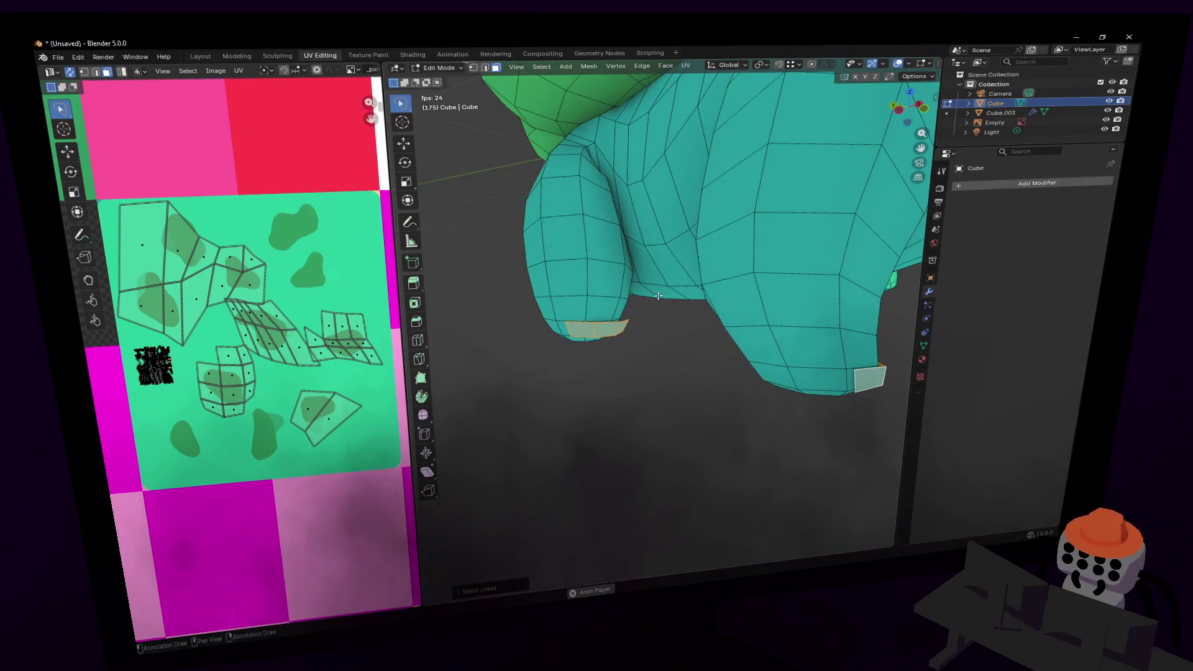
# - Separate the selected toenails into a new object and select Cube.002 in Object Mode
pyautogui.press('p')
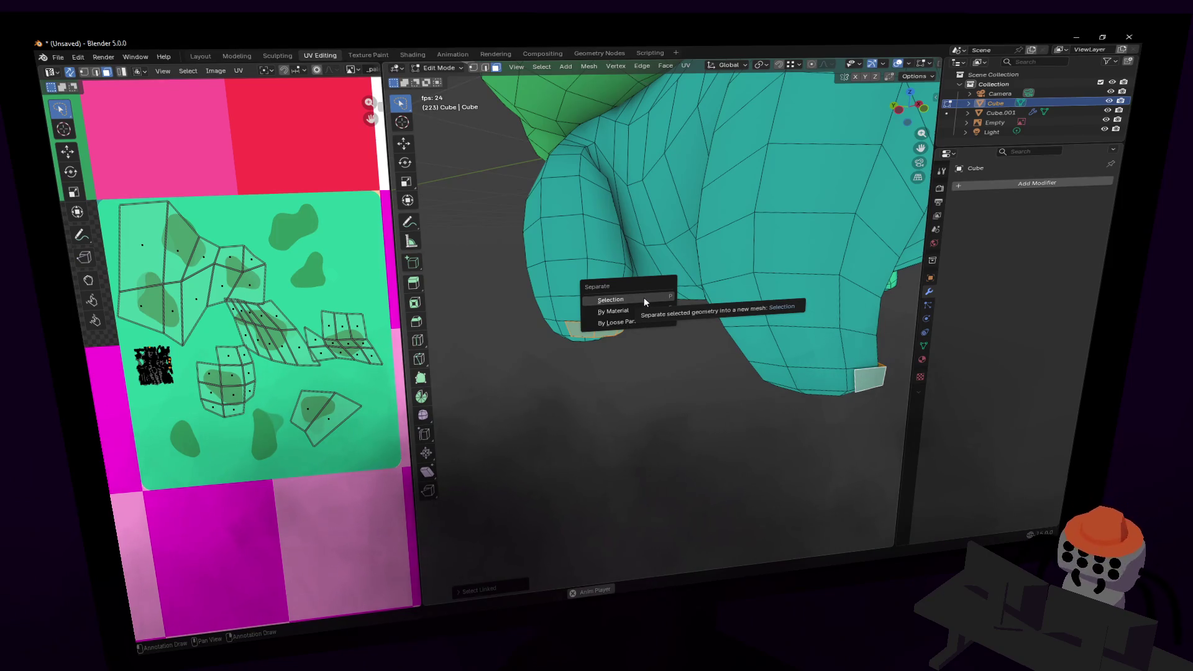
pyautogui.click(644, 300)
pyautogui.press('Tab')
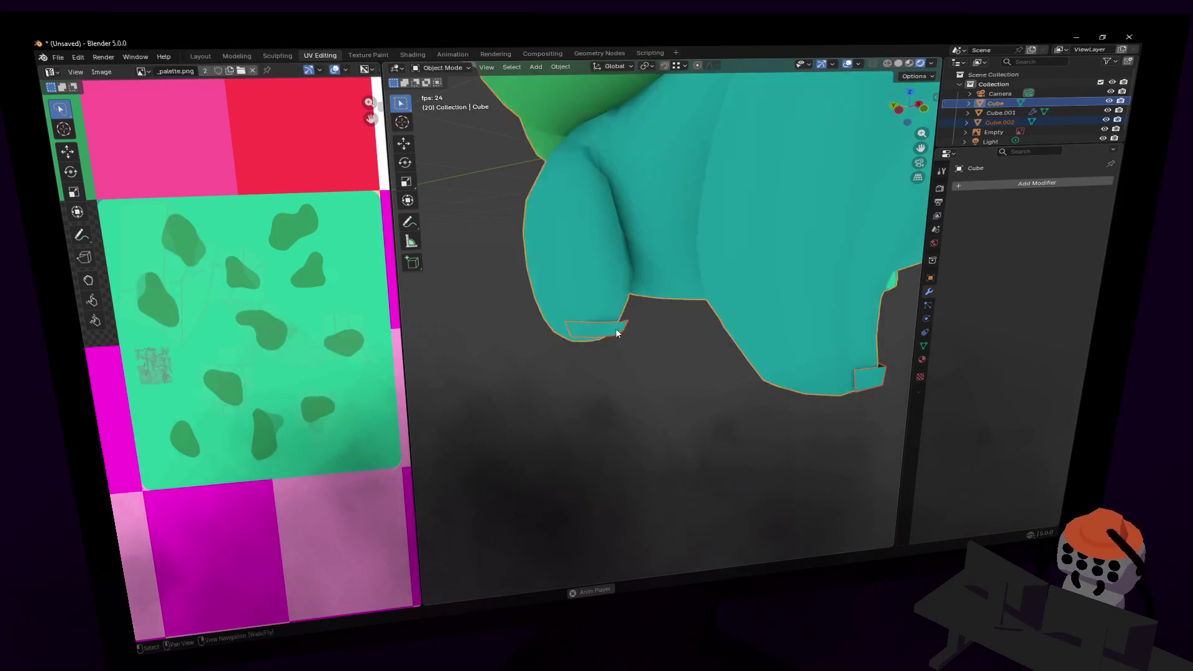
pyautogui.click(616, 335)
# - Inspect the legs, then bring up the Add Modifier list for Cube.002
pyautogui.hotkey('shift', '`')
pyautogui.press('w')
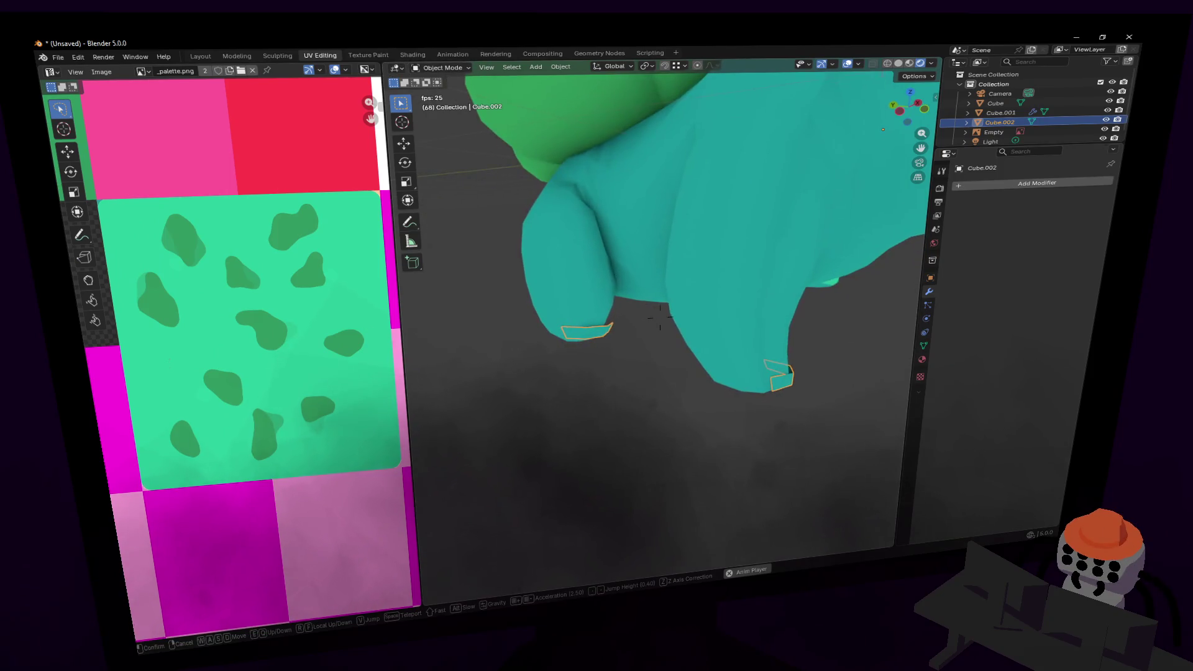
pyautogui.press('s')
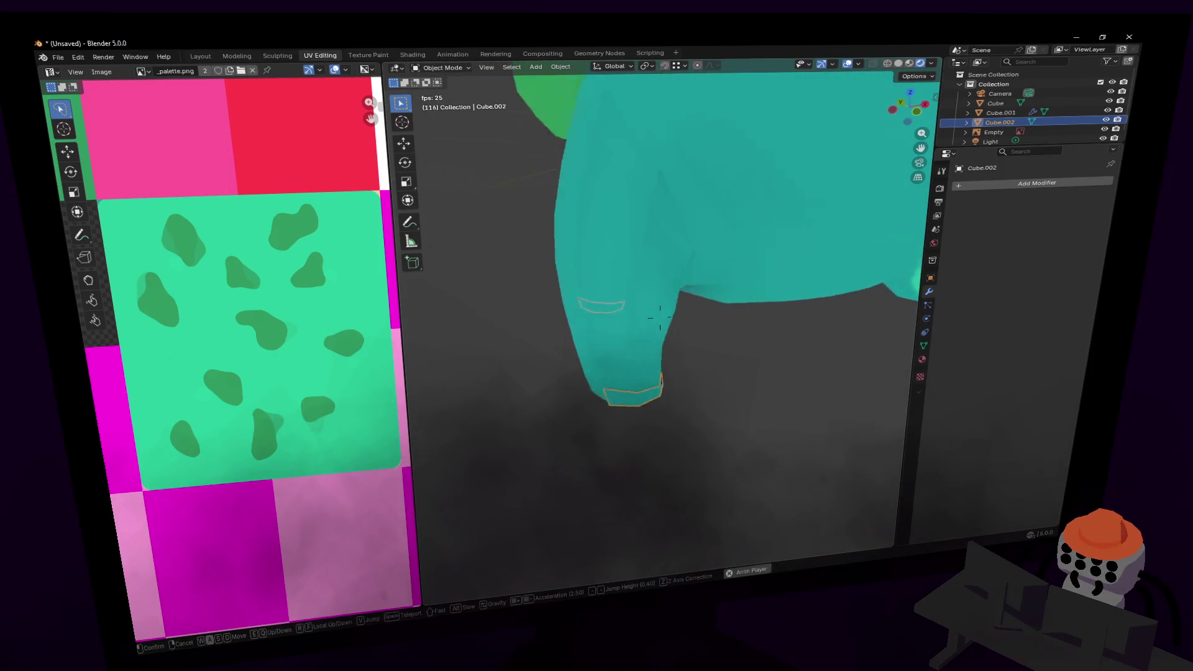
pyautogui.click(637, 341)
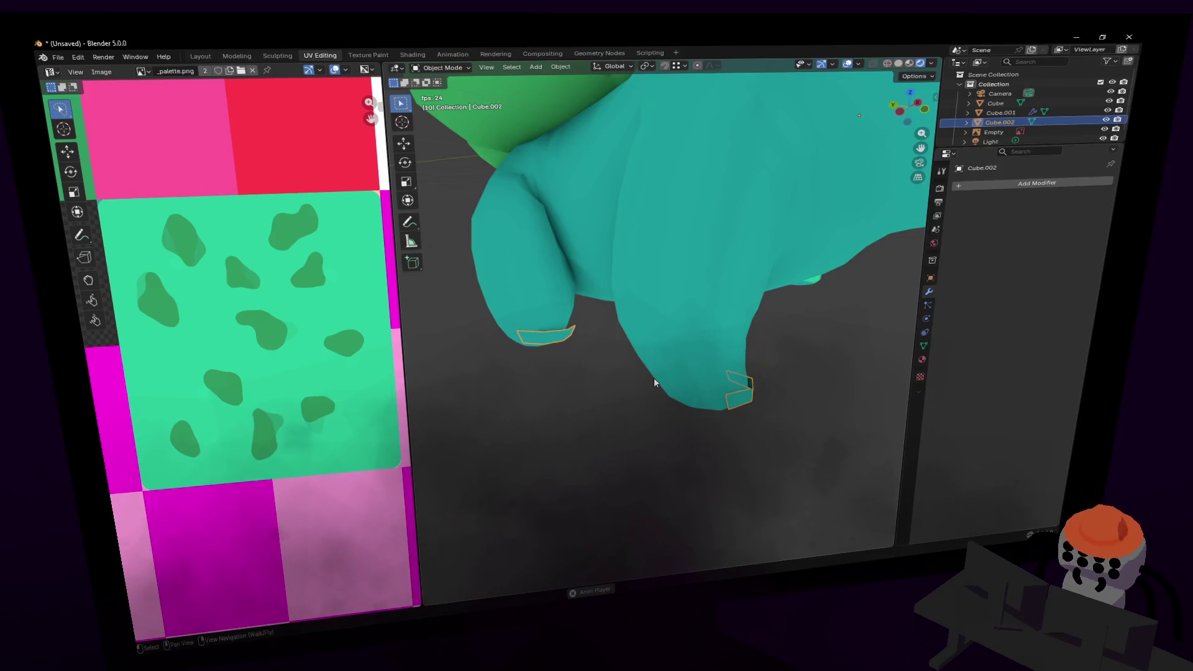
pyautogui.hotkey('shift', '`')
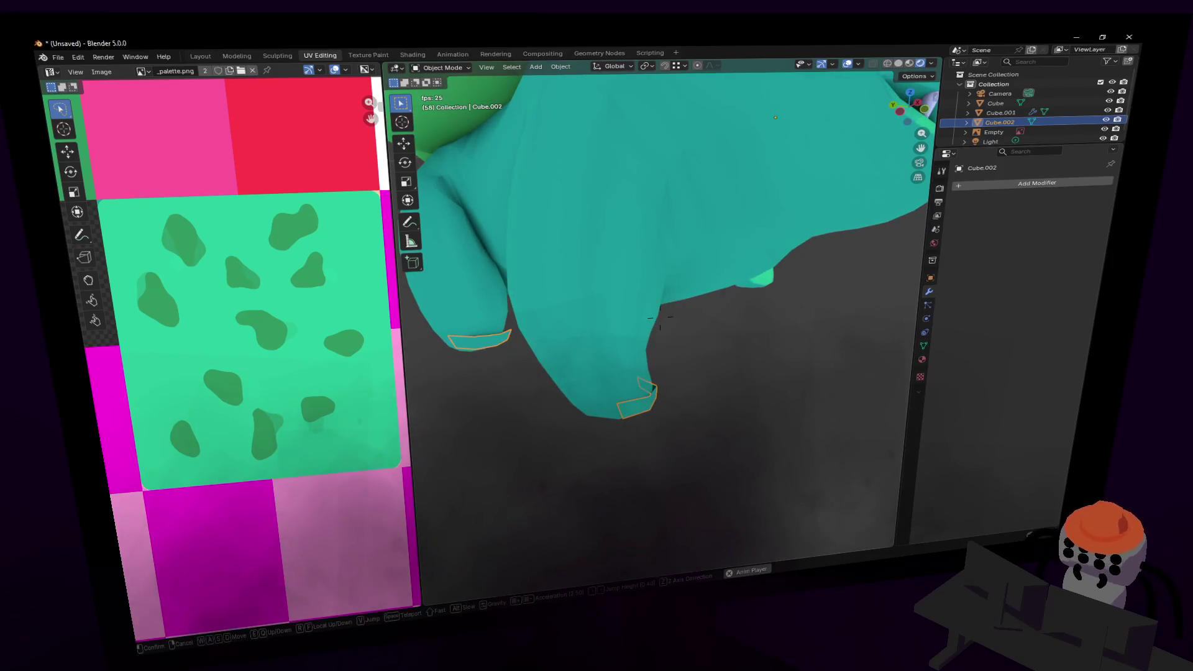
pyautogui.click(659, 317)
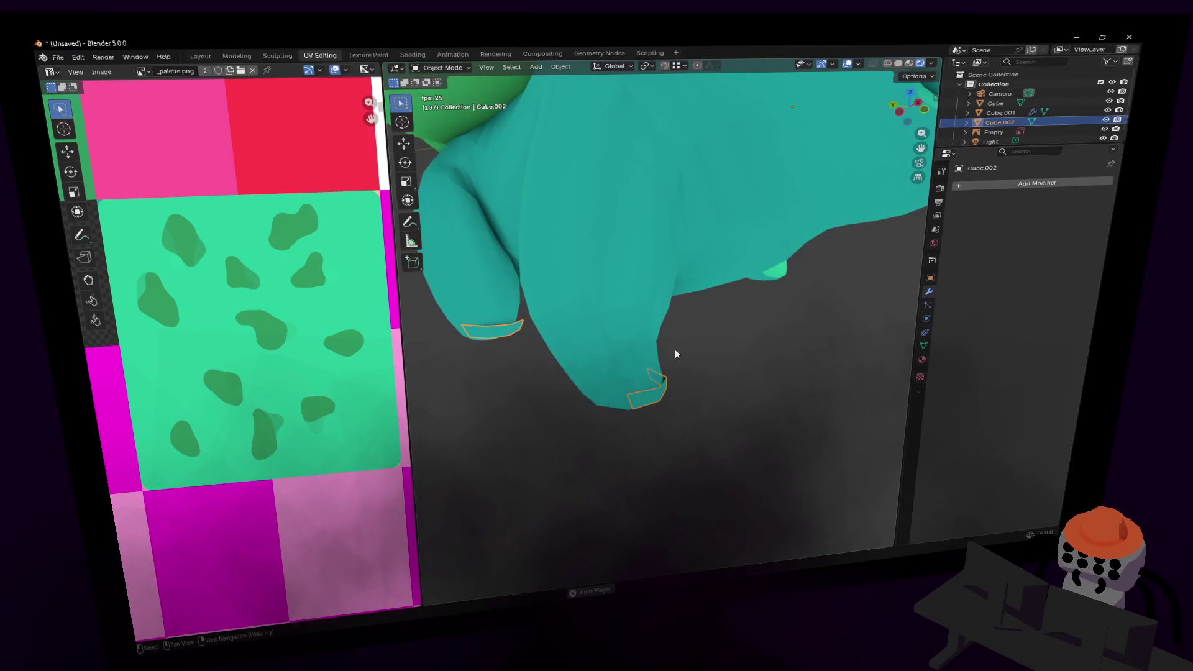
pyautogui.hotkey('shift', '`')
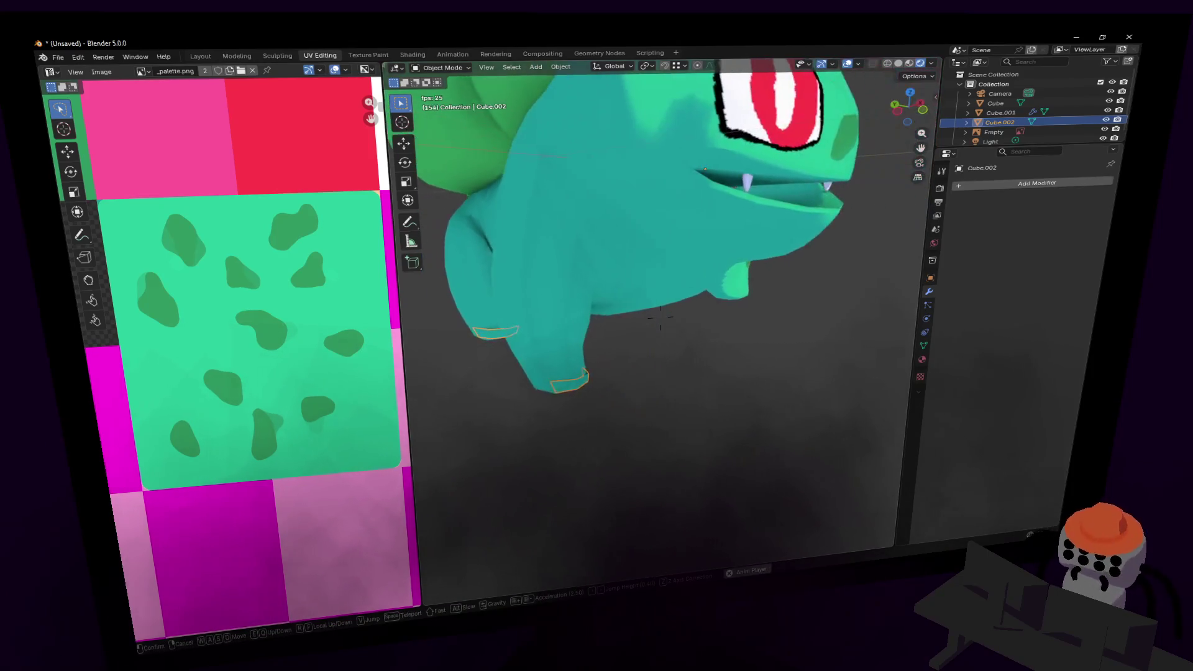
pyautogui.click(660, 317)
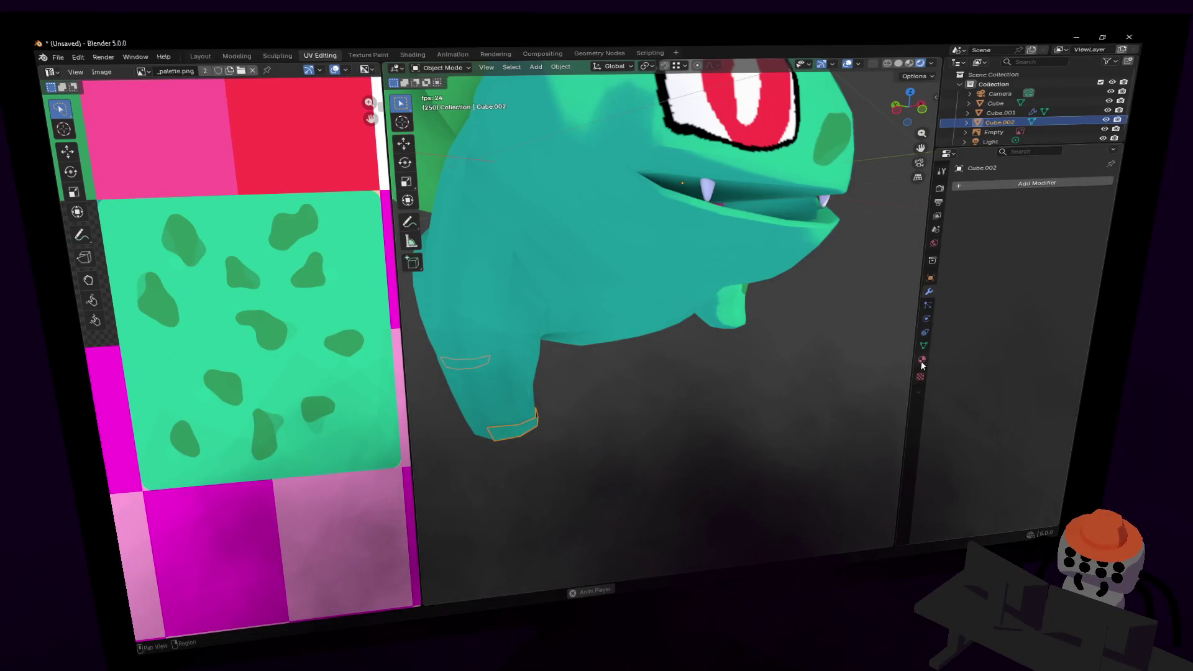
pyautogui.click(1002, 189)
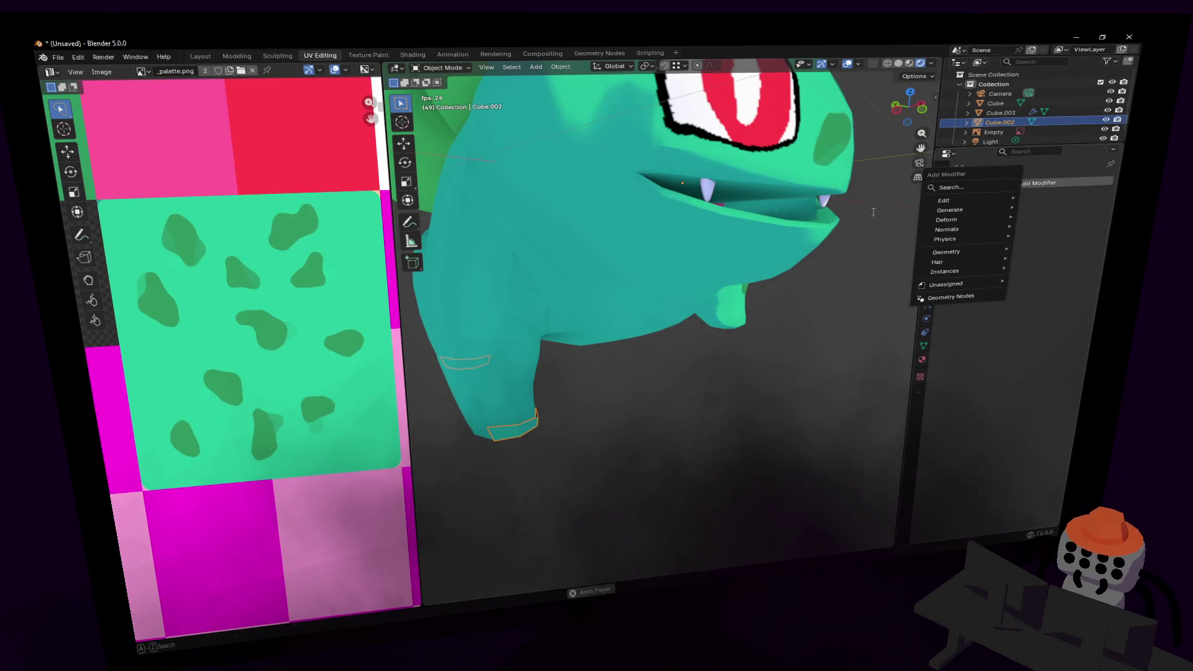
pyautogui.write('mi')
# - Add an X-axis Mirror modifier to Cube.002 and select the linked toe strip in Edit Mode
pyautogui.click(872, 215)
pyautogui.press('Tab')
pyautogui.hotkey('shift', '`')
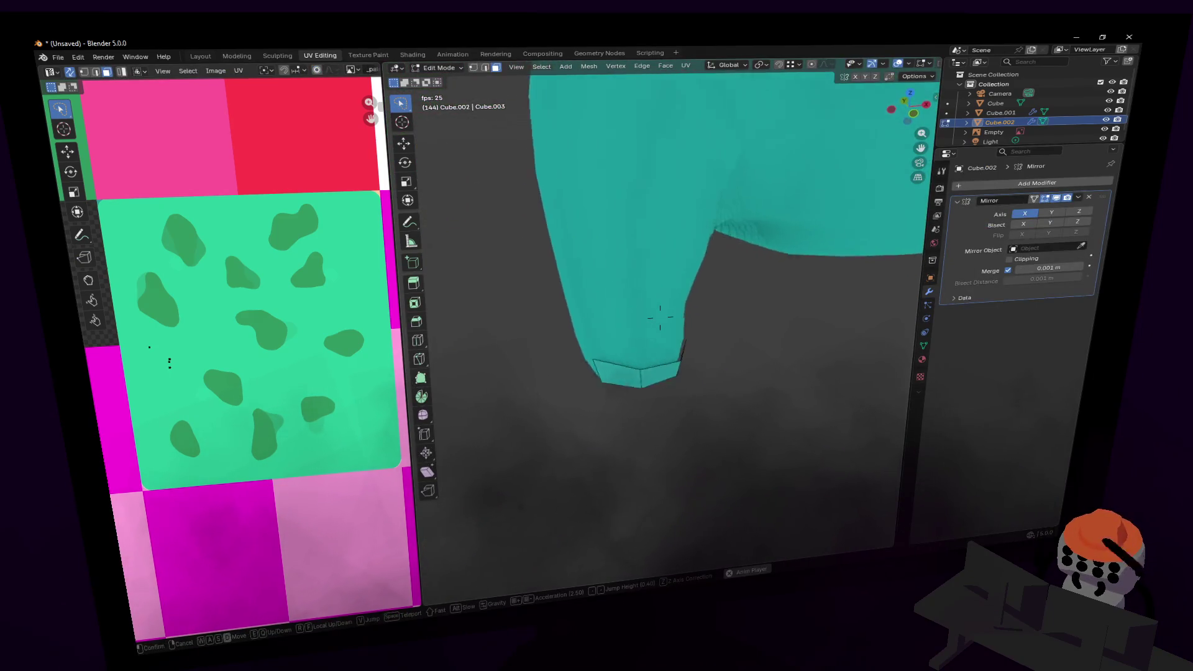
pyautogui.click(716, 389)
pyautogui.click(670, 349)
pyautogui.hotkey('ctrl', 'l')
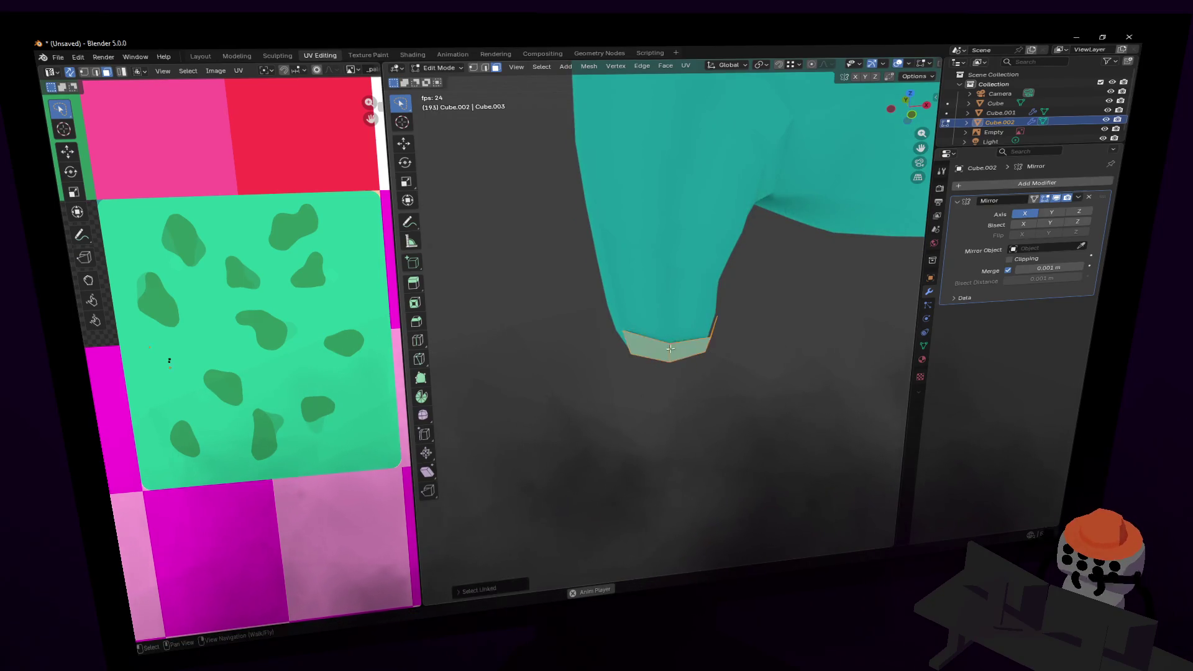
# - Rotate the toe strip around Z and move it into place under the leg
pyautogui.press('g')
pyautogui.press('z')
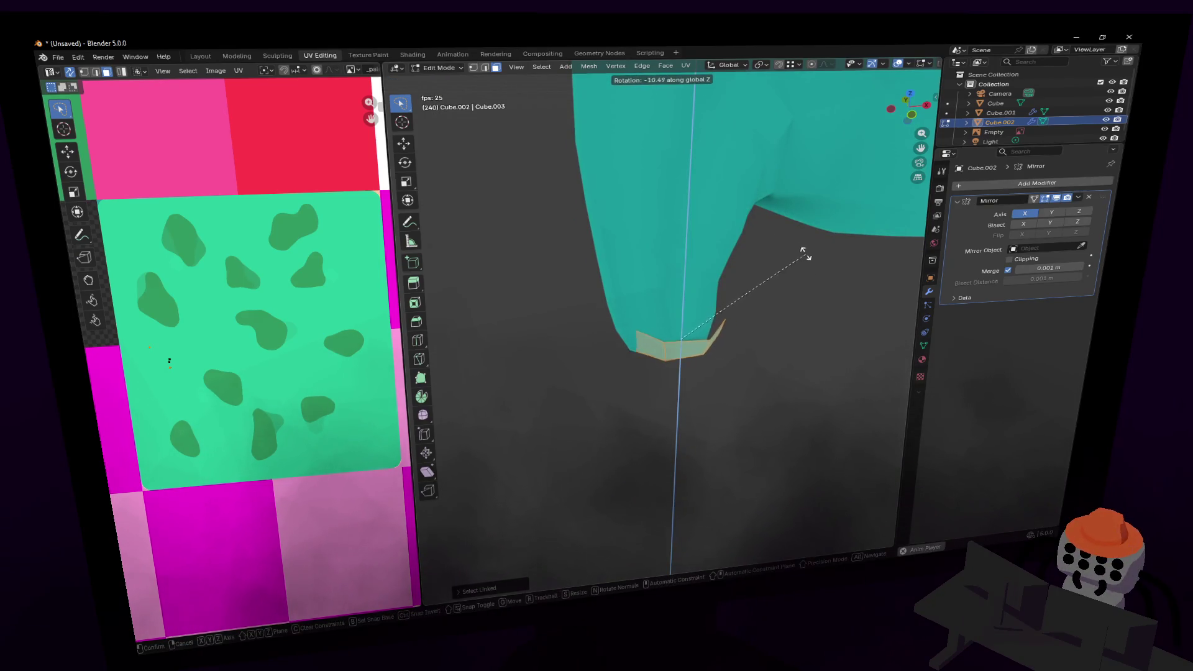
pyautogui.press('Escape')
pyautogui.press('r')
pyautogui.press('z')
pyautogui.click(810, 264)
pyautogui.moveTo(810, 264)
pyautogui.mouseDown(button='middle')
pyautogui.moveTo(767, 265)
pyautogui.moveTo(765, 279)
pyautogui.mouseUp(button='middle')
pyautogui.press('g')
pyautogui.click(765, 274)
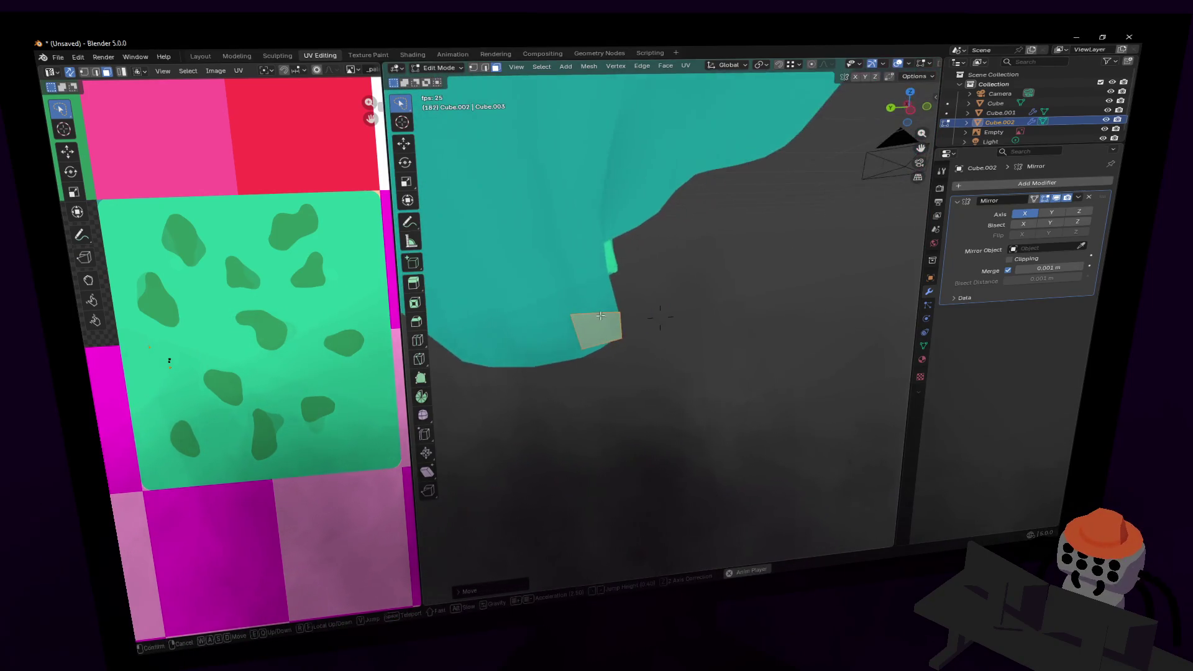
# - Adjust the toe strip's end edges and raise one edge slightly along Z
pyautogui.moveTo(715, 220); pyautogui.dragTo(570, 328, button='middle')
pyautogui.press('2')
pyautogui.click(569, 328)
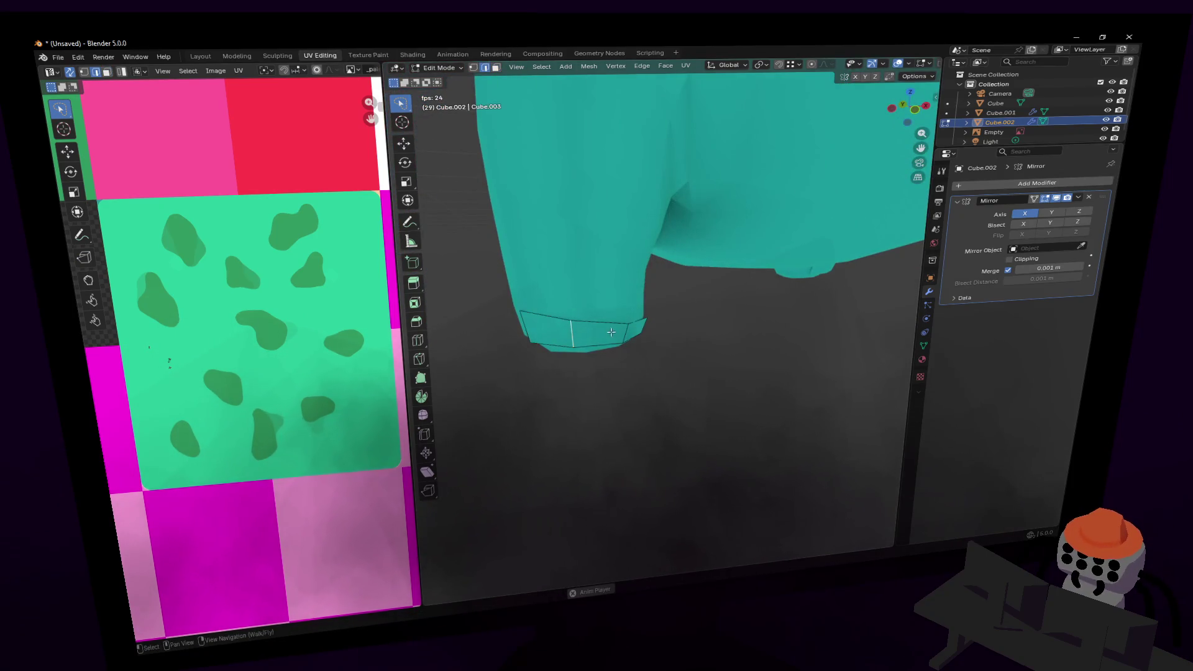
pyautogui.click(631, 331)
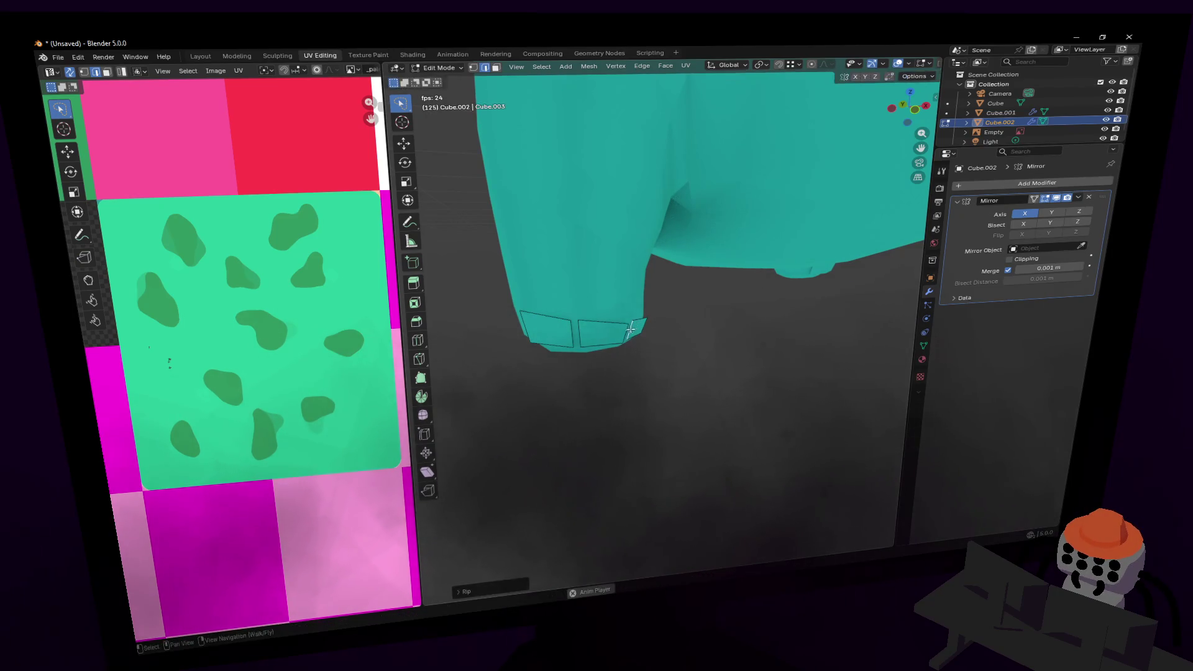
pyautogui.moveTo(627, 329); pyautogui.dragTo(621, 321)
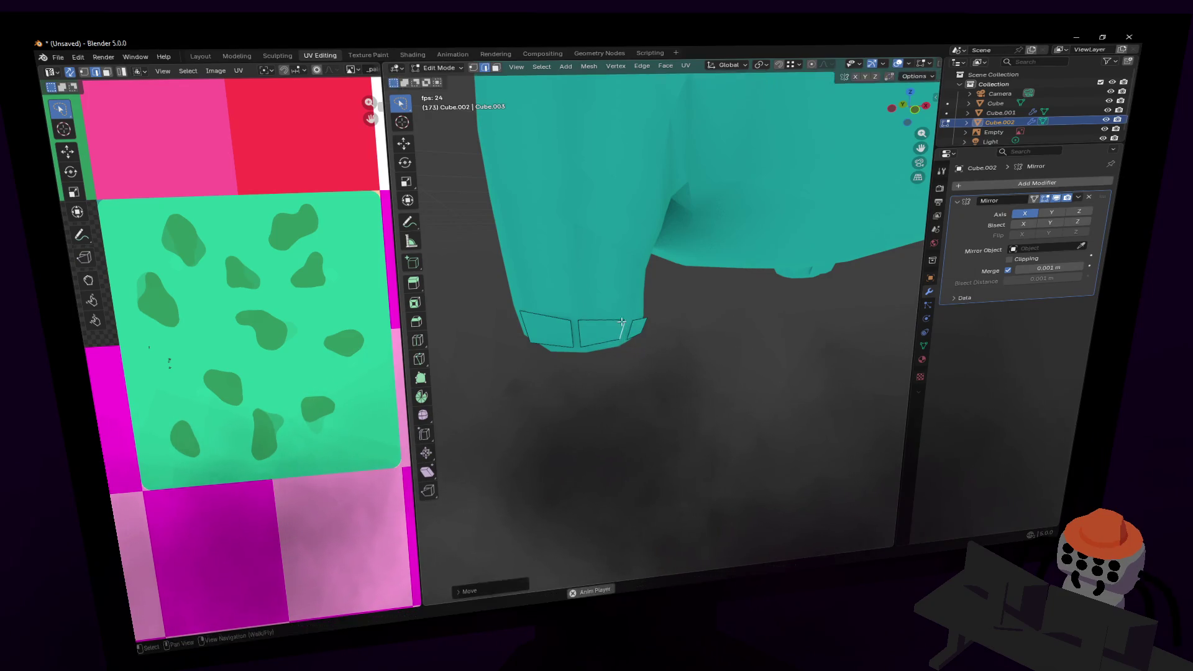
pyautogui.moveTo(524, 324); pyautogui.dragTo(538, 327)
pyautogui.moveTo(538, 327); pyautogui.dragTo(651, 334, button='middle')
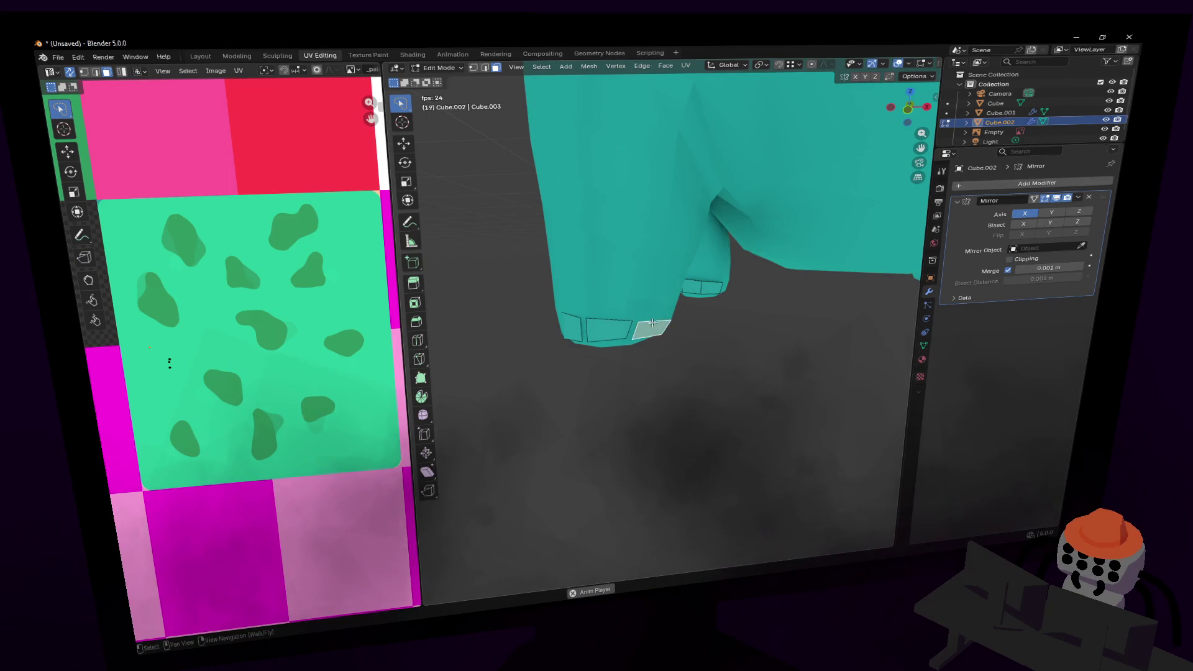
pyautogui.press('g')
pyautogui.press('z')
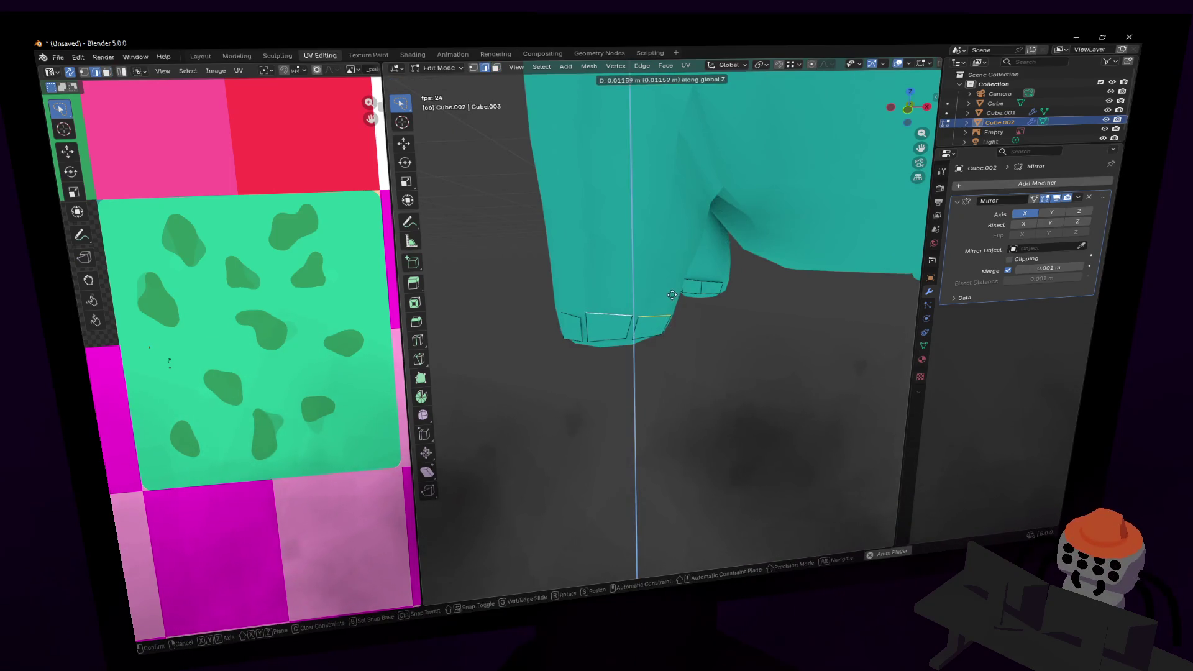
pyautogui.click(657, 315)
# - Rip the other foot's toe faces along an edge and slide the ripped and neighbouring edges
pyautogui.hotkey('shift', '`')
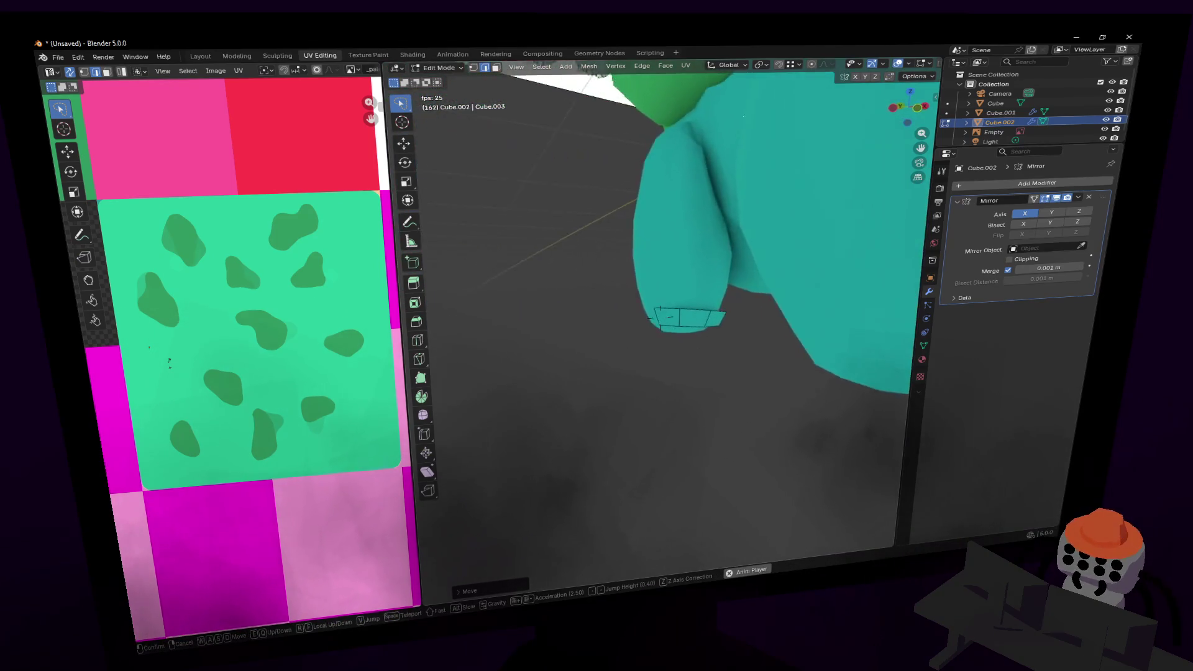
pyautogui.click(659, 288)
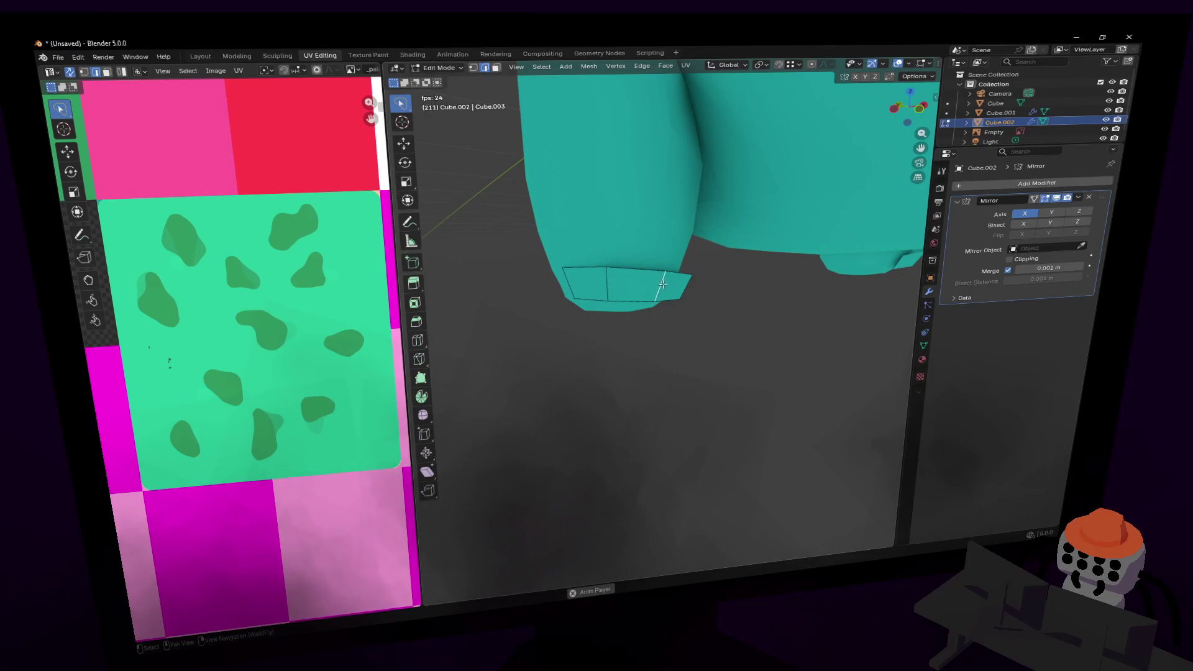
pyautogui.press('v')
pyautogui.click(675, 281)
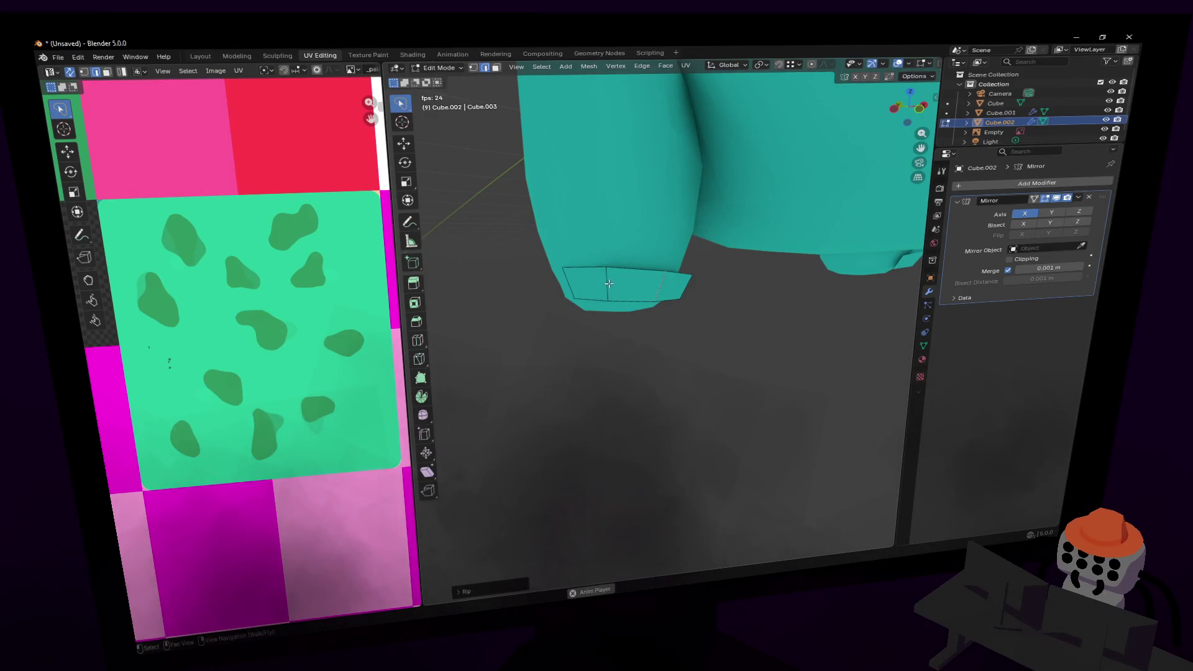
pyautogui.moveTo(610, 283); pyautogui.dragTo(672, 289, button='middle')
pyautogui.press('g')
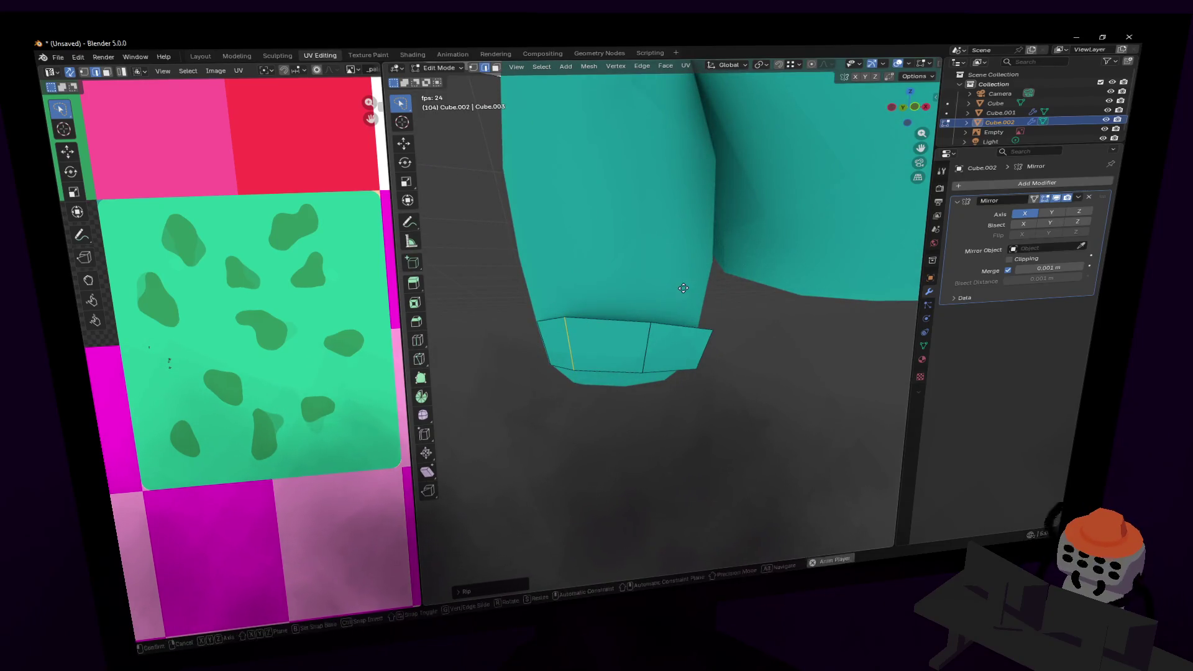
pyautogui.click(697, 289)
pyautogui.click(662, 345)
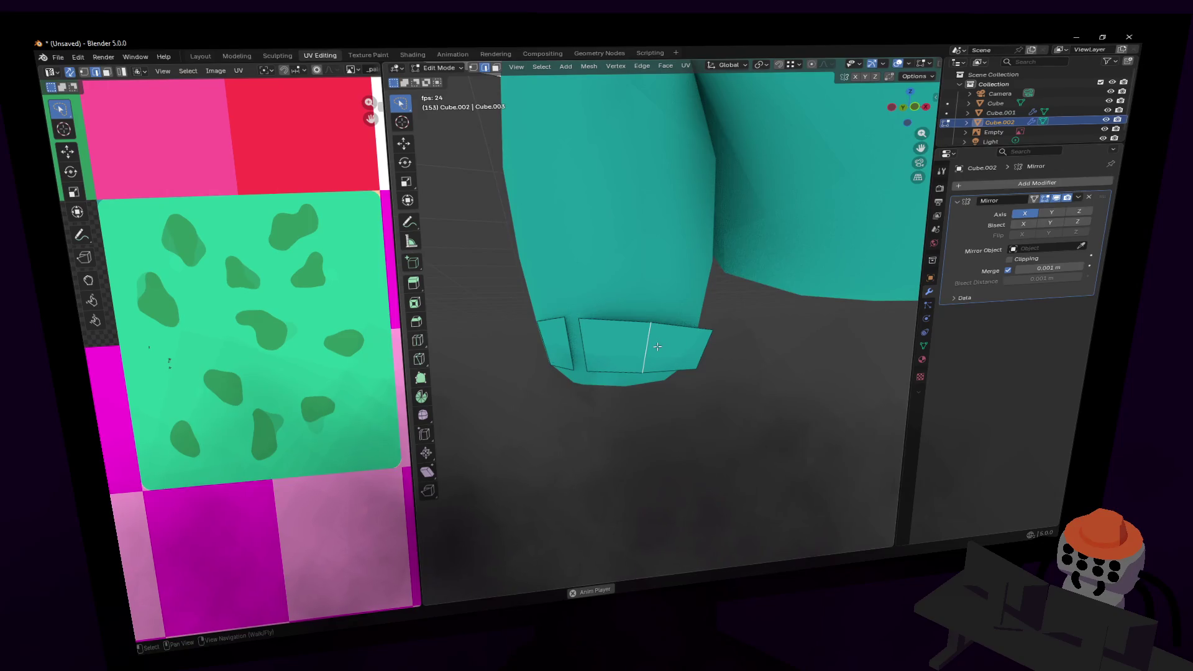
pyautogui.press('g')
pyautogui.click(660, 333)
pyautogui.press('g')
pyautogui.click(664, 336)
# - Select a linked toe face and scale it narrower along Y
pyautogui.hotkey('shift', '`')
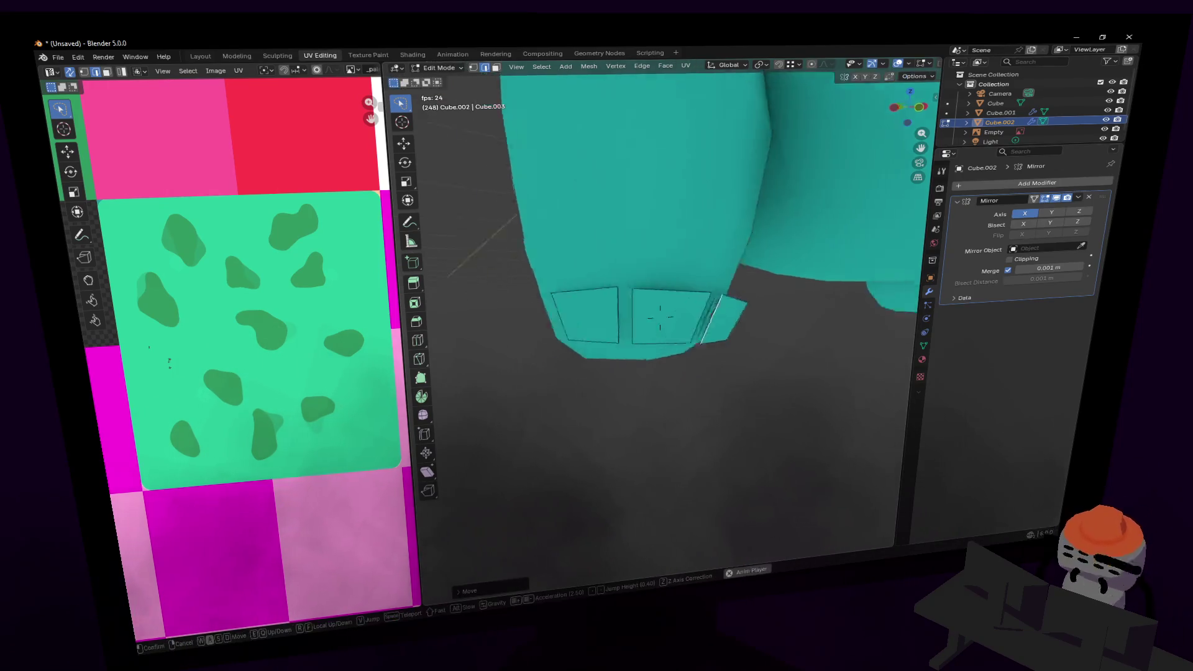
pyautogui.press('w')
pyautogui.click(629, 322)
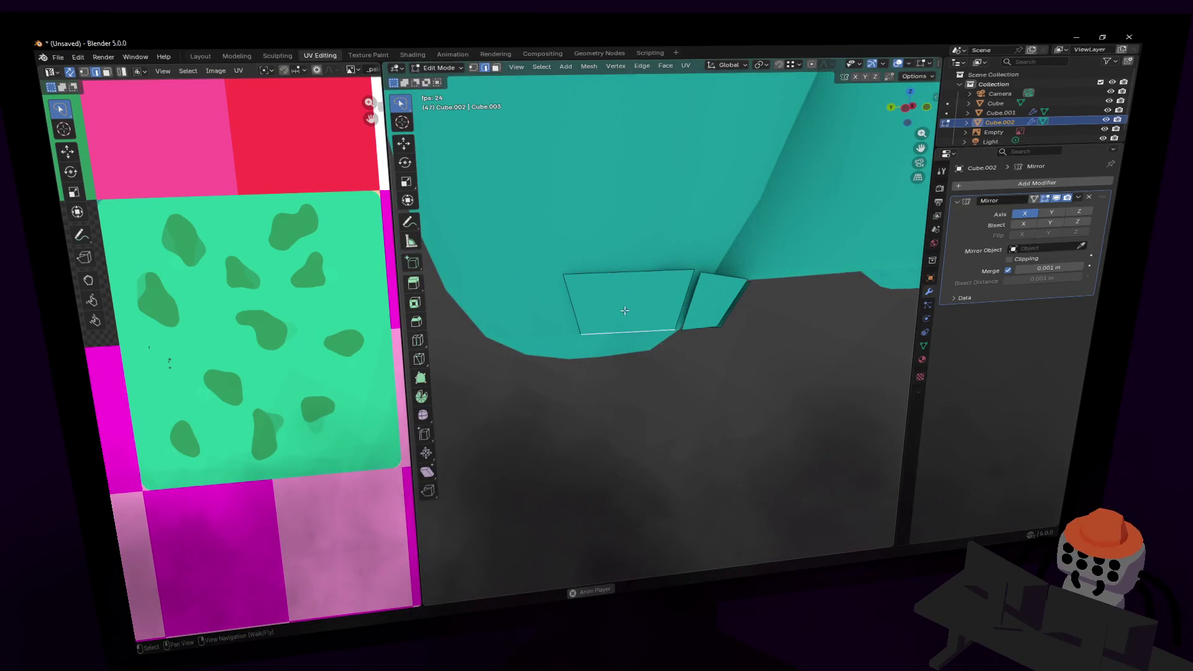
pyautogui.press('3')
pyautogui.click(625, 311)
pyautogui.moveTo(624, 310); pyautogui.dragTo(660, 339, button='middle')
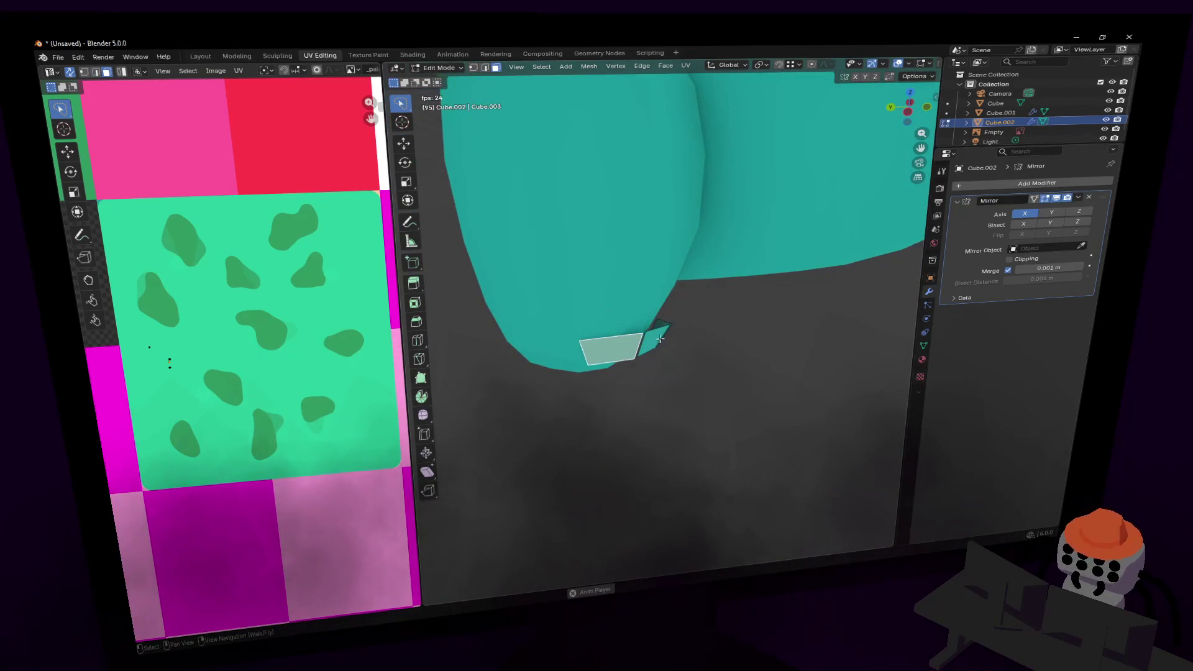
pyautogui.press('l')
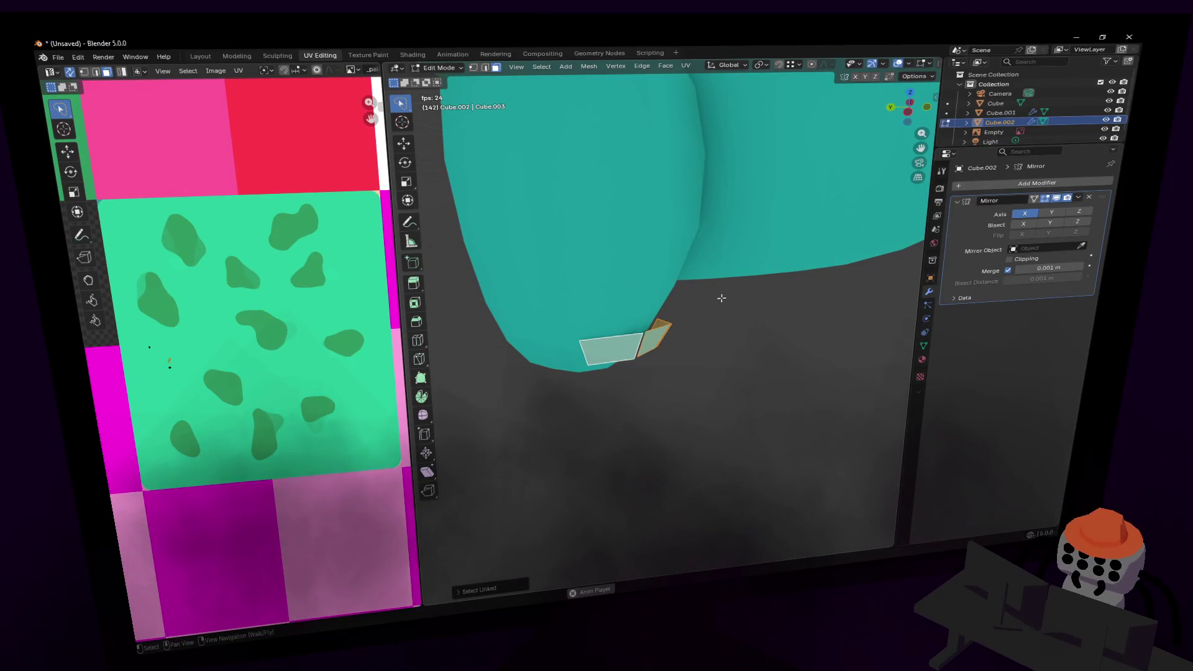
pyautogui.press('s')
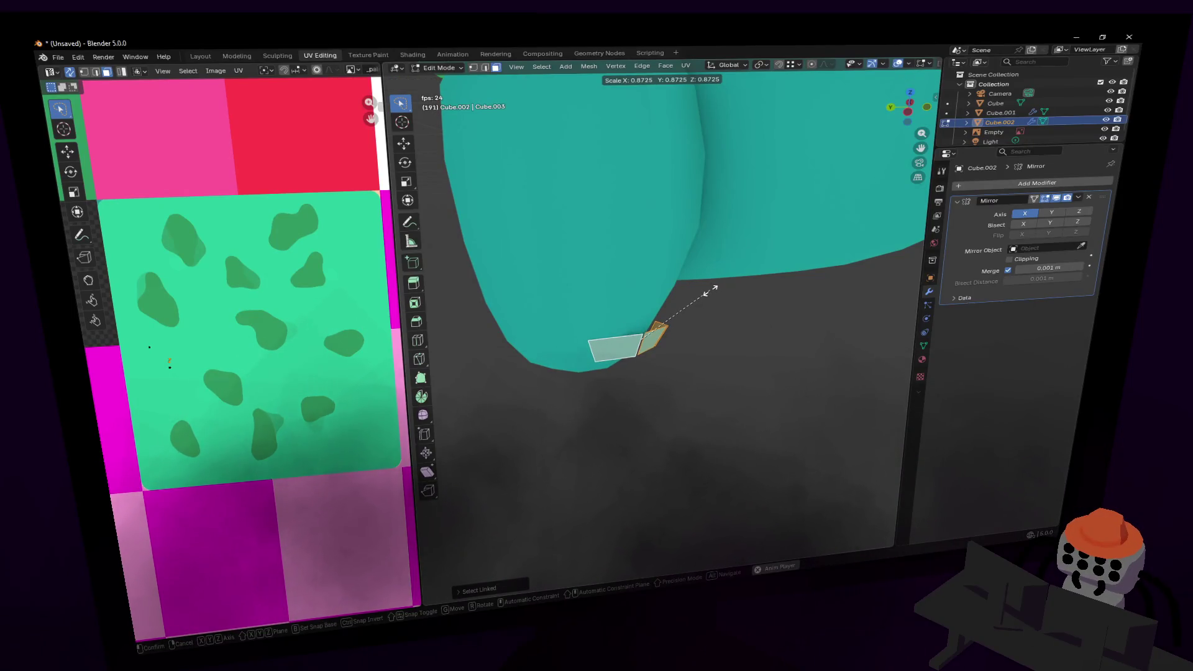
pyautogui.press('y')
pyautogui.click(664, 299)
# - On the second leg, select both linked toe faces and extrude them about 0.074 m along normals
pyautogui.hotkey('shift', '`')
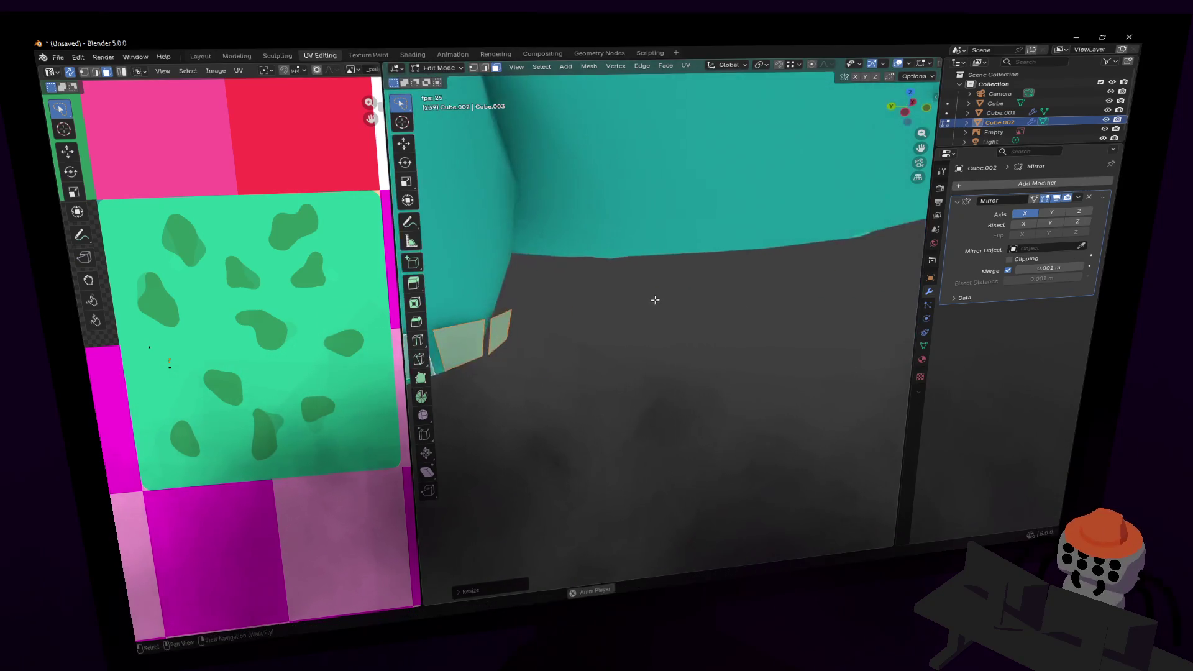
pyautogui.press('w')
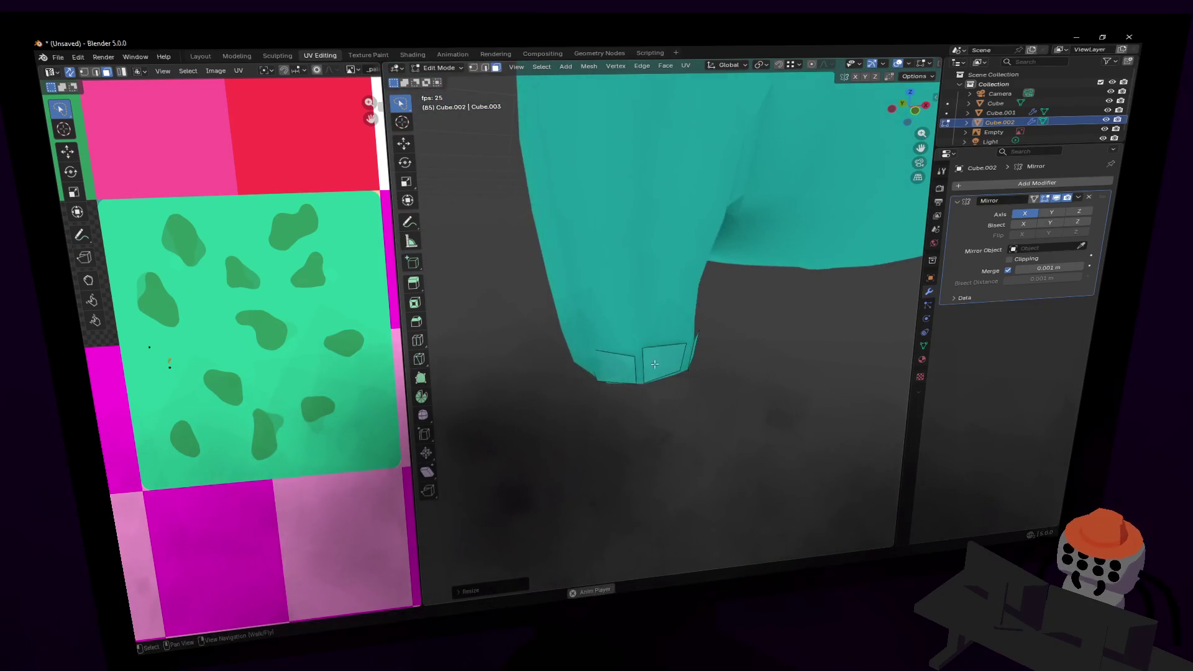
pyautogui.press('w')
pyautogui.click(660, 317)
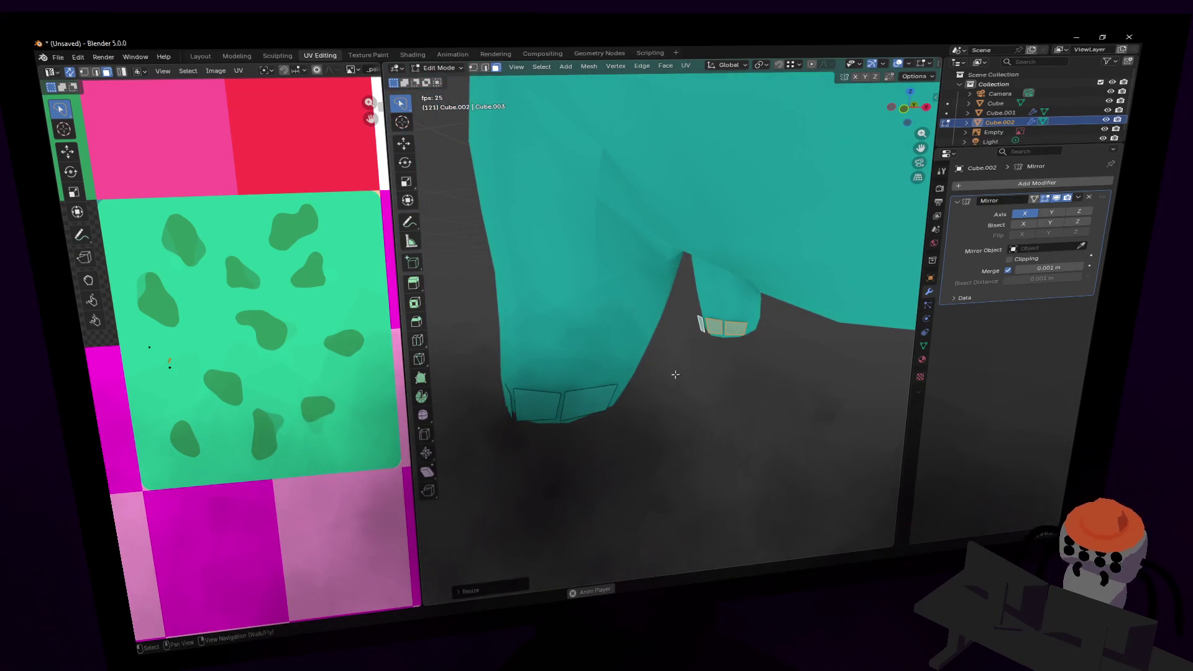
pyautogui.click(587, 399)
pyautogui.press('l')
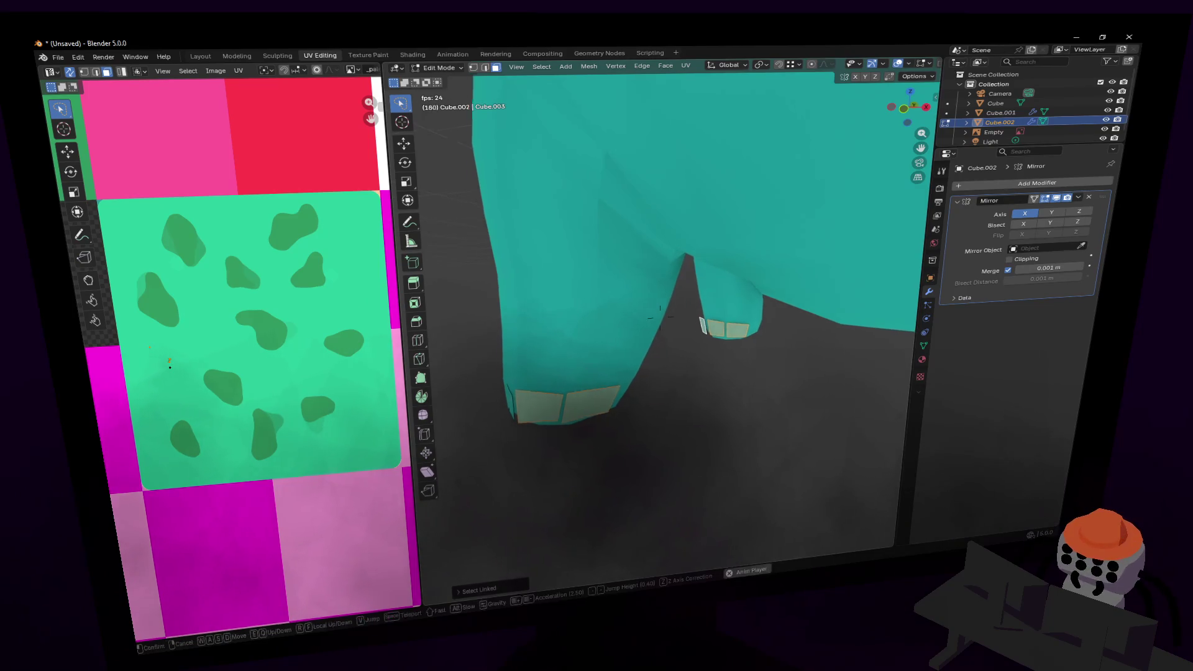
pyautogui.moveTo(509, 408)
pyautogui.mouseDown(button='middle')
pyautogui.moveTo(546, 373)
pyautogui.moveTo(653, 319)
pyautogui.moveTo(609, 316)
pyautogui.mouseUp(button='middle')
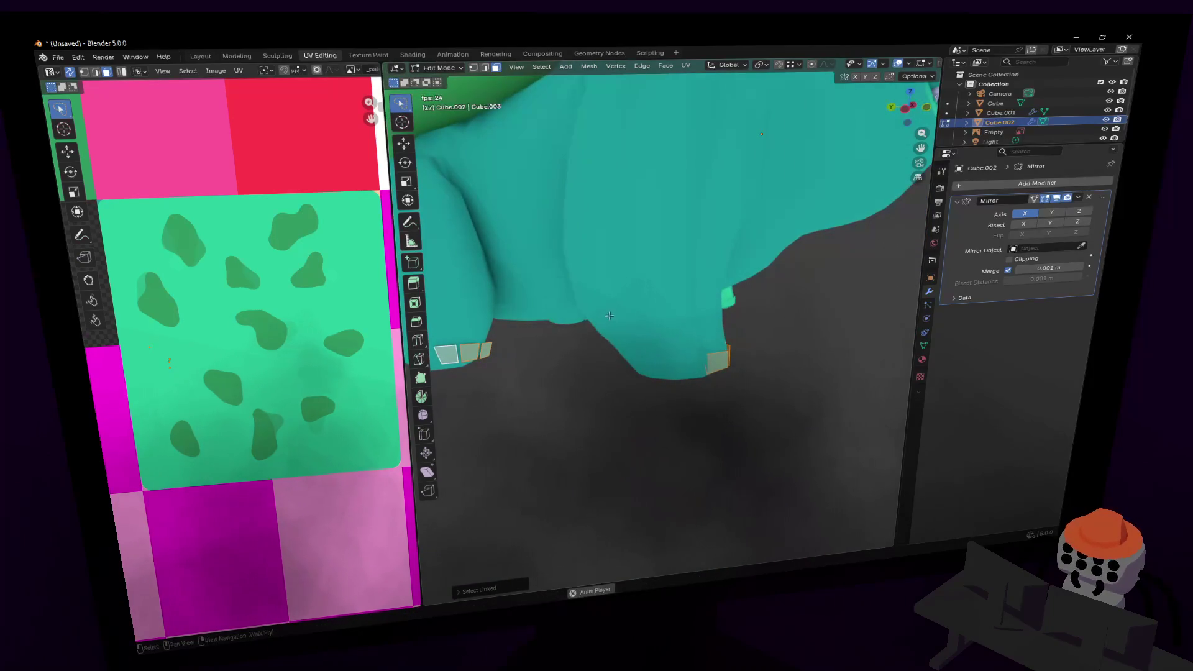
pyautogui.press('e')
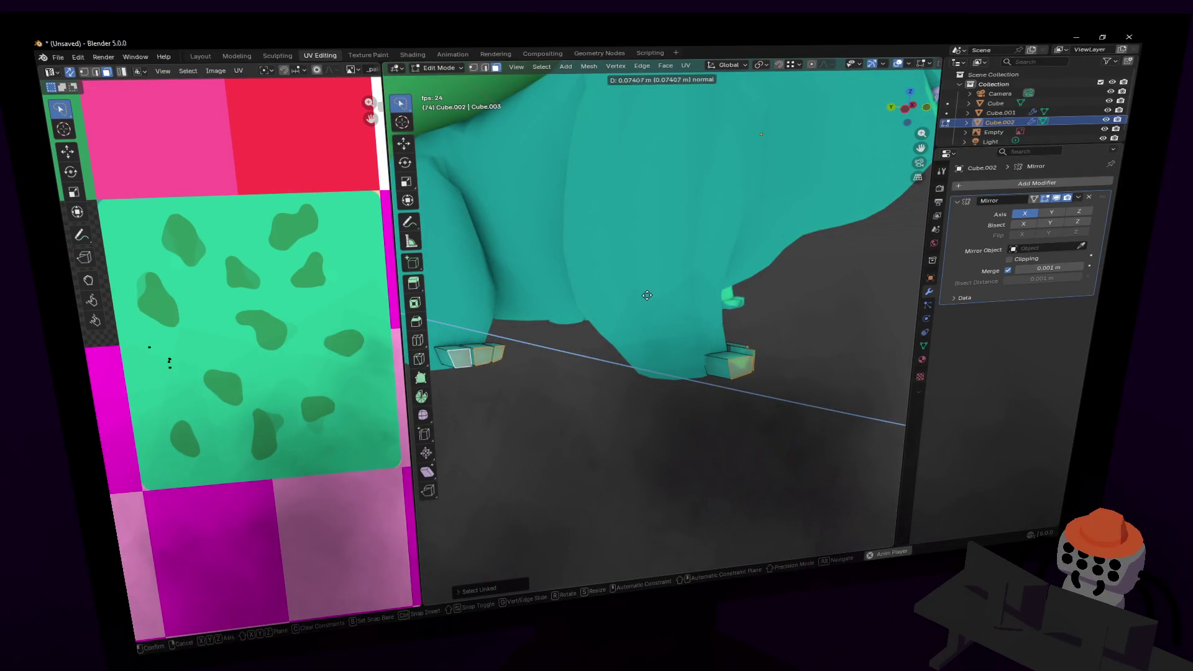
# - Confirm the extruded toenail faces on the feet and look through the edge operations menu
pyautogui.click(641, 294)
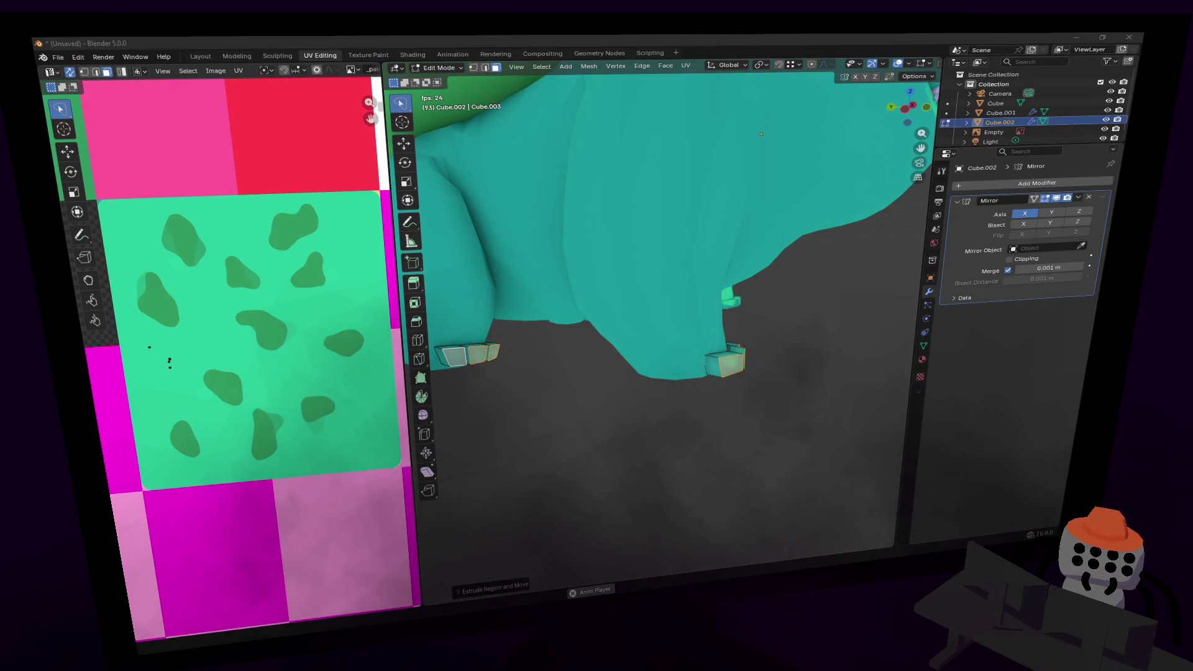
pyautogui.hotkey('shift', '`')
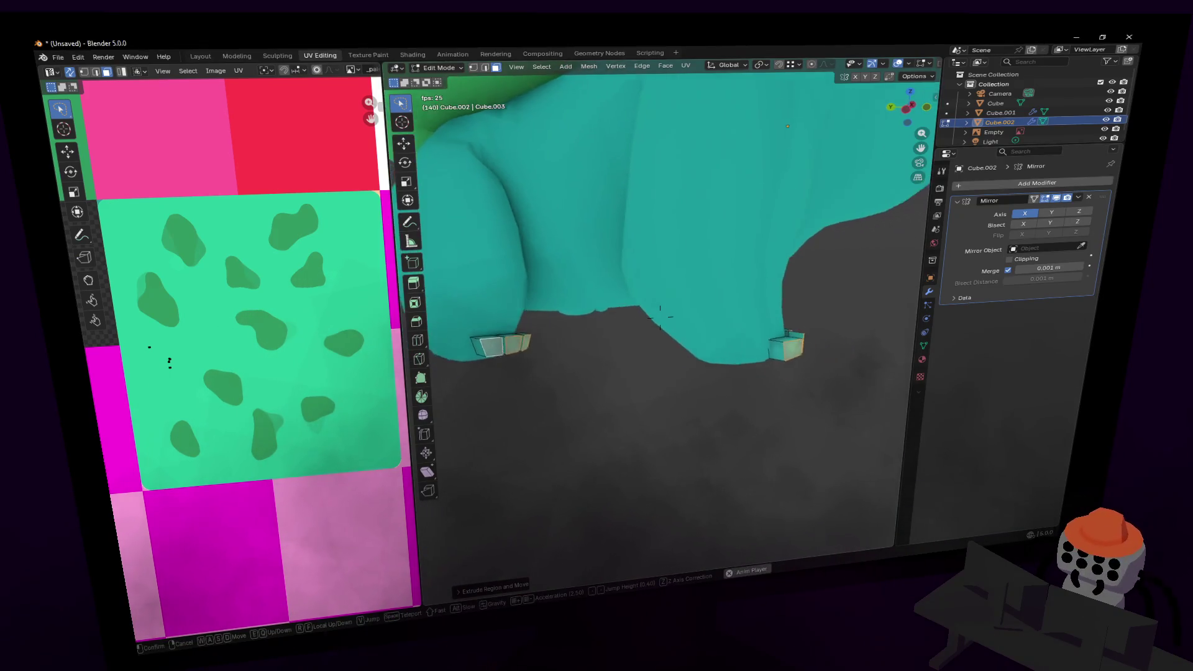
pyautogui.click(600, 269)
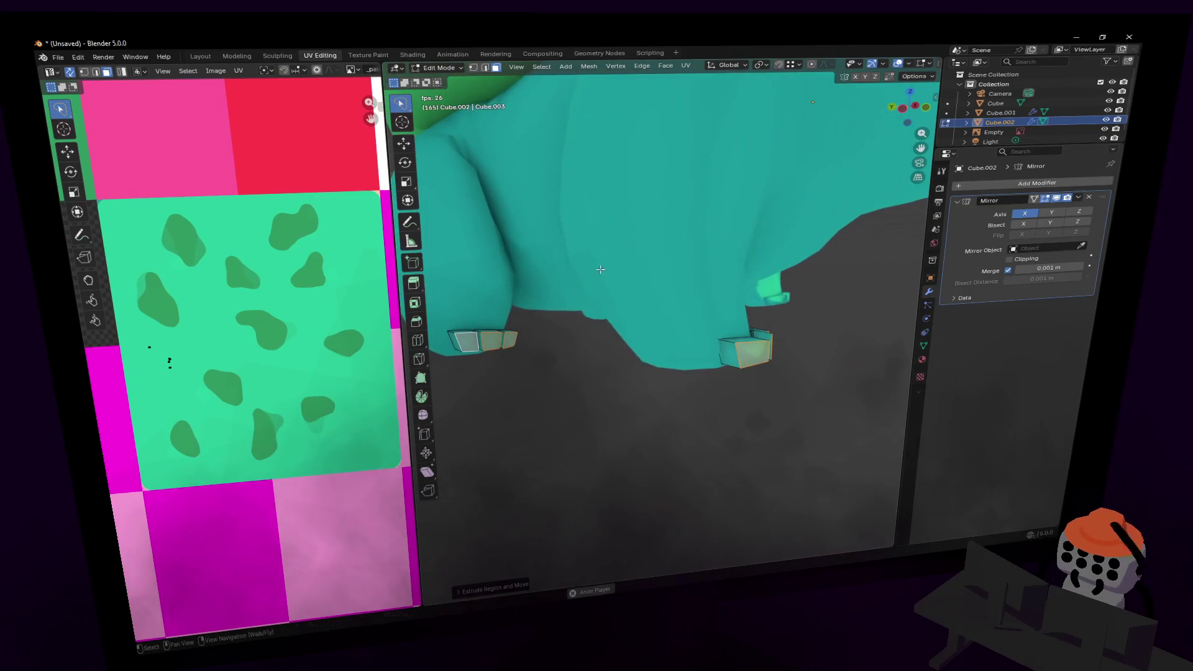
pyautogui.click(639, 67)
pyautogui.moveTo(668, 67)
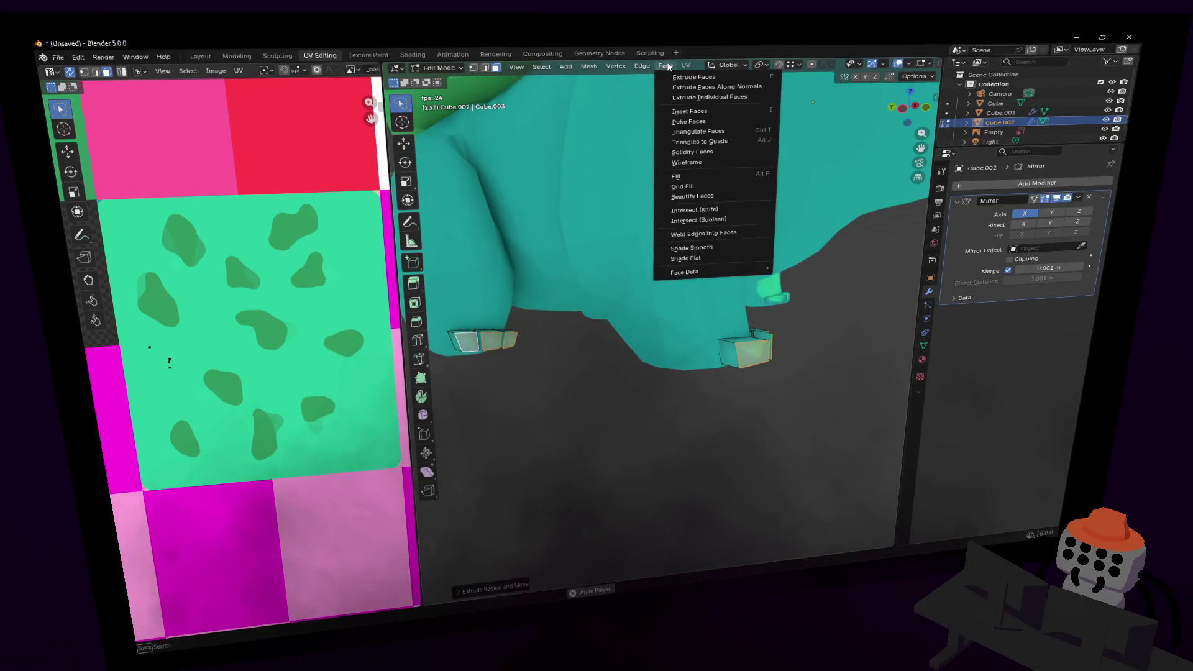
pyautogui.moveTo(609, 67)
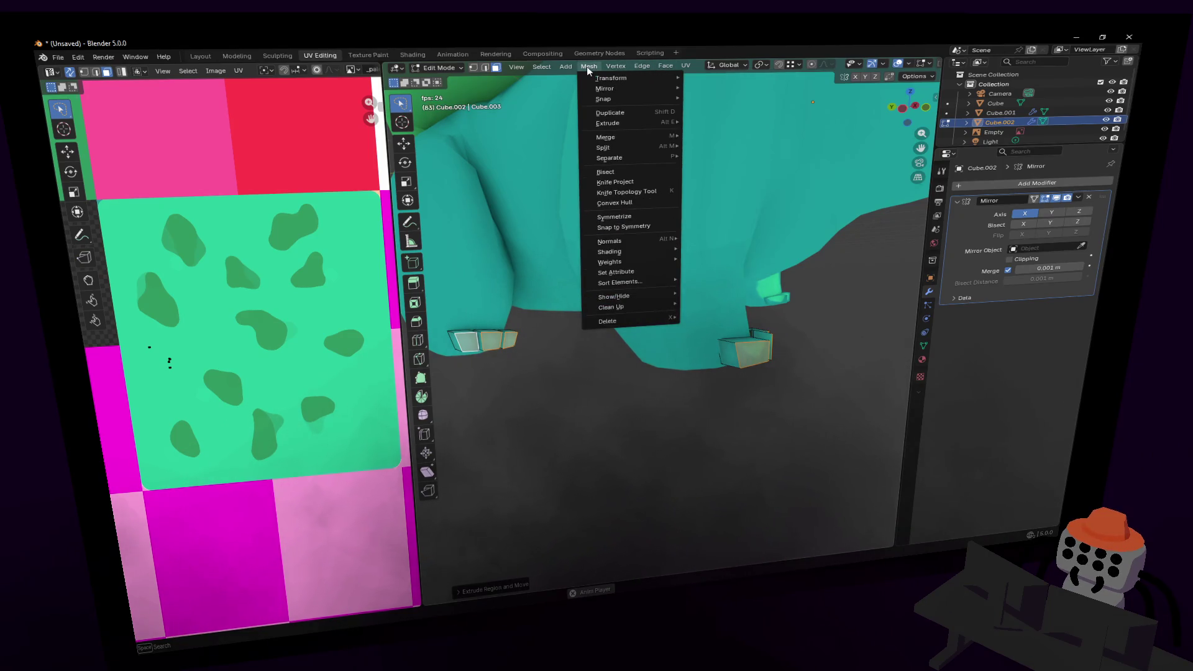
pyautogui.moveTo(763, 67)
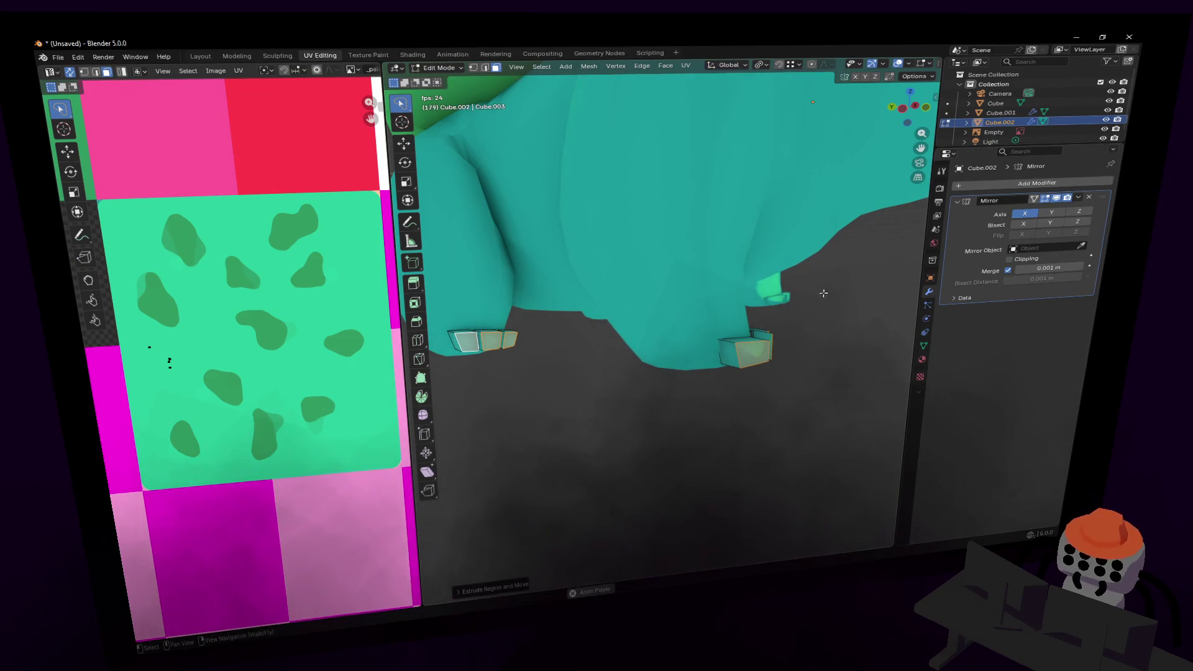
# - Scale the toenail blocks down to about 0.436 and lower them along Z beneath the feet
pyautogui.press('s')
pyautogui.click(719, 332)
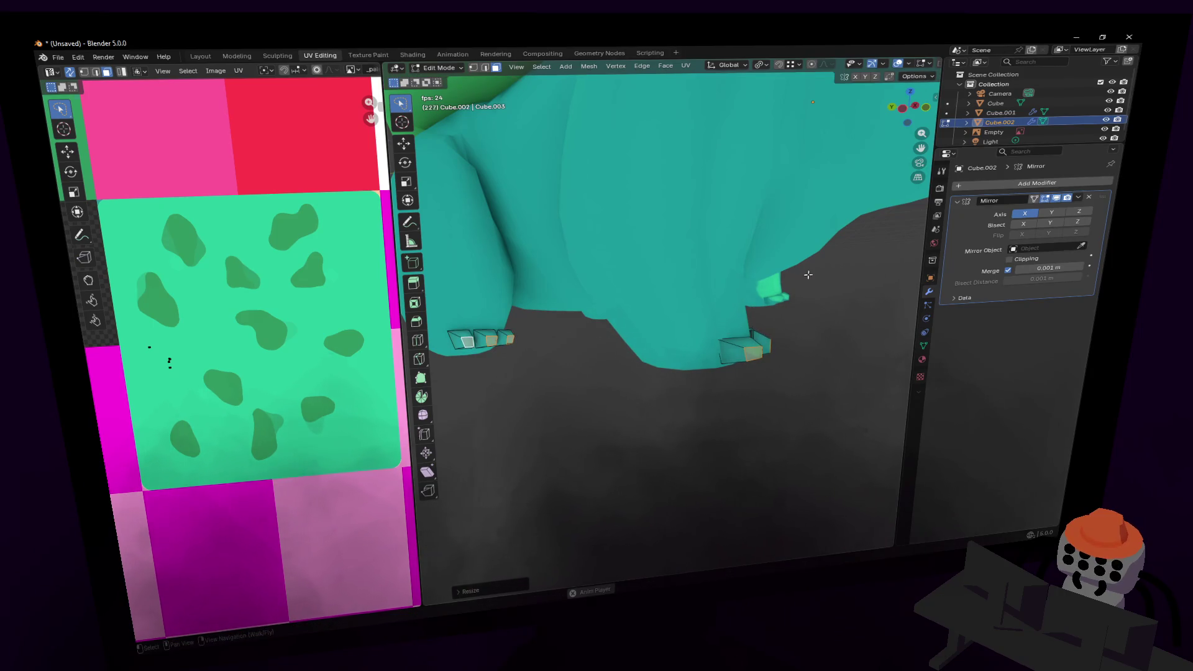
pyautogui.press('s')
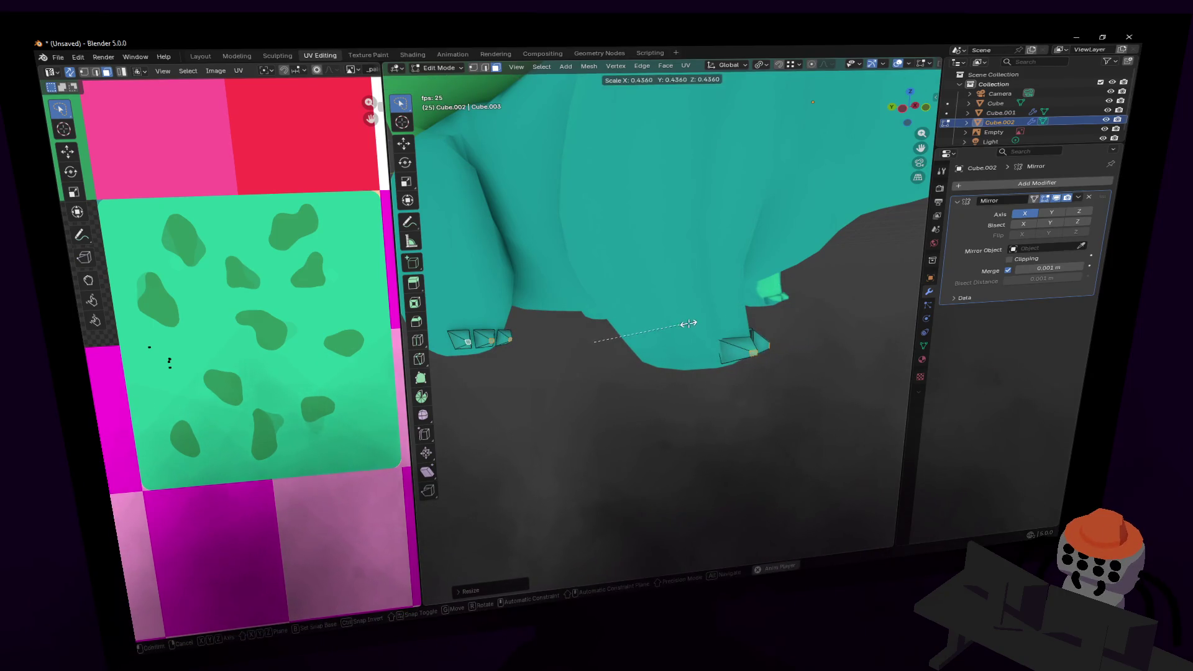
pyautogui.press('g')
pyautogui.press('z')
pyautogui.press('Return')
pyautogui.hotkey('shift', '`')
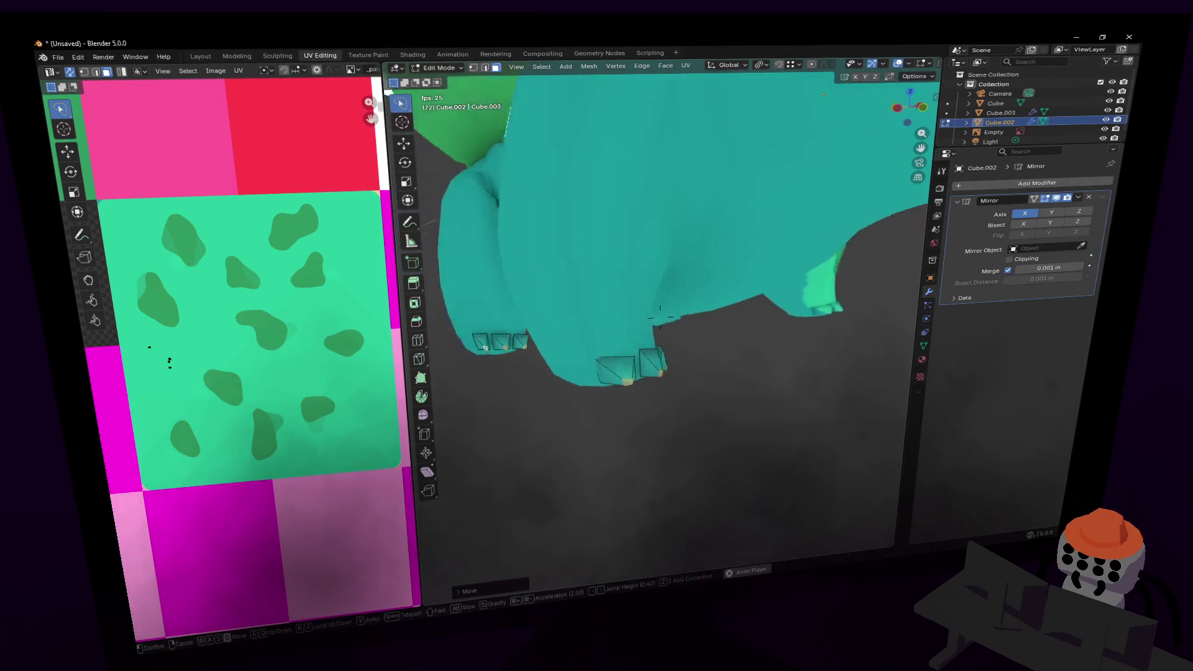
pyautogui.click(743, 323)
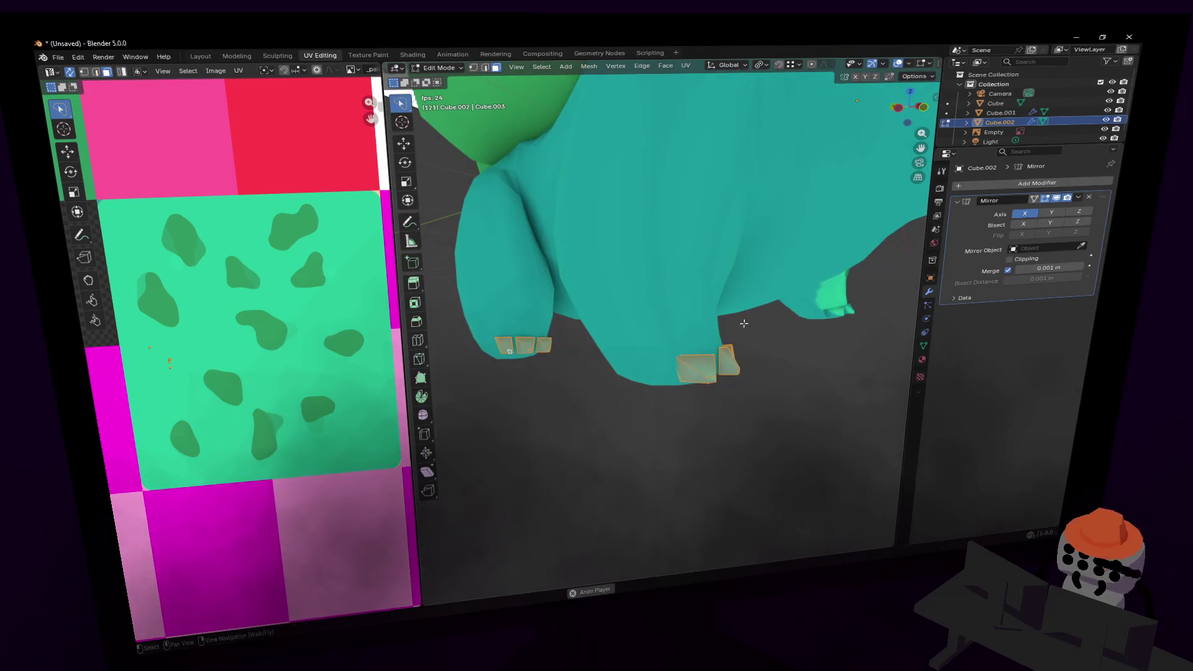
pyautogui.scroll(-4, 163, 281)
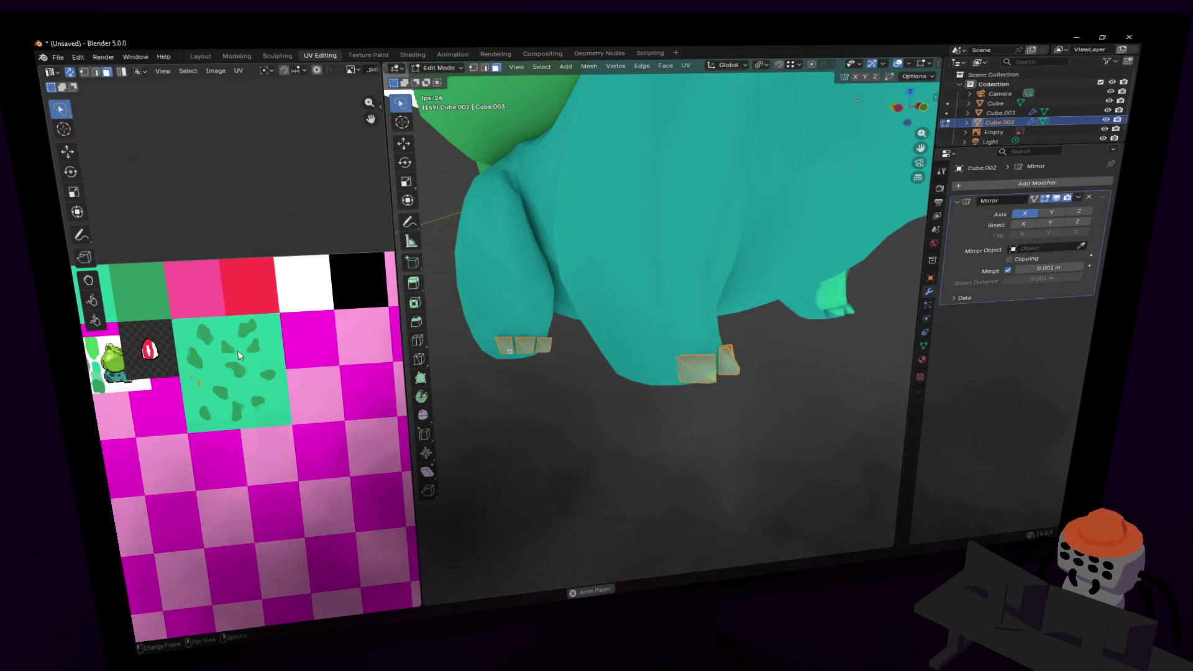
# - Place the toenail UVs on the white palette square and make UVMap.001 the active UV map
pyautogui.press('g')
pyautogui.click(356, 253)
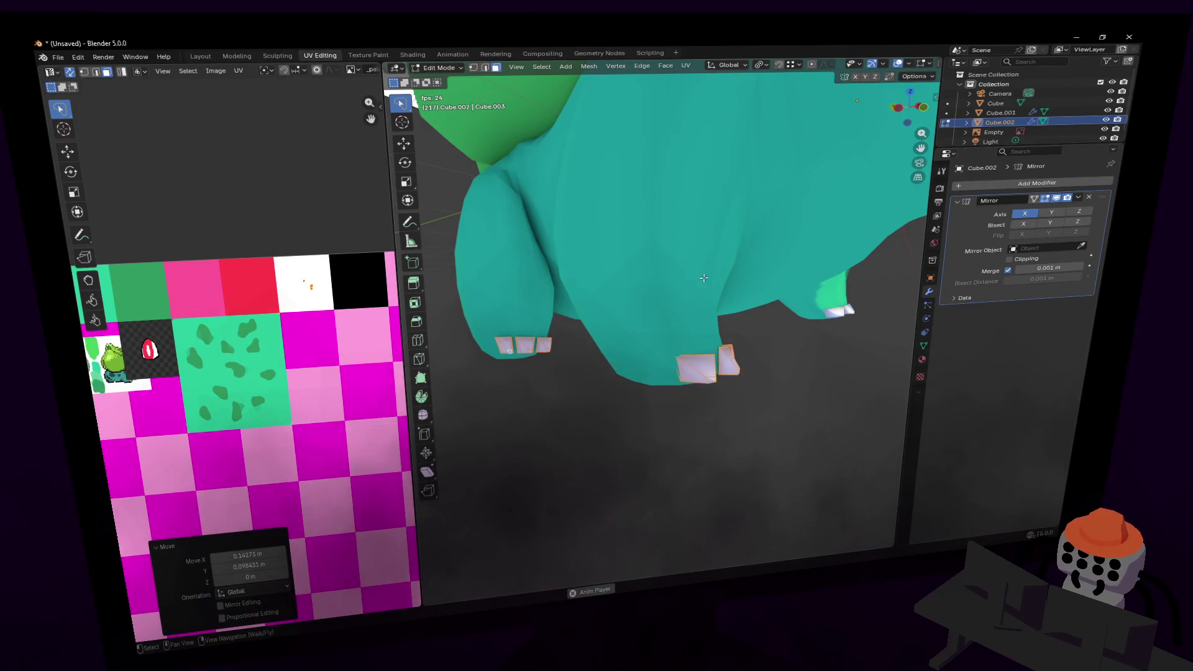
pyautogui.press('Tab')
pyautogui.hotkey('shift', '`')
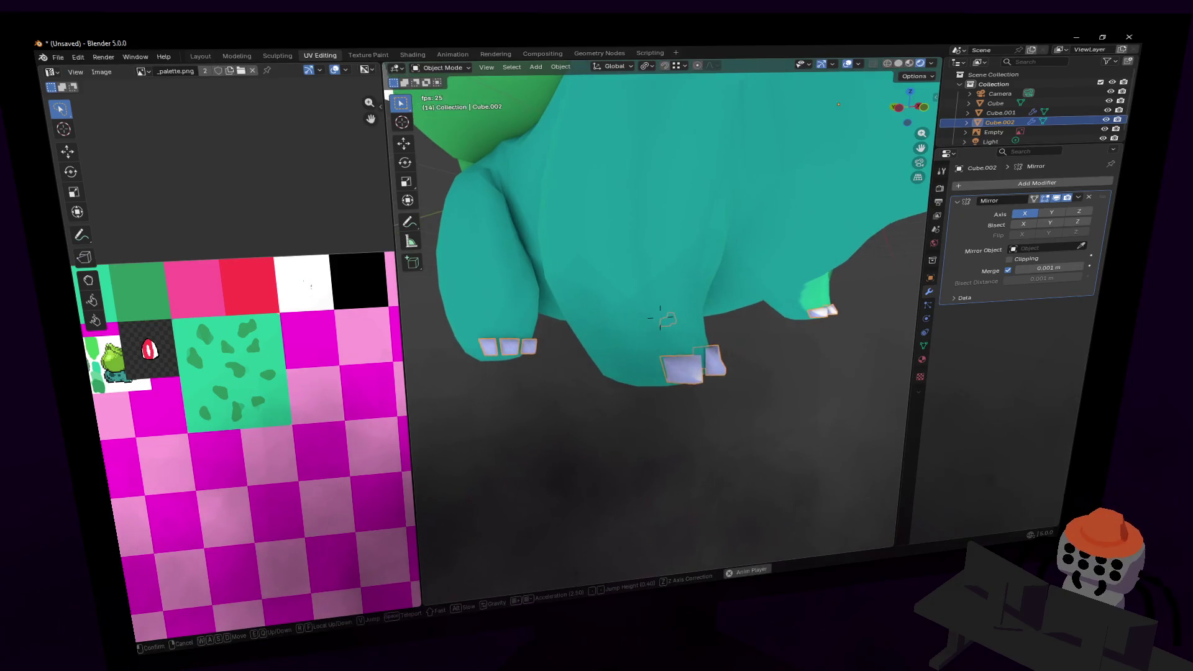
pyautogui.click(795, 281)
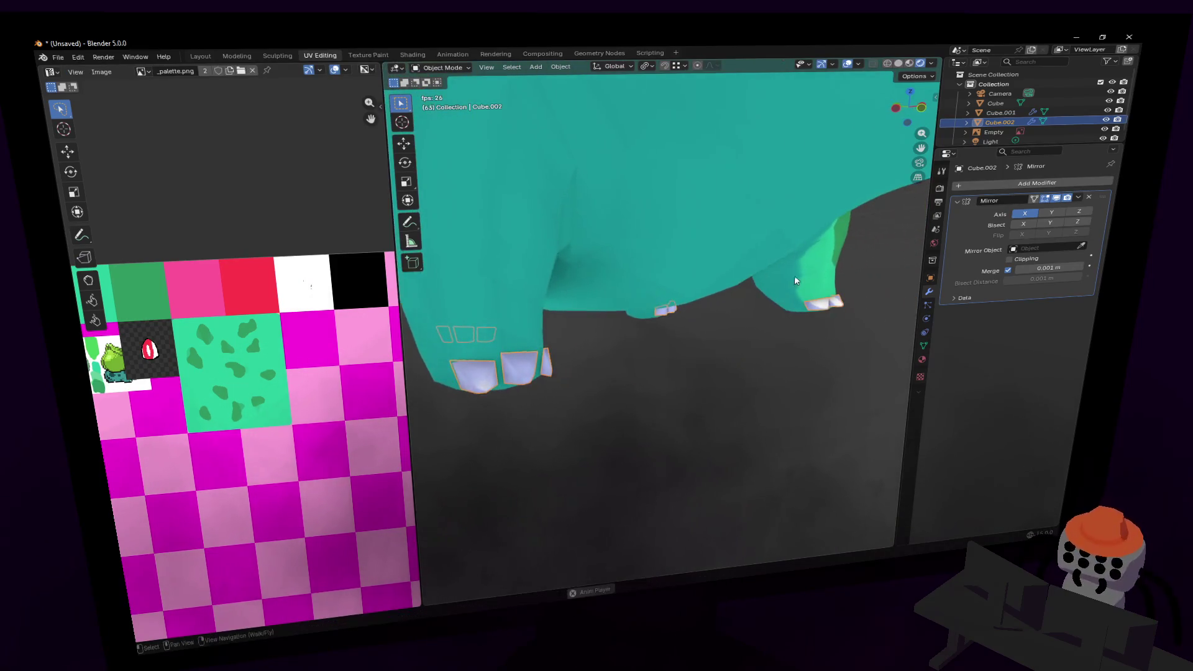
pyautogui.click(926, 345)
pyautogui.click(969, 370)
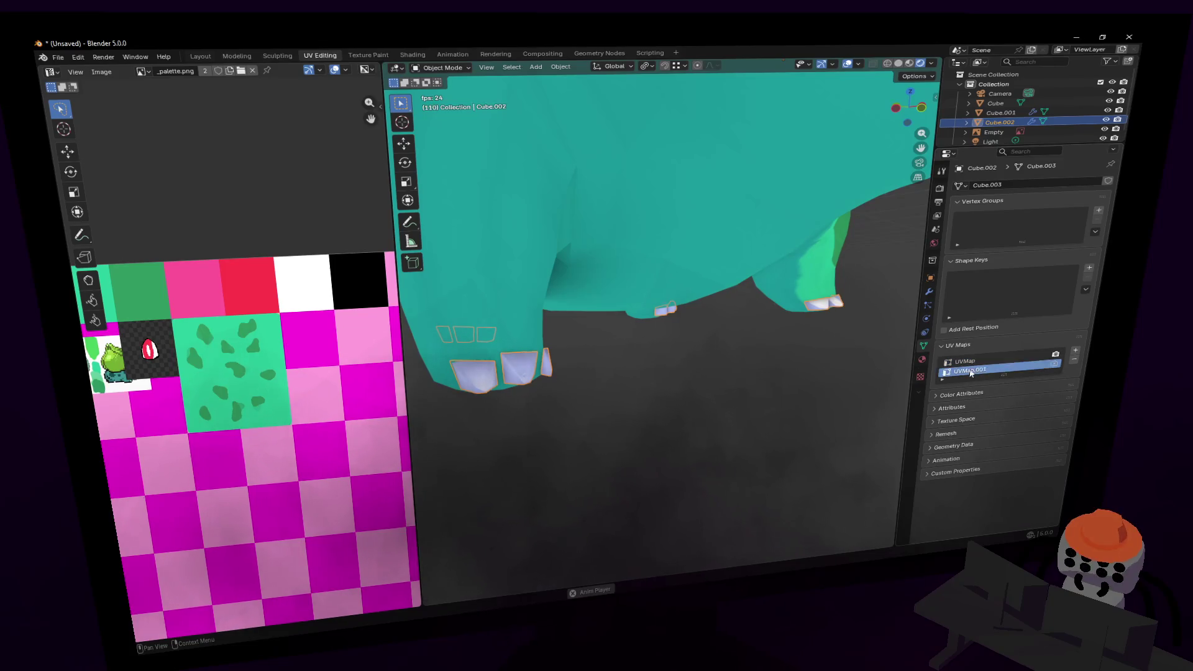
pyautogui.scroll(-2, 306, 269)
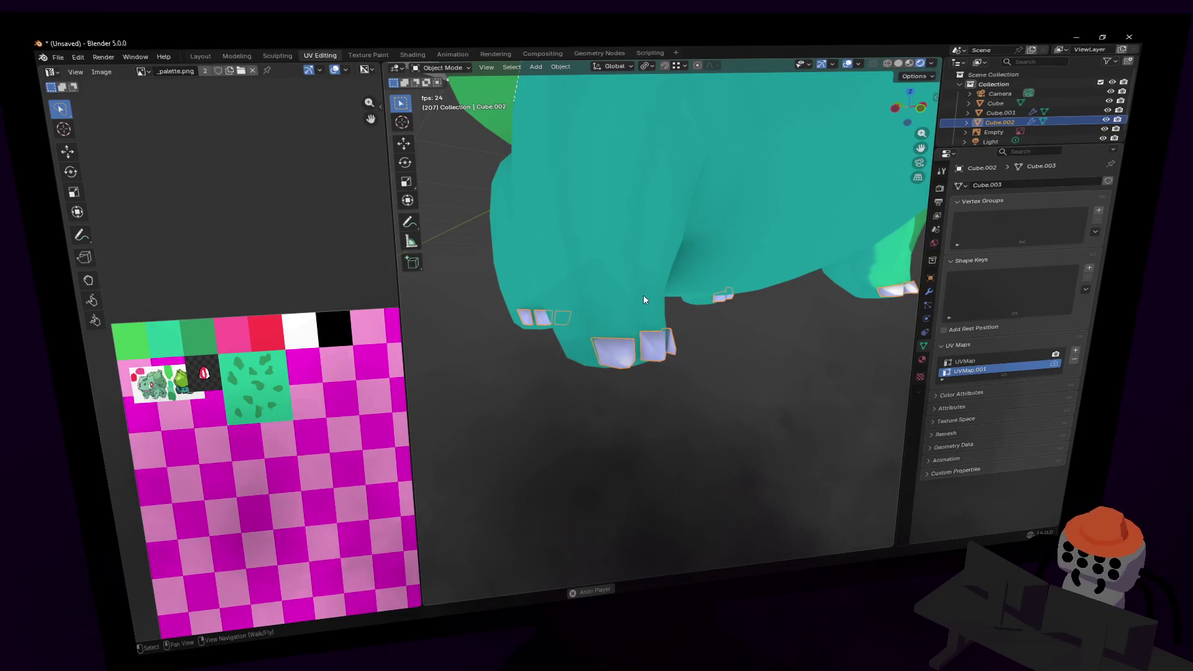
# - Unwrap the toenail mesh with Smart UV Project
pyautogui.press('Tab')
pyautogui.press('u')
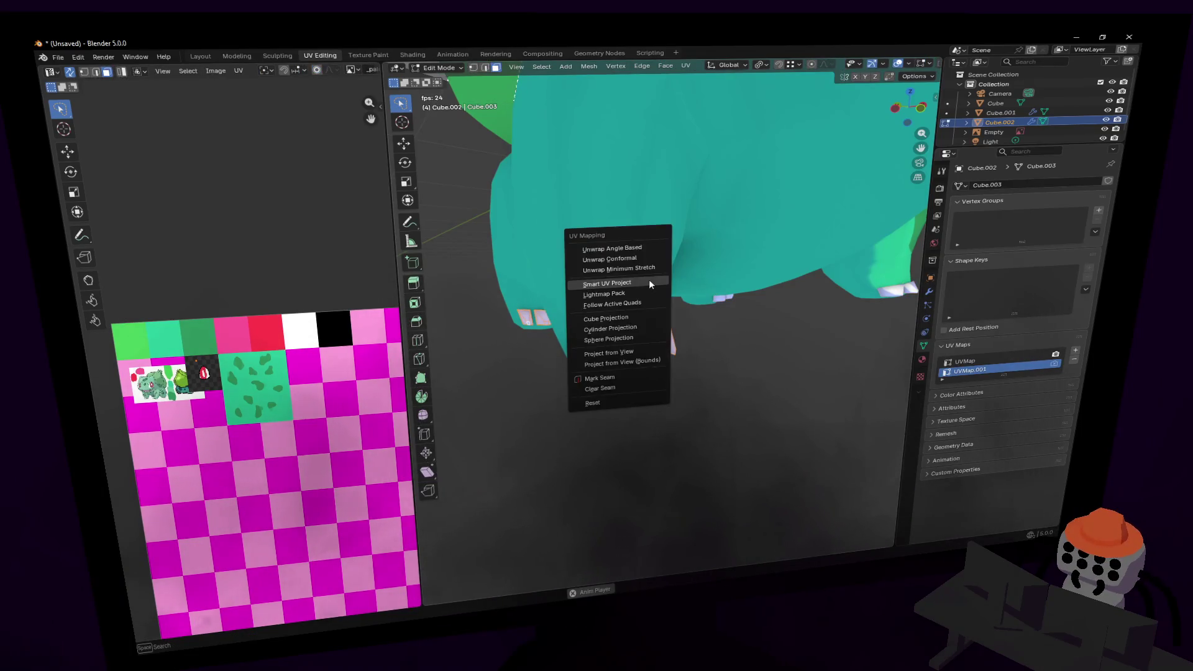
pyautogui.click(648, 278)
pyautogui.click(626, 374)
# - Shrink the UV islands to 0.378 and nudge them onto the white palette area
pyautogui.press('s')
pyautogui.press('Return')
pyautogui.press('g')
pyautogui.press('Return')
pyautogui.press('s')
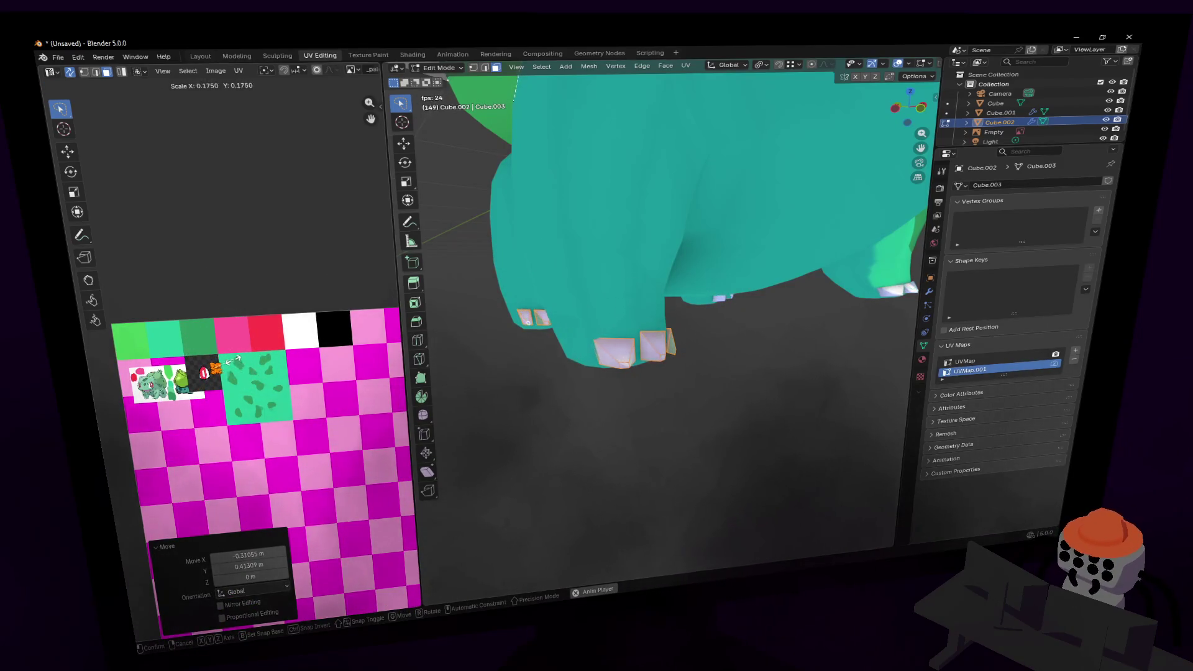
pyautogui.press('Return')
pyautogui.press('g')
pyautogui.press('Return')
pyautogui.press('s')
pyautogui.press('Return')
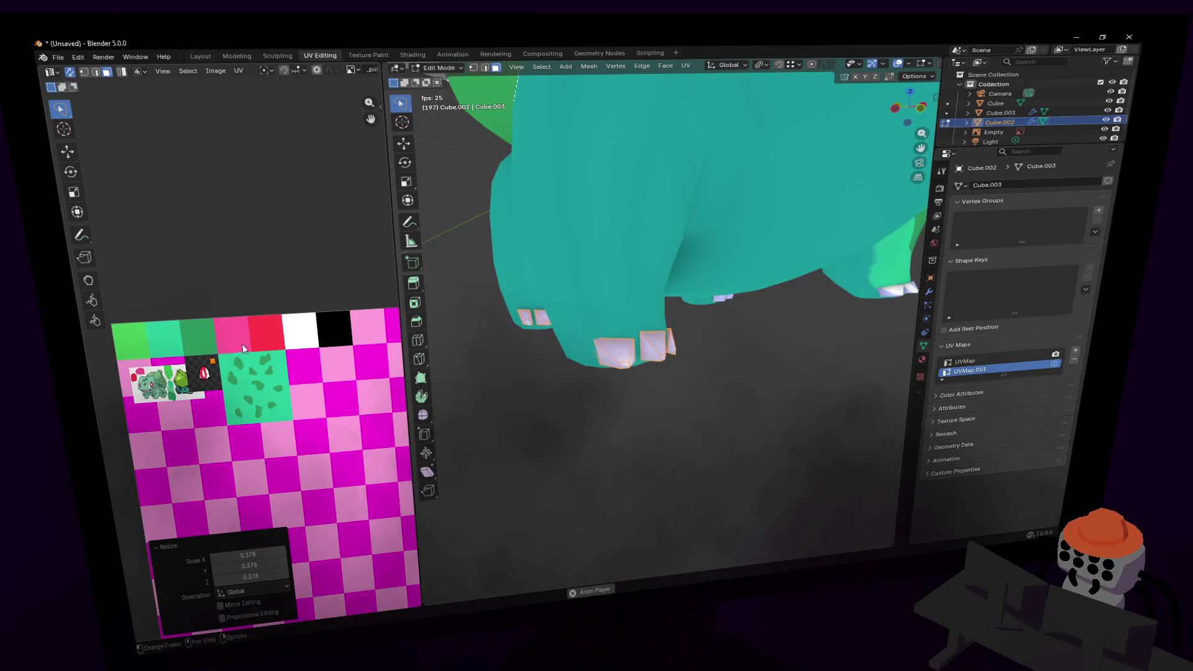
pyautogui.press('Tab')
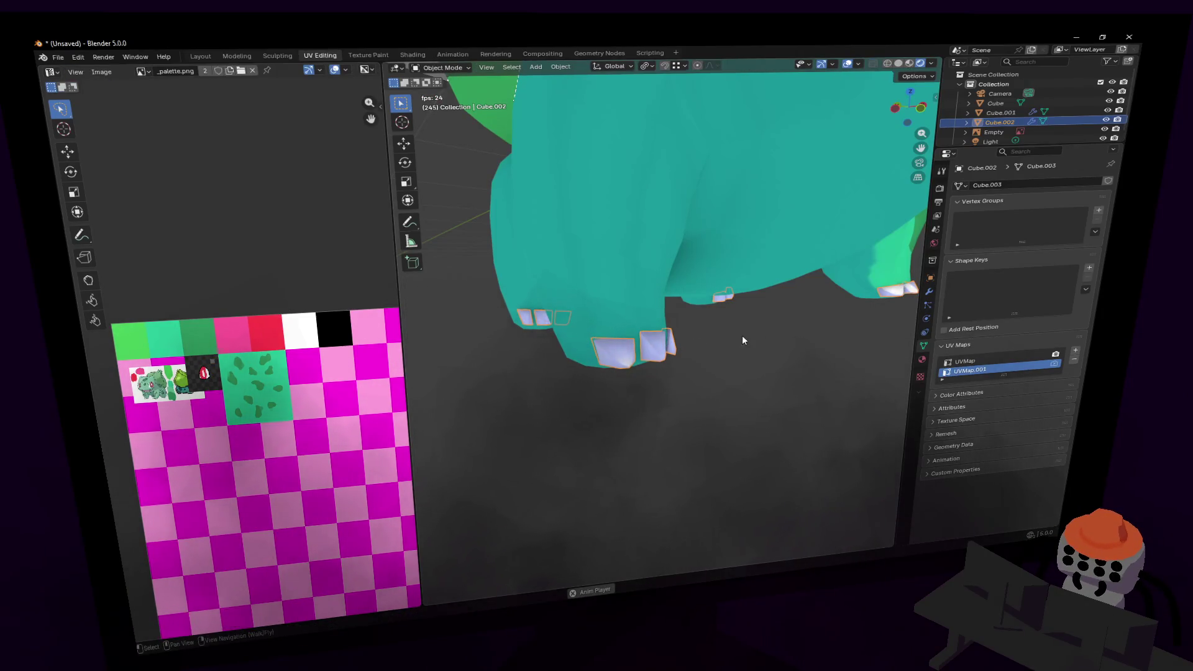
pyautogui.click(928, 291)
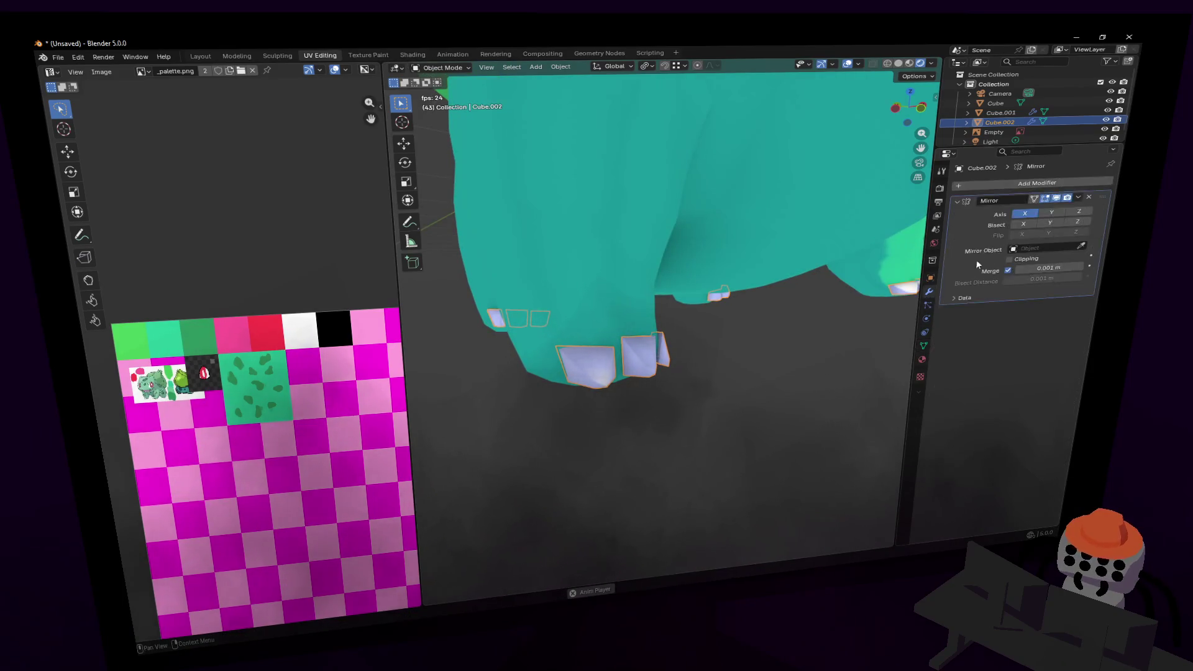
# - Add a Subdivision Surface modifier below Mirror by searching 'subdiv', then fly toward Bulbasaur
pyautogui.click(1013, 185)
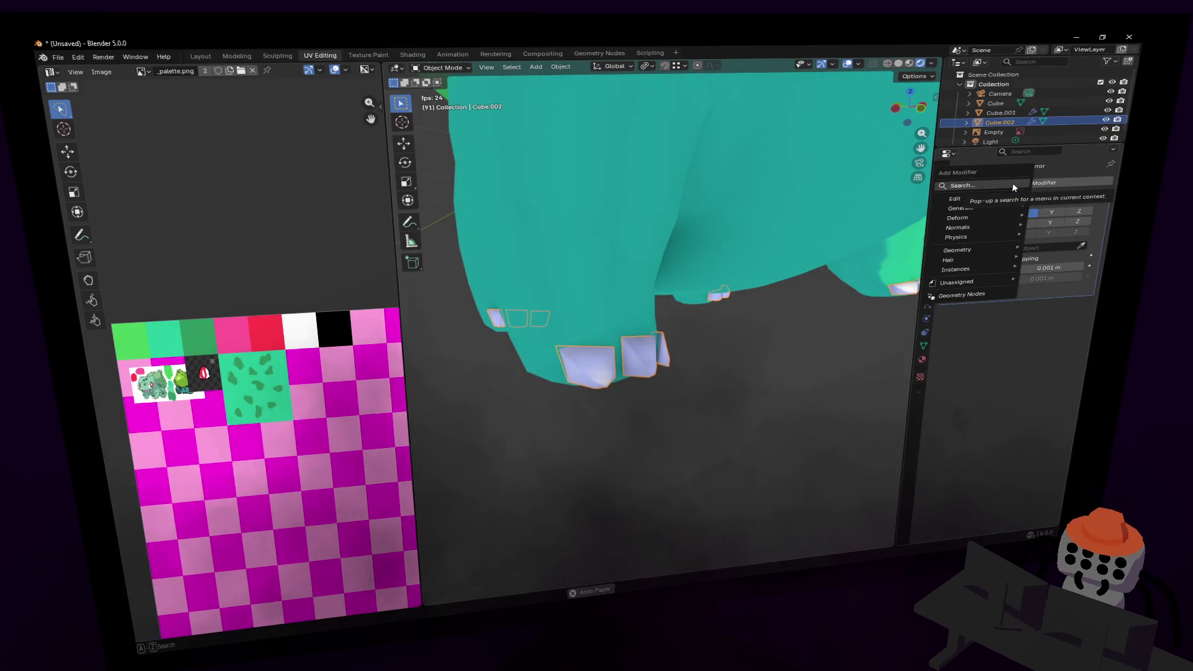
pyautogui.write('subdiv')
pyautogui.press('Return')
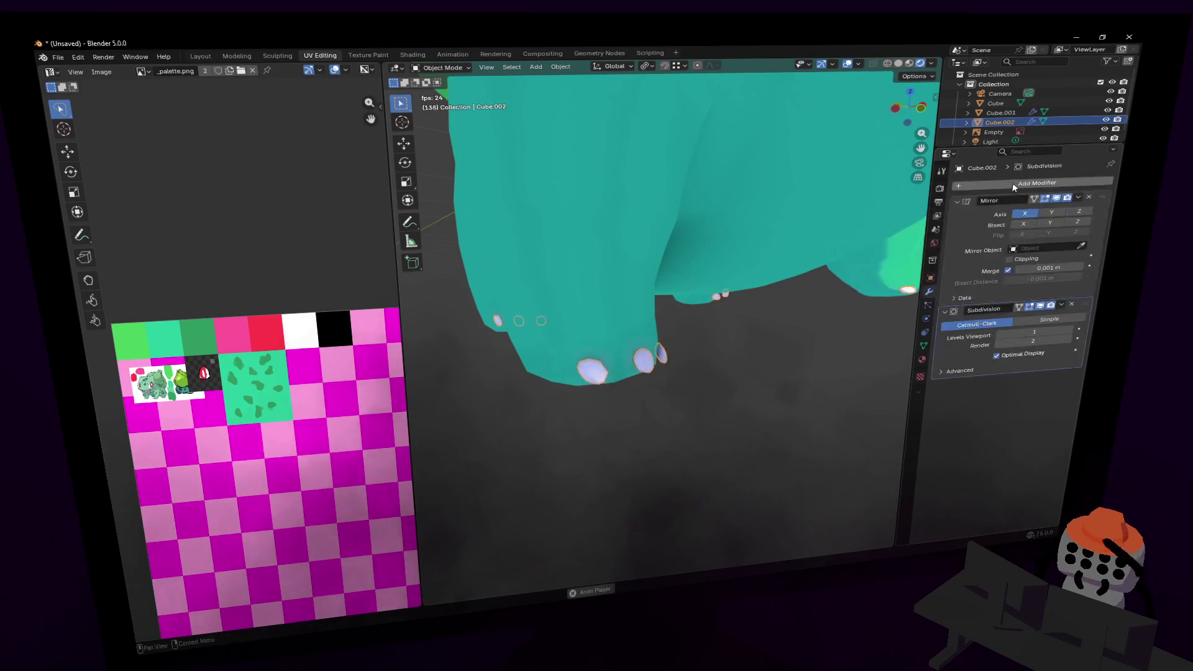
pyautogui.hotkey('shift', '`')
pyautogui.press('s')
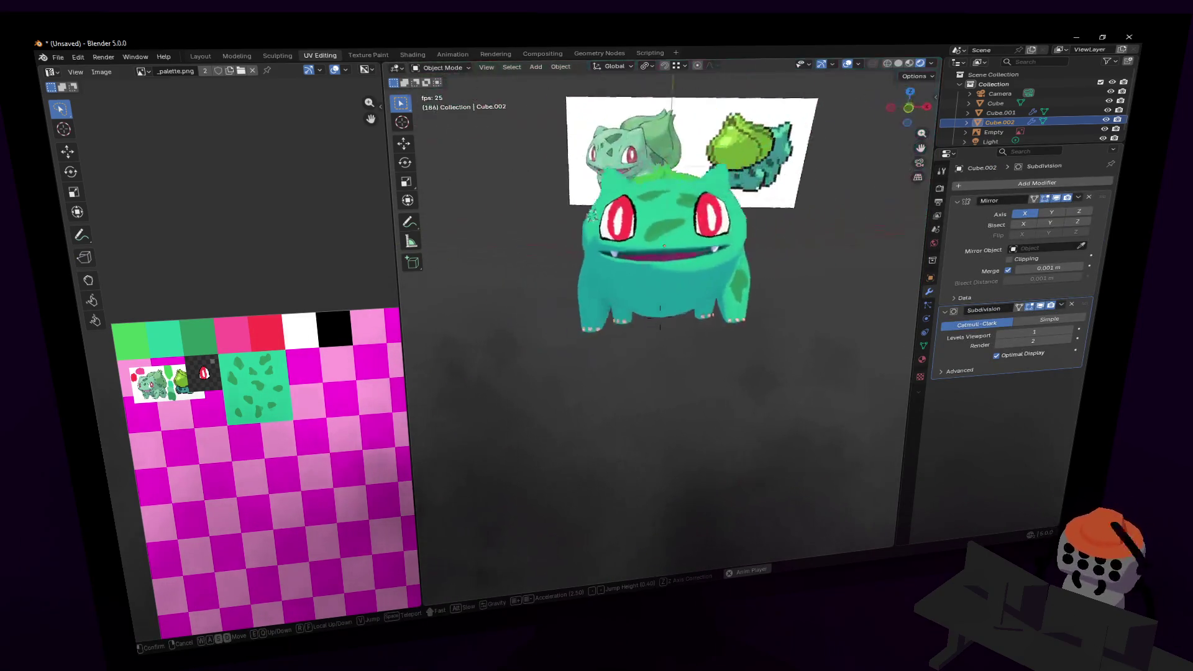
pyautogui.click(660, 317)
pyautogui.press('Tab')
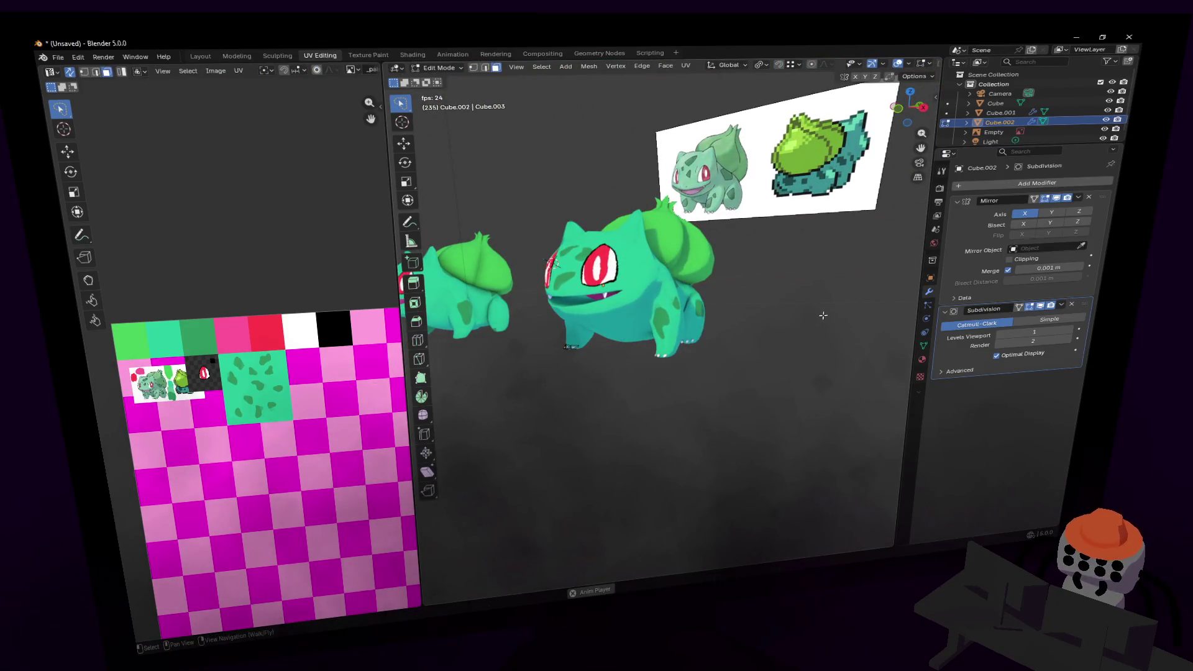
pyautogui.hotkey('shift', '`')
pyautogui.press('w')
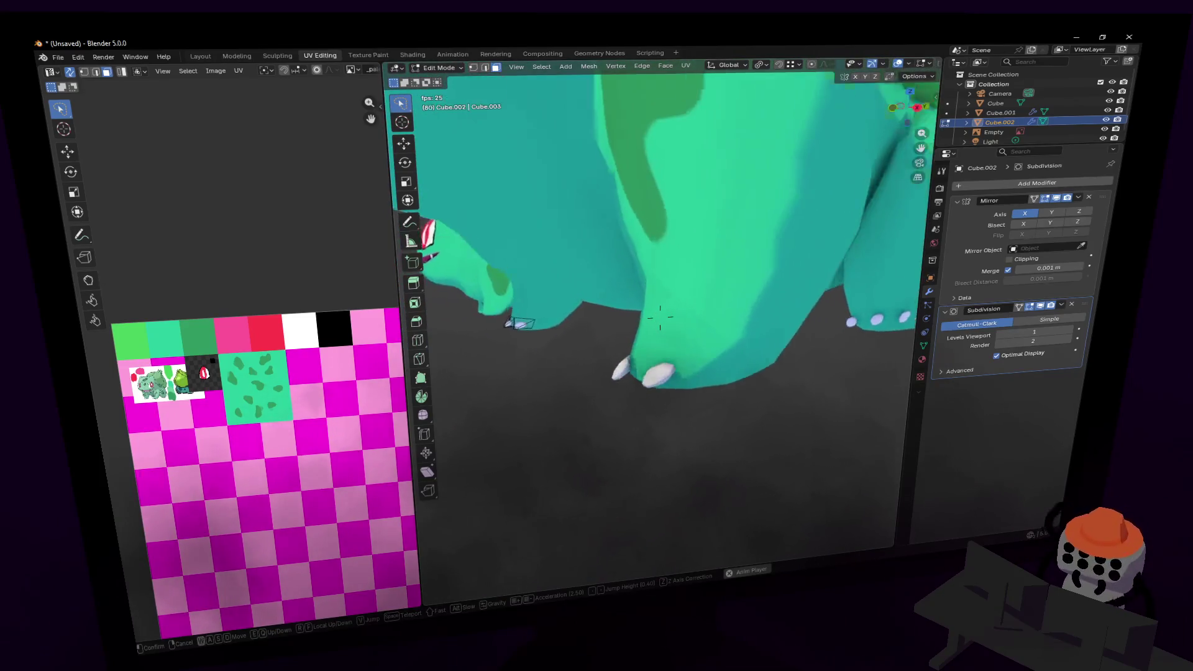
# - Move the selected toenail so it sits snugly along the front foot's front edge
pyautogui.click(659, 317)
pyautogui.press('Tab')
pyautogui.hotkey('shift', '`')
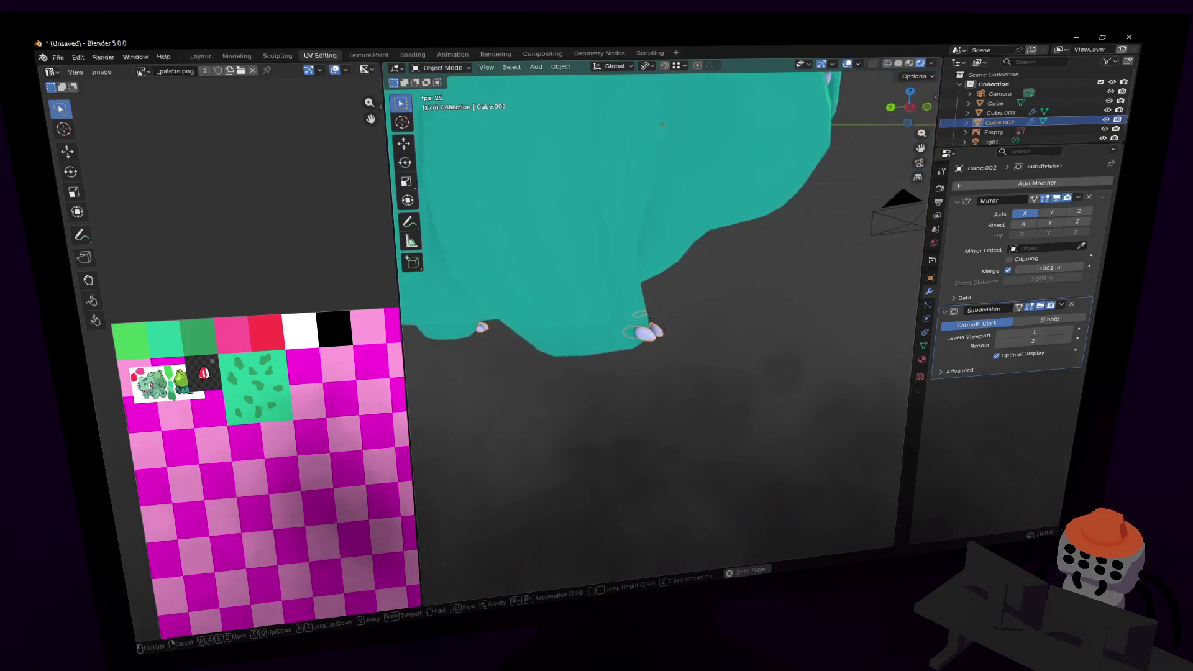
pyautogui.click(659, 316)
pyautogui.press('Tab')
pyautogui.scroll(5, 719, 304)
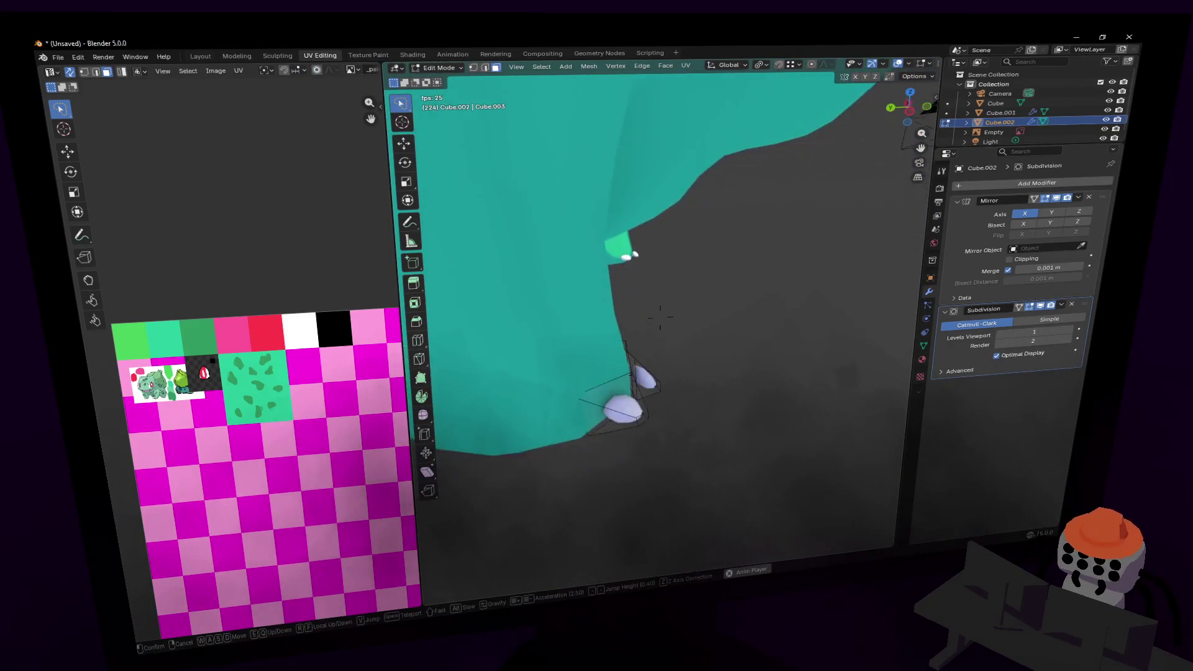
pyautogui.moveTo(696, 301)
pyautogui.mouseDown(button='middle')
pyautogui.moveTo(668, 287)
pyautogui.moveTo(612, 292)
pyautogui.mouseUp(button='middle')
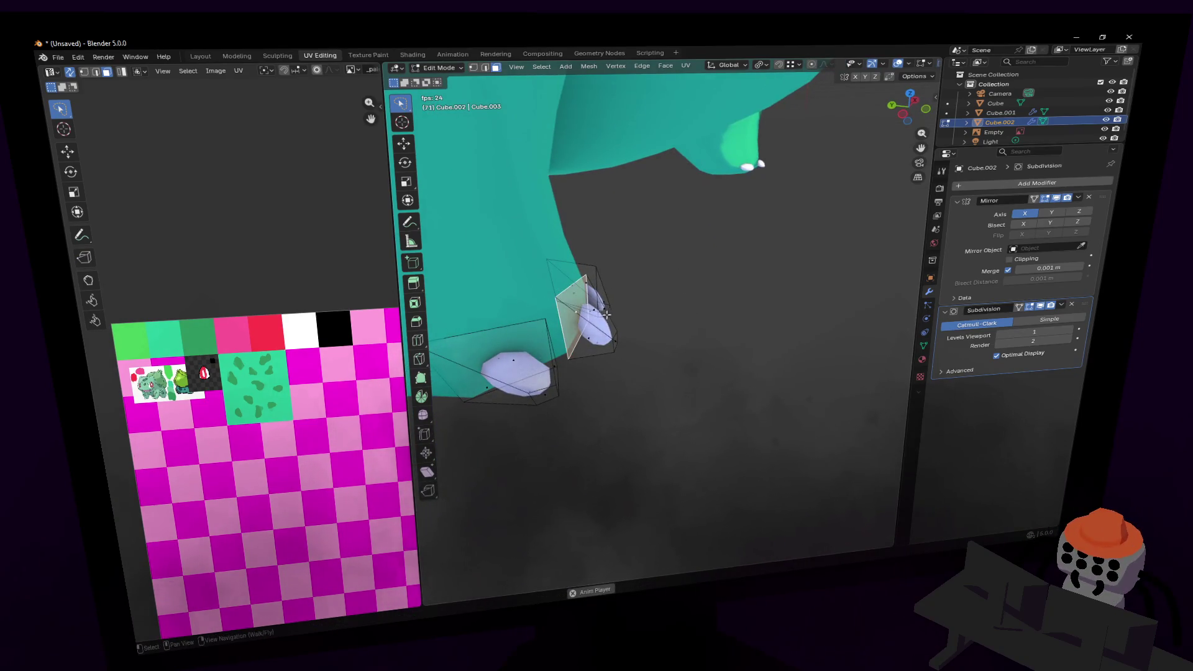
pyautogui.press('g')
pyautogui.click(574, 306)
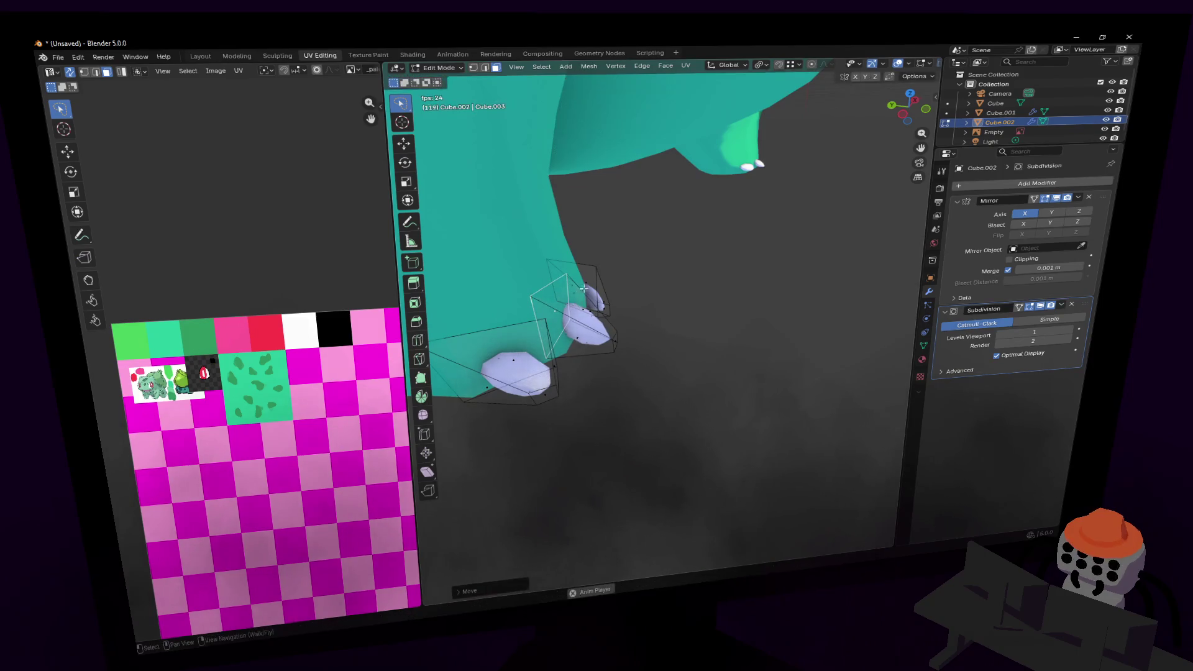
pyautogui.hotkey('shift', '`')
pyautogui.click(659, 317)
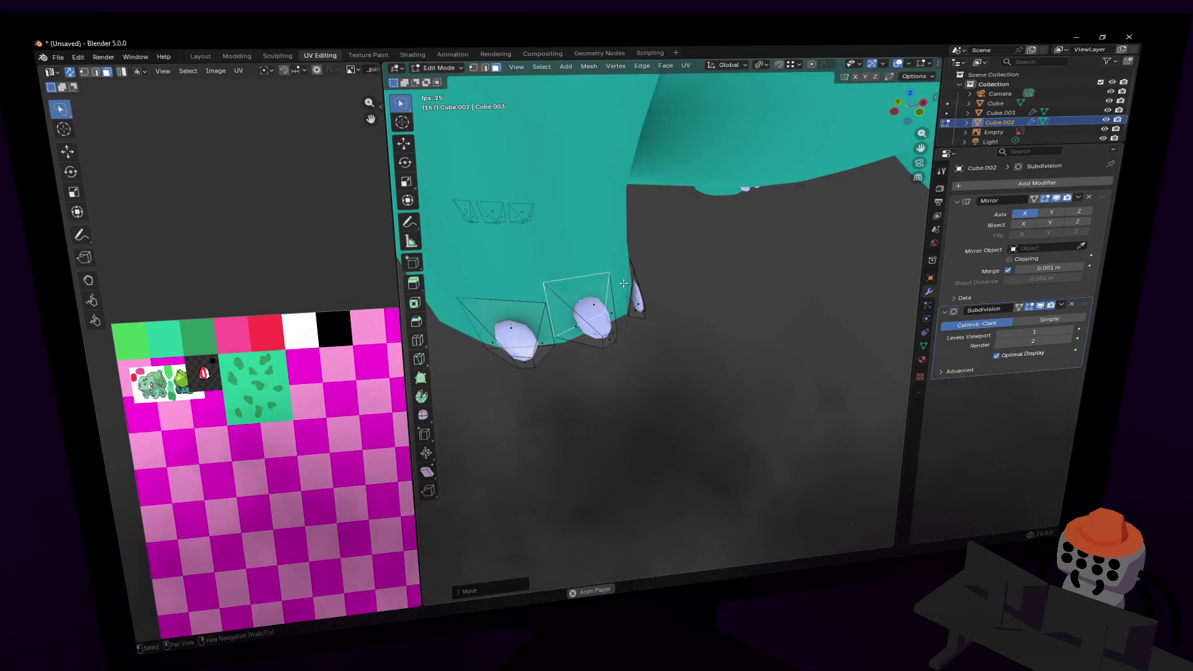
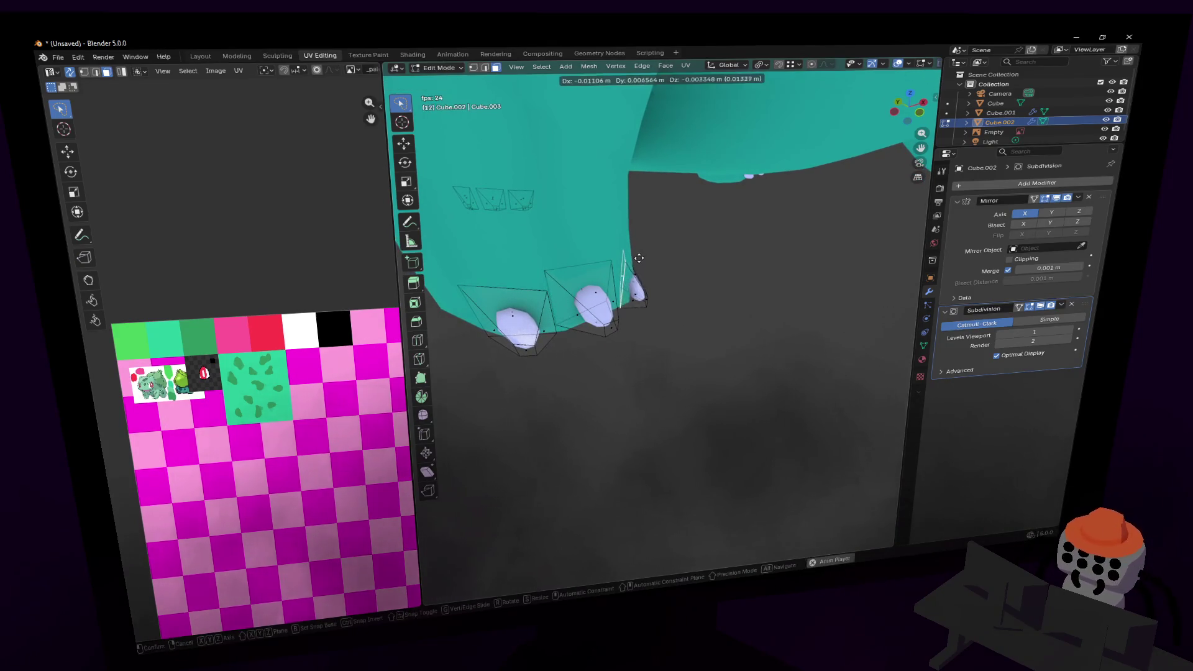
# - Rotate and reposition the selected claw toward the foot's edge
pyautogui.hotkey('shift', '`')
pyautogui.click(659, 317)
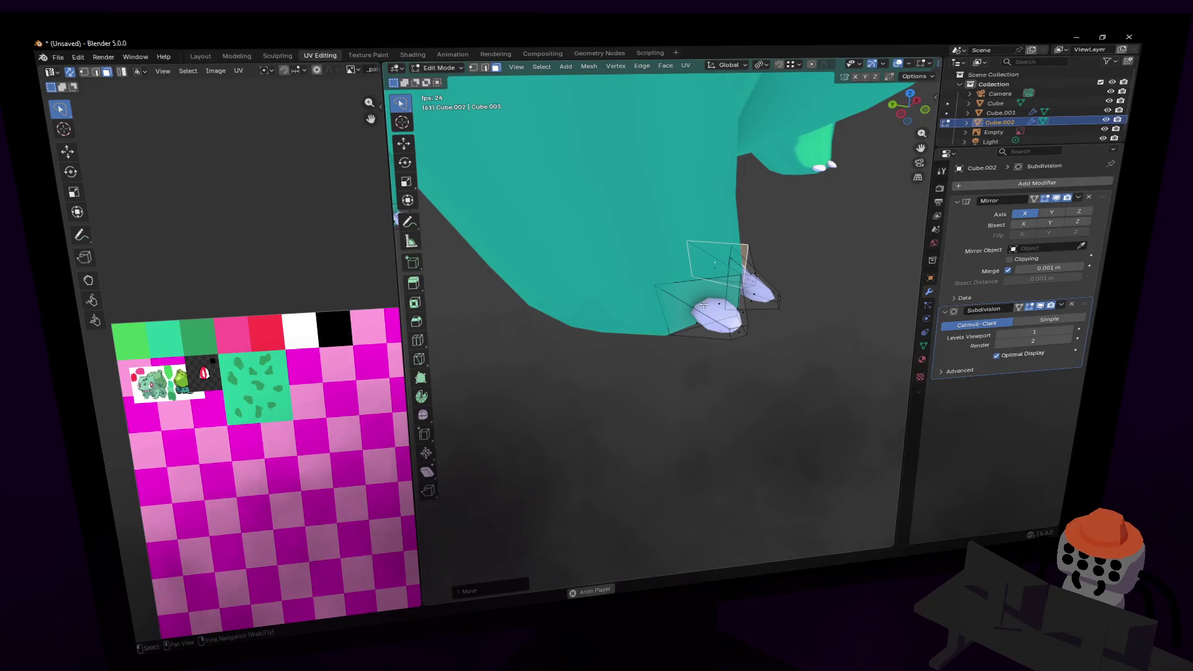
pyautogui.press('r')
pyautogui.press('Return')
pyautogui.press('g')
pyautogui.press('Return')
# - Select a claw face and nudge it into place against the foot
pyautogui.hotkey('shift', '`')
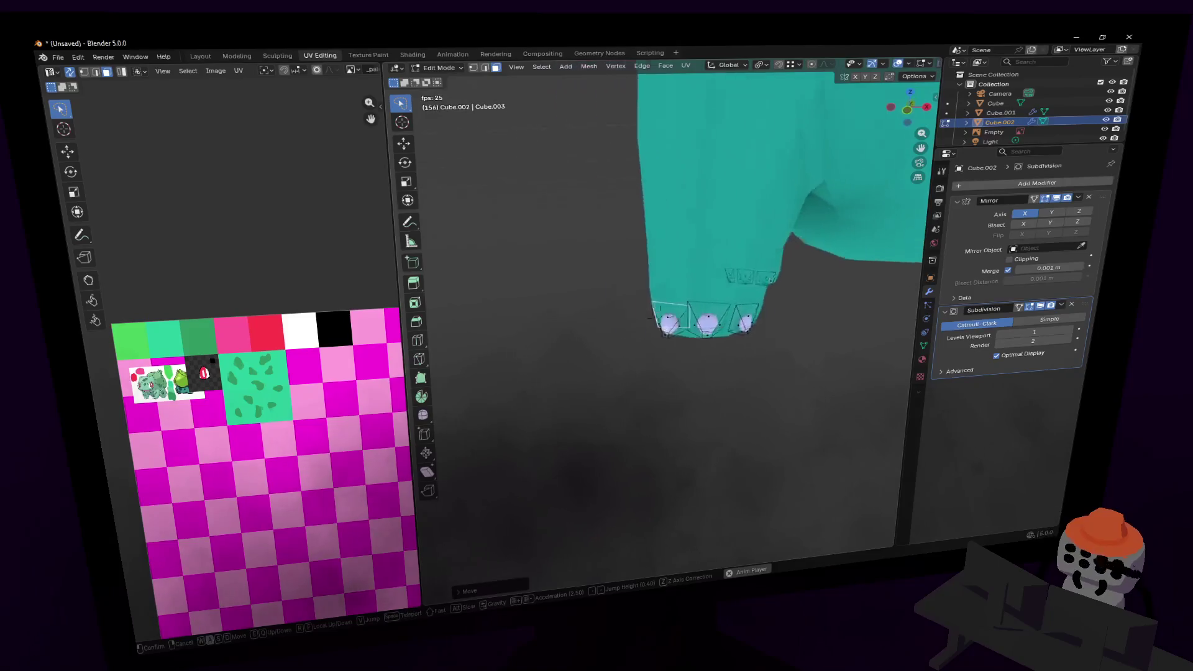
pyautogui.press('w')
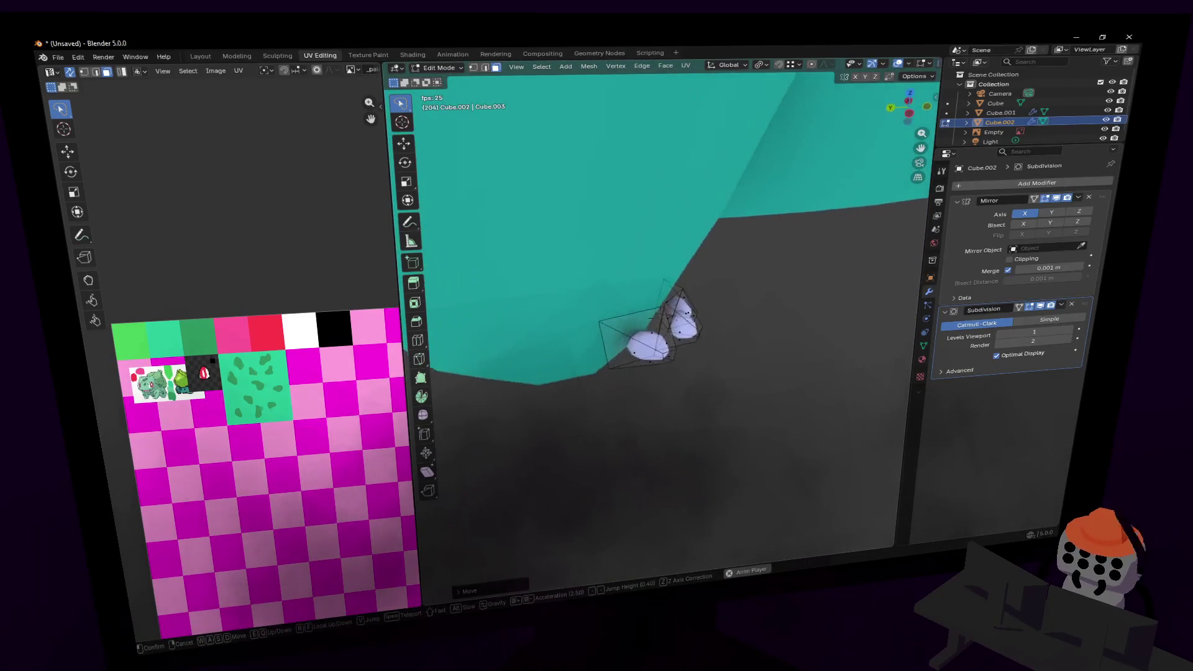
pyautogui.press('Return')
pyautogui.click(679, 313)
pyautogui.press('g')
pyautogui.press('Return')
pyautogui.hotkey('shift', '`')
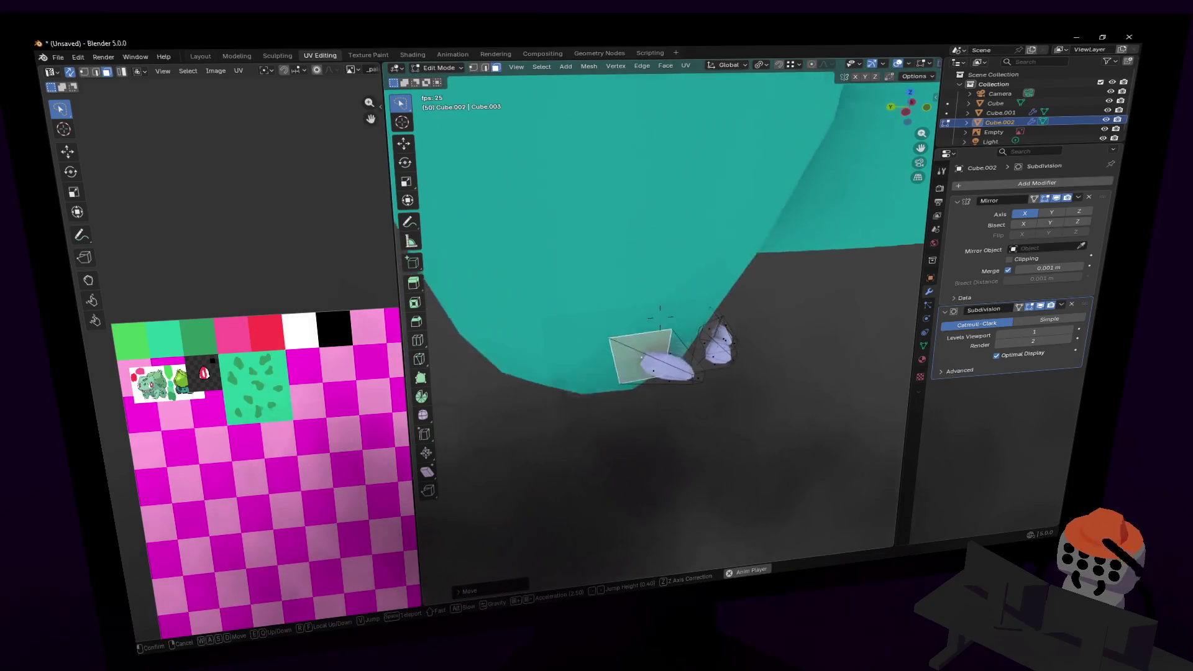
pyautogui.press('Return')
pyautogui.moveTo(672, 344); pyautogui.dragTo(685, 333)
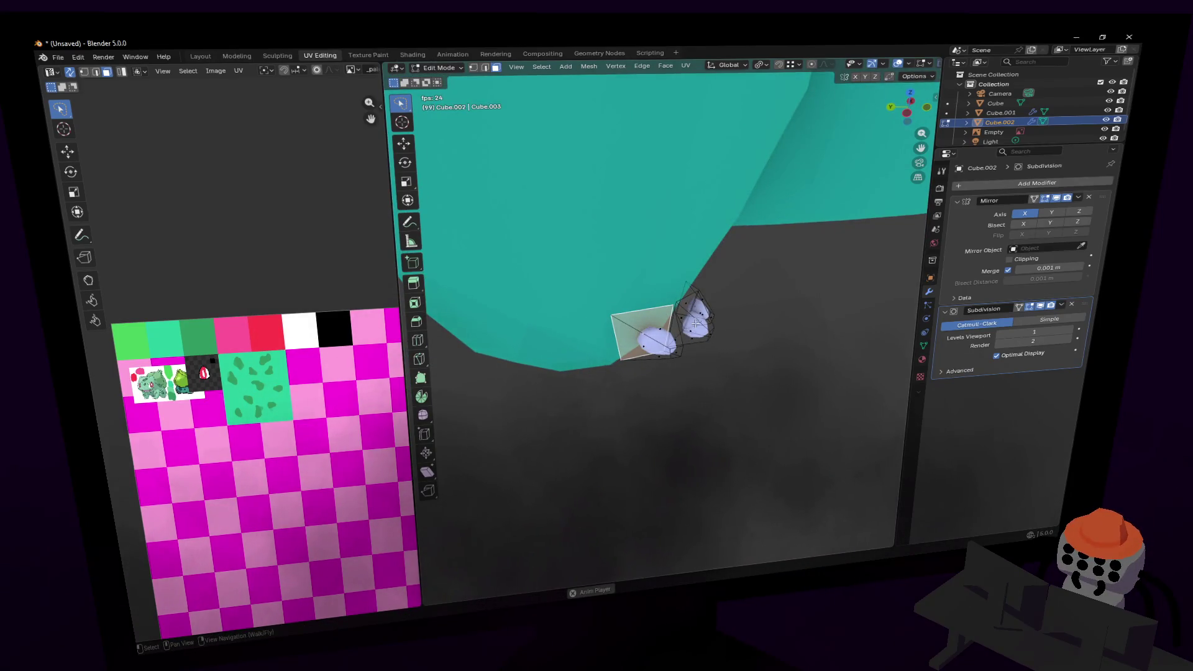
# - Select both the left and right claw pieces and slide them along Y
pyautogui.hotkey('ctrl', 'l')
pyautogui.press('l')
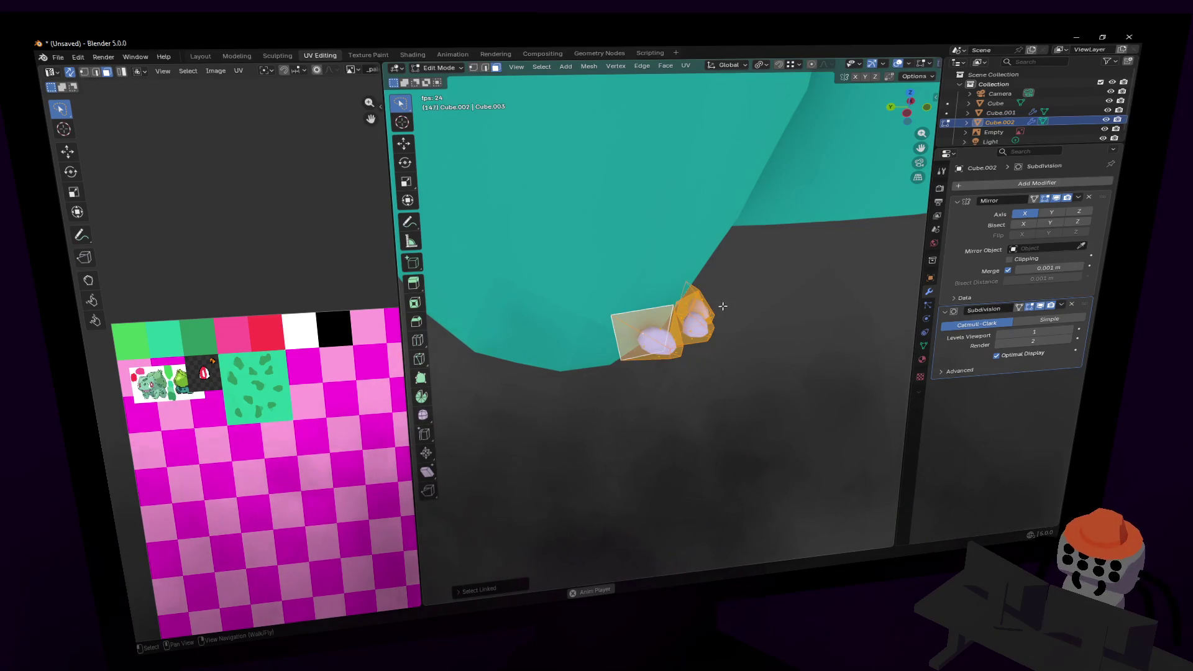
pyautogui.press('g')
pyautogui.press('y')
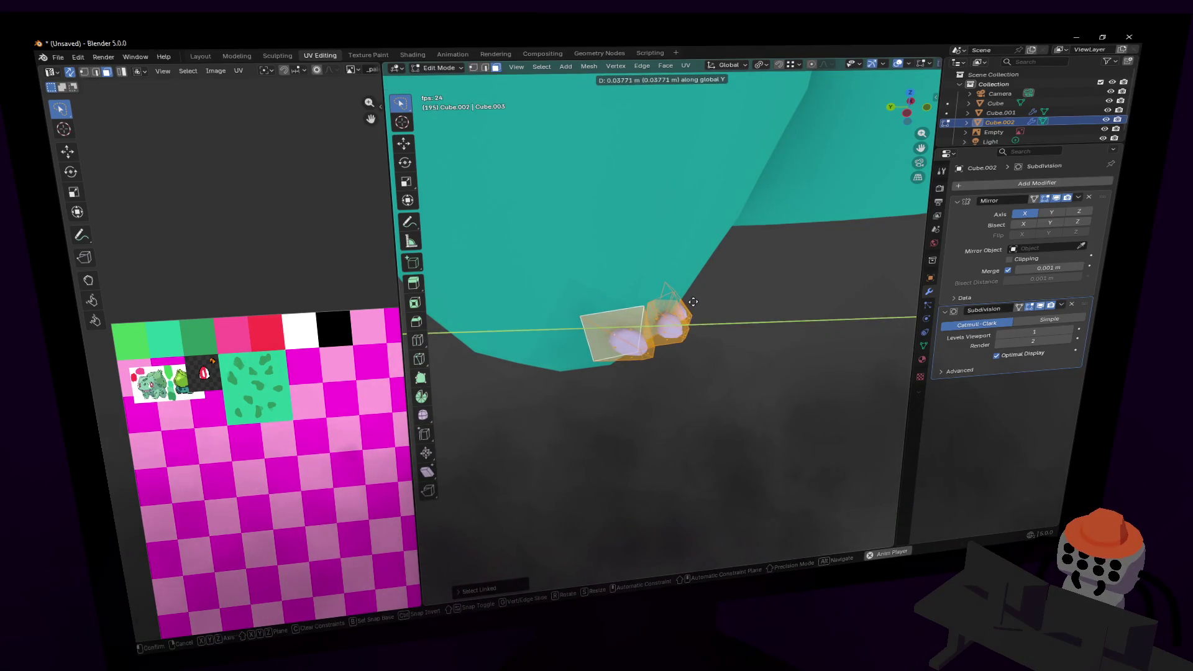
pyautogui.click(693, 302)
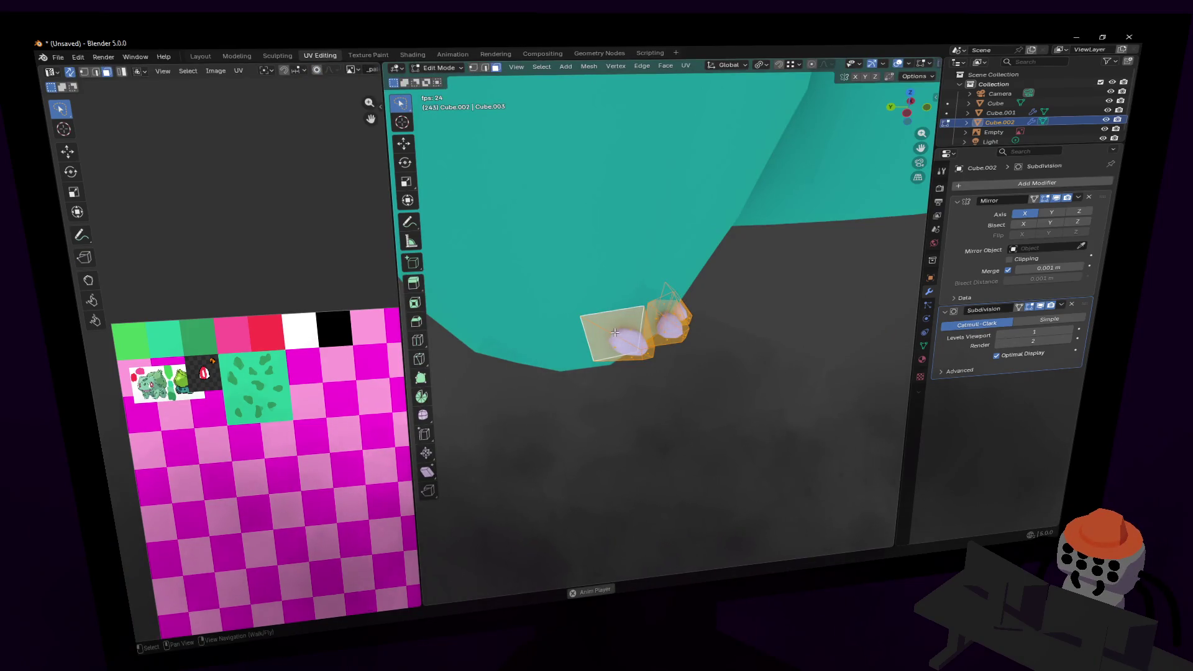
# - Adjust a claw along the Z axis for its final placement, then leave Edit Mode
pyautogui.hotkey('alt', 'a')
pyautogui.press('g')
pyautogui.press('z')
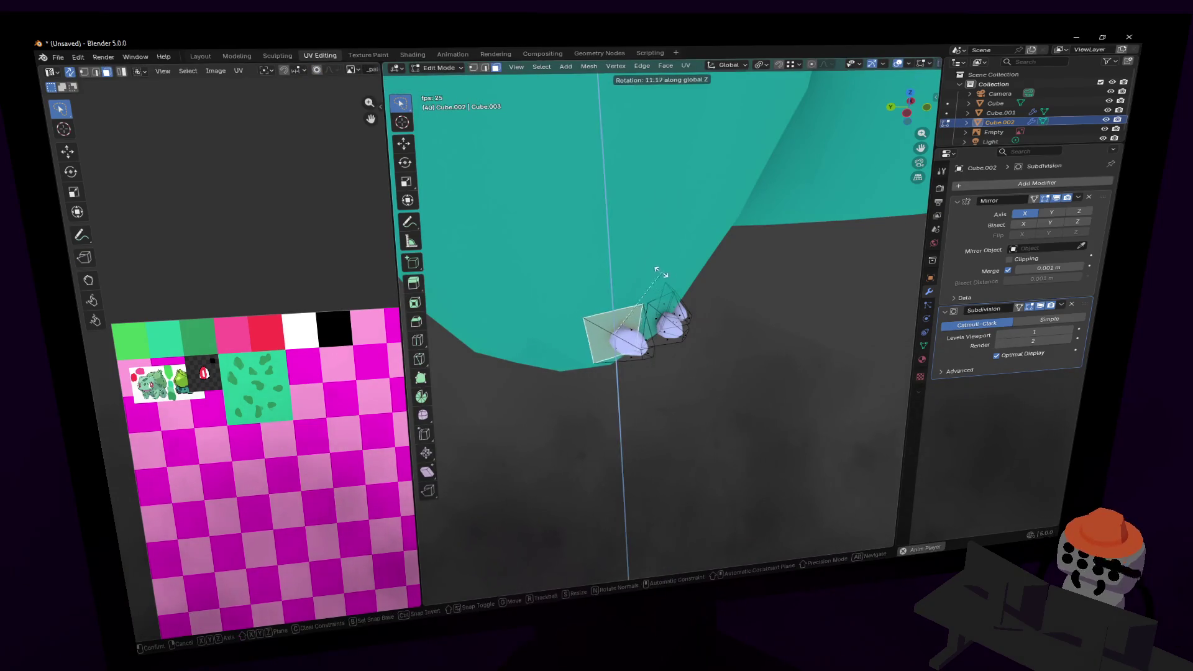
pyautogui.press('z')
pyautogui.press('z')
pyautogui.hotkey('shift', 'z')
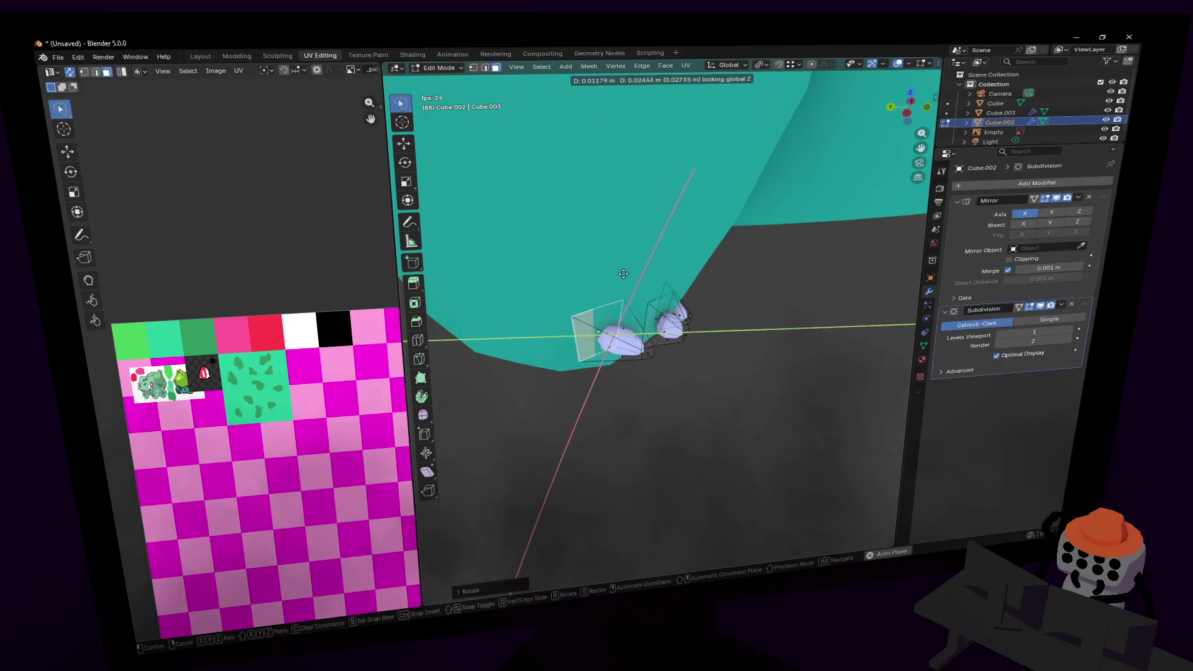
pyautogui.click(626, 280)
pyautogui.press('Tab')
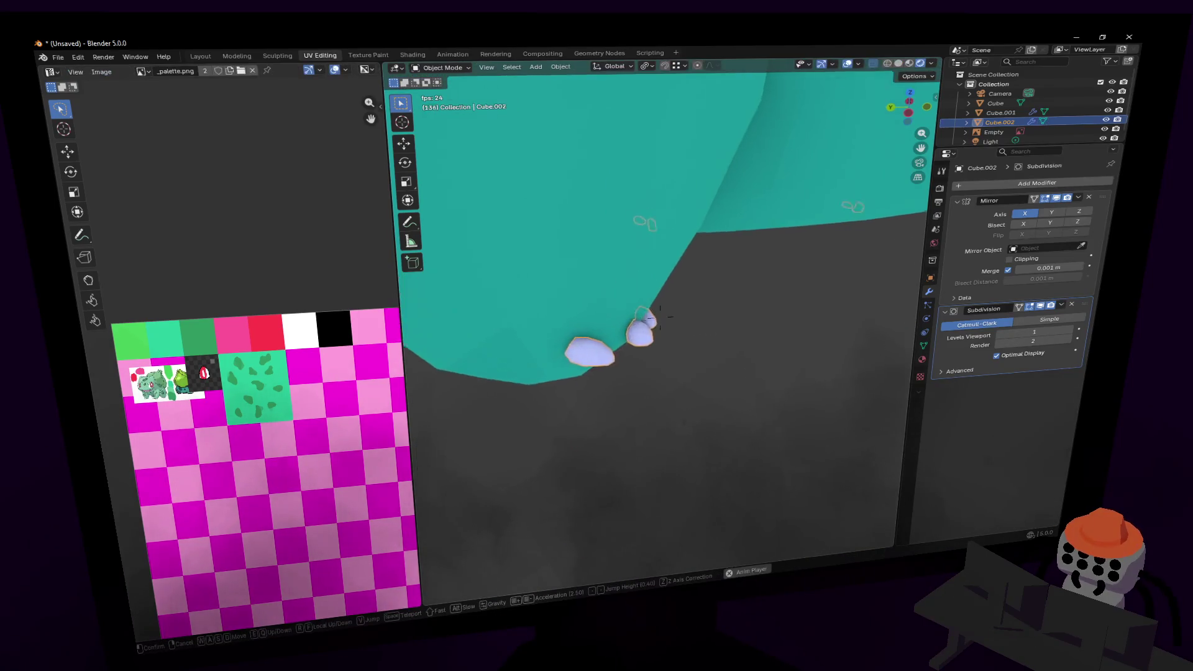
# - Lower the claws about 0.043 m along Z in Edit Mode
pyautogui.hotkey('shift', '`')
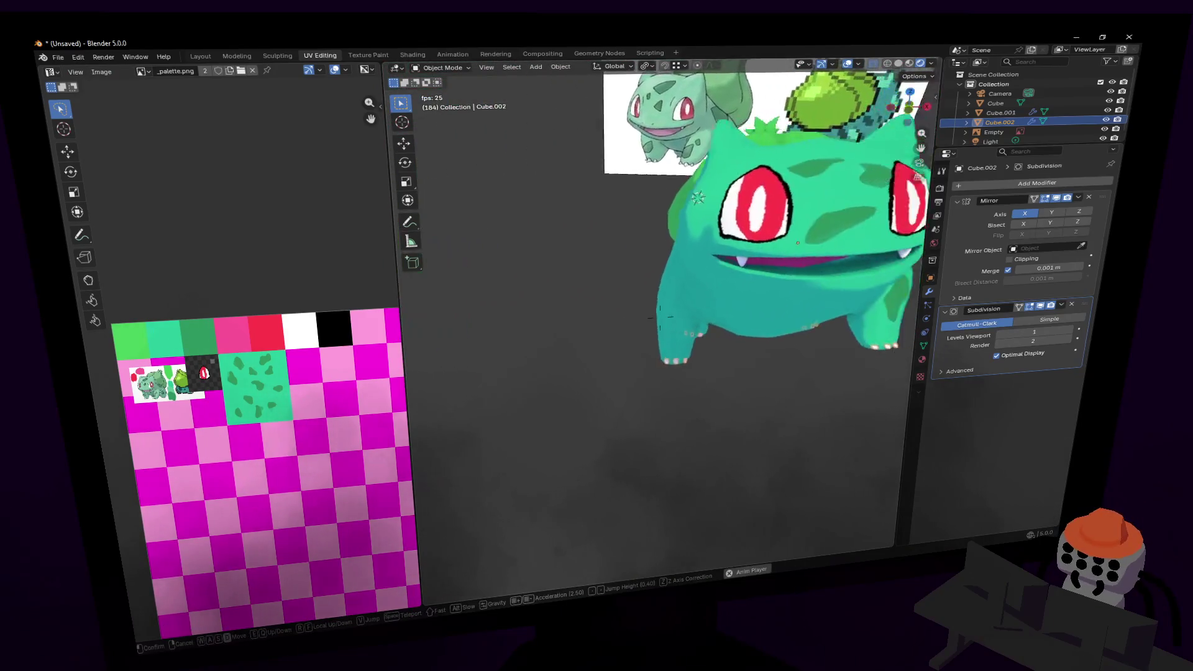
pyautogui.press('s')
pyautogui.press('w')
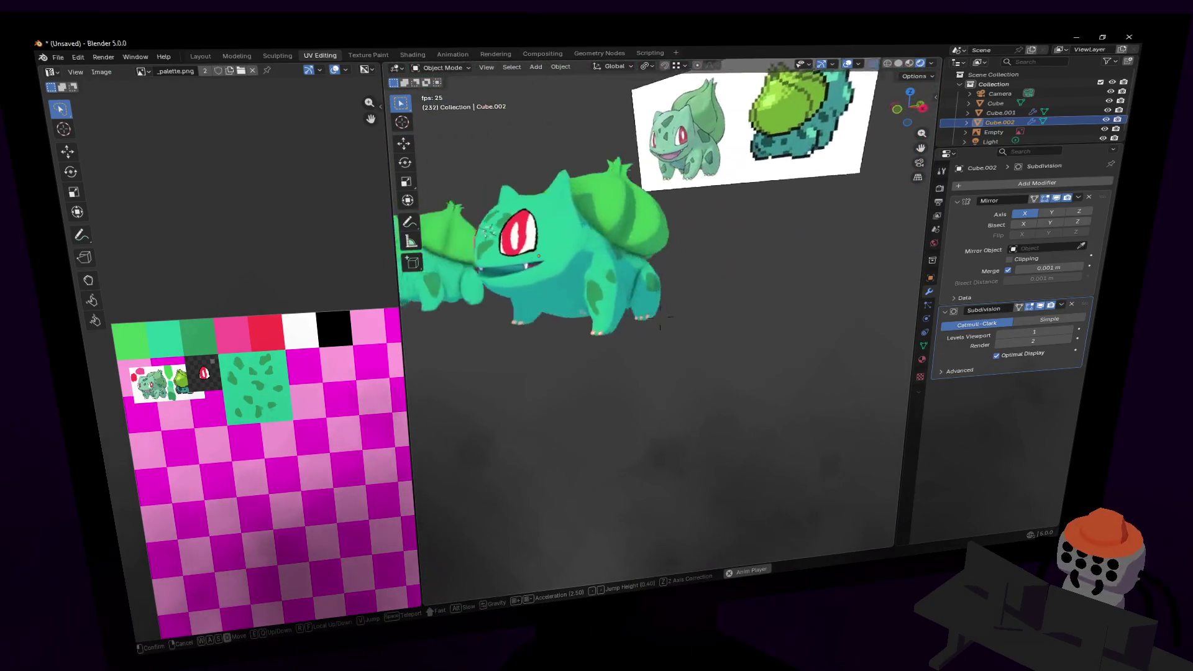
pyautogui.click(772, 290)
pyautogui.press('Tab')
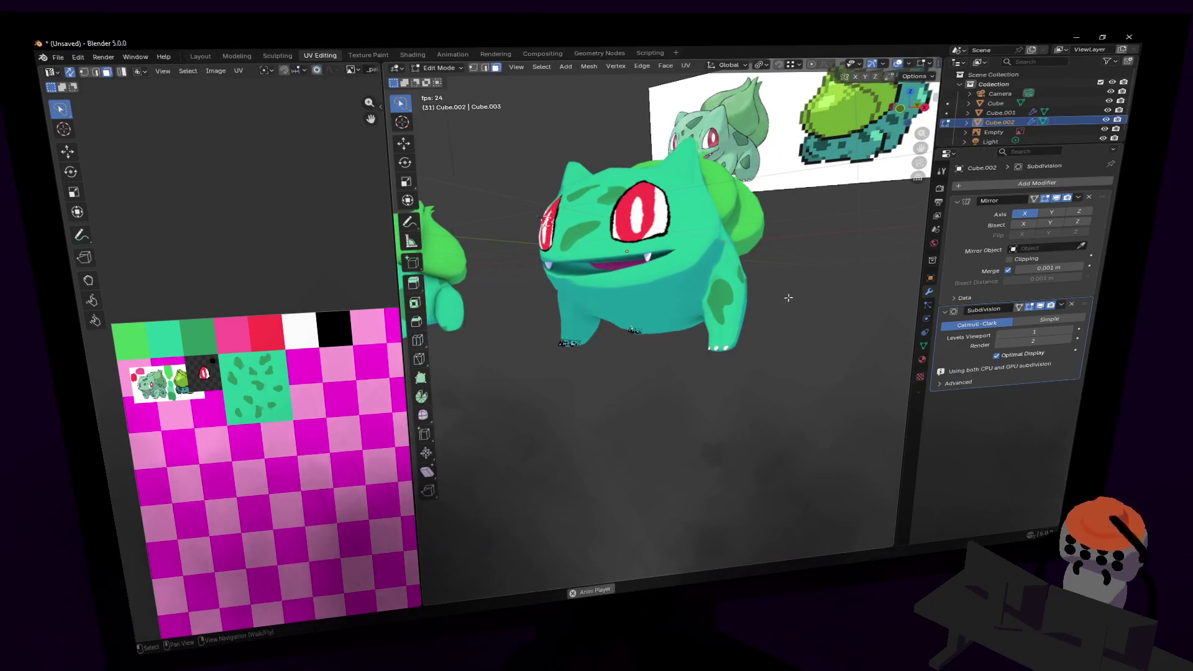
pyautogui.press('g')
pyautogui.press('z')
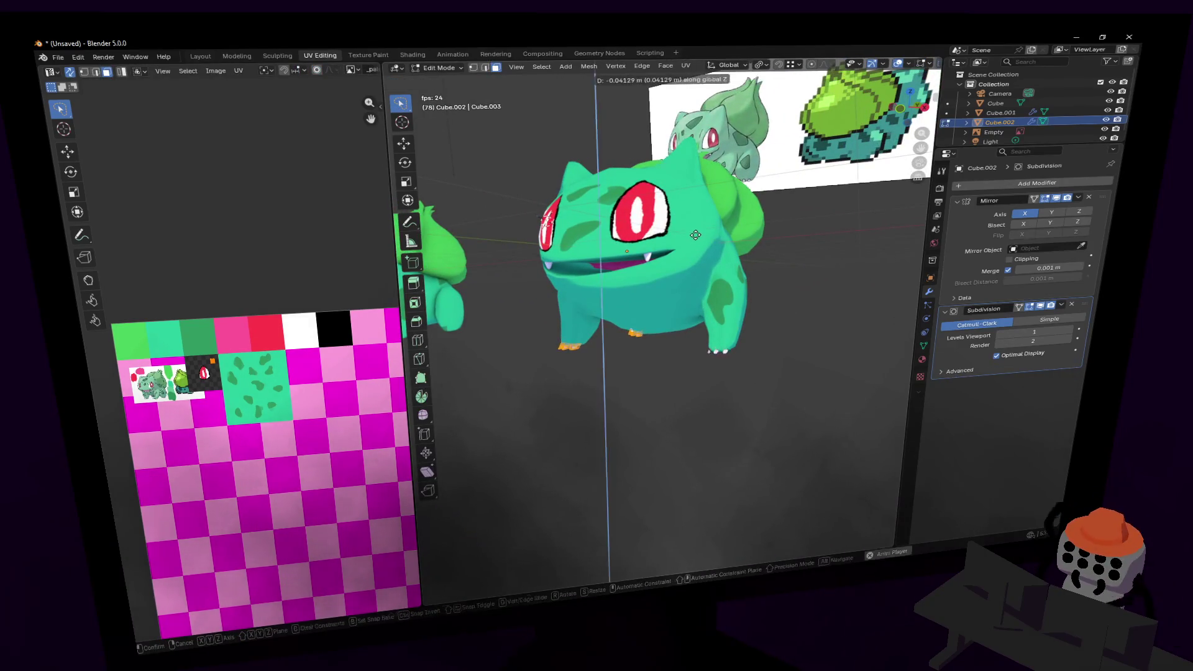
pyautogui.click(696, 232)
pyautogui.press('Tab')
# - Fly the view close to the leg and select the Bulbasaur body
pyautogui.hotkey('shift', '`')
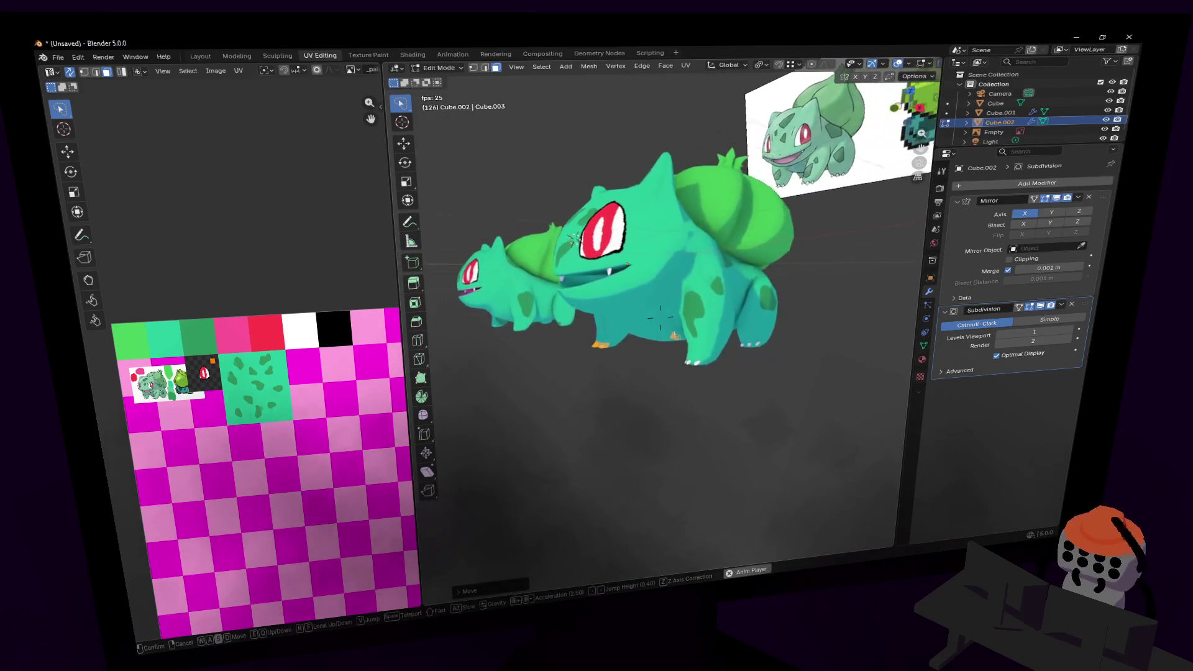
pyautogui.click(772, 296)
pyautogui.hotkey('shift', '`')
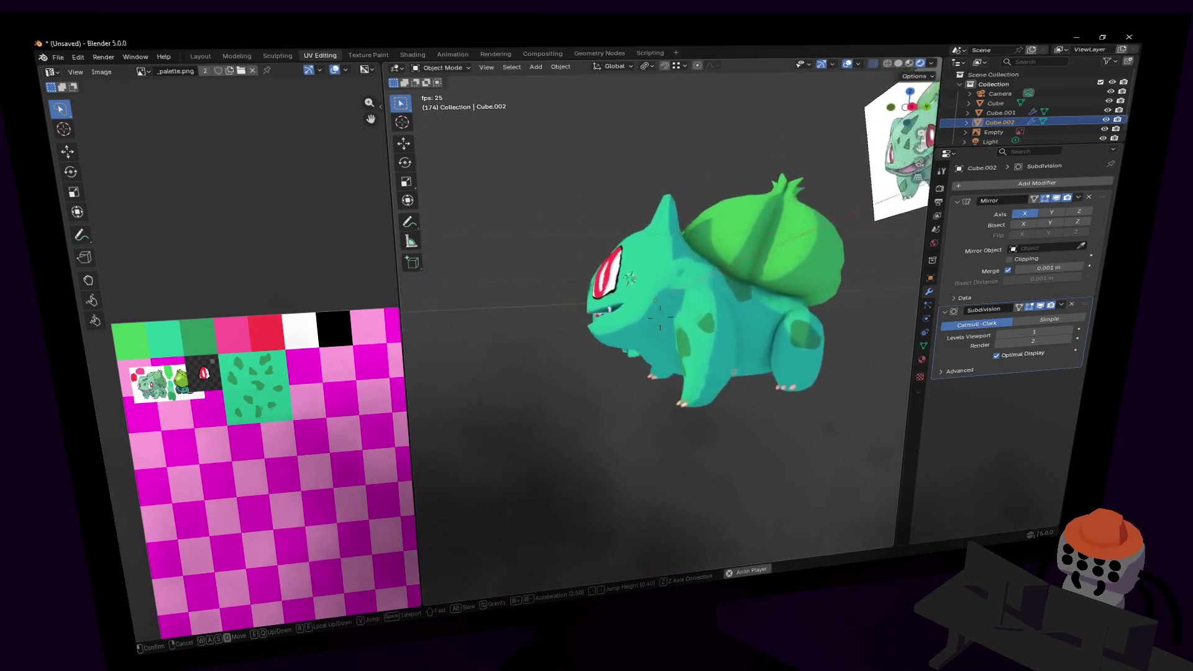
pyautogui.press('w')
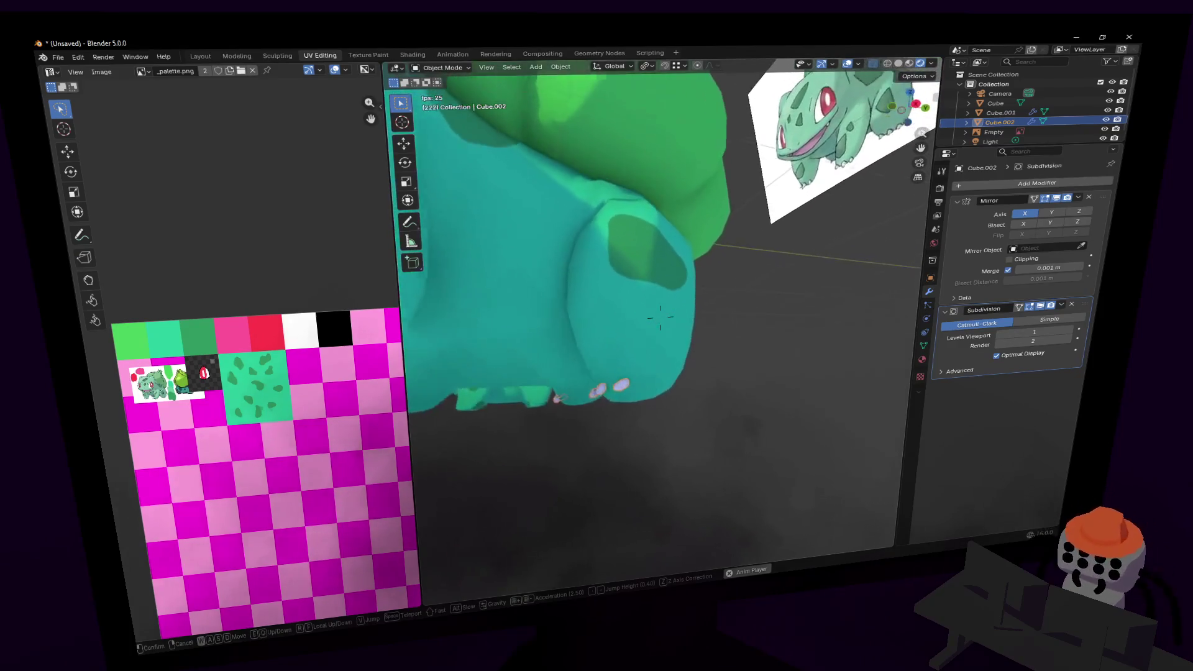
pyautogui.click(660, 317)
pyautogui.press('Tab')
pyautogui.press('Tab')
pyautogui.click(695, 362)
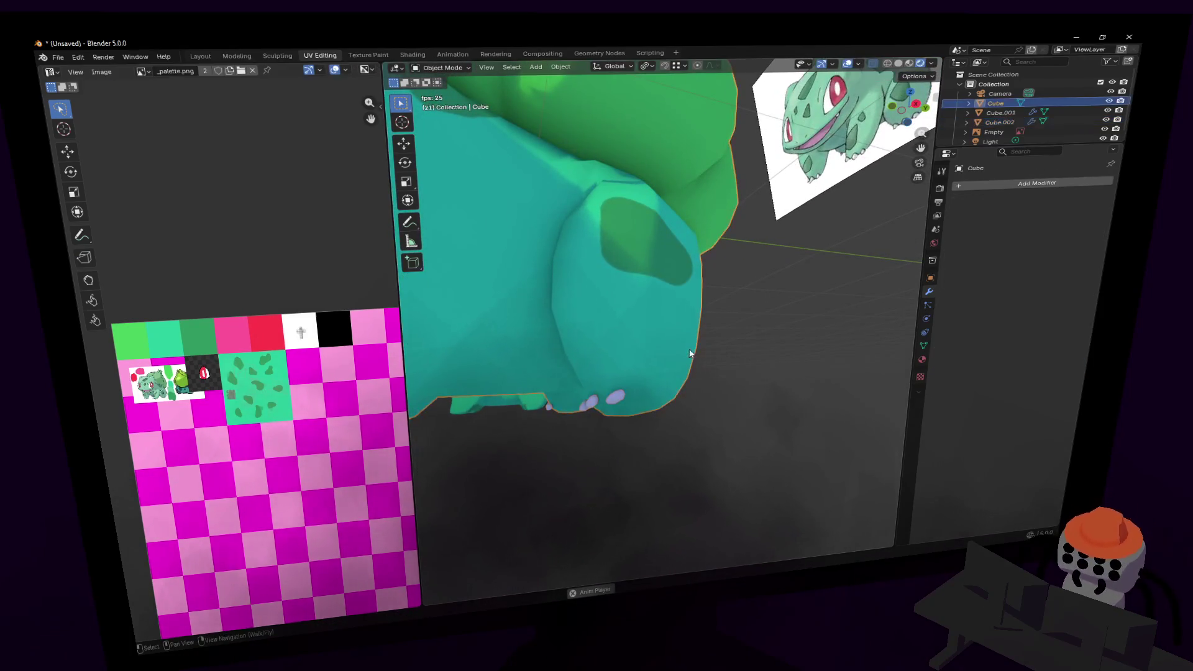
# - Select the body object Cube and frame the view on its legs
pyautogui.hotkey('shift', '`')
pyautogui.click(612, 358)
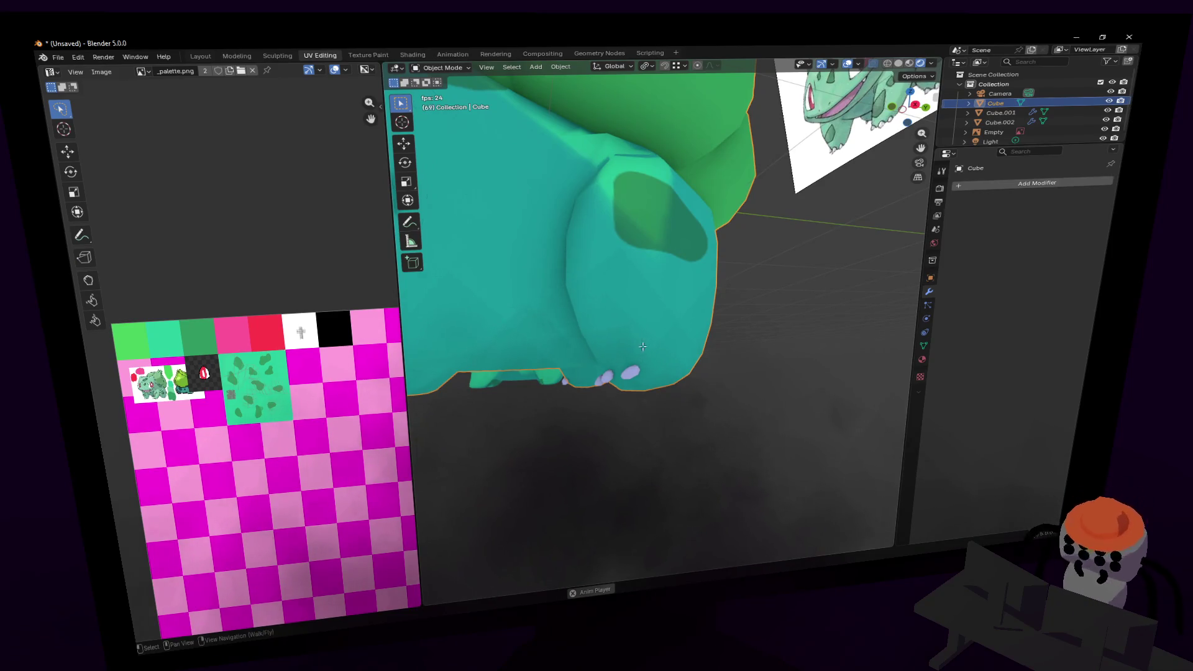
pyautogui.press('Tab')
pyautogui.hotkey('shift', '`')
pyautogui.press('w')
pyautogui.press('s')
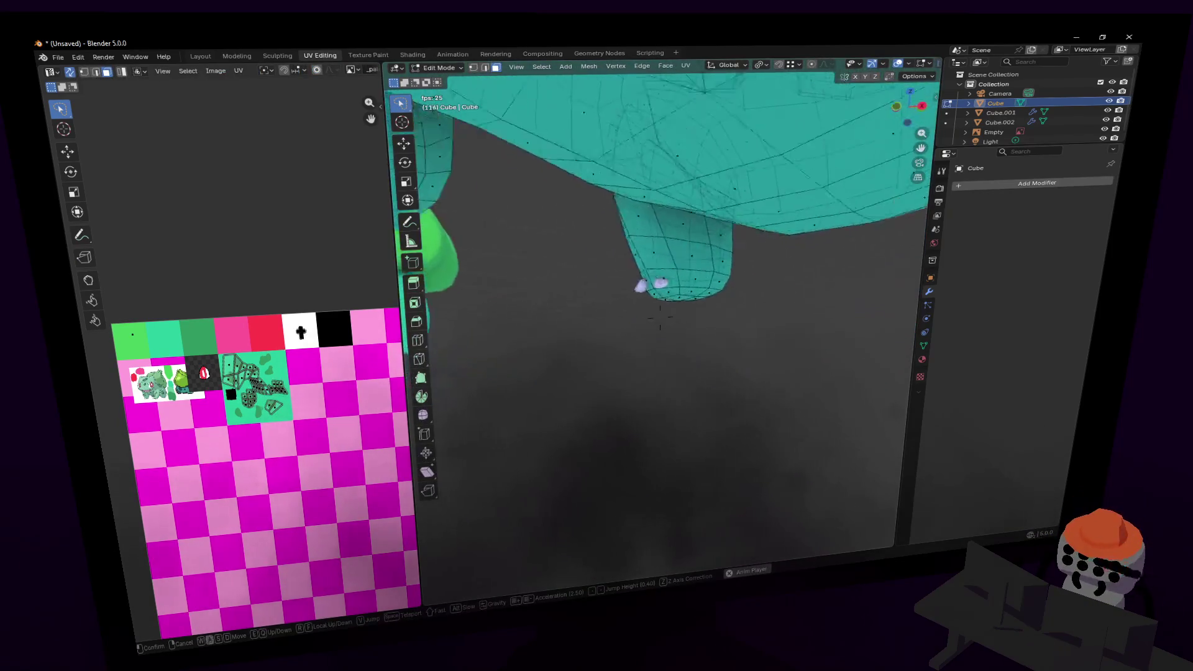
pyautogui.click(637, 351)
pyautogui.press('Tab')
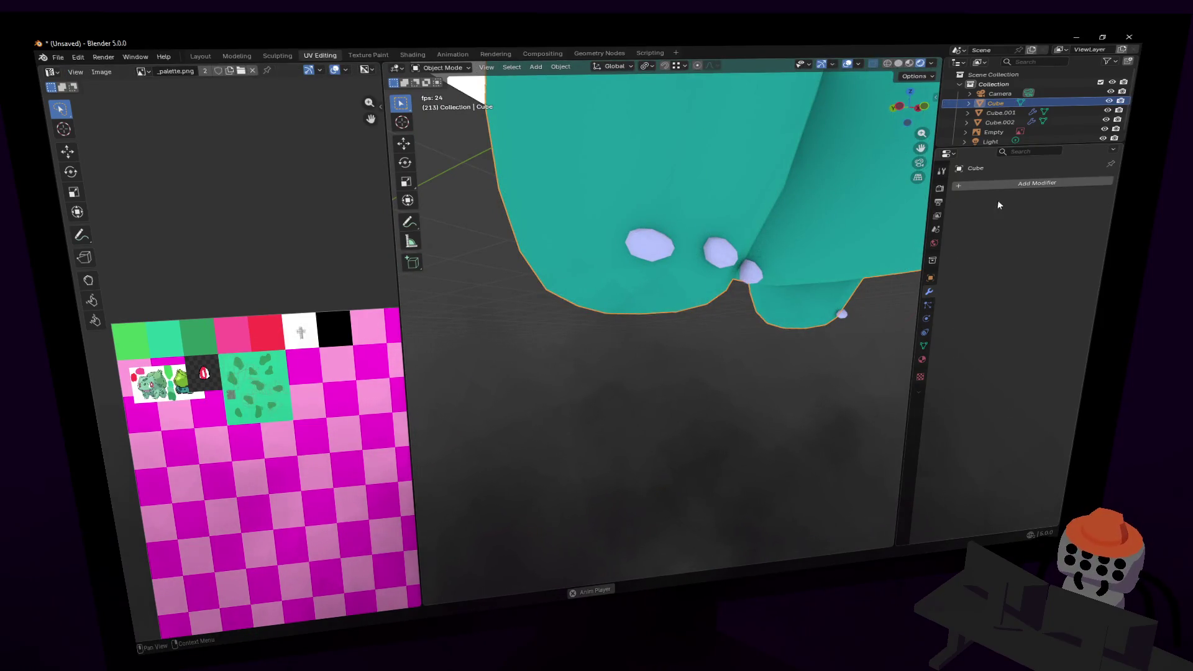
# - Add a Mirror modifier to the body with Bisect on X enabled
pyautogui.click(1004, 183)
pyautogui.press('Return')
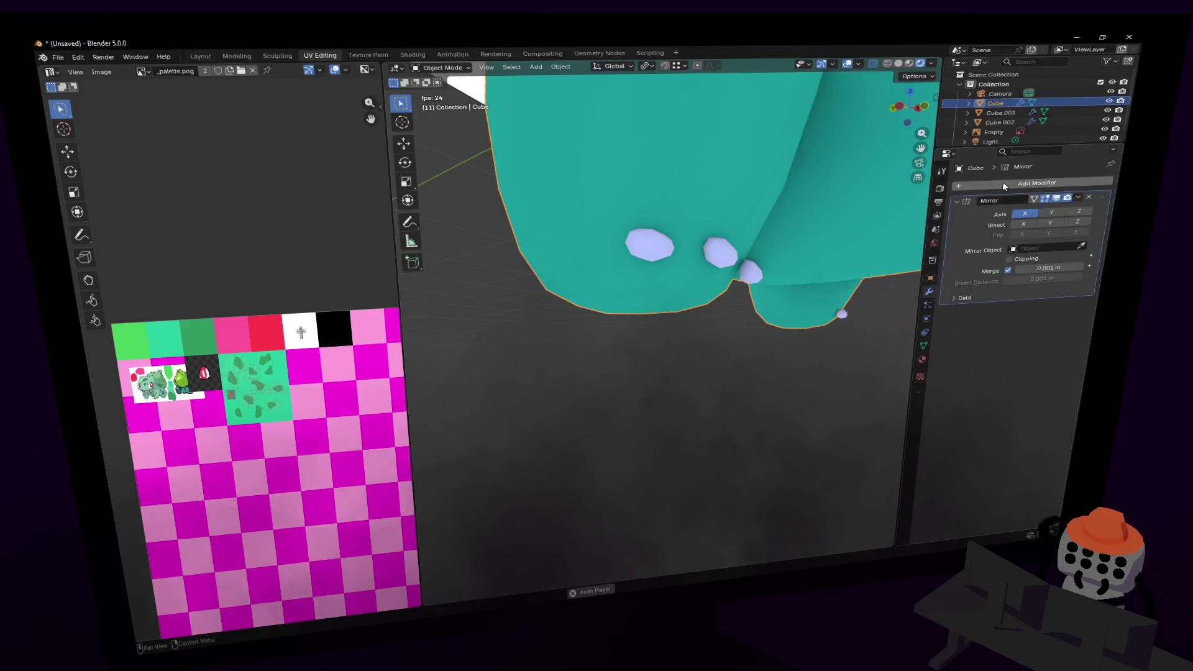
pyautogui.click(1027, 224)
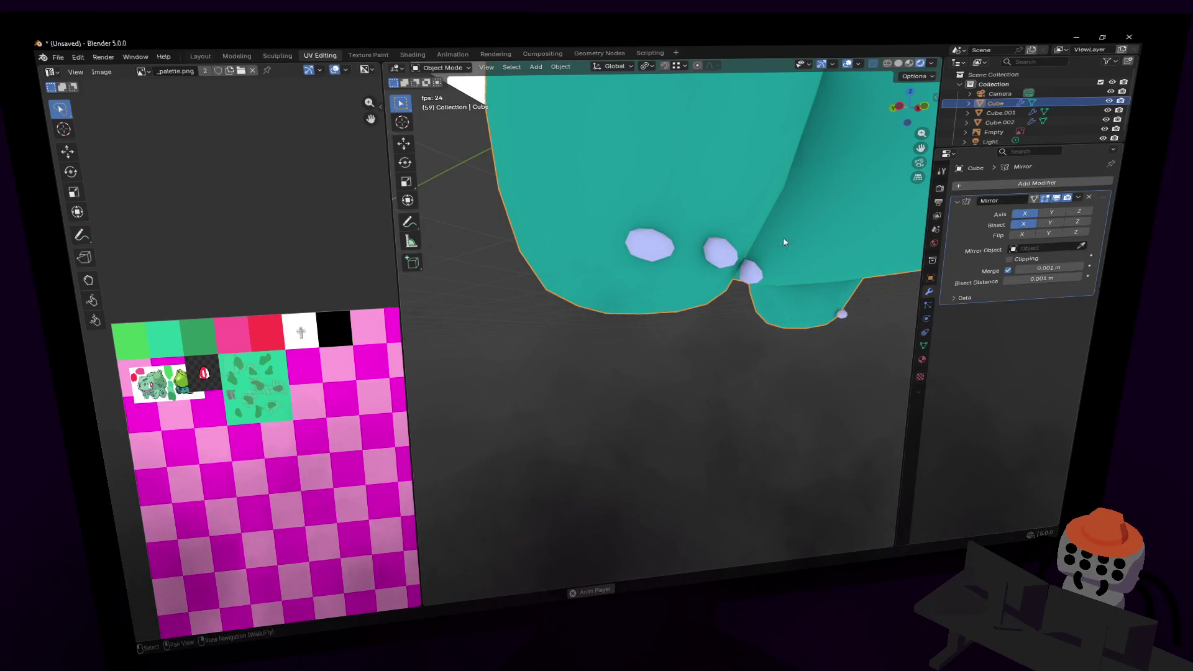
pyautogui.hotkey('shift', '`')
pyautogui.press('s')
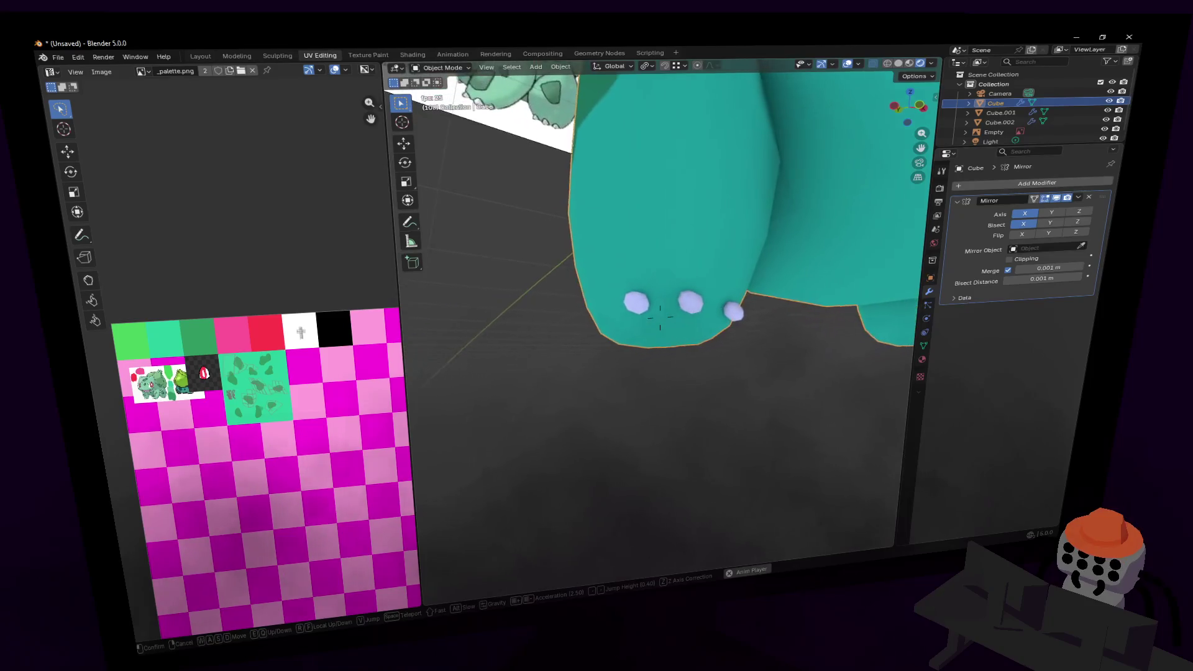
pyautogui.press('w')
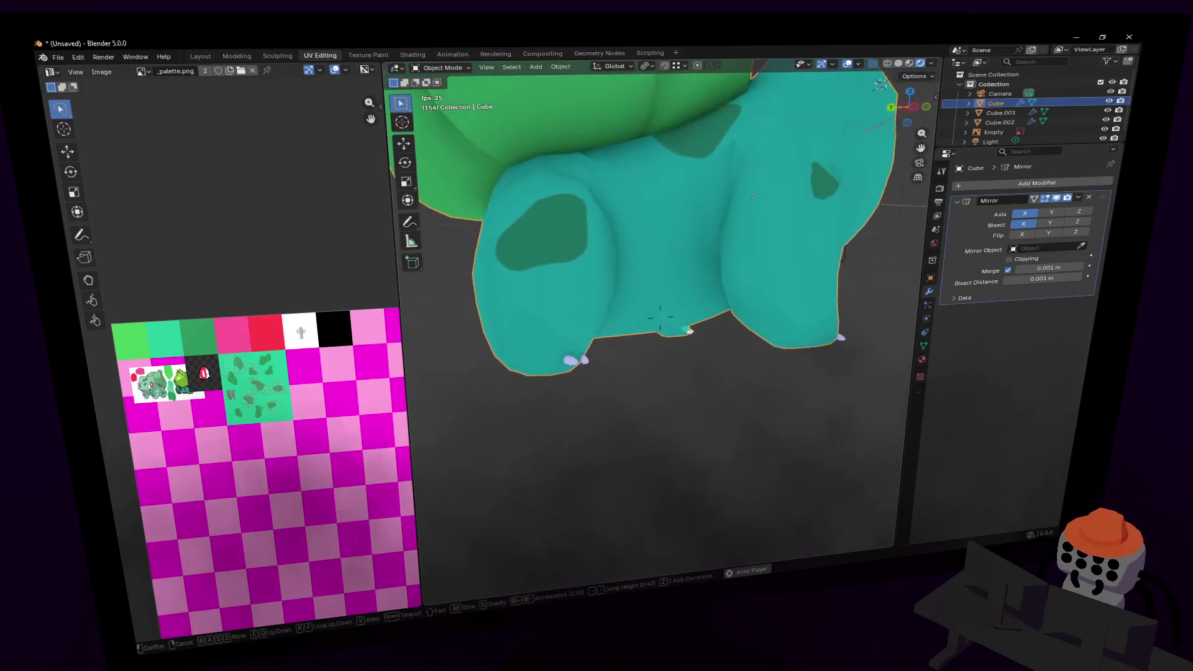
pyautogui.click(659, 317)
pyautogui.press('Tab')
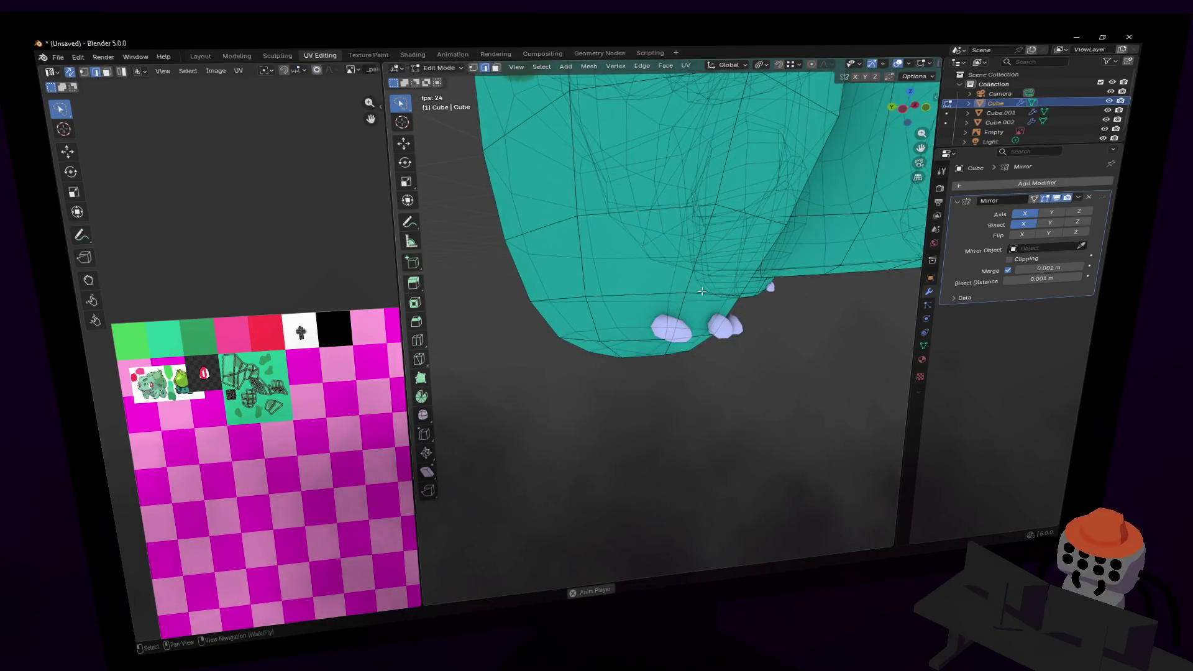
# - Move a foot vertex, flip the mirror bisect side on X, and shift the edge along X
pyautogui.press('g')
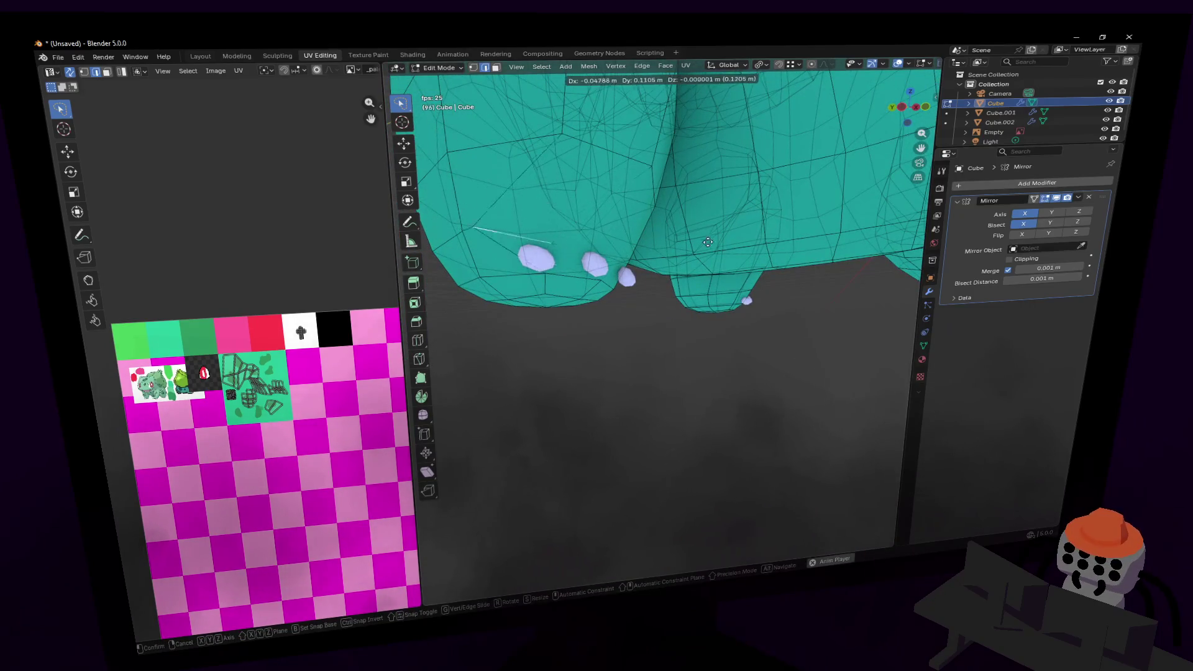
pyautogui.click(707, 242)
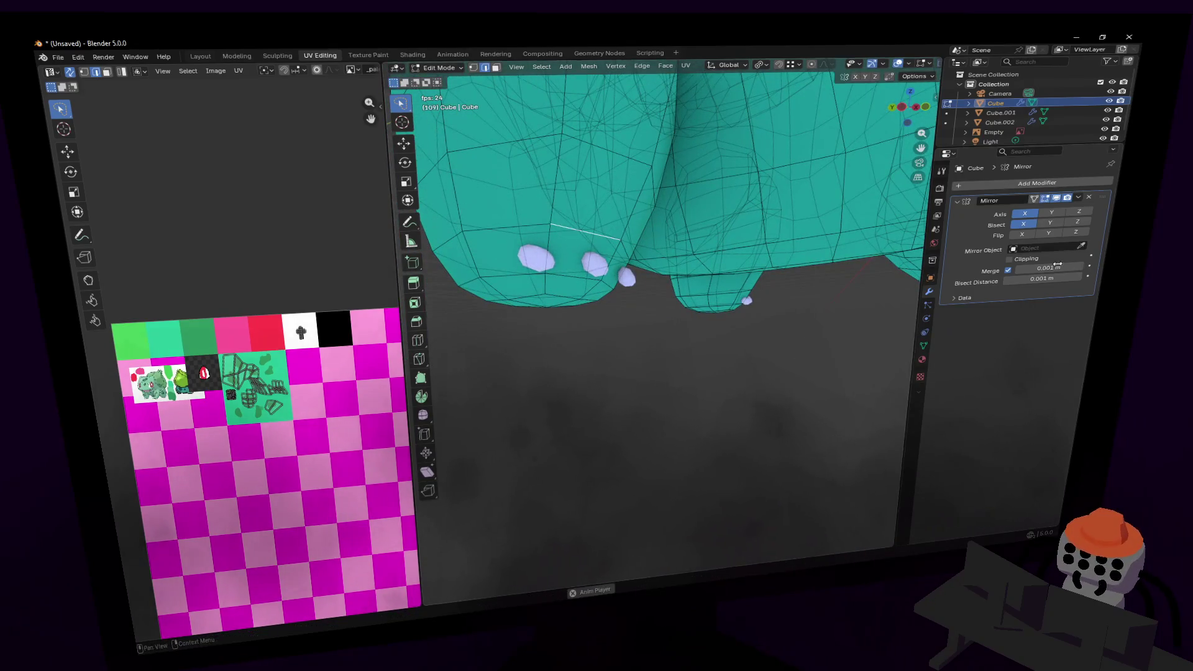
pyautogui.click(1023, 236)
pyautogui.hotkey('shift', '`')
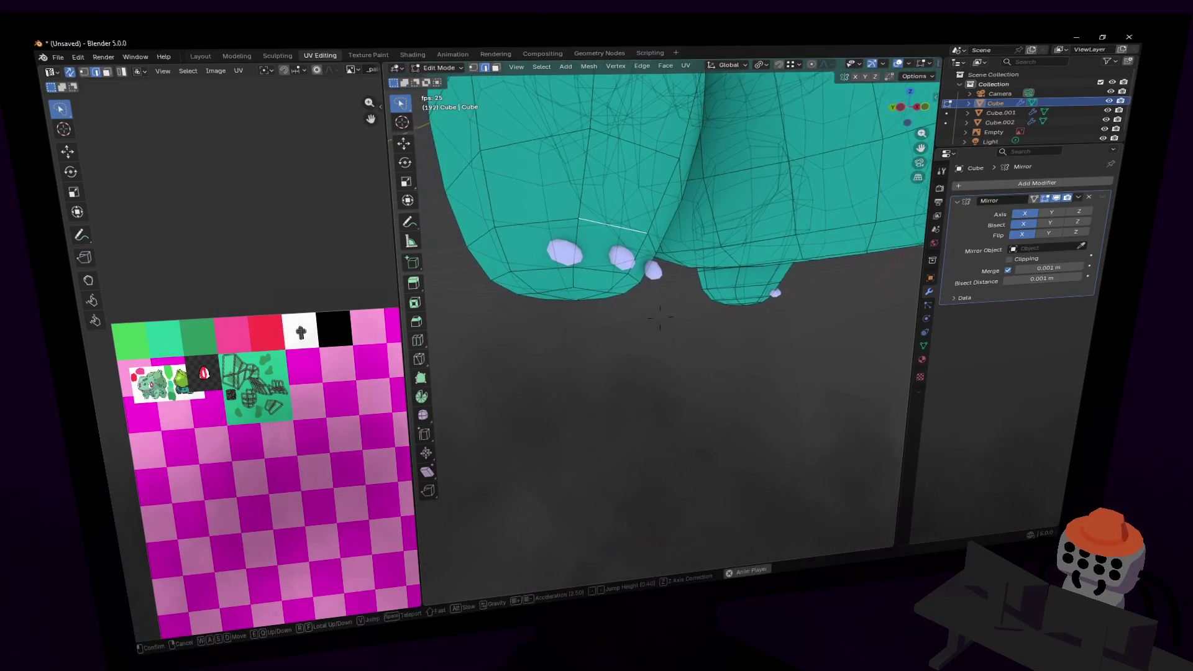
pyautogui.press('Return')
pyautogui.press('g')
pyautogui.press('x')
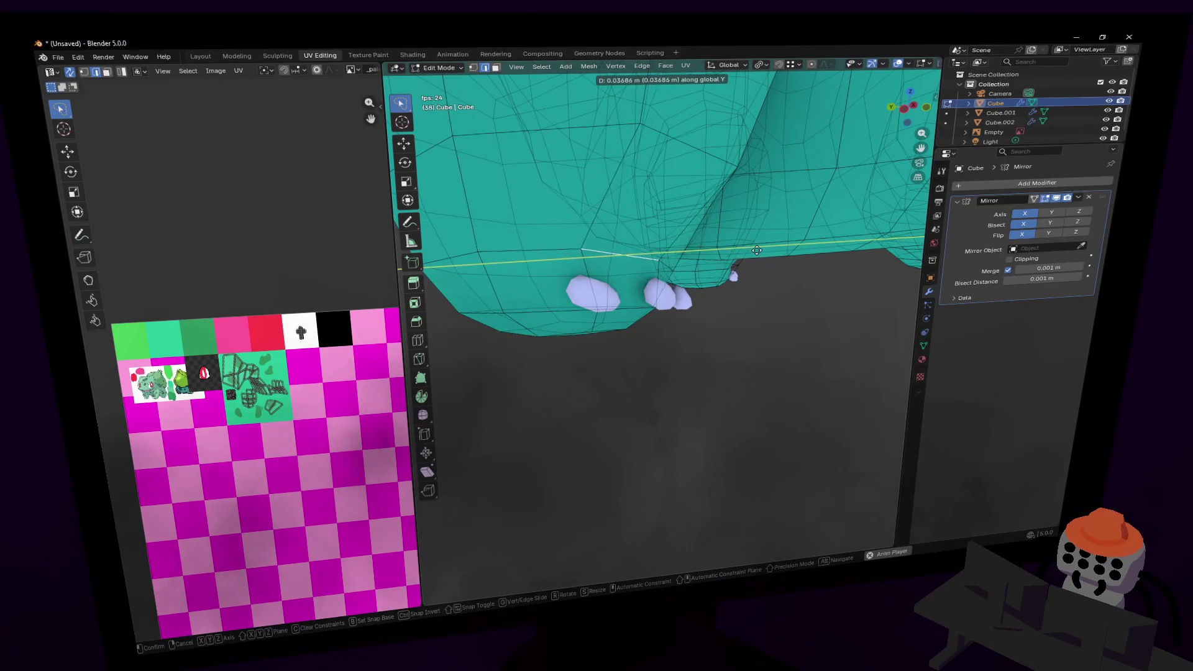
pyautogui.click(765, 152)
# - Pull the foot's bottom edge out along Y twice with smooth proportional falloff
pyautogui.press('g')
pyautogui.press('y')
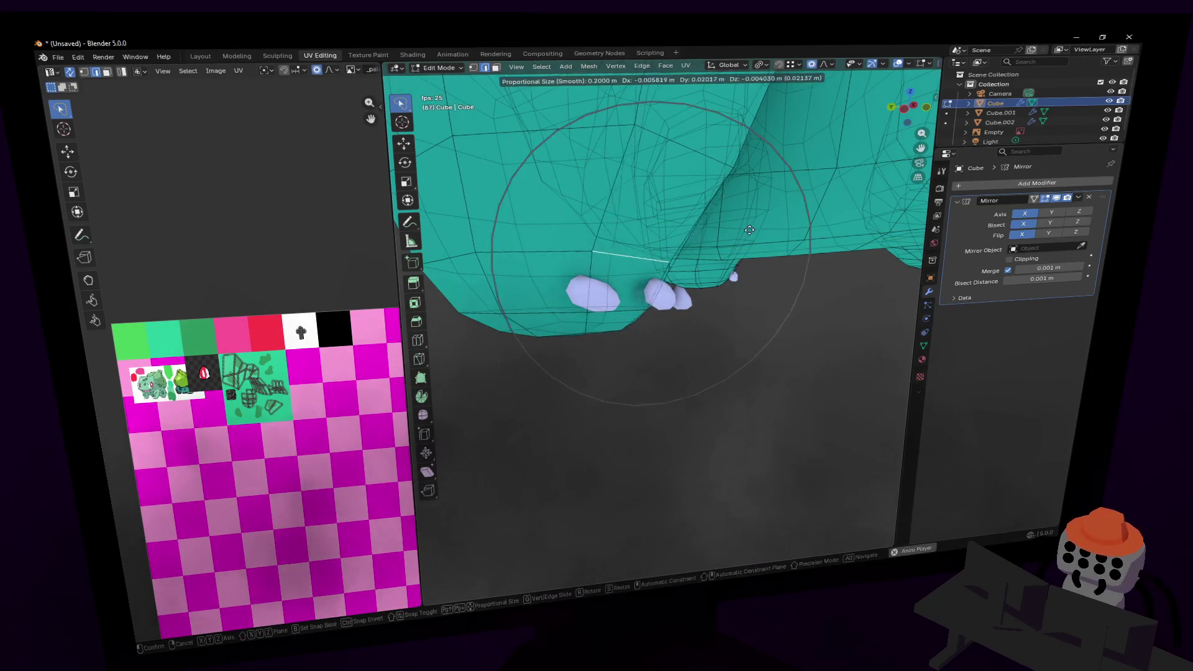
pyautogui.click(709, 224)
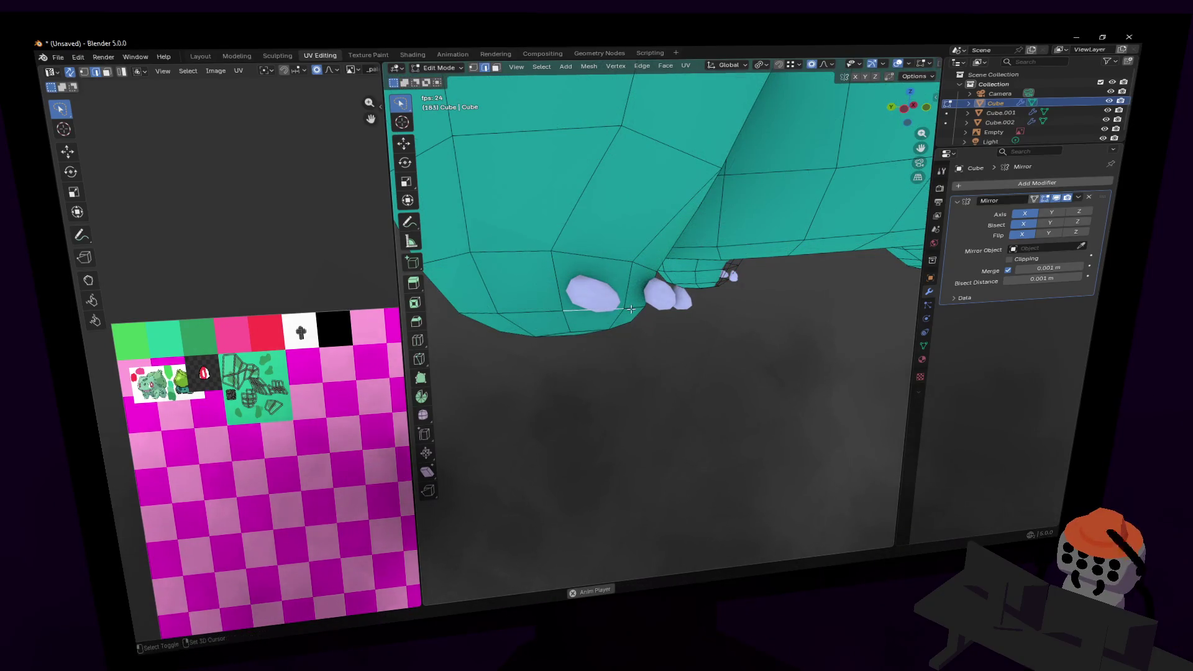
pyautogui.press('g')
pyautogui.press('y')
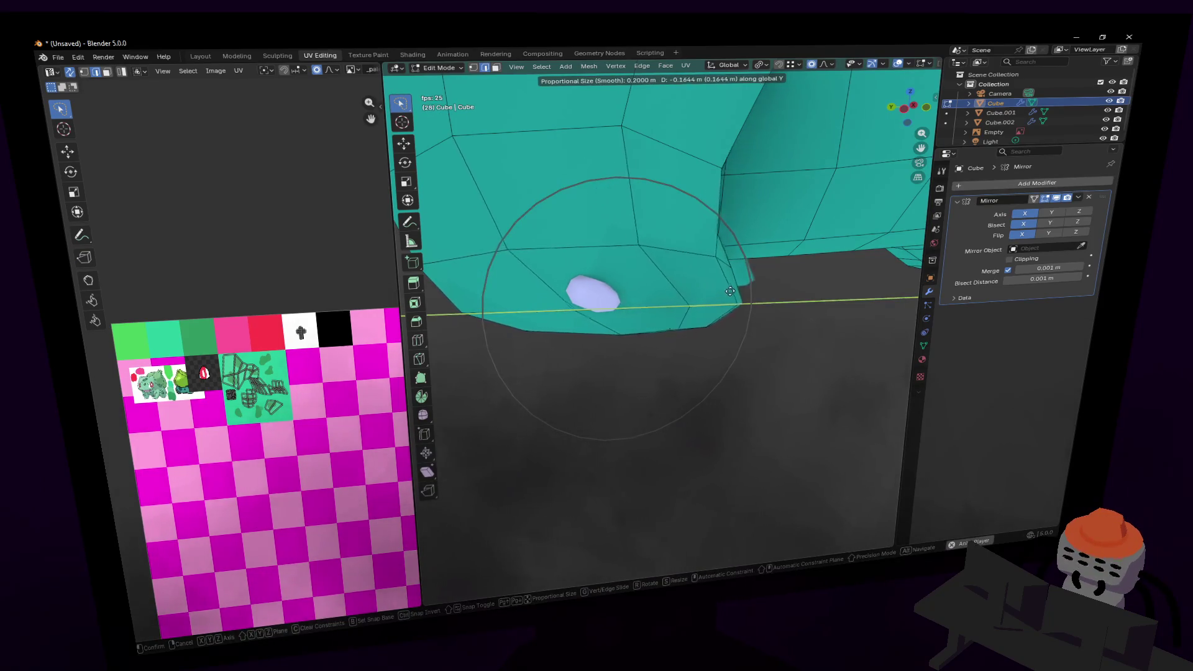
pyautogui.click(657, 291)
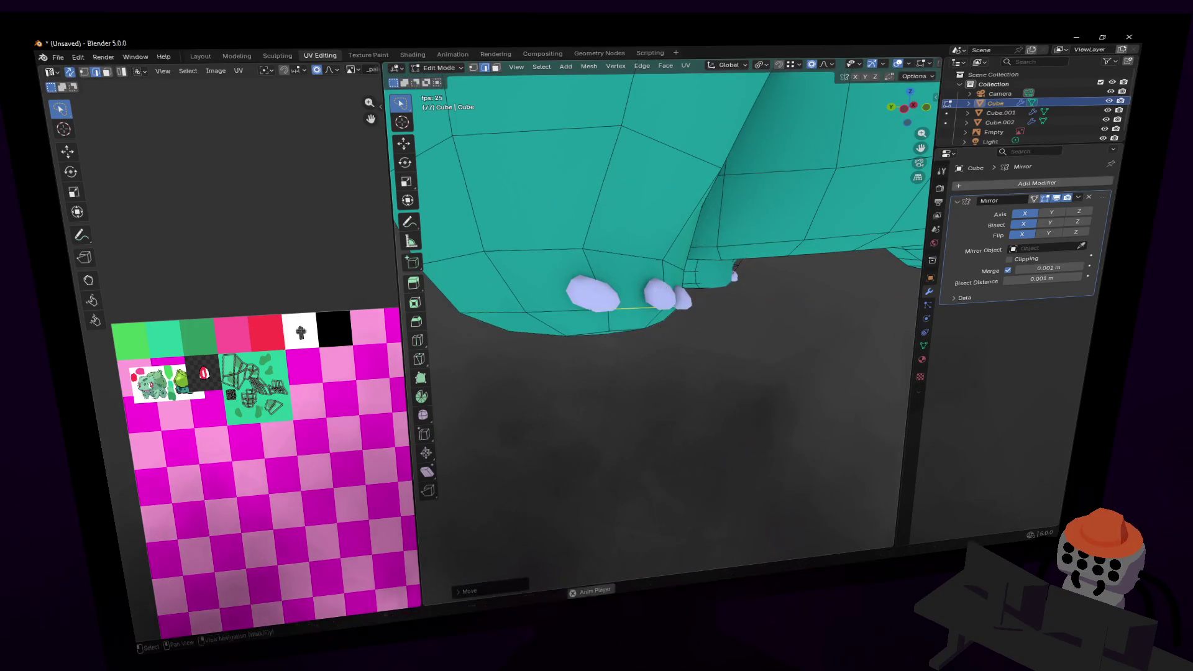
pyautogui.hotkey('shift', '`')
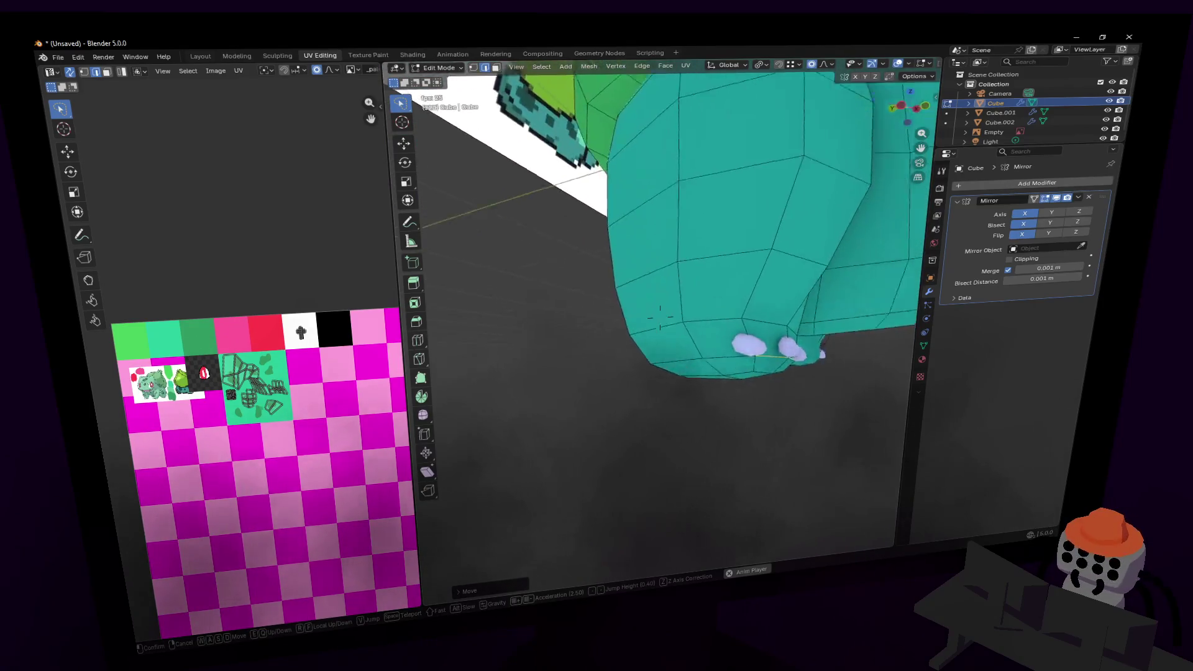
# - Move the other foot's bottom vertices along Y with smooth falloff
pyautogui.click(646, 369)
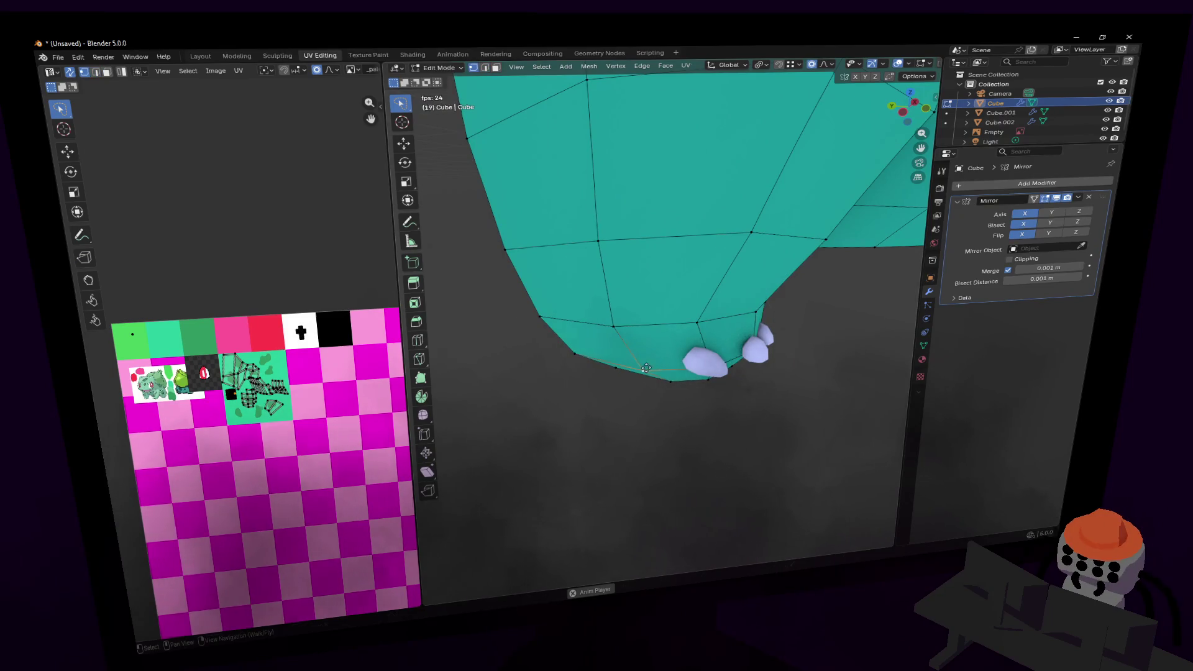
pyautogui.press('g')
pyautogui.press('y')
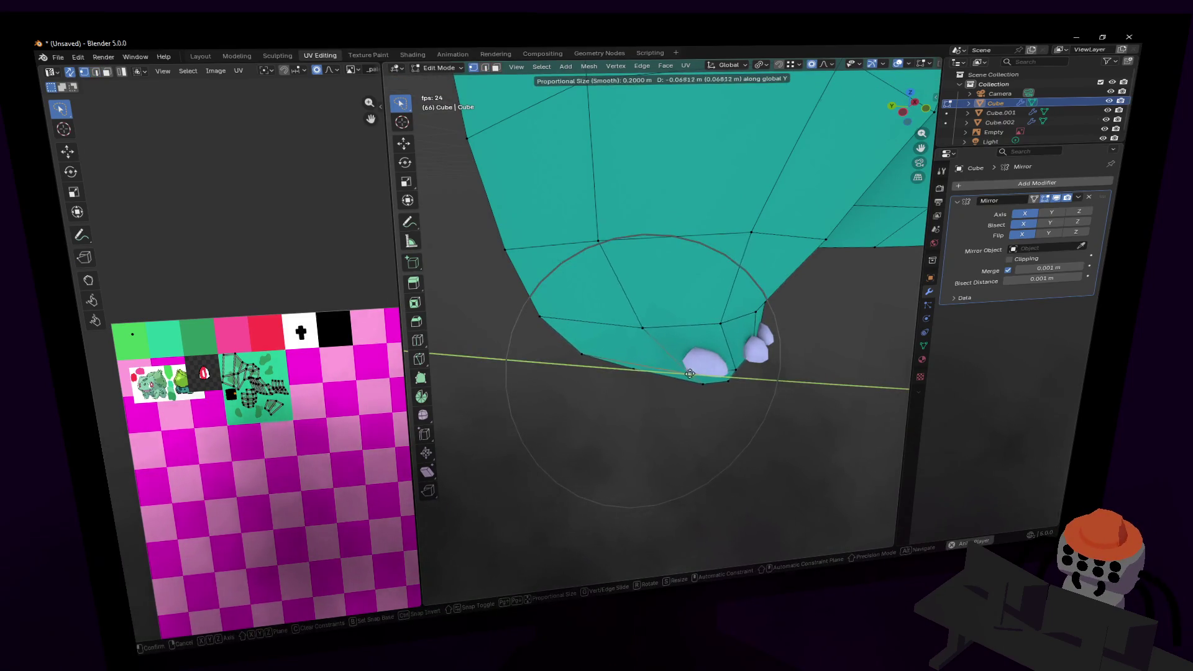
pyautogui.press('y')
pyautogui.press('y')
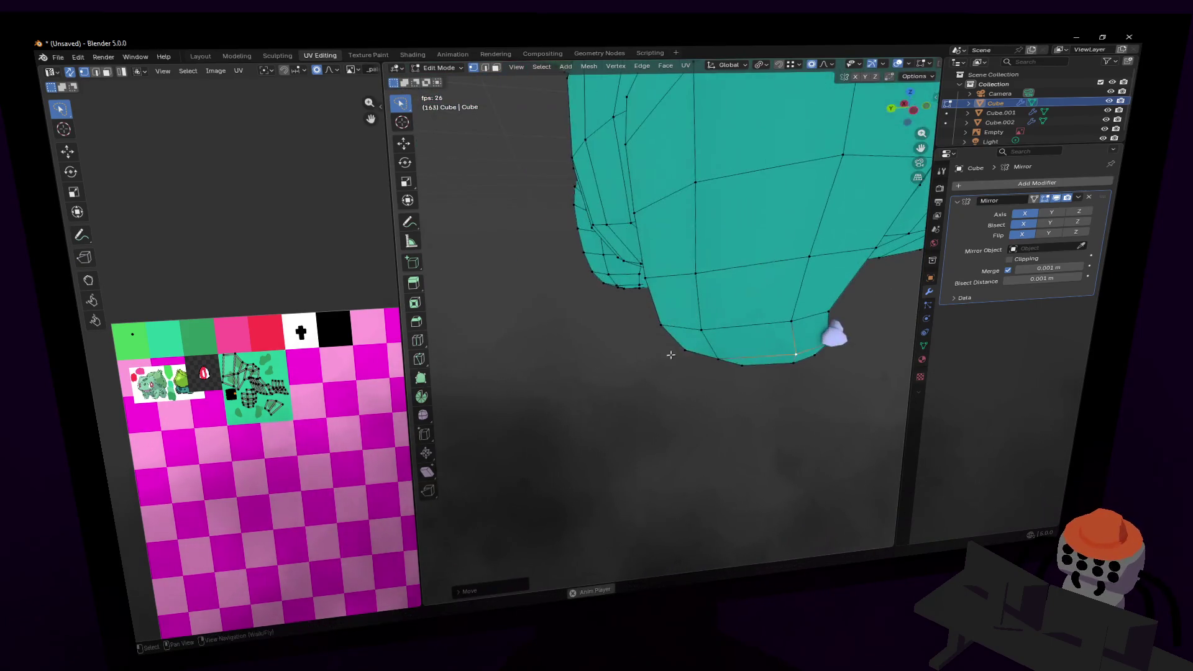
pyautogui.press('y')
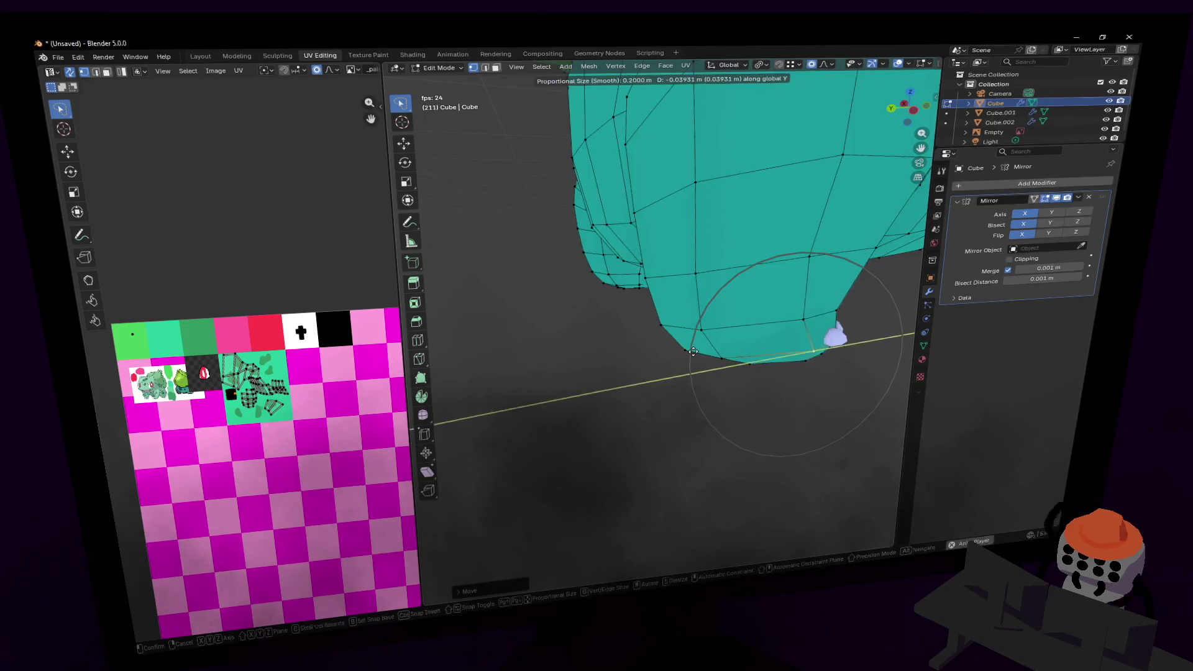
pyautogui.click(696, 351)
# - Reshape the foot's lower ring and shift its right-side vertices
pyautogui.hotkey('shift', '`')
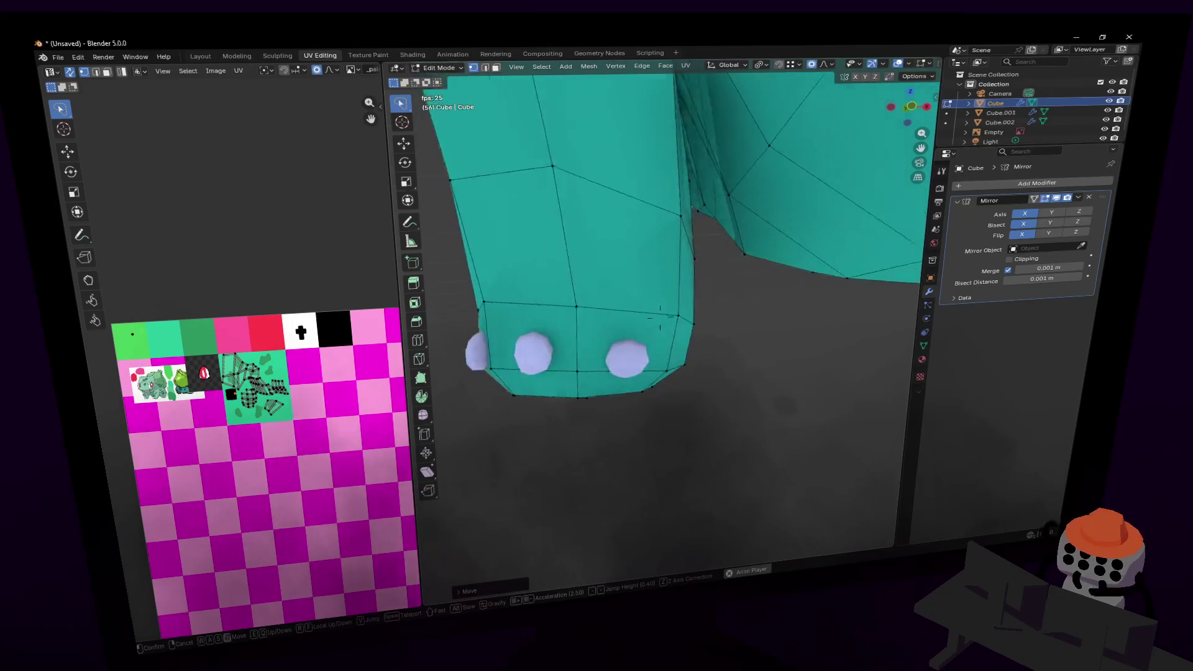
pyautogui.click(771, 334)
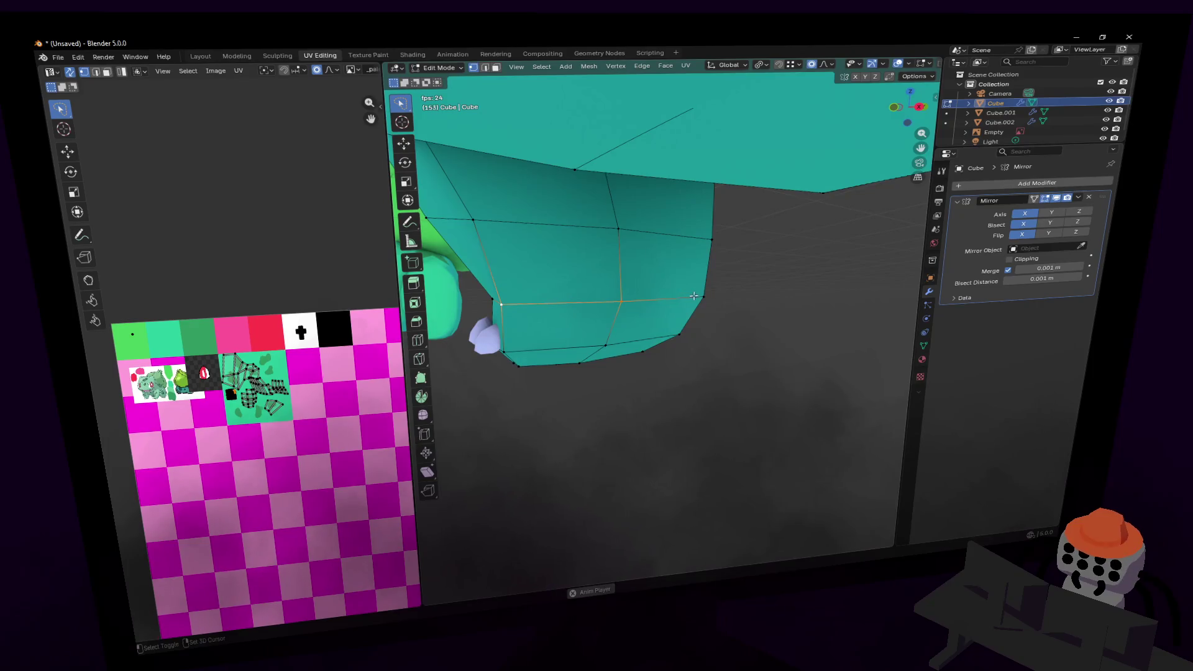
pyautogui.press('g')
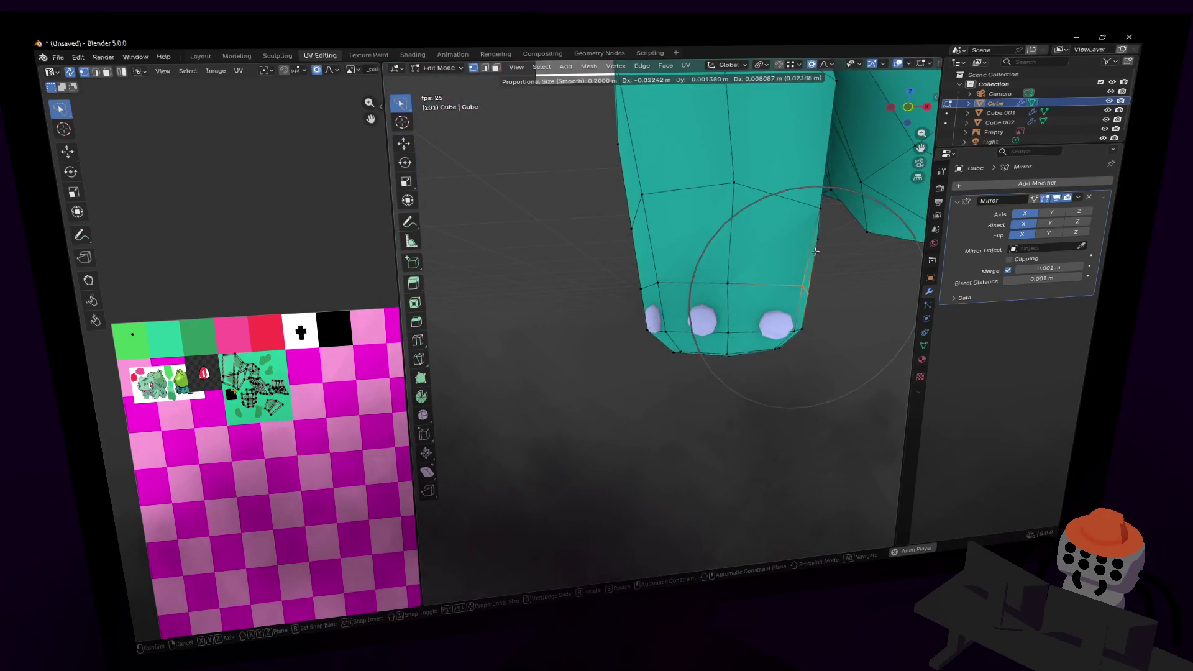
pyautogui.click(815, 250)
pyautogui.press('g')
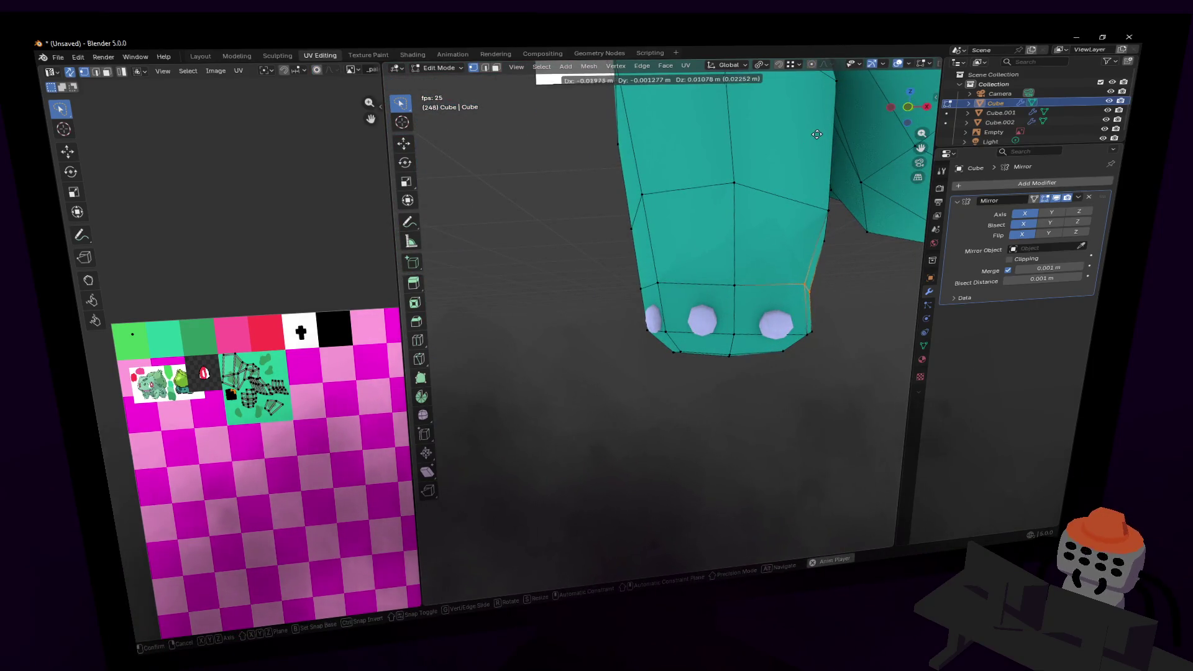
pyautogui.click(817, 134)
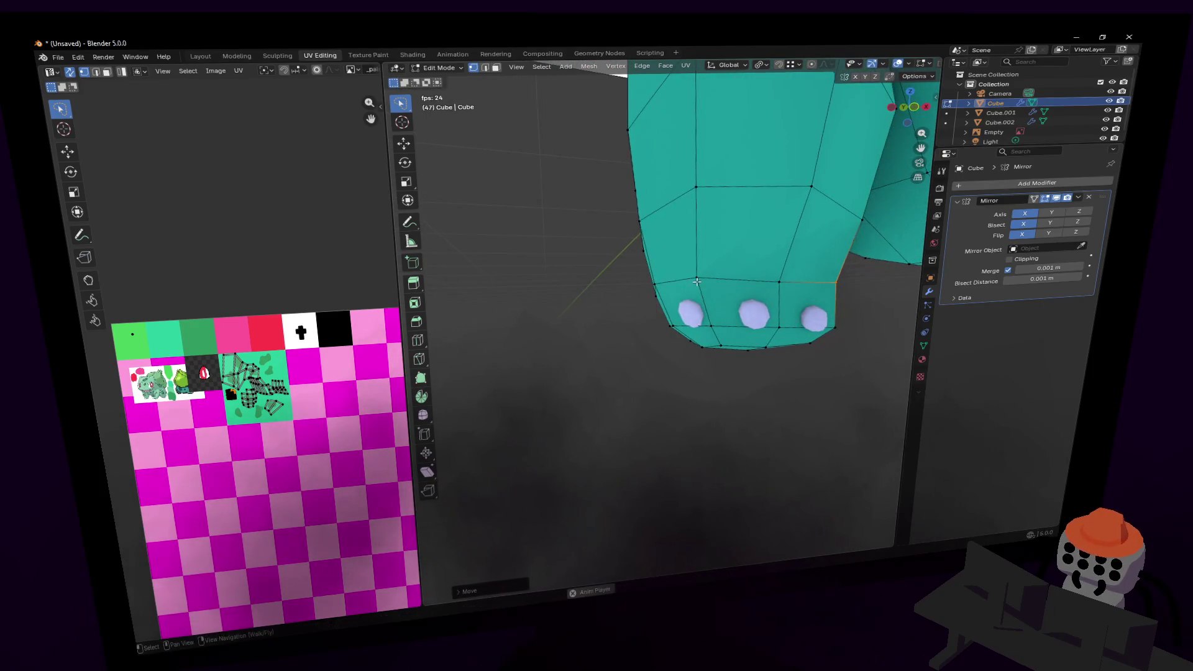
pyautogui.click(697, 277)
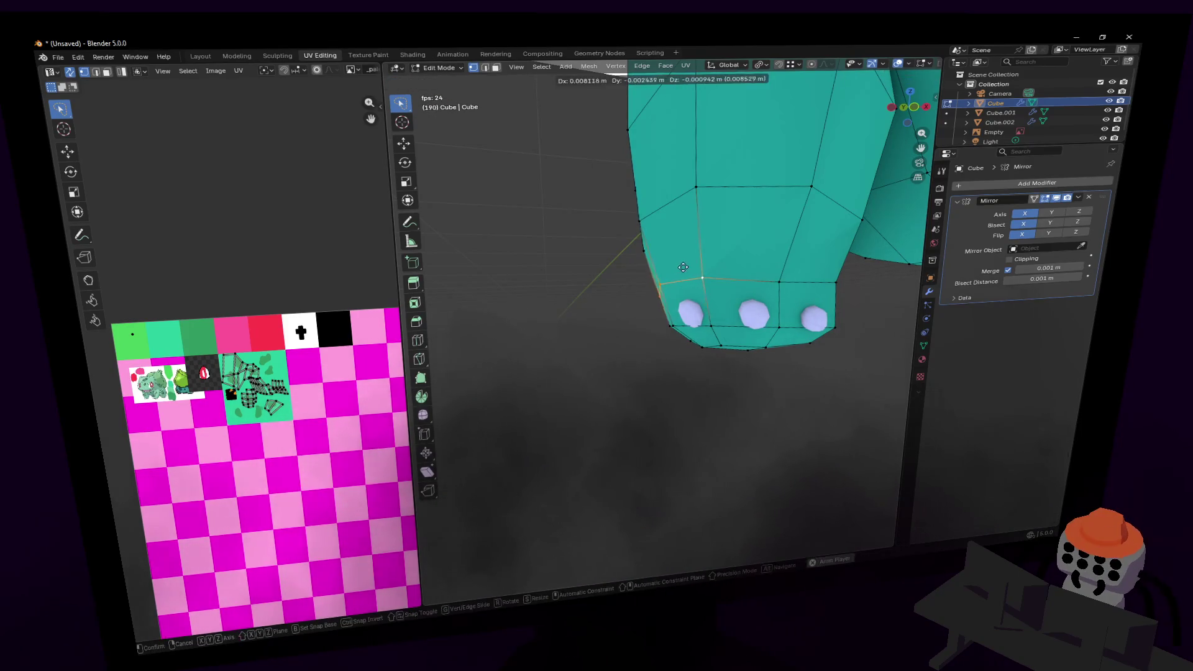
# - Inspect the shaded leg, then scale up the selected underside faces
pyautogui.hotkey('shift', '`')
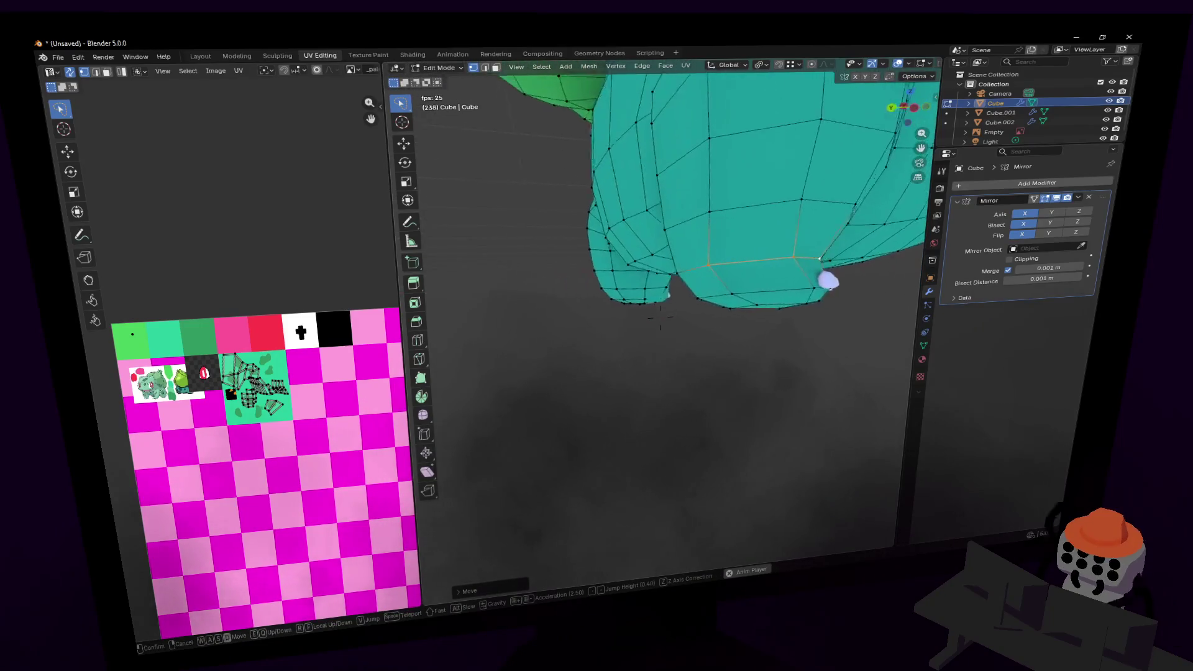
pyautogui.press('Tab')
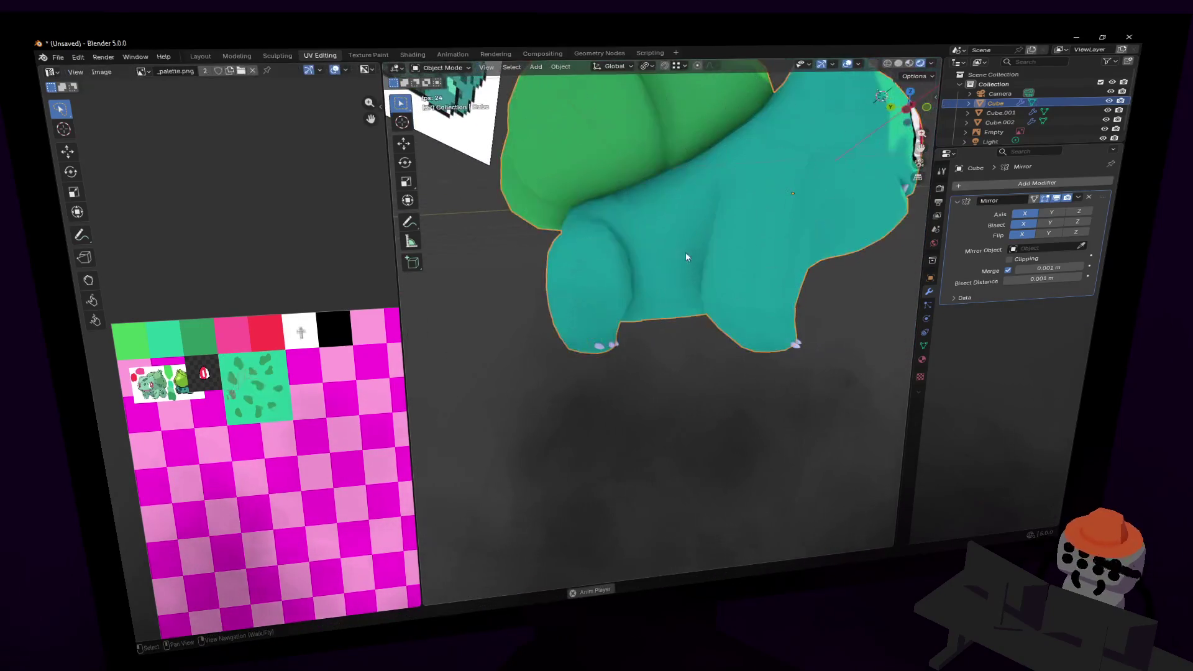
pyautogui.press('w')
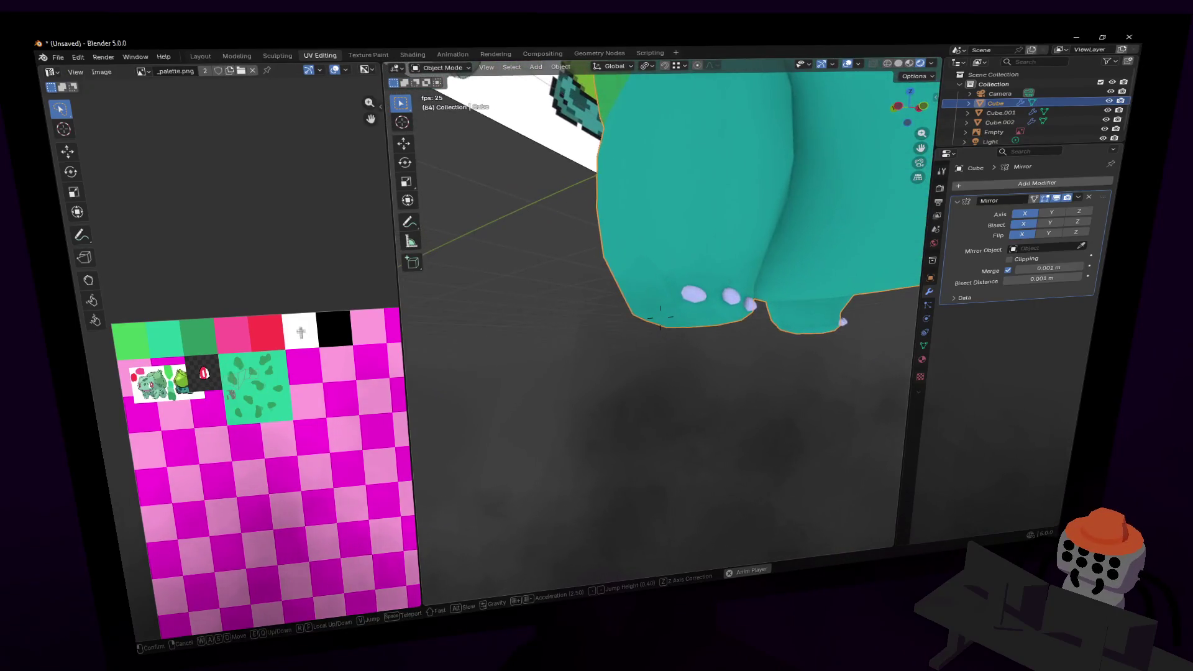
pyautogui.click(660, 317)
pyautogui.press('Tab')
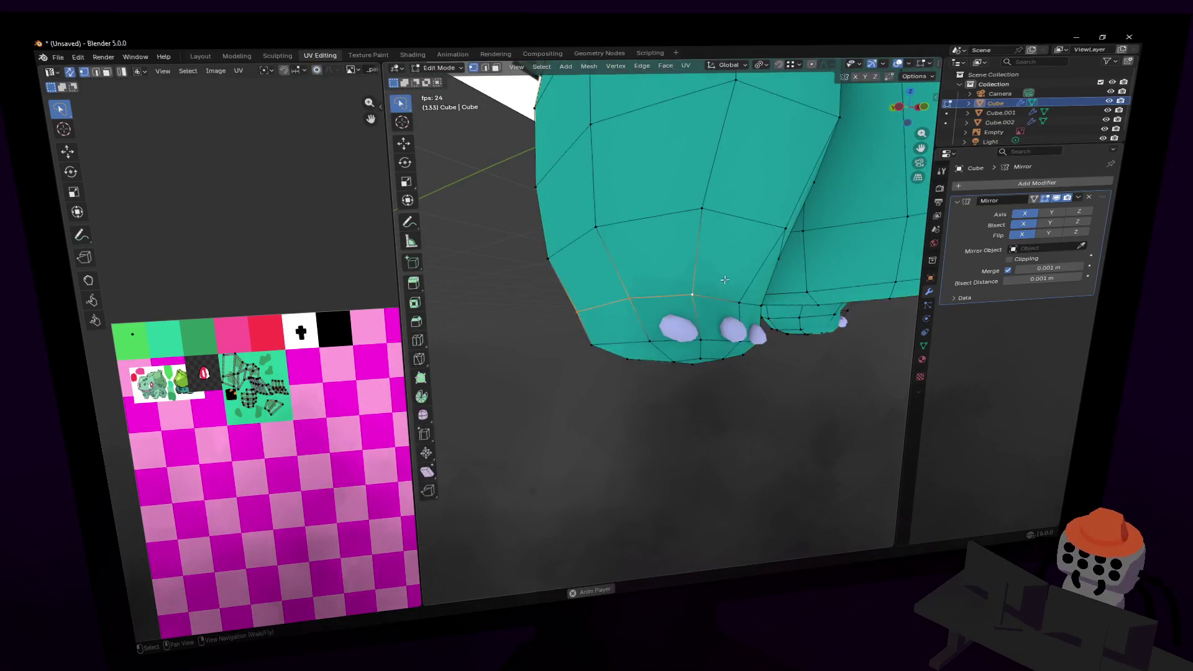
pyautogui.press('Tab')
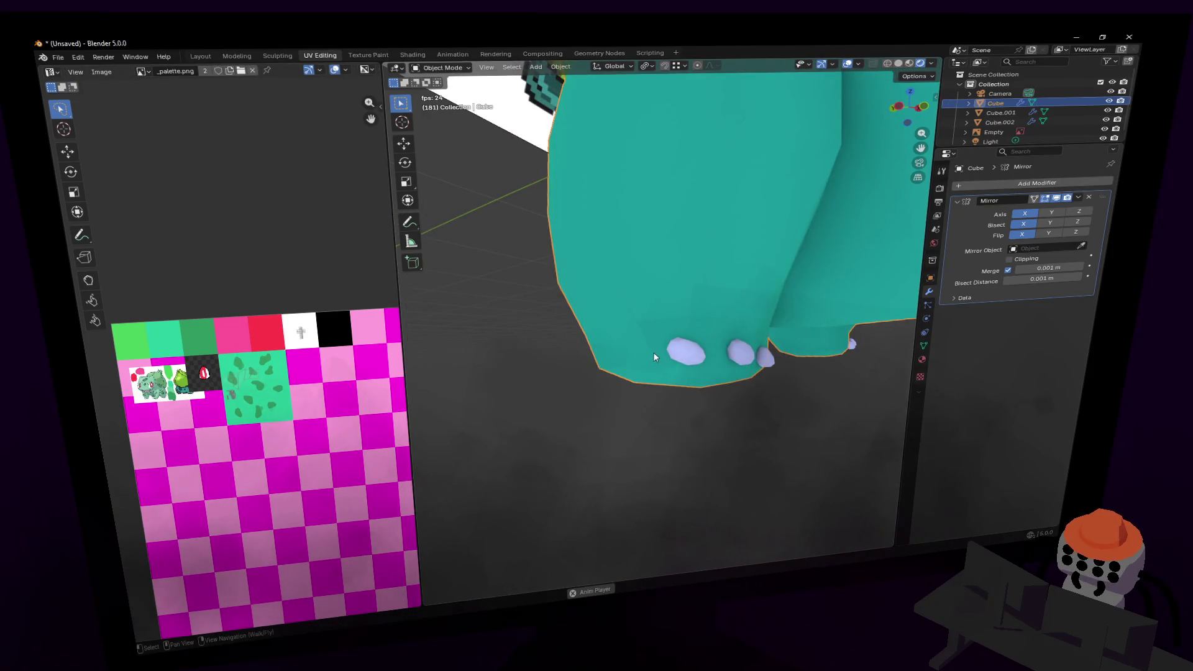
pyautogui.hotkey('shift', '`')
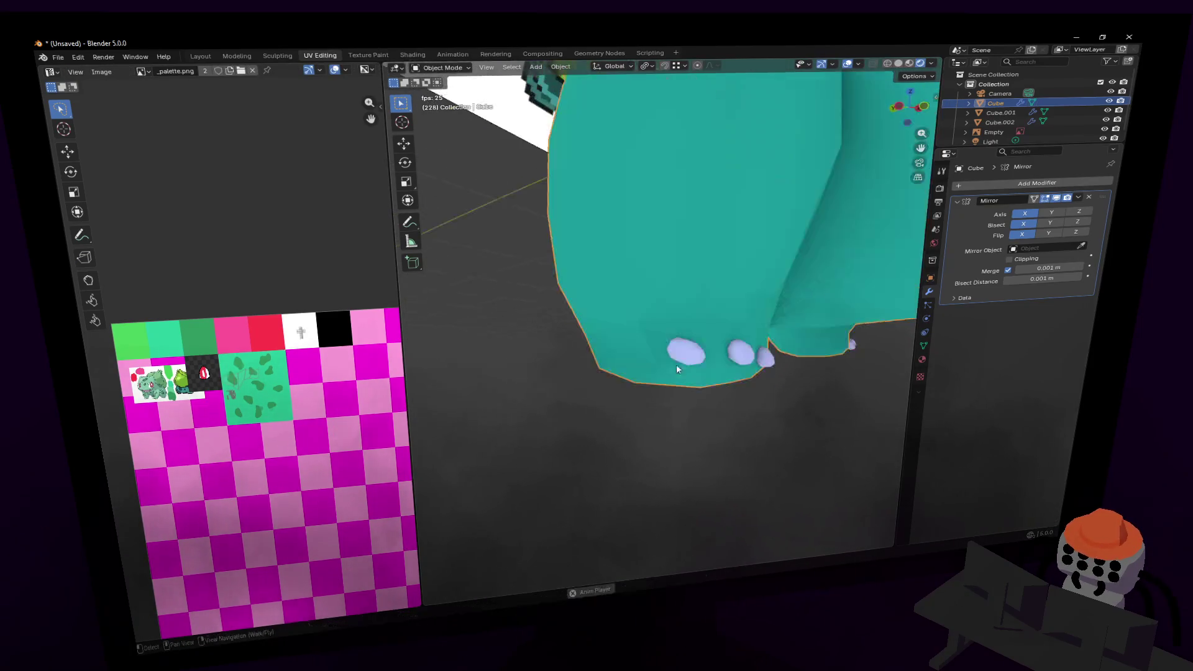
pyautogui.click(660, 317)
pyautogui.press('Tab')
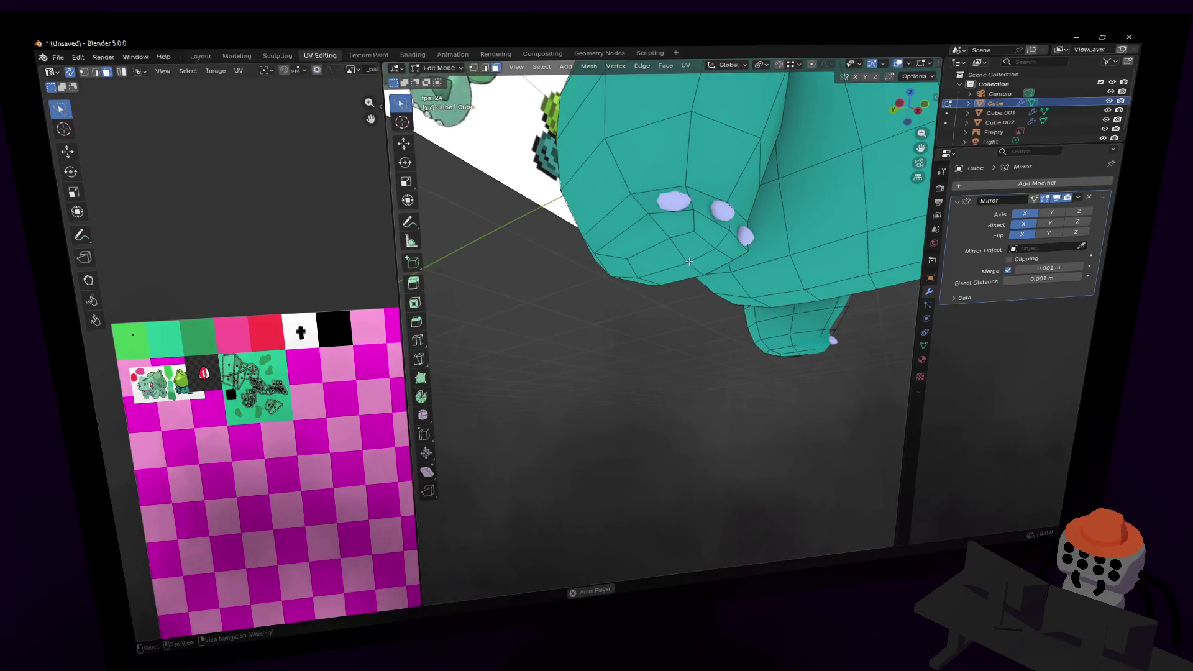
pyautogui.keyDown('shift'); pyautogui.click(656, 259); pyautogui.keyUp('shift')
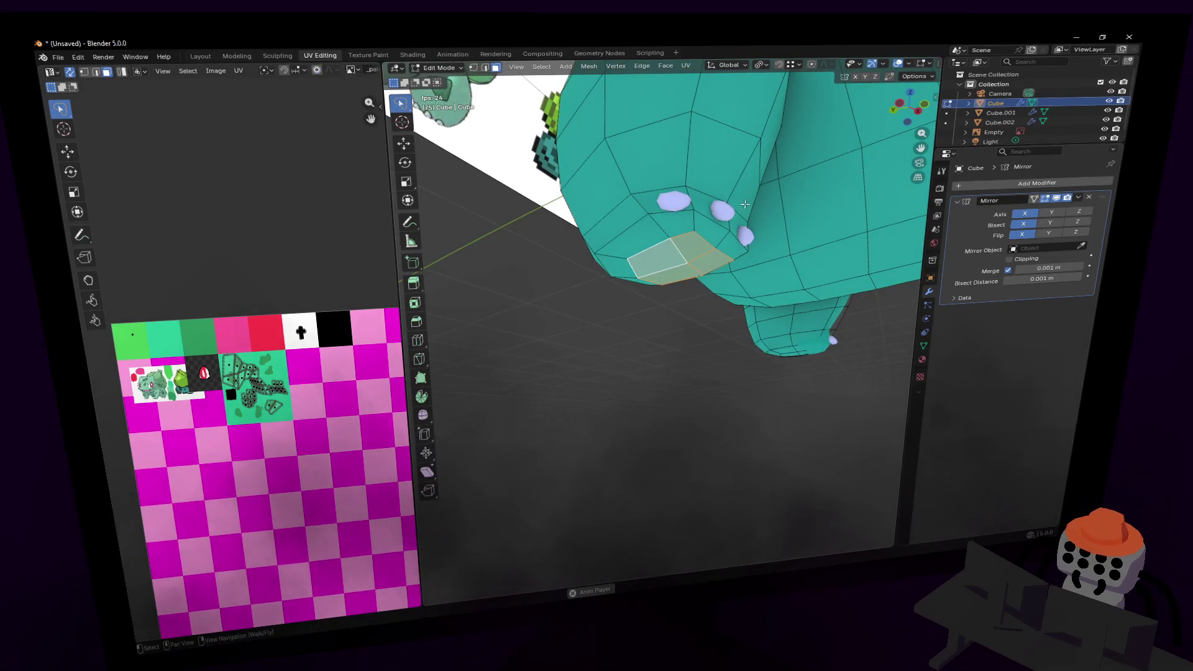
pyautogui.press('s')
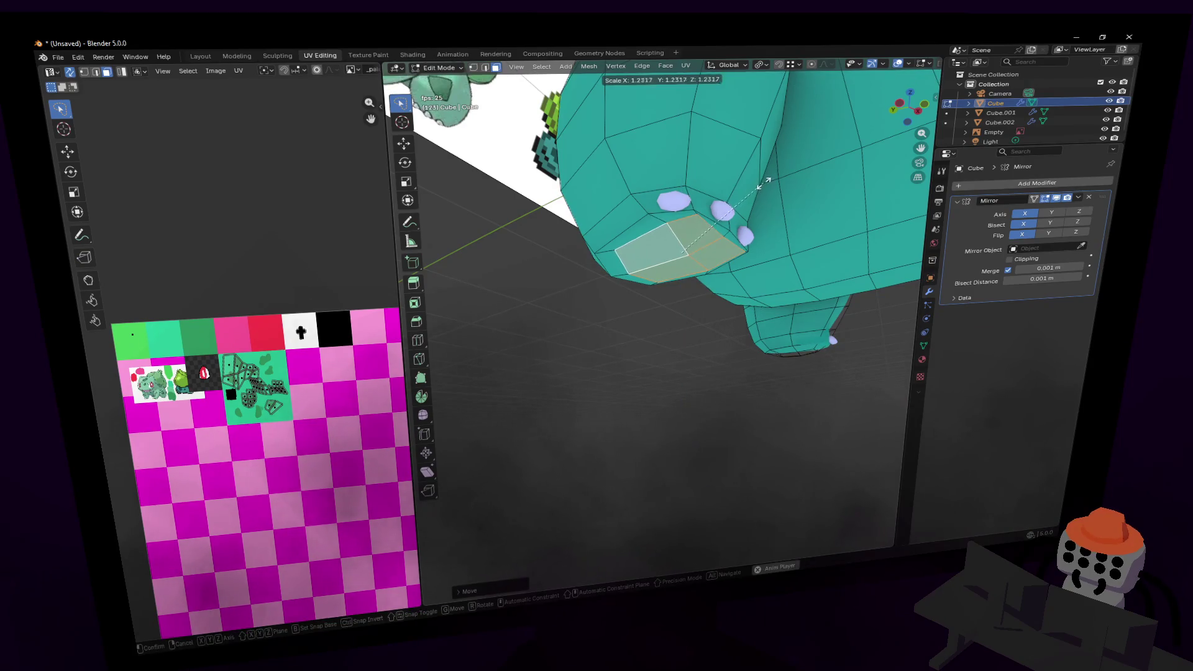
pyautogui.click(763, 183)
# - Apply Shade Smooth to the model and frame the body's underside edge
pyautogui.press('Tab')
pyautogui.hotkey('shift', '`')
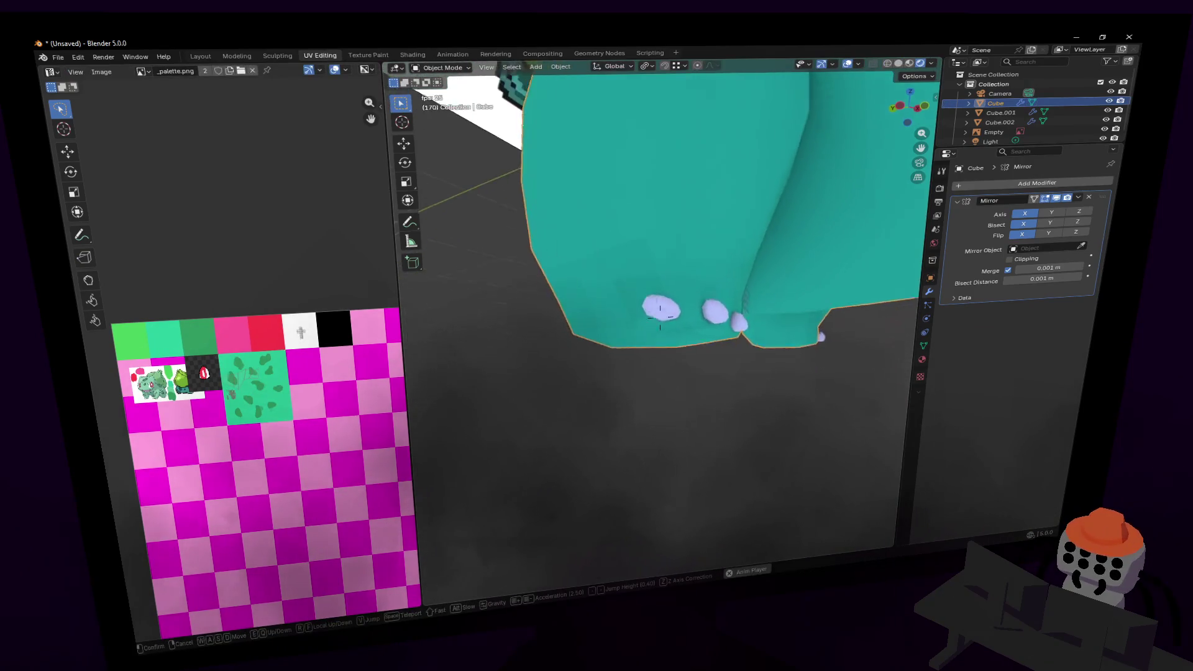
pyautogui.click(777, 199)
pyautogui.rightClick(734, 182)
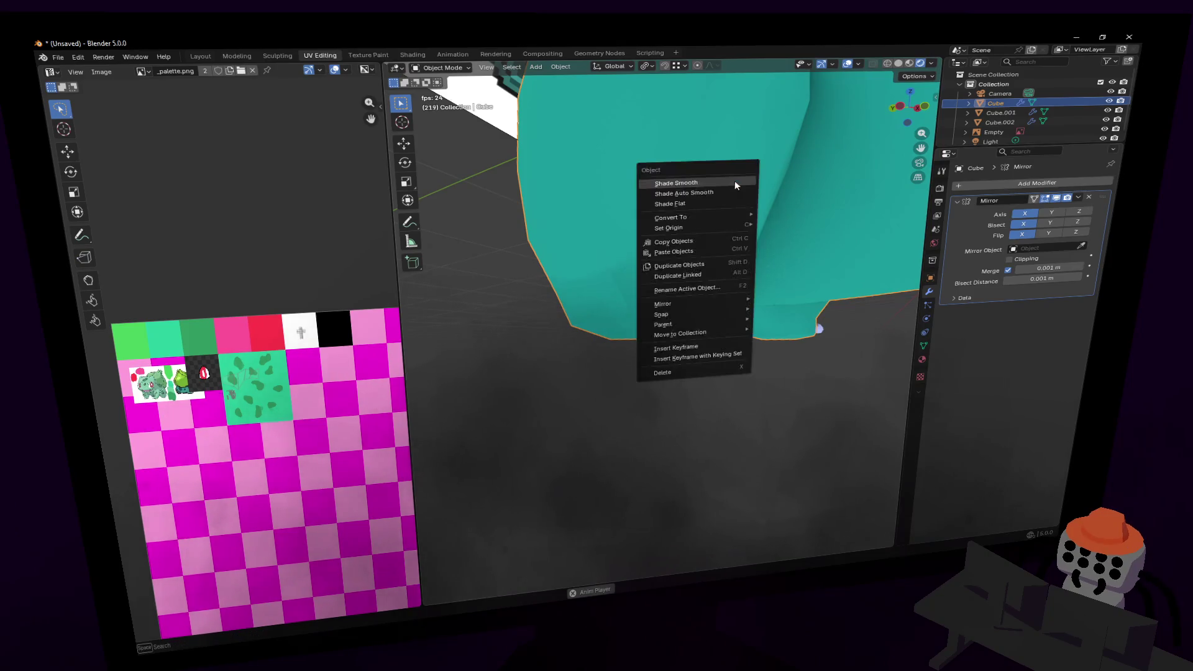
pyautogui.click(734, 183)
pyautogui.press('Tab')
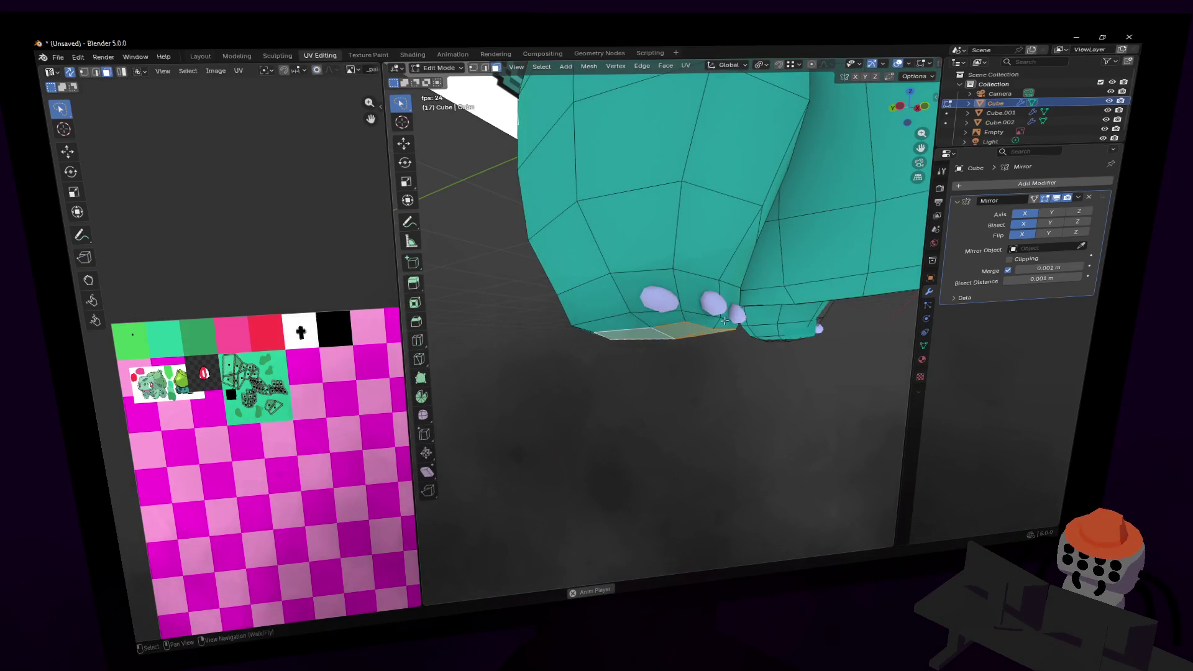
pyautogui.hotkey('shift', '`')
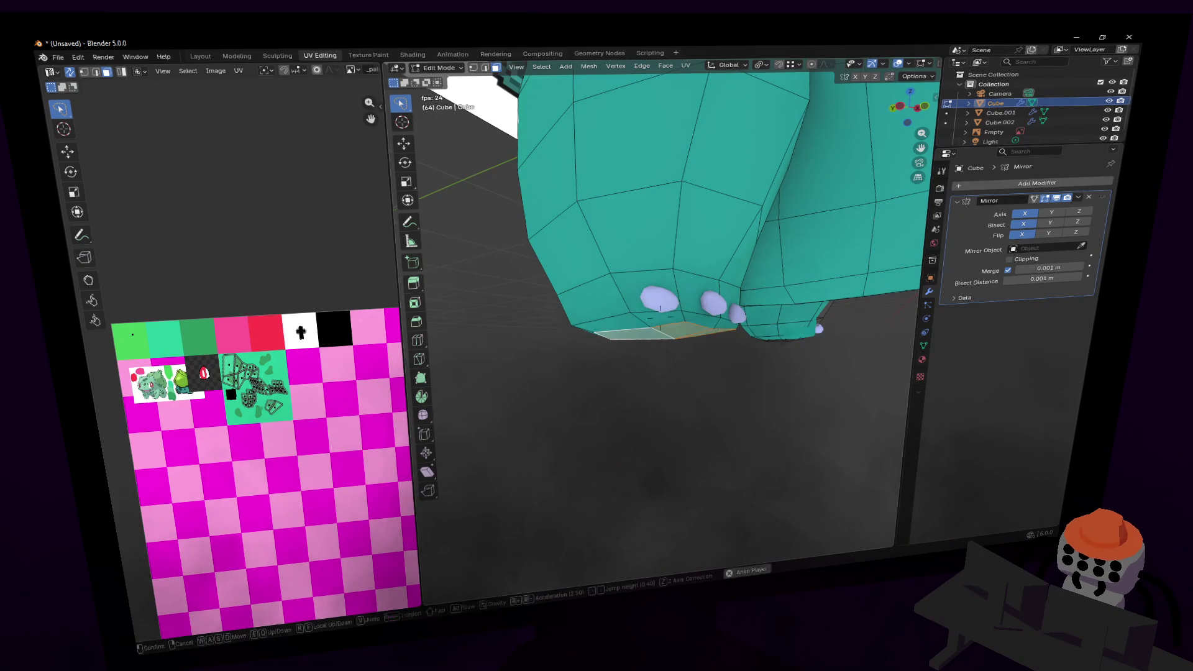
pyautogui.press('w')
pyautogui.click(741, 300)
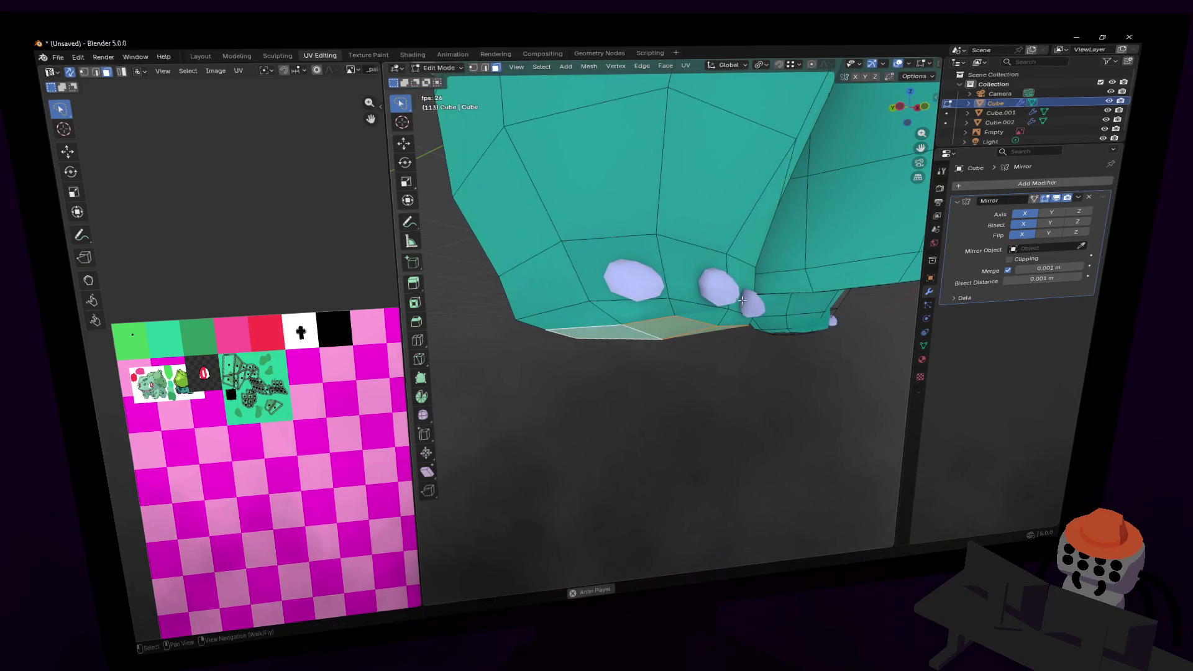
pyautogui.hotkey('shift', '`')
pyautogui.press('w')
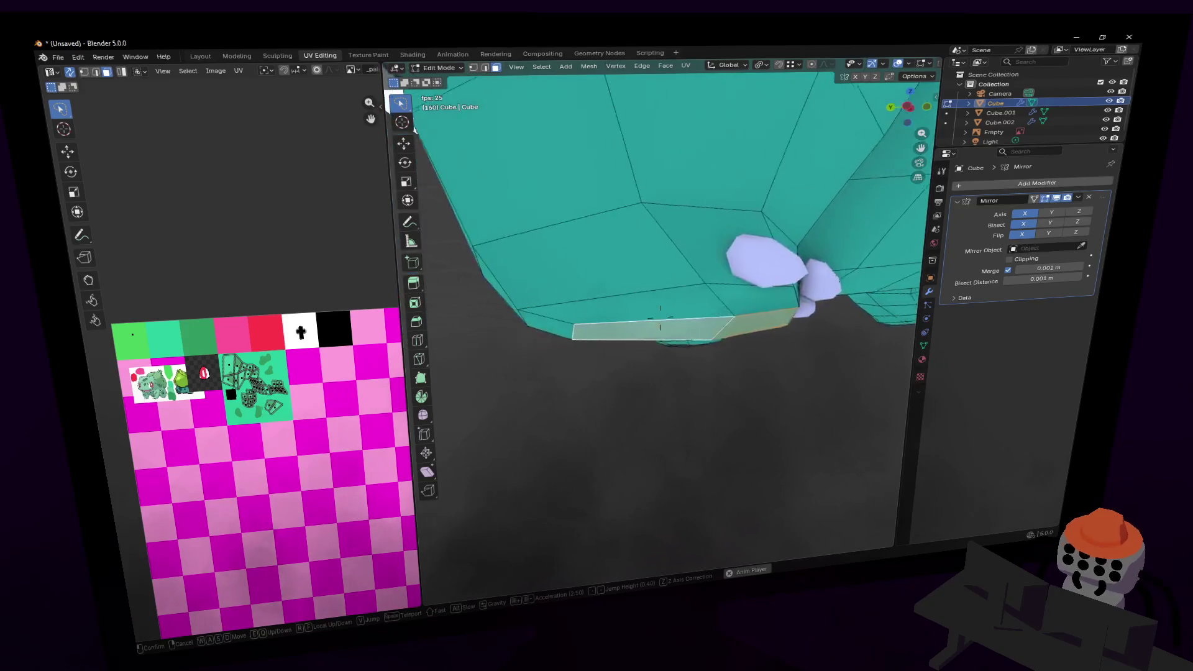
pyautogui.click(712, 355)
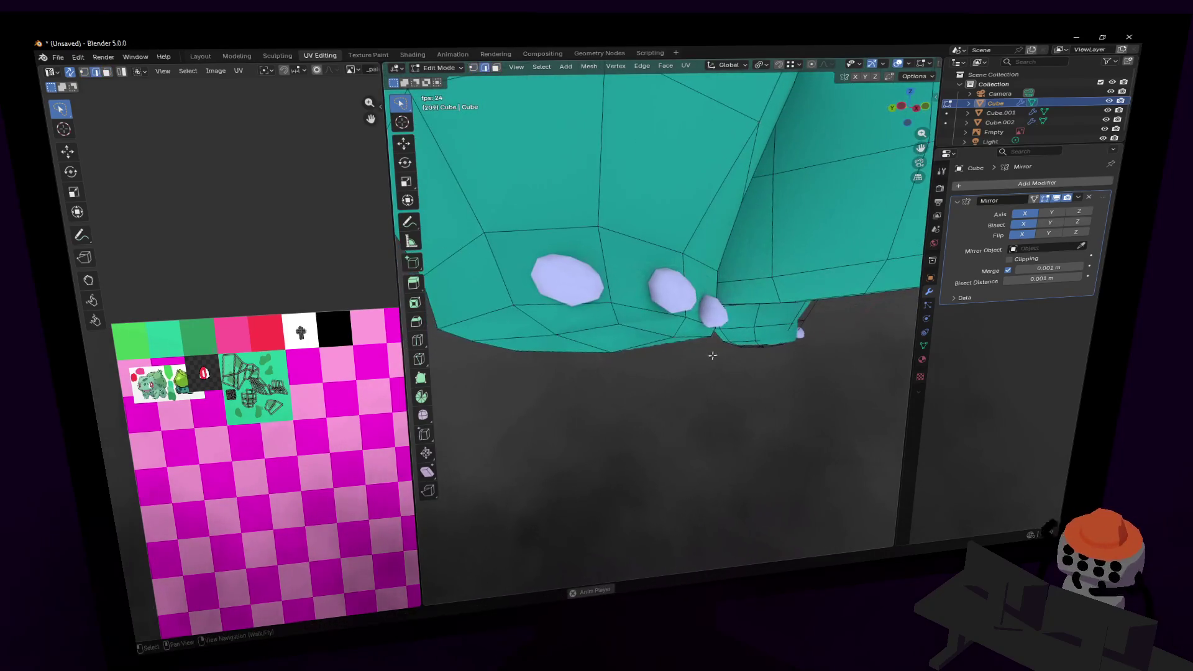
# - Shift the underside edge about 0.011 m along Y and check the shape
pyautogui.press('g')
pyautogui.press('y')
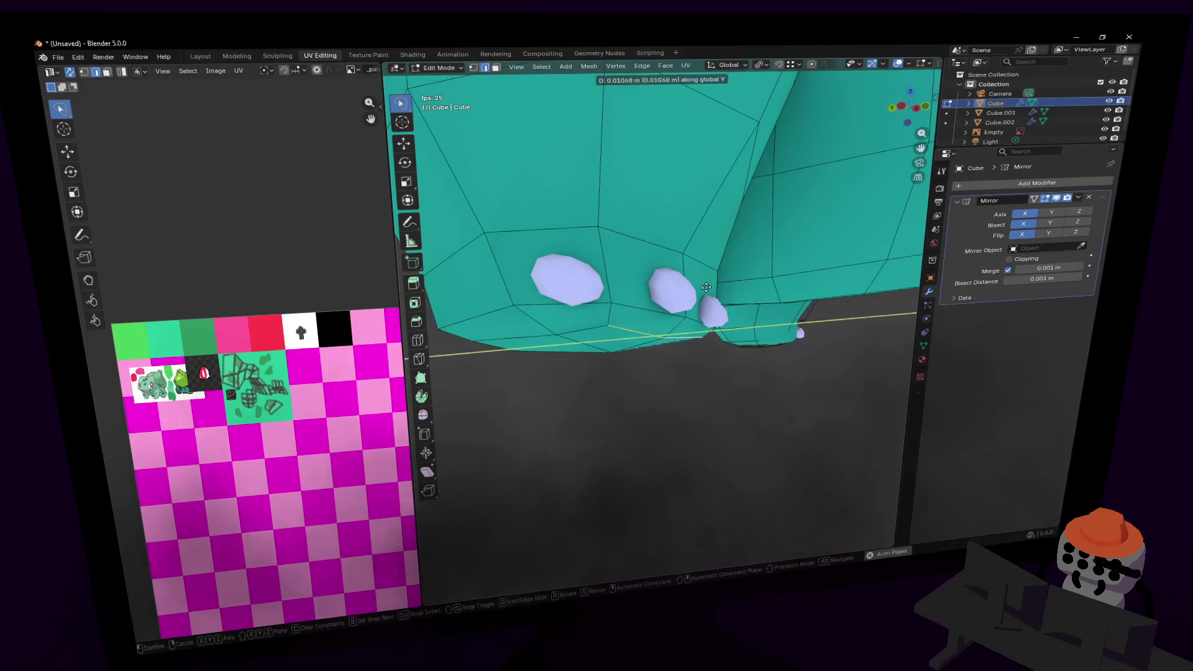
pyautogui.click(698, 289)
pyautogui.press('Tab')
pyautogui.press('Tab')
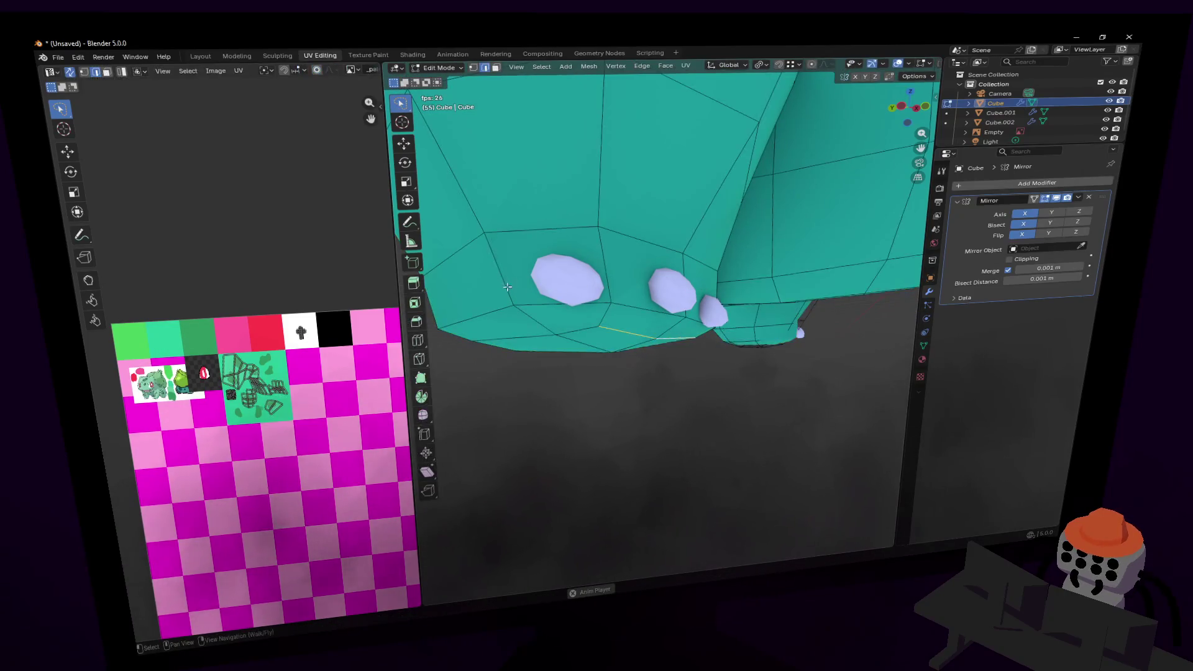
pyautogui.press('Tab')
pyautogui.moveTo(525, 280); pyautogui.dragTo(568, 266, button='middle')
pyautogui.moveTo(567, 266)
pyautogui.mouseDown(button='right')
pyautogui.moveTo(621, 273)
pyautogui.moveTo(663, 317)
pyautogui.mouseUp(button='right')
pyautogui.press('w')
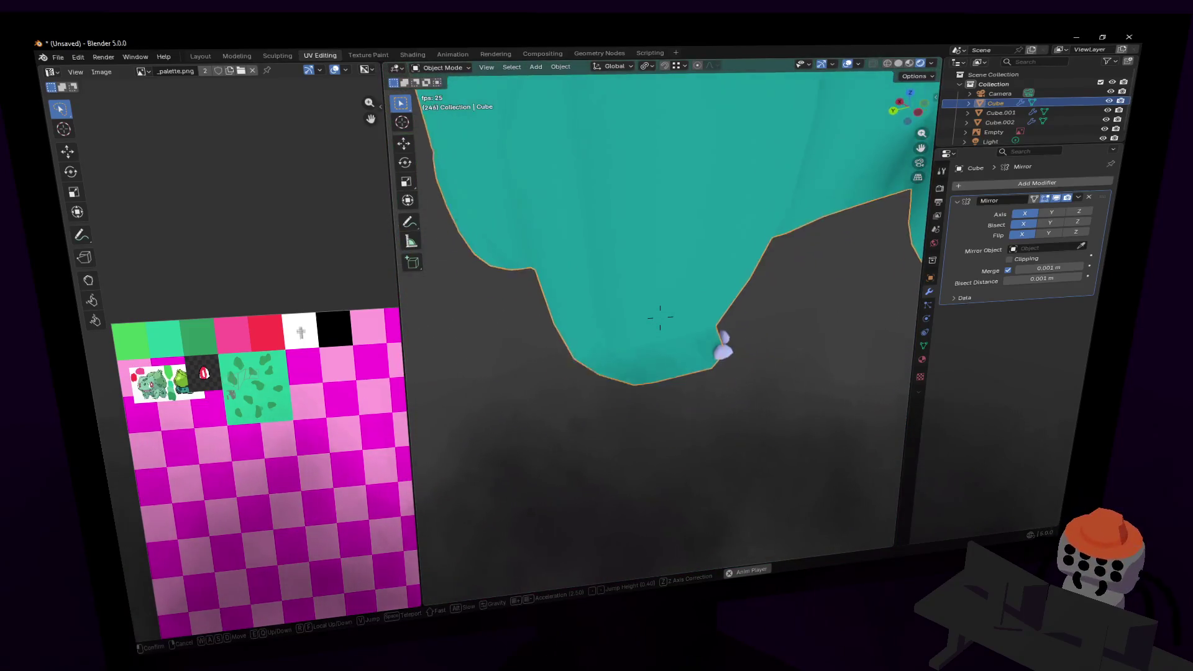
# - Move two lower-leg edges, the second locked to Y, to reshape the foot underside
pyautogui.click(596, 265)
pyautogui.press('Tab')
pyautogui.press('g')
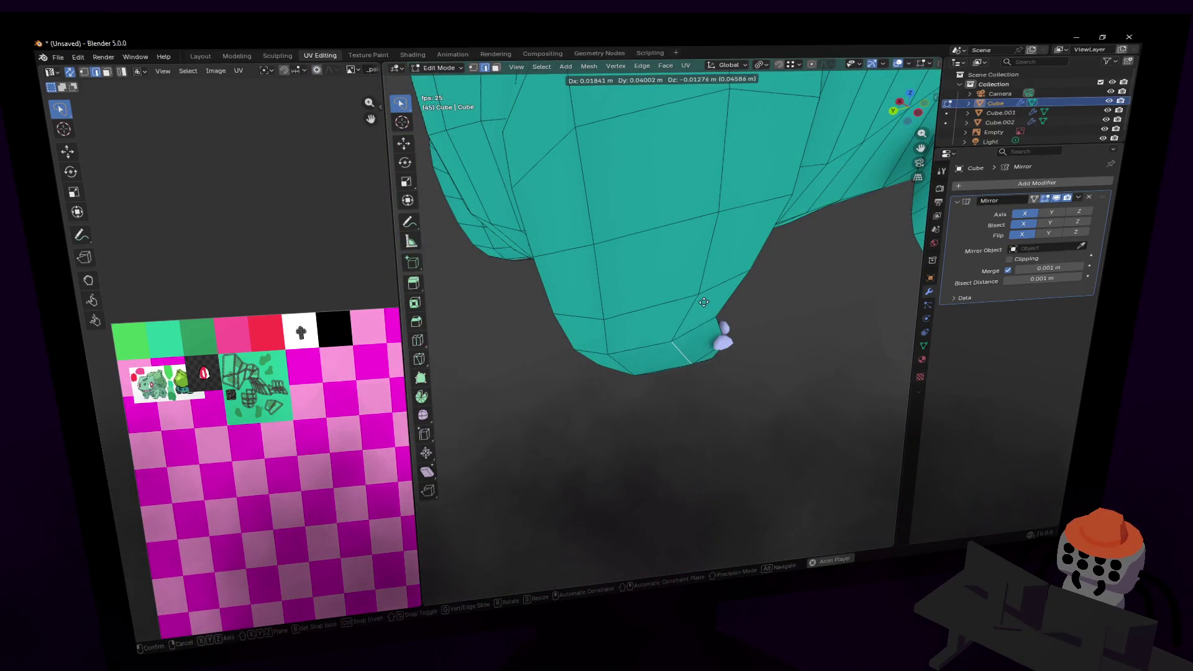
pyautogui.click(703, 302)
pyautogui.scroll(3, 708, 309)
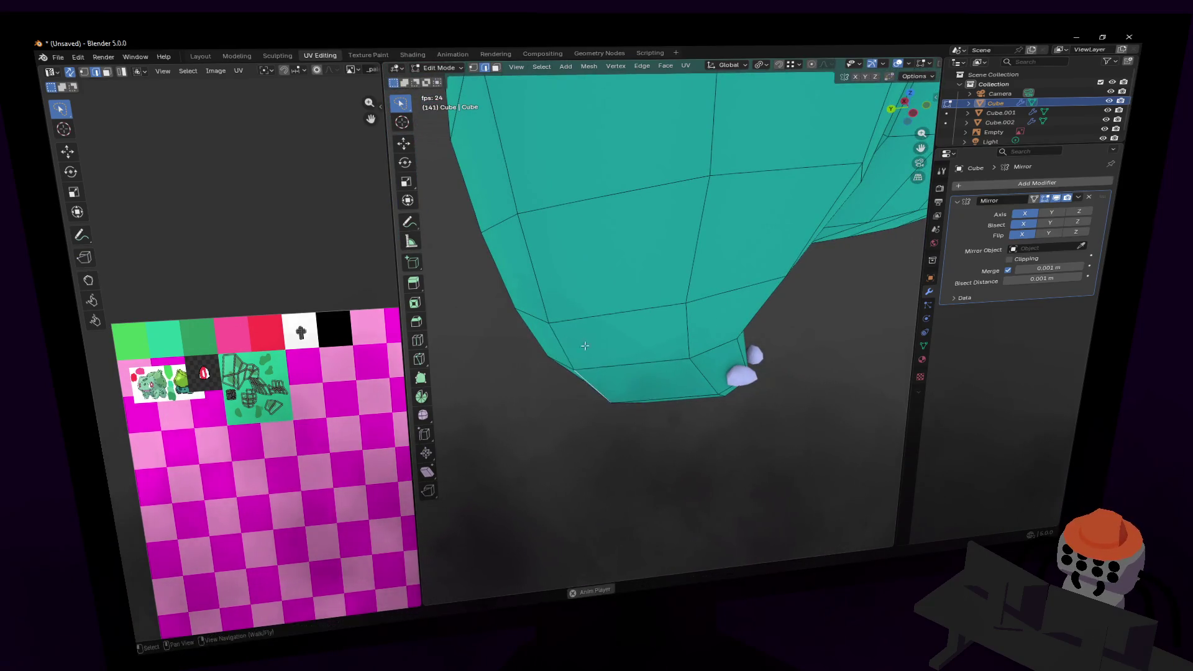
pyautogui.press('g')
pyautogui.press('y')
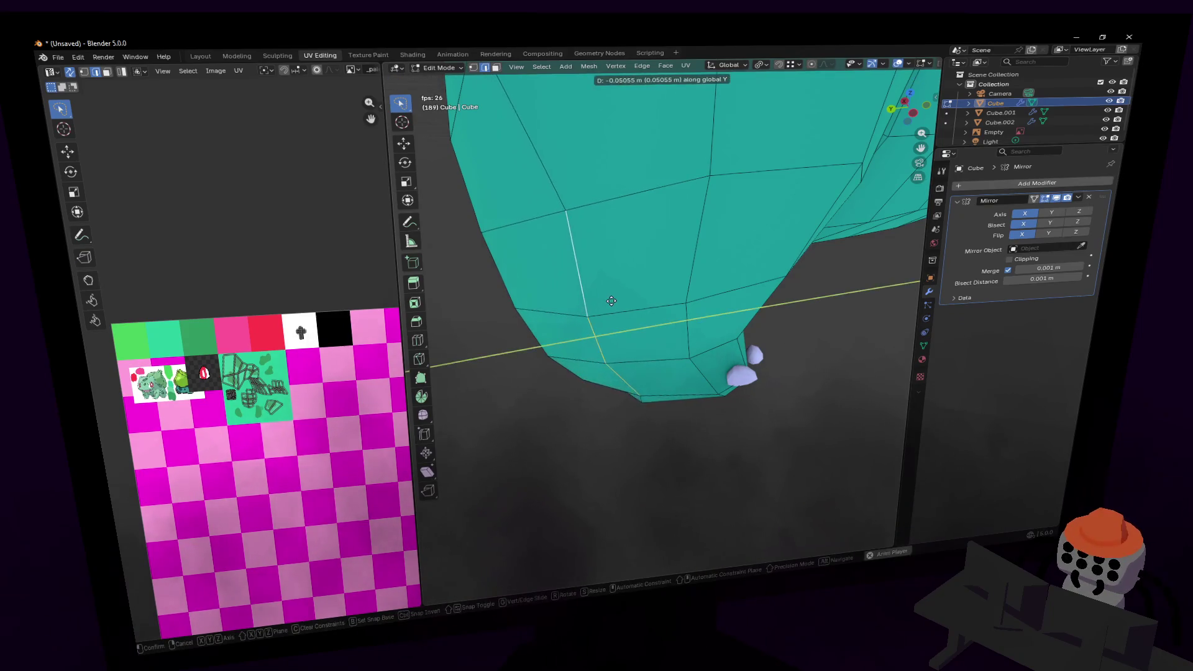
pyautogui.click(645, 344)
pyautogui.press('Tab')
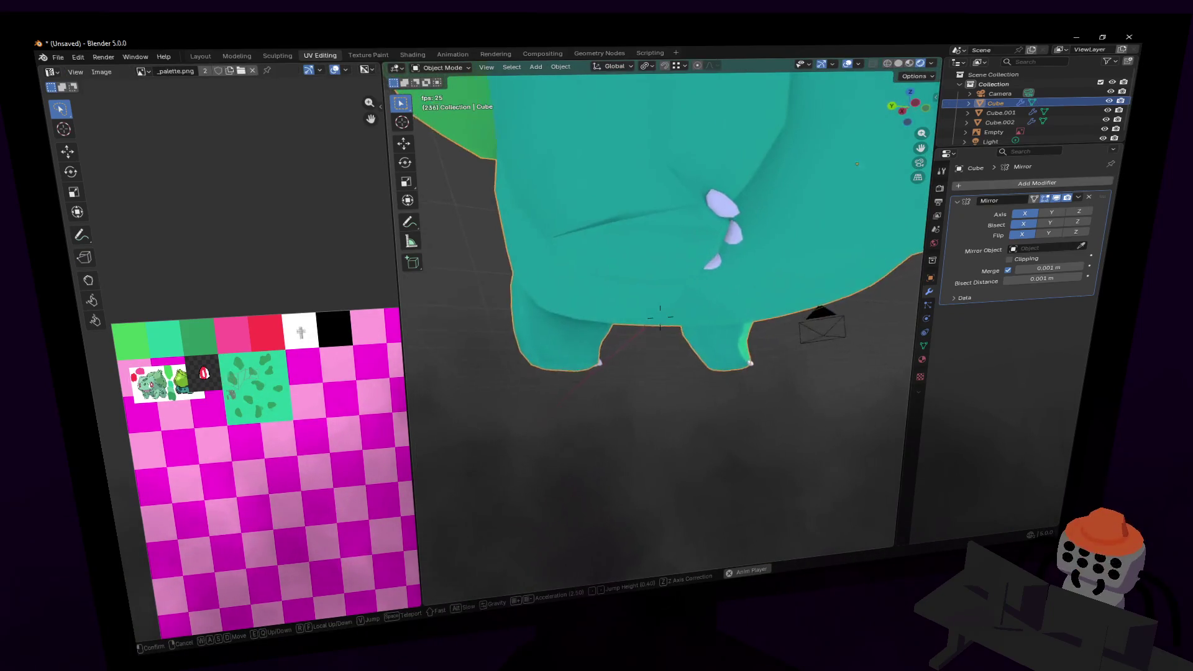
# - Orbit and fly around the model to inspect both feet and the head
pyautogui.press('Tab')
pyautogui.moveTo(640, 354); pyautogui.dragTo(588, 346, button='middle')
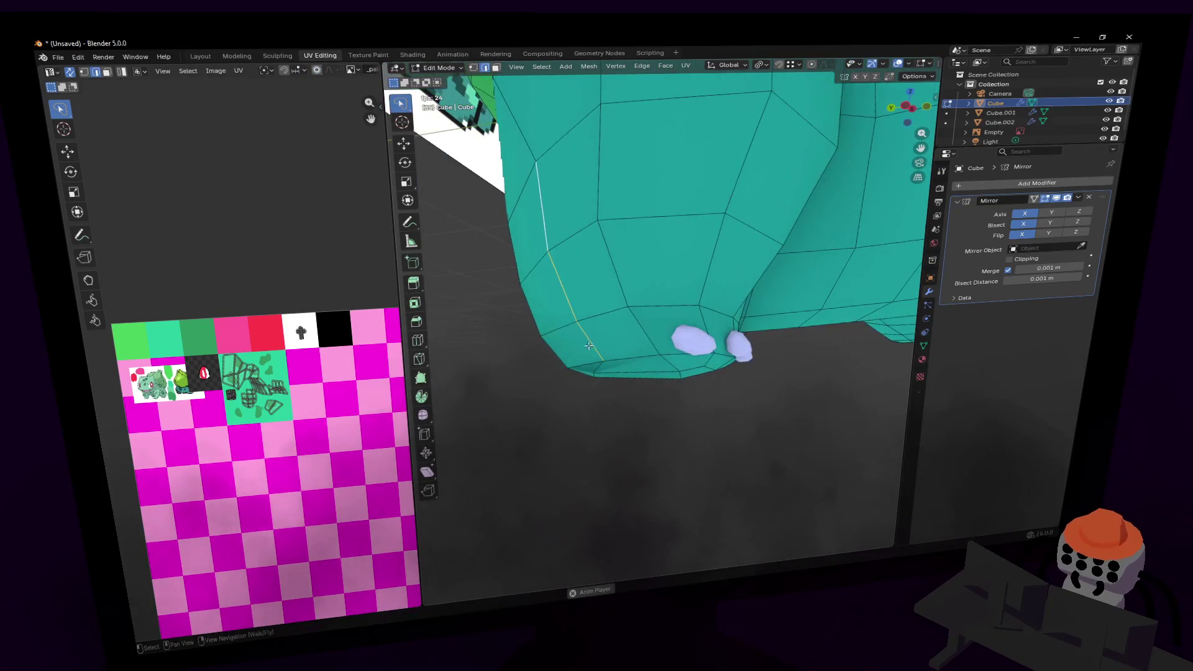
pyautogui.hotkey('shift', '`')
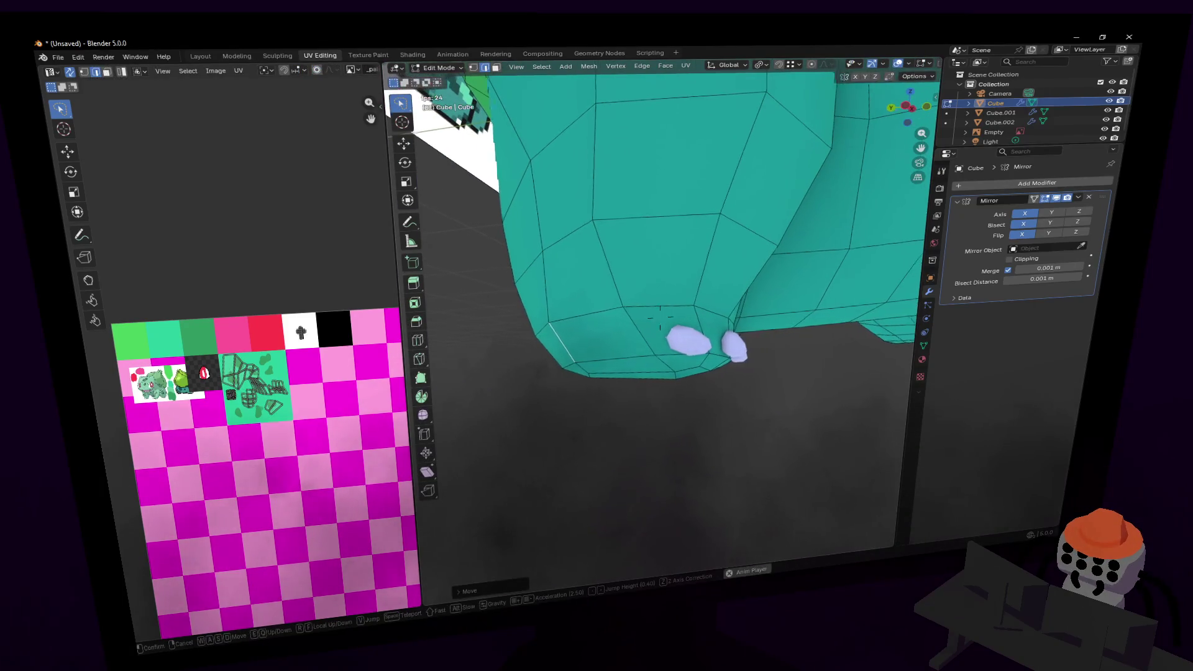
pyautogui.click(593, 329)
pyautogui.moveTo(608, 329)
pyautogui.mouseDown(button='middle')
pyautogui.moveTo(608, 304)
pyautogui.moveTo(608, 330)
pyautogui.mouseUp(button='middle')
pyautogui.press('Tab')
pyautogui.hotkey('shift', '`')
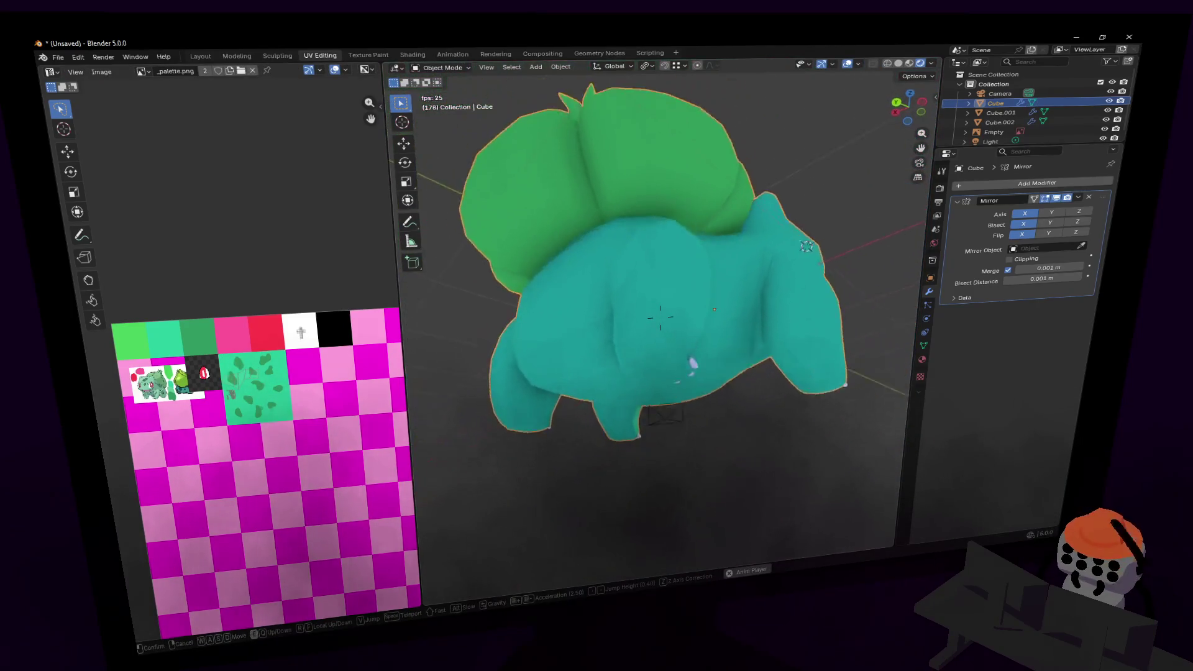
pyautogui.click(617, 336)
pyautogui.hotkey('shift', '`')
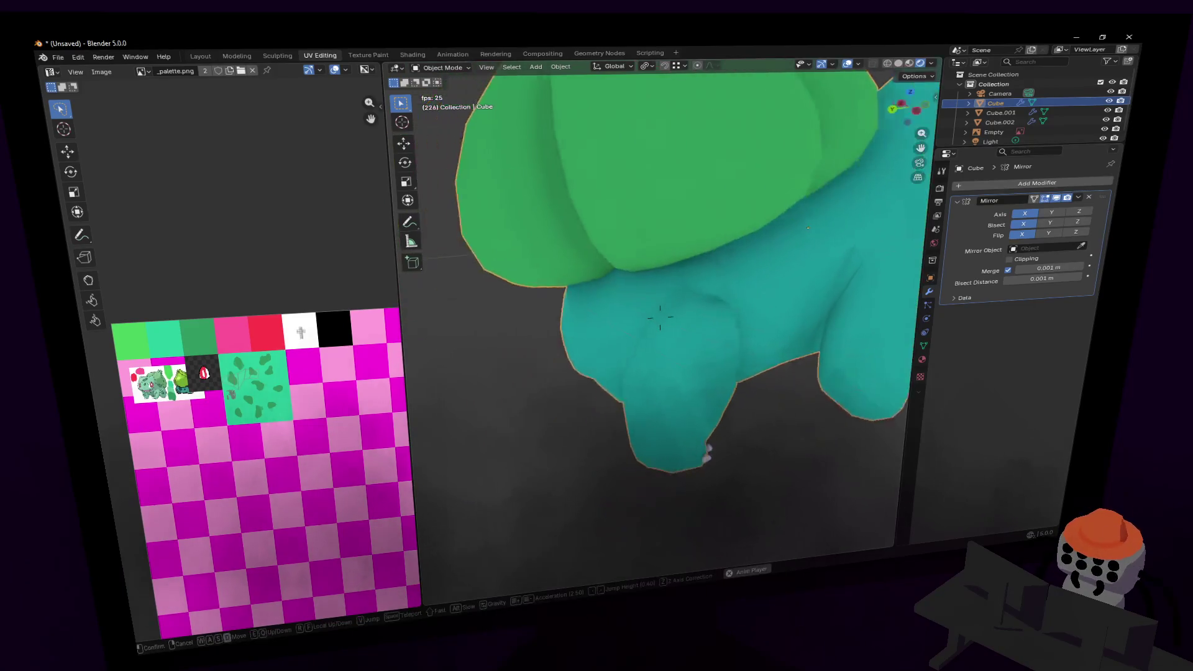
pyautogui.press('w')
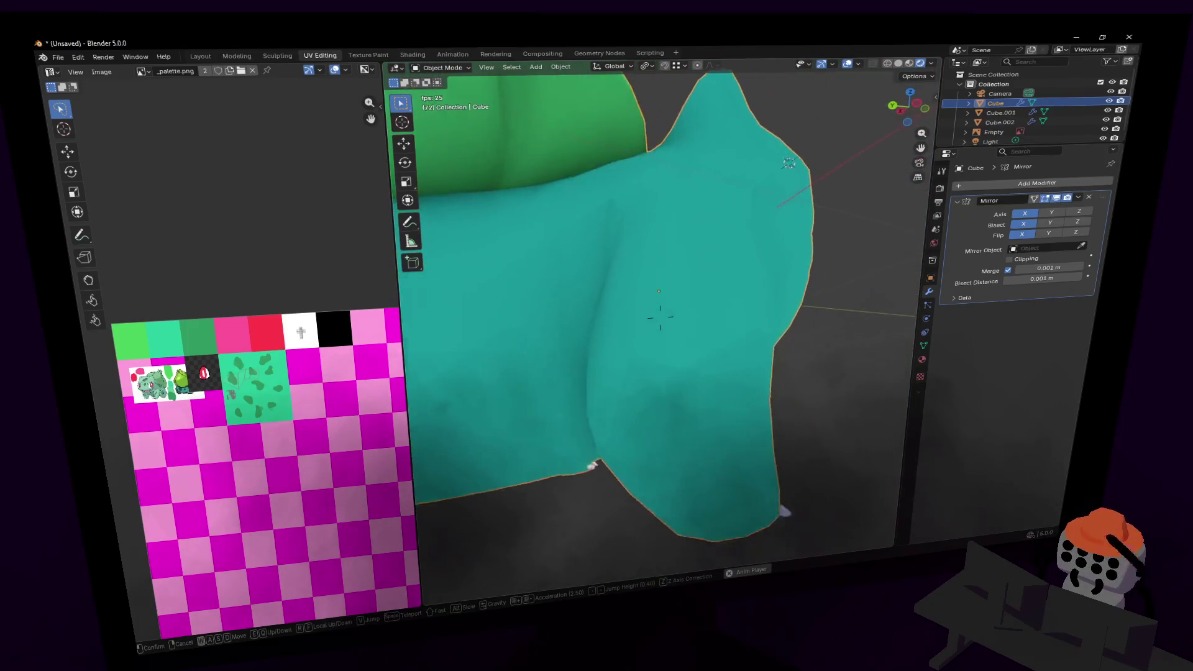
# - Select three inner leg faces and push them along Y with Smooth proportional falloff
pyautogui.click(615, 337)
pyautogui.press('Tab')
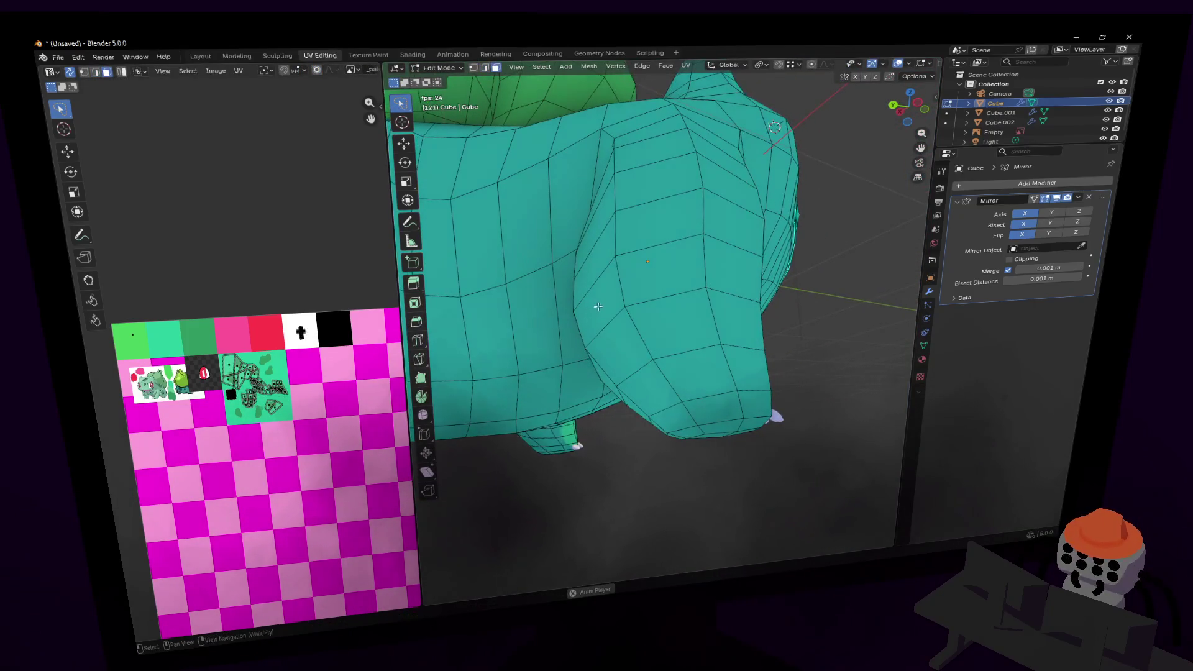
pyautogui.click(602, 319)
pyautogui.moveTo(615, 318); pyautogui.dragTo(662, 335, button='middle')
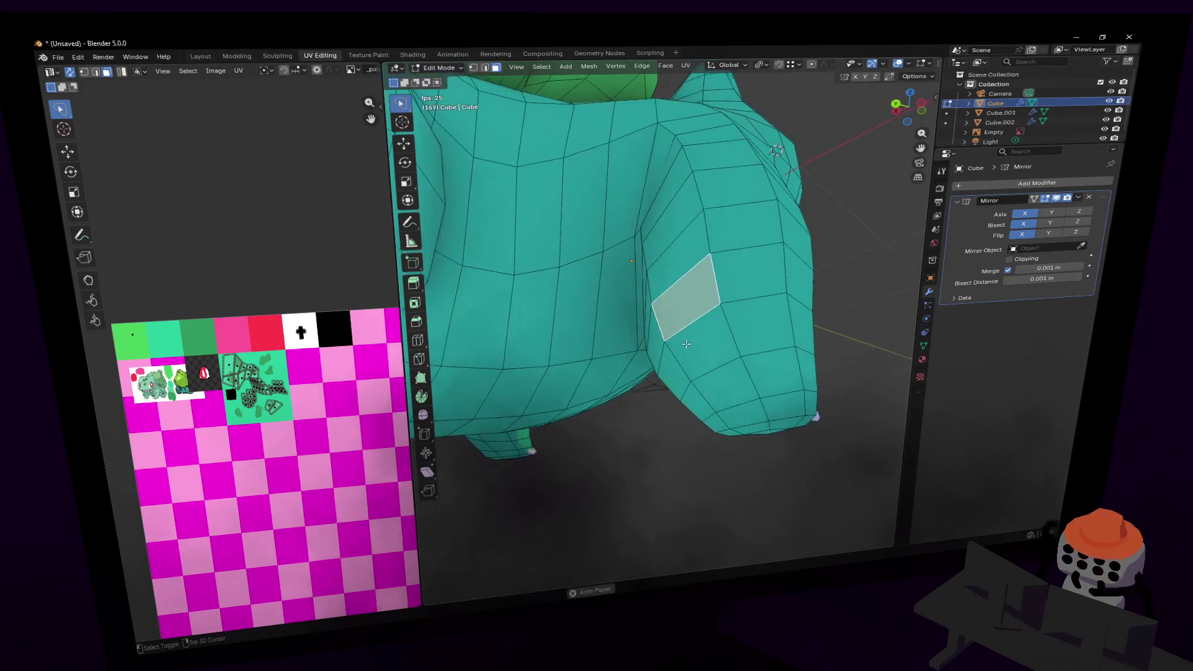
pyautogui.keyDown('shift'); pyautogui.click(663, 336); pyautogui.keyUp('shift')
pyautogui.hotkey('shift', '`')
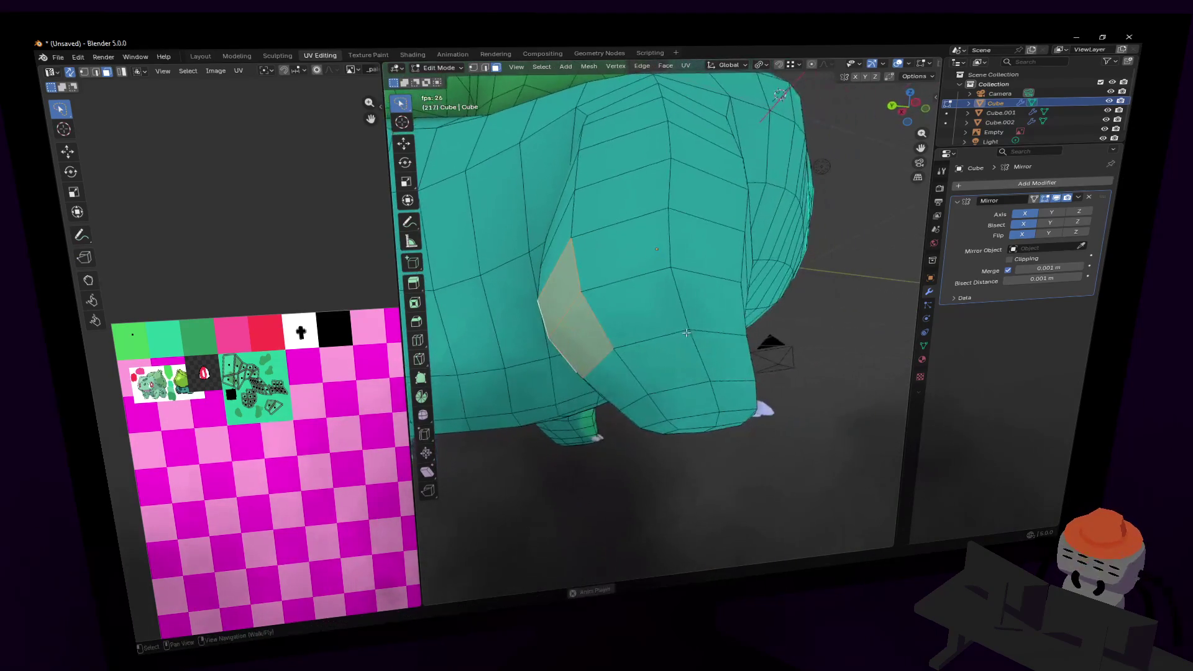
pyautogui.click(673, 355)
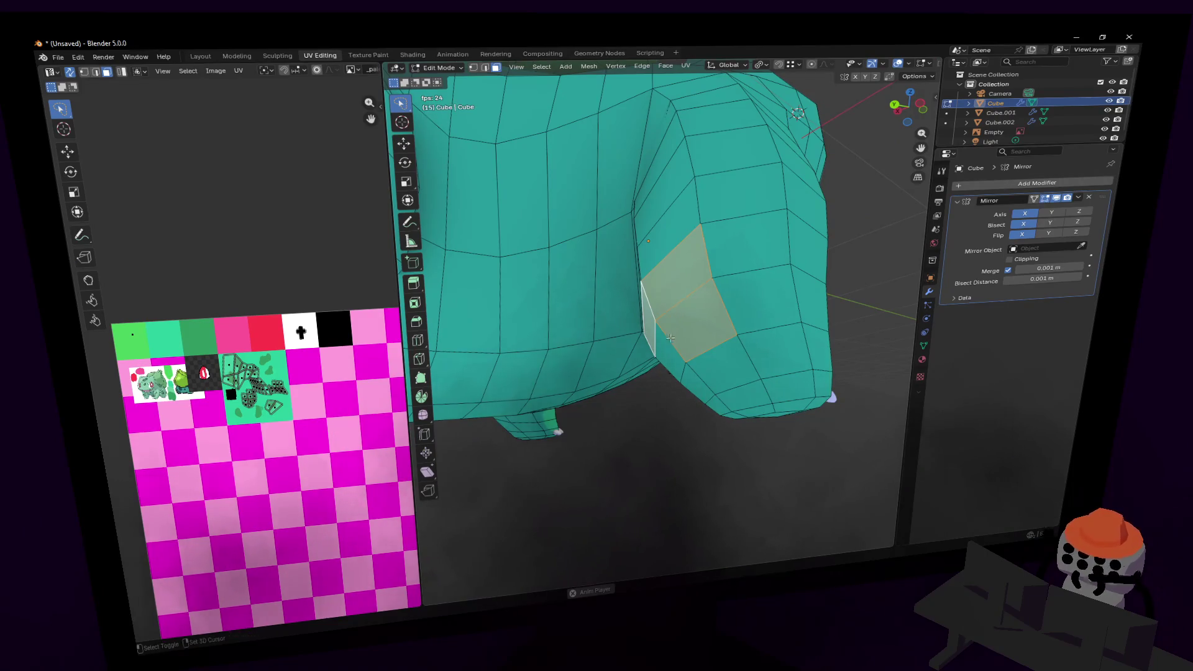
pyautogui.keyDown('shift'); pyautogui.click(670, 340); pyautogui.keyUp('shift')
pyautogui.click(827, 64)
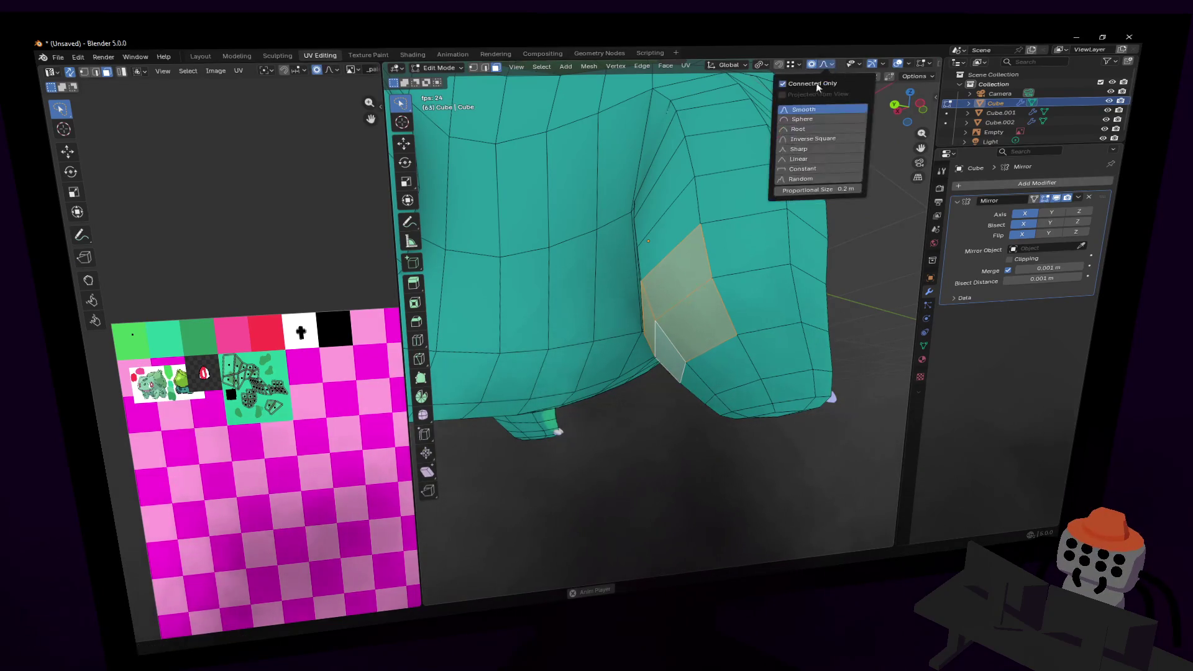
pyautogui.moveTo(777, 261)
pyautogui.mouseDown(button='middle')
pyautogui.moveTo(745, 255)
pyautogui.moveTo(770, 249)
pyautogui.mouseUp(button='middle')
pyautogui.press('g')
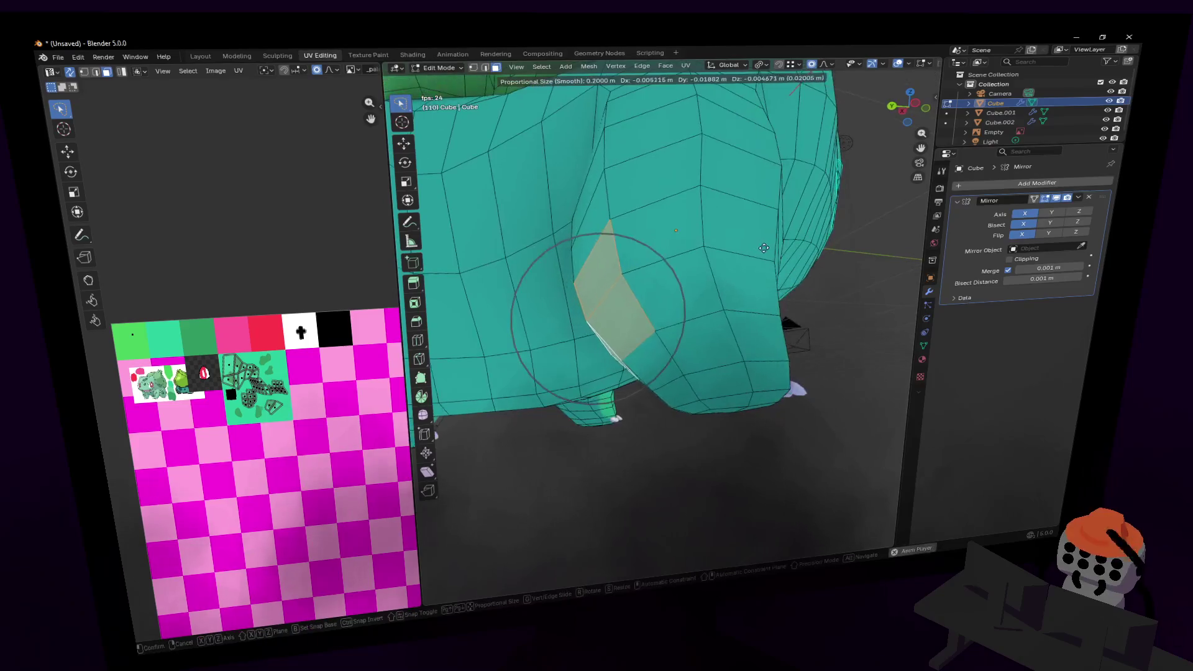
pyautogui.press('y')
pyautogui.click(767, 247)
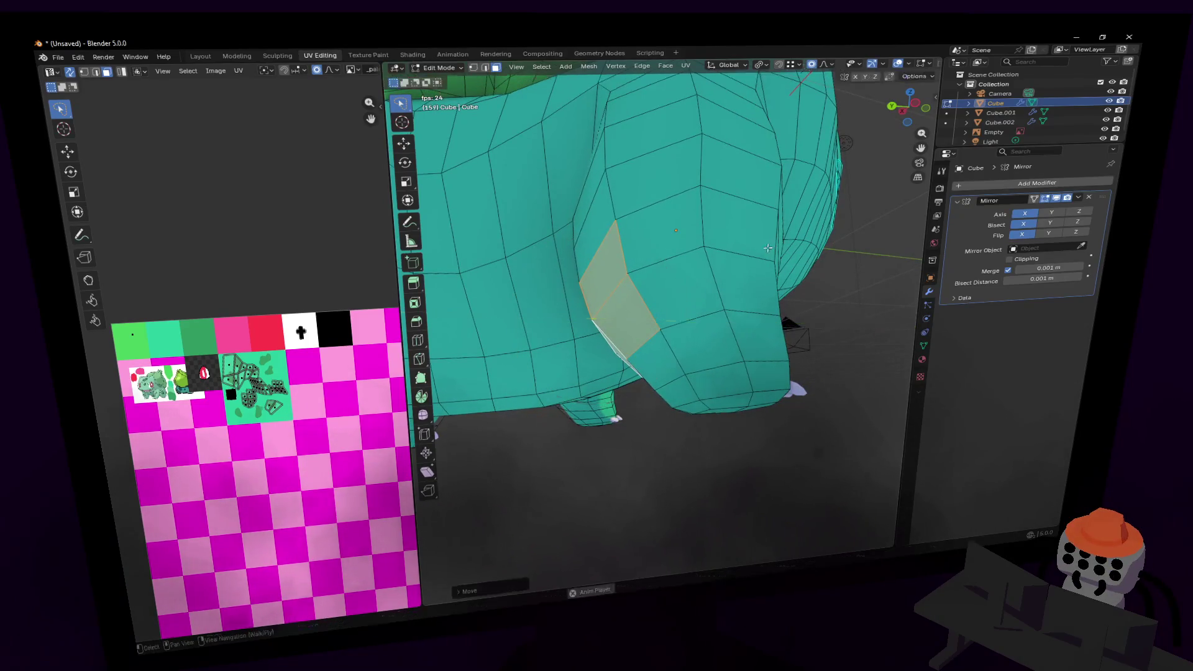
# - Push two lower leg faces 0.033 m with smooth falloff, then return to Object Mode
pyautogui.click(655, 384)
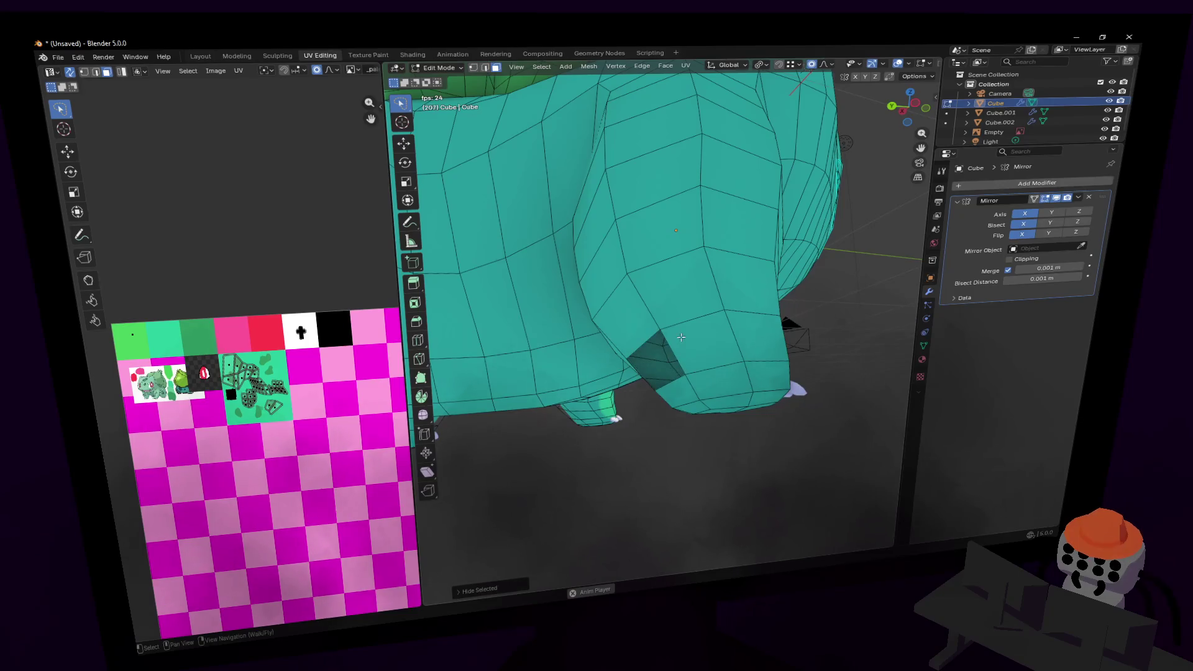
pyautogui.scroll(8, 670, 342)
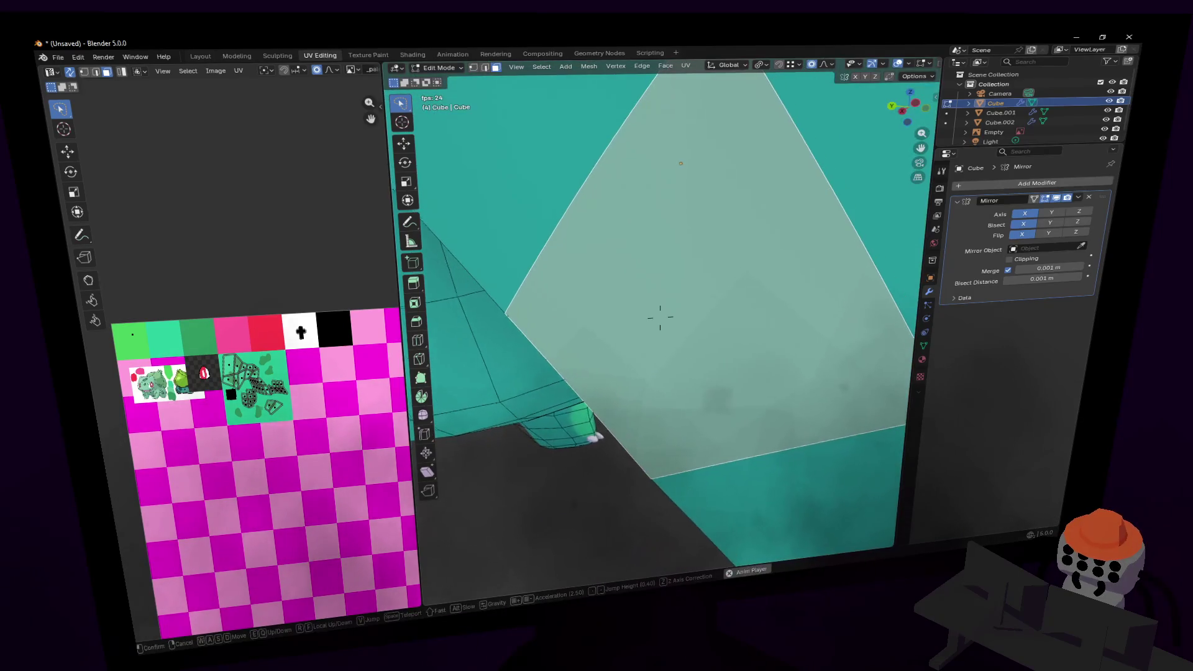
pyautogui.scroll(-8, 660, 314)
pyautogui.keyDown('shift'); pyautogui.click(681, 335); pyautogui.keyUp('shift')
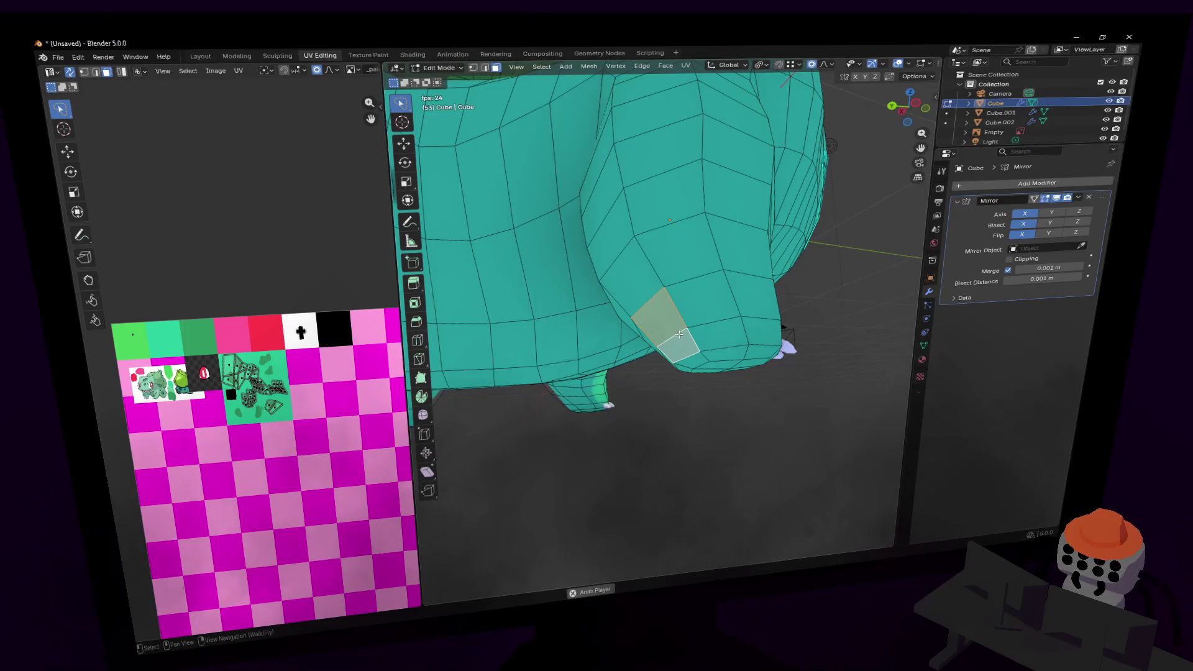
pyautogui.press('g')
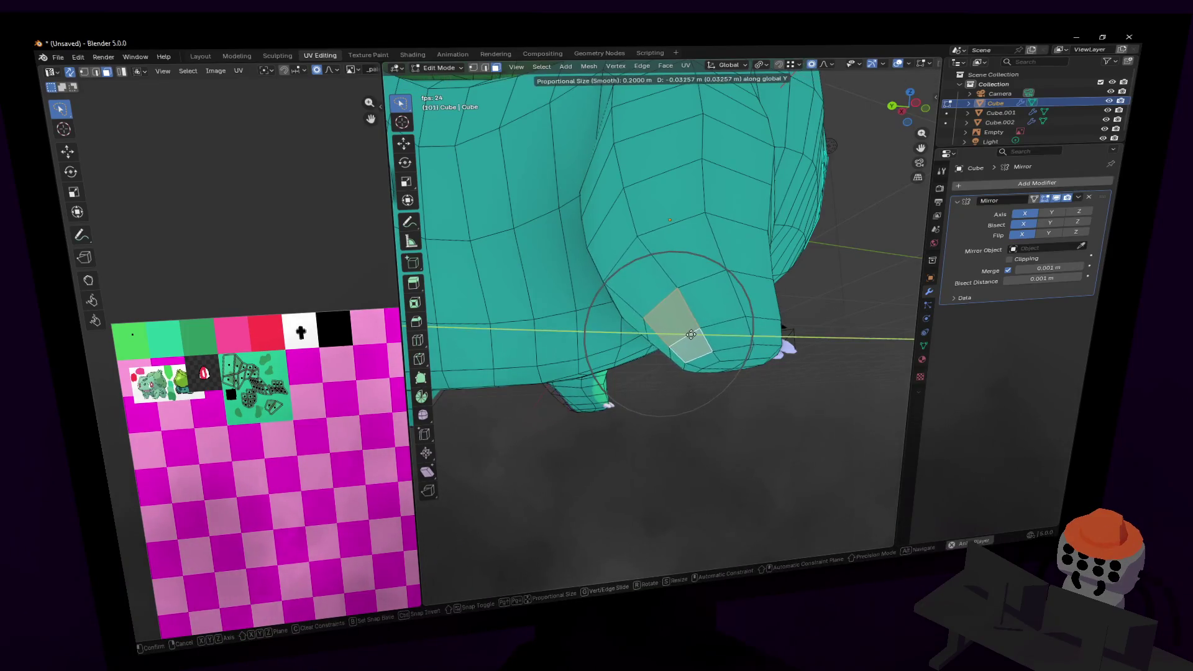
pyautogui.click(686, 335)
pyautogui.press('Tab')
pyautogui.hotkey('shift', '`')
pyautogui.press('s')
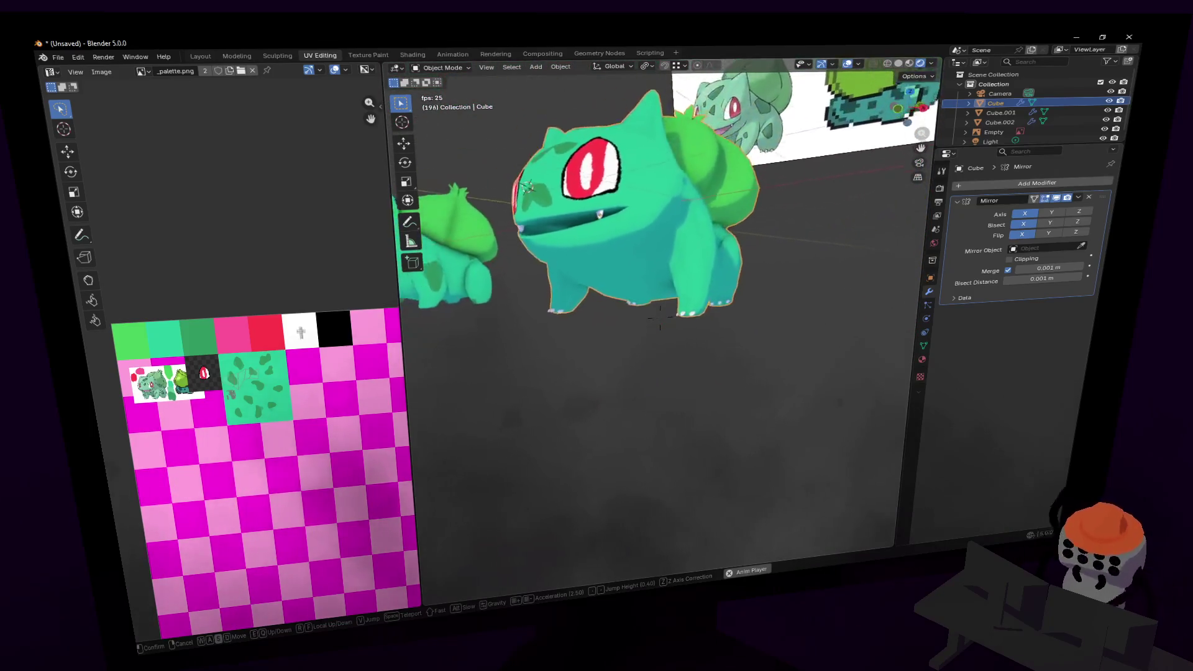
pyautogui.click(745, 264)
pyautogui.press('Tab')
pyautogui.press('Tab')
pyautogui.hotkey('shift', '`')
pyautogui.press('w')
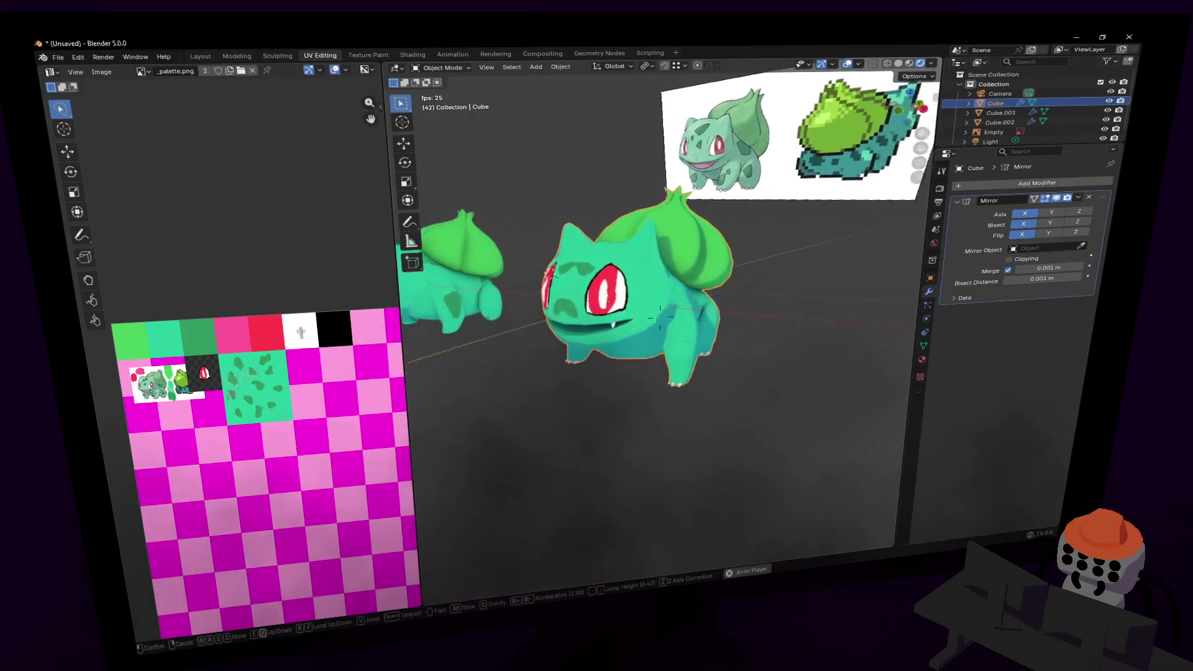
pyautogui.click(659, 331)
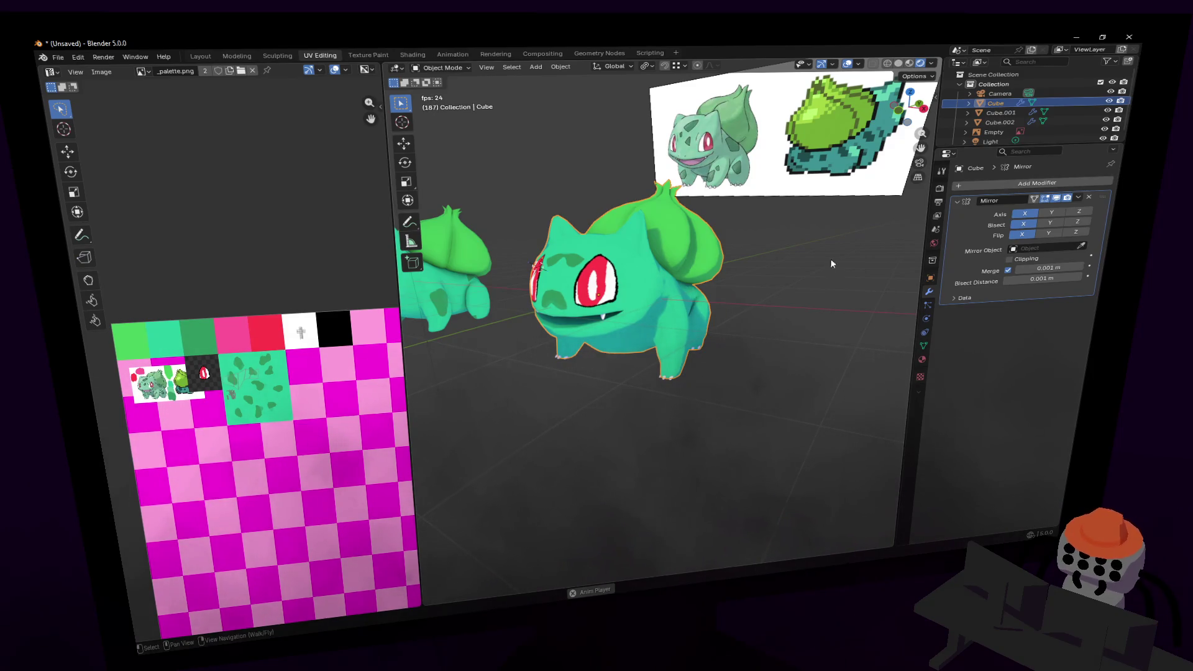
# - Apply the Mirror modifier, then enter Edit Mode on the body and select a face
pyautogui.click(1081, 200)
pyautogui.click(1050, 206)
pyautogui.moveTo(650, 221); pyautogui.dragTo(697, 247, button='middle')
pyautogui.press('Tab')
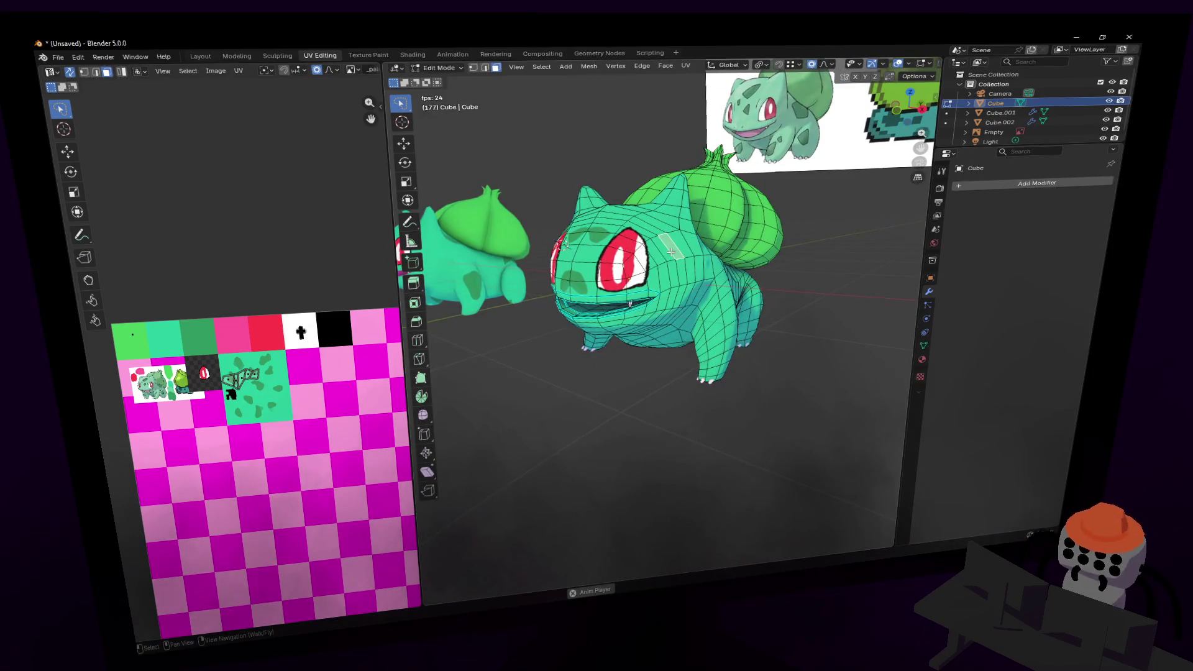
pyautogui.press('l')
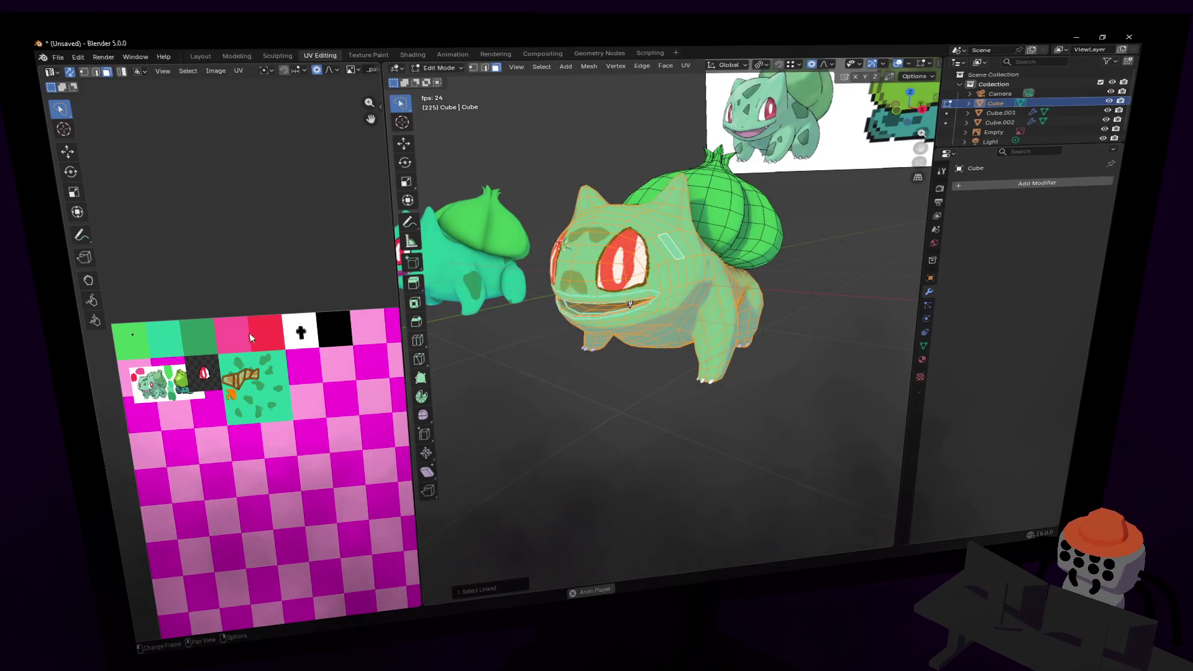
pyautogui.scroll(3, 273, 261)
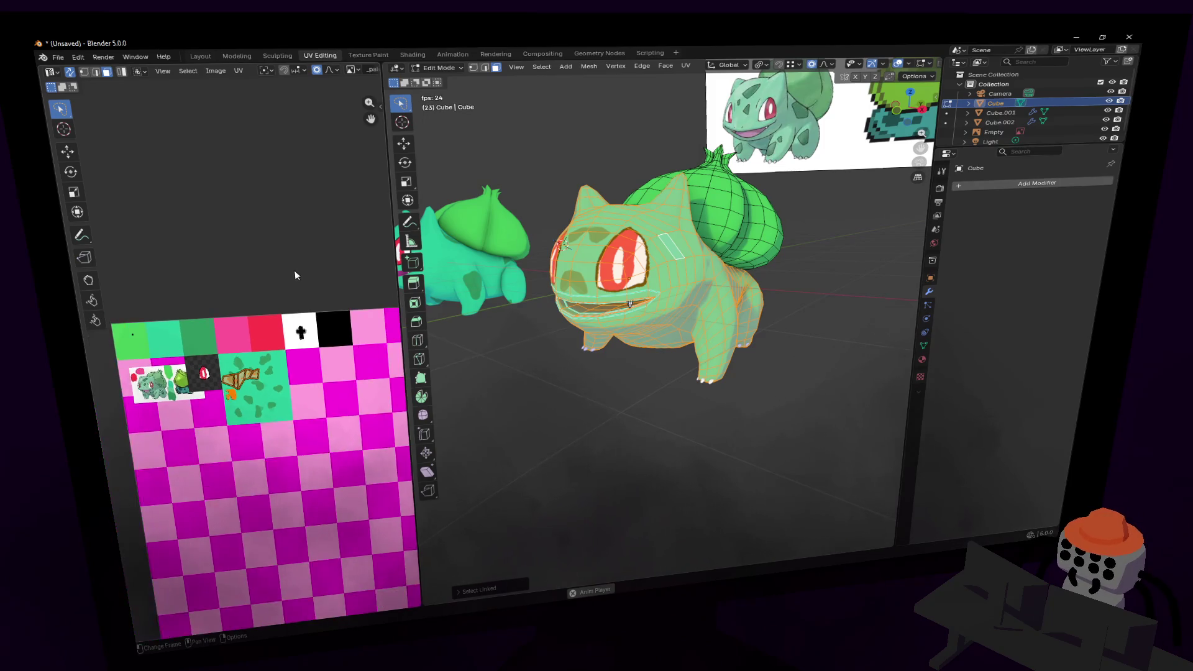
pyautogui.click(703, 314)
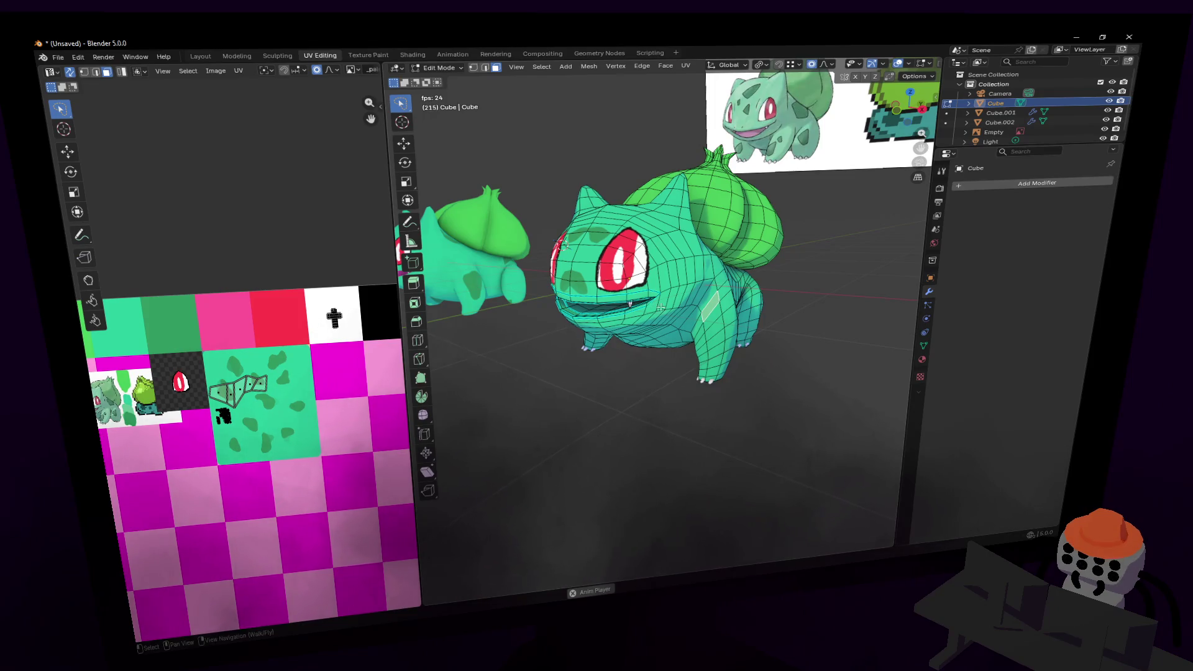
# - Select the whole linked body mesh and unwrap it with the Angle Based method
pyautogui.hotkey('ctrl', 'l')
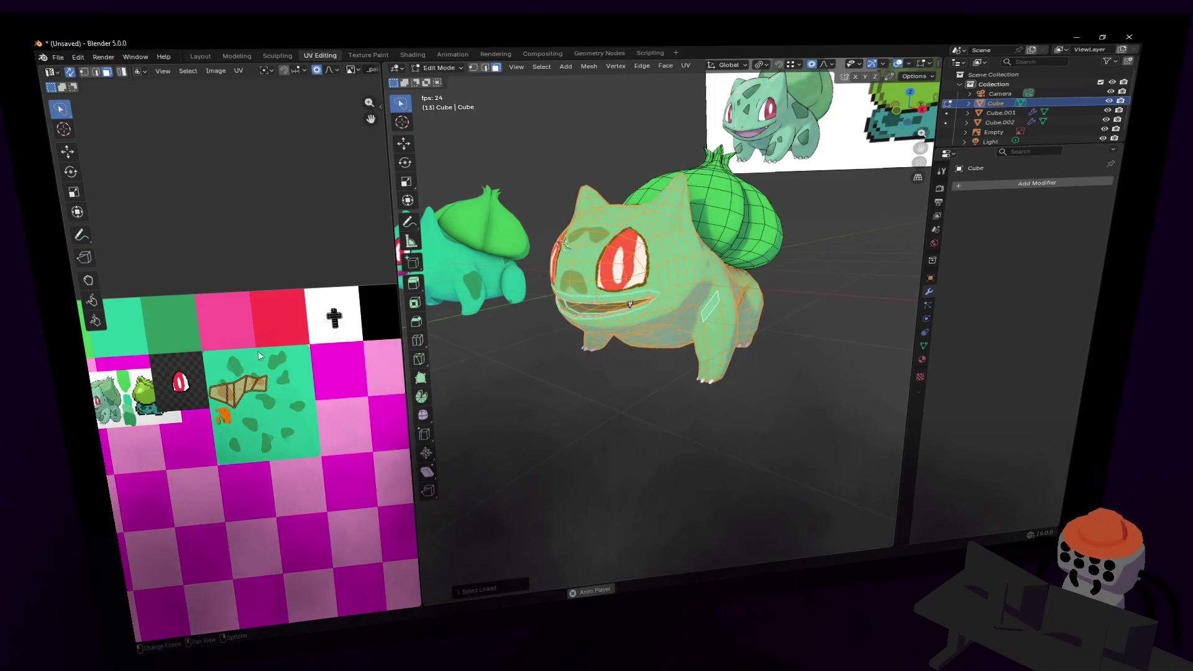
pyautogui.press('u')
pyautogui.click(308, 324)
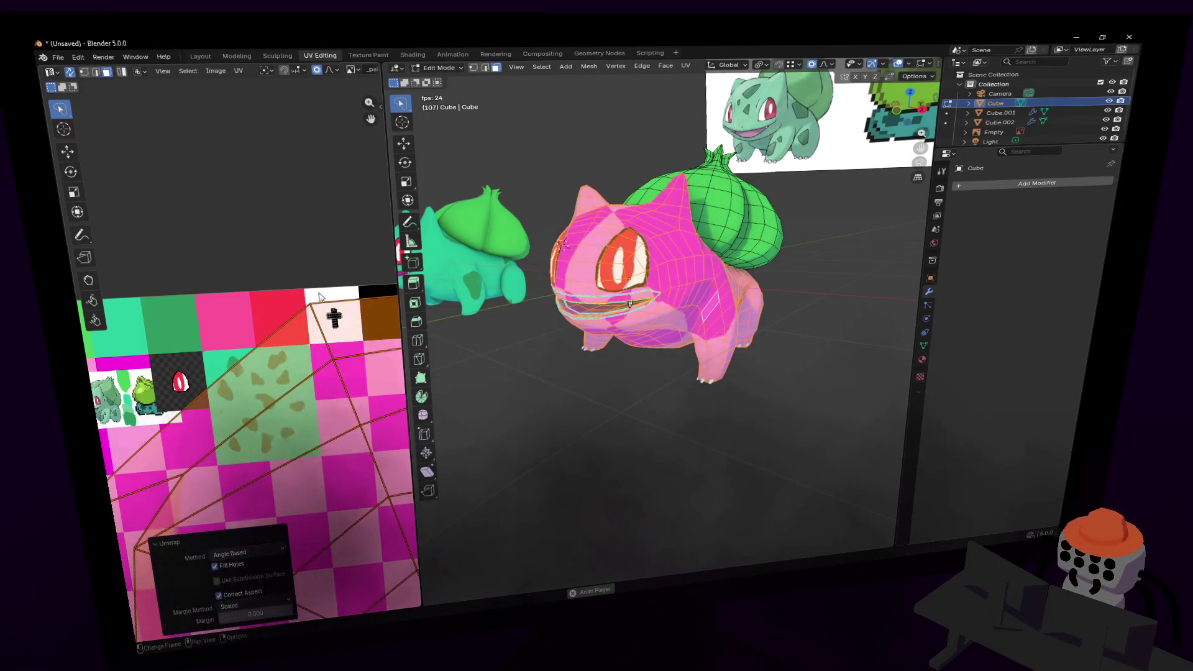
pyautogui.press('u')
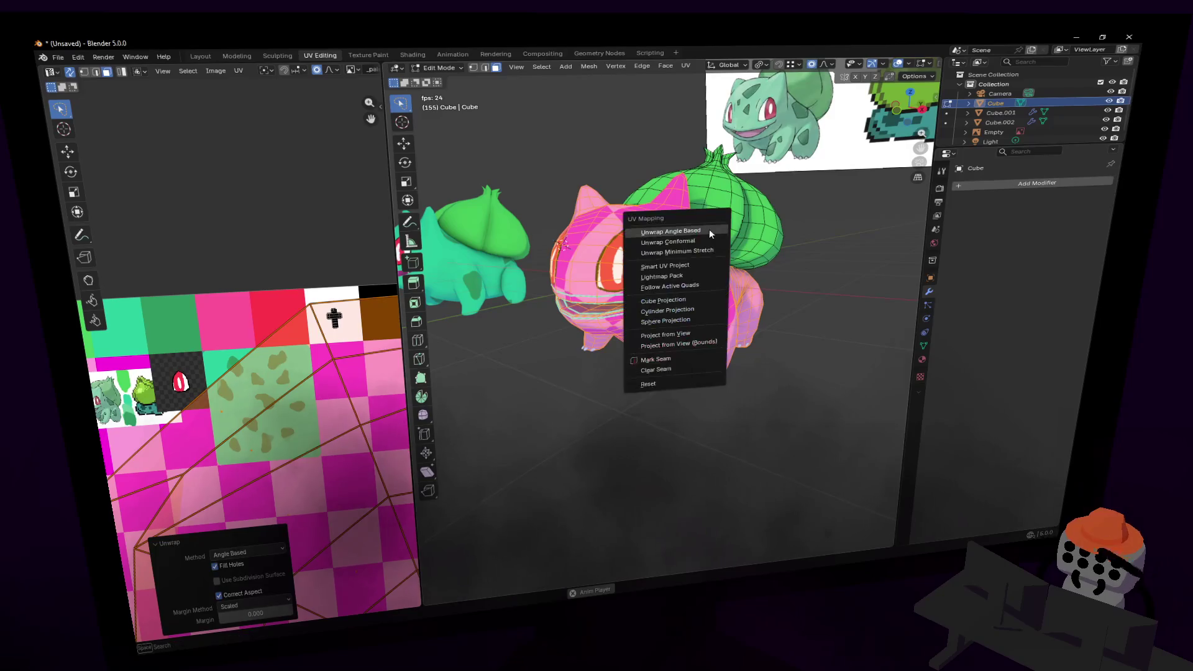
# - Re-unwrap the body with Smart UV Project and shrink its islands onto the green spotted tile
pyautogui.click(684, 265)
pyautogui.click(652, 358)
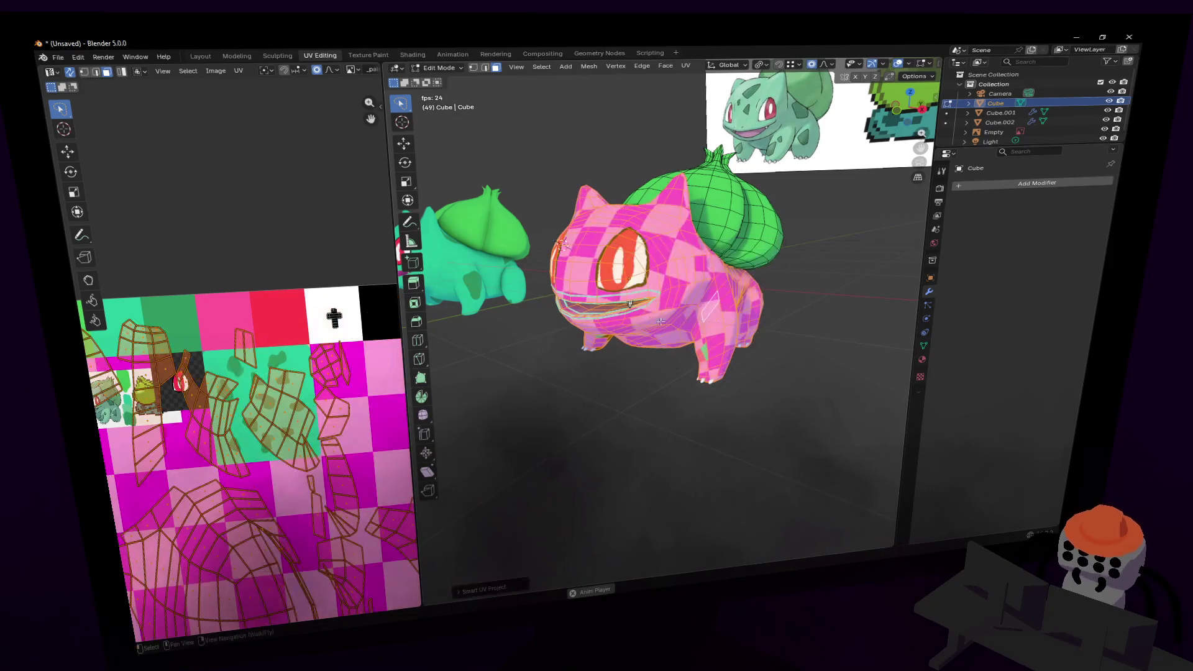
pyautogui.press('s')
pyautogui.click(218, 385)
pyautogui.press('g')
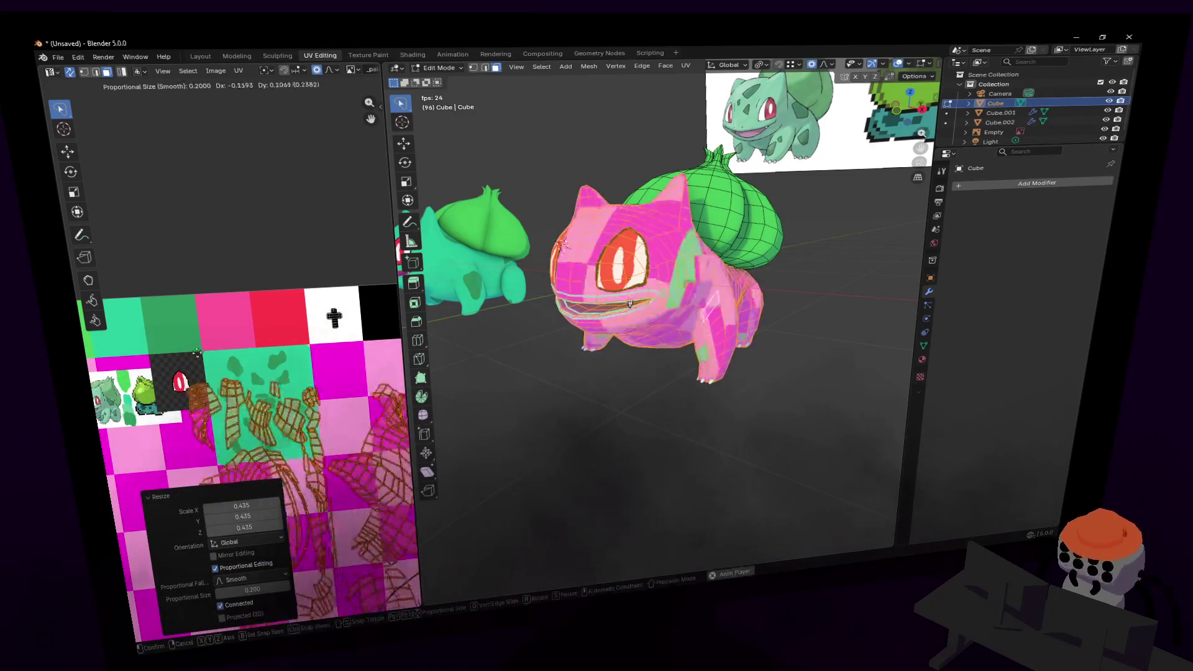
pyautogui.press('s')
pyautogui.press('Return')
pyautogui.press('g')
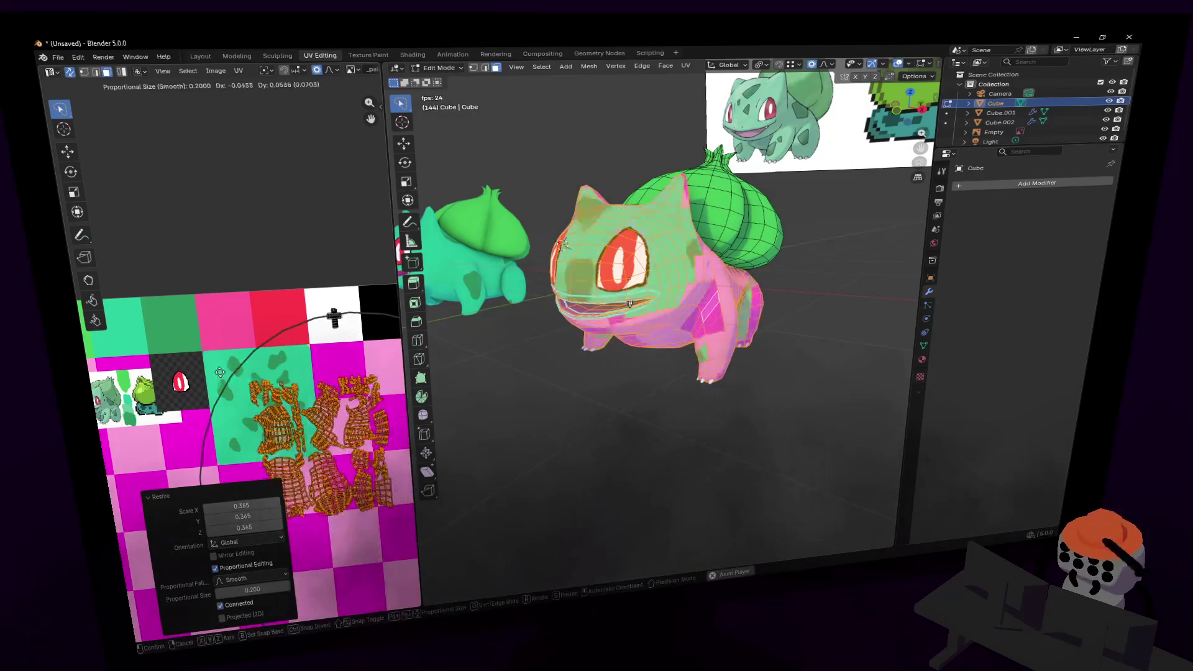
pyautogui.click(166, 336)
pyautogui.press('s')
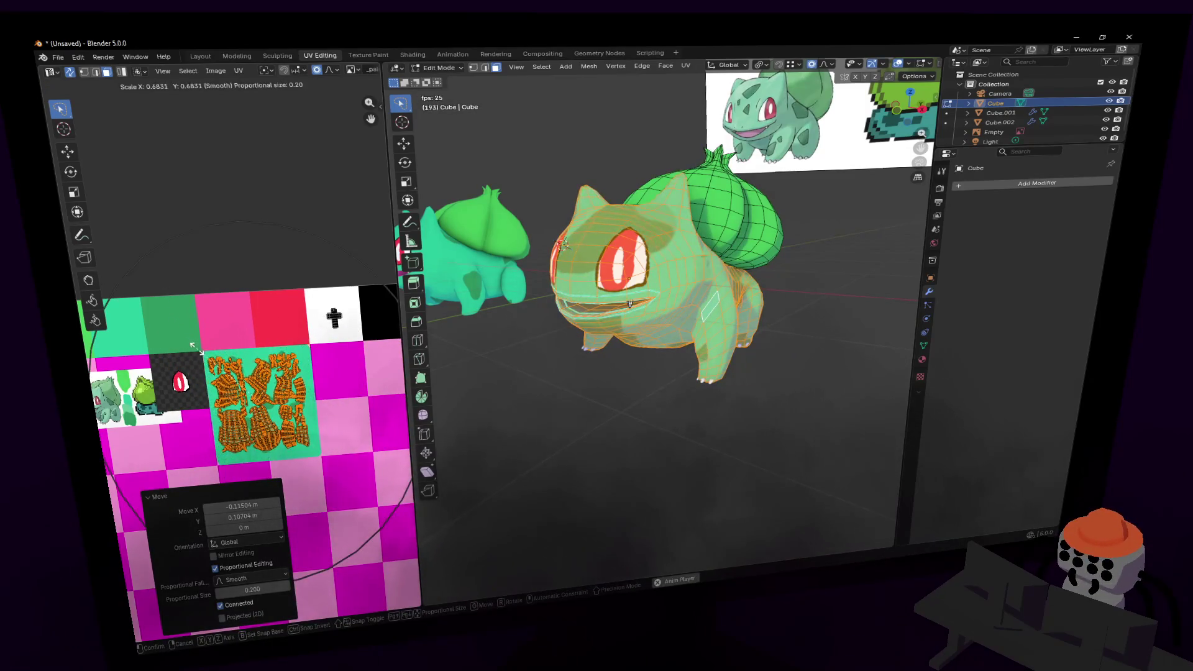
pyautogui.press('g')
pyautogui.click(202, 345)
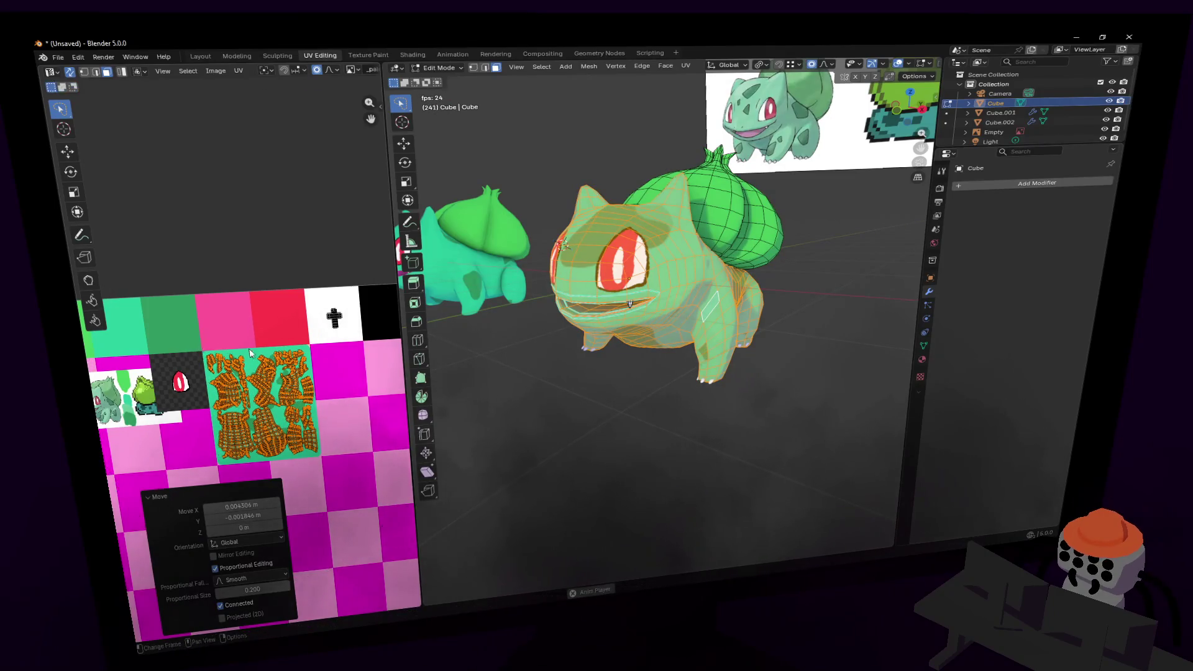
# - Set the proportional editing size to 0.050
pyautogui.scroll(5, 298, 407)
pyautogui.scroll(-3, 274, 373)
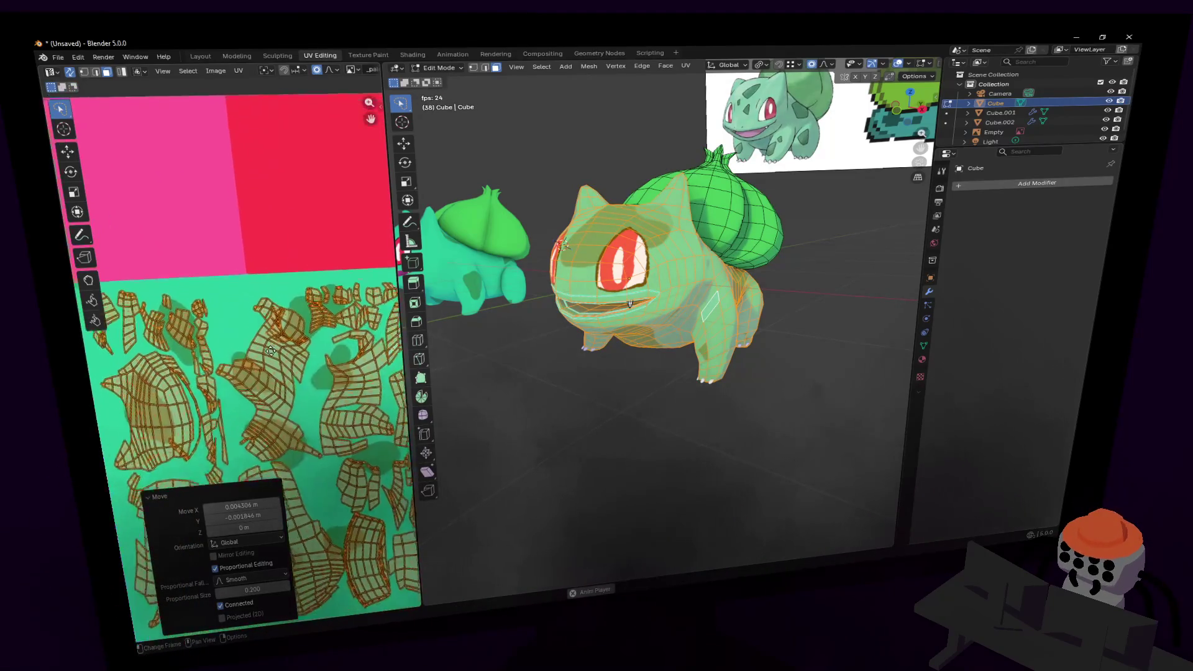
pyautogui.scroll(-2, 285, 330)
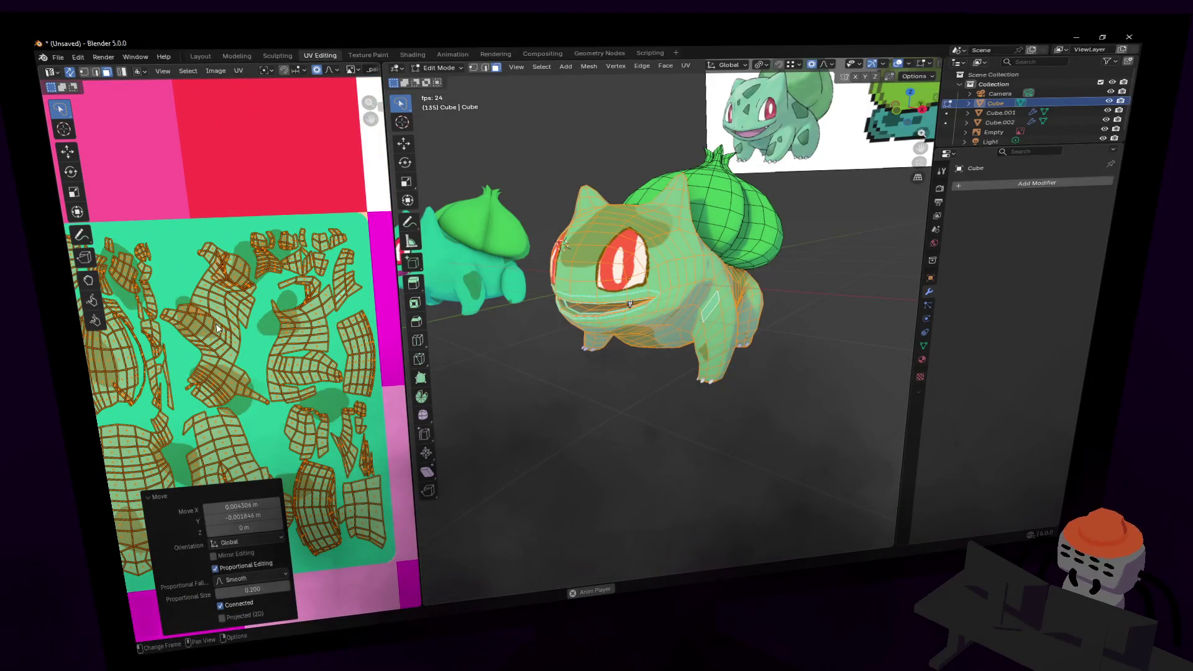
pyautogui.hotkey('shift', '`')
pyautogui.press('w')
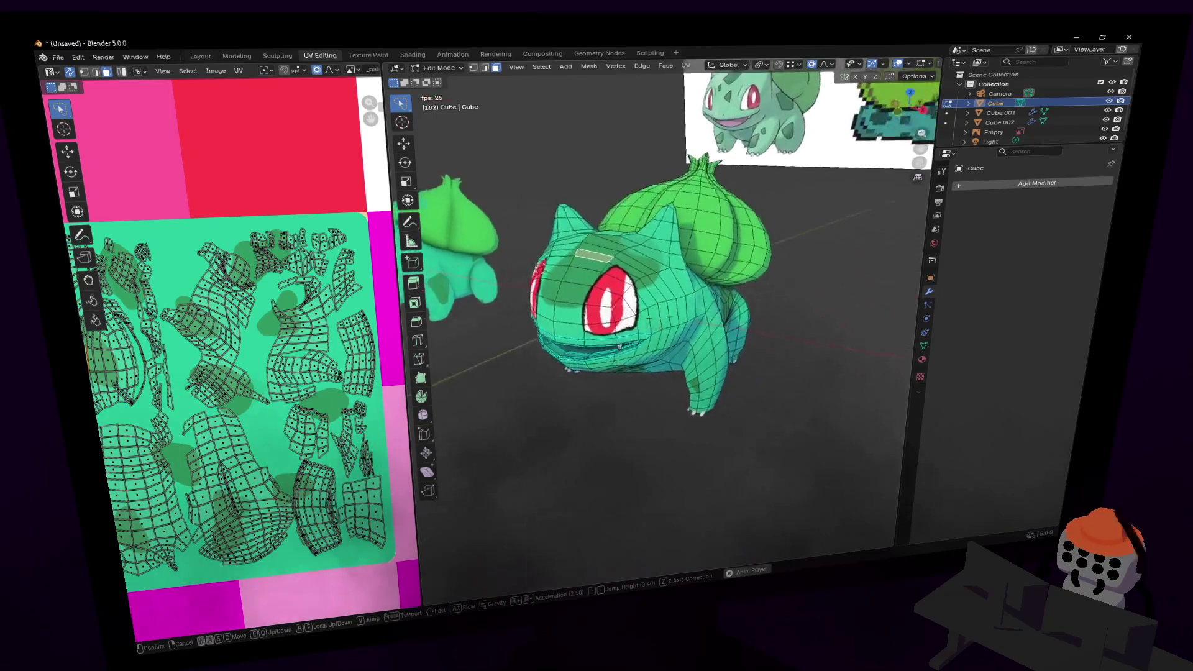
pyautogui.click(615, 245)
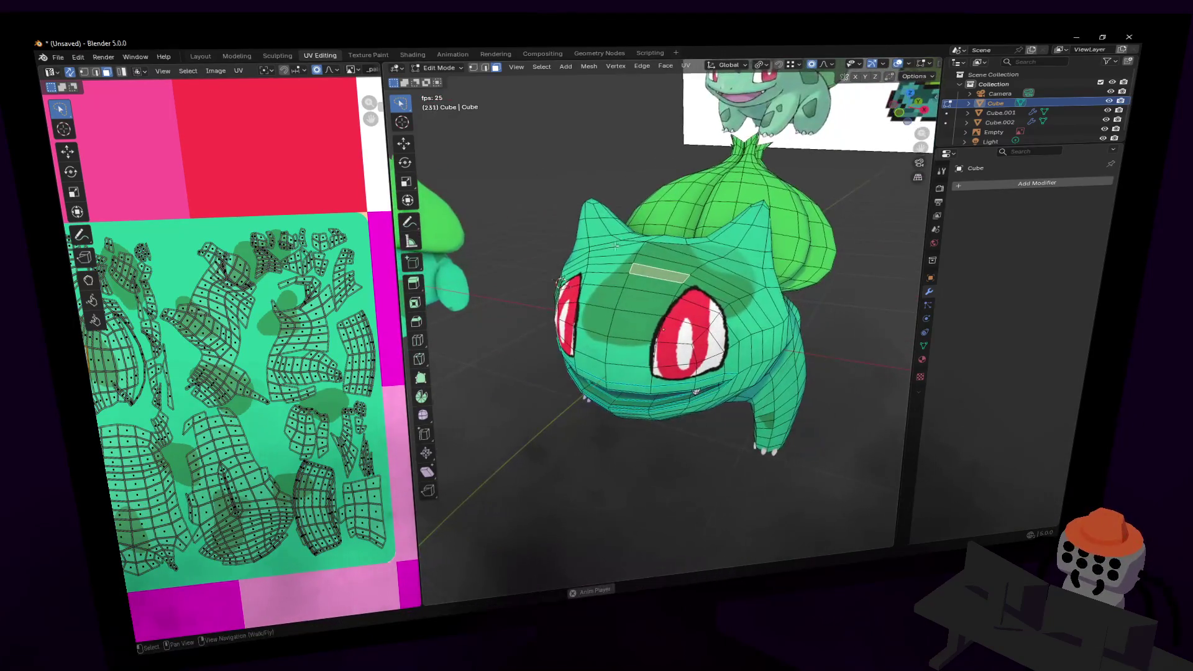
pyautogui.scroll(3, 160, 371)
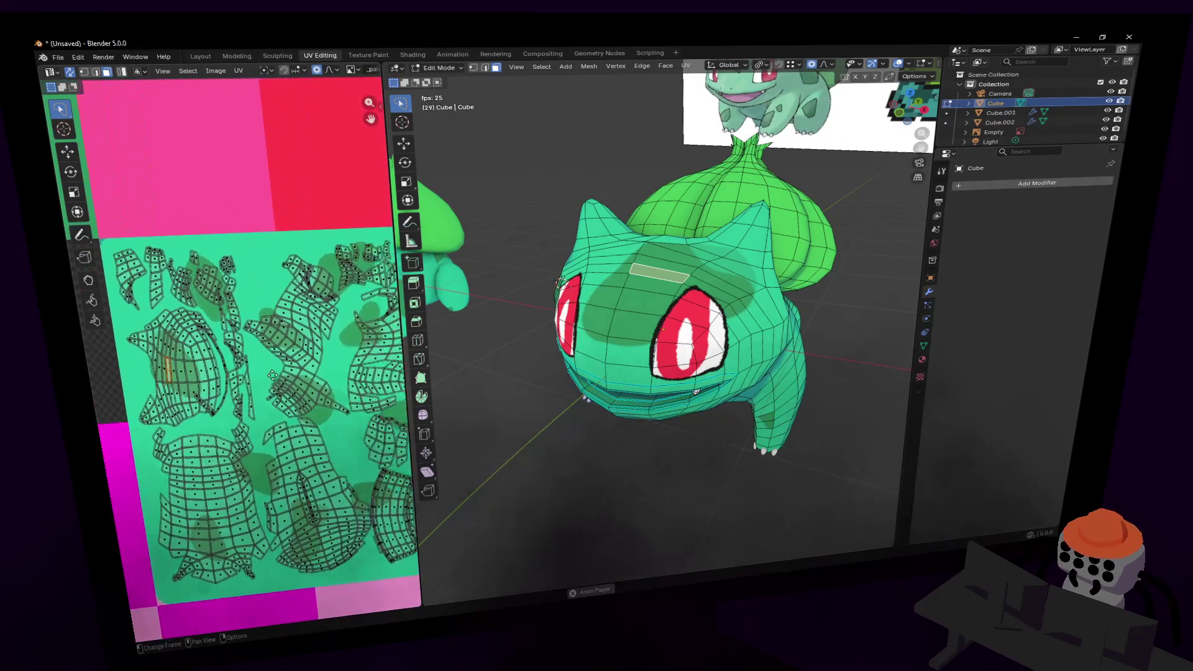
pyautogui.moveTo(268, 324); pyautogui.dragTo(271, 358, button='middle')
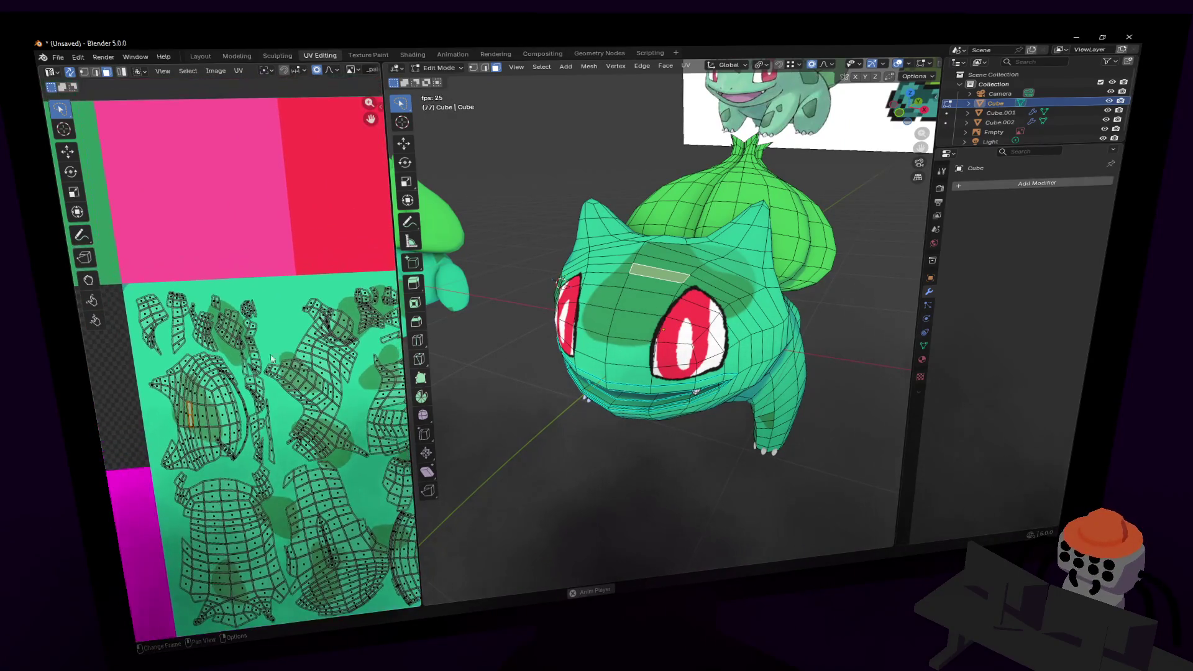
pyautogui.scroll(2, 186, 431)
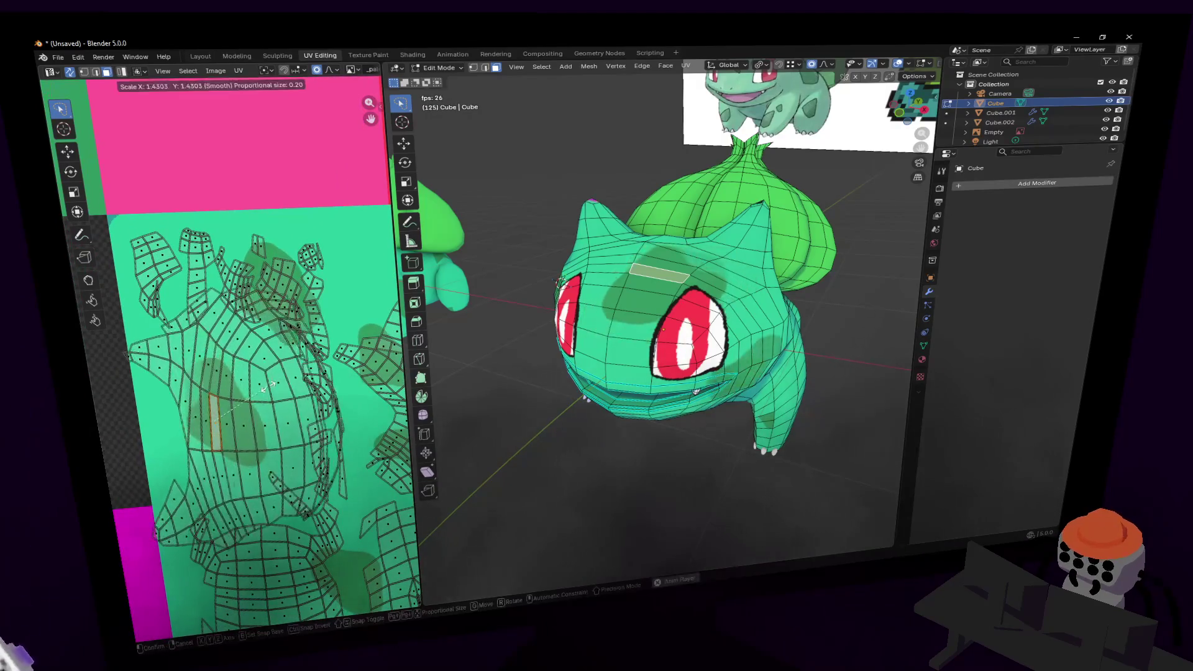
pyautogui.click(332, 69)
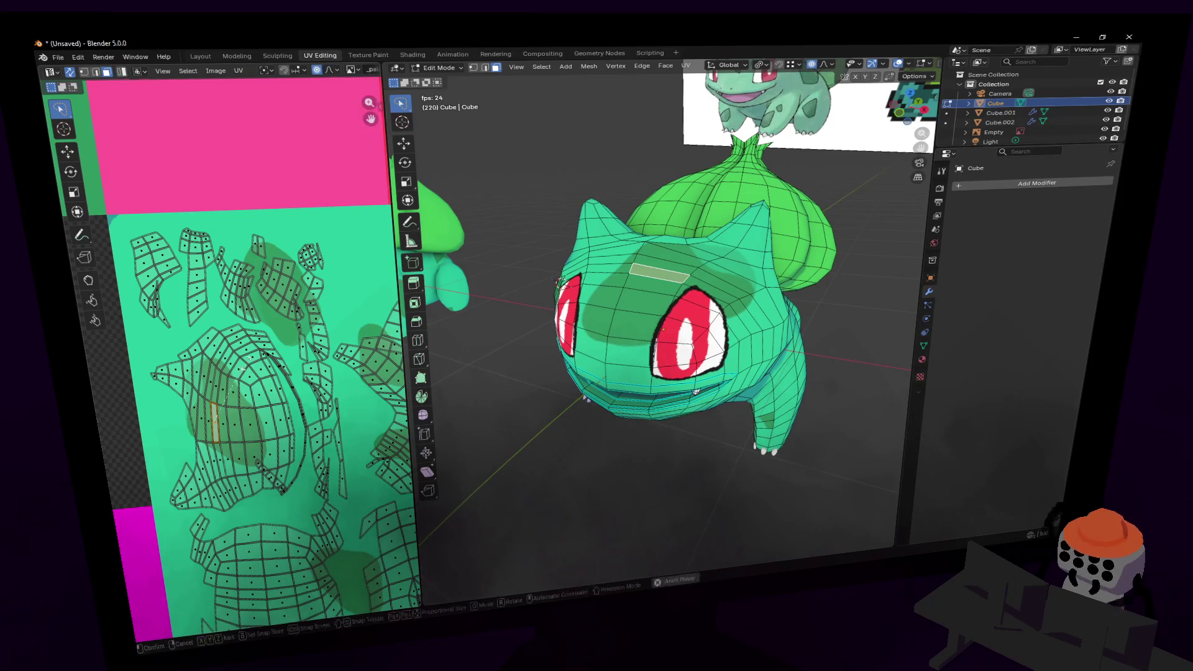
pyautogui.click(330, 72)
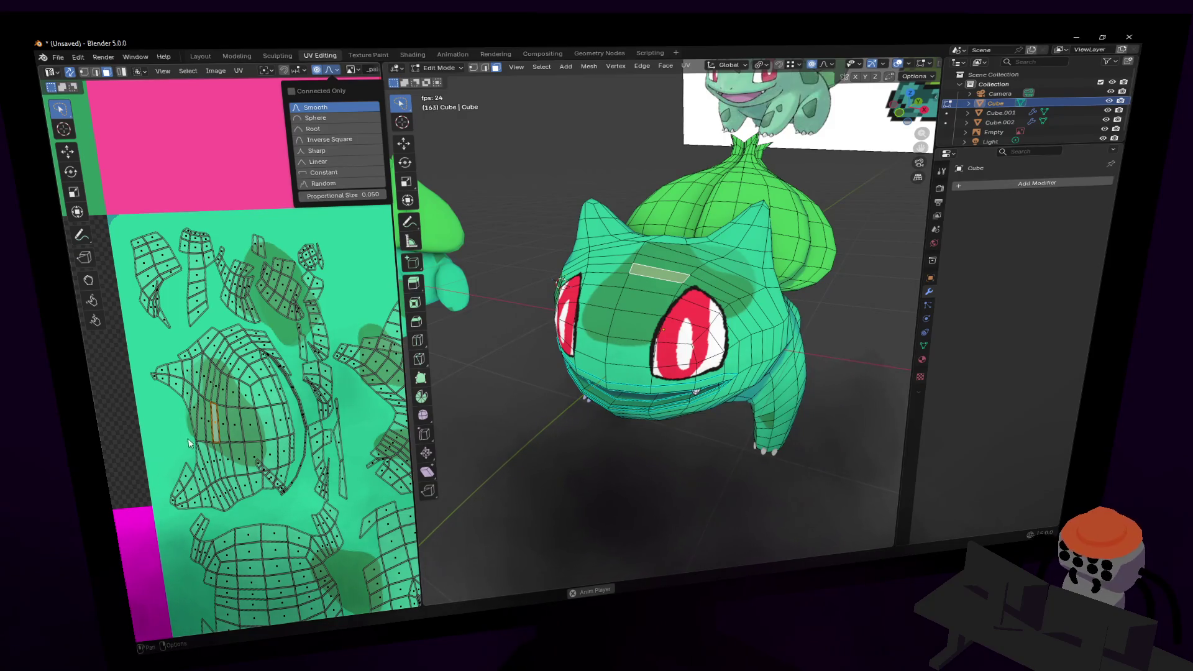
# - Nudge the right-cheek face's UVs about −0.0085, −0.0136 with smooth proportional falloff
pyautogui.press('s')
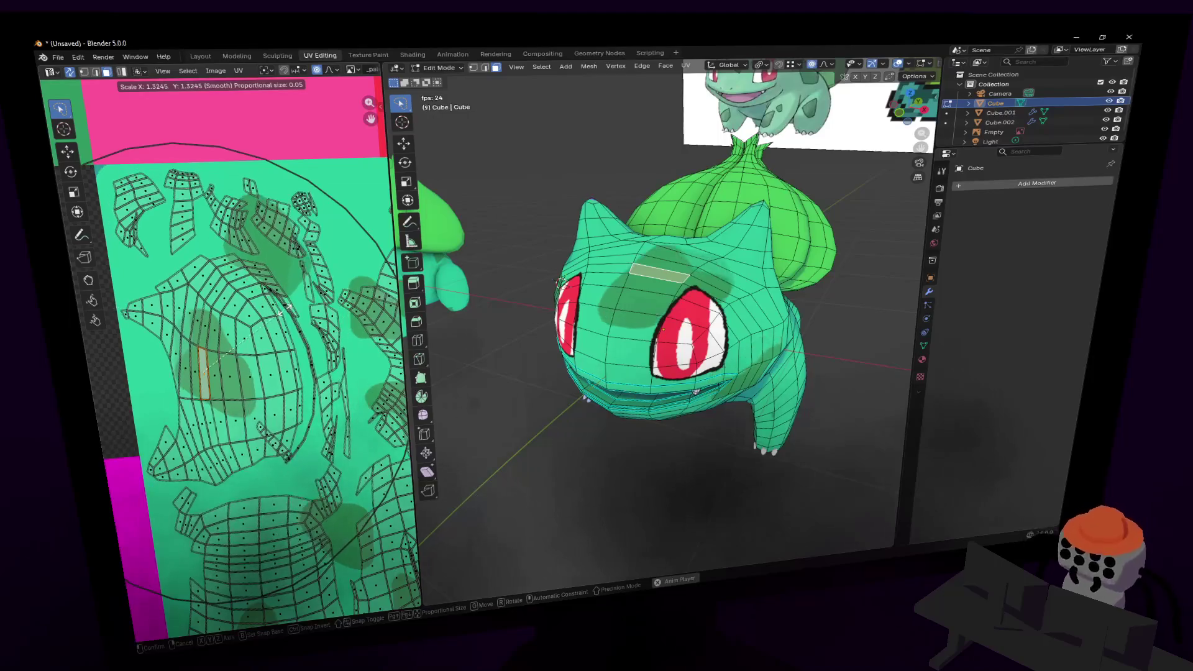
pyautogui.click(300, 270)
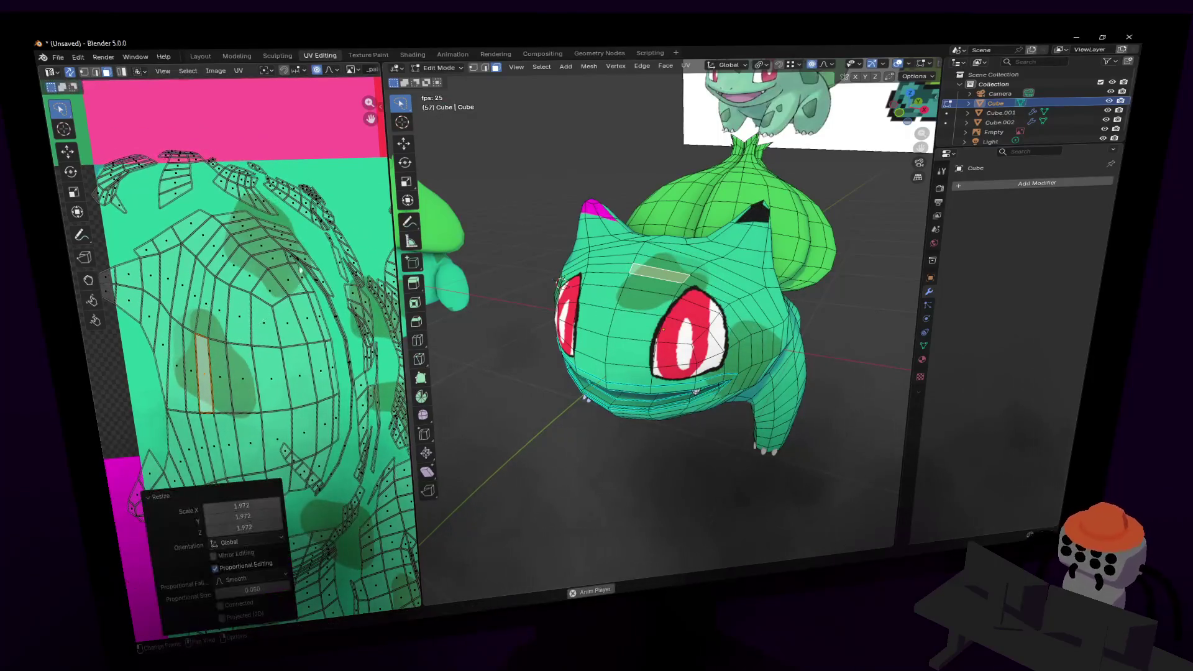
pyautogui.hotkey('ctrl', 'z')
pyautogui.click(124, 305)
pyautogui.click(761, 345)
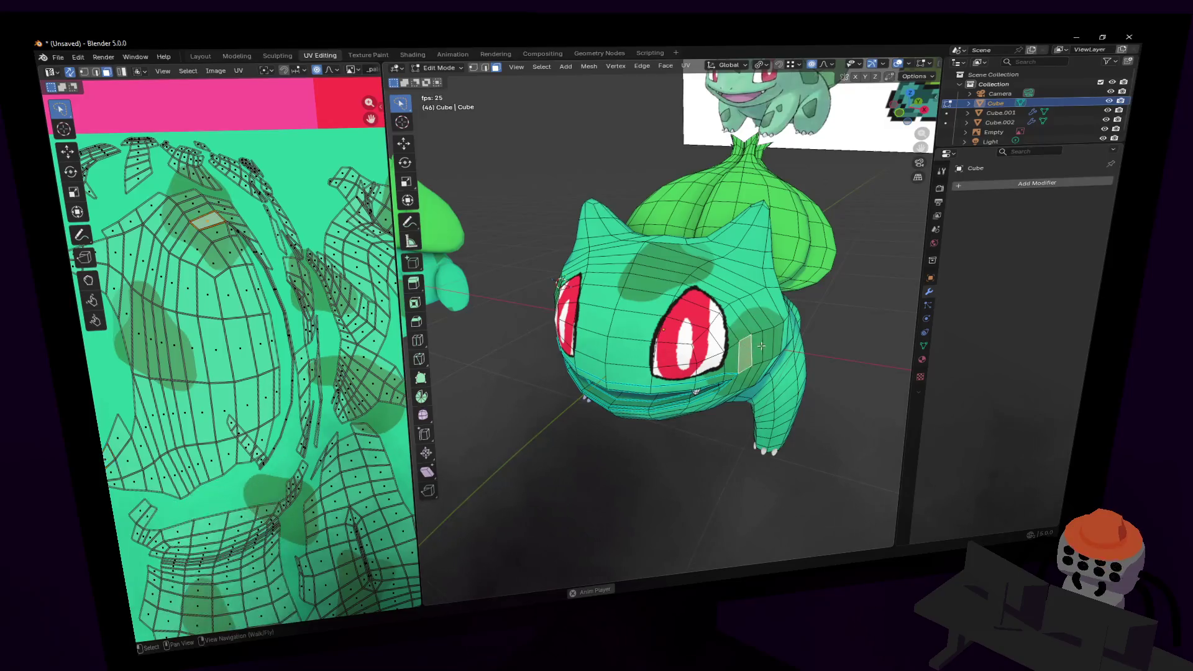
pyautogui.moveTo(257, 237); pyautogui.dragTo(283, 284, button='middle')
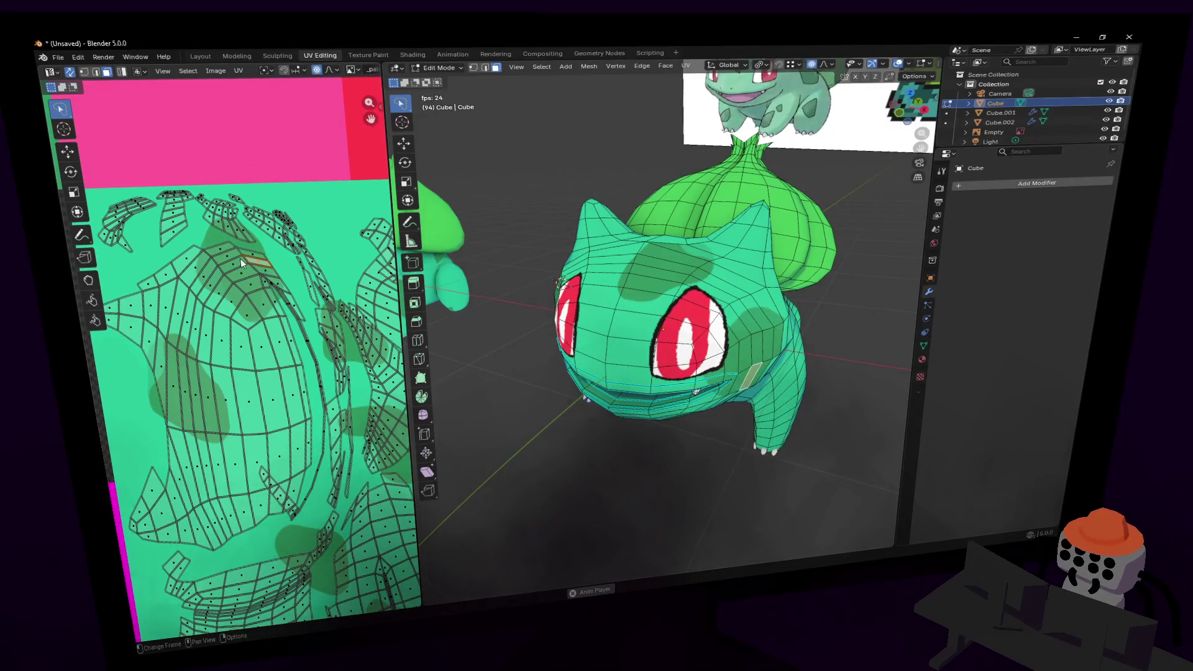
pyautogui.press('g')
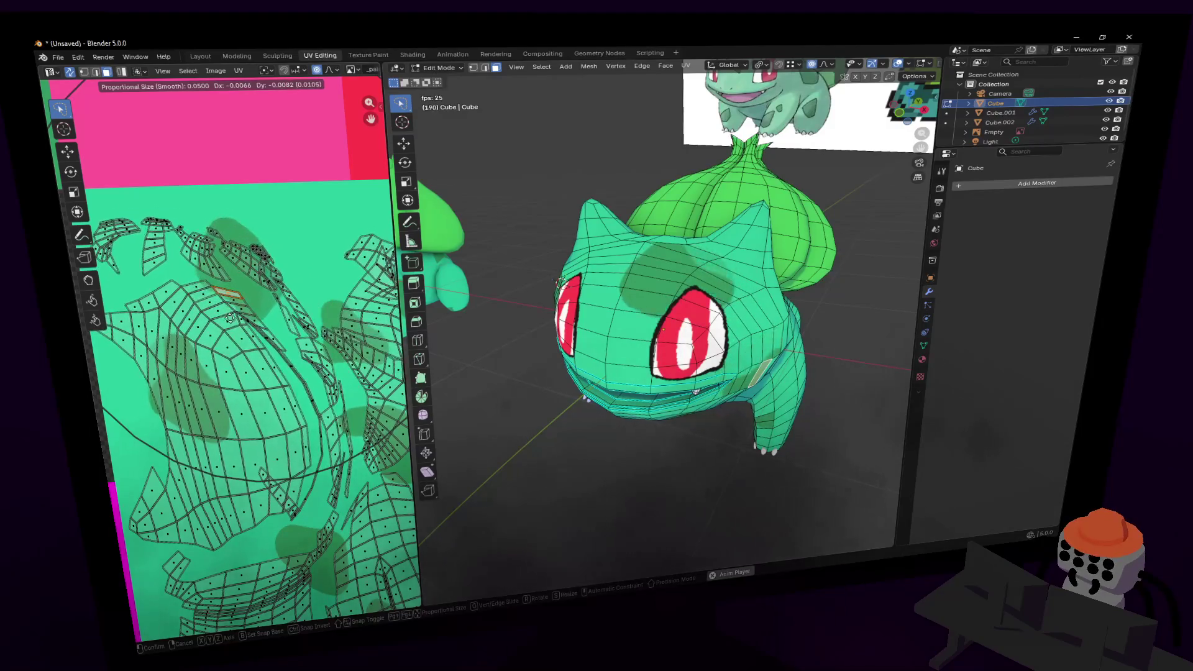
pyautogui.click(226, 335)
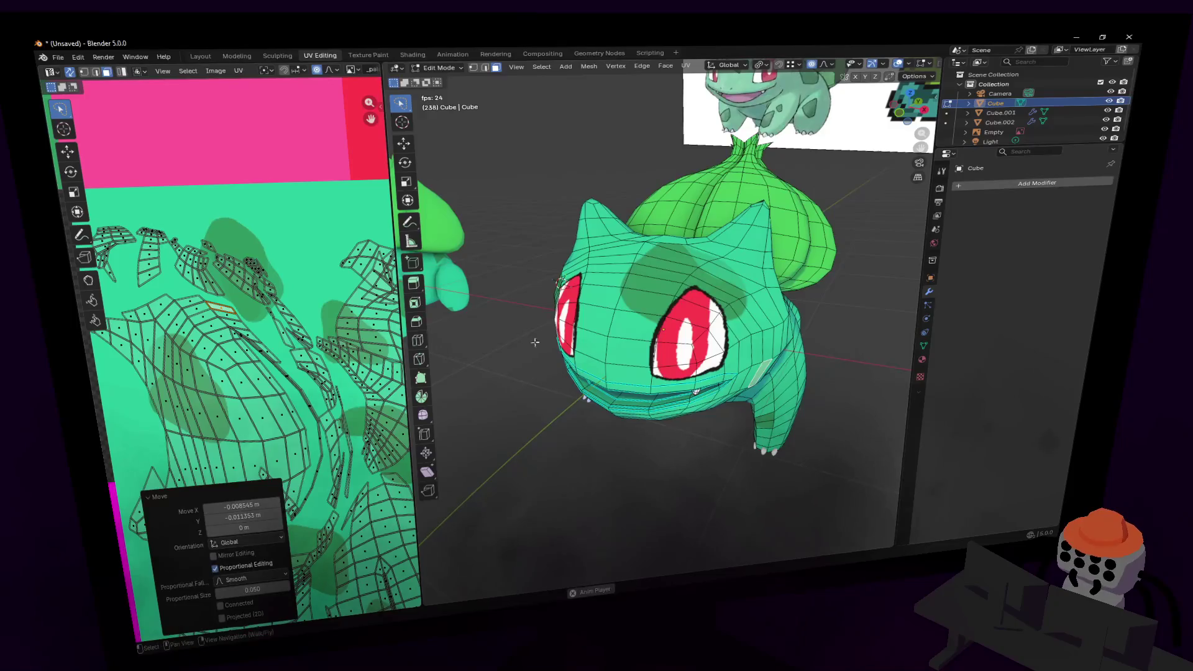
pyautogui.hotkey('shift', '`')
pyautogui.press('w')
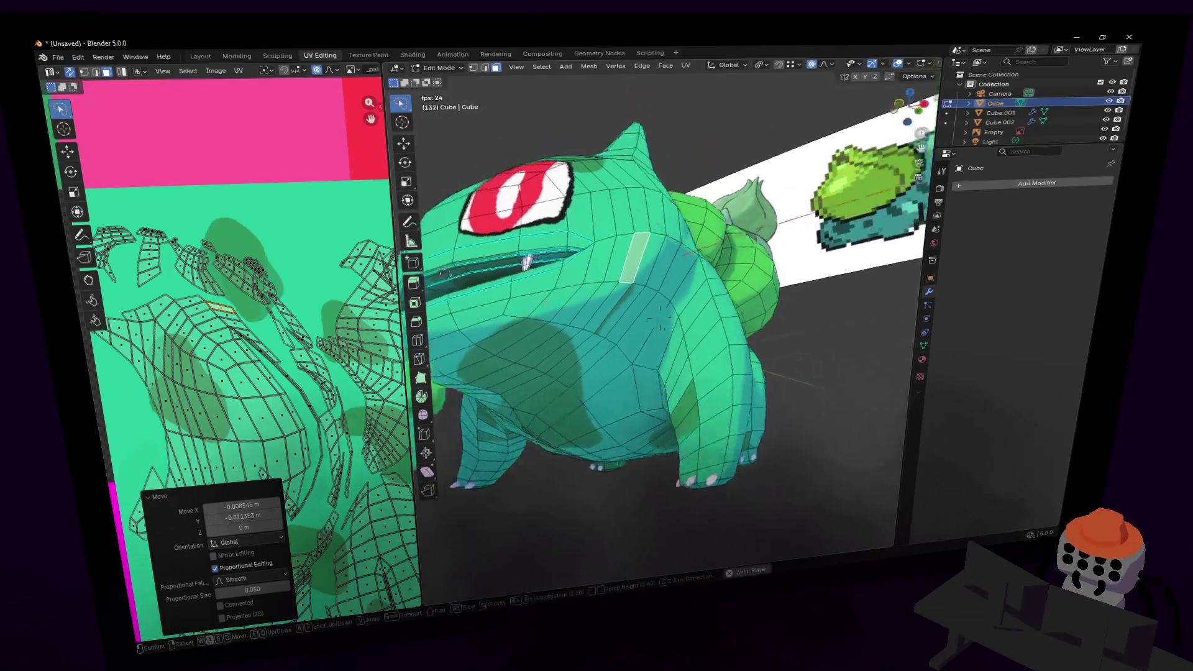
# - Select the side face strip and nudge its UVs about −0.0007, 0.0019
pyautogui.click(674, 303)
pyautogui.click(649, 314)
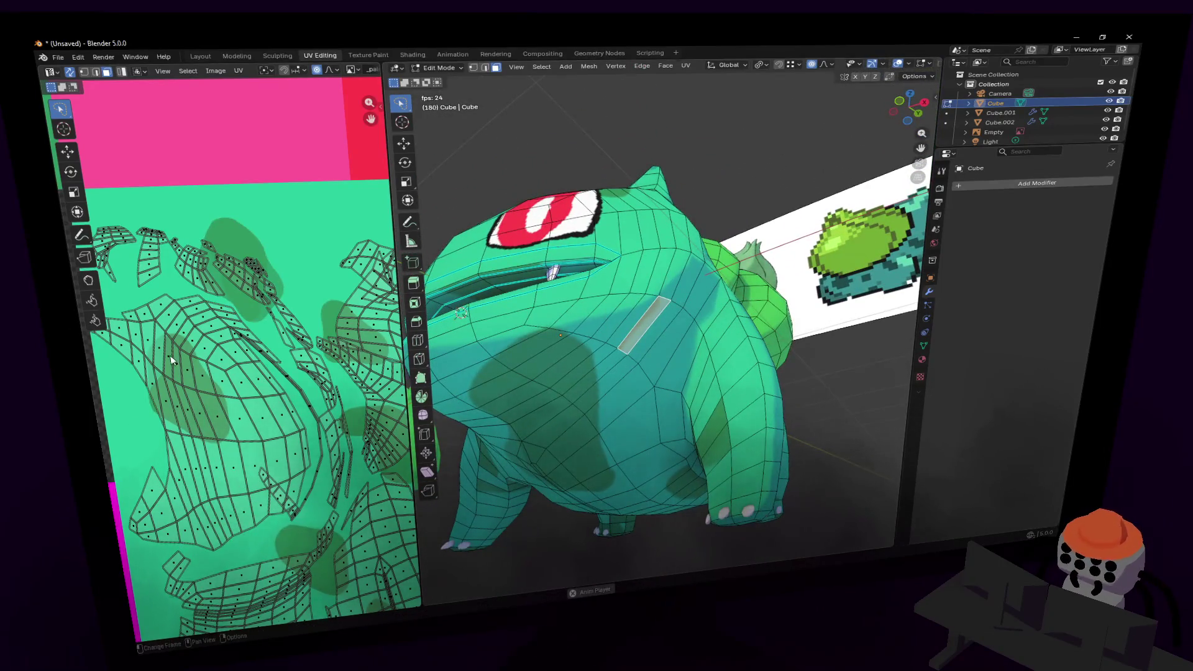
pyautogui.scroll(-5, 171, 360)
pyautogui.scroll(8, 334, 356)
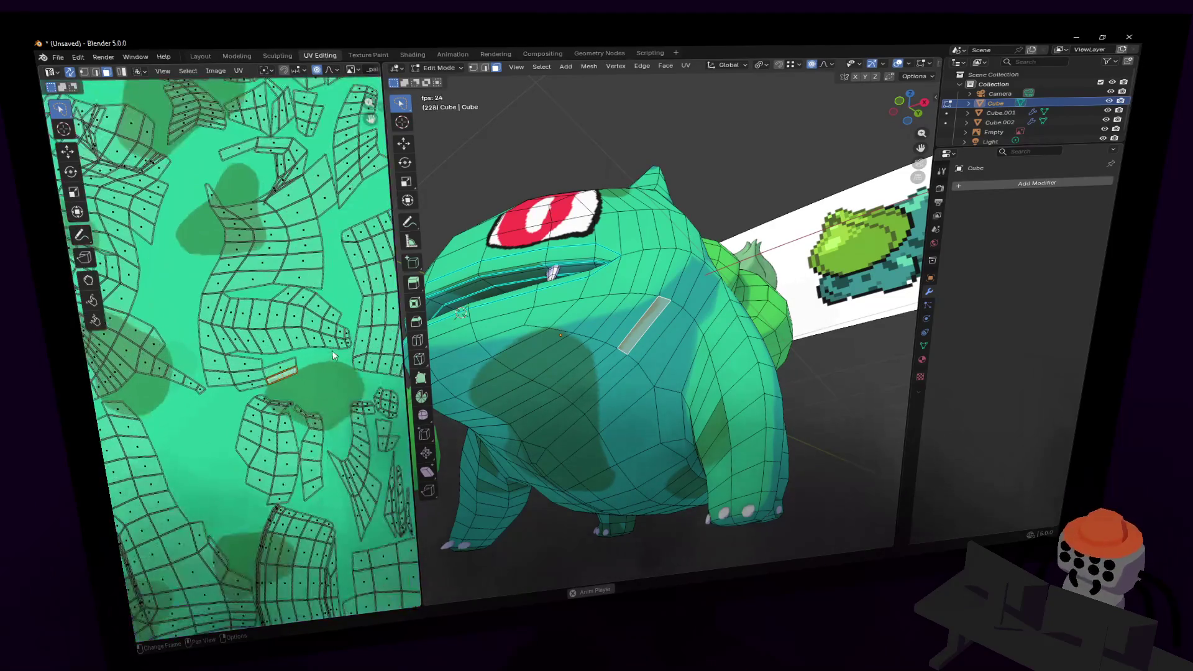
pyautogui.scroll(2, 334, 356)
pyautogui.moveTo(279, 367); pyautogui.dragTo(279, 366)
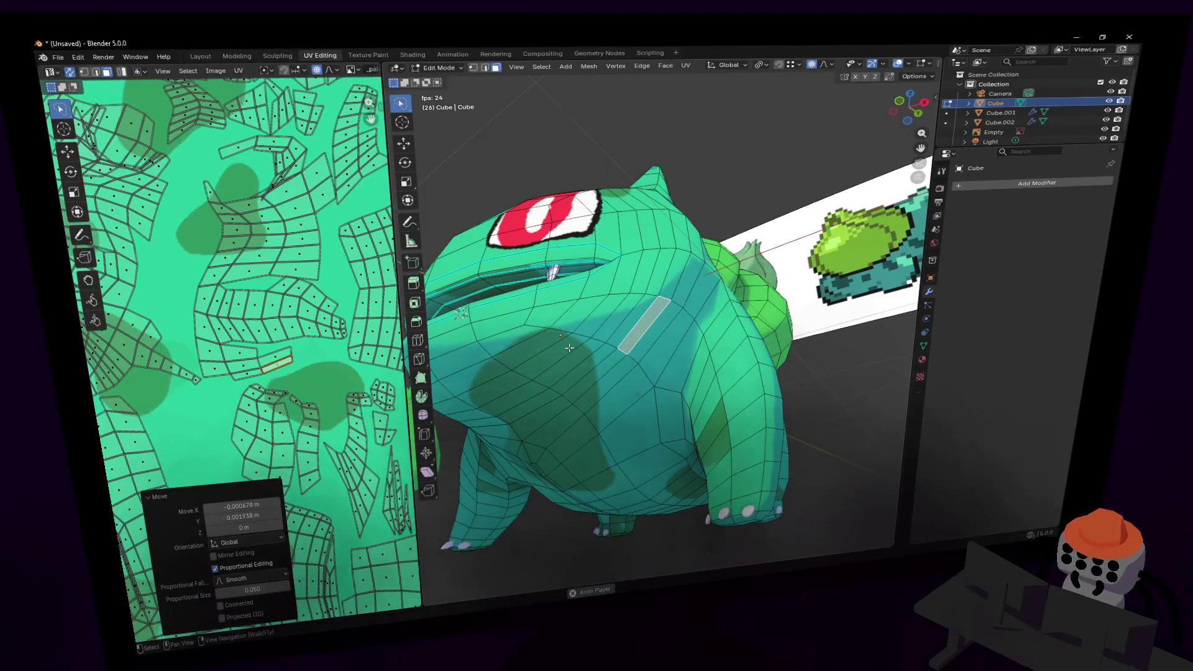
# - Inspect the textured Bulbasaur from the front, then re-enter Edit Mode zoomed on the body
pyautogui.hotkey('shift', '`')
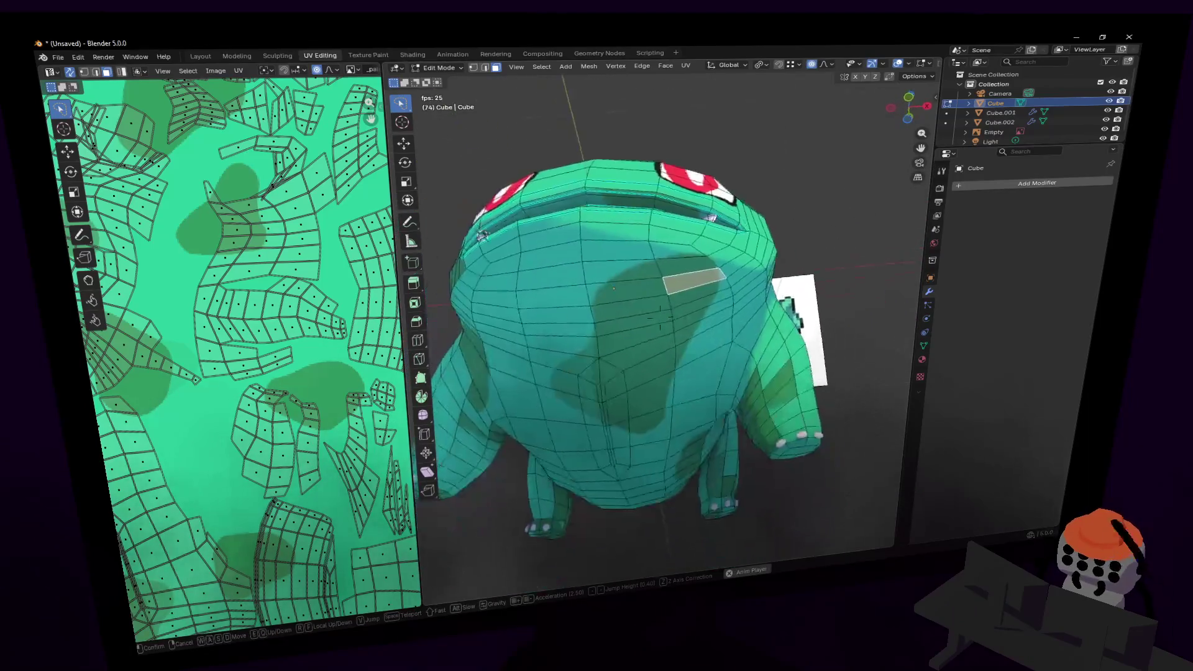
pyautogui.press('d')
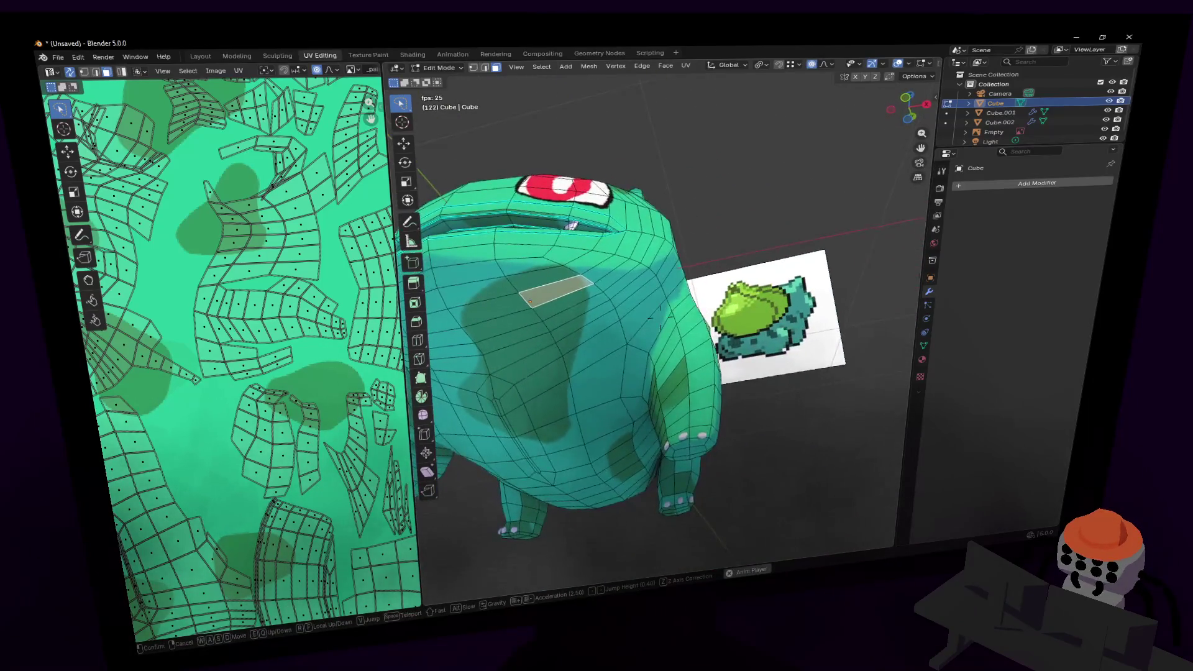
pyautogui.press('a')
pyautogui.click(628, 377)
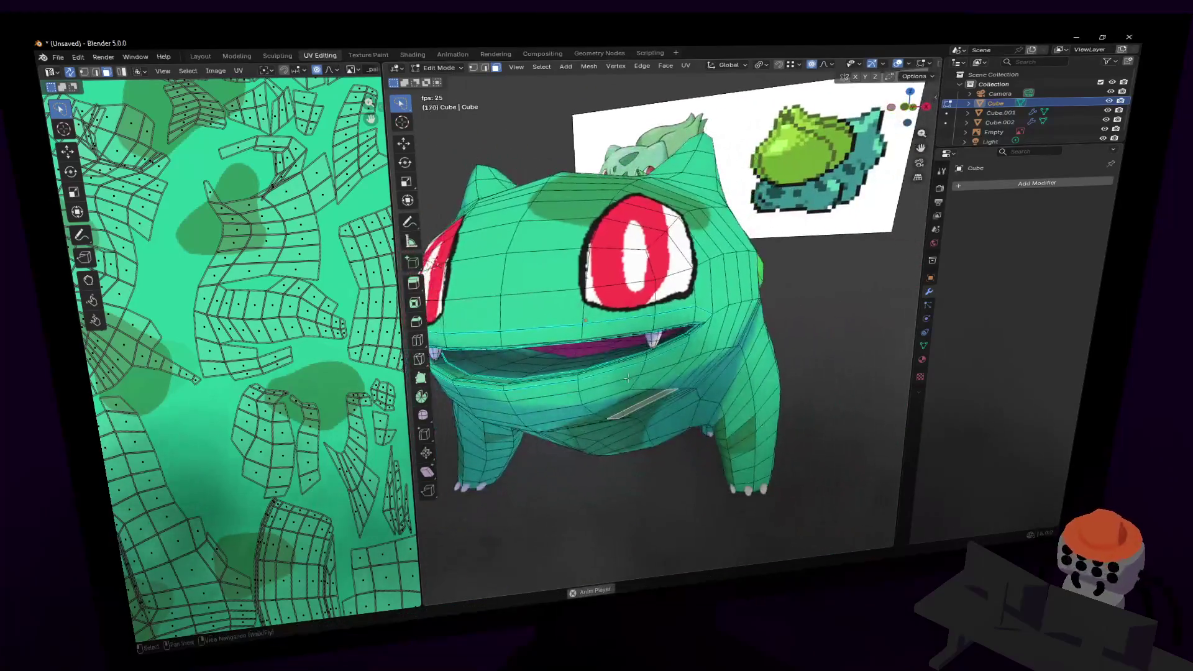
pyautogui.press('Tab')
pyautogui.scroll(4, 630, 356)
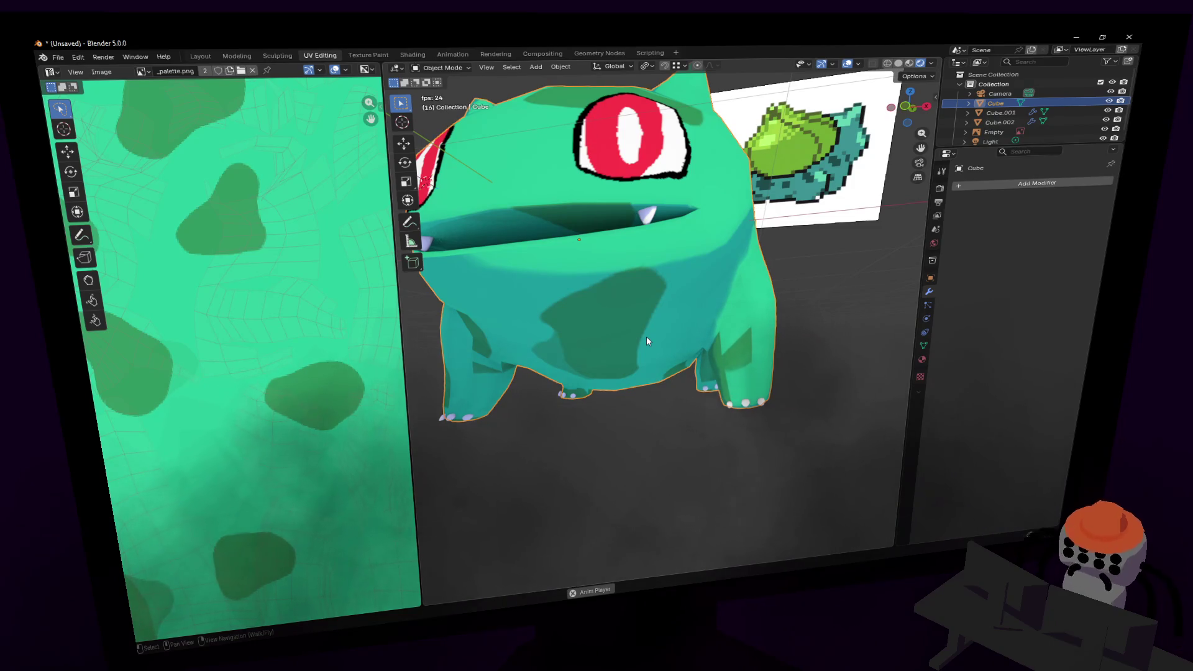
pyautogui.hotkey('shift', '`')
pyautogui.press('w')
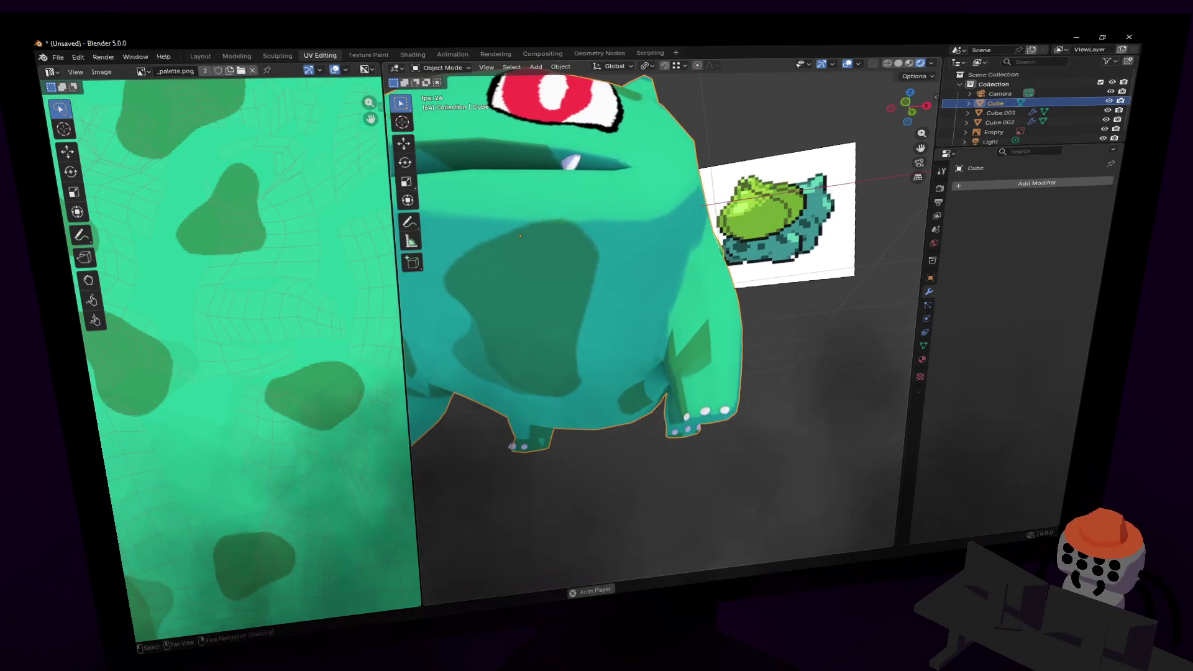
pyautogui.click(656, 330)
pyautogui.press('Tab')
pyautogui.scroll(3, 696, 317)
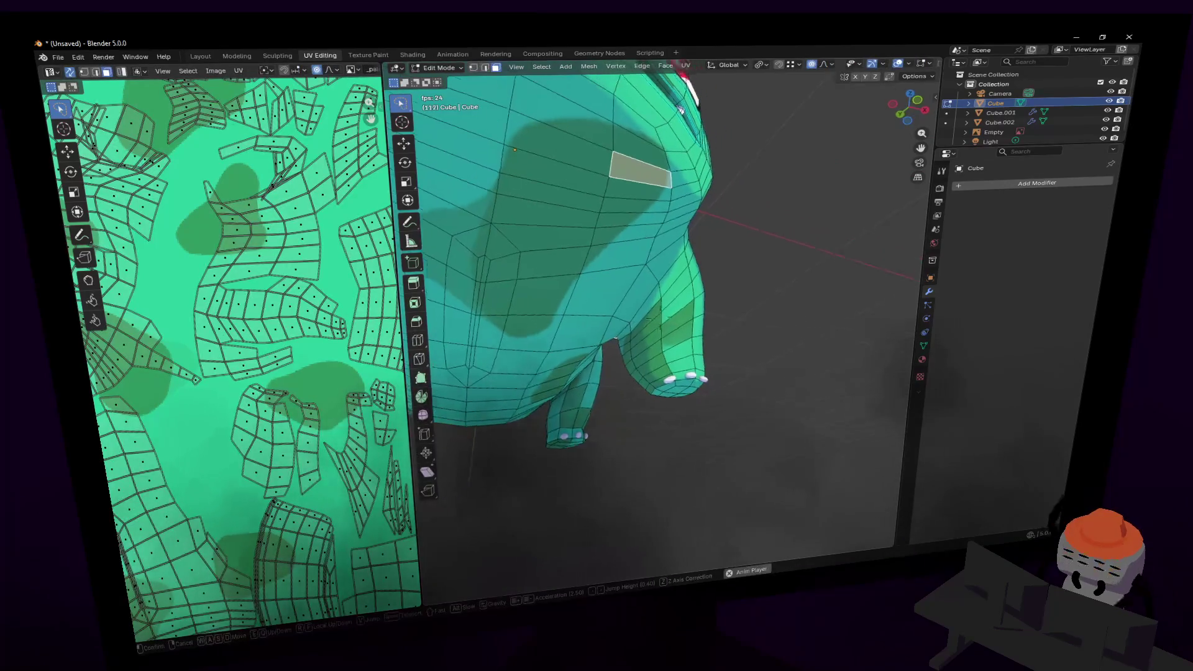
# - Select a band of faces on the front leg, viewed from the front, for unwrapping
pyautogui.click(674, 325)
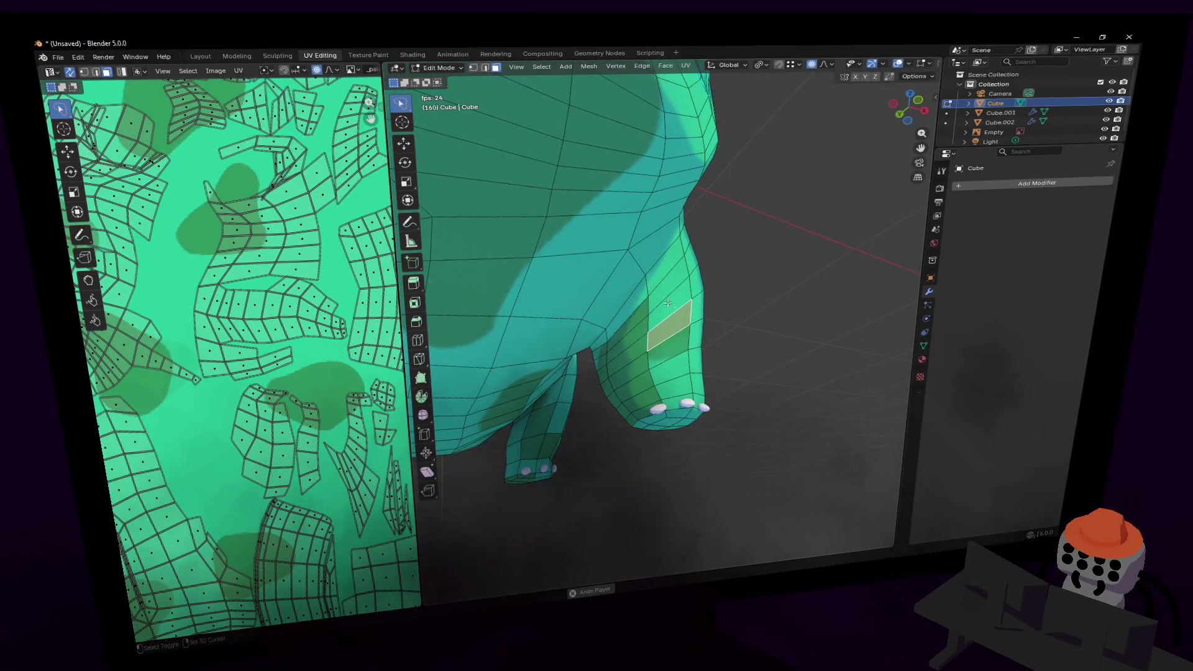
pyautogui.moveTo(662, 375)
pyautogui.mouseDown()
pyautogui.moveTo(633, 335)
pyautogui.moveTo(649, 396)
pyautogui.mouseUp()
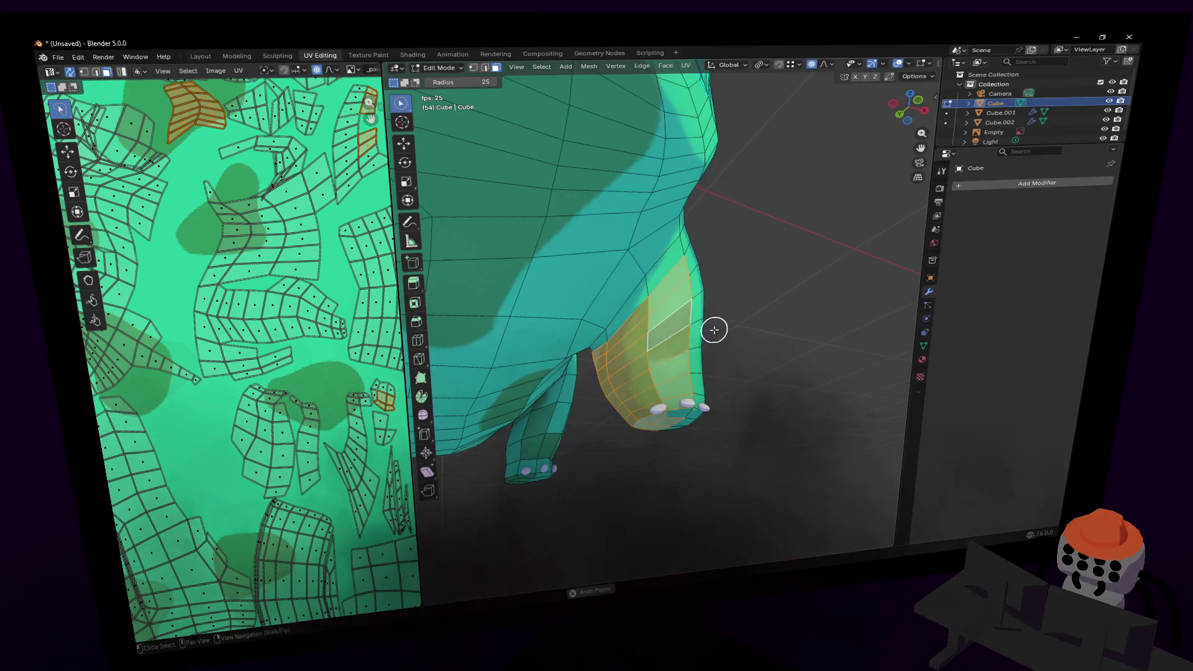
pyautogui.moveTo(667, 405)
pyautogui.mouseDown(button='middle')
pyautogui.moveTo(642, 296)
pyautogui.moveTo(574, 320)
pyautogui.mouseUp(button='middle')
pyautogui.scroll(-1, 320, 247)
pyautogui.moveTo(320, 248); pyautogui.dragTo(323, 293, button='middle')
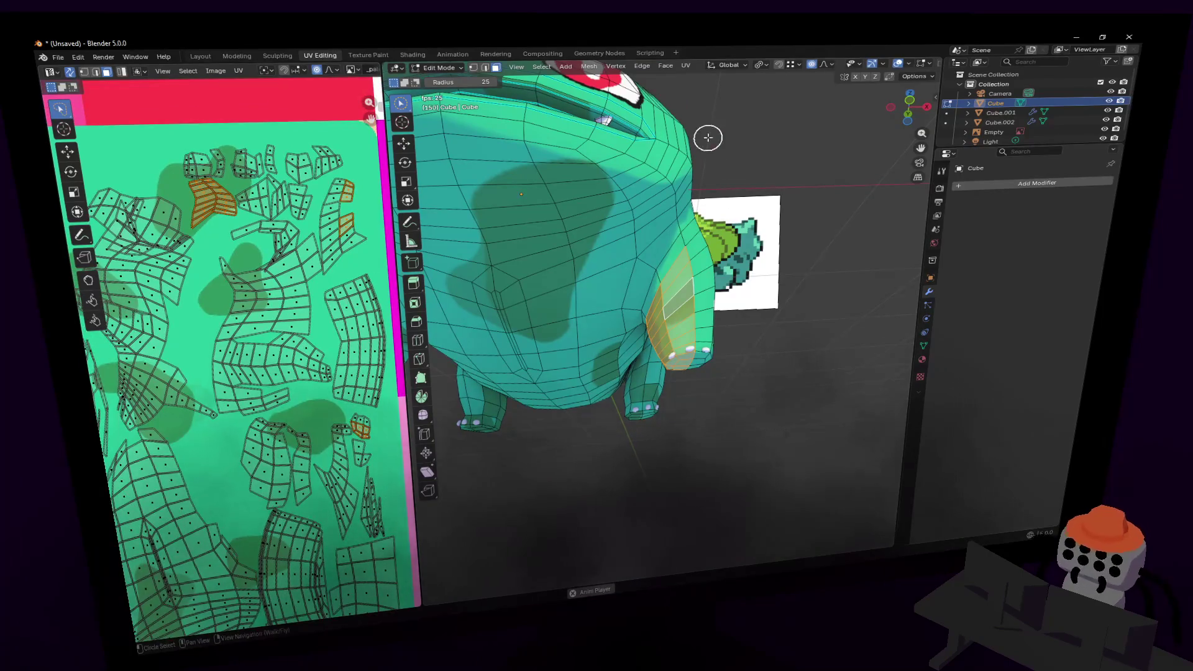
pyautogui.press('u')
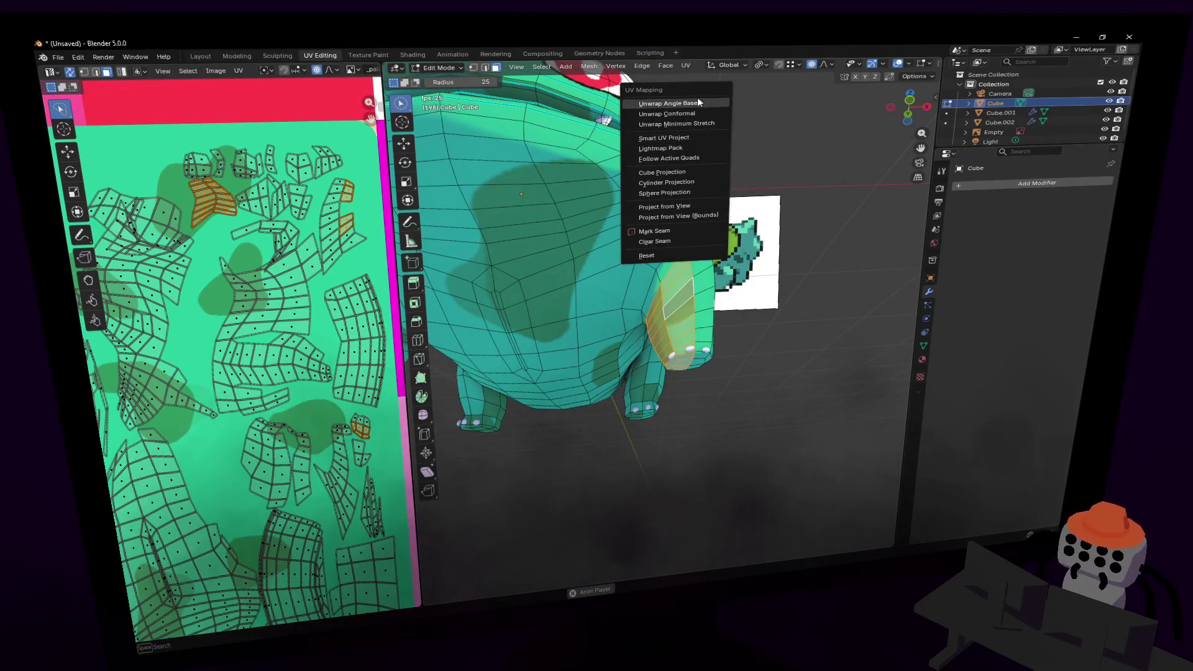
# - Re-unwrap the front-leg faces with Smart UV Project and shrink the islands to about 0.17
pyautogui.click(679, 138)
pyautogui.click(675, 249)
pyautogui.scroll(-5, 352, 245)
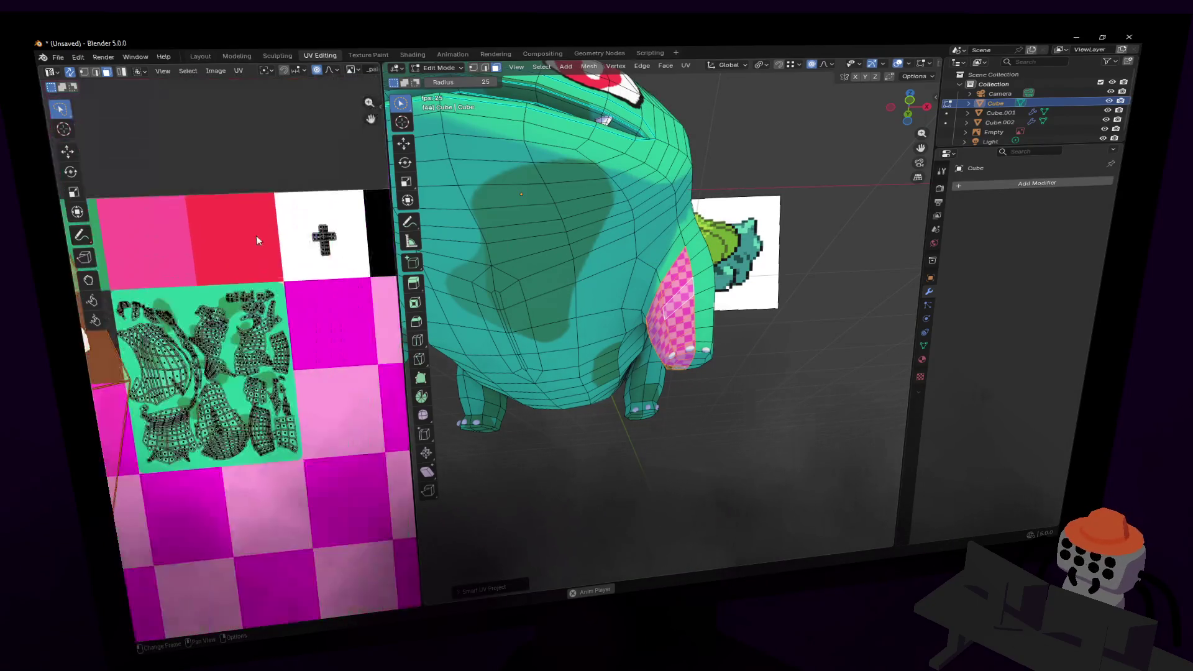
pyautogui.scroll(5, 187, 310)
pyautogui.scroll(-2, 195, 228)
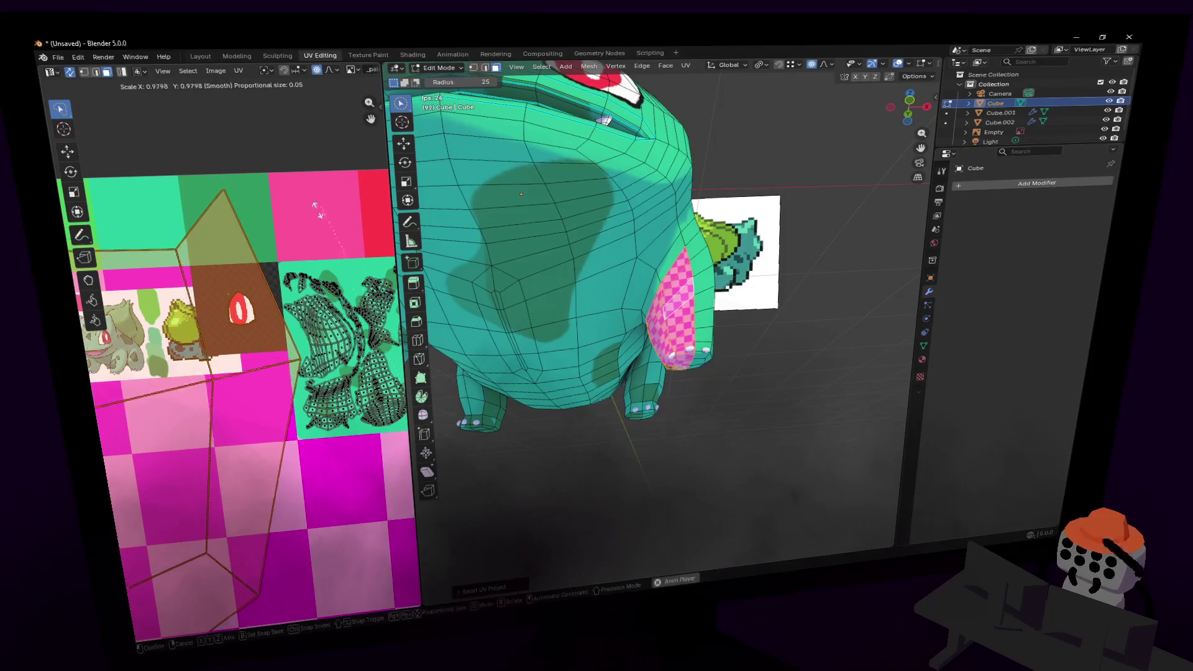
pyautogui.scroll(2, 279, 155)
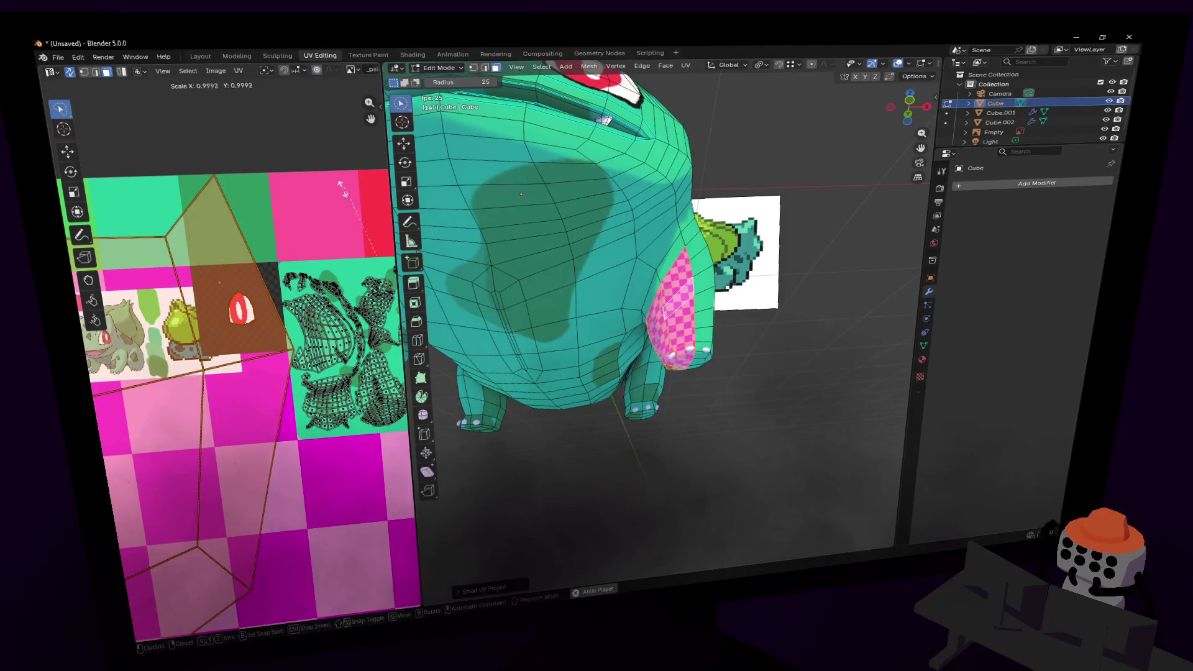
pyautogui.scroll(-5, 314, 252)
pyautogui.moveTo(313, 251); pyautogui.dragTo(214, 159, button='middle')
pyautogui.press('s')
pyautogui.click(287, 375)
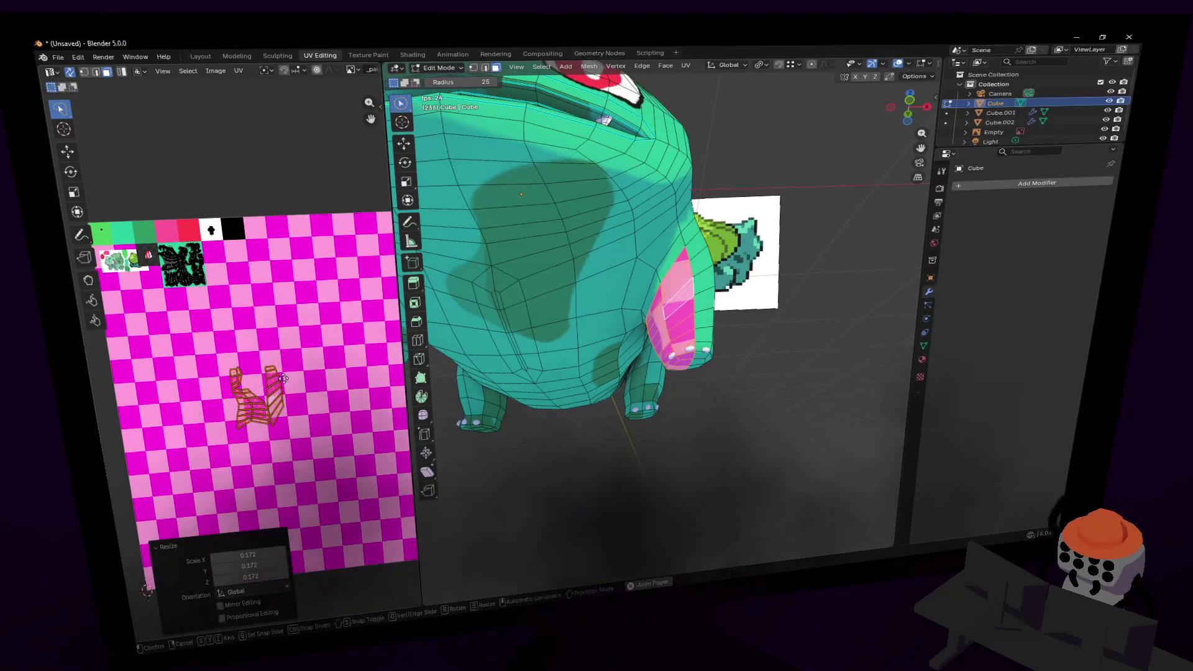
pyautogui.press('g')
pyautogui.click(221, 267)
# - Scale the leg islands by 0.362 and place them on the green tile
pyautogui.scroll(4, 222, 267)
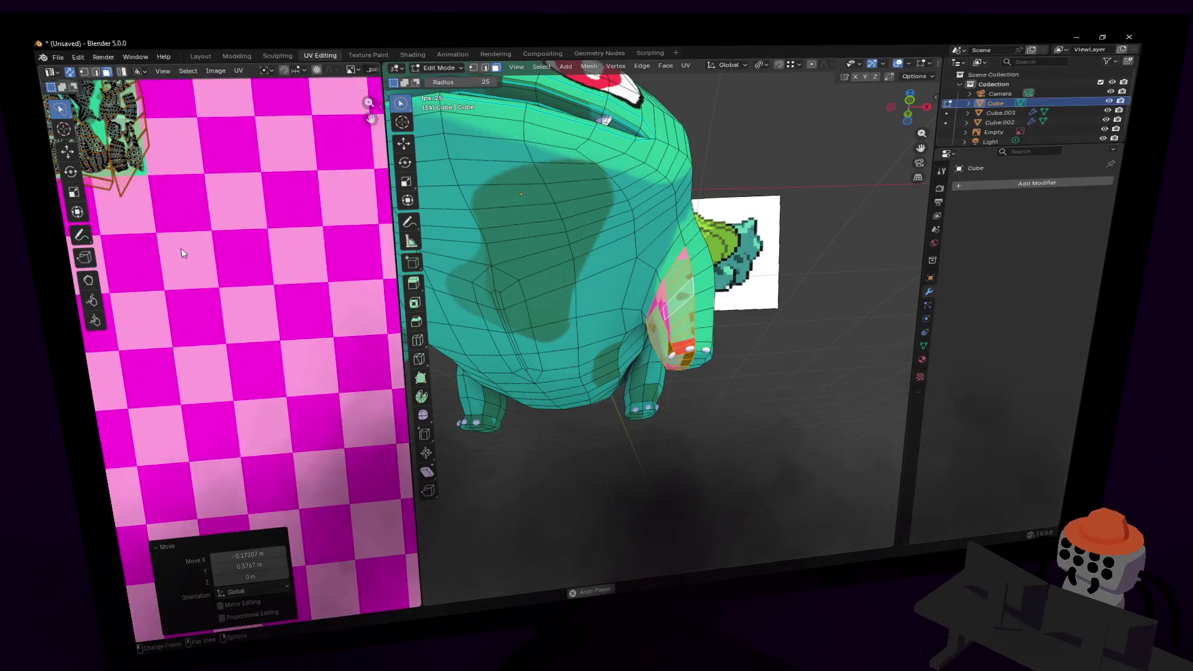
pyautogui.moveTo(221, 267); pyautogui.dragTo(327, 432, button='middle')
pyautogui.press('s')
pyautogui.click(243, 286)
pyautogui.press('g')
pyautogui.click(247, 287)
# - Select more front-leg faces and a group of faces on the creature's back
pyautogui.scroll(5, 284, 305)
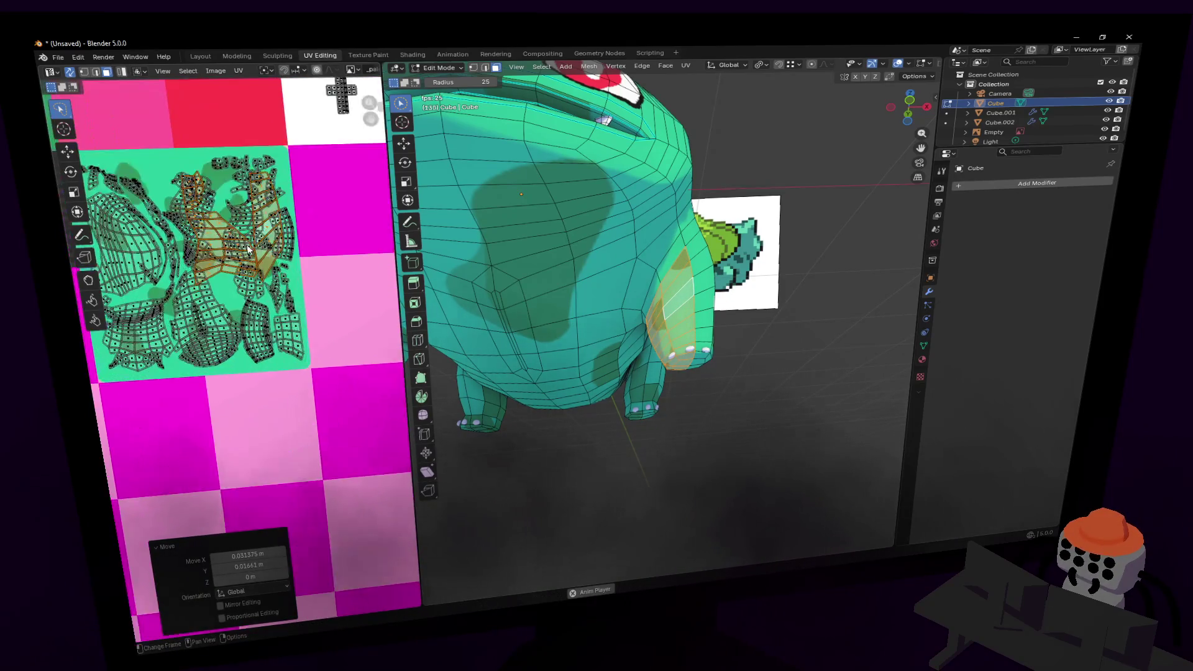
pyautogui.scroll(1, 284, 304)
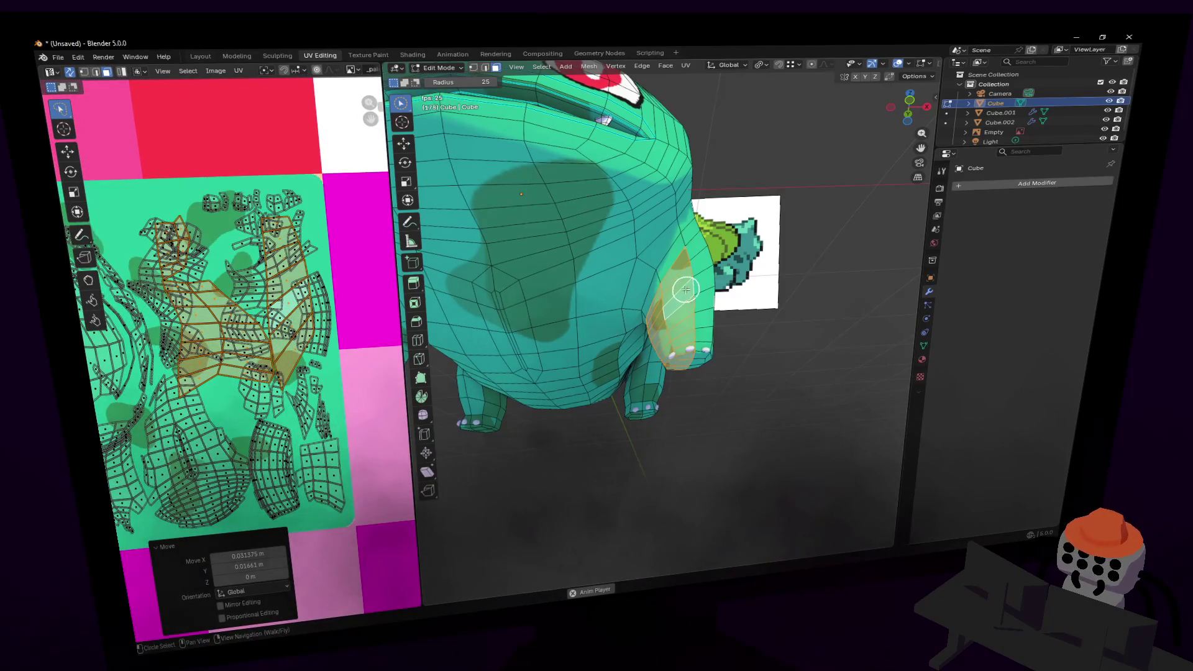
pyautogui.scroll(1, 285, 211)
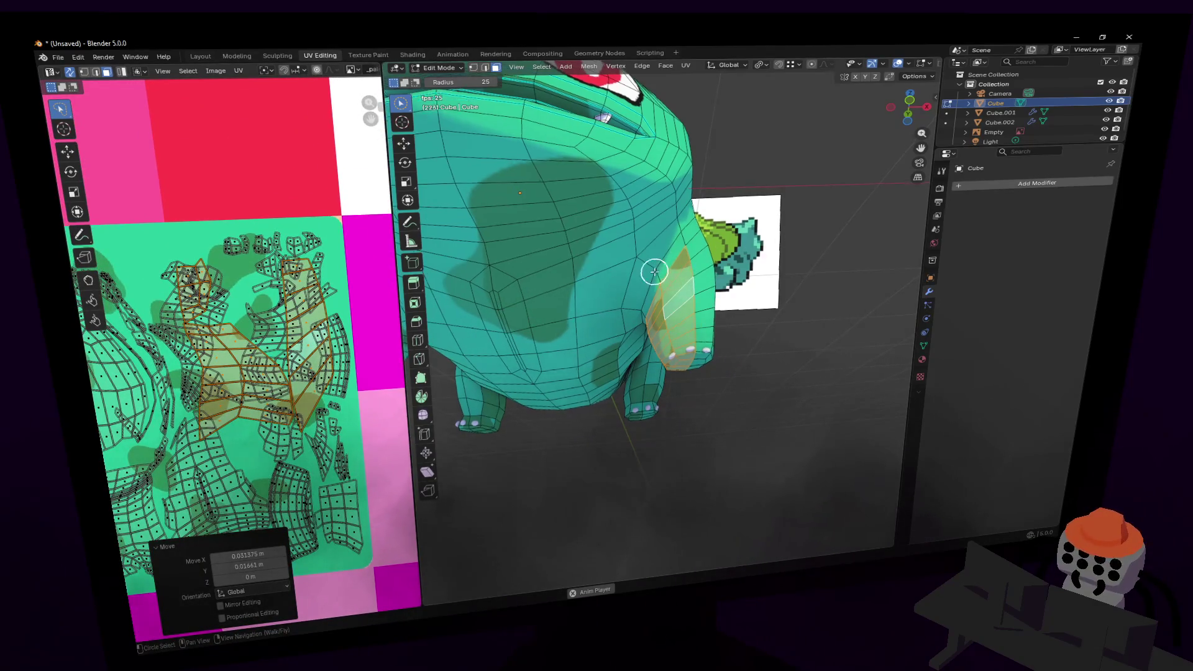
pyautogui.scroll(5, 666, 306)
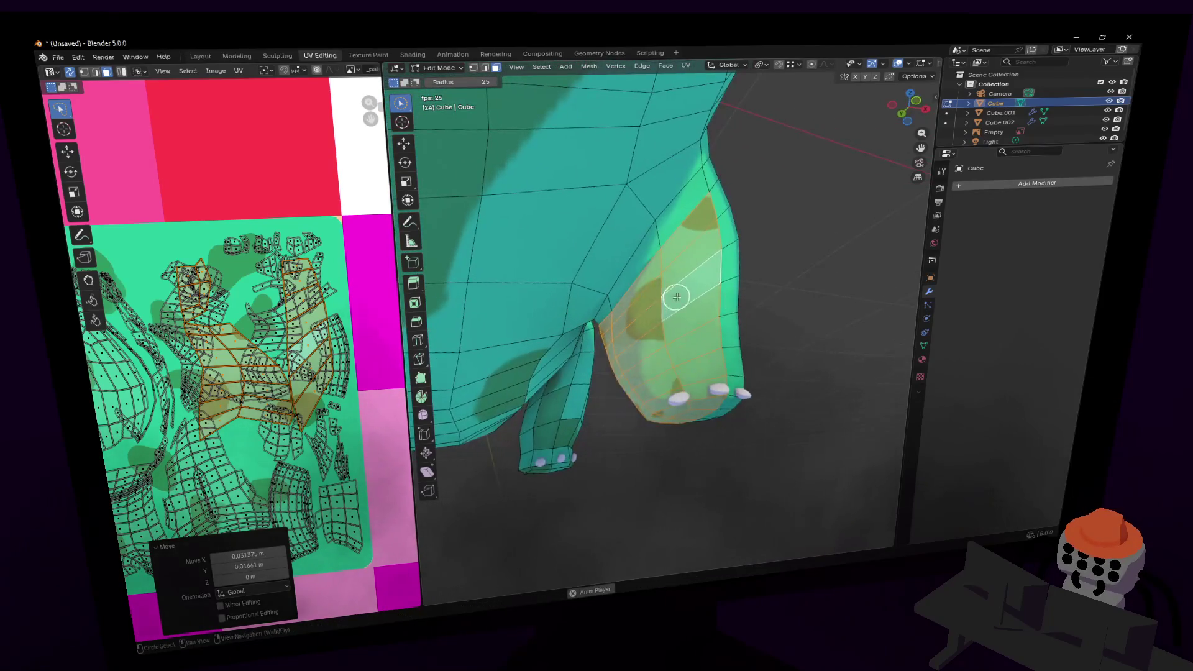
pyautogui.moveTo(677, 271)
pyautogui.mouseDown()
pyautogui.moveTo(662, 305)
pyautogui.moveTo(672, 351)
pyautogui.mouseUp()
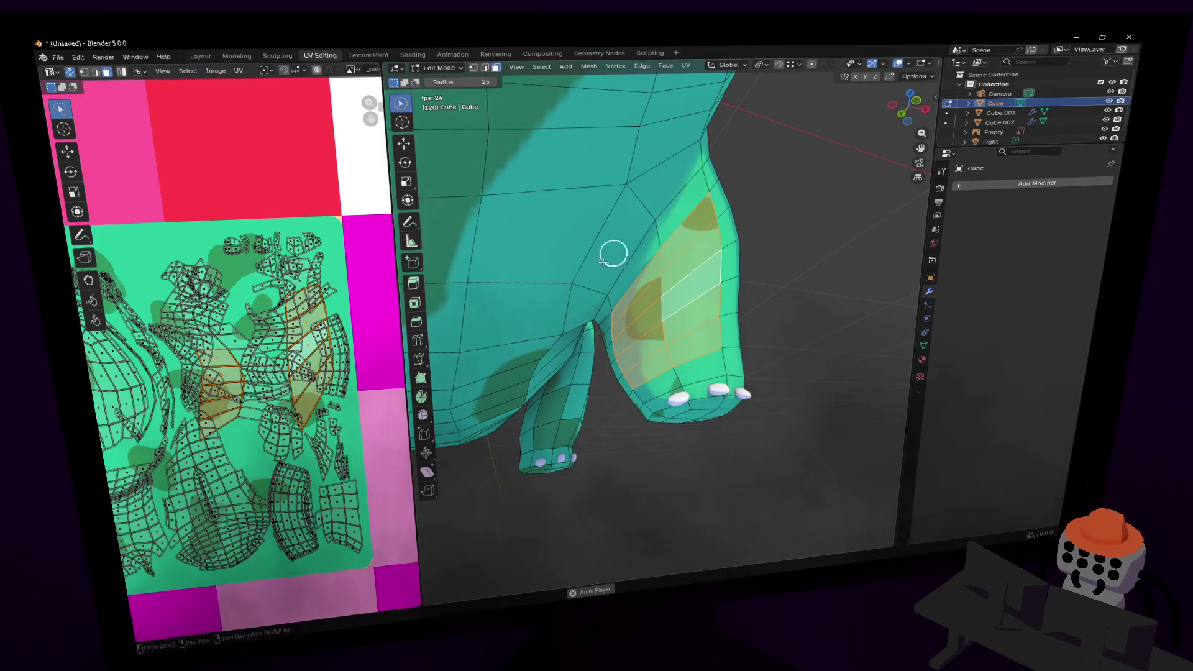
pyautogui.scroll(-4, 621, 248)
pyautogui.moveTo(647, 232)
pyautogui.mouseDown(button='middle')
pyautogui.moveTo(590, 192)
pyautogui.moveTo(666, 252)
pyautogui.mouseUp(button='middle')
pyautogui.moveTo(665, 253); pyautogui.dragTo(651, 212)
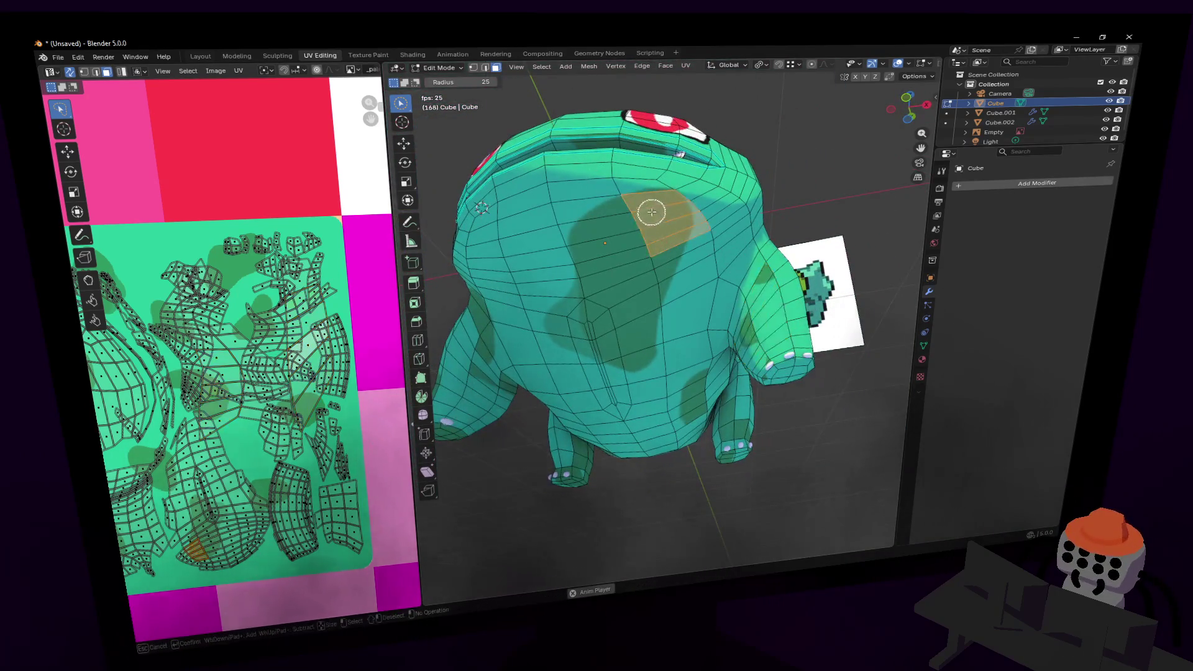
# - Enlarge the back's UV island to 1.806 and reposition it so the spots look bigger
pyautogui.scroll(5, 297, 413)
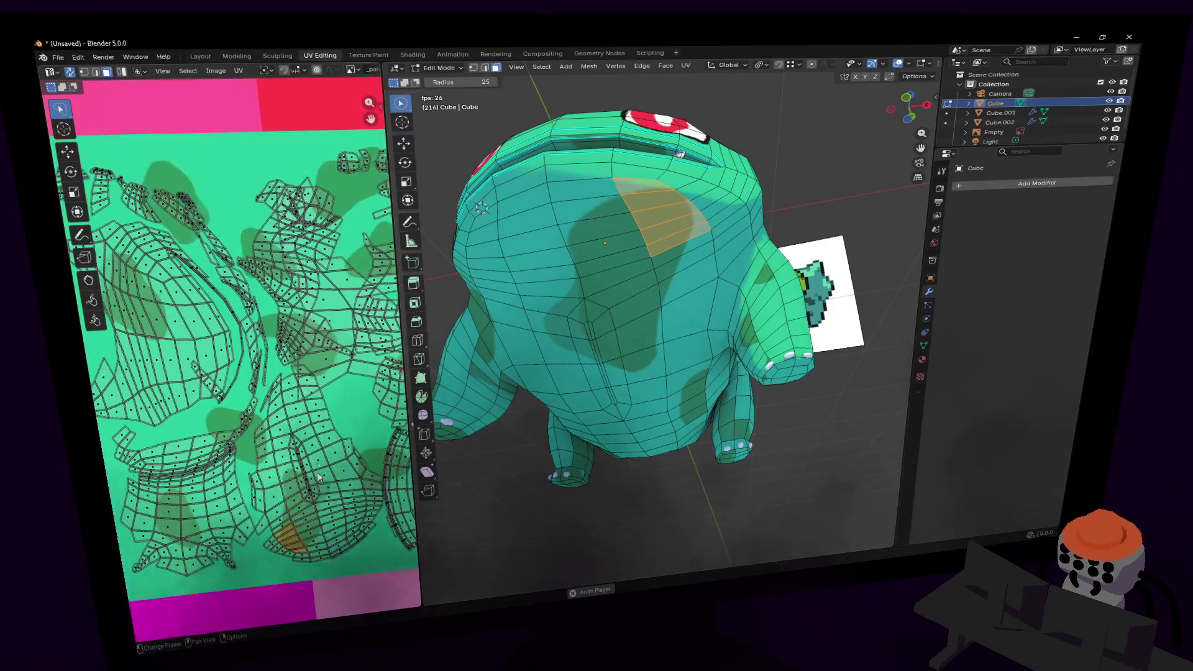
pyautogui.press('g')
pyautogui.rightClick(300, 415)
pyautogui.press('a')
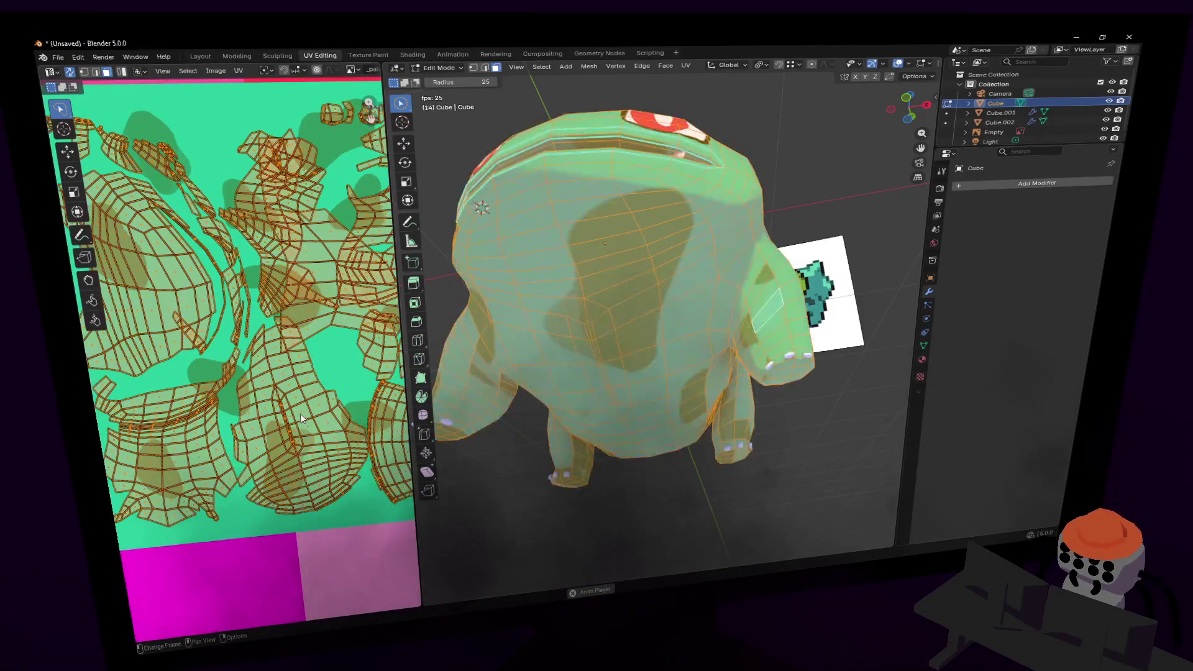
pyautogui.hotkey('alt', 'a')
pyautogui.press('l')
pyautogui.press('s')
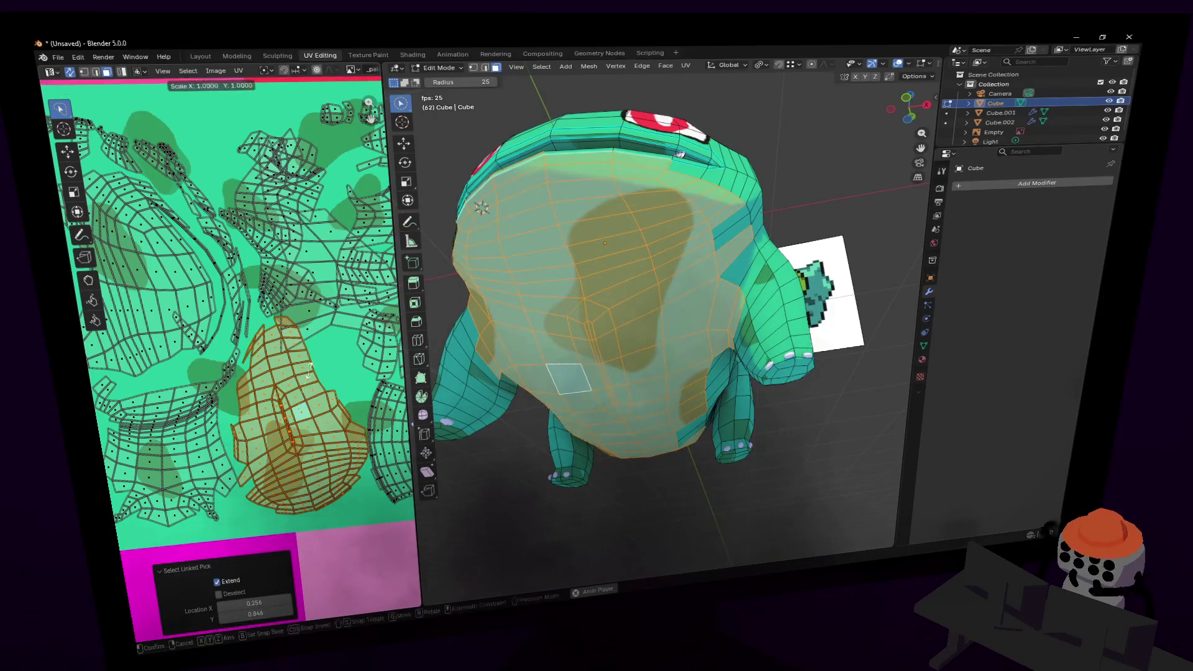
pyautogui.click(315, 278)
pyautogui.press('g')
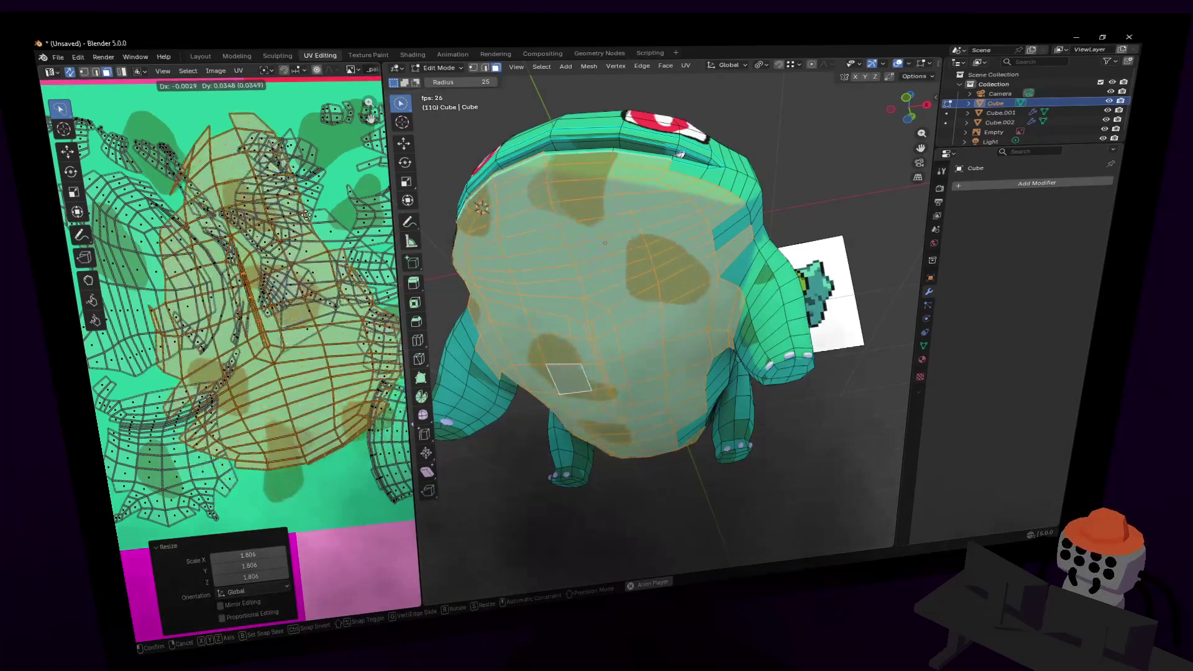
pyautogui.click(308, 275)
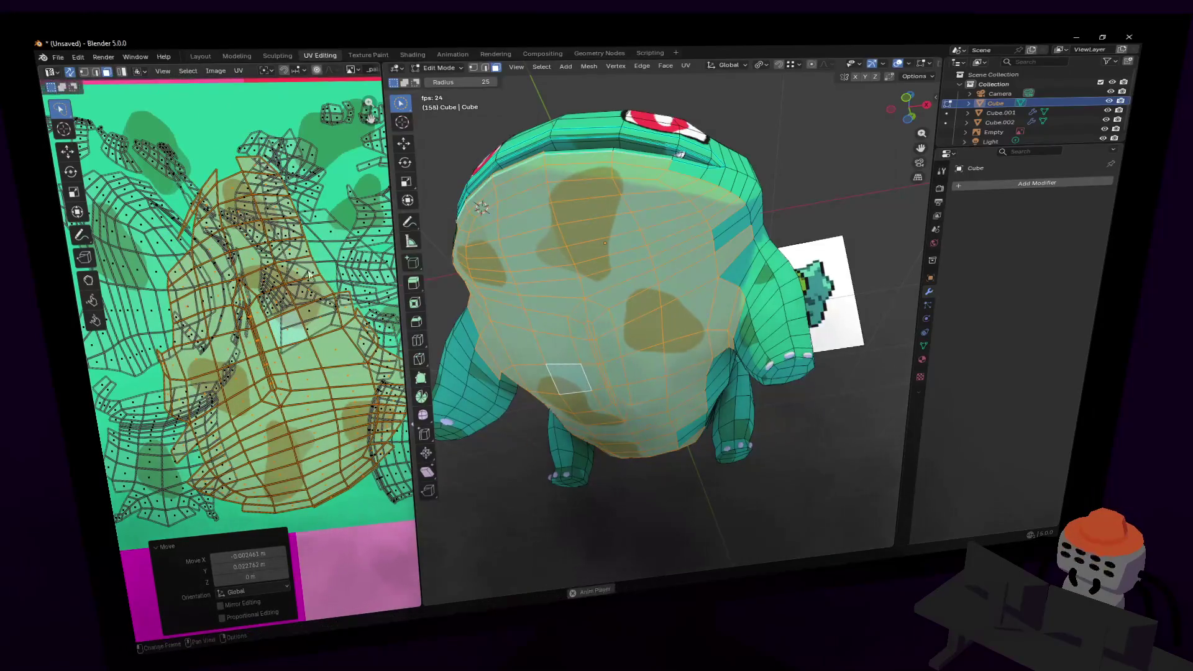
# - Preview the textured model from the side in Object Mode with walk navigation
pyautogui.press('Tab')
pyautogui.hotkey('shift', '`')
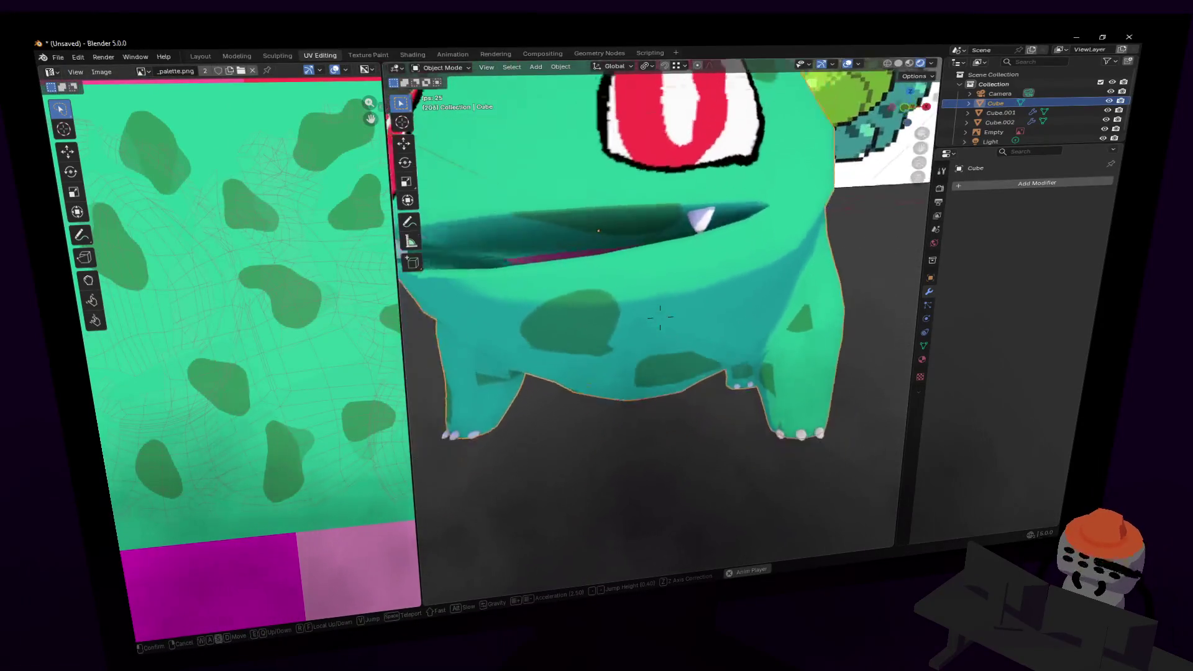
pyautogui.press('a')
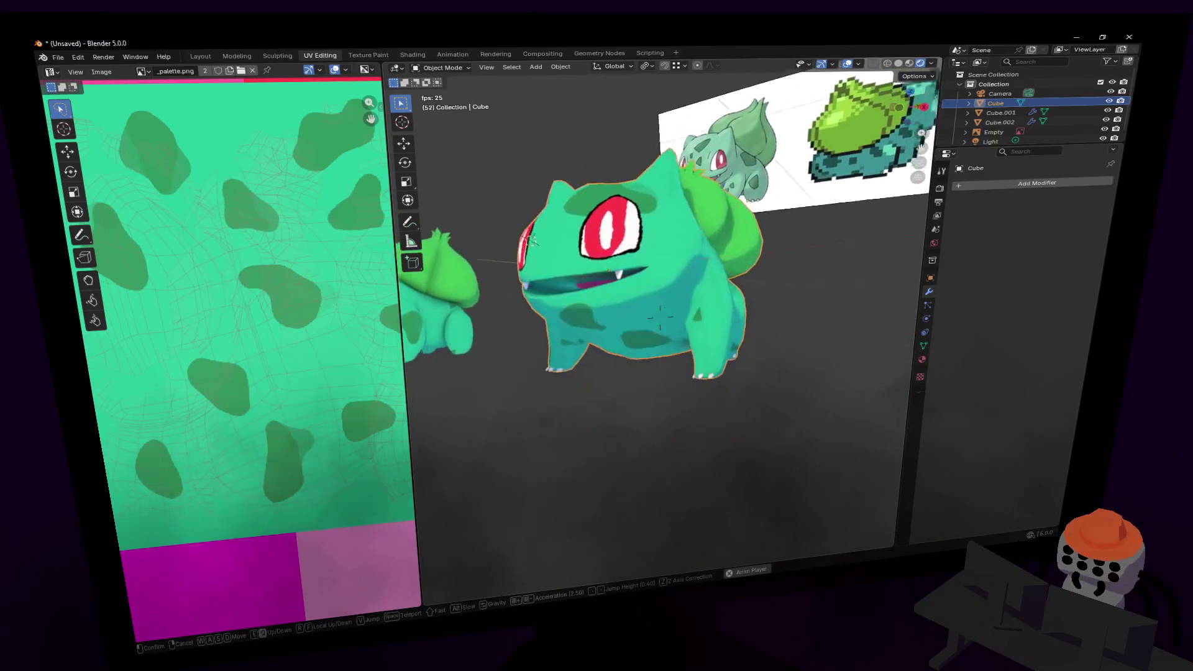
pyautogui.click(752, 225)
# - Shrink the belly UV island to 0.186 and move it onto the plain green area
pyautogui.press('Tab')
pyautogui.click(292, 373)
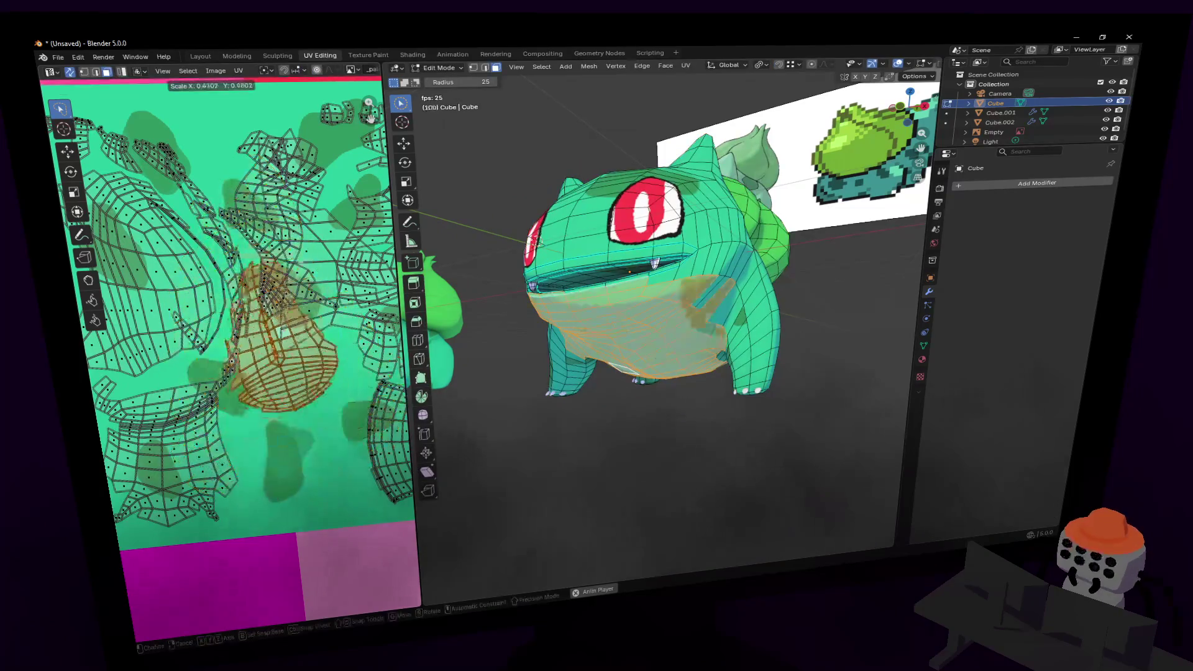
pyautogui.press('s')
pyautogui.click(310, 361)
pyautogui.press('g')
pyautogui.click(321, 368)
# - Walk around the model to check the belly now shows spot-free green
pyautogui.press('Tab')
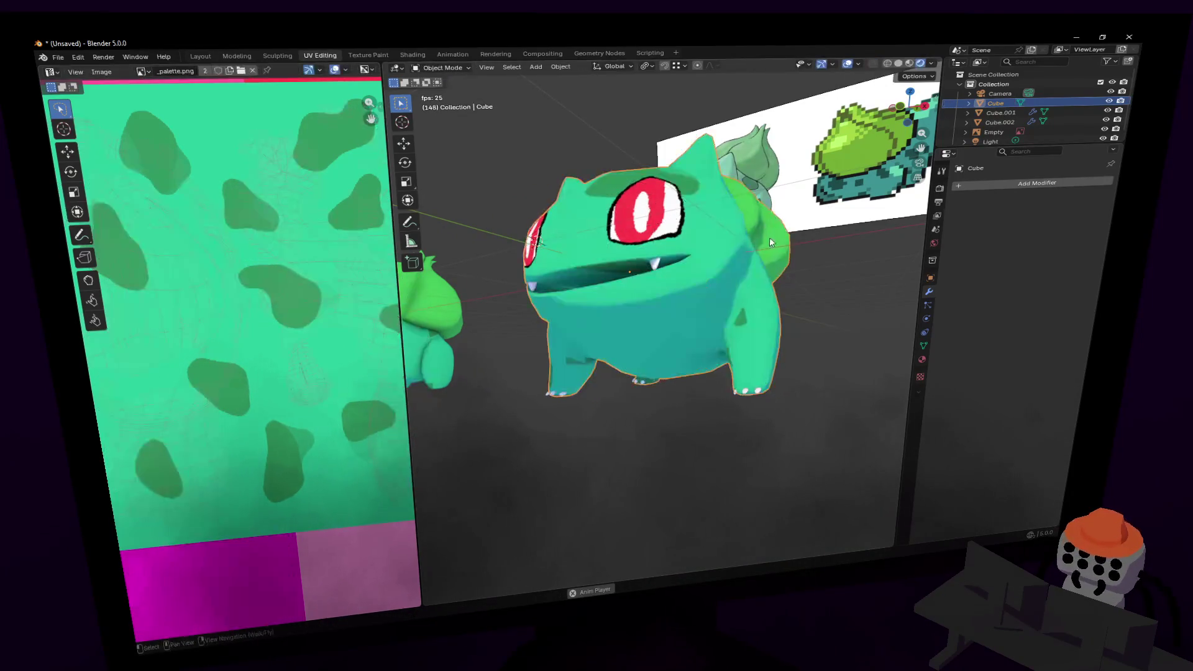
pyautogui.hotkey('shift', '`')
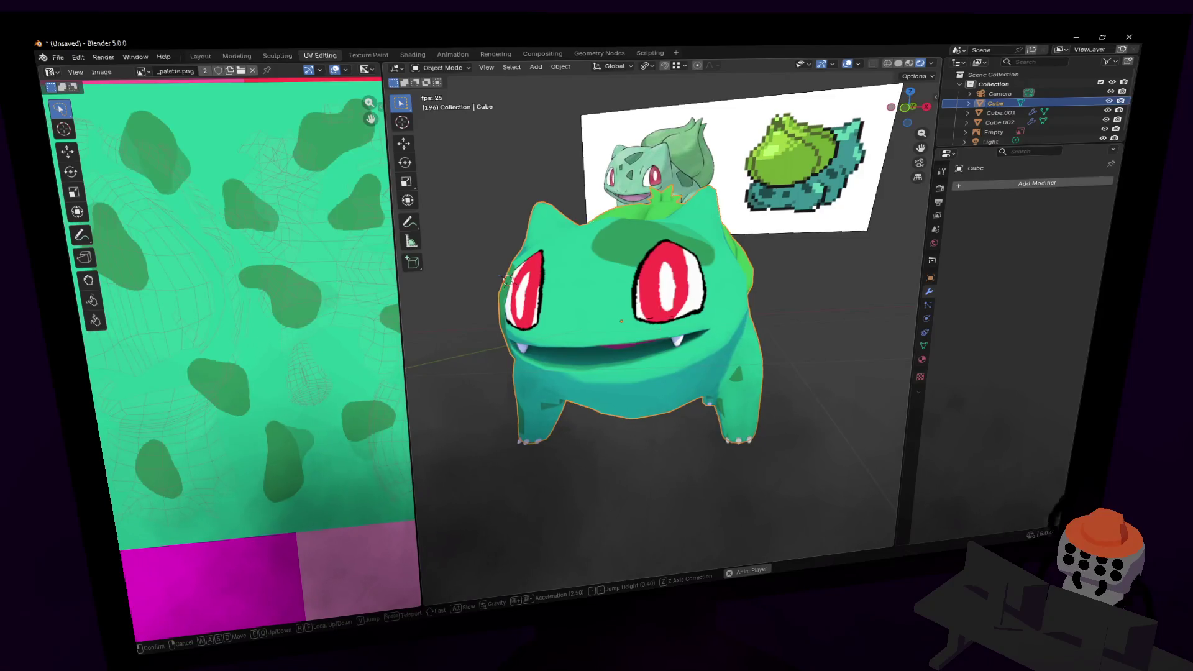
pyautogui.press('w')
pyautogui.press('a')
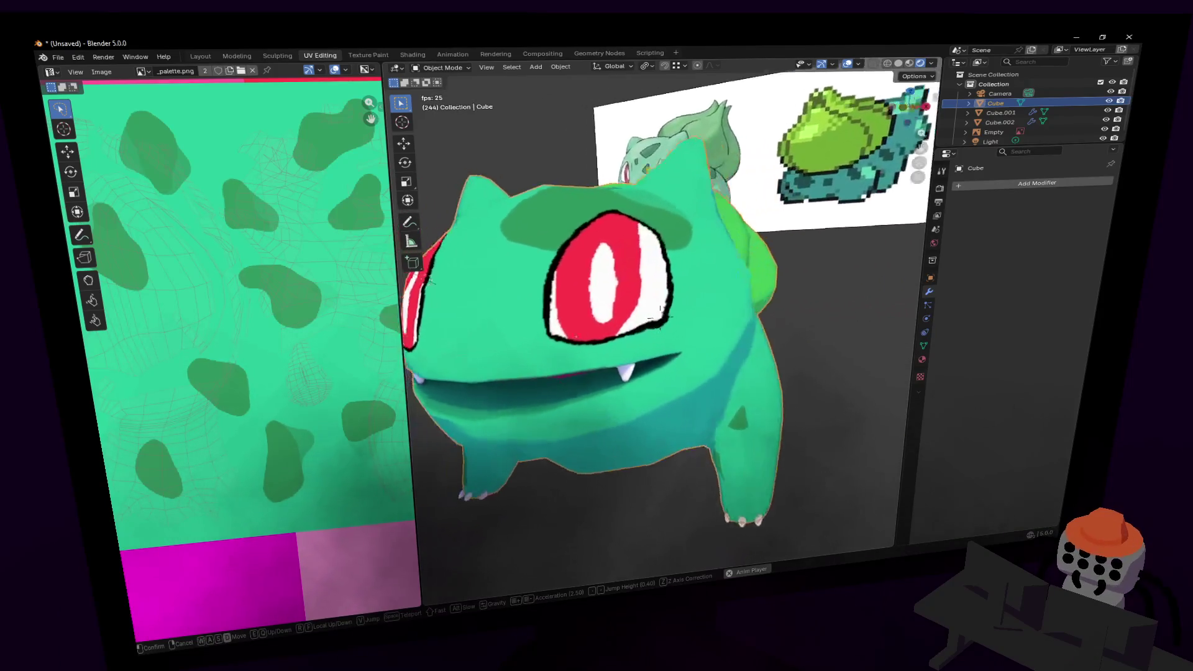
pyautogui.press('Return')
pyautogui.press('Tab')
pyautogui.press('c')
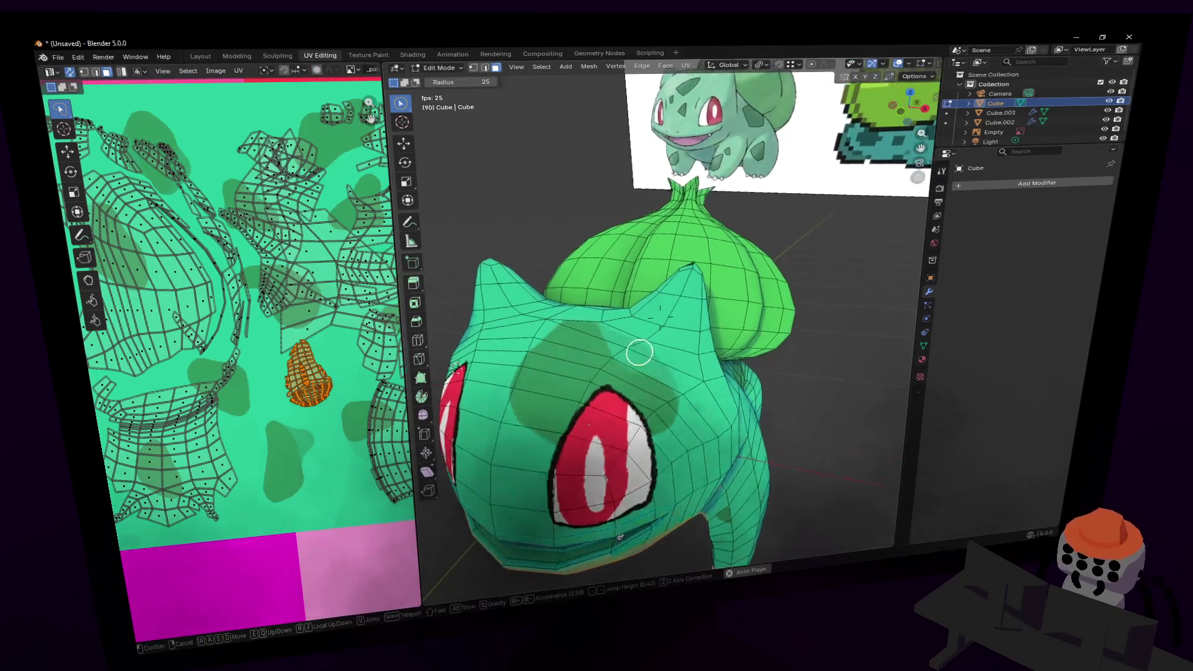
# - Circle-select the forehead faces and extend the selection down over the eye
pyautogui.moveTo(639, 346)
pyautogui.mouseDown()
pyautogui.moveTo(566, 339)
pyautogui.moveTo(598, 348)
pyautogui.mouseUp()
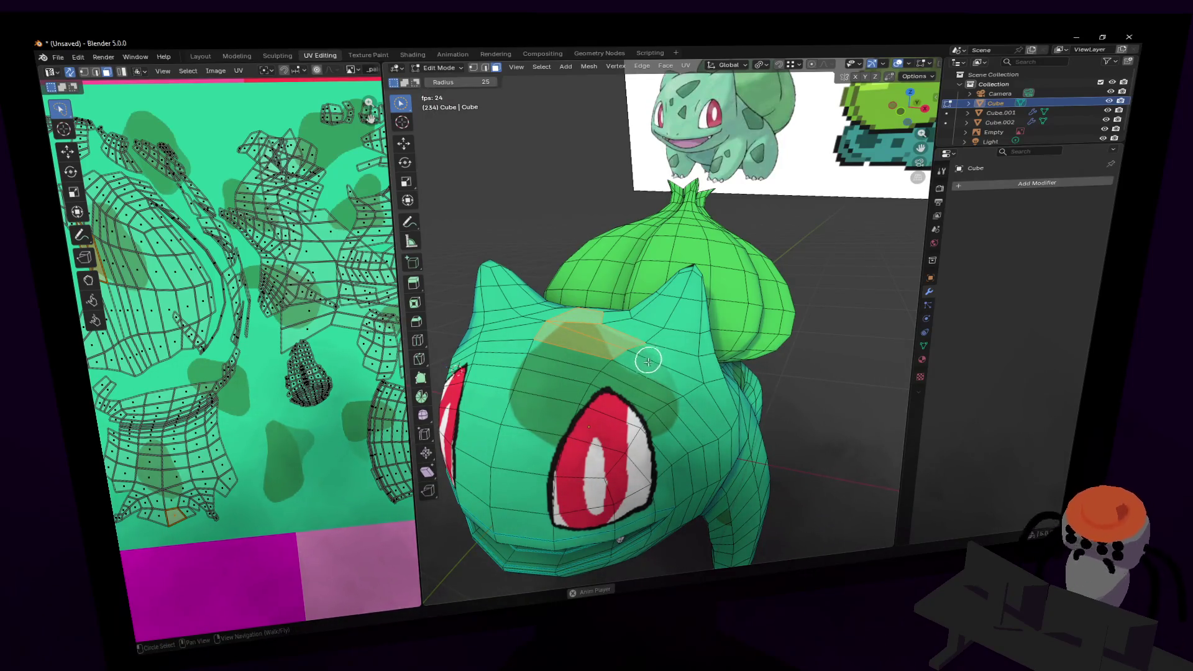
pyautogui.moveTo(638, 360)
pyautogui.mouseDown()
pyautogui.moveTo(600, 354)
pyautogui.moveTo(559, 397)
pyautogui.moveTo(575, 434)
pyautogui.moveTo(681, 418)
pyautogui.mouseUp()
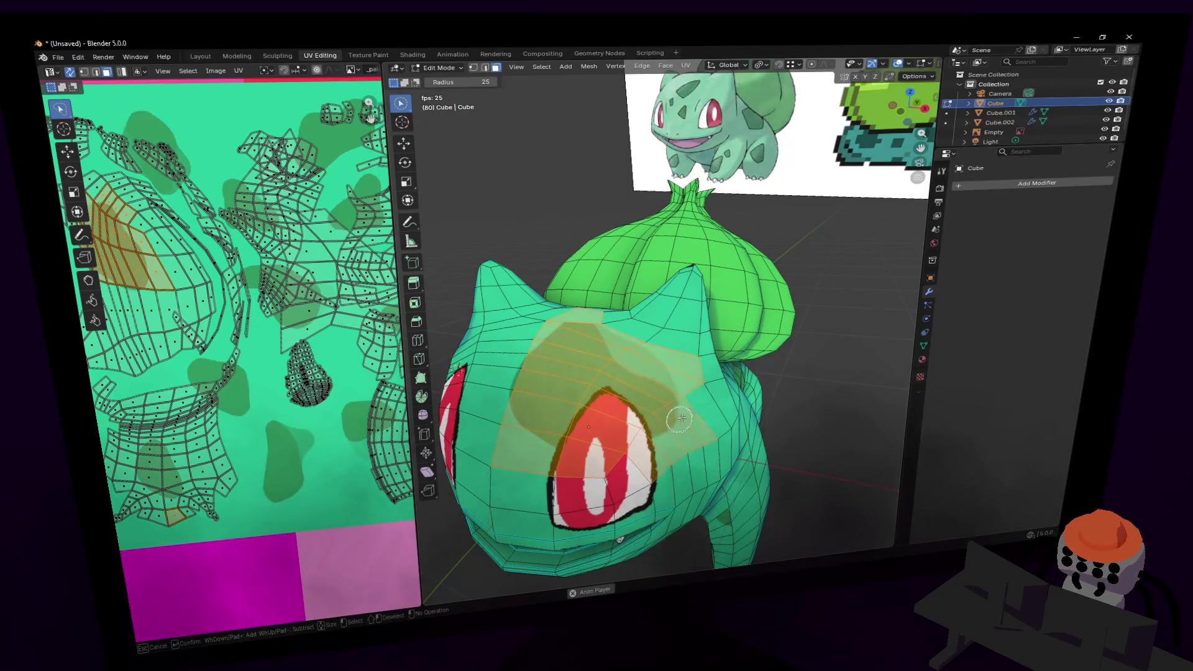
pyautogui.moveTo(526, 358); pyautogui.dragTo(518, 395)
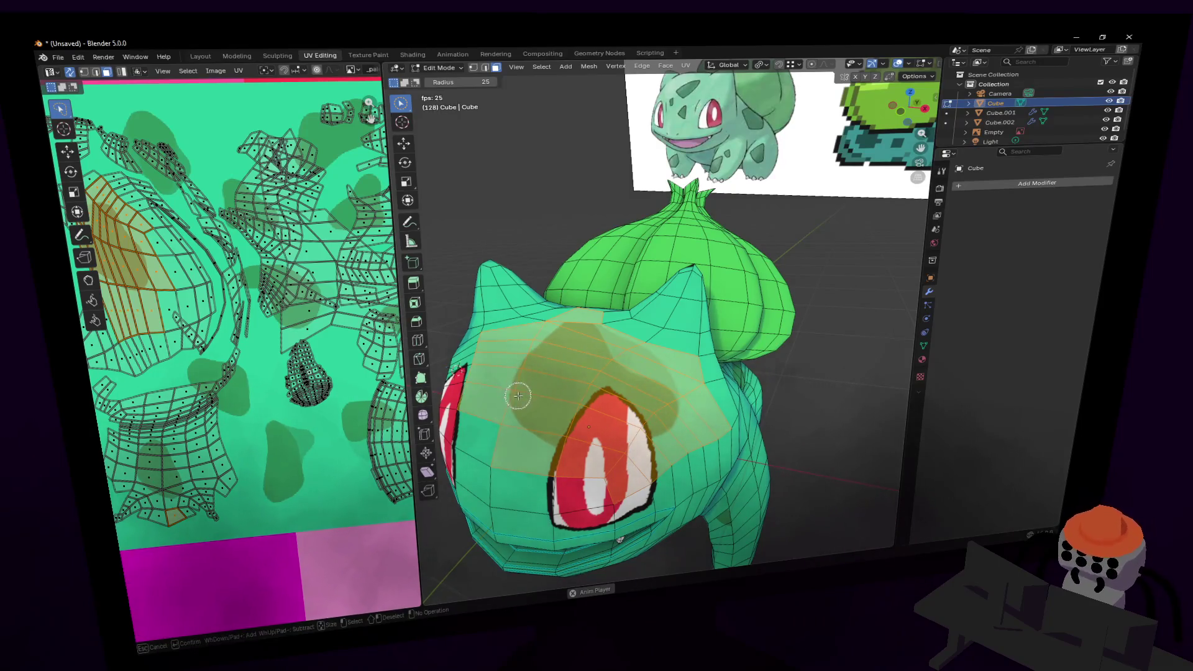
pyautogui.hotkey('shift', '`')
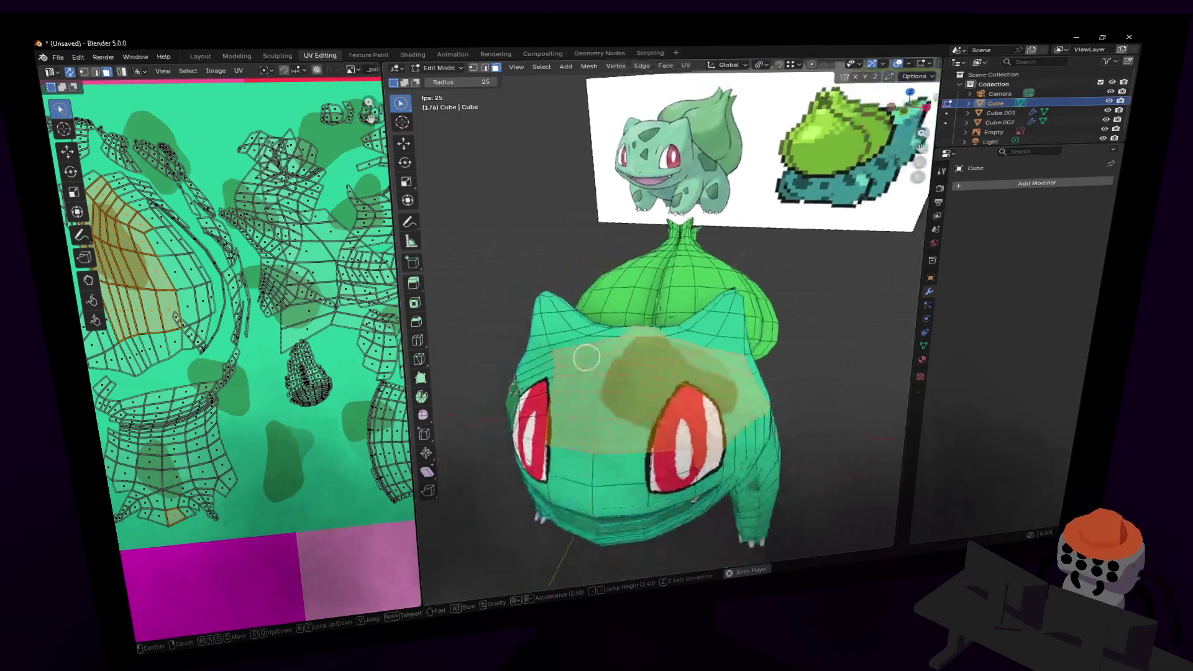
pyautogui.click(595, 355)
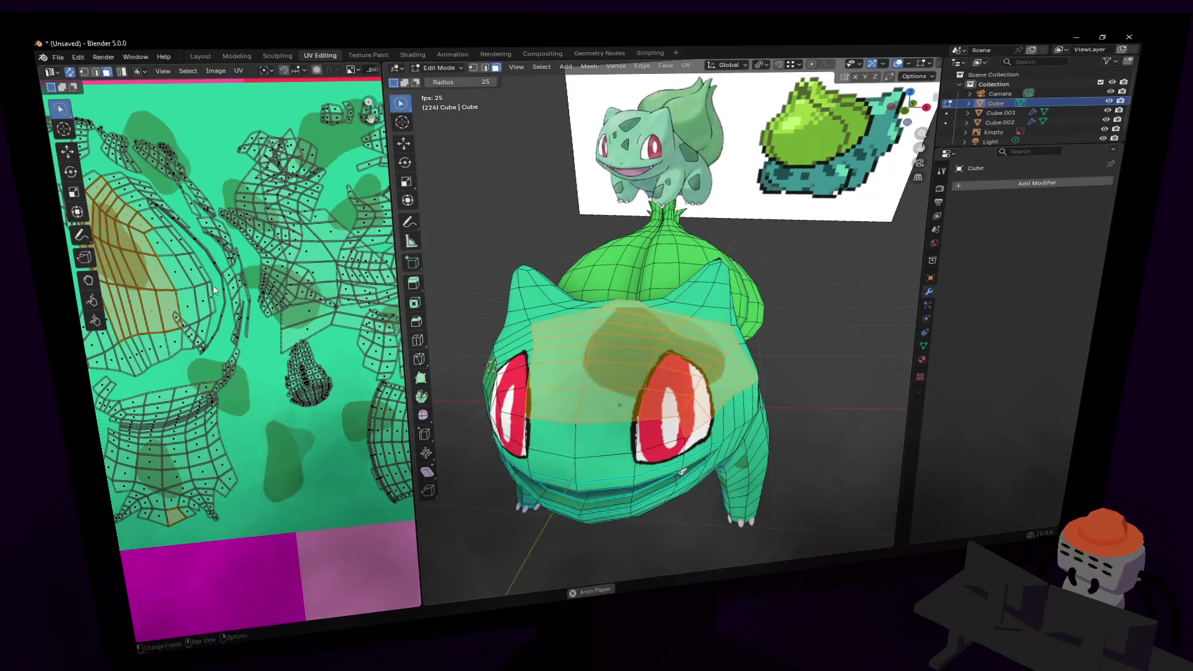
pyautogui.scroll(-2, 214, 290)
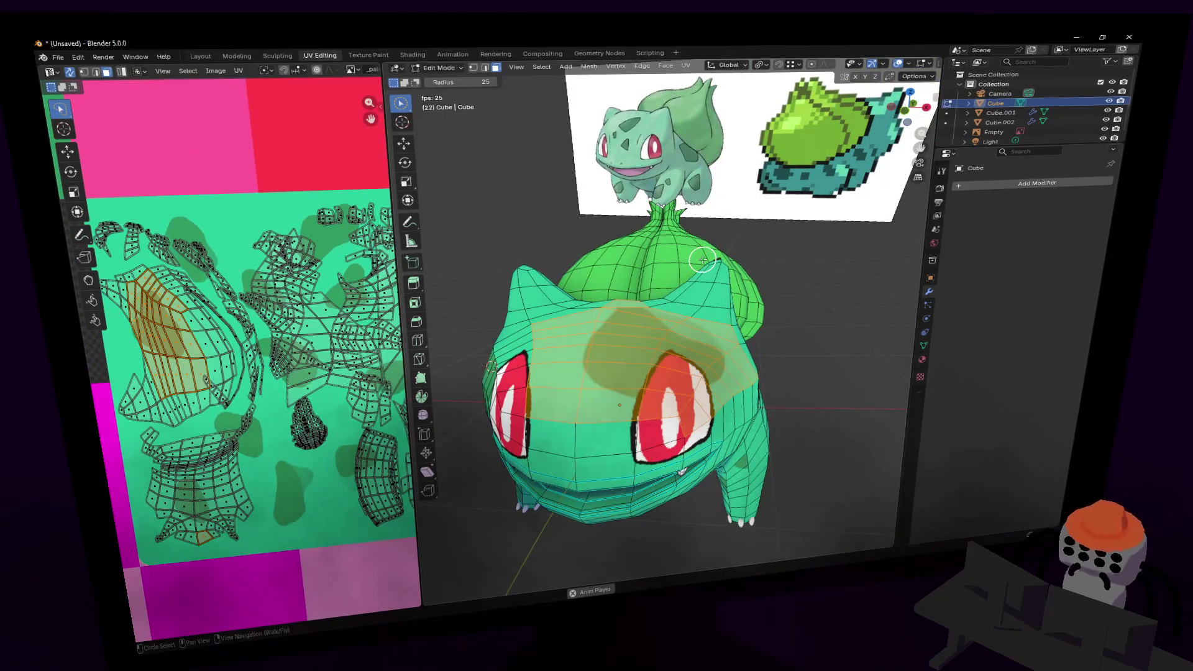
# - Turn the view head-on and add the remaining eye faces to the selection
pyautogui.press('u')
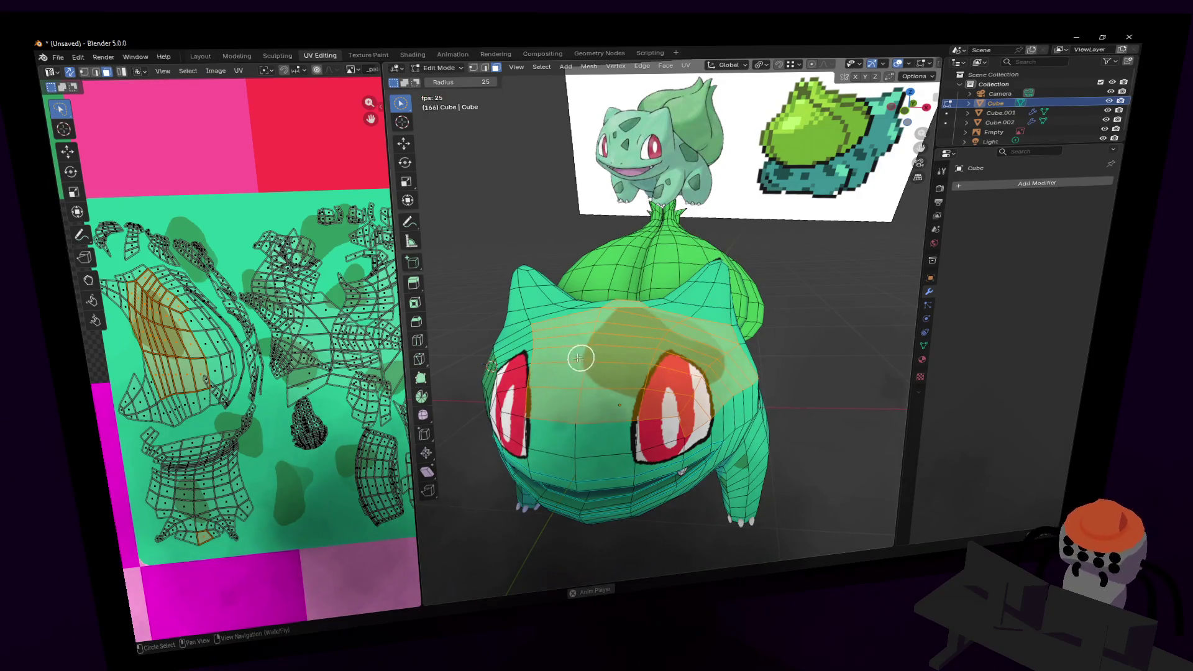
pyautogui.hotkey('shift', '`')
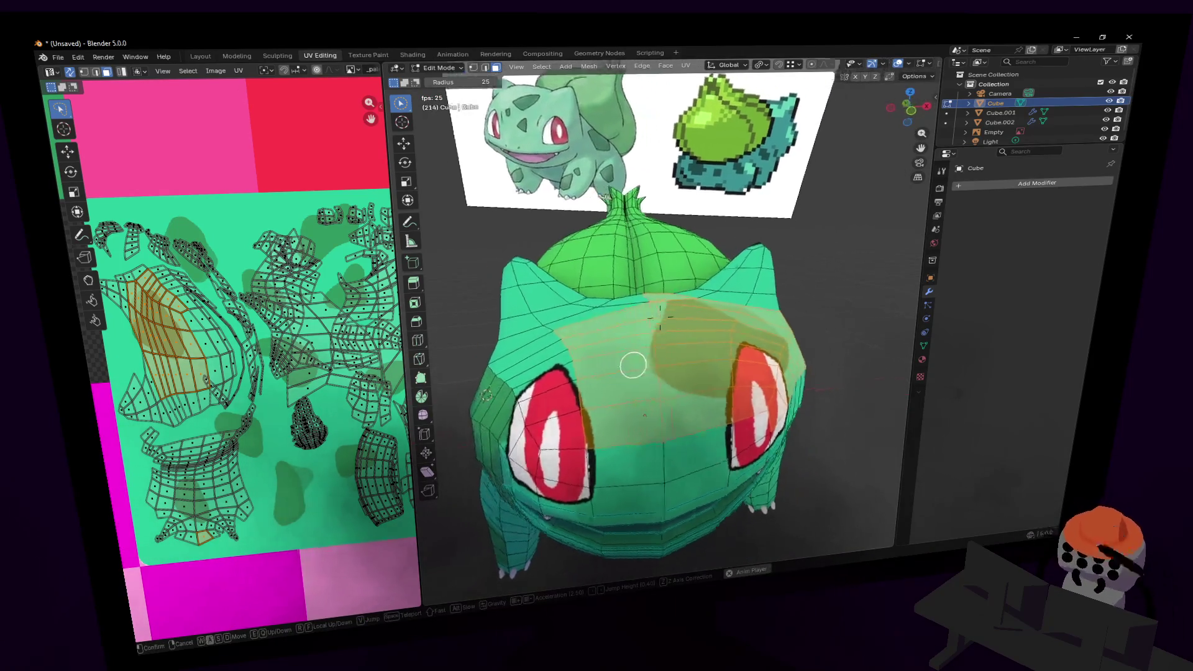
pyautogui.press('a')
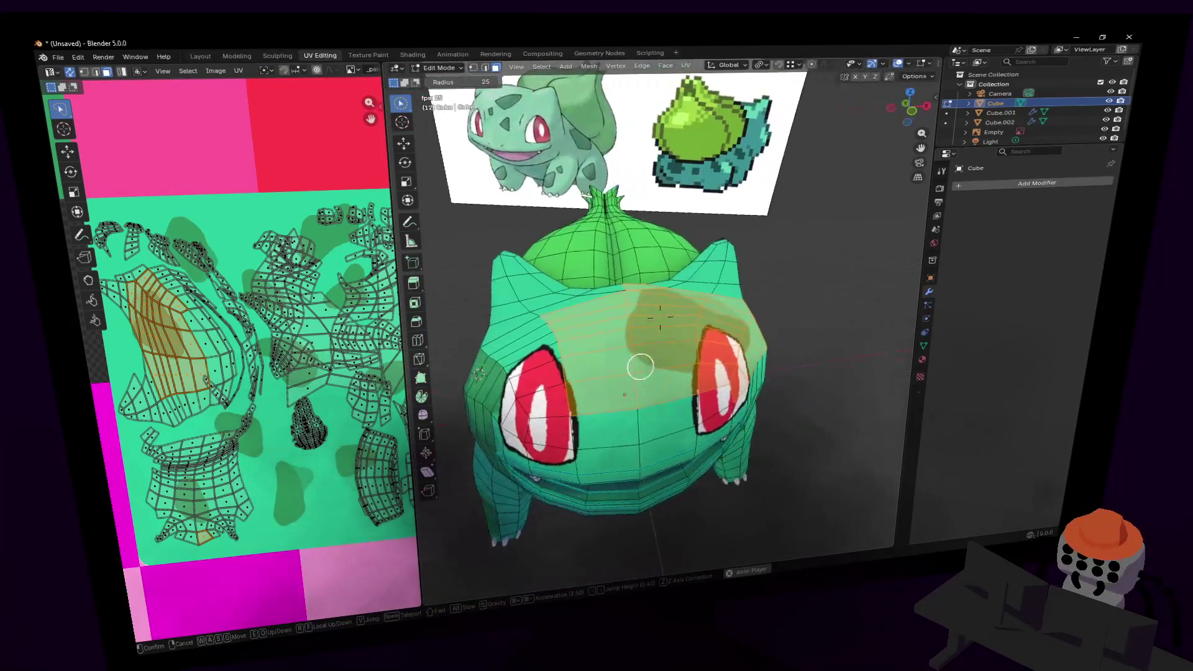
pyautogui.click(660, 317)
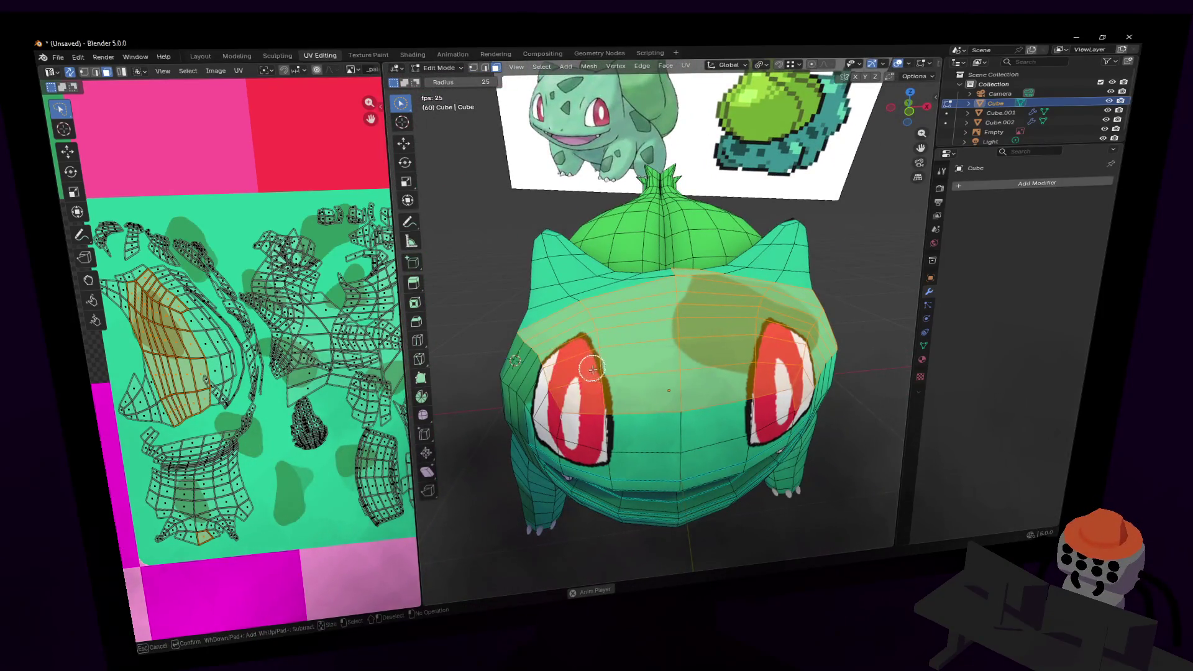
pyautogui.moveTo(590, 329); pyautogui.dragTo(617, 427, button='middle')
pyautogui.moveTo(617, 427); pyautogui.dragTo(613, 447)
pyautogui.moveTo(609, 438); pyautogui.dragTo(655, 370, button='middle')
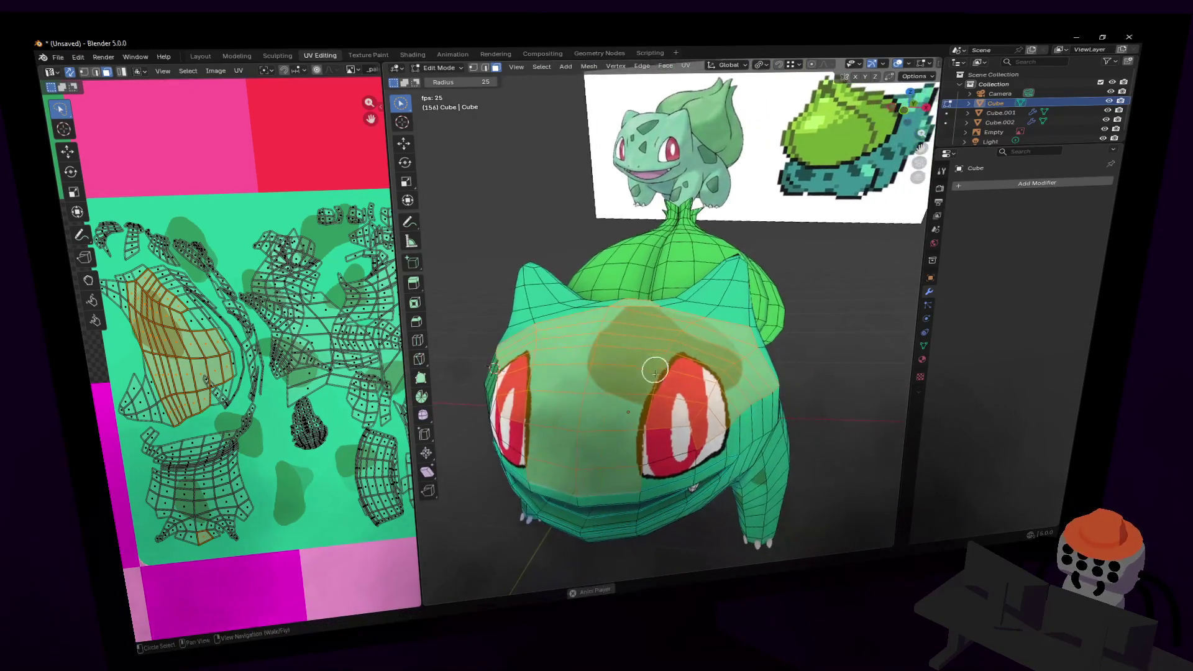
pyautogui.moveTo(652, 449); pyautogui.dragTo(658, 450)
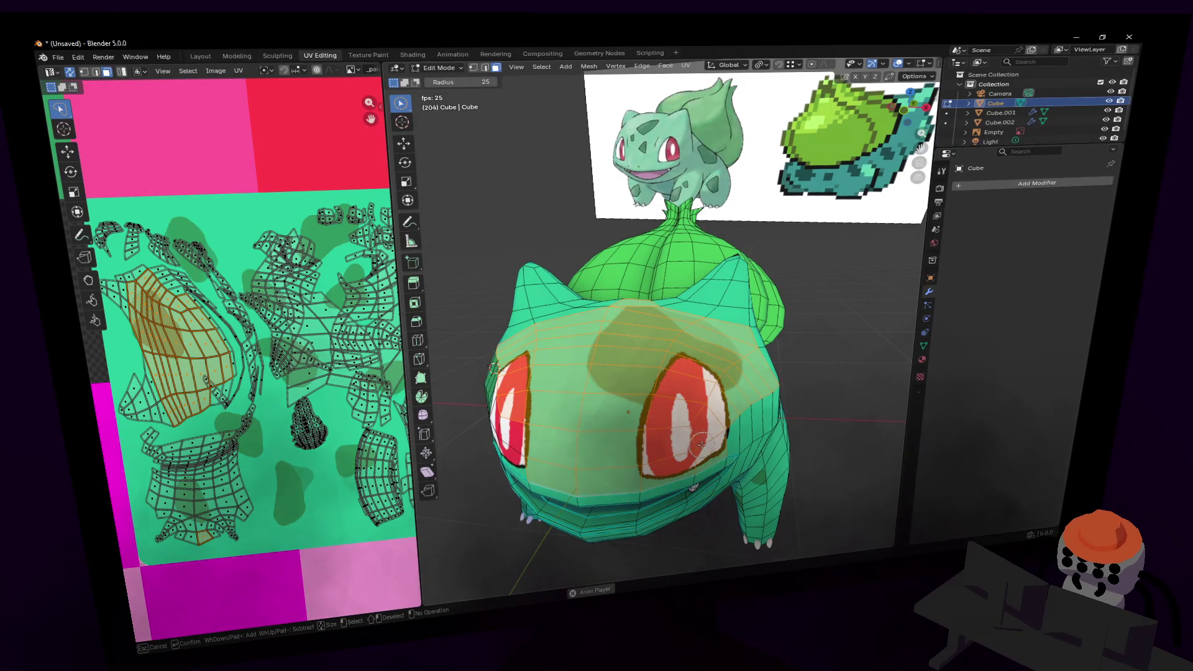
pyautogui.hotkey('shift', '`')
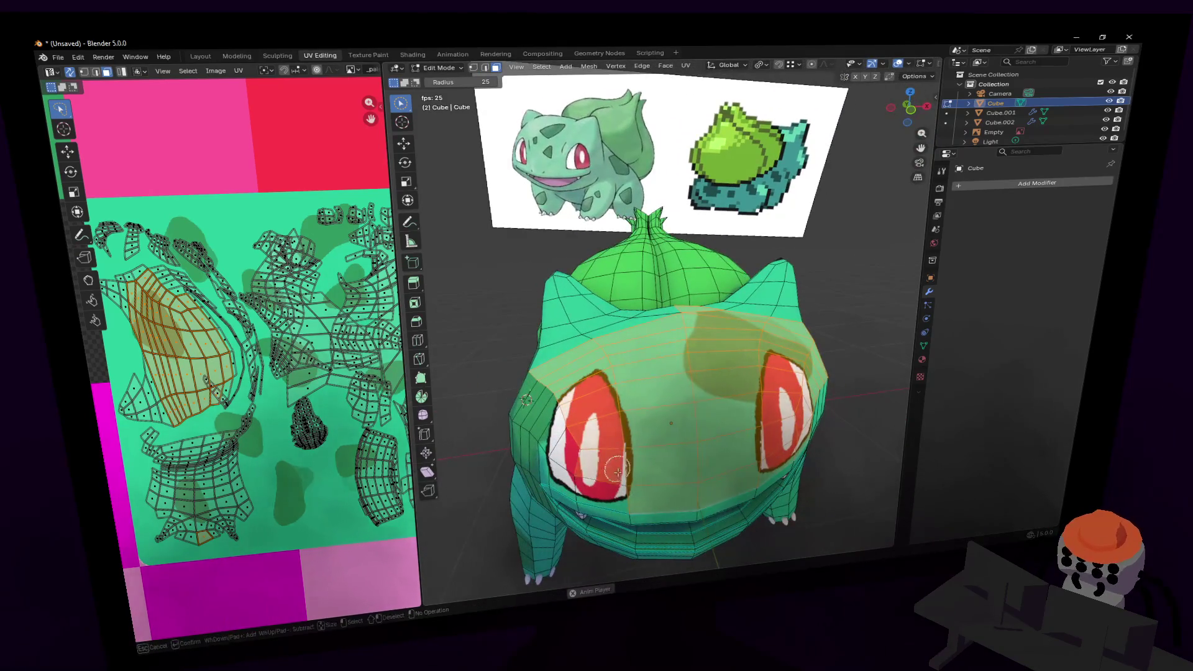
pyautogui.moveTo(651, 456)
pyautogui.mouseDown(button='middle')
pyautogui.moveTo(598, 418)
pyautogui.moveTo(609, 399)
pyautogui.mouseUp(button='middle')
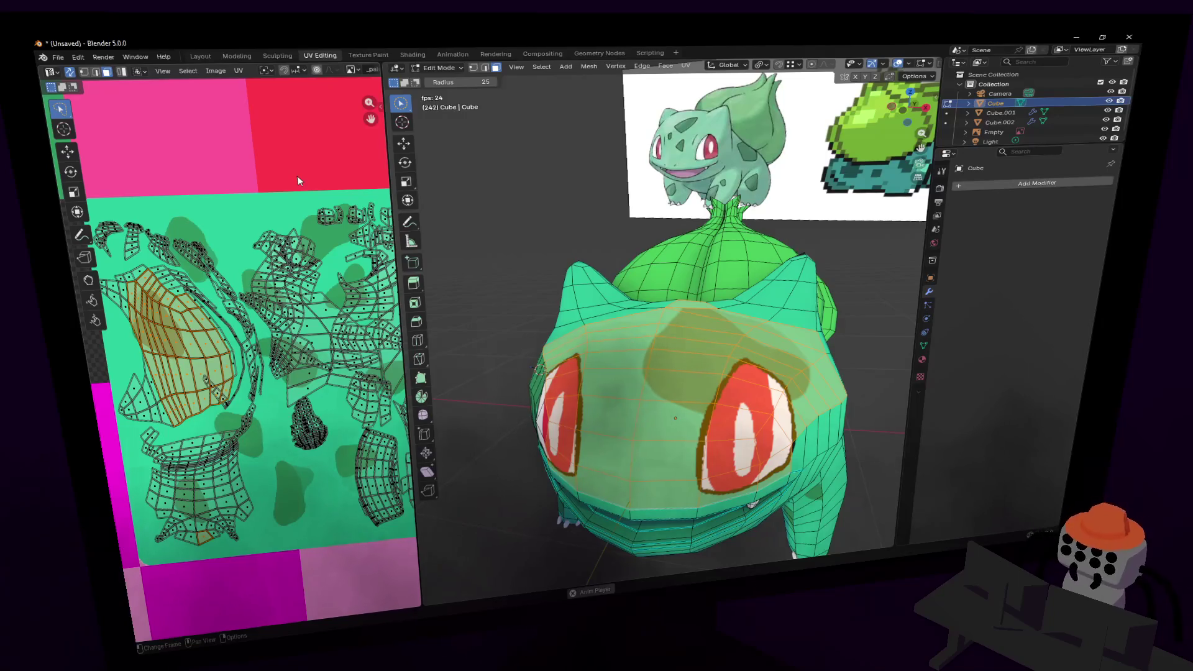
# - Re-unwrap the selected forehead and eye faces with Smart UV Project
pyautogui.press('u')
pyautogui.click(299, 181)
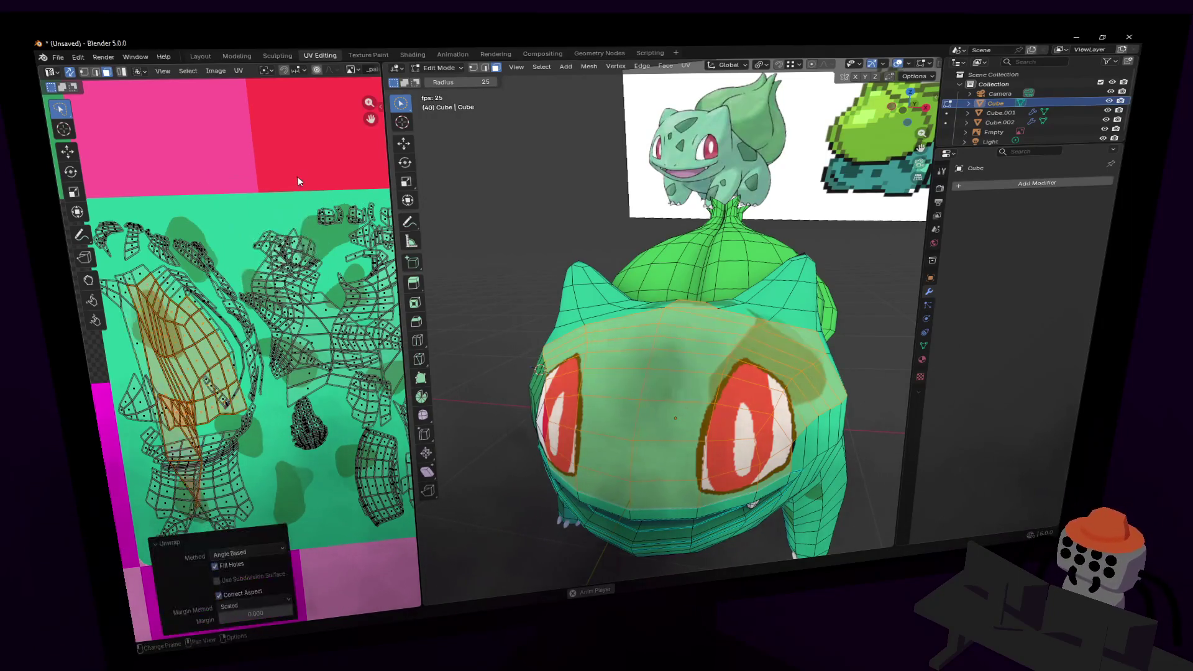
pyautogui.scroll(-3, 298, 249)
pyautogui.moveTo(395, 196); pyautogui.dragTo(384, 205, button='middle')
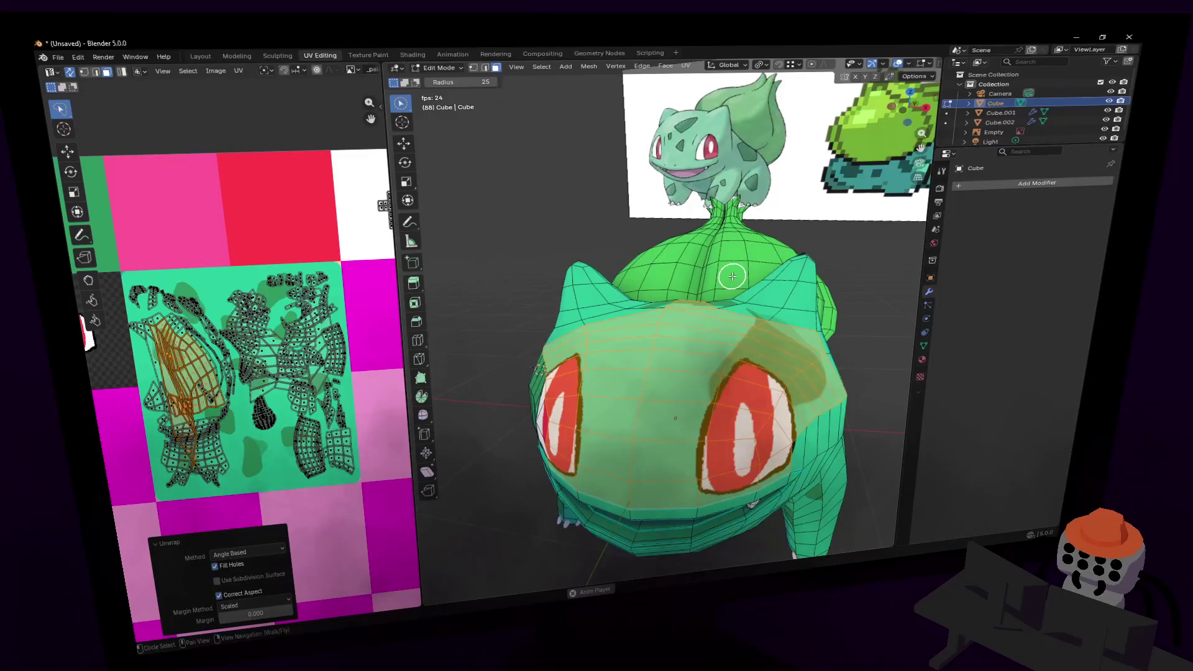
pyautogui.press('u')
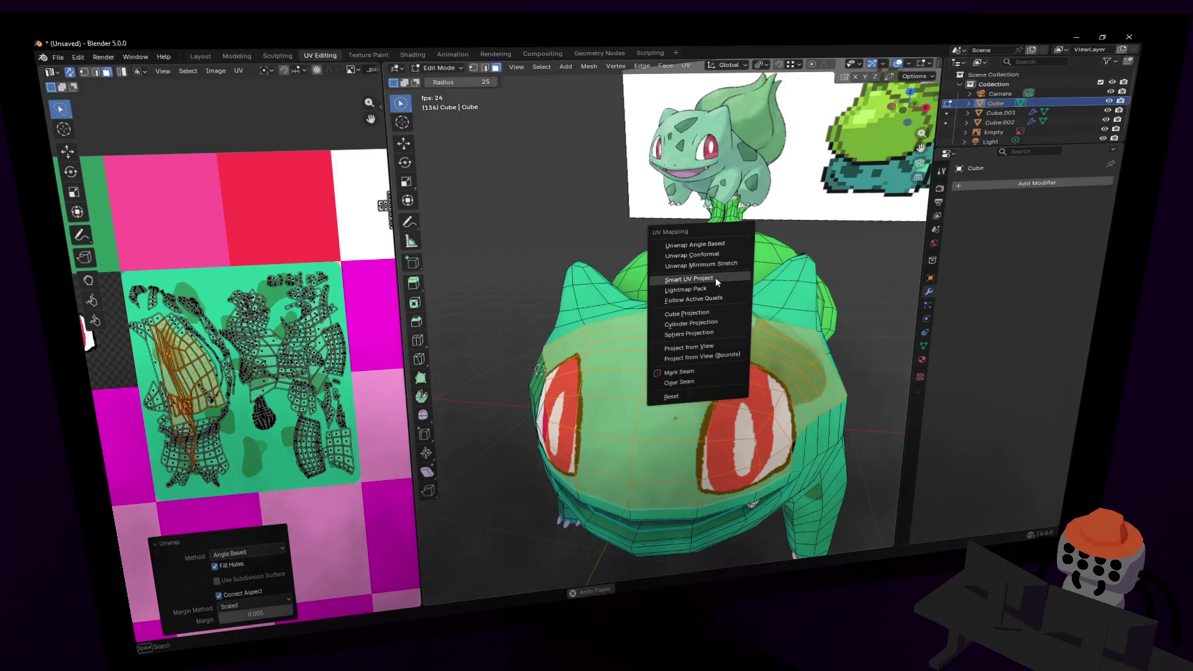
pyautogui.click(714, 278)
pyautogui.click(704, 377)
# - Shrink the new head island and move it onto the green spotted tile
pyautogui.press('s')
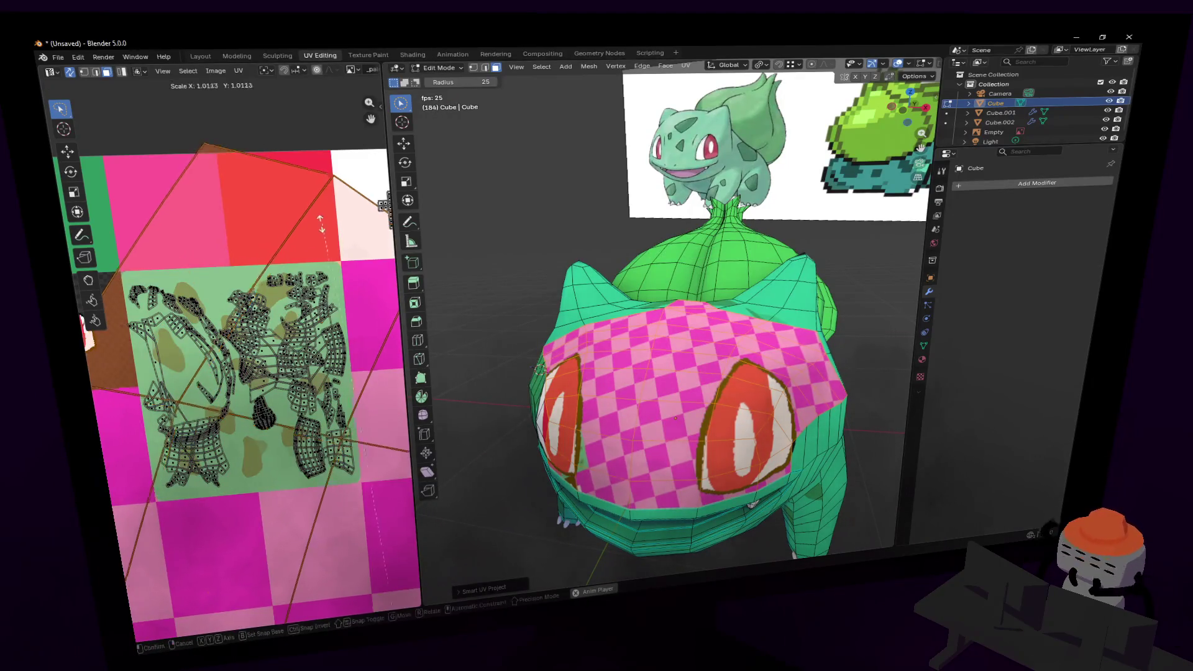
pyautogui.click(368, 574)
pyautogui.press('g')
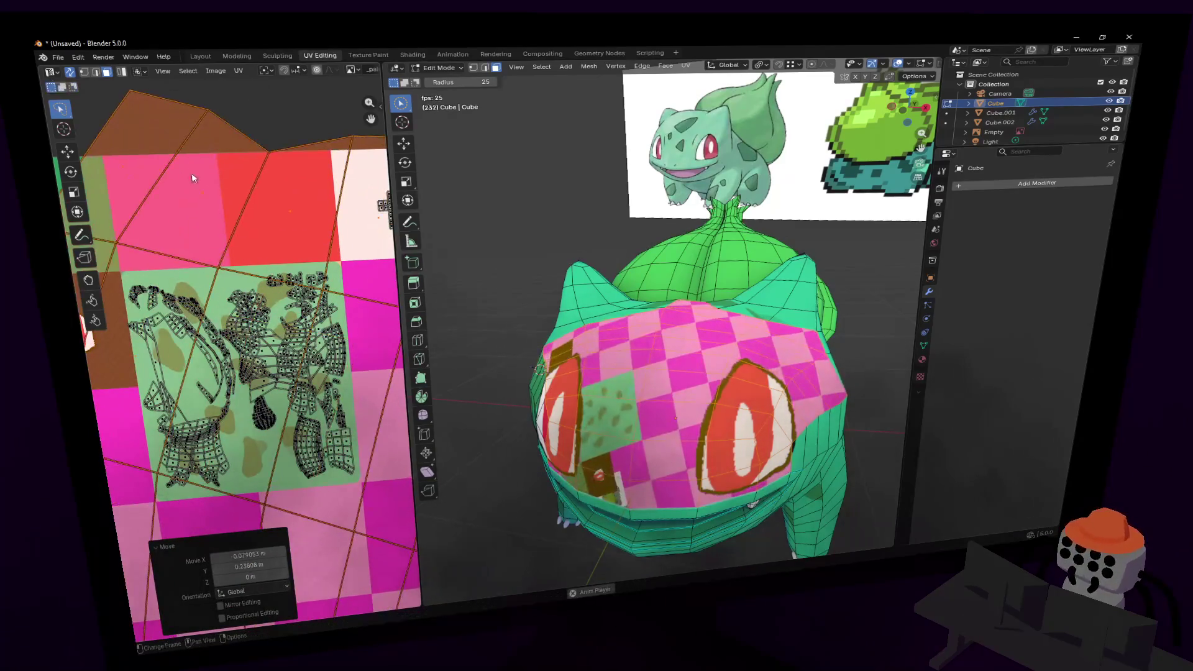
pyautogui.click(363, 562)
pyautogui.press('s')
pyautogui.press('g')
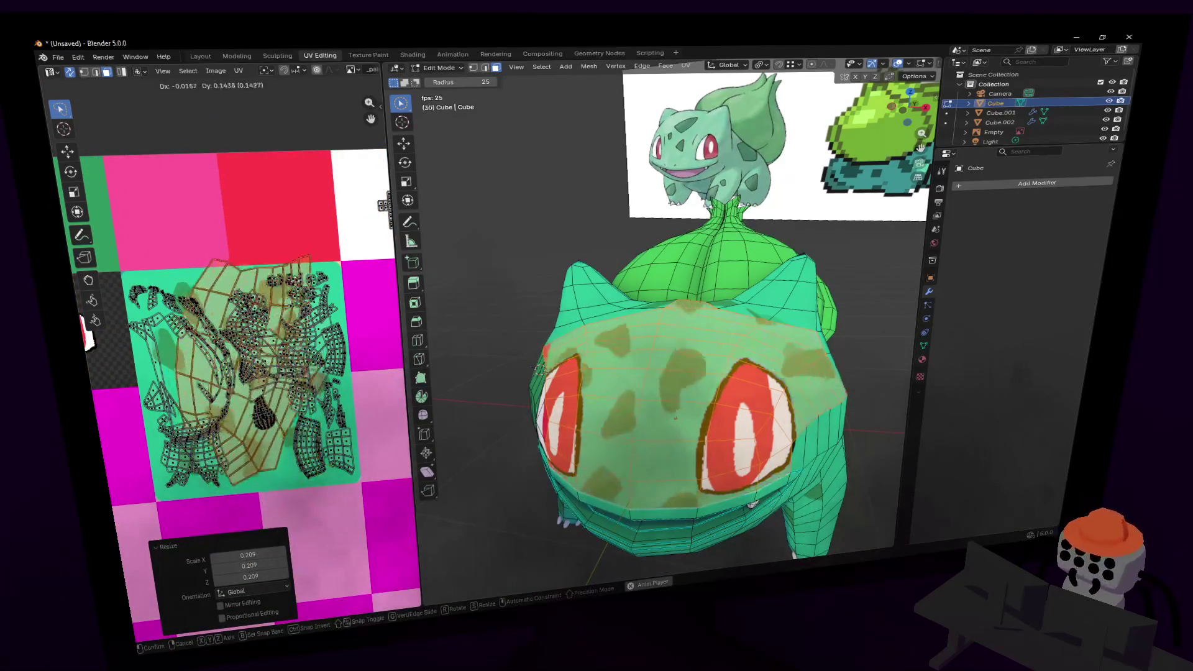
pyautogui.click(300, 232)
# - Scale the head island down further and rotate it to fit the tile
pyautogui.press('s')
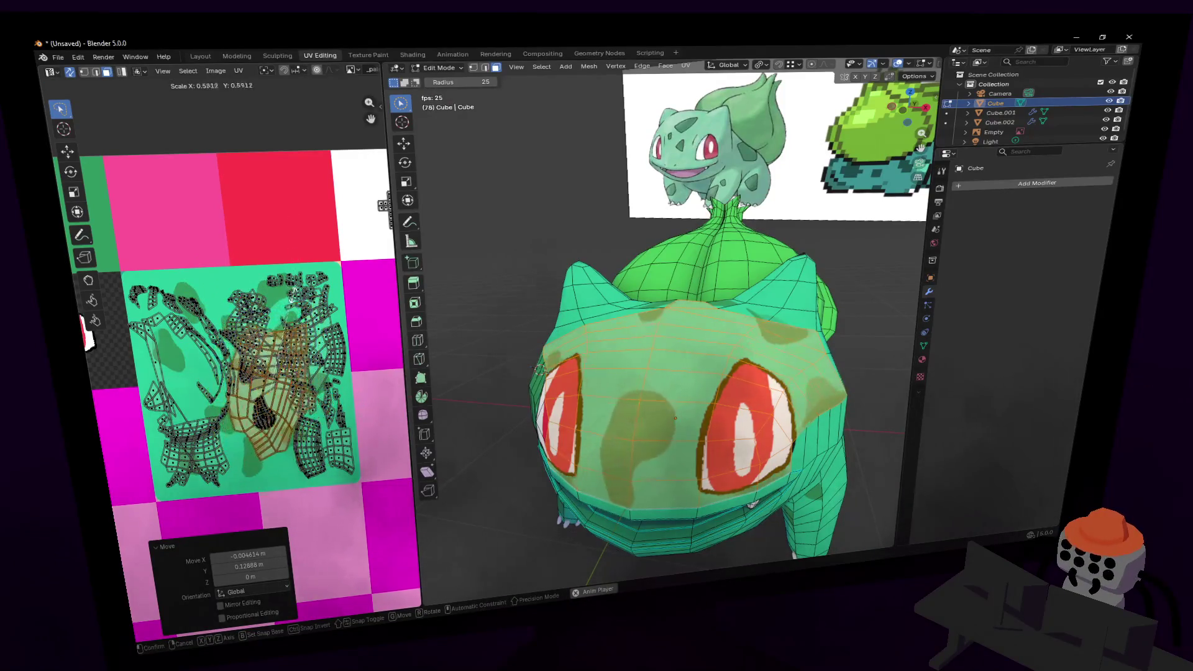
pyautogui.click(295, 315)
pyautogui.press('r')
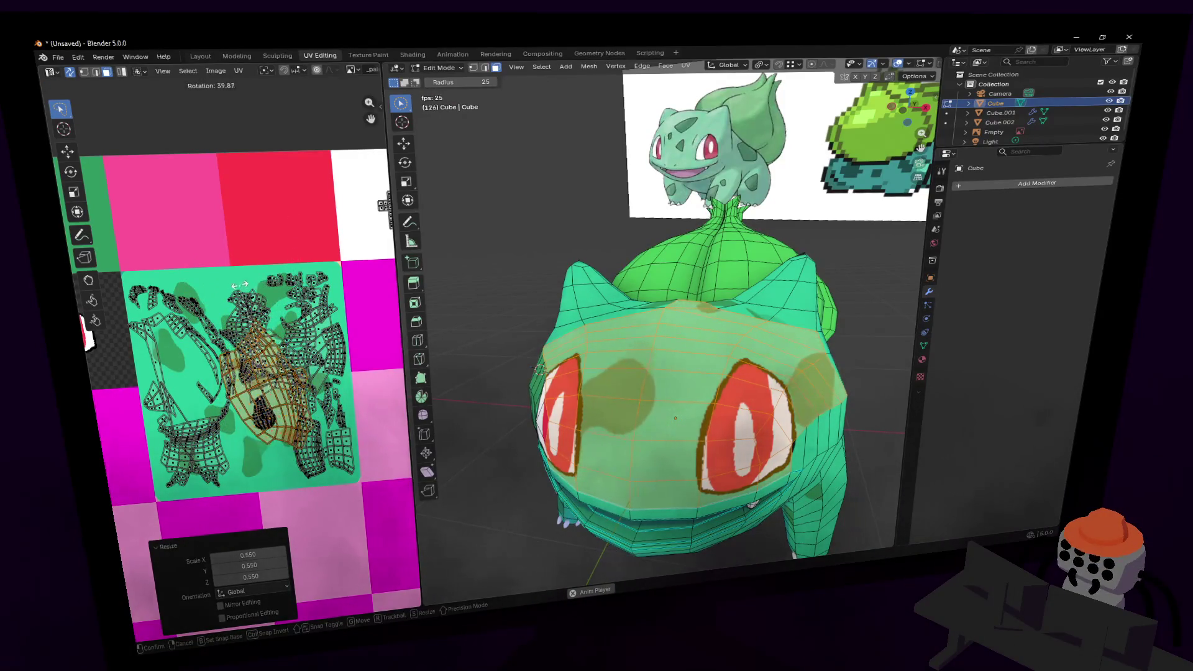
pyautogui.press('Return')
pyautogui.press('g')
pyautogui.click(277, 285)
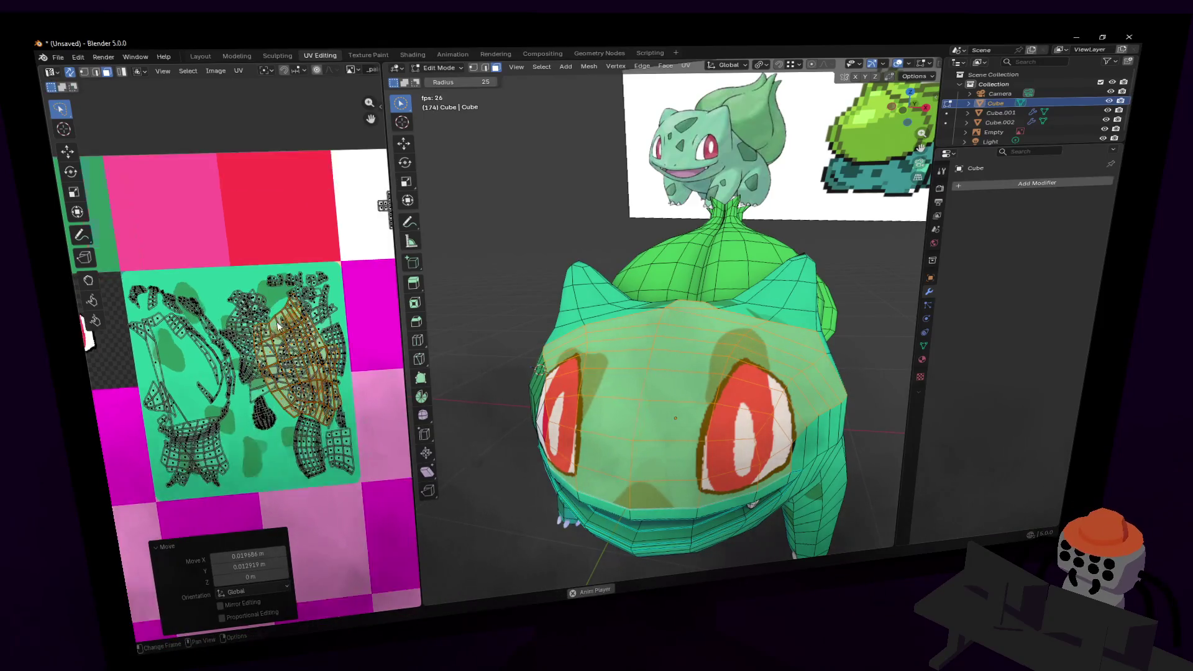
# - Shift the head island down-left and settle its final placement on the tile
pyautogui.scroll(1, 278, 323)
pyautogui.press('g')
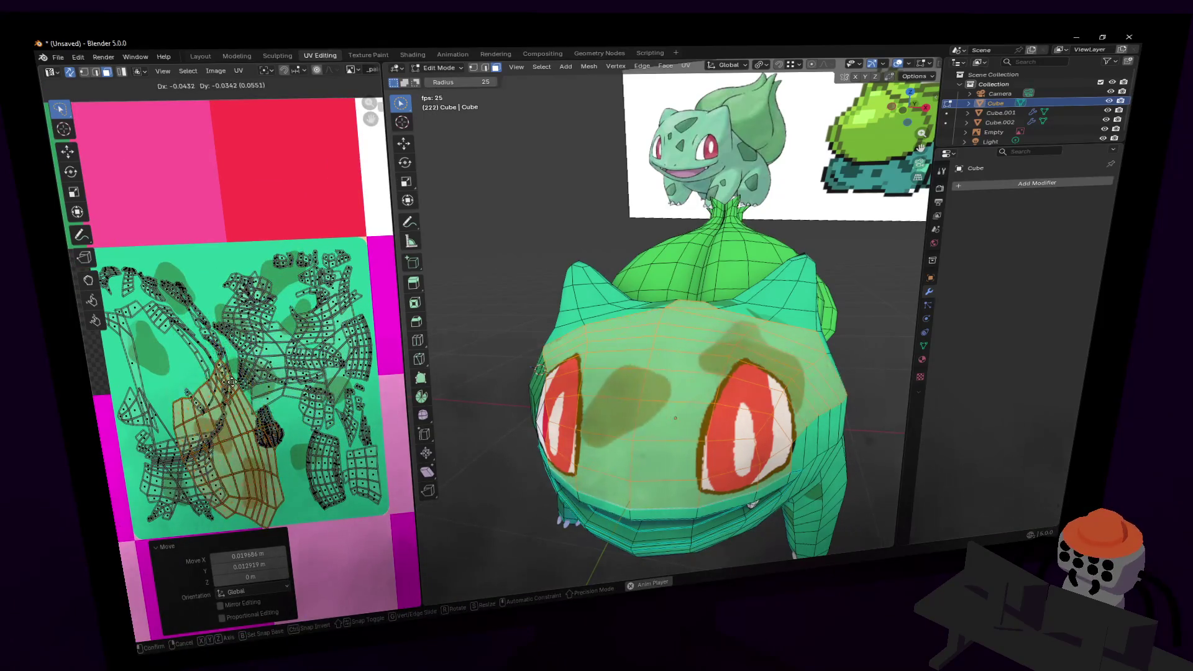
pyautogui.click(230, 381)
pyautogui.press('r')
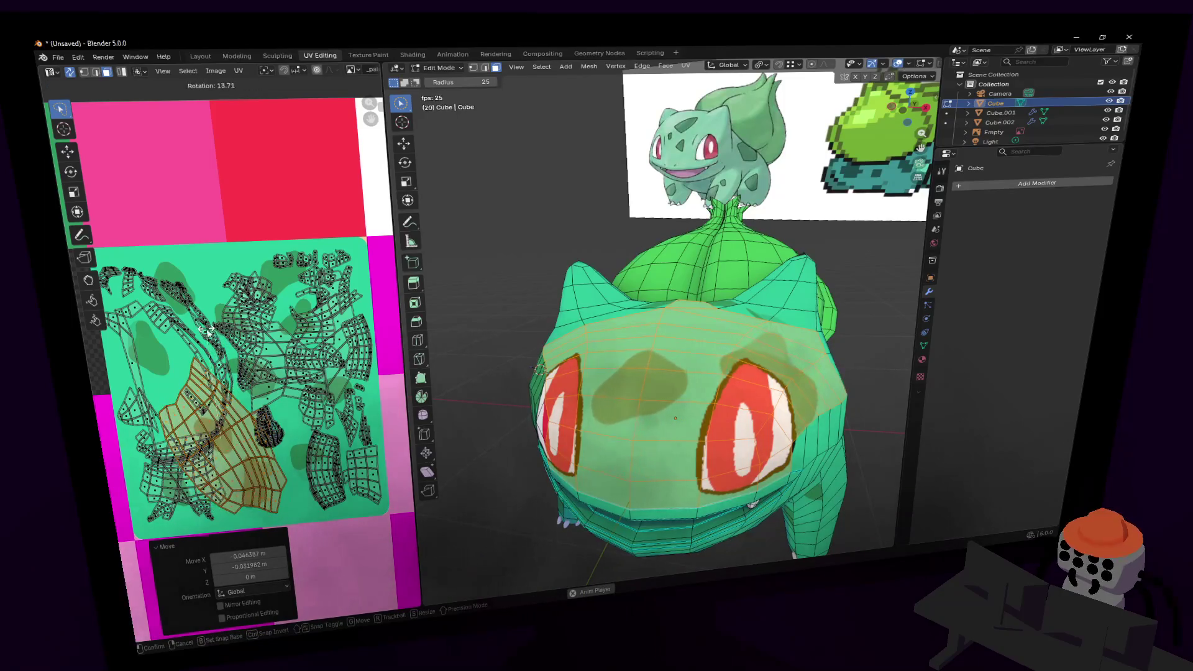
pyautogui.rightClick(207, 331)
pyautogui.press('g')
pyautogui.click(211, 344)
pyautogui.hotkey('shift', '`')
# - Fly the view in close to Bulbasaur's front leg
pyautogui.press('s')
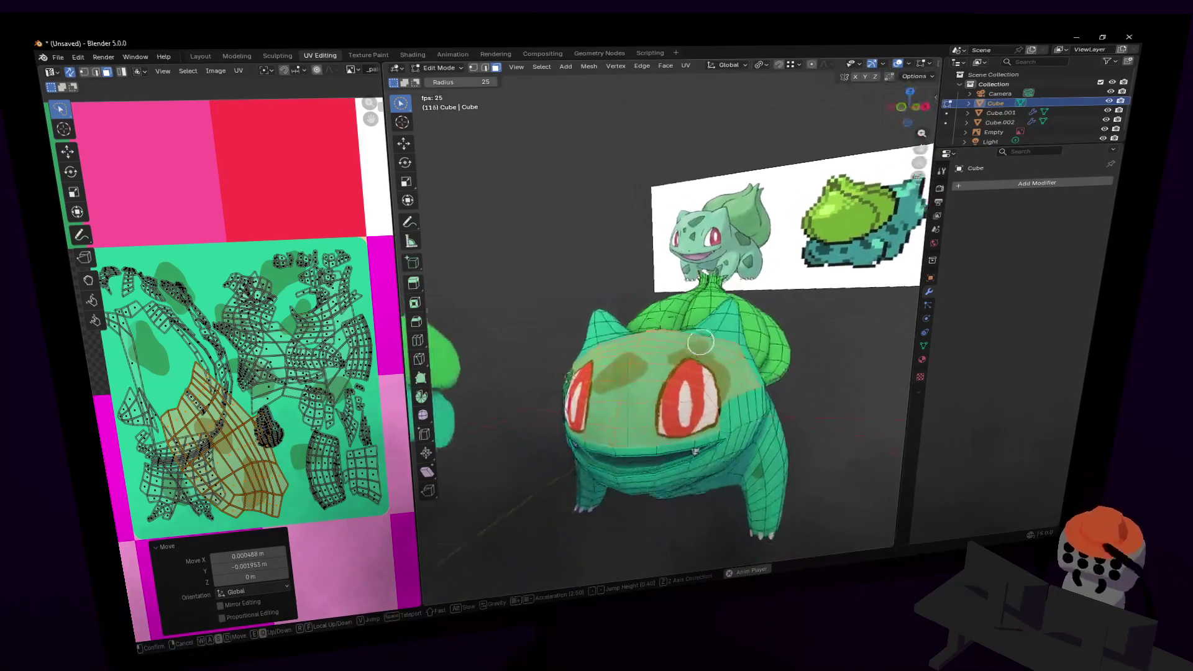
pyautogui.press('w')
pyautogui.click(718, 386)
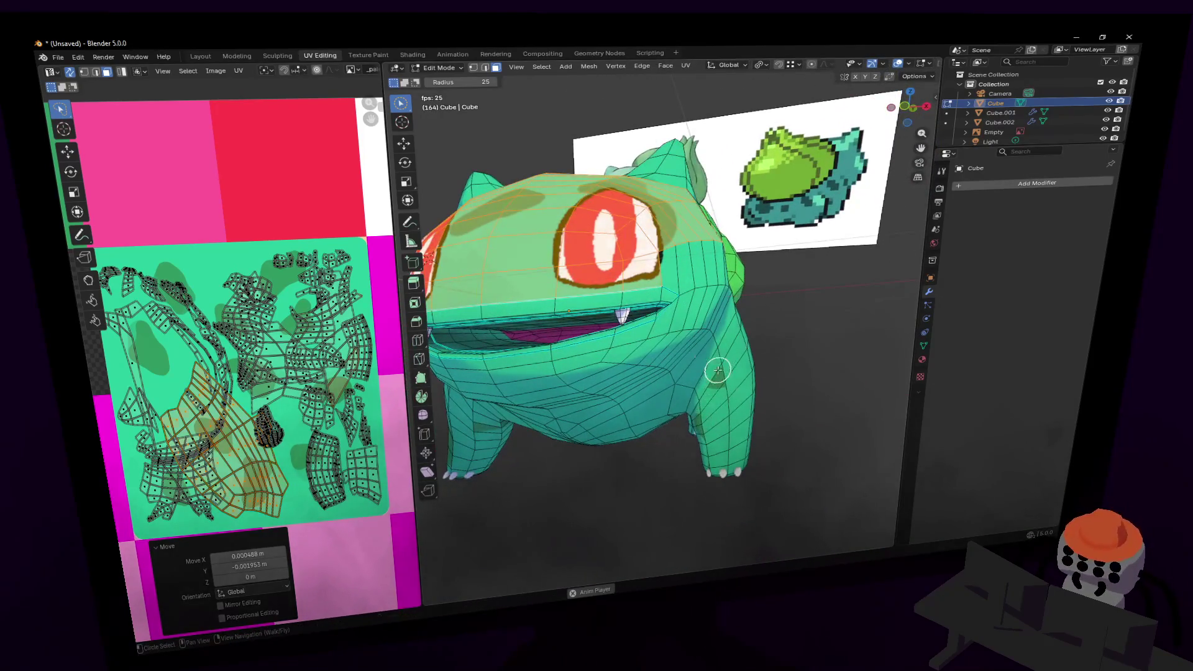
pyautogui.hotkey('shift', '`')
pyautogui.press('w')
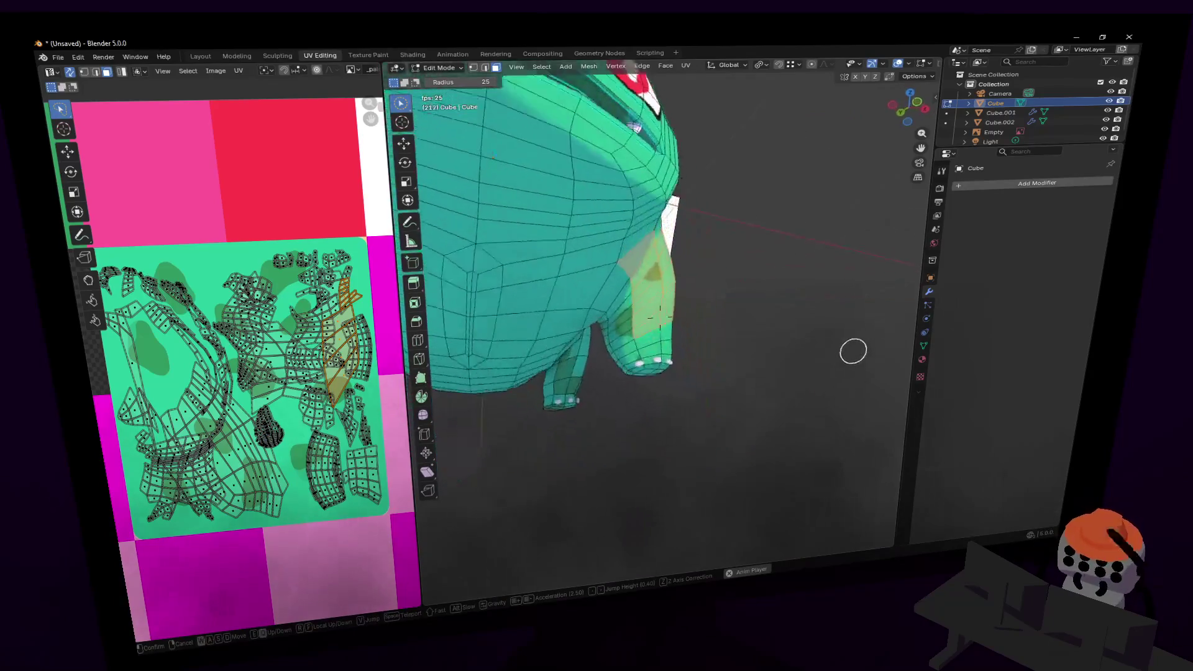
pyautogui.click(651, 379)
# - Brush-select the faces at the foot of the front leg
pyautogui.press('c')
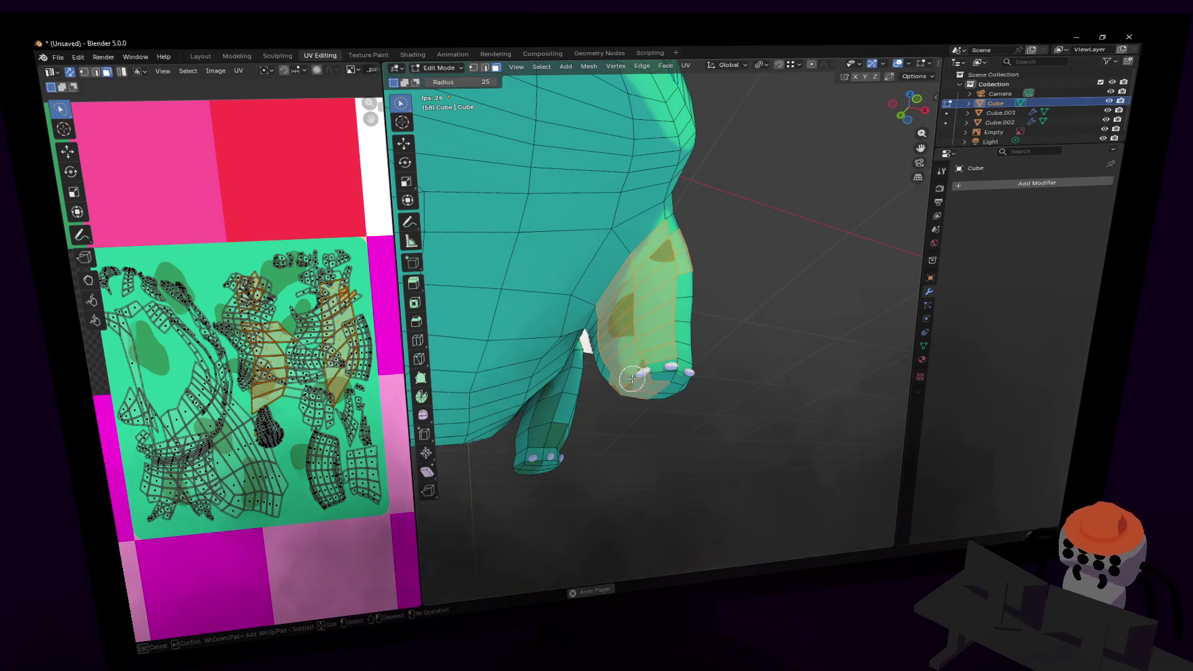
pyautogui.press('Escape')
pyautogui.hotkey('shift', '`')
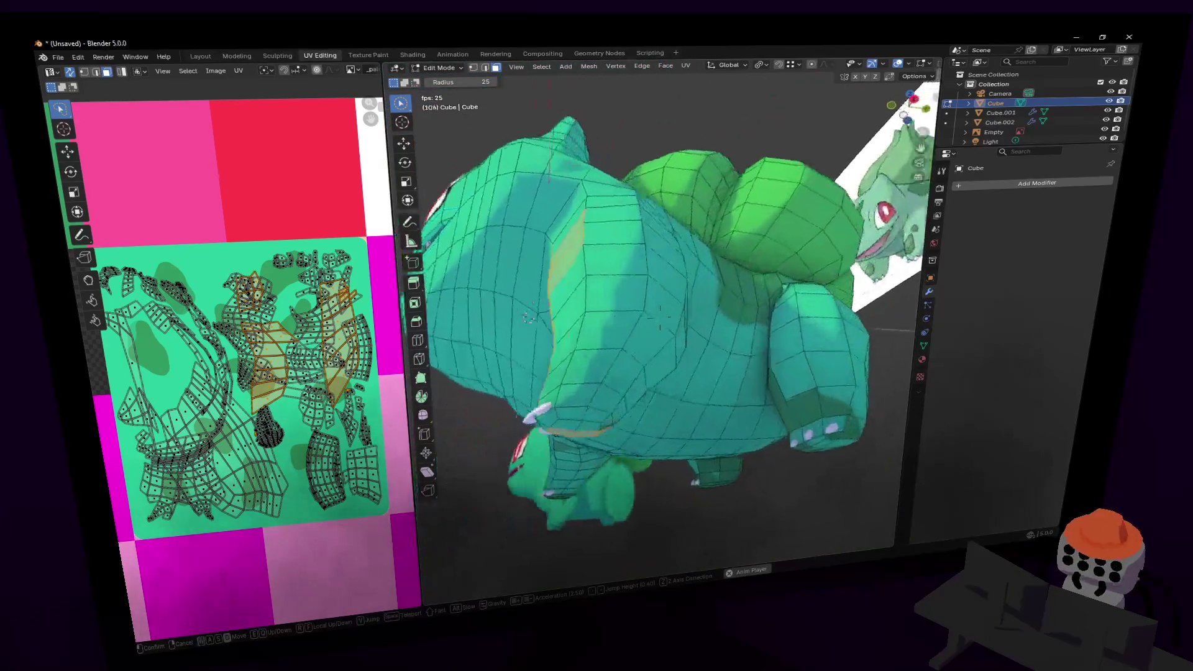
pyautogui.click(660, 317)
pyautogui.press('c')
pyautogui.moveTo(694, 396)
pyautogui.mouseDown()
pyautogui.moveTo(630, 426)
pyautogui.moveTo(697, 382)
pyautogui.moveTo(625, 303)
pyautogui.mouseUp()
pyautogui.press('s')
pyautogui.click(697, 387)
# - Fly back and forth to get a close-up of the selected leg
pyautogui.press('Escape')
pyautogui.hotkey('shift', '`')
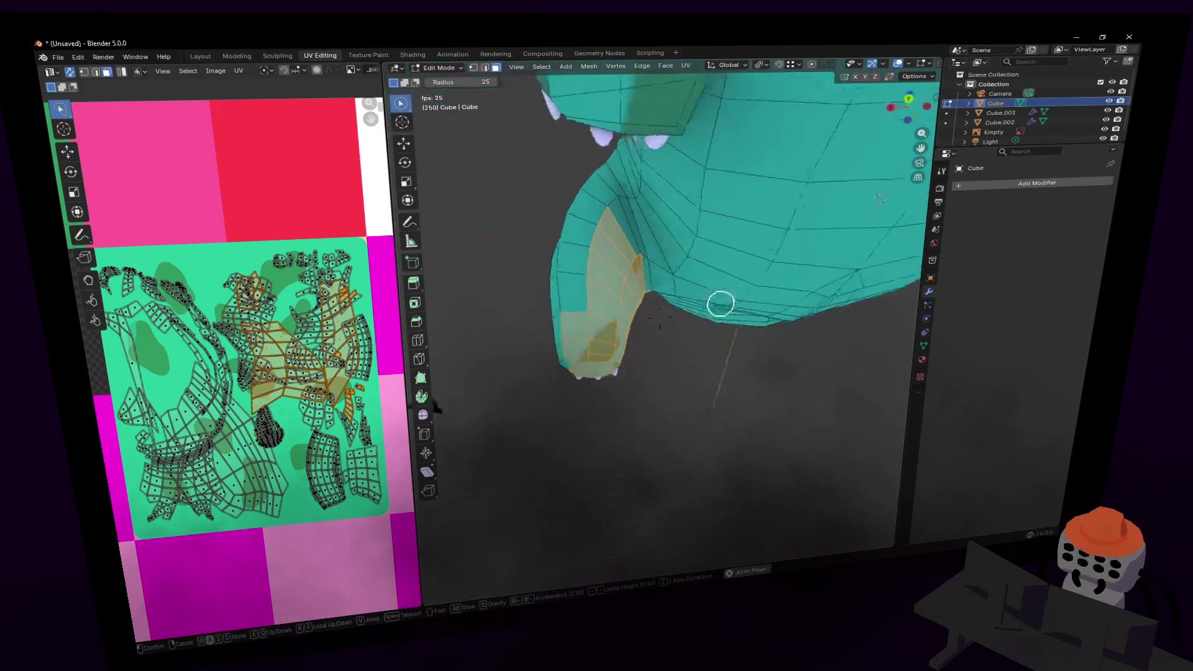
pyautogui.press('w')
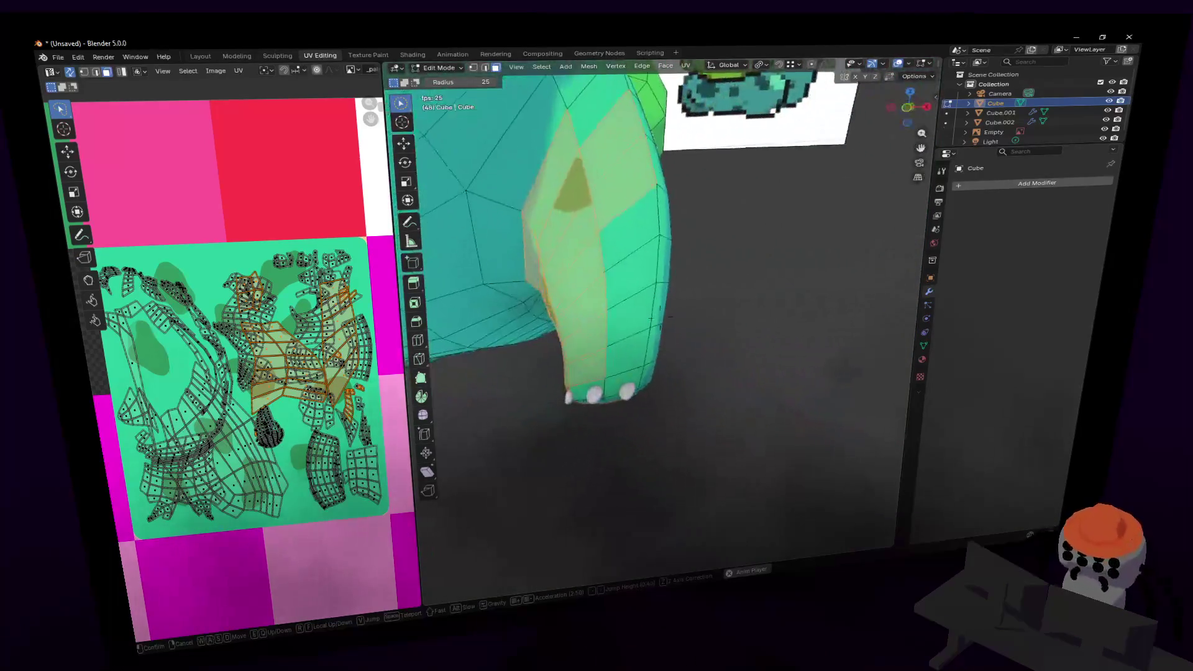
pyautogui.click(636, 298)
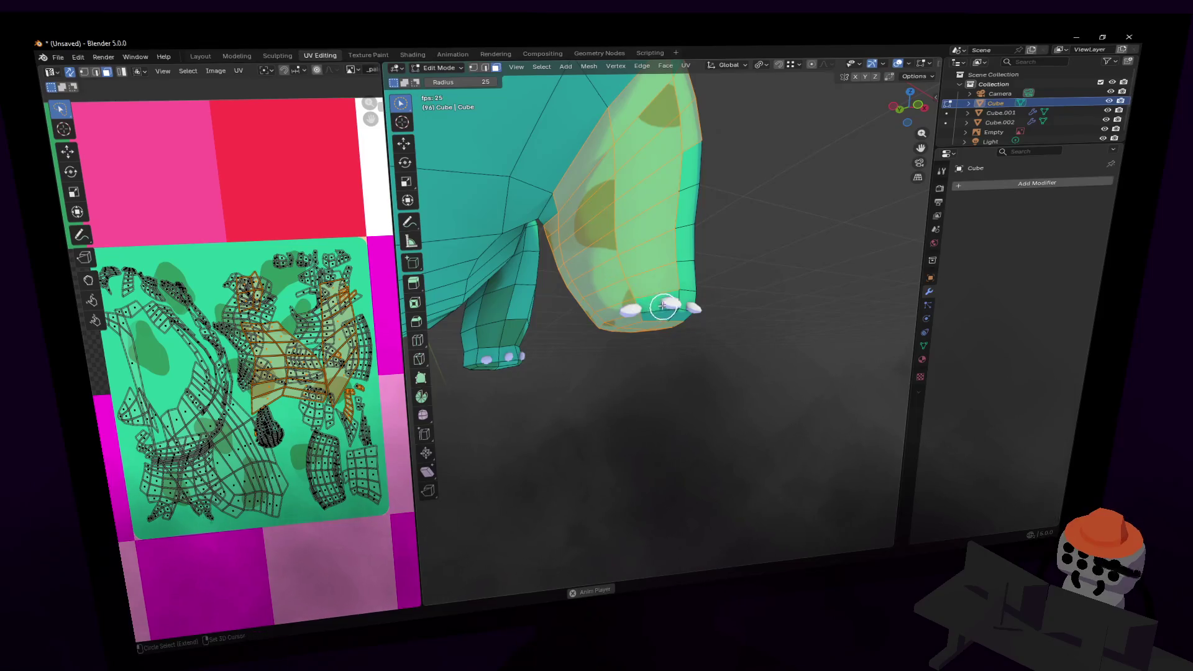
pyautogui.hotkey('shift', '`')
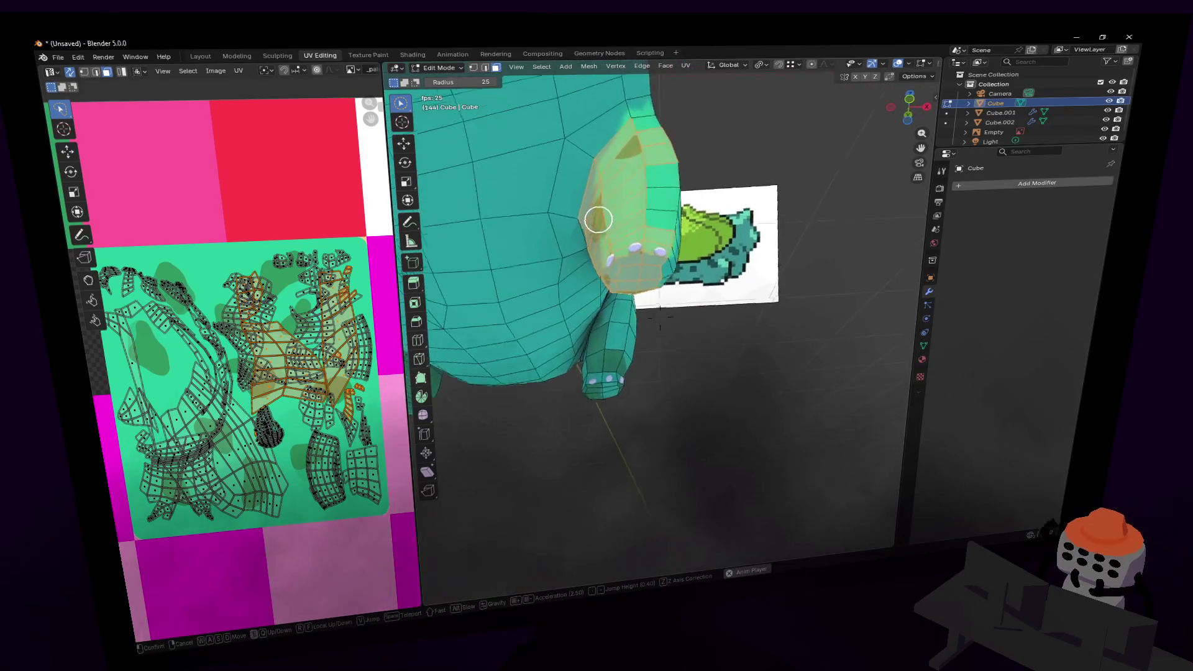
pyautogui.press('w')
pyautogui.click(579, 361)
pyautogui.hotkey('shift', '`')
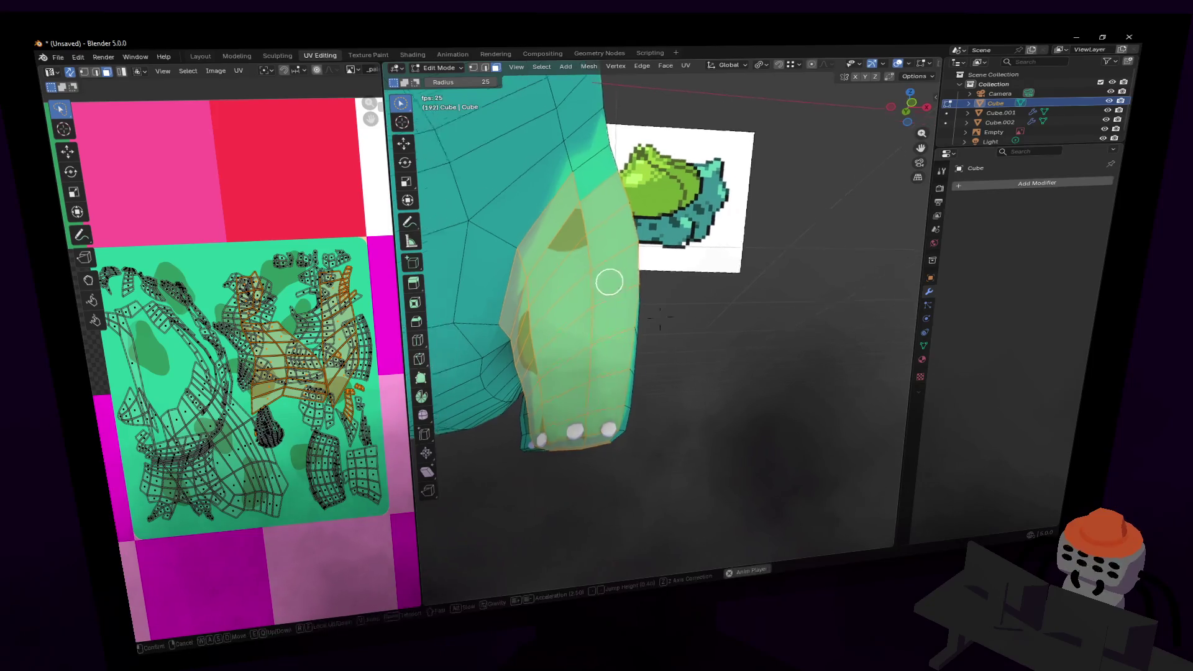
pyautogui.press('w')
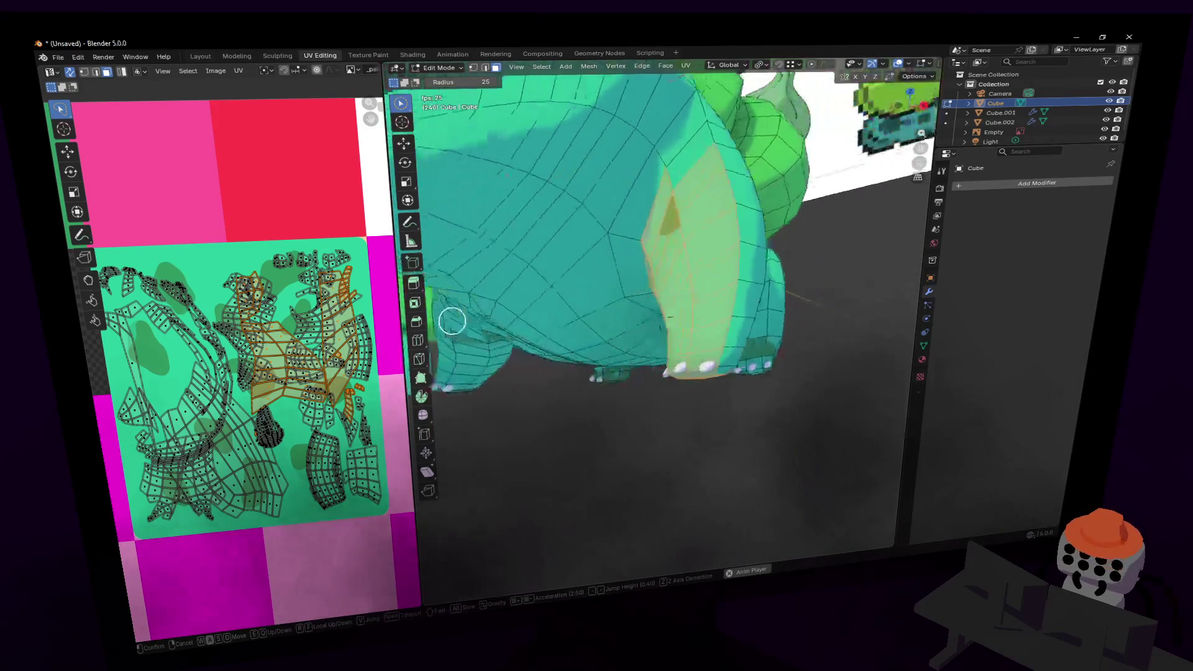
pyautogui.click(626, 306)
# - Shrink the leg UV islands to 0.048 and nudge them onto the pale green tile
pyautogui.press('s')
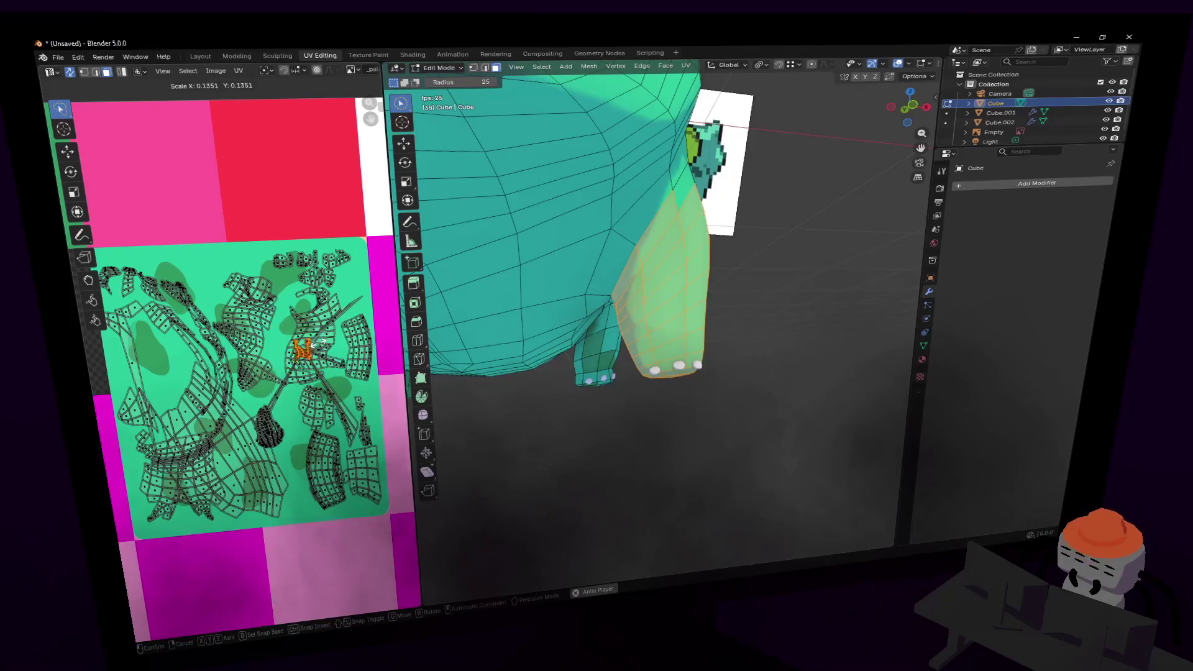
pyautogui.click(322, 264)
pyautogui.press('v')
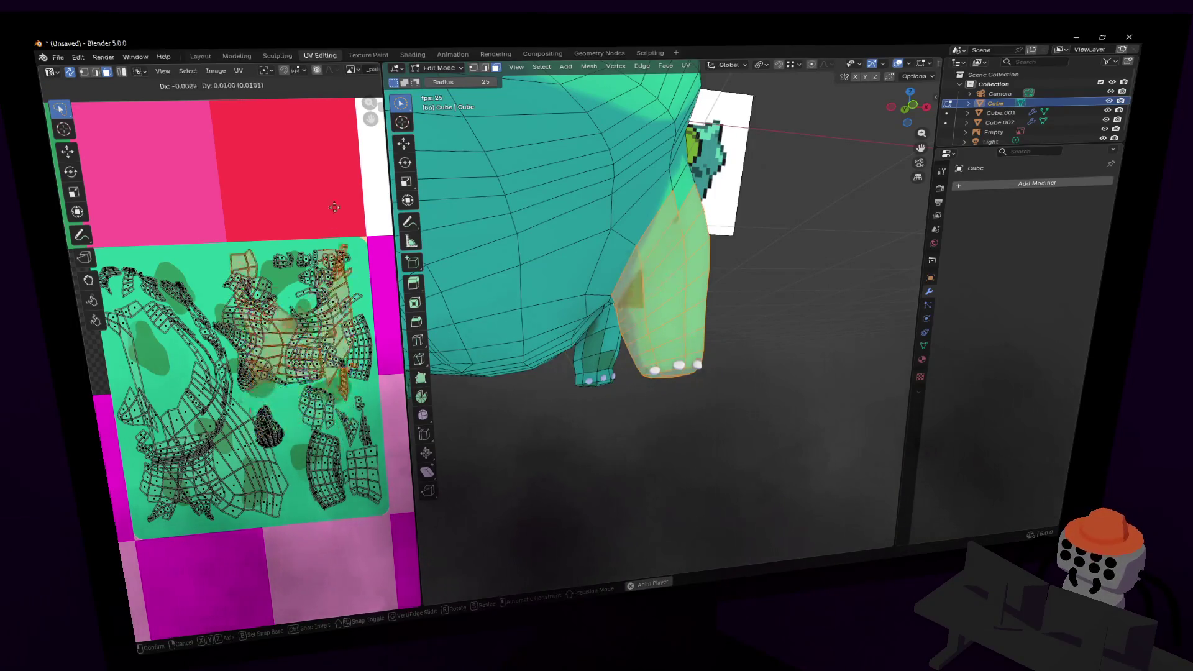
pyautogui.click(314, 236)
pyautogui.press('s')
pyautogui.press('g')
pyautogui.click(317, 234)
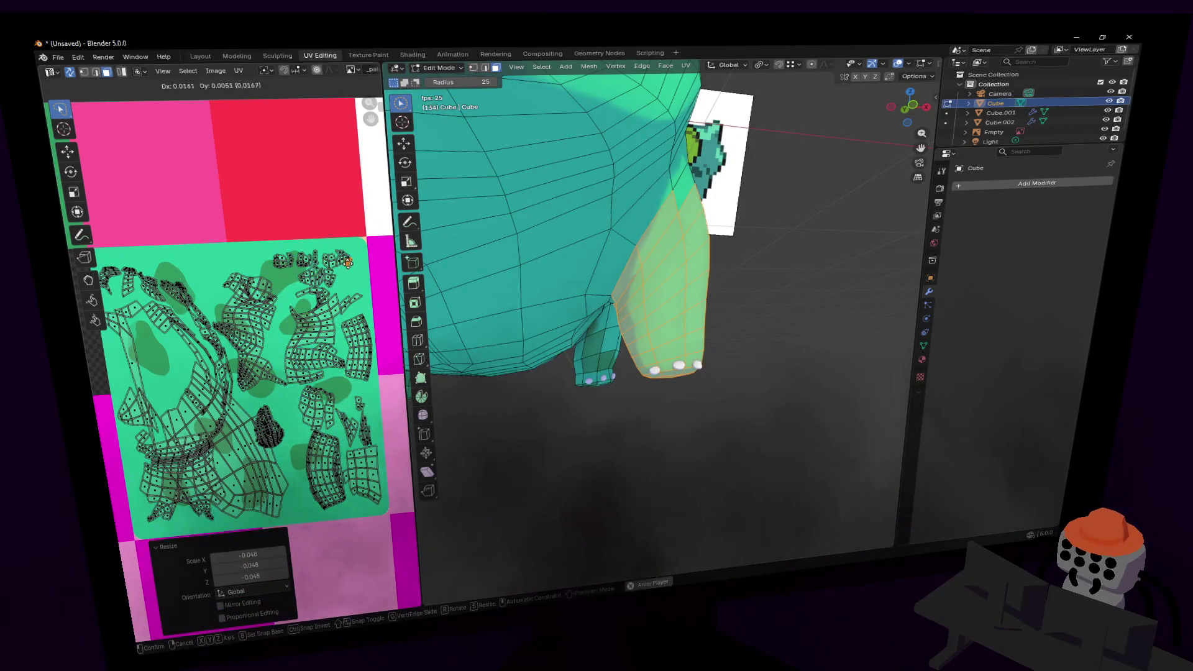
# - Fly around the body to check the leg now shows flat pale green
pyautogui.press('w')
pyautogui.press('s')
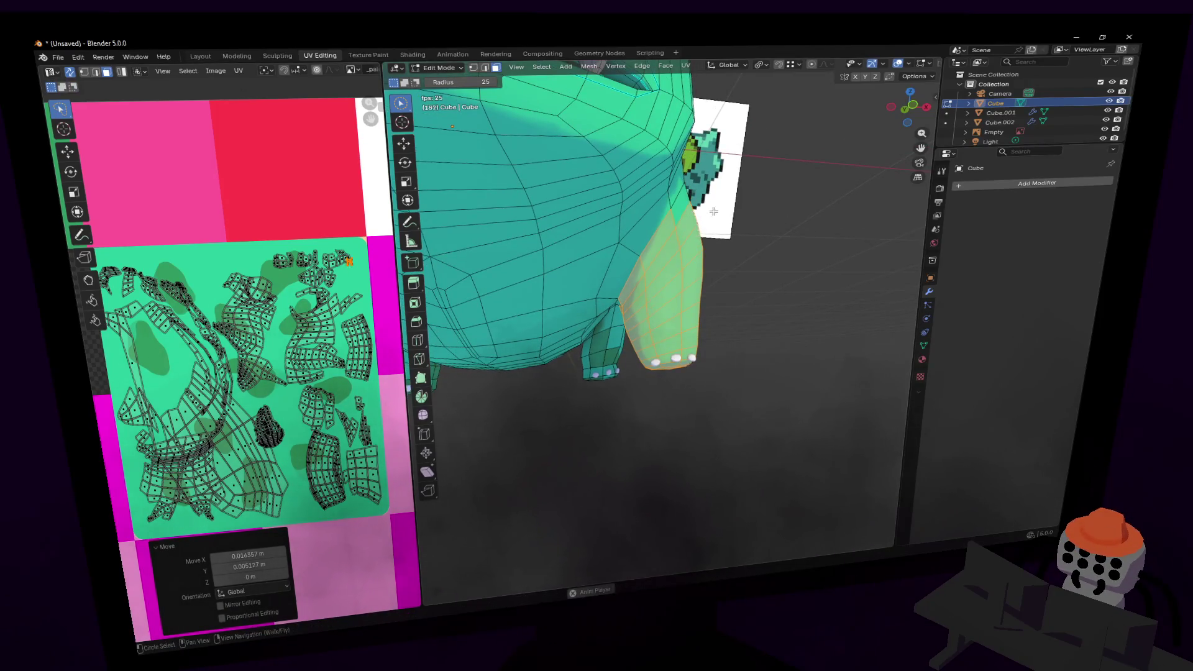
pyautogui.press('w')
pyautogui.press('s')
pyautogui.press('w')
pyautogui.click(720, 268)
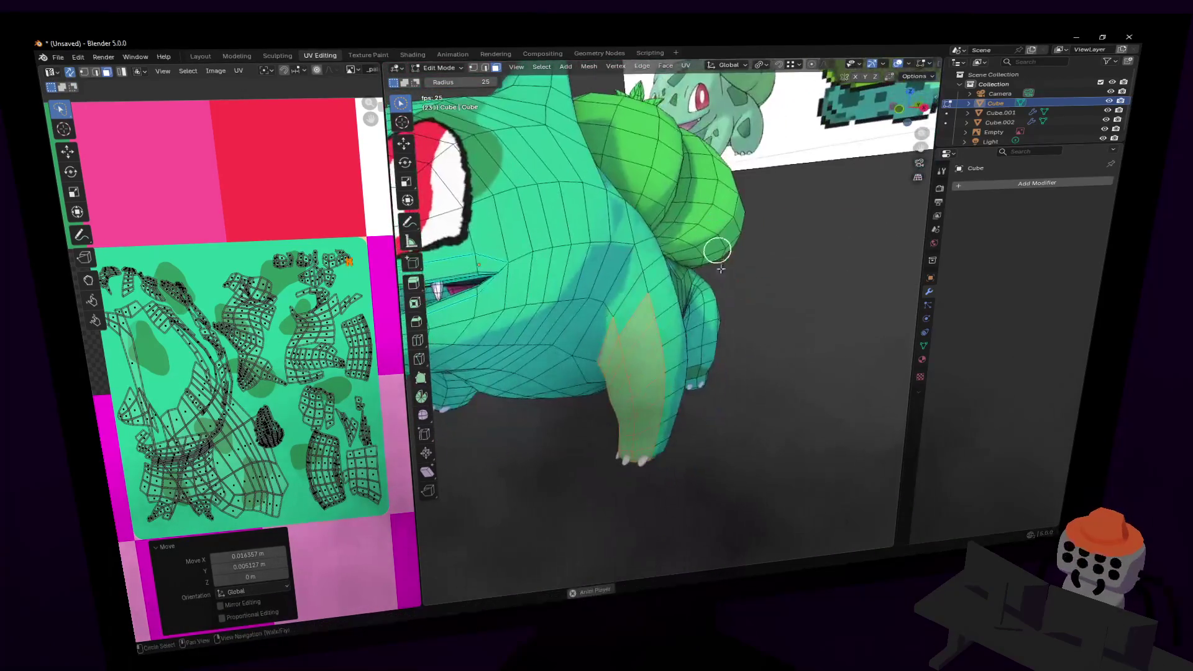
# - Select the upper front-leg faces and re-unwrap them with Smart UV Project
pyautogui.moveTo(635, 339)
pyautogui.mouseDown()
pyautogui.moveTo(627, 323)
pyautogui.moveTo(646, 304)
pyautogui.moveTo(659, 376)
pyautogui.moveTo(650, 311)
pyautogui.mouseUp()
pyautogui.scroll(3, 649, 310)
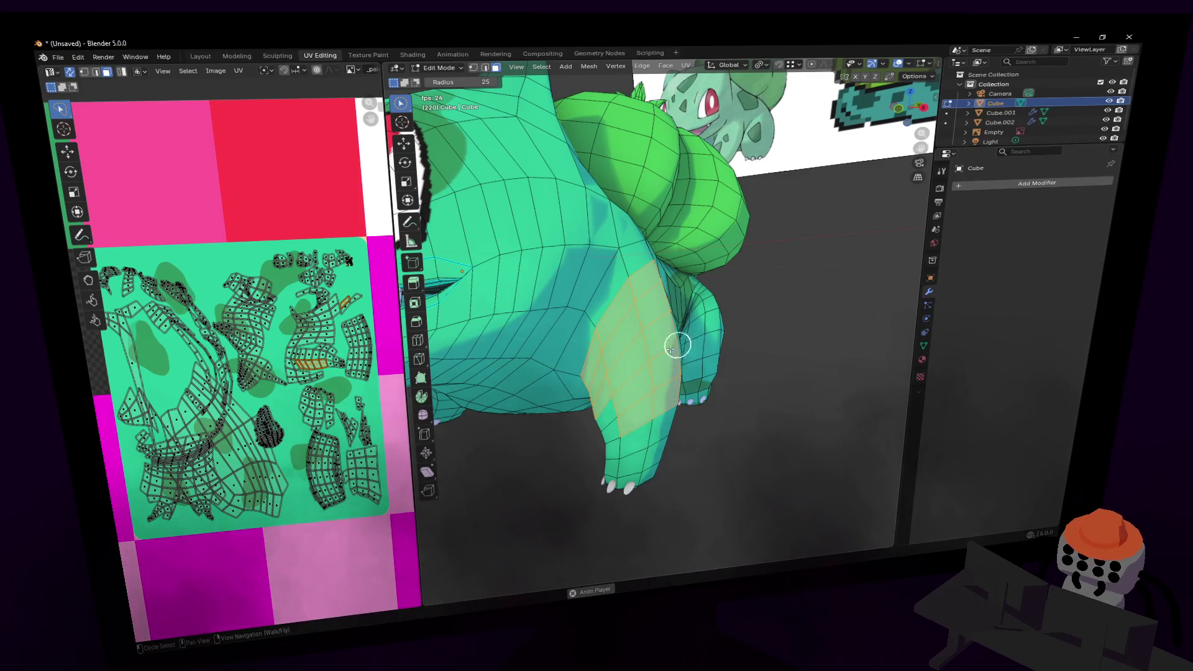
pyautogui.scroll(-3, 296, 323)
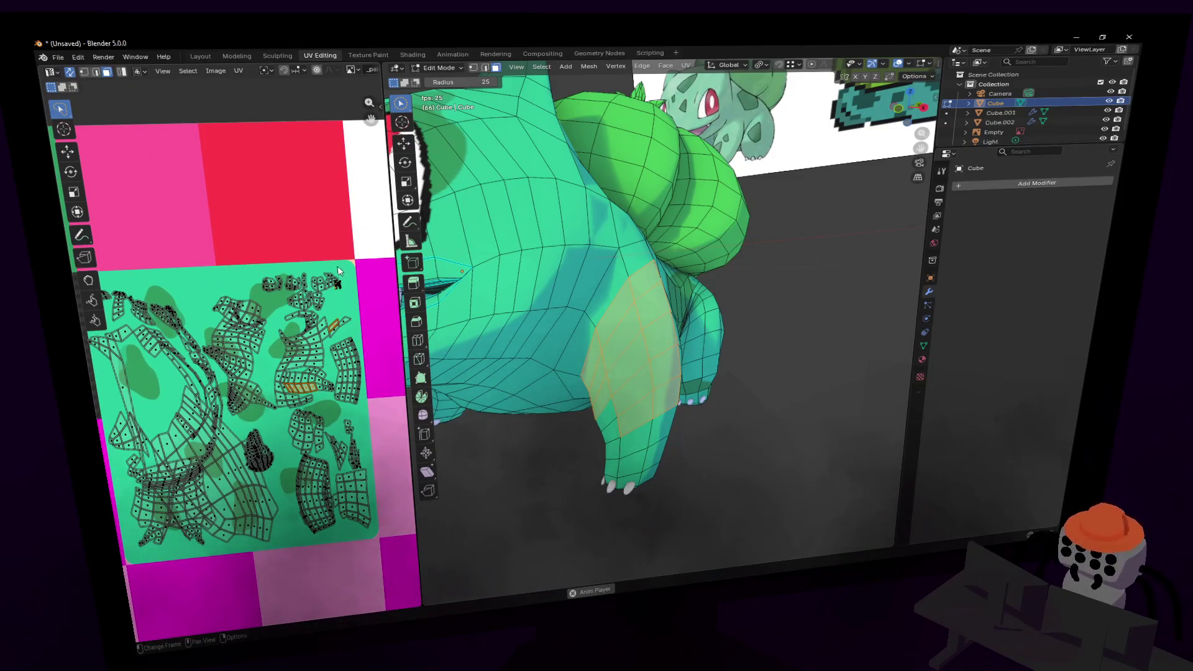
pyautogui.press('u')
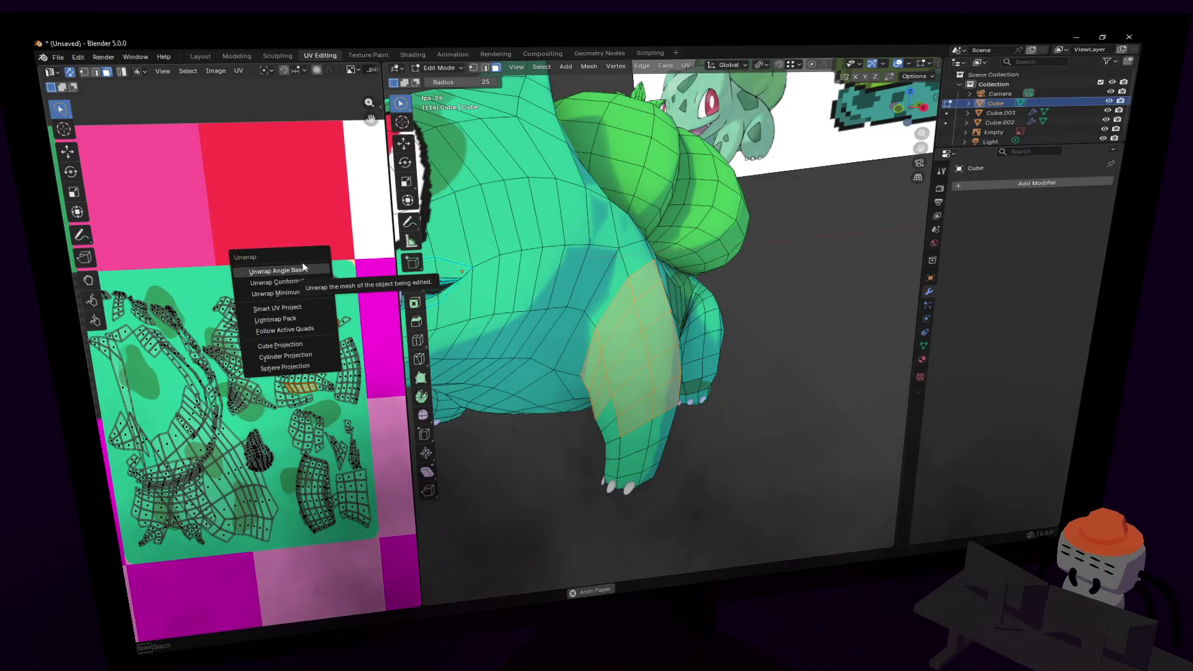
pyautogui.click(303, 268)
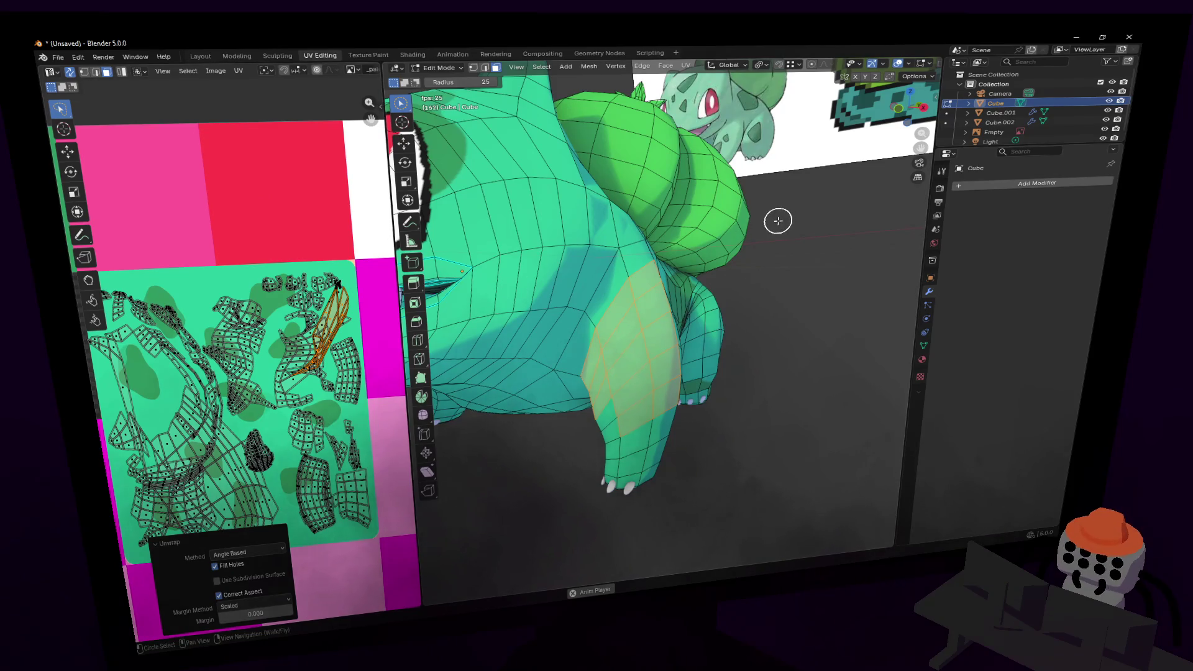
pyautogui.press('u')
pyautogui.click(749, 223)
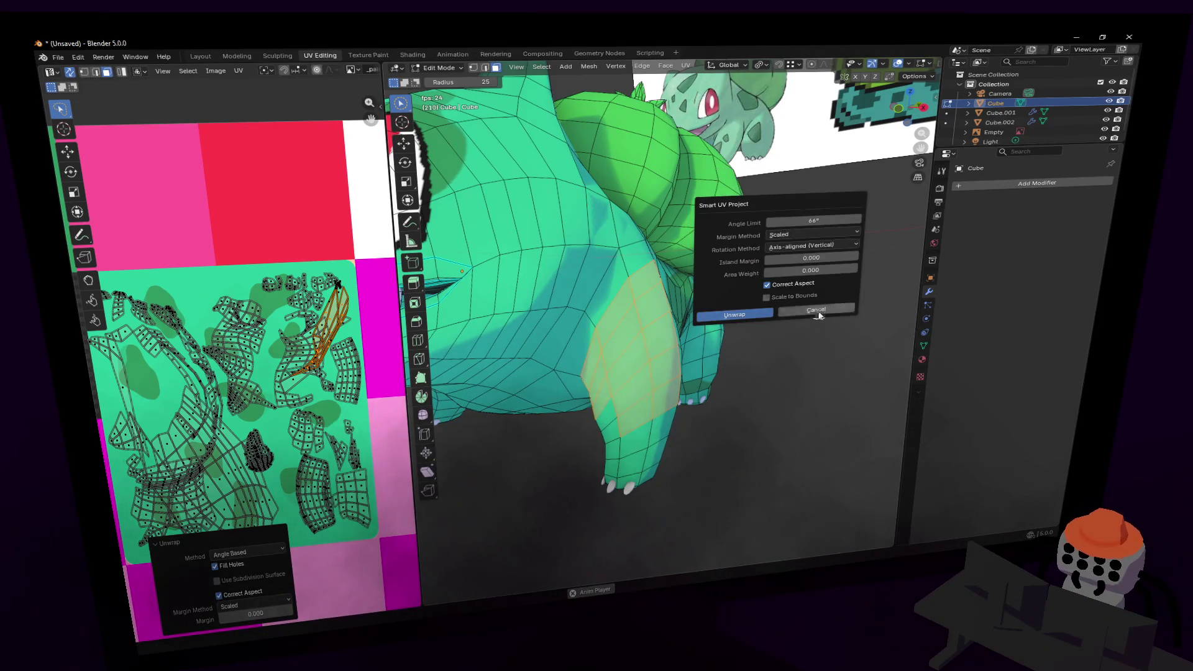
pyautogui.click(770, 315)
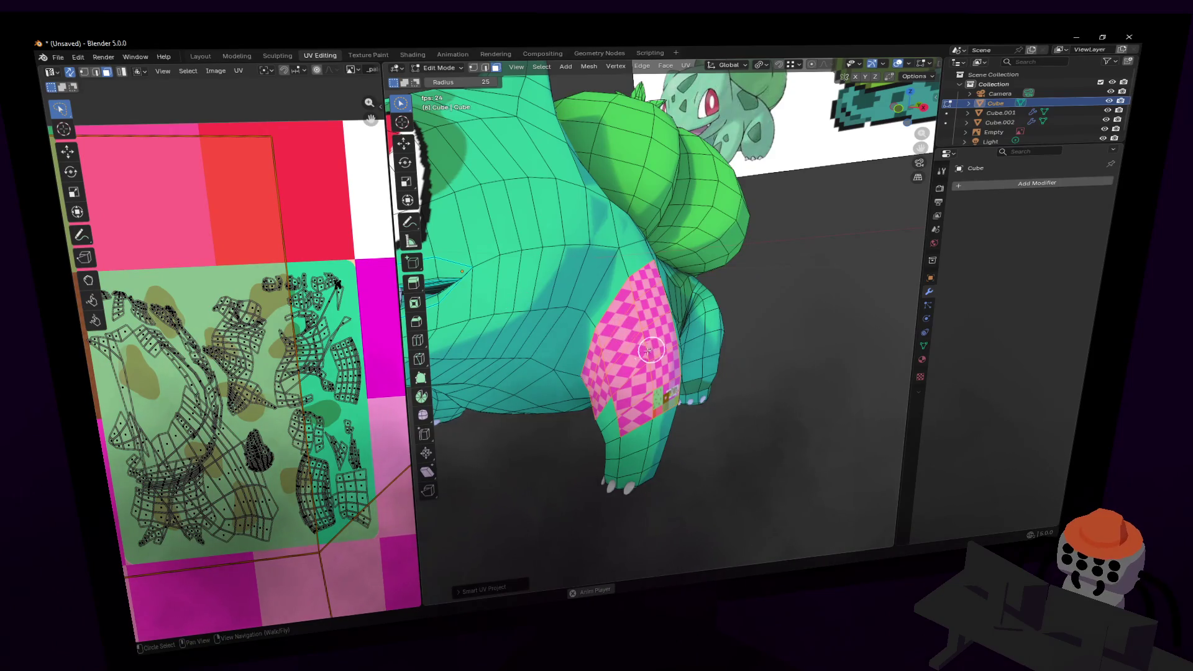
# - Scale the upper-leg islands to 0.686, move them, then shrink to 0.572 on the spotted green
pyautogui.press('s')
pyautogui.click(223, 398)
pyautogui.press('g')
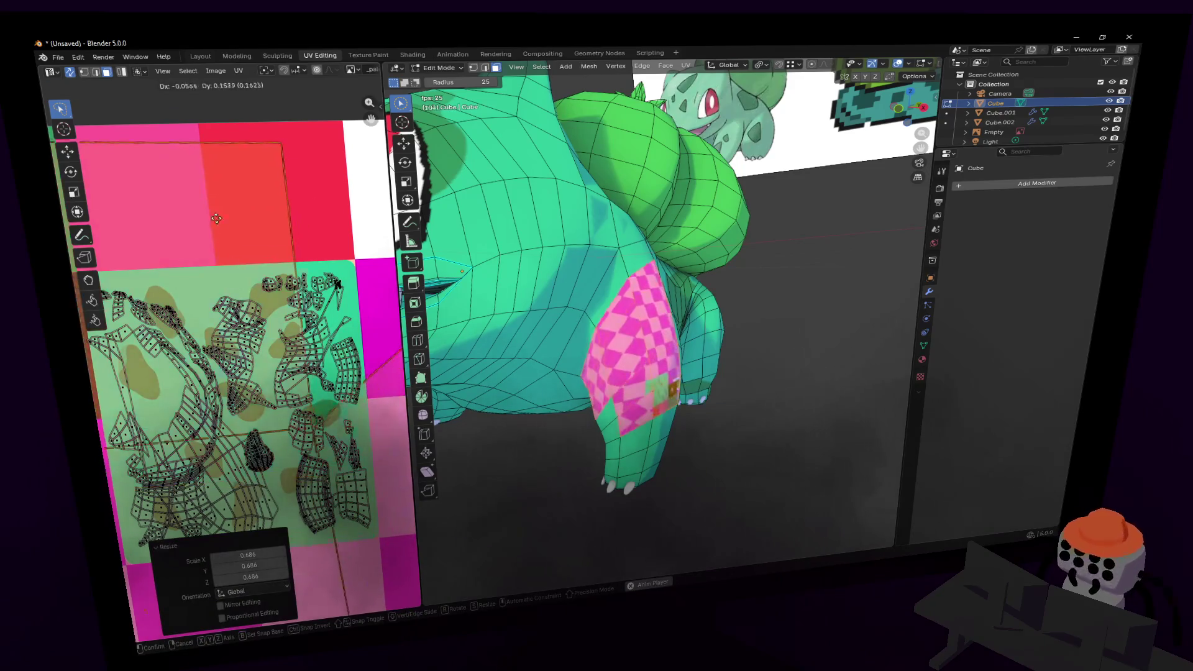
pyautogui.click(183, 218)
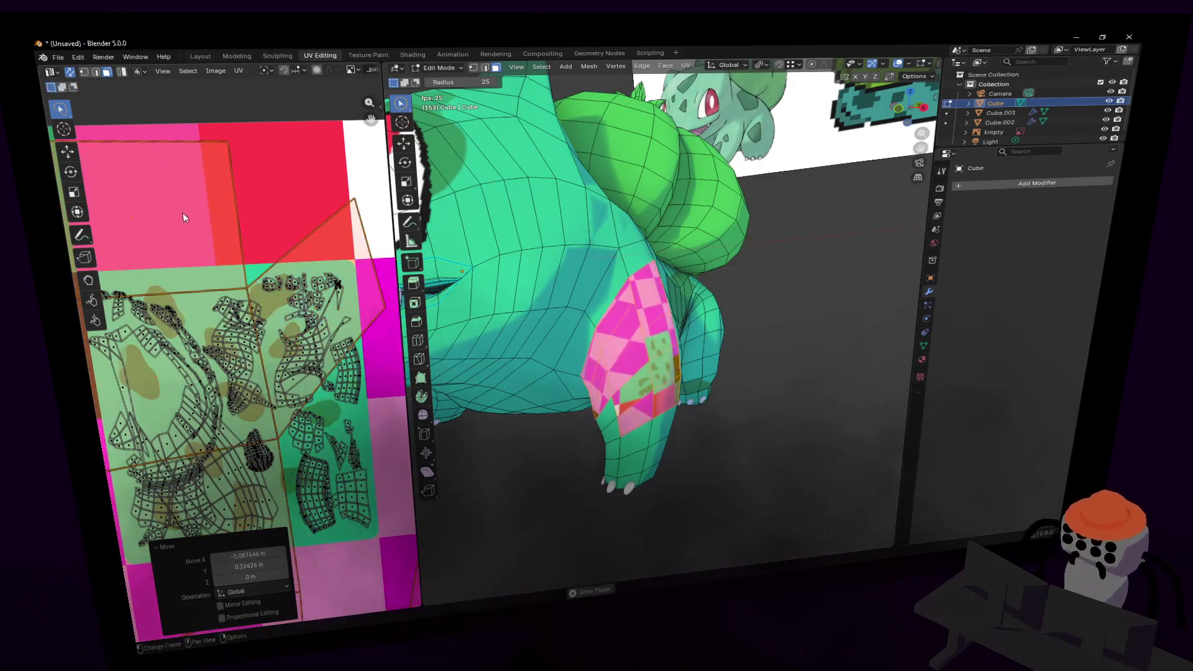
pyautogui.press('g')
pyautogui.click(198, 334)
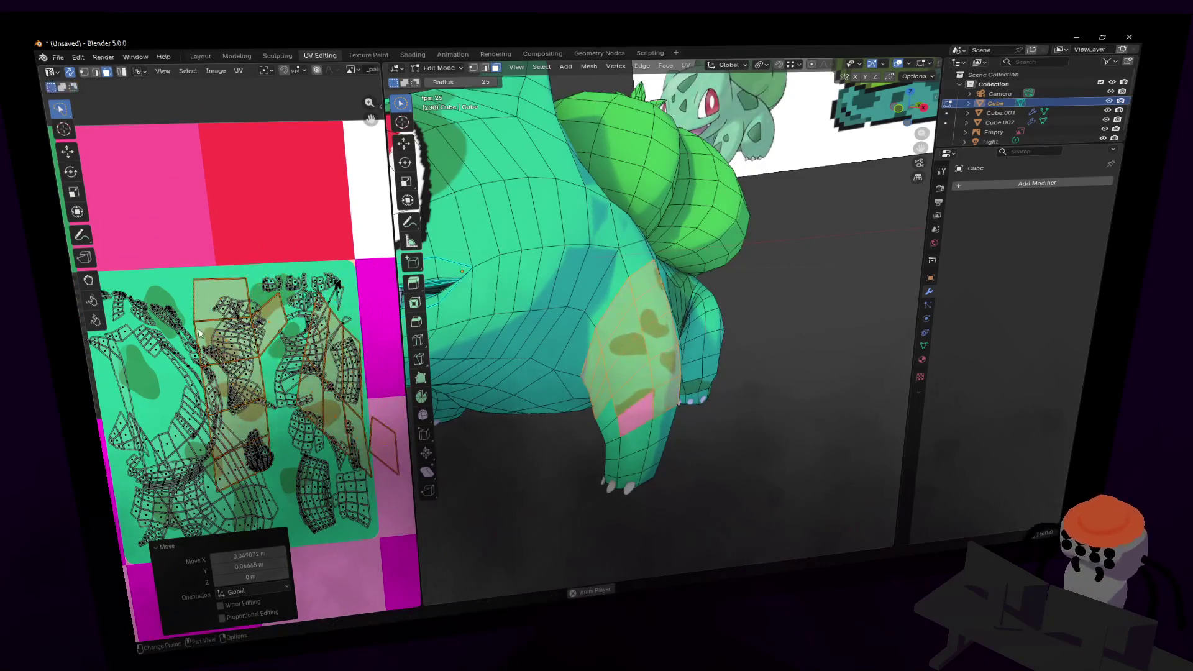
pyautogui.press('s')
pyautogui.click(261, 355)
# - Check the leg from the face view and nudge the islands up and left onto the spots
pyautogui.hotkey('shift', '`')
pyautogui.press('s')
pyautogui.click(733, 346)
pyautogui.press('g')
pyautogui.click(283, 341)
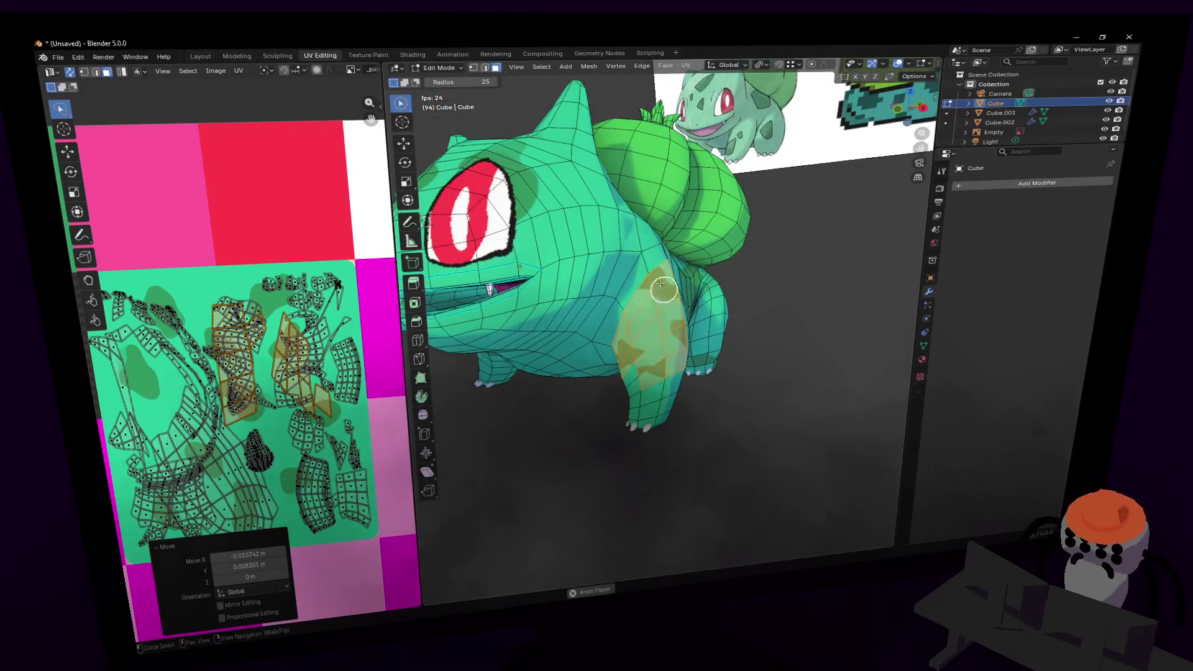
pyautogui.press('u')
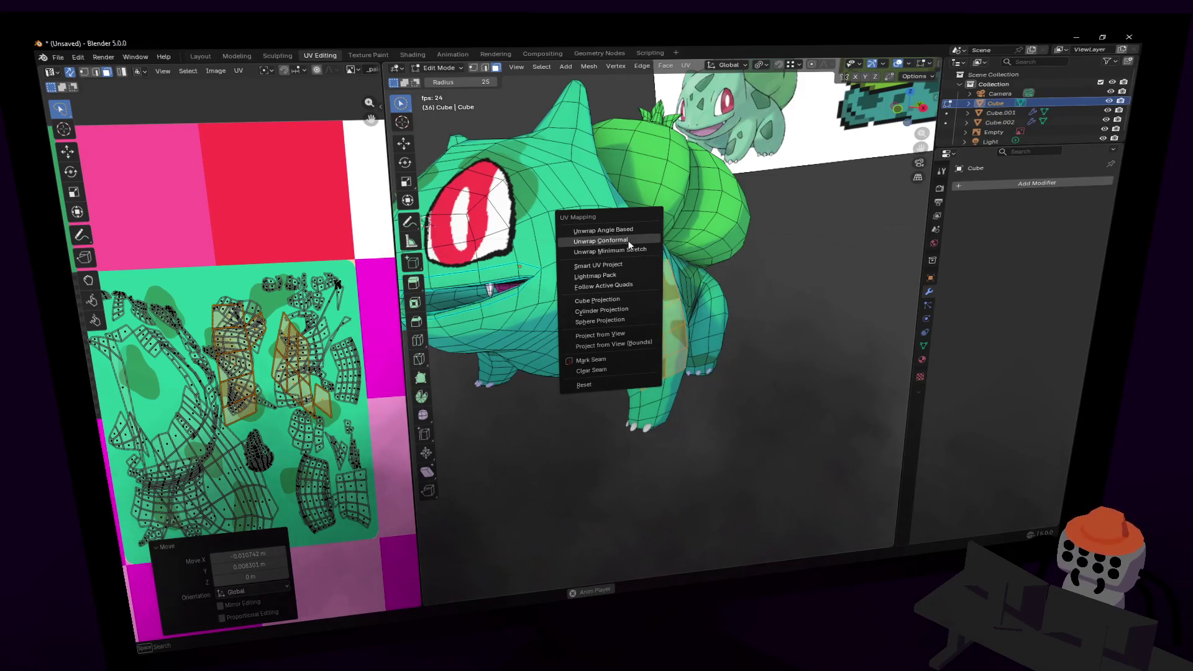
# - Re-unwrap the selected body faces angle-based and scale the island to 0.310 in the texture's top-left corner
pyautogui.click(620, 233)
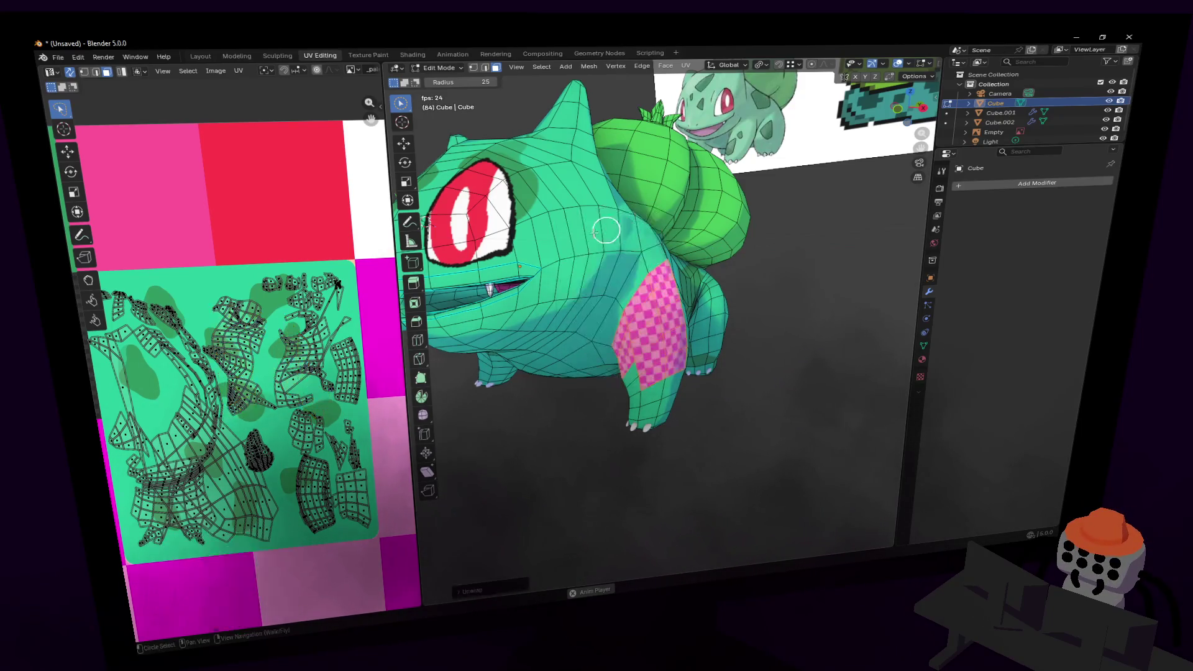
pyautogui.scroll(-7, 280, 293)
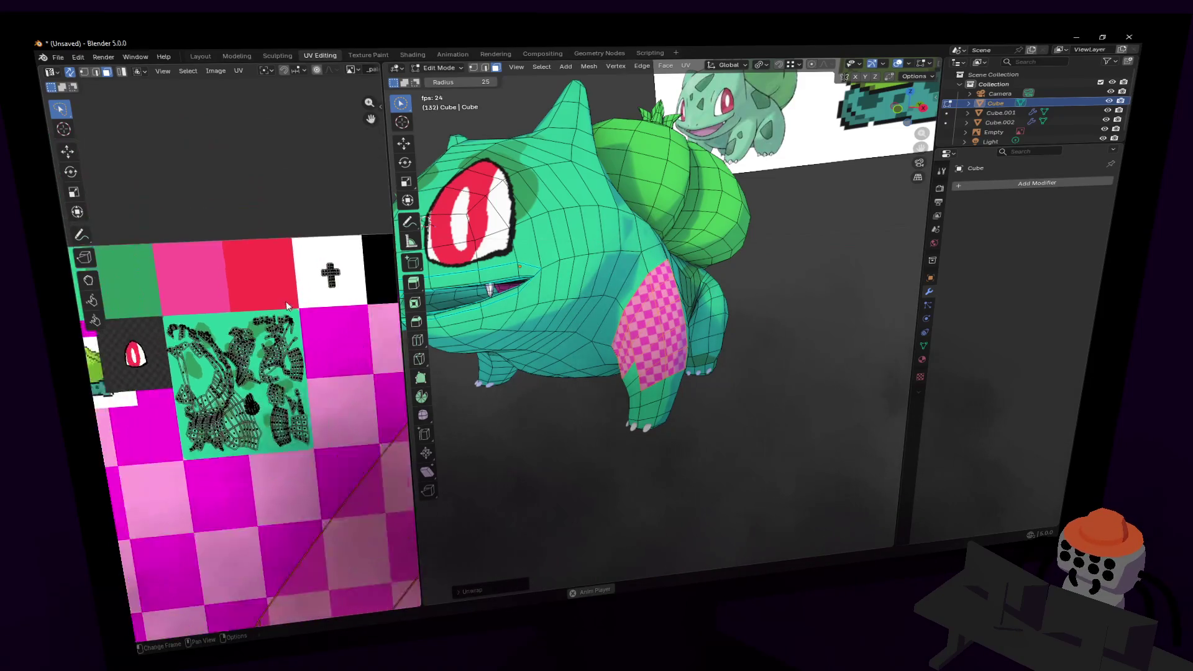
pyautogui.press('s')
pyautogui.click(273, 429)
pyautogui.press('g')
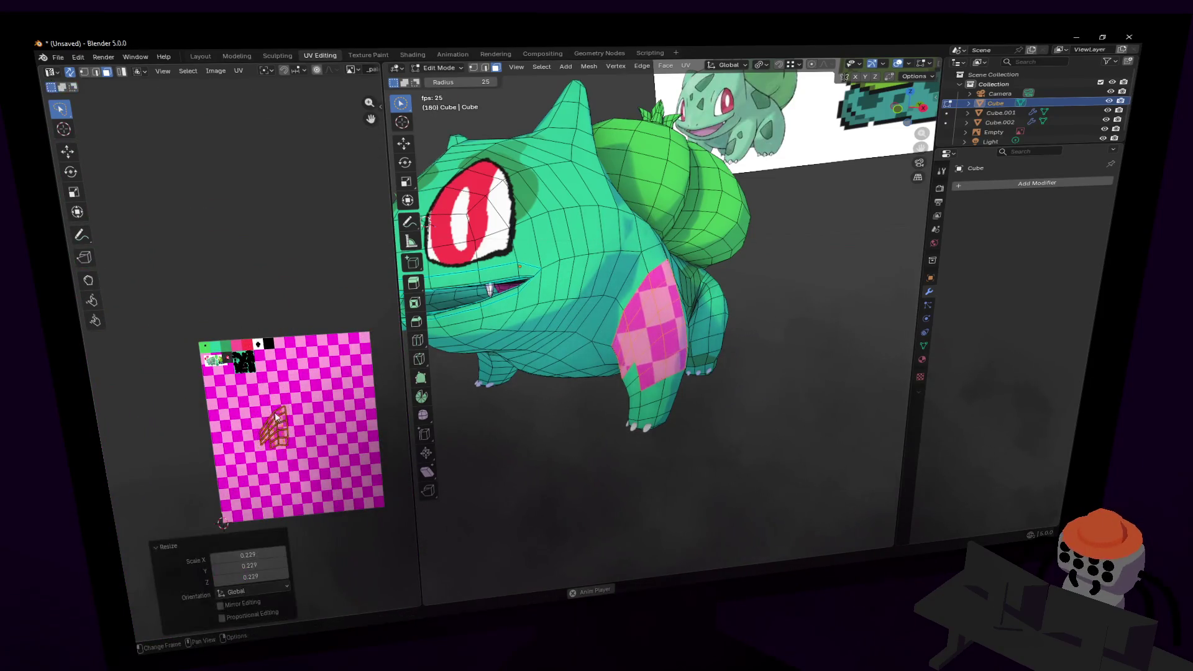
pyautogui.click(236, 357)
pyautogui.press('s')
pyautogui.click(226, 345)
# - Enlarge the UV island to 0.895 scale and move it to a new position
pyautogui.scroll(6, 227, 344)
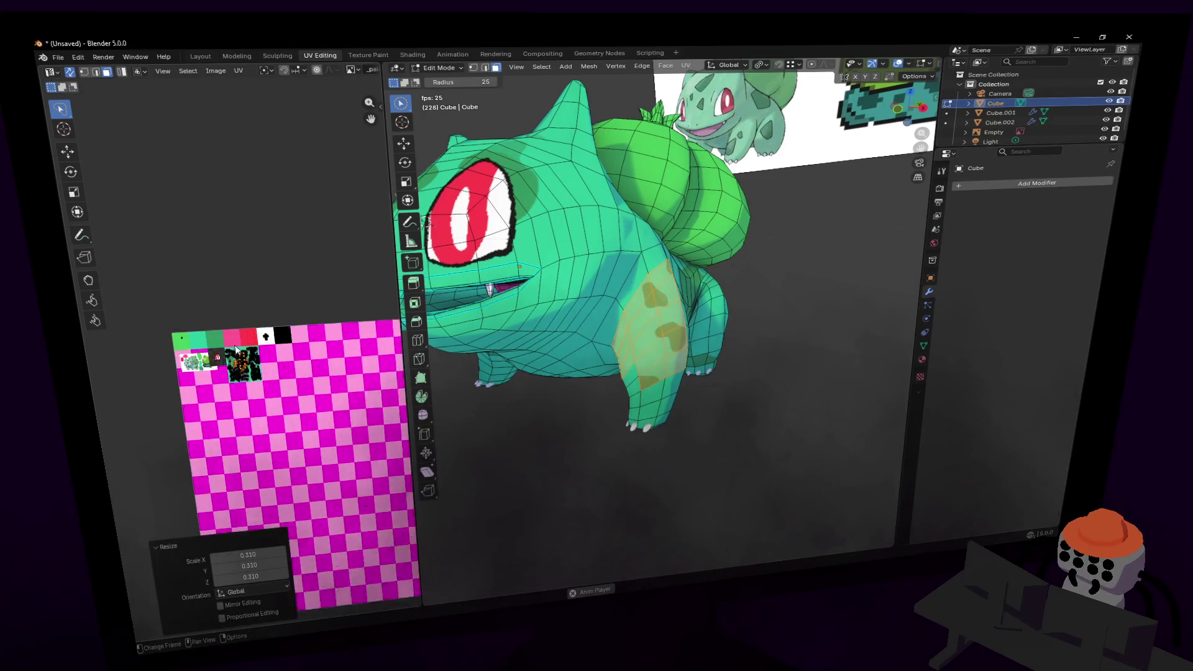
pyautogui.scroll(1, 224, 345)
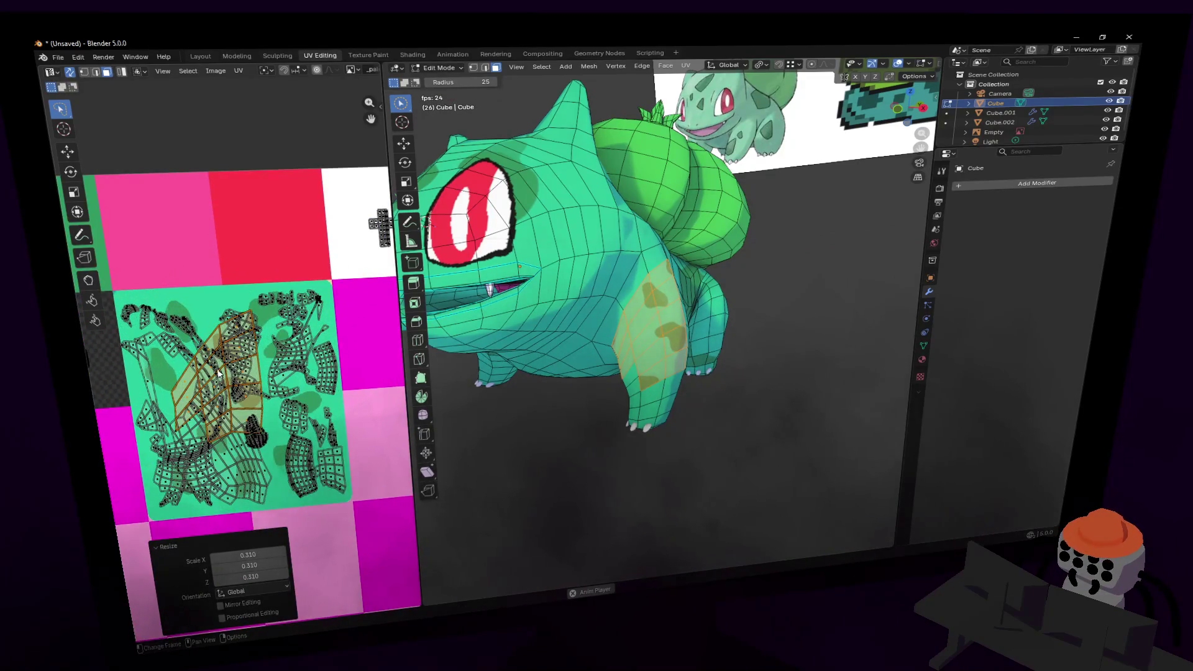
pyautogui.moveTo(219, 373); pyautogui.dragTo(229, 359, button='middle')
pyautogui.press('s')
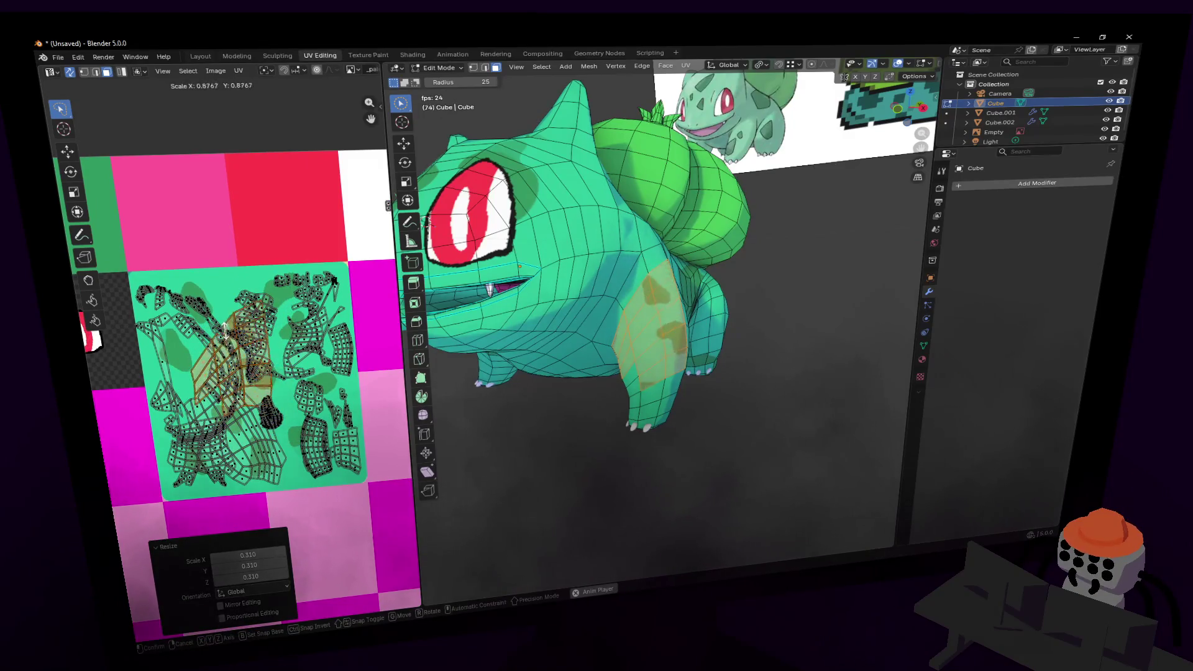
pyautogui.click(226, 334)
pyautogui.scroll(1, 227, 336)
pyautogui.scroll(-1, 262, 340)
pyautogui.press('g')
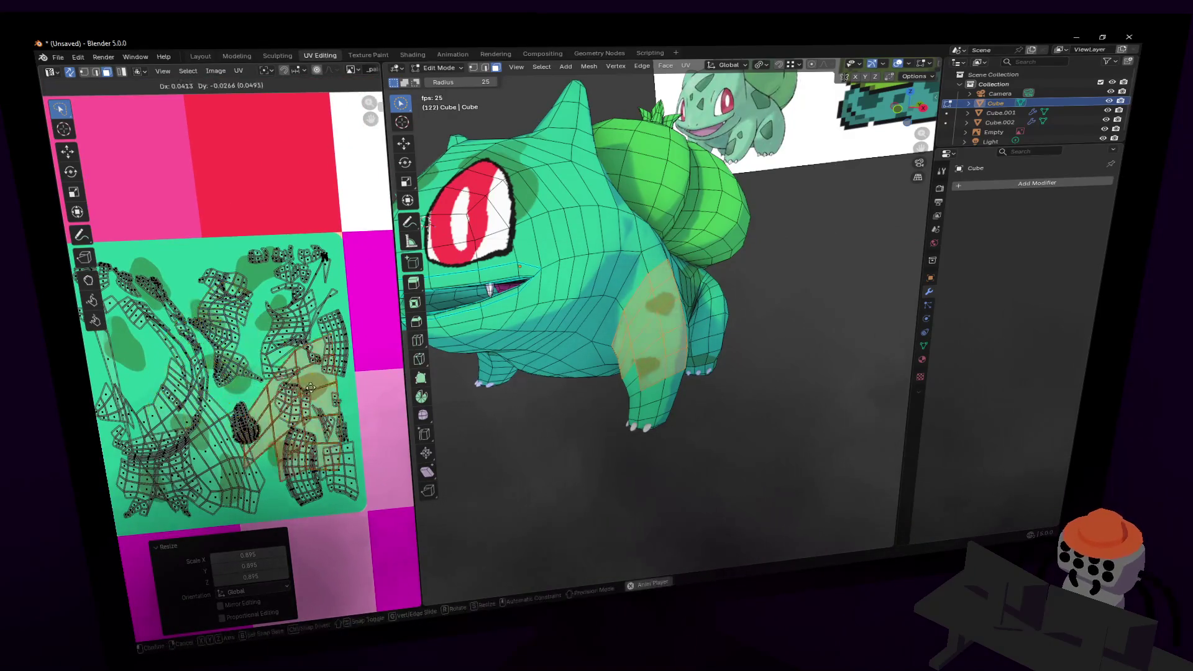
pyautogui.click(304, 407)
# - Cancel a horizontal resize of the island and shift it along X instead
pyautogui.press('s')
pyautogui.press('x')
pyautogui.rightClick(309, 390)
pyautogui.press('g')
pyautogui.press('x')
pyautogui.click(323, 400)
pyautogui.scroll(1, 282, 393)
pyautogui.scroll(3, 282, 392)
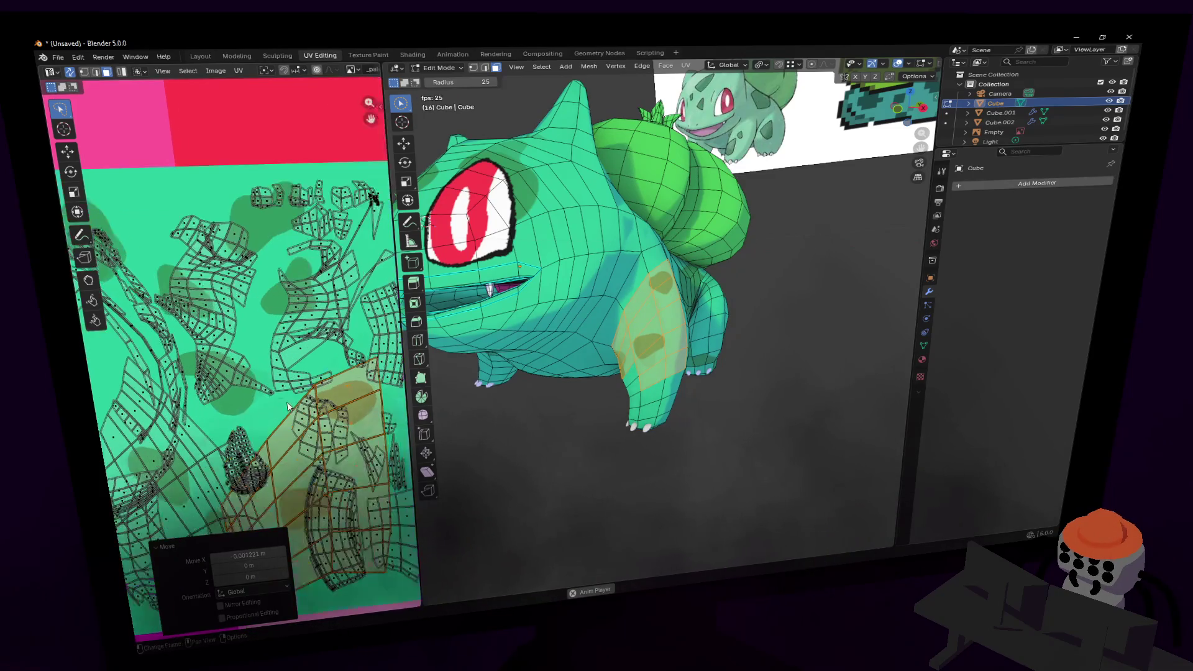
pyautogui.scroll(1, 221, 244)
pyautogui.moveTo(228, 281); pyautogui.dragTo(315, 330, button='middle')
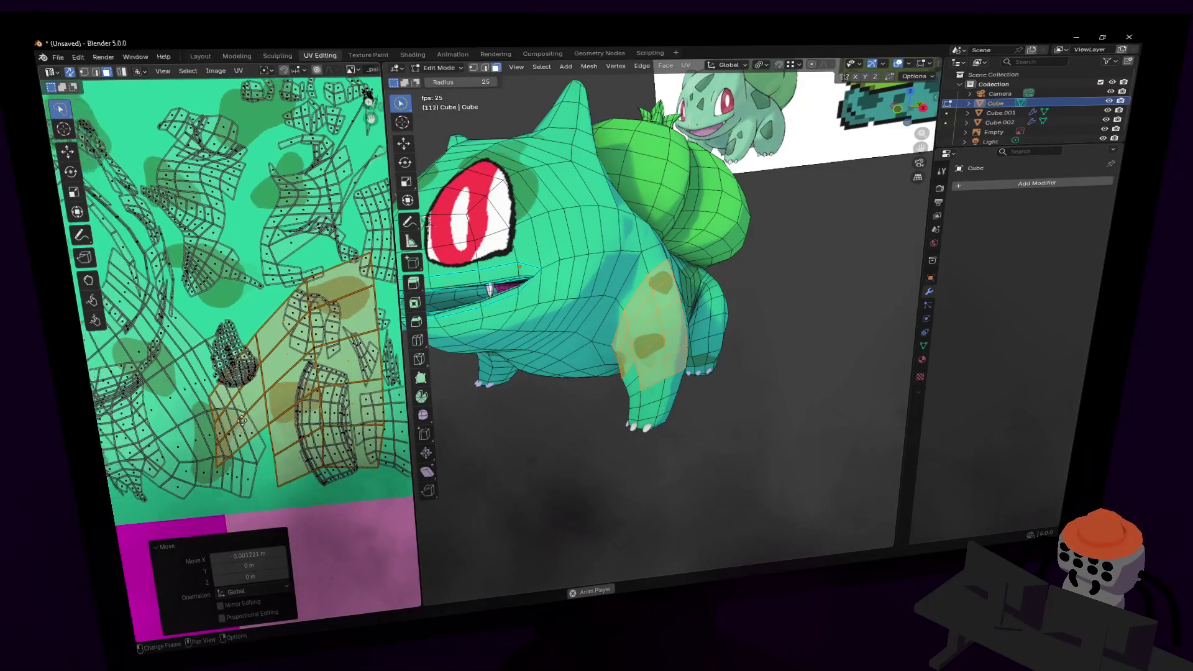
pyautogui.moveTo(242, 420); pyautogui.dragTo(236, 412, button='middle')
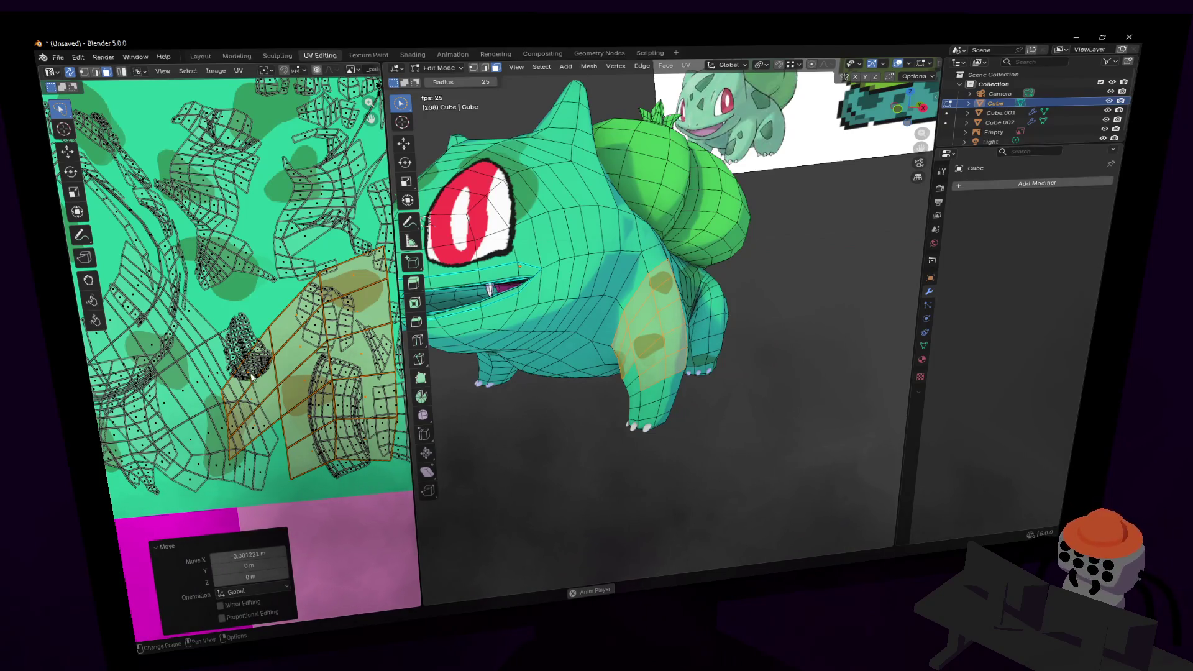
# - Nudge a single UV vertex by 0.011, 0.009, then view the spotted Bulbasaur front-on in Object Mode
pyautogui.click(253, 405)
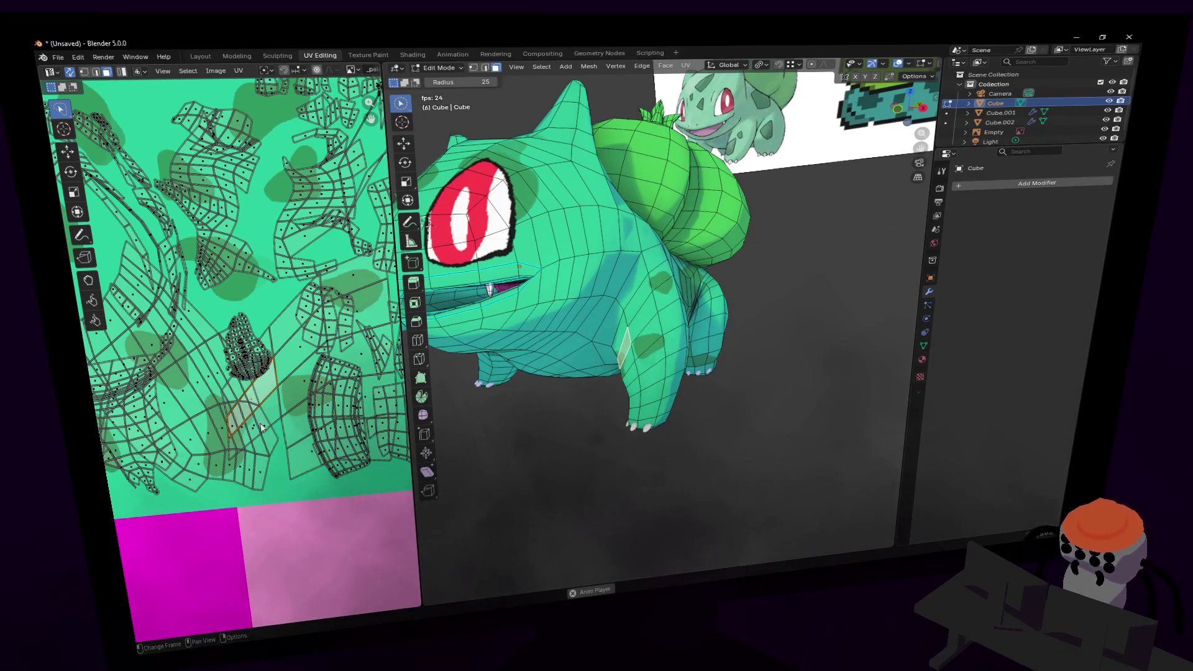
pyautogui.moveTo(281, 405)
pyautogui.mouseDown(button='middle')
pyautogui.moveTo(292, 412)
pyautogui.moveTo(286, 359)
pyautogui.mouseUp(button='middle')
pyautogui.scroll(1, 295, 413)
pyautogui.moveTo(322, 443); pyautogui.dragTo(339, 453, button='middle')
pyautogui.click(88, 73)
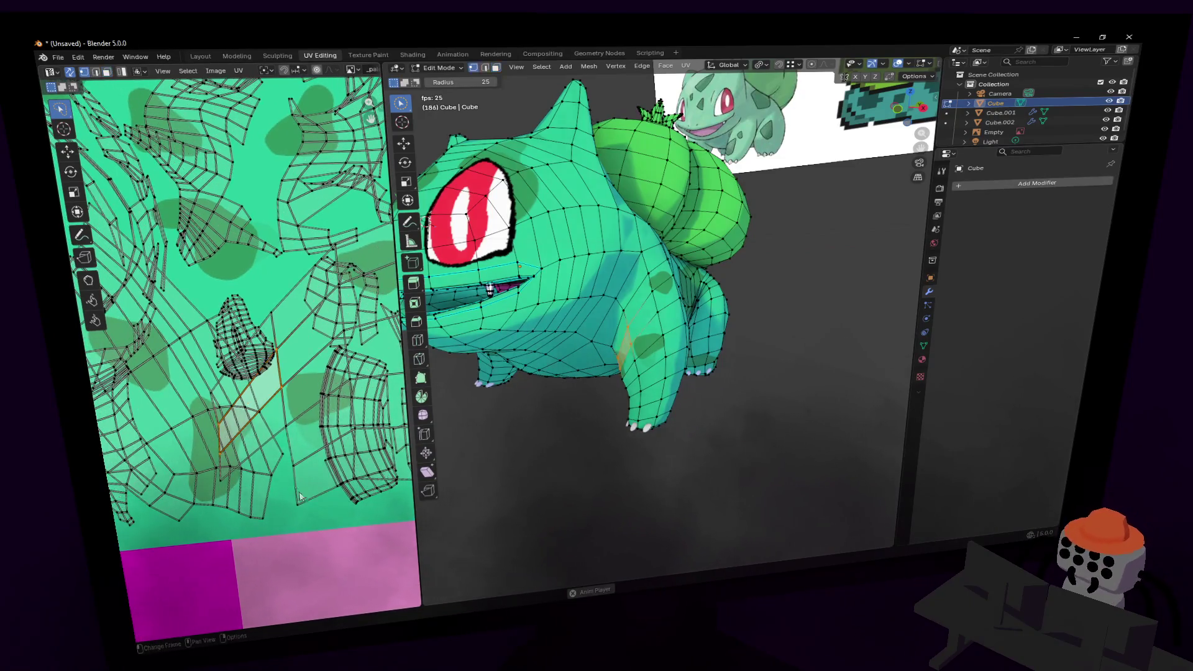
pyautogui.click(209, 394)
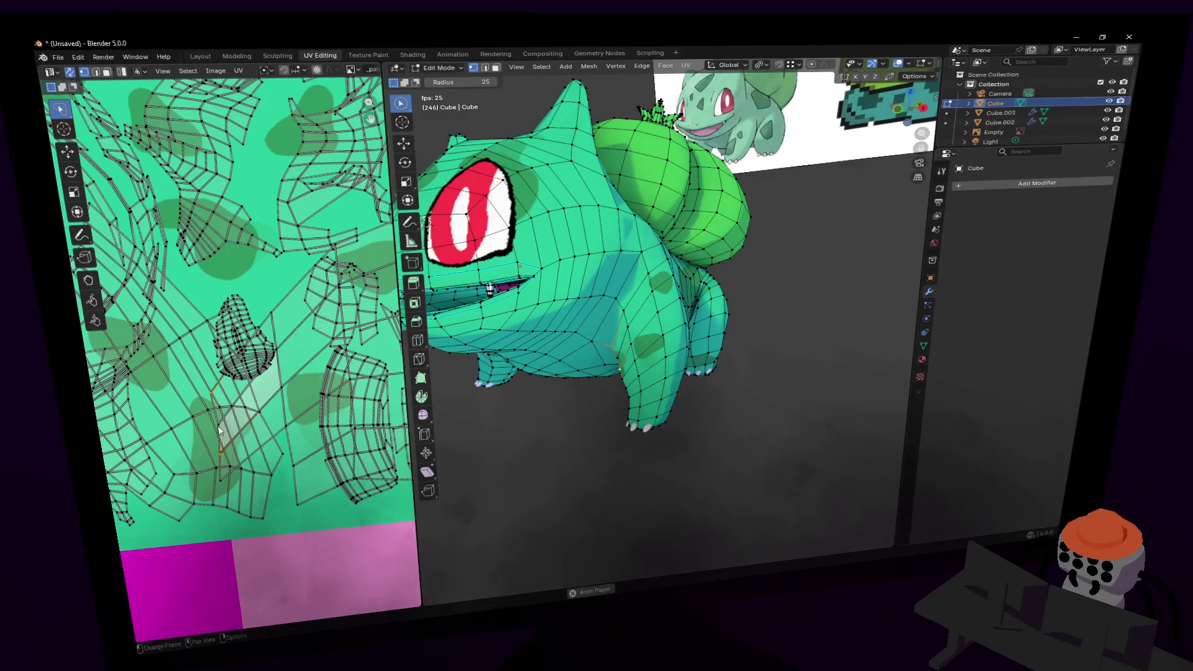
pyautogui.press('g')
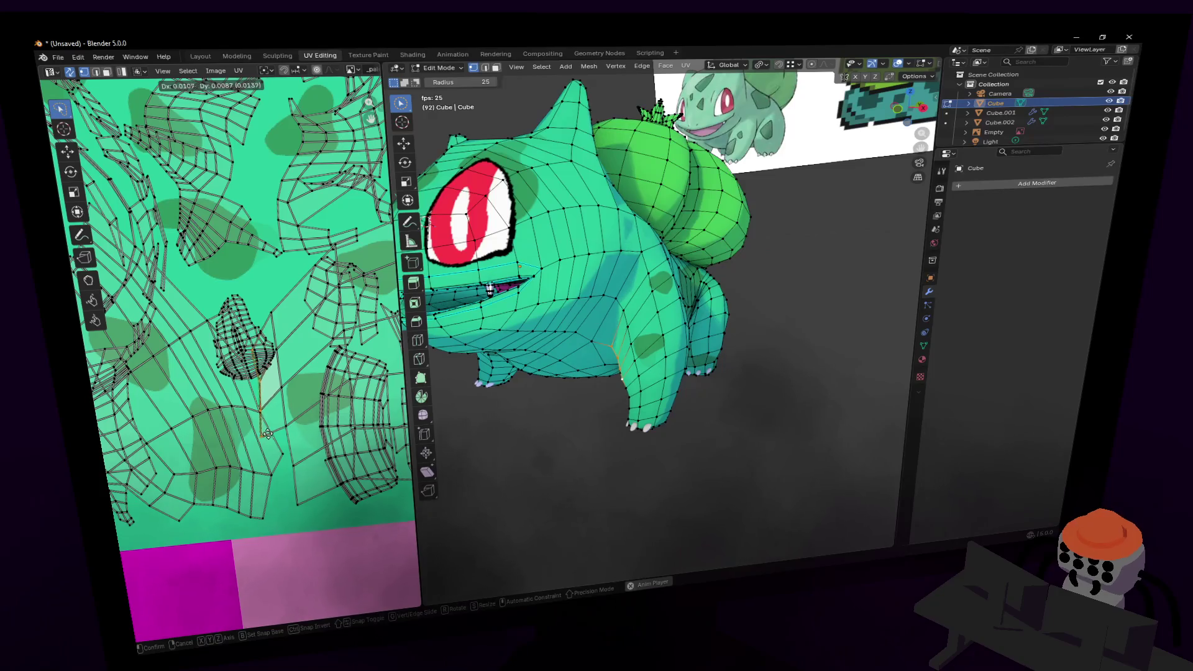
pyautogui.click(268, 433)
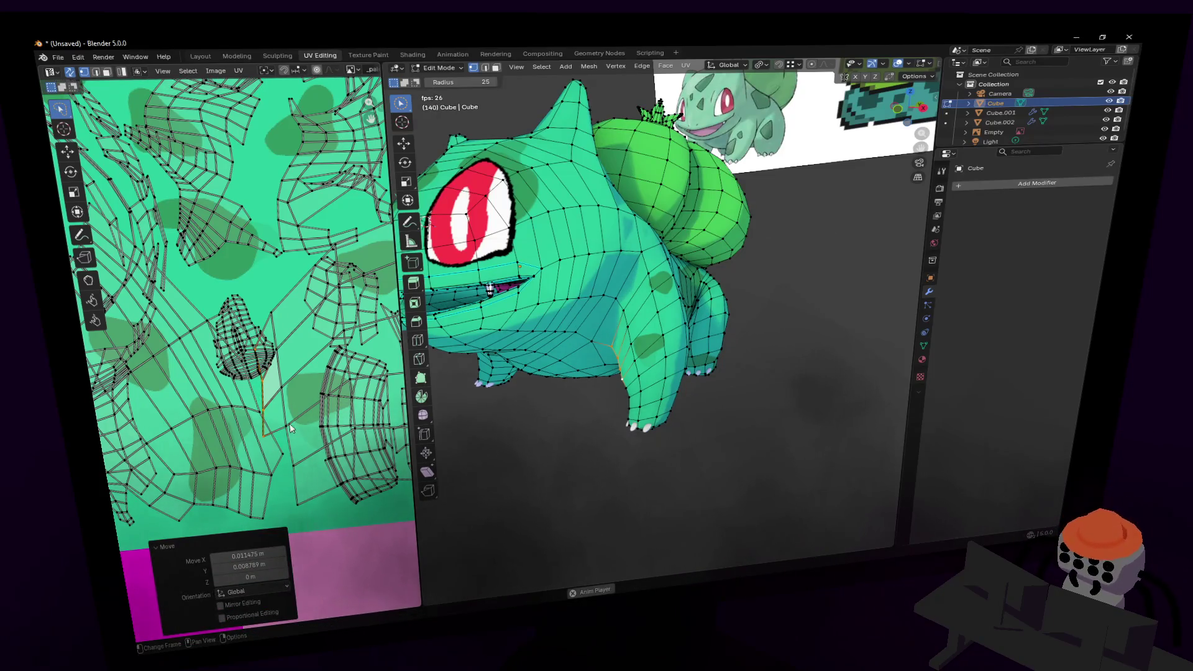
pyautogui.click(290, 428)
pyautogui.moveTo(735, 364); pyautogui.dragTo(811, 306, button='middle')
pyautogui.press('Tab')
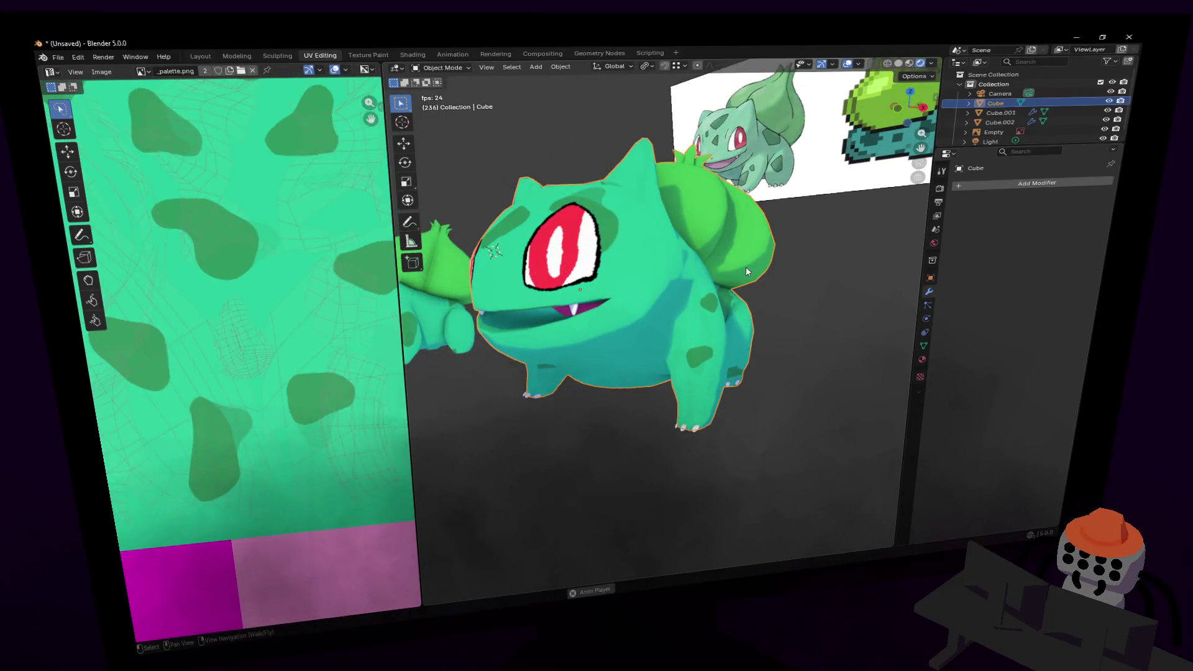
# - Back in Edit Mode, fly in close to Bulbasaur's face to look into the mouth
pyautogui.press('Tab')
pyautogui.hotkey('shift', '`')
pyautogui.press('w')
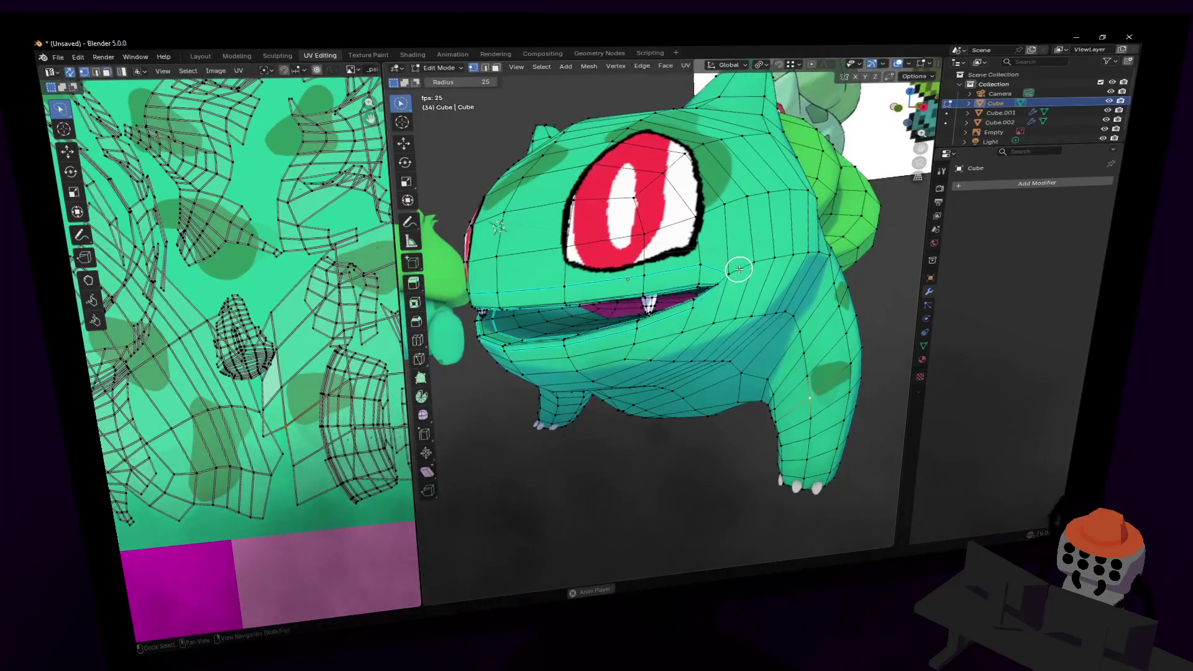
pyautogui.press('w')
pyautogui.press('w')
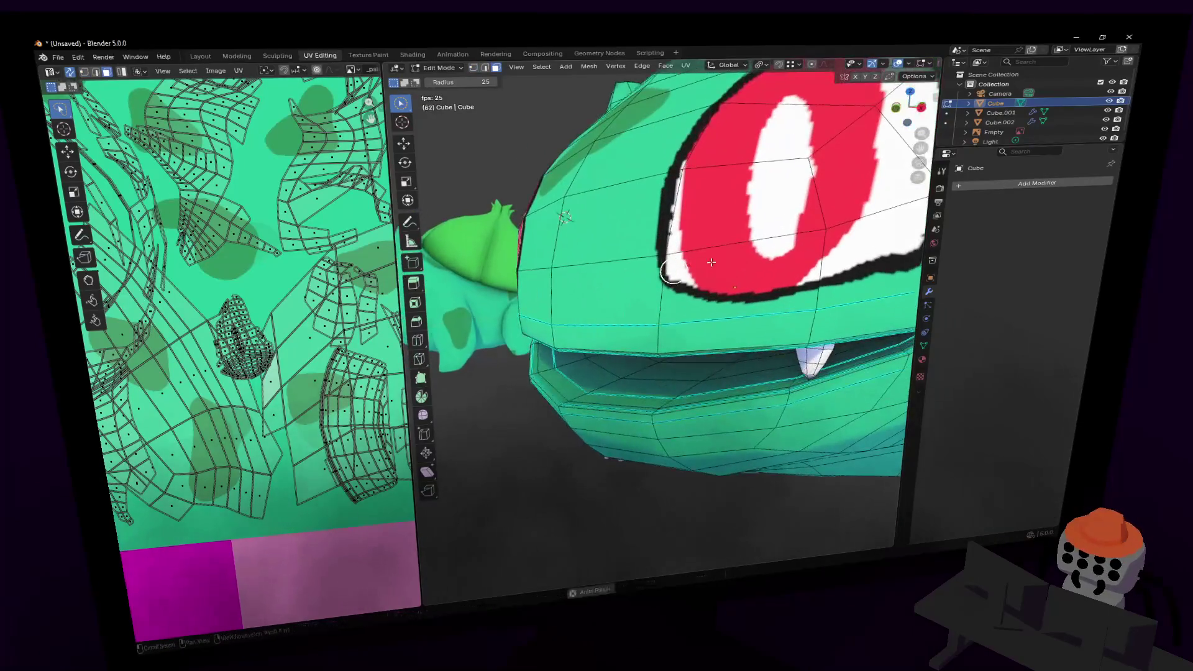
pyautogui.press('s')
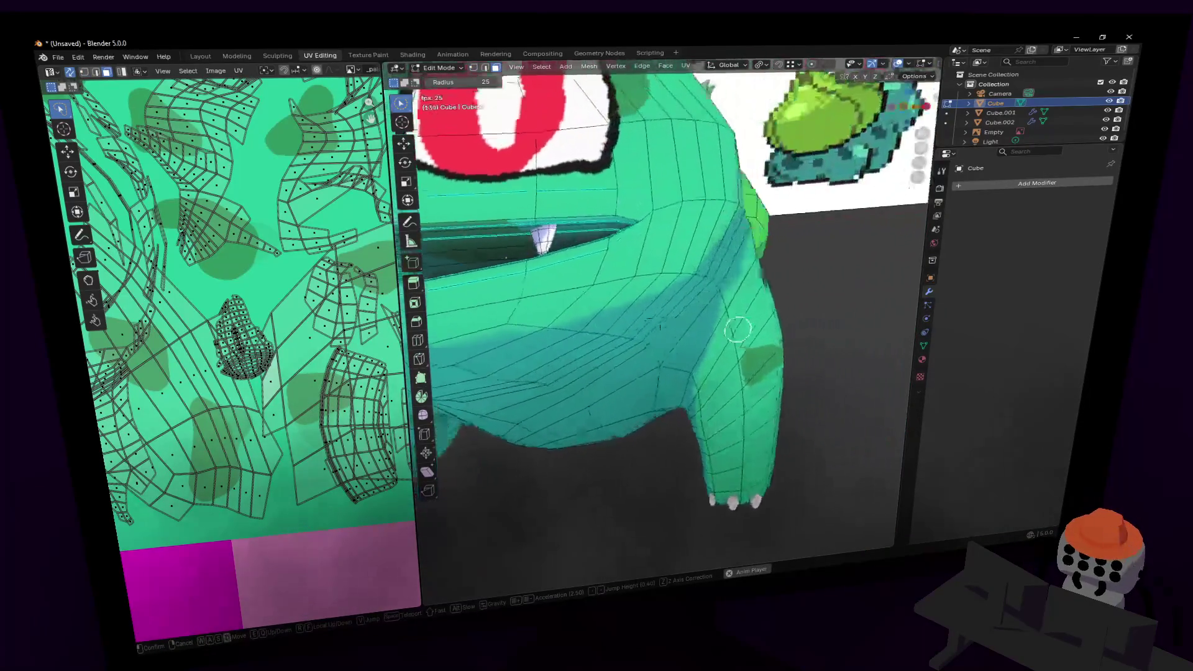
pyautogui.press('space')
pyautogui.press('s')
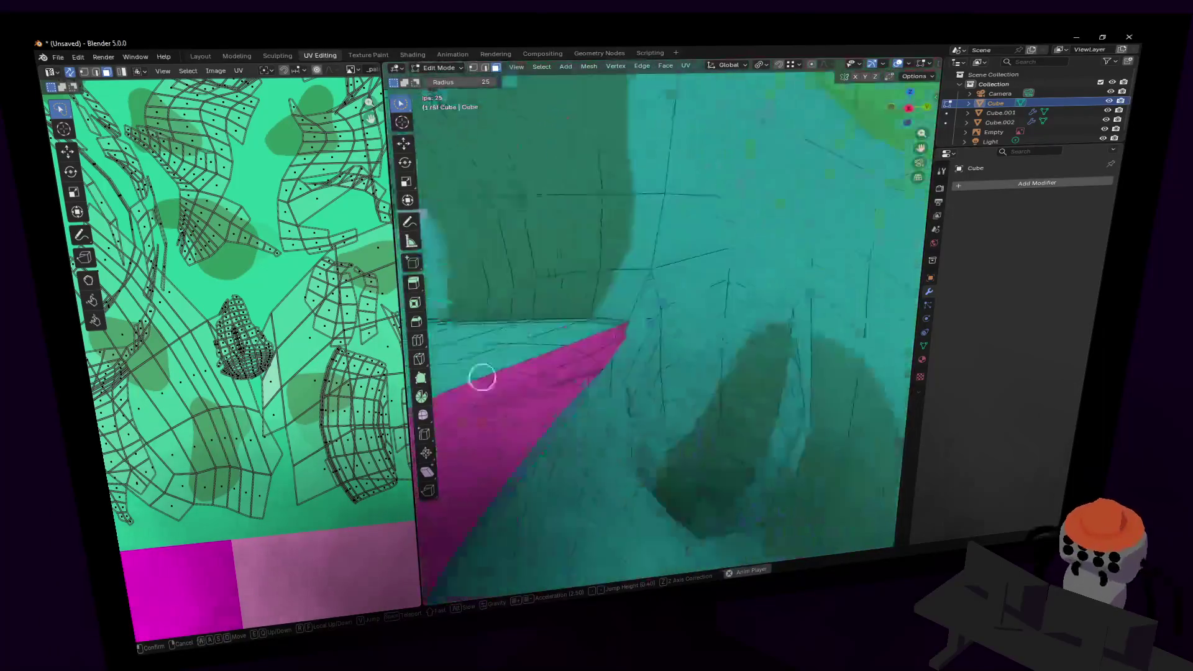
pyautogui.press('w')
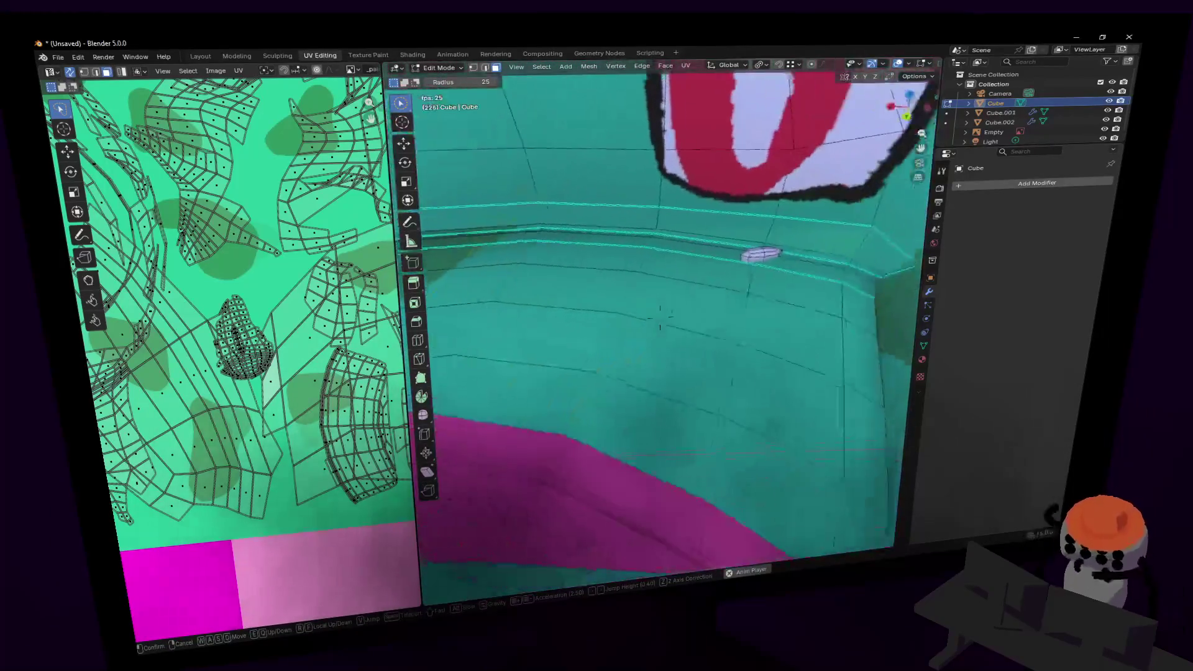
pyautogui.press('s')
pyautogui.click(724, 274)
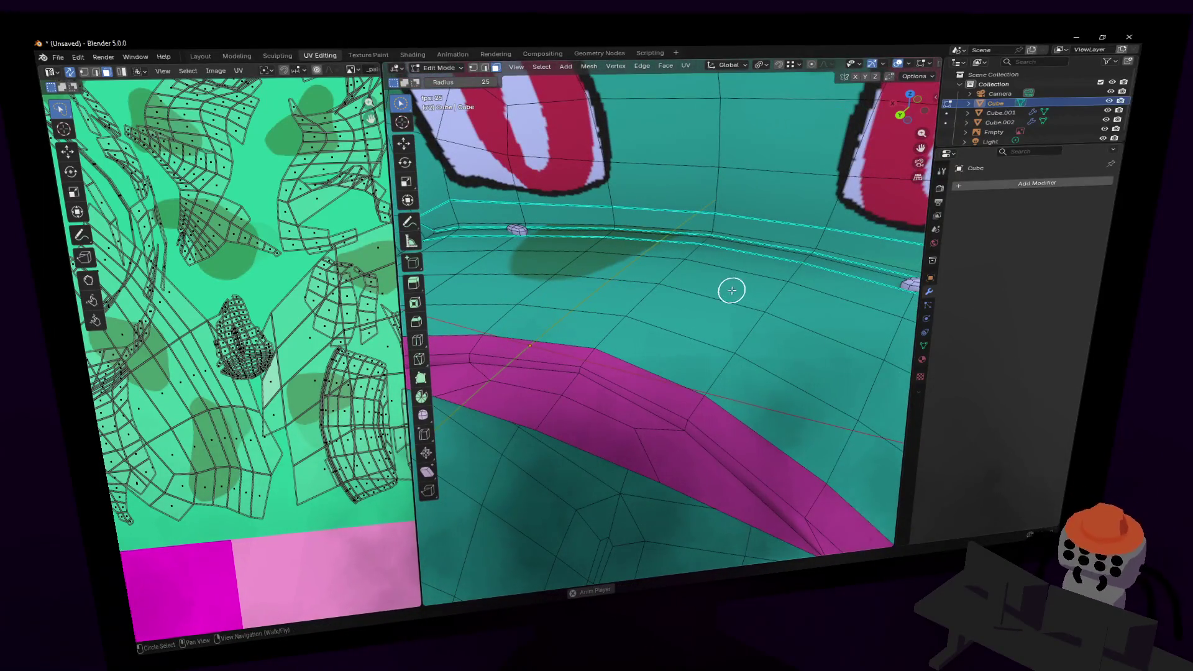
pyautogui.hotkey('shift', '`')
pyautogui.press('w')
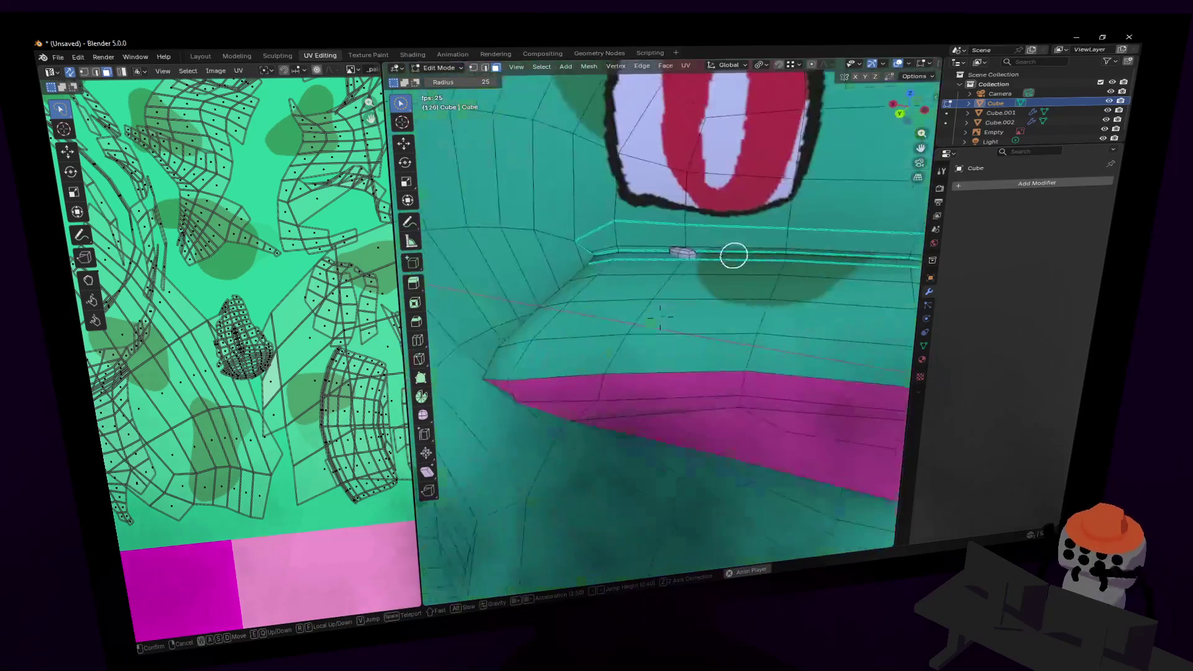
pyautogui.click(559, 395)
# - Dissolve the extra edge loops inside the mouth one by one
pyautogui.keyDown('alt'); pyautogui.click(544, 369); pyautogui.keyUp('alt')
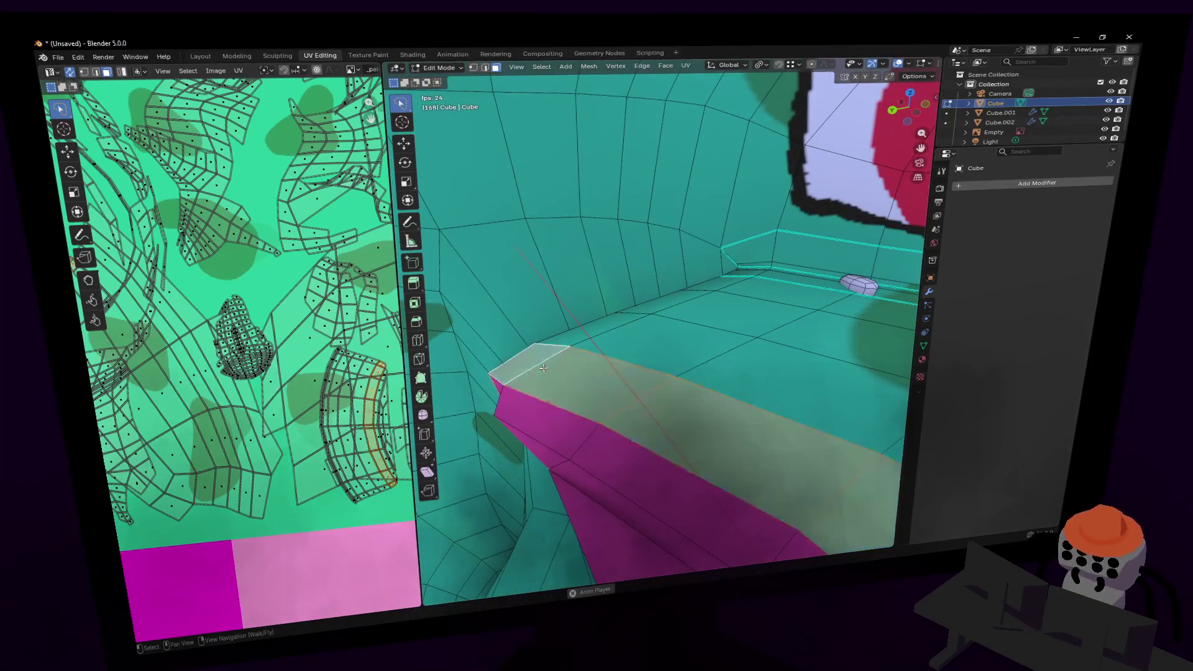
pyautogui.hotkey('shift', '`')
pyautogui.click(565, 486)
pyautogui.press('2')
pyautogui.keyDown('alt'); pyautogui.click(566, 487); pyautogui.keyUp('alt')
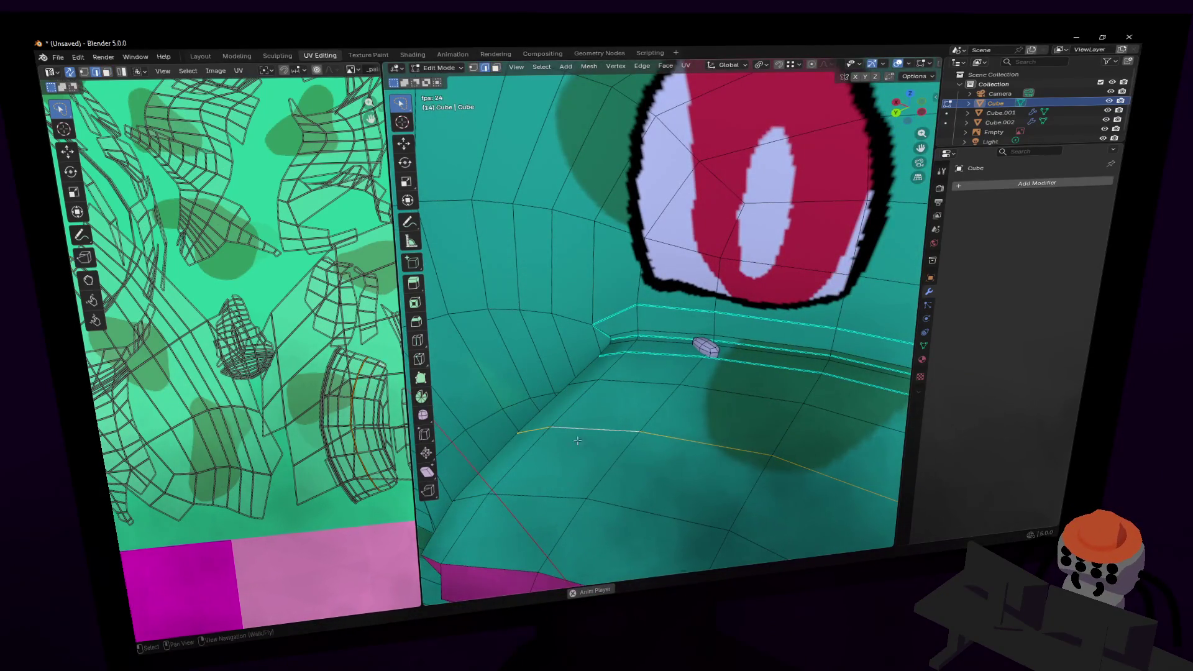
pyautogui.press('x')
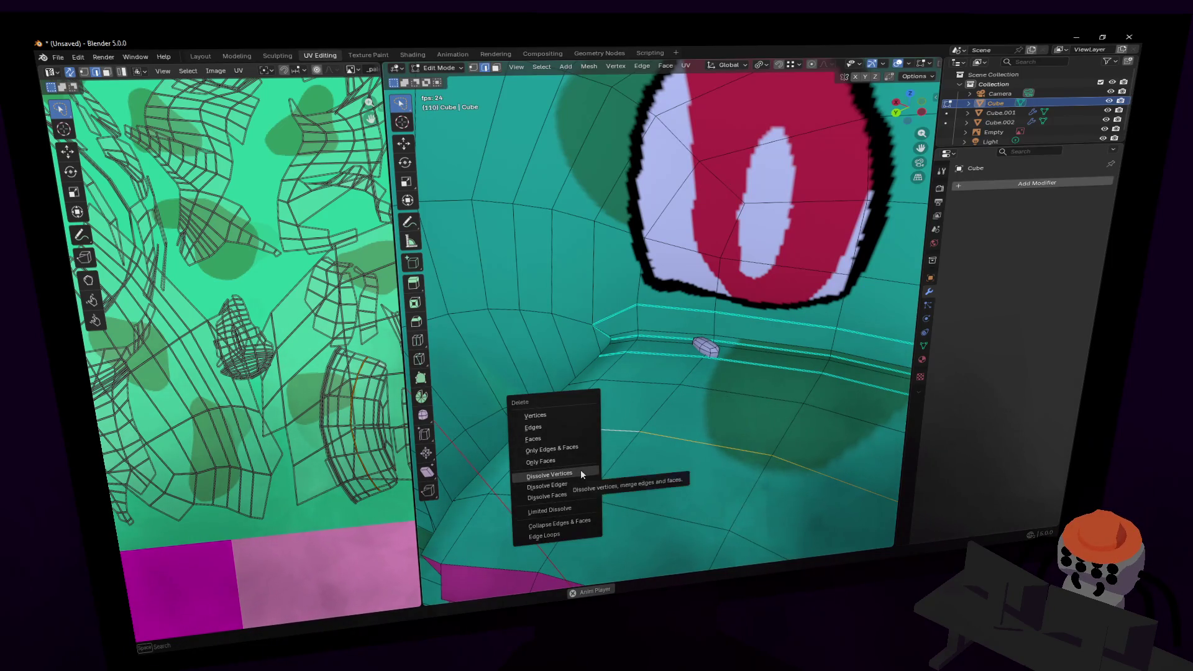
pyautogui.click(572, 484)
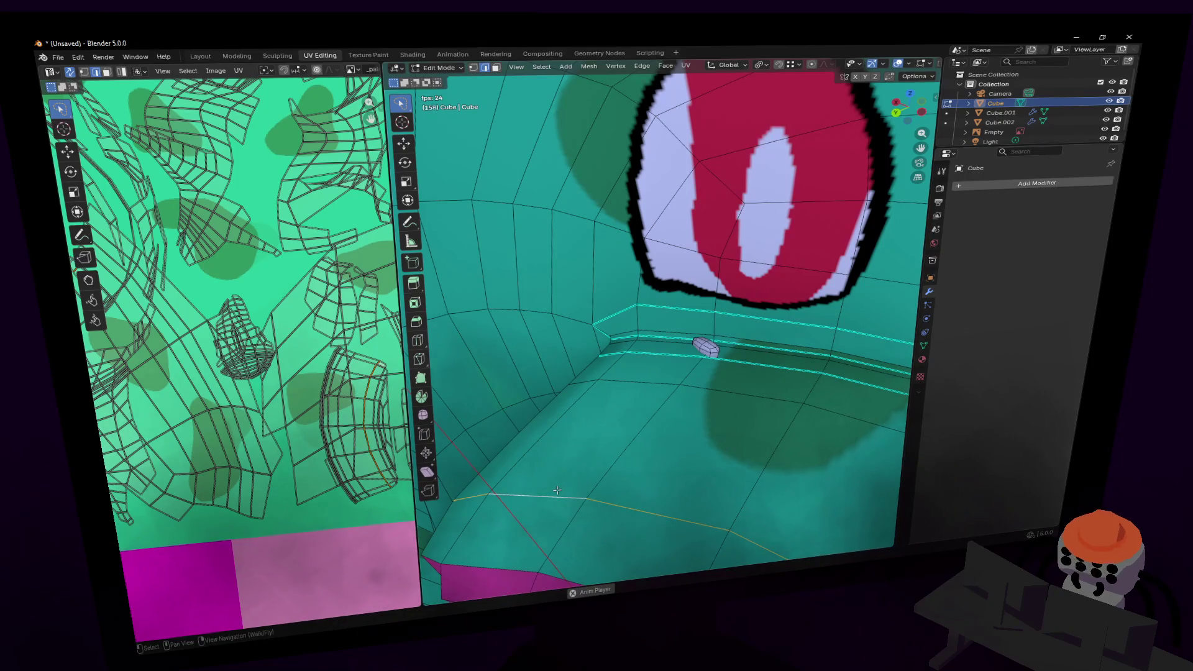
pyautogui.press('x')
pyautogui.click(556, 489)
pyautogui.keyDown('alt'); pyautogui.click(634, 387); pyautogui.keyUp('alt')
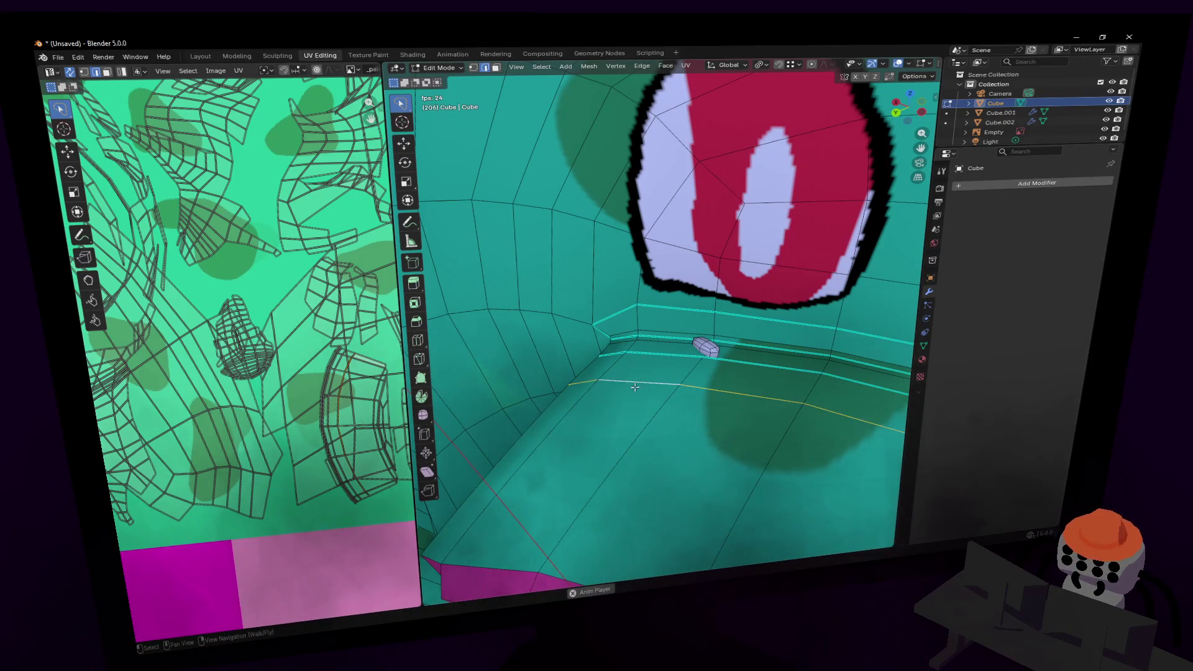
pyautogui.press('x')
pyautogui.click(635, 386)
pyautogui.keyDown('alt'); pyautogui.click(664, 358); pyautogui.keyUp('alt')
pyautogui.press('x')
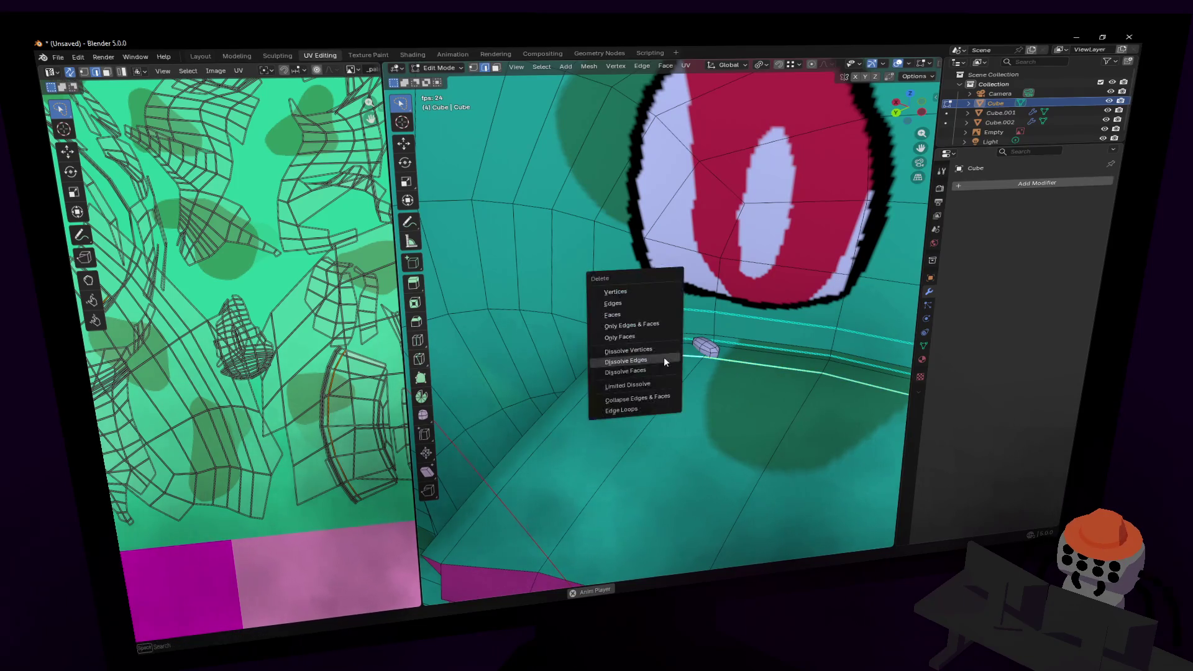
pyautogui.click(664, 360)
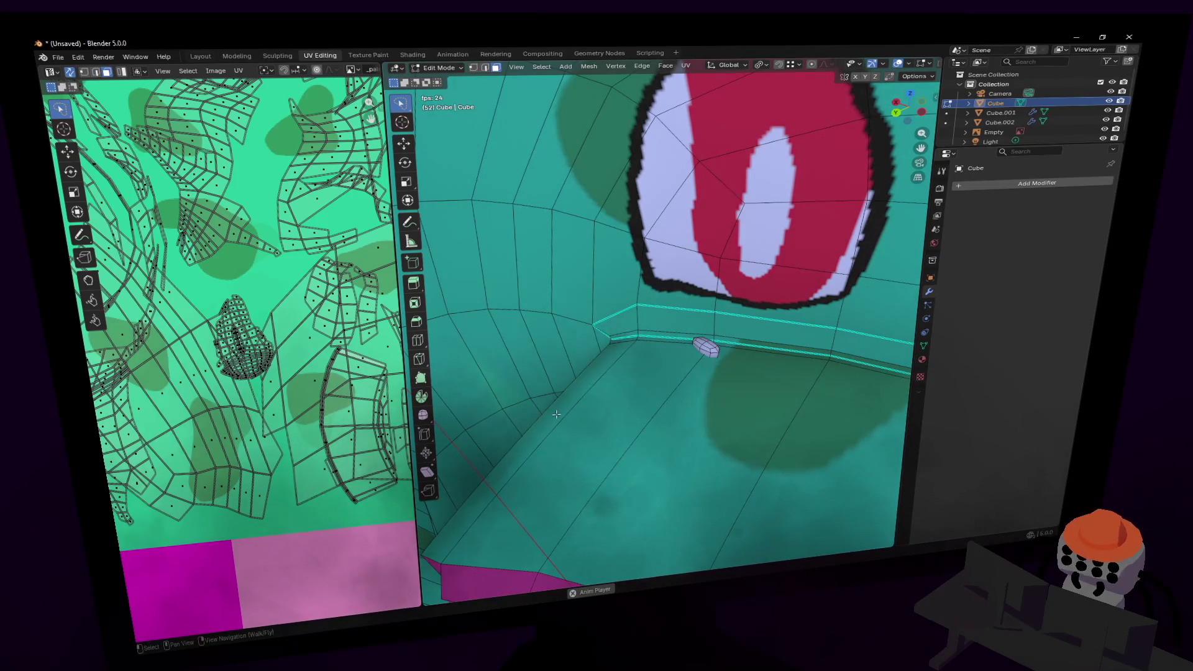
# - Unwrap the mouth floor face and shrink its UV island onto the red palette tile
pyautogui.click(575, 439)
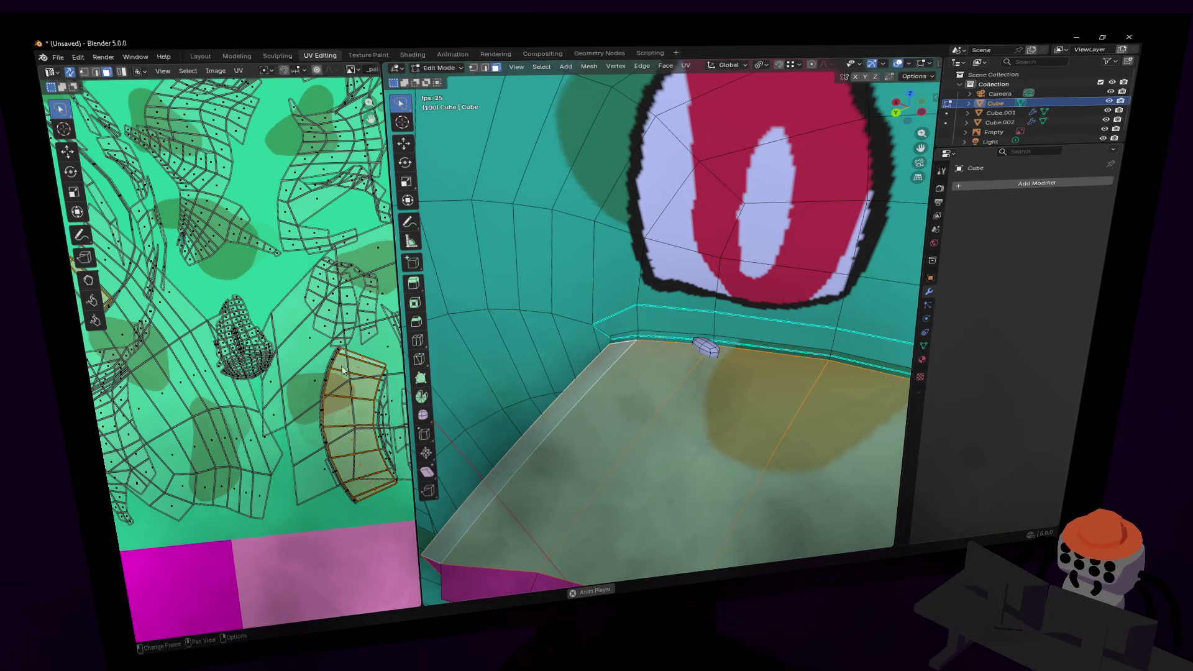
pyautogui.scroll(-5, 342, 371)
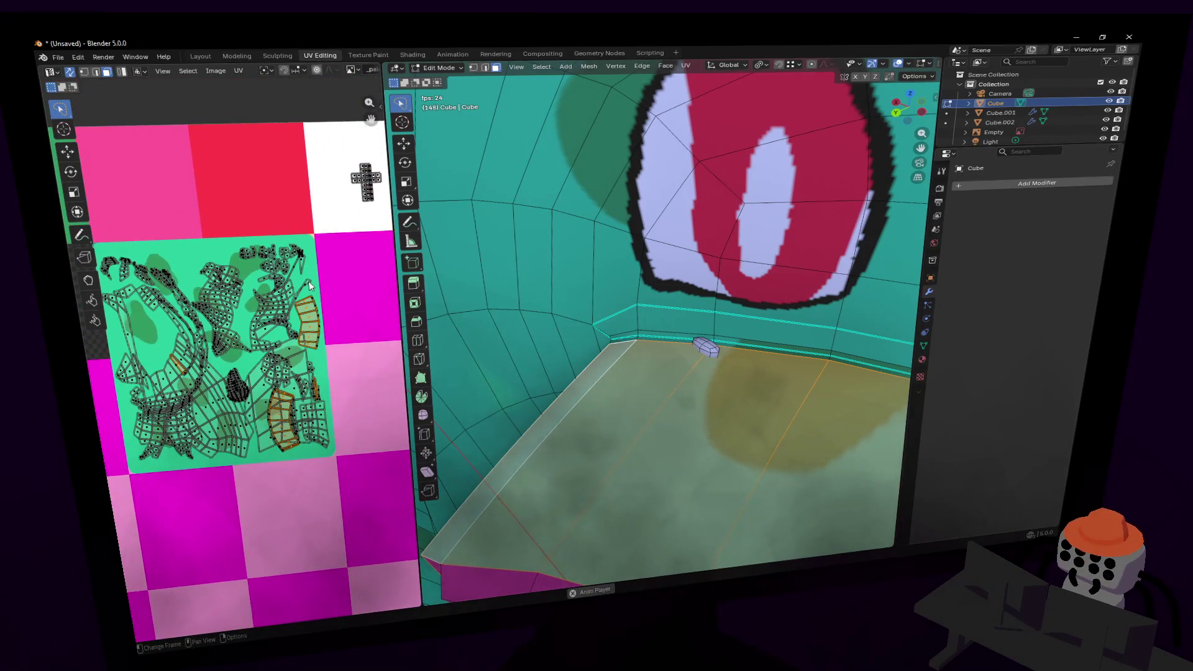
pyautogui.press('u')
pyautogui.click(311, 286)
pyautogui.scroll(-3, 315, 288)
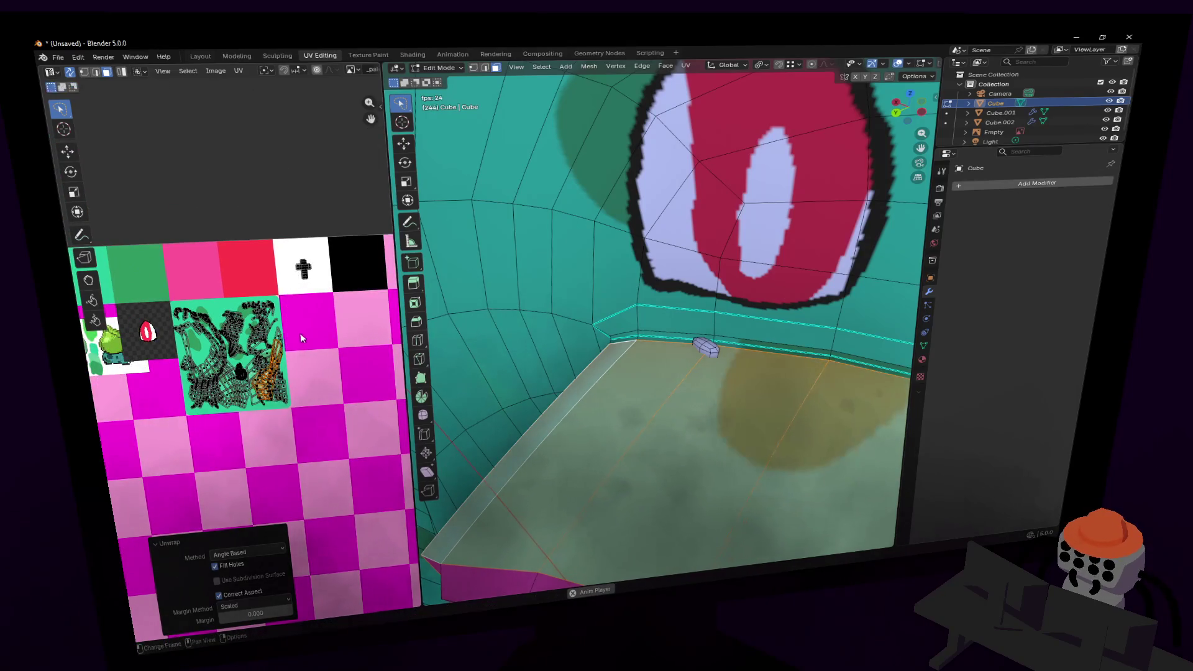
pyautogui.press('g')
pyautogui.click(314, 213)
pyautogui.press('s')
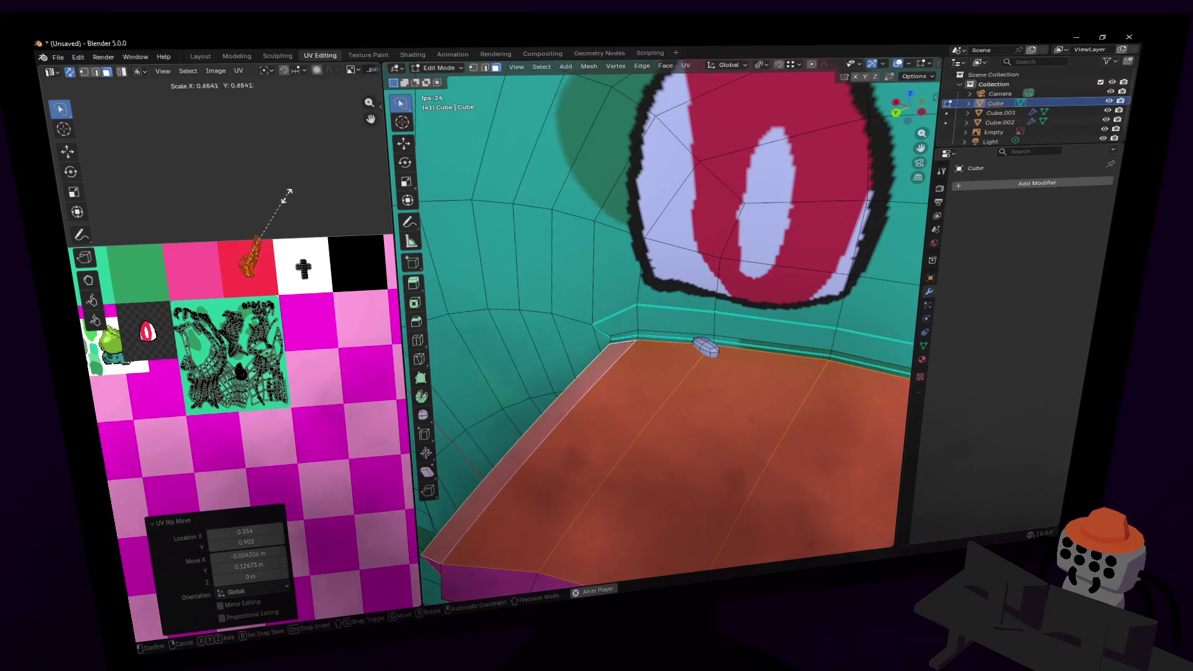
pyautogui.click(264, 224)
pyautogui.press('g')
pyautogui.click(310, 256)
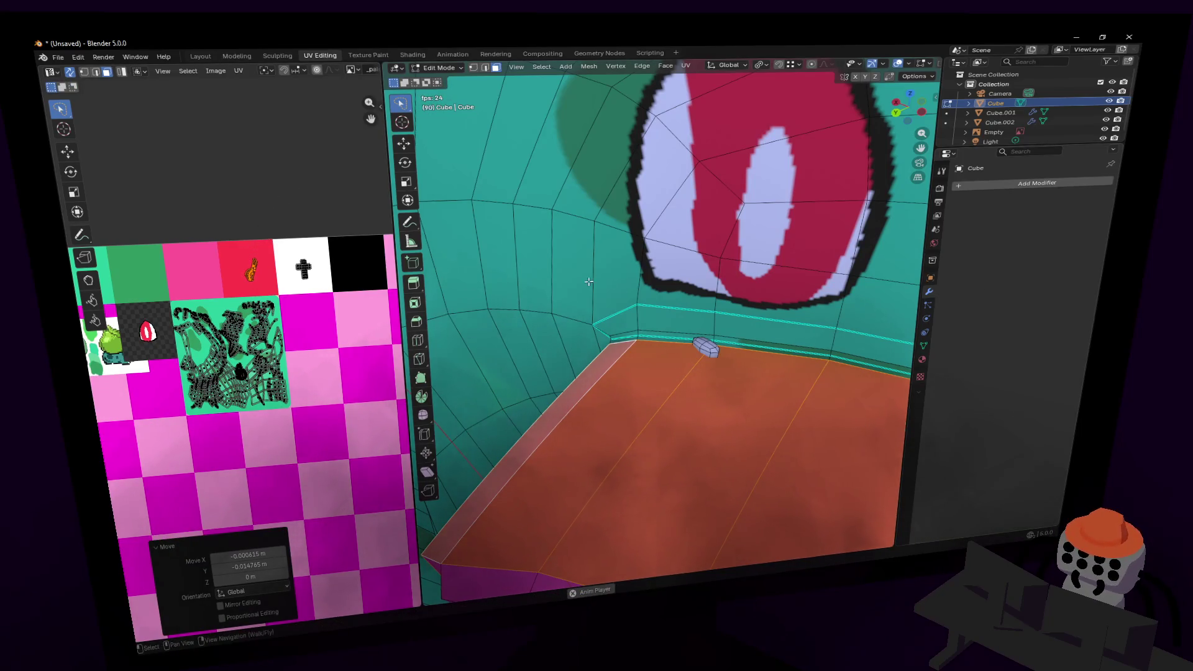
# - Orbit back to the front and view the orange-red mouth in Object Mode
pyautogui.scroll(-10, 663, 291)
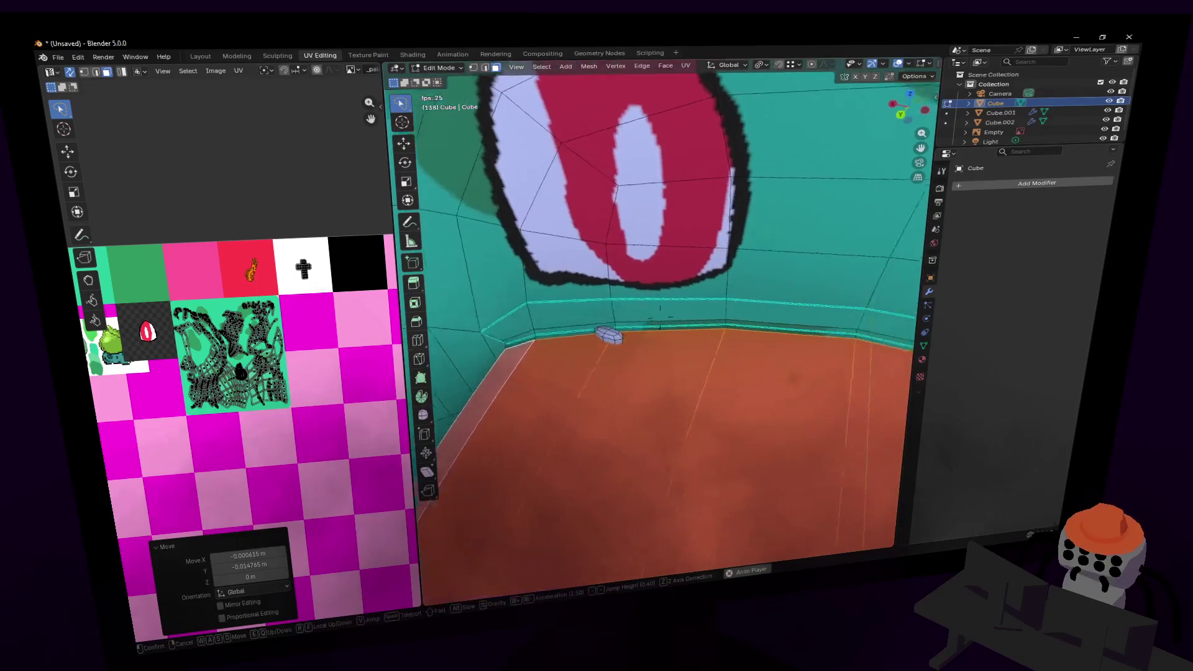
pyautogui.moveTo(663, 291); pyautogui.dragTo(672, 303, button='middle')
pyautogui.press('Tab')
pyautogui.hotkey('shift', '`')
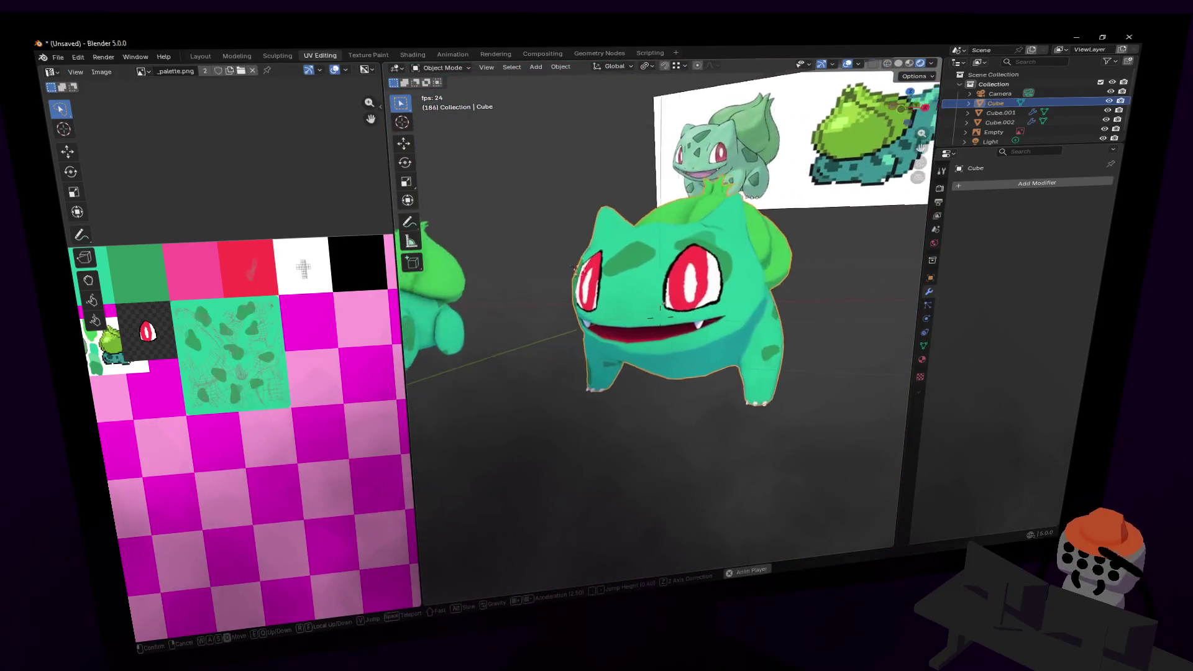
# - Fly into Bulbasaur's mouth, switching between Edit and Object Mode to check the pink floor
pyautogui.press('w')
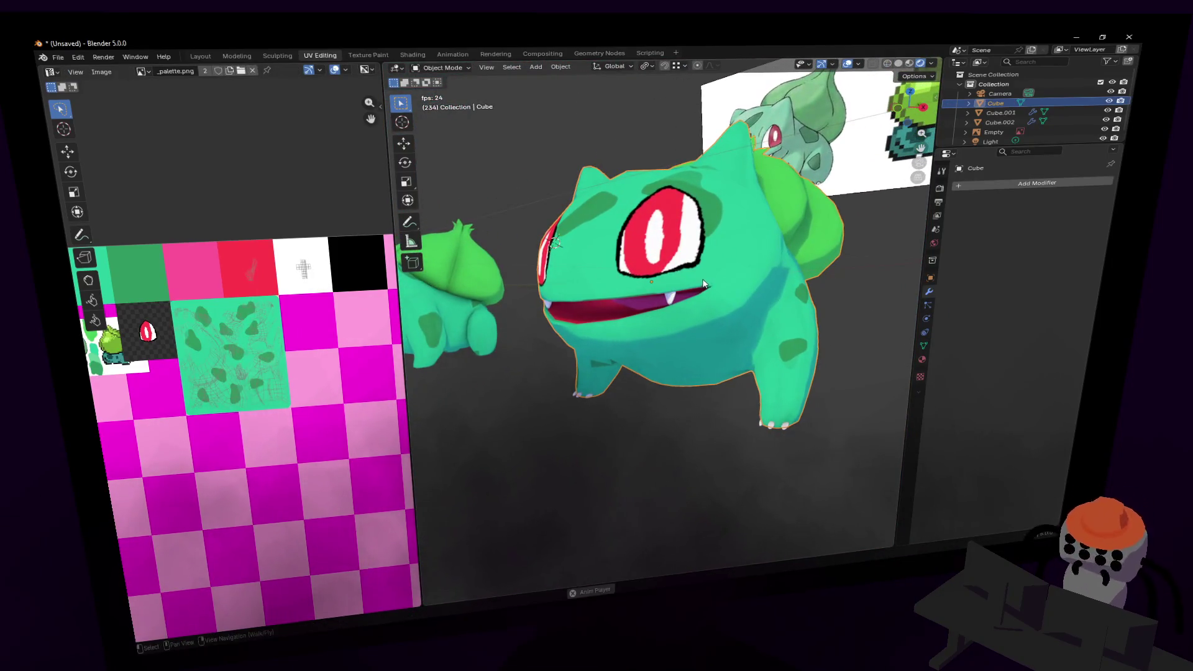
pyautogui.press('Return')
pyautogui.press('Tab')
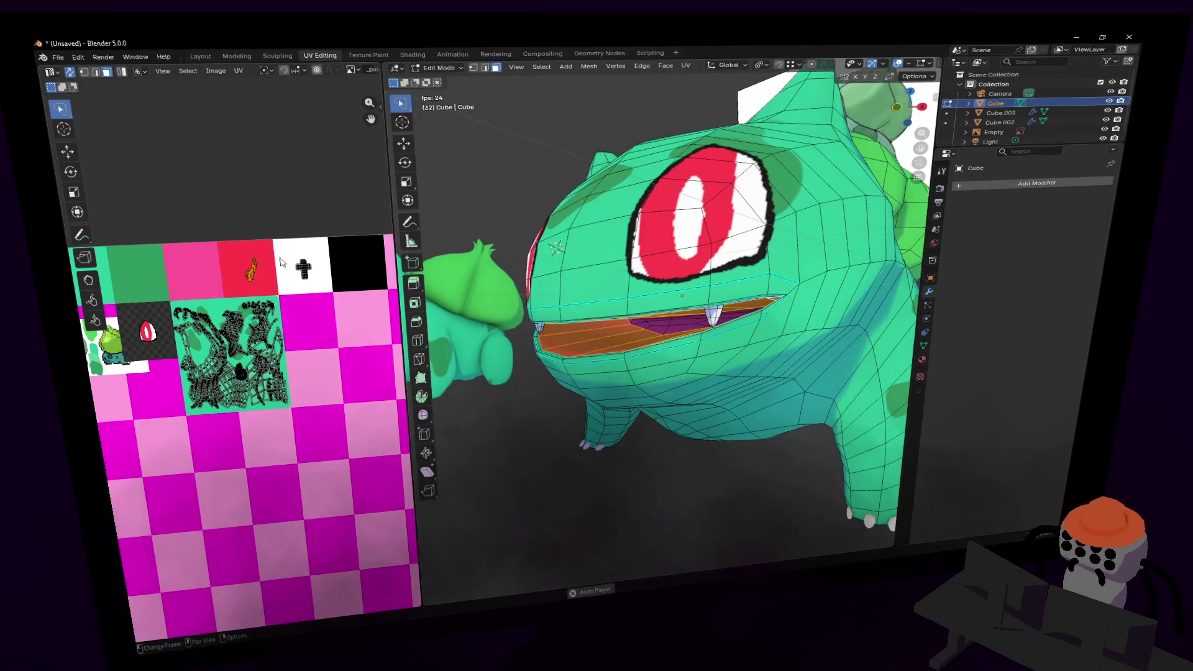
pyautogui.press('Tab')
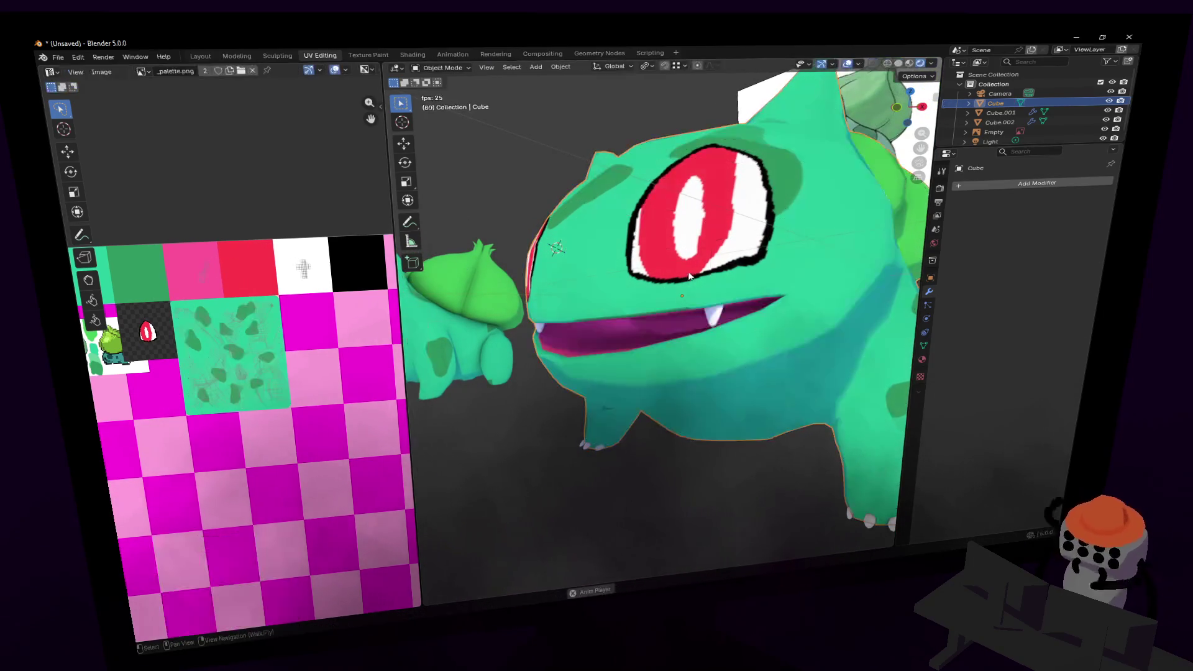
pyautogui.hotkey('shift', '`')
pyautogui.press('w')
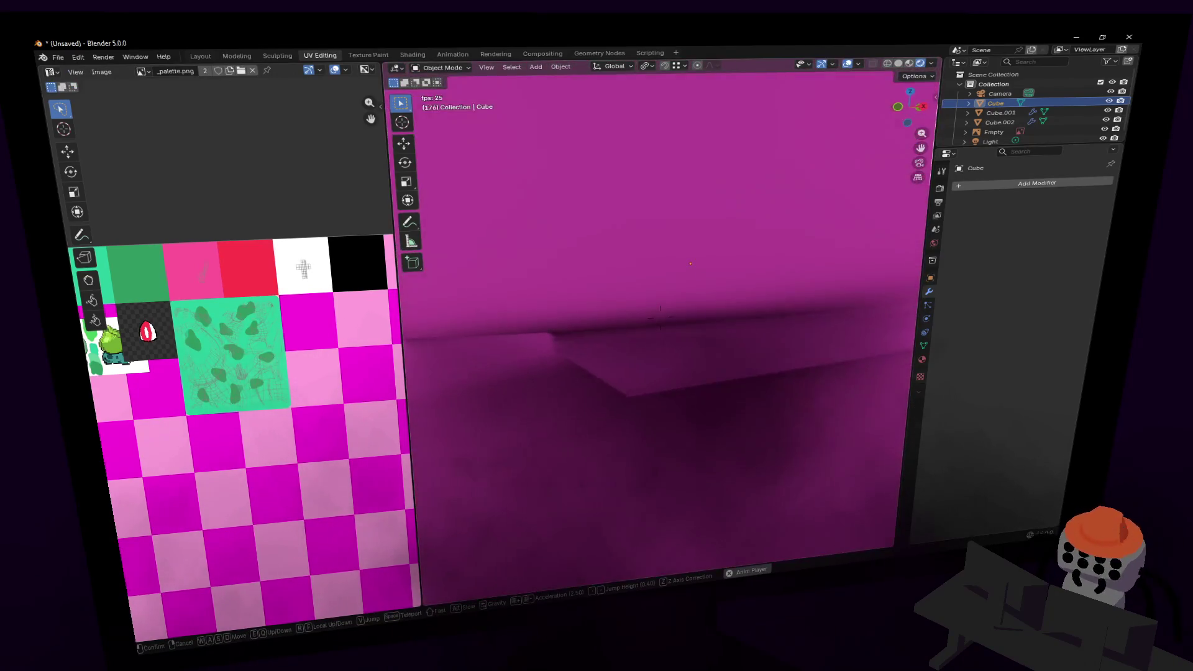
pyautogui.press('Return')
pyautogui.hotkey('shift', '`')
pyautogui.press('s')
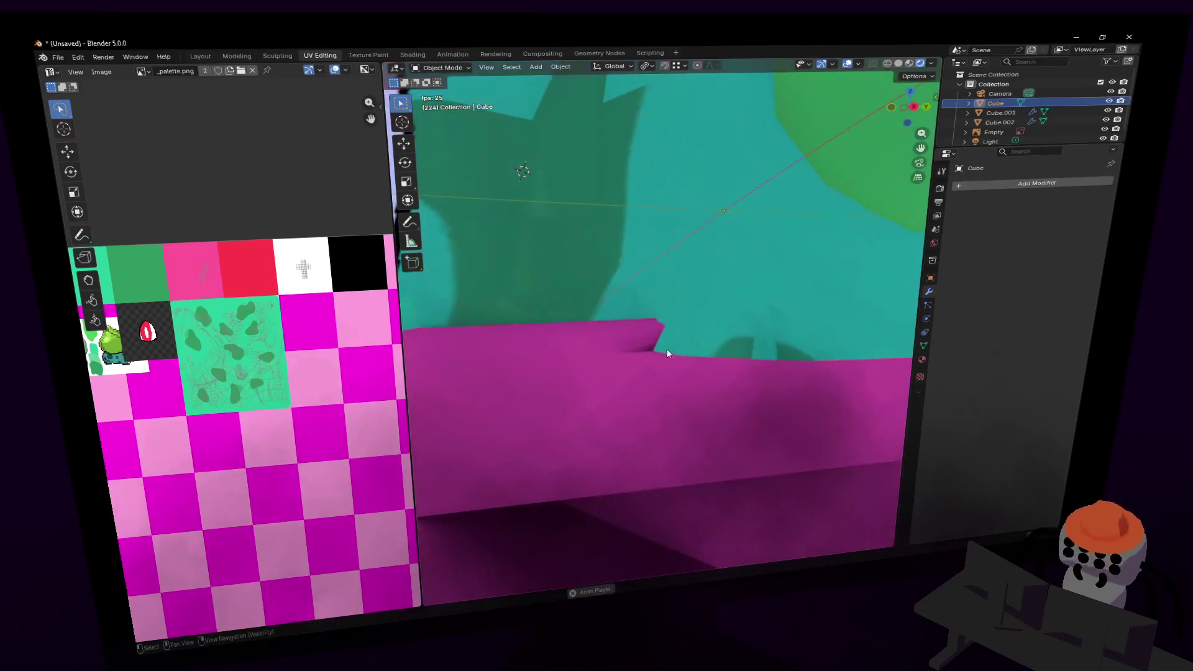
pyautogui.press('w')
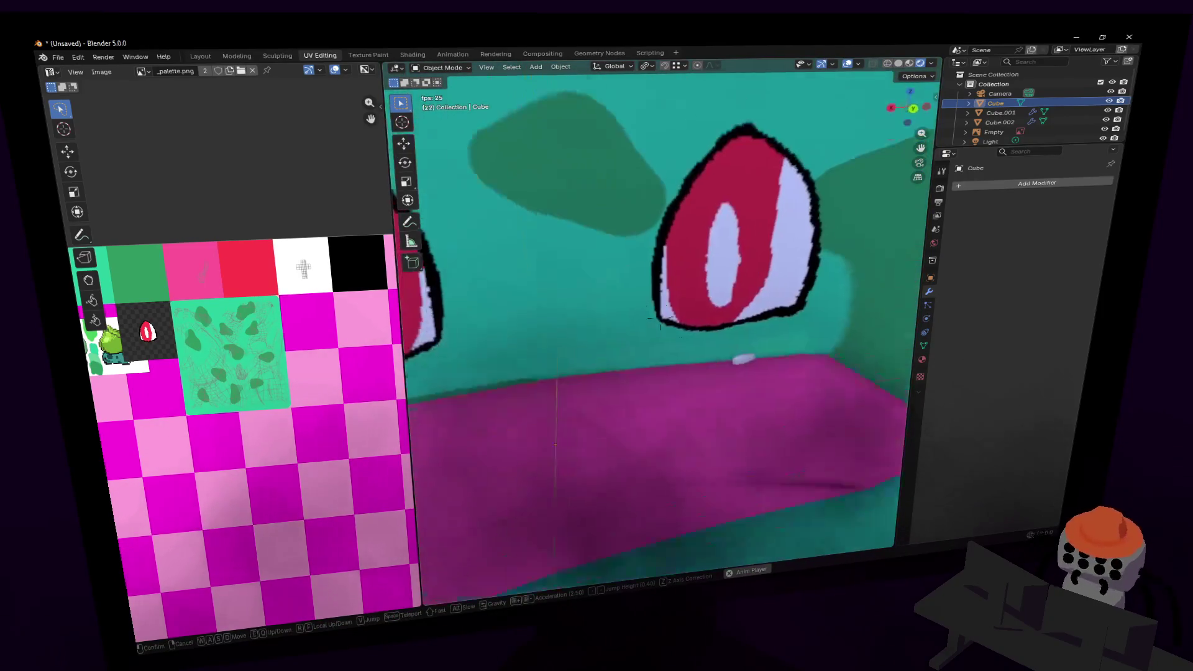
pyautogui.press('Return')
pyautogui.press('Tab')
pyautogui.hotkey('shift', '`')
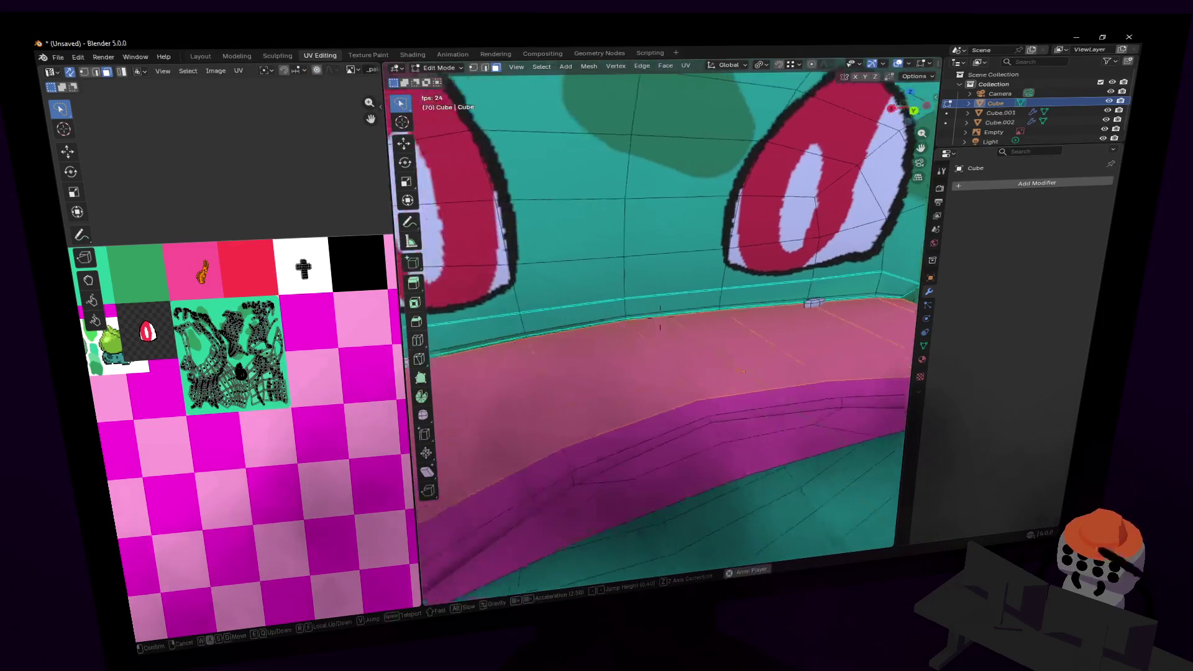
# - Select the mouth-interior edges and raise them along Z
pyautogui.press('w')
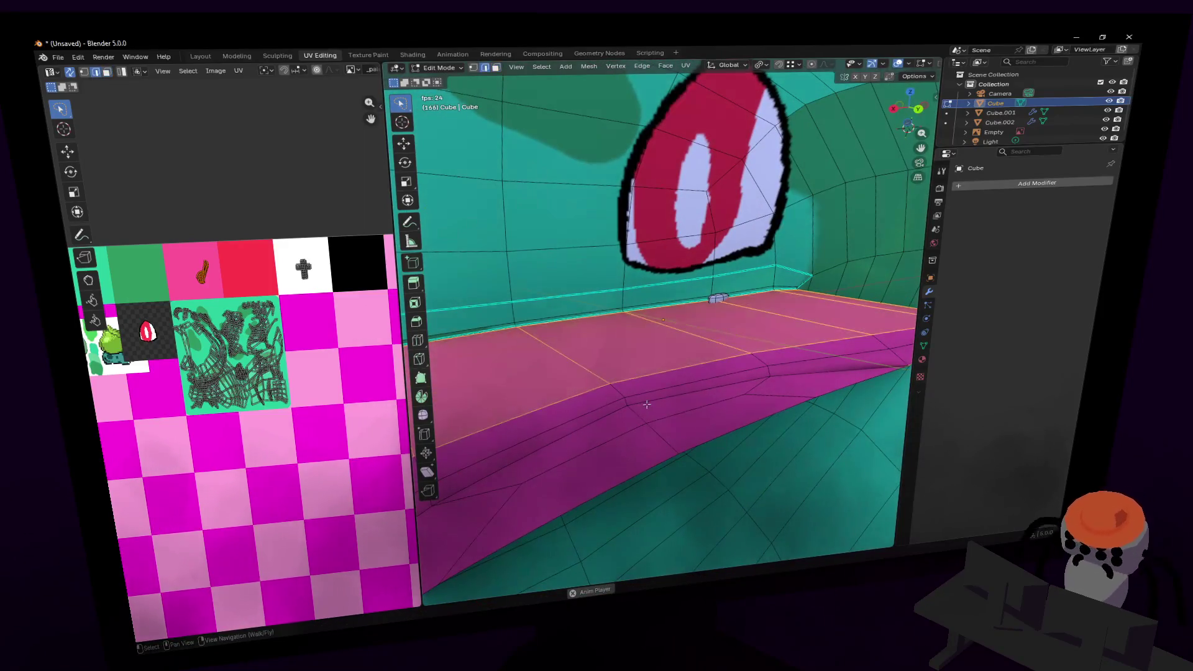
pyautogui.press('Return')
pyautogui.press('g')
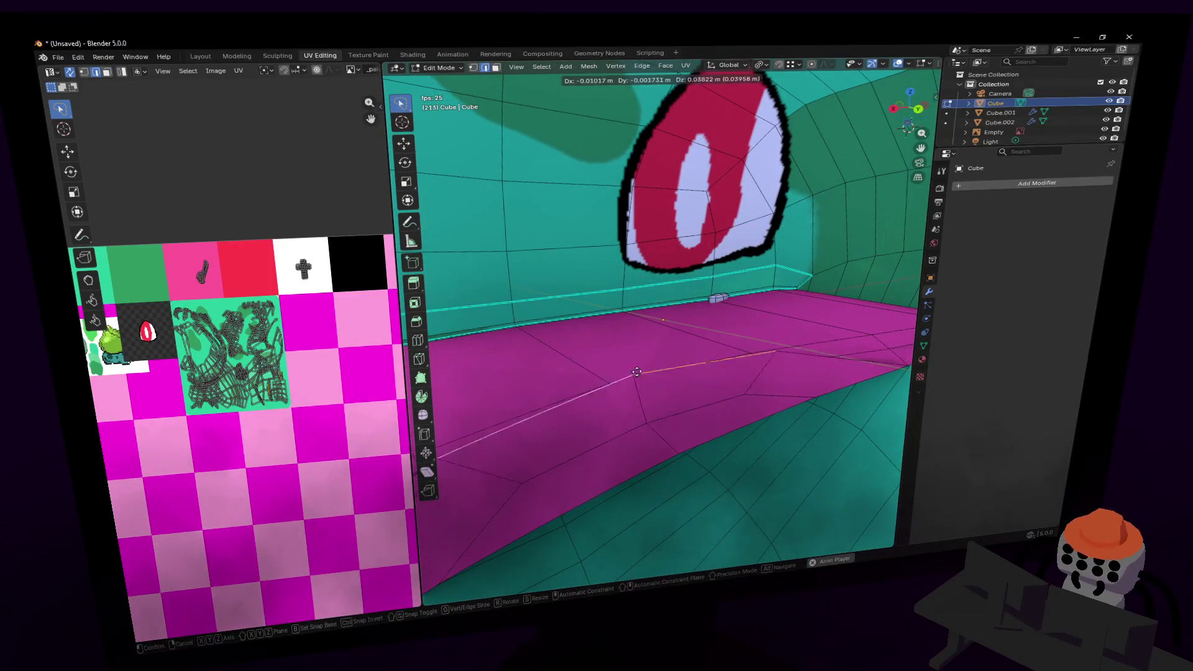
pyautogui.click(672, 381)
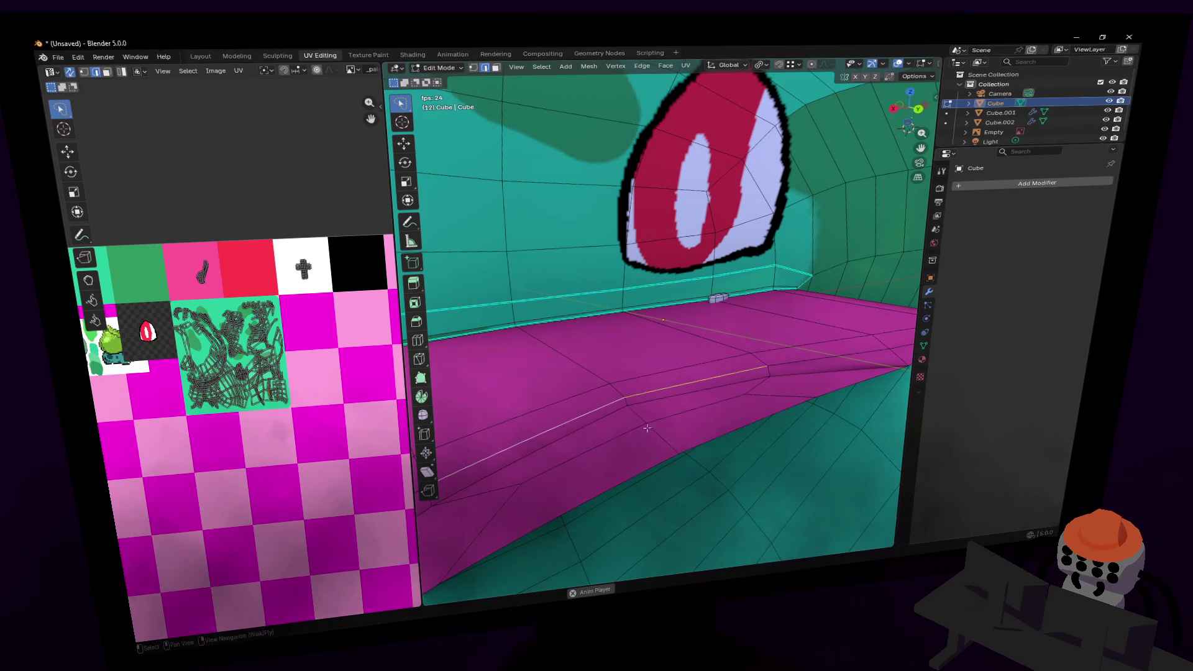
pyautogui.keyDown('shift'); pyautogui.click(629, 407); pyautogui.keyUp('shift')
pyautogui.press('g')
pyautogui.press('z')
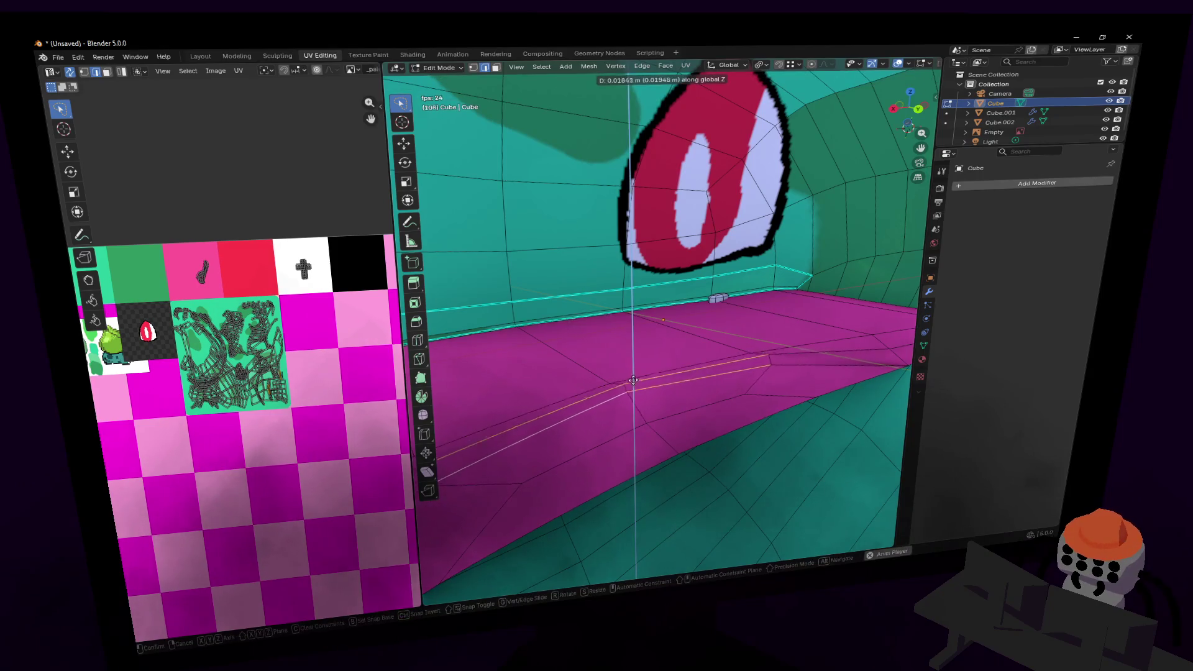
pyautogui.click(638, 371)
# - Squash the selected mouth edges along the Y axis
pyautogui.moveTo(638, 371)
pyautogui.mouseDown(button='middle')
pyautogui.moveTo(615, 370)
pyautogui.moveTo(629, 363)
pyautogui.mouseUp(button='middle')
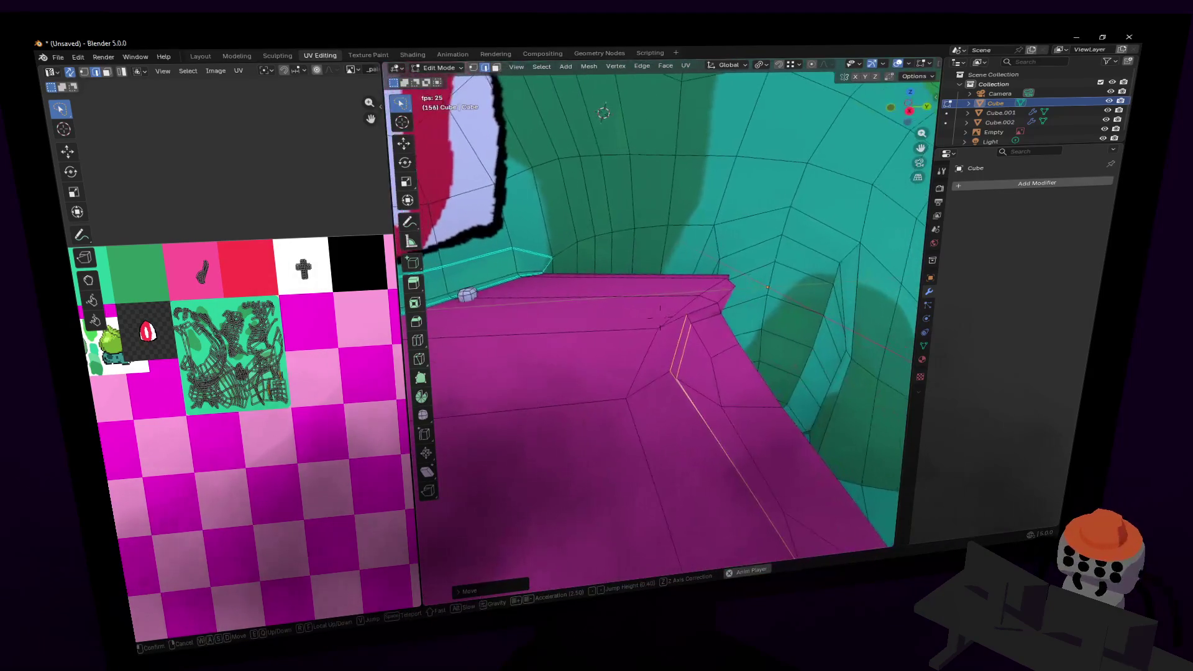
pyautogui.press('g')
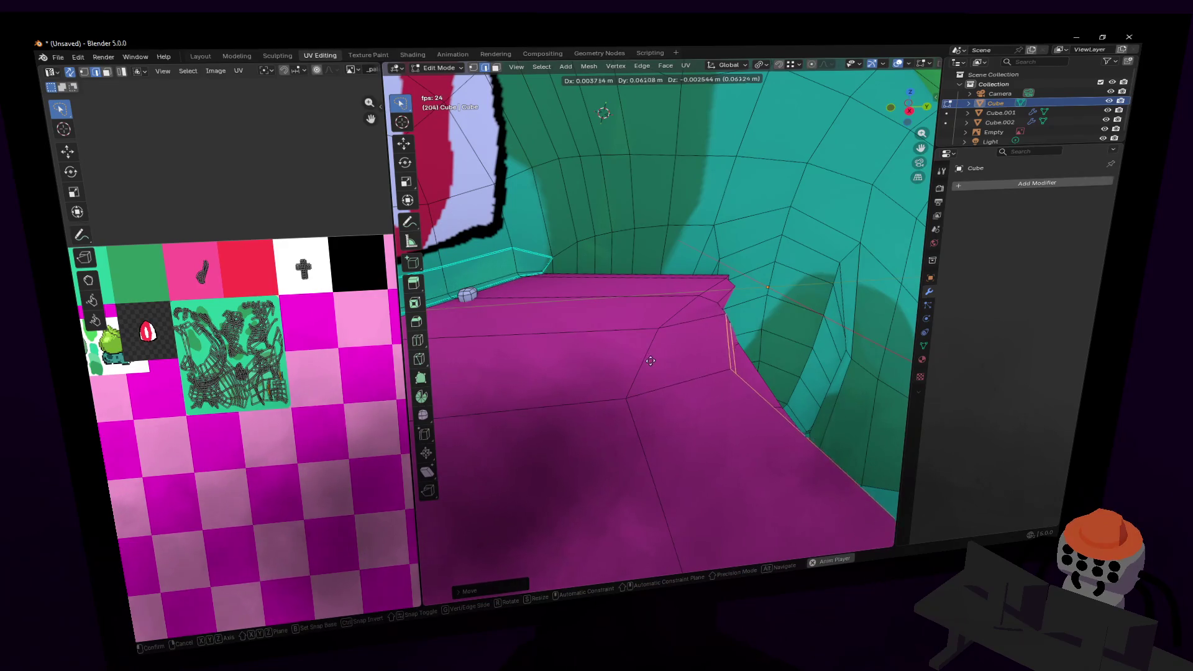
pyautogui.press('y')
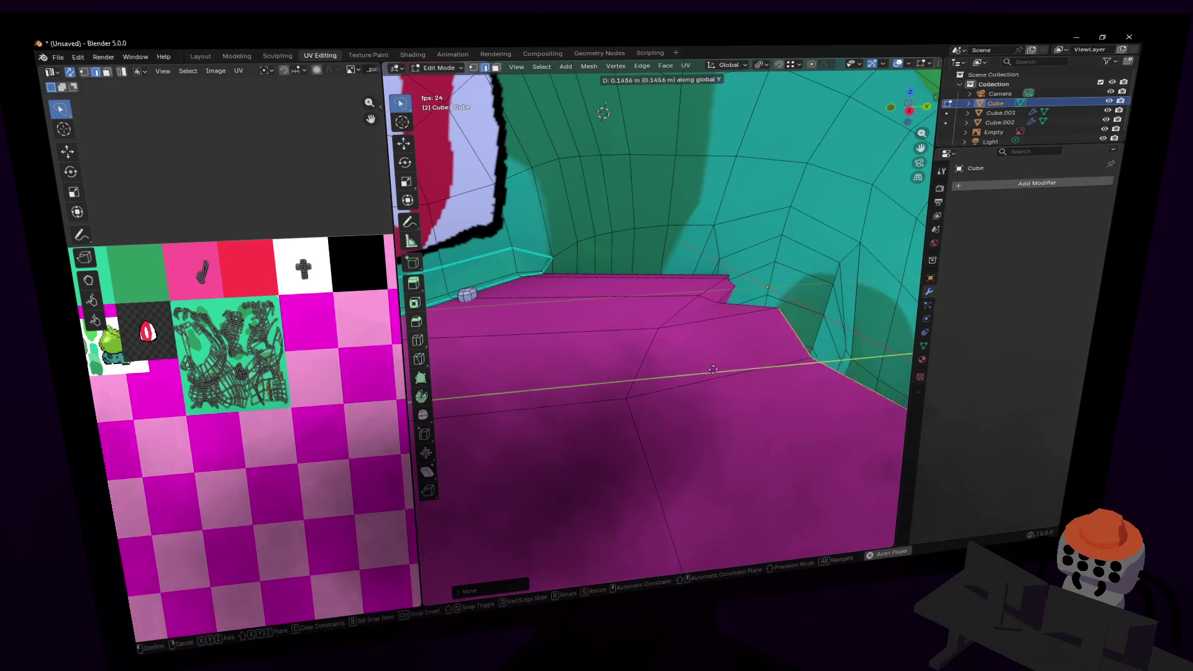
pyautogui.press('s')
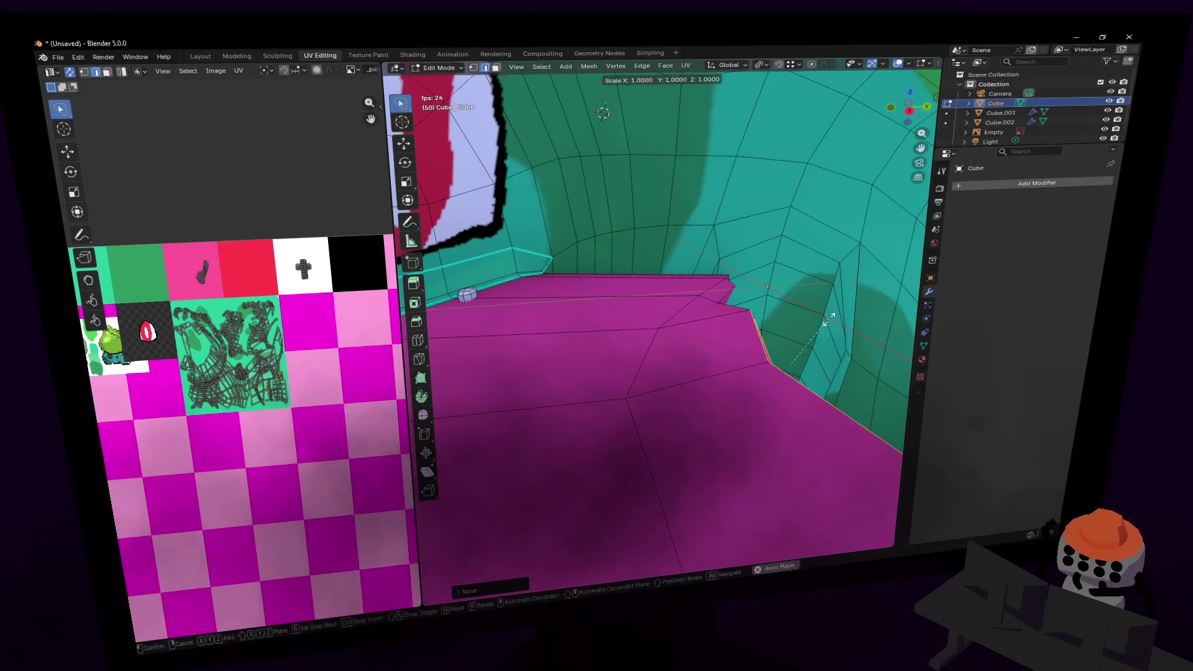
pyautogui.press('y')
pyautogui.click(787, 380)
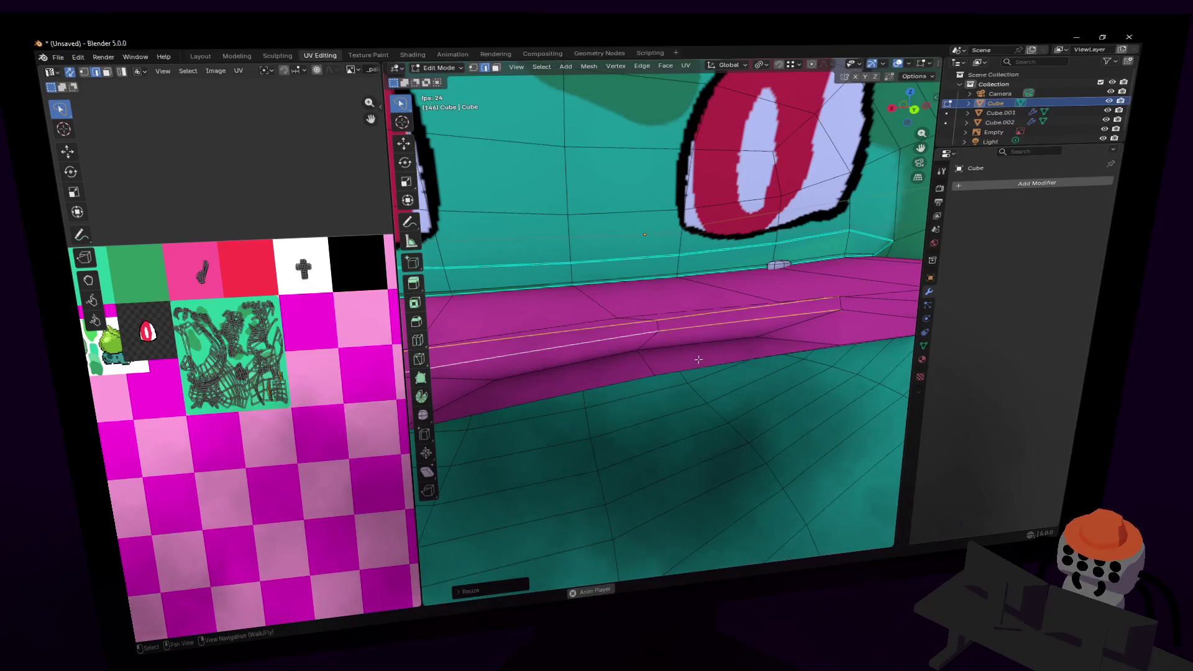
# - Shift the lower mouth edge along Y and return to Object Mode
pyautogui.click(680, 352)
pyautogui.press('g')
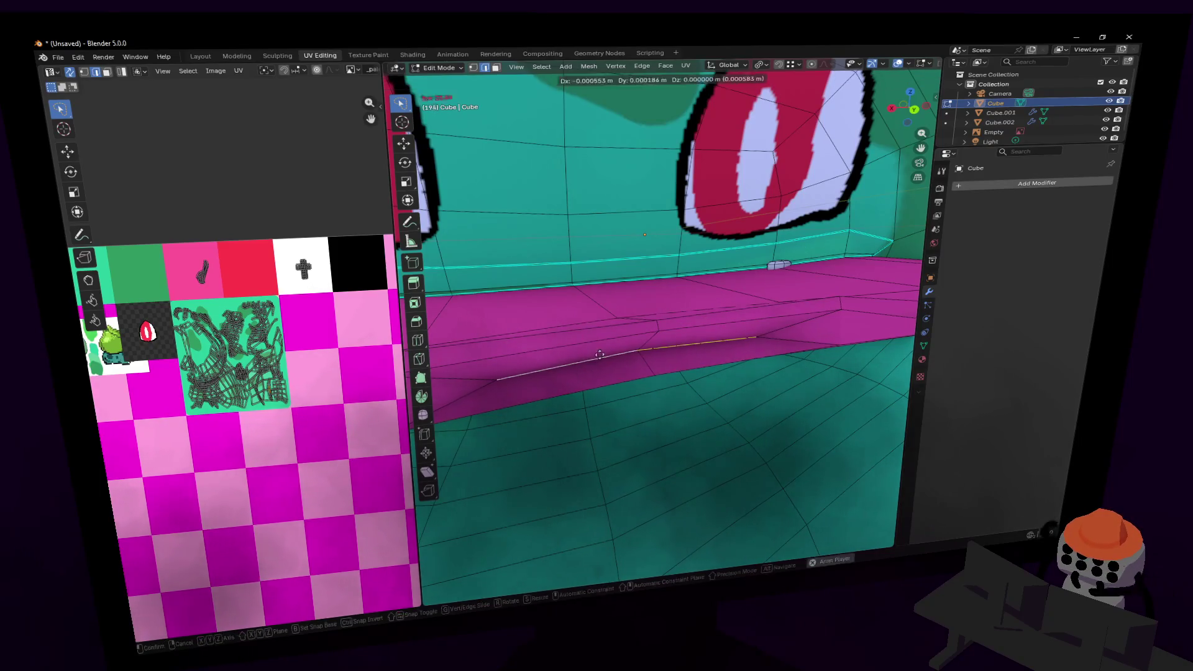
pyautogui.press('y')
pyautogui.click(616, 363)
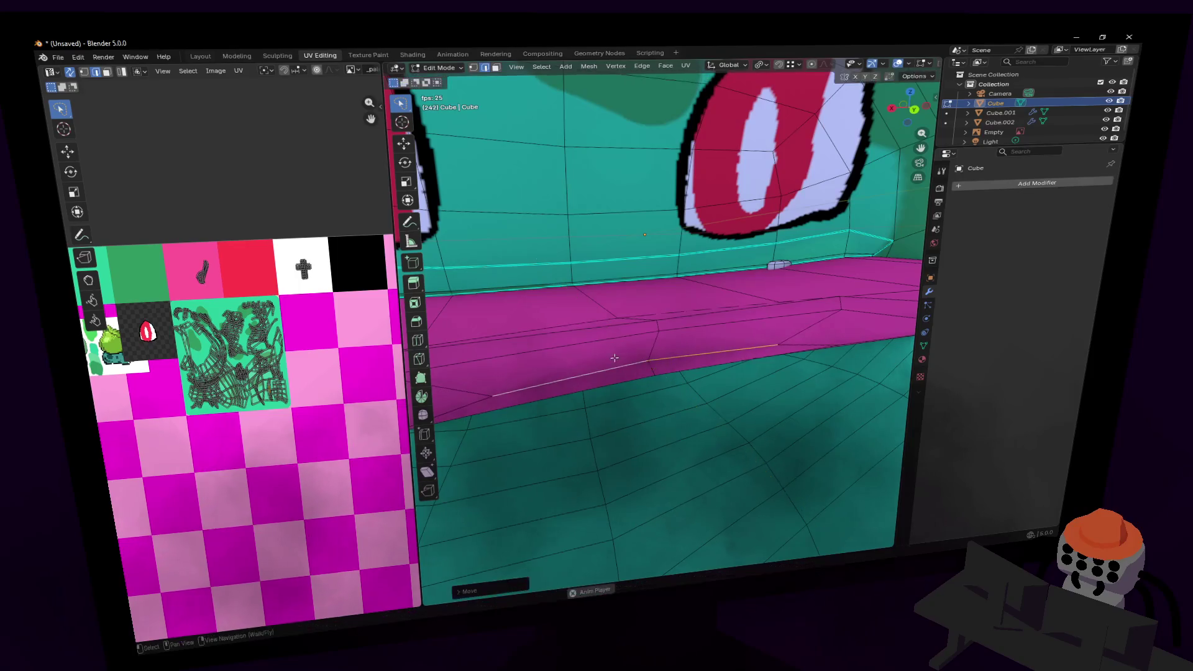
pyautogui.press('Tab')
pyautogui.hotkey('shift', '`')
# - Move up close to Bulbasaur, then select the bulb with L and hide it in Edit Mode
pyautogui.press('s')
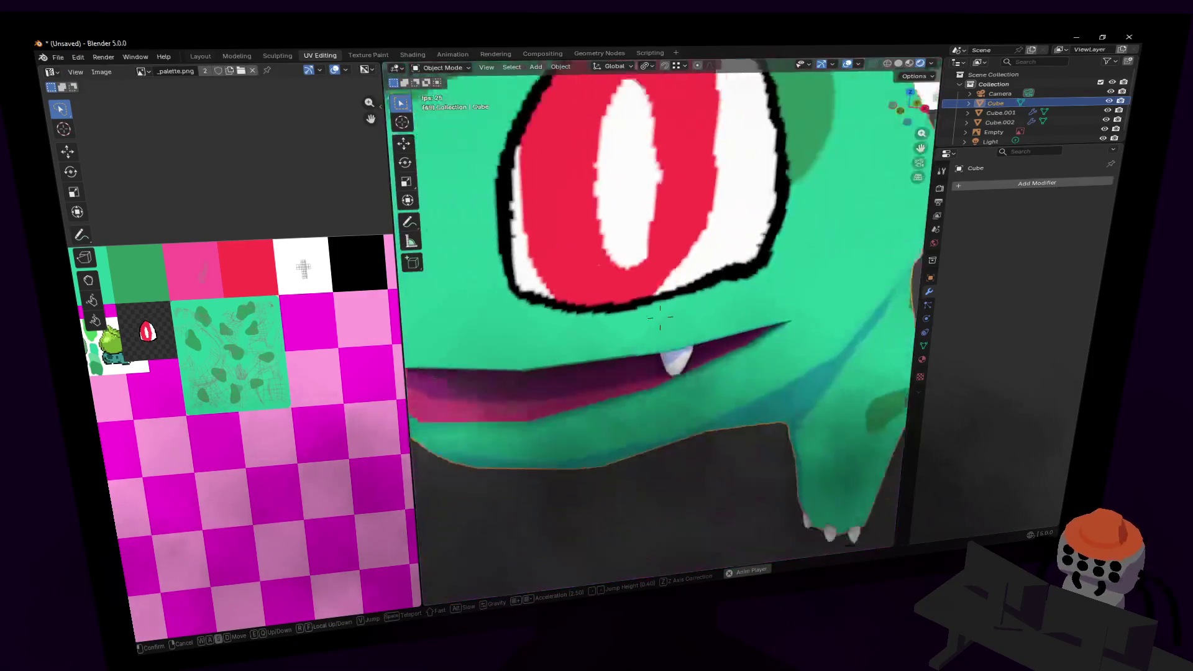
pyautogui.press('s')
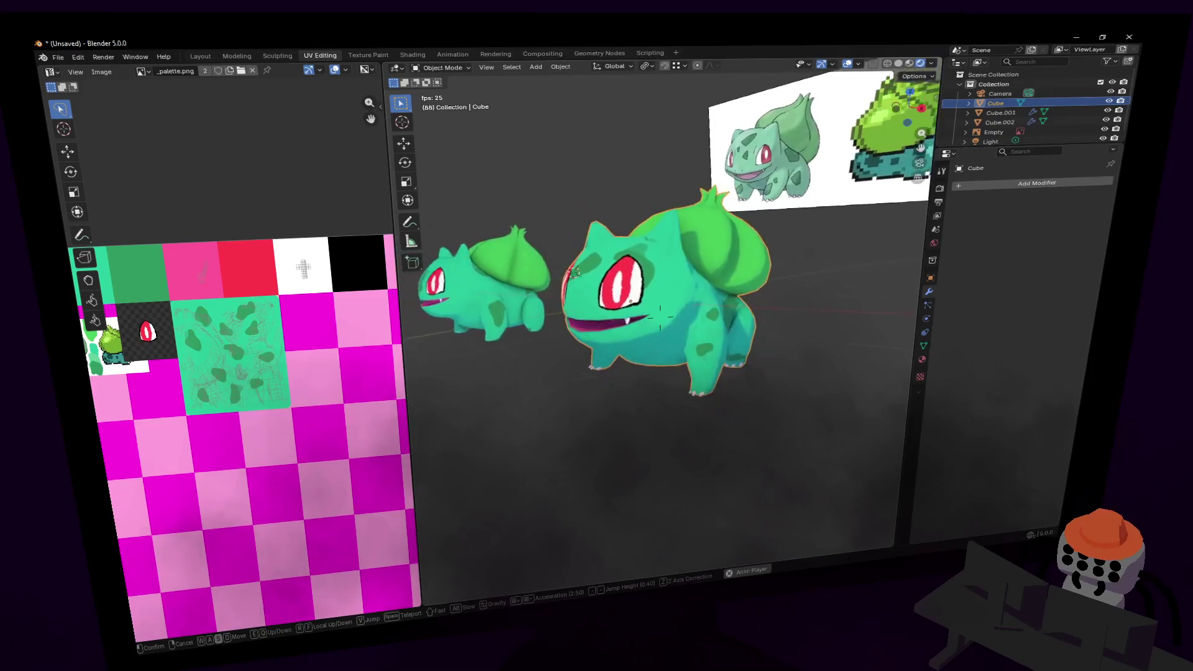
pyautogui.press('w')
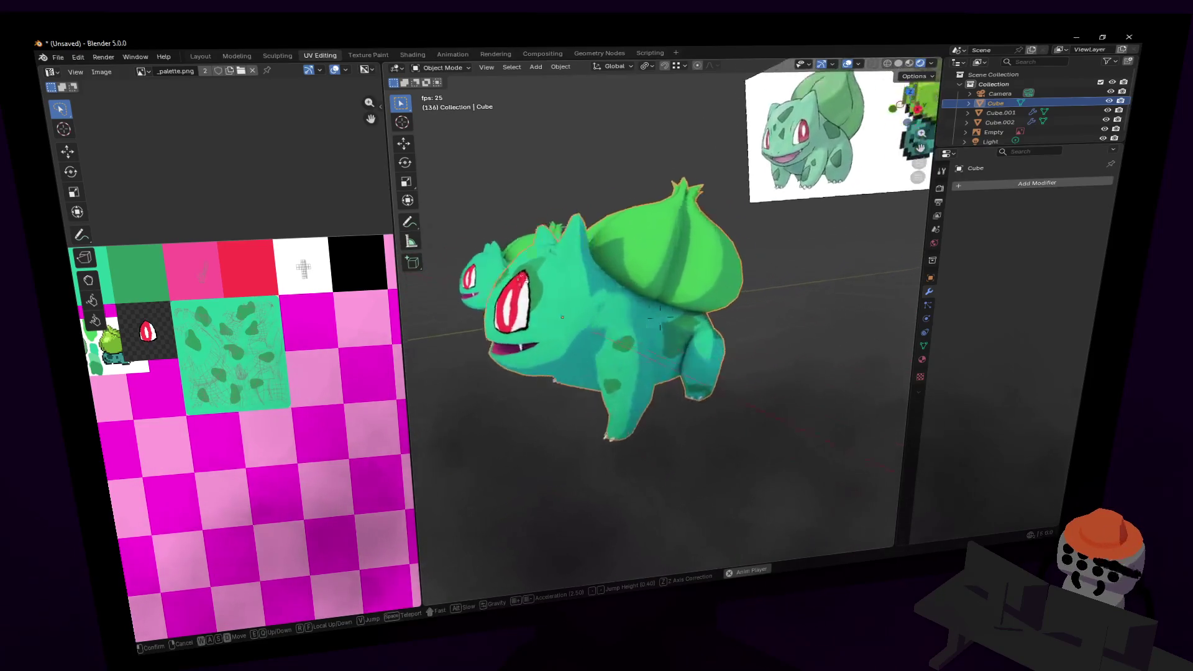
pyautogui.click(660, 317)
pyautogui.press('Tab')
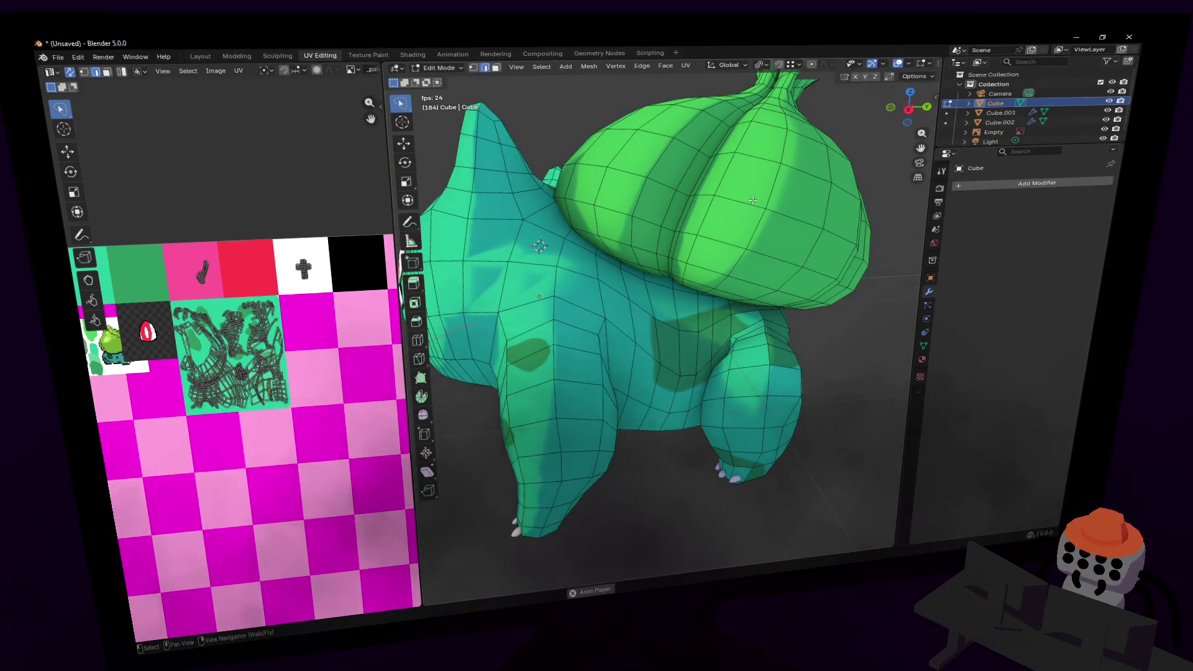
pyautogui.press('l')
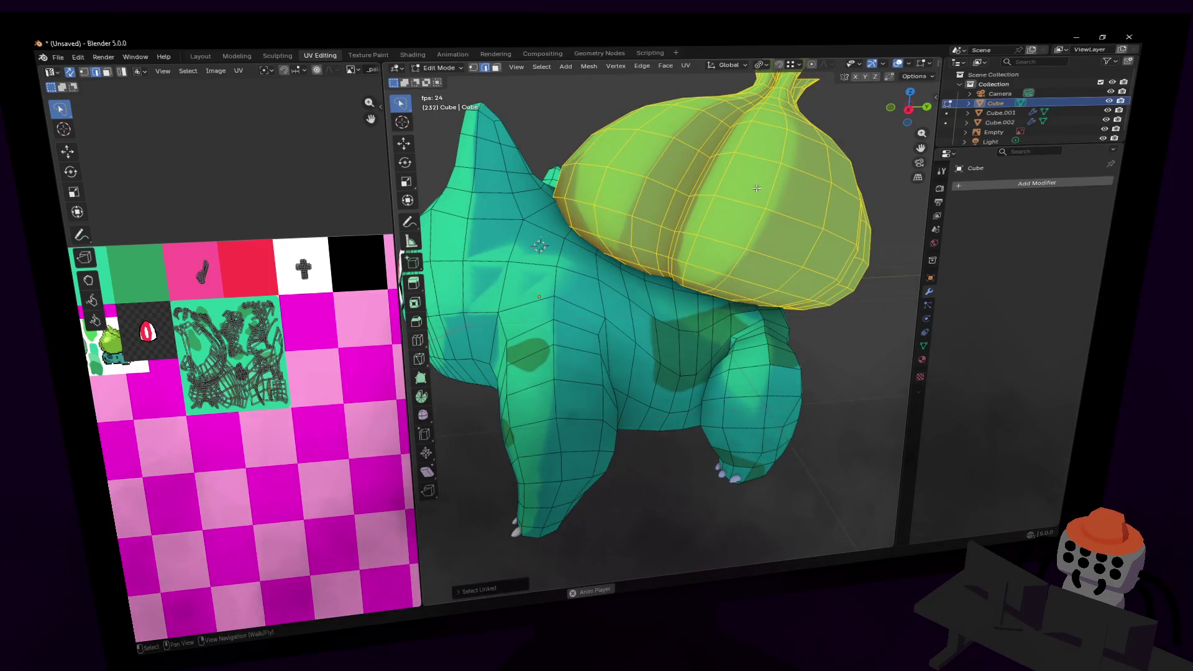
pyautogui.press('h')
pyautogui.press('Tab')
pyautogui.press('Tab')
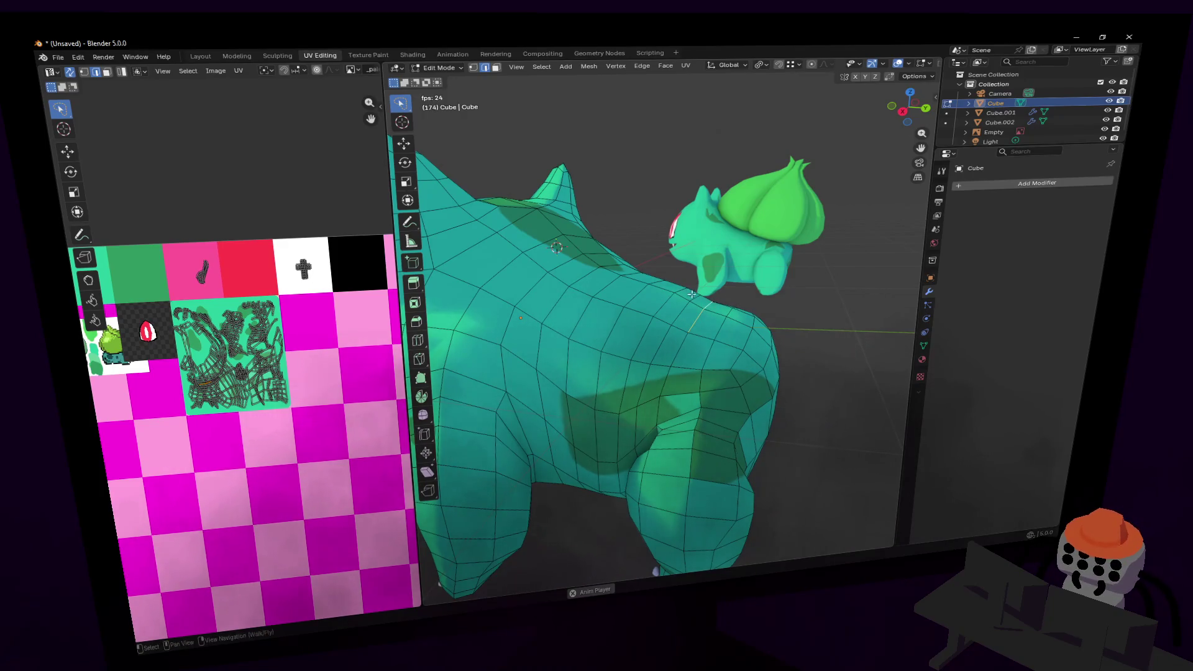
# - Cancel an accidental Y move and select a face on the body's back in face mode
pyautogui.press('g')
pyautogui.press('y')
pyautogui.press('Escape')
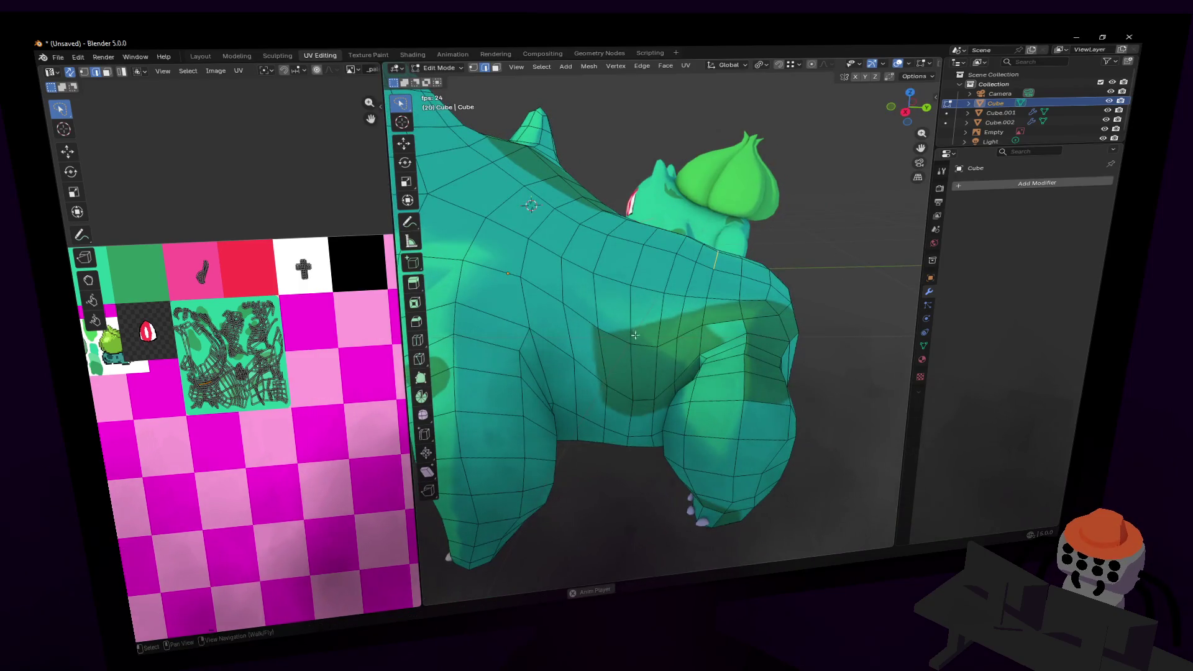
pyautogui.press('3')
pyautogui.click(622, 321)
# - Circle-select a block of faces across the Bulbasaur's back, extending it to the right
pyautogui.moveTo(644, 341); pyautogui.dragTo(619, 359, button='middle')
pyautogui.moveTo(627, 343)
pyautogui.mouseDown()
pyautogui.moveTo(628, 386)
pyautogui.moveTo(688, 332)
pyautogui.mouseUp()
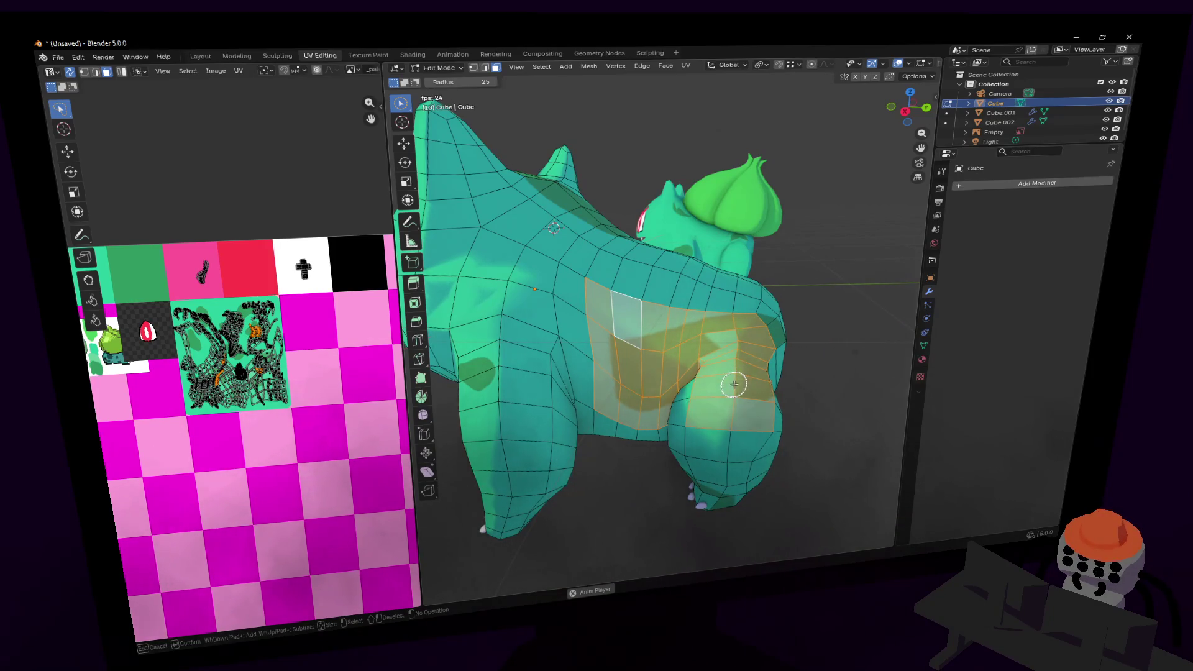
pyautogui.press('Escape')
pyautogui.hotkey('shift', '`')
pyautogui.click(620, 380)
pyautogui.press('c')
pyautogui.moveTo(745, 373)
pyautogui.mouseDown()
pyautogui.moveTo(670, 365)
pyautogui.moveTo(708, 381)
pyautogui.moveTo(674, 403)
pyautogui.mouseUp()
# - From a side view, add a strip of shoulder faces to the selection
pyautogui.moveTo(612, 462)
pyautogui.mouseDown(button='middle')
pyautogui.moveTo(650, 434)
pyautogui.moveTo(588, 333)
pyautogui.moveTo(530, 285)
pyautogui.moveTo(643, 458)
pyautogui.mouseUp(button='middle')
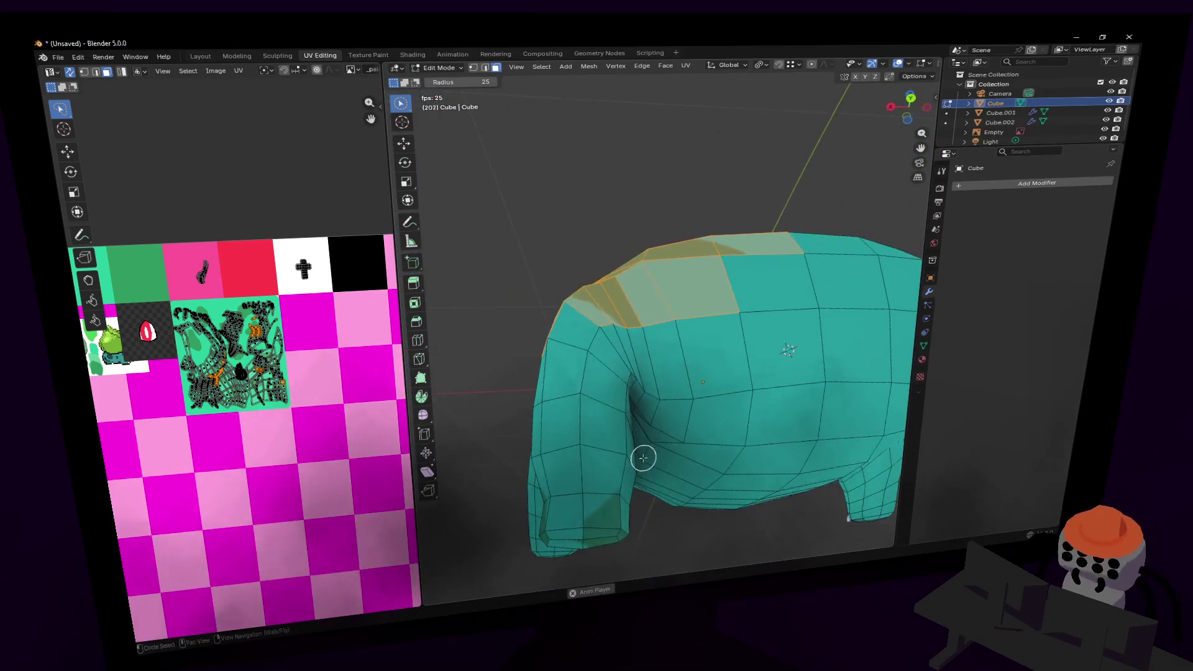
pyautogui.moveTo(627, 333); pyautogui.dragTo(624, 323)
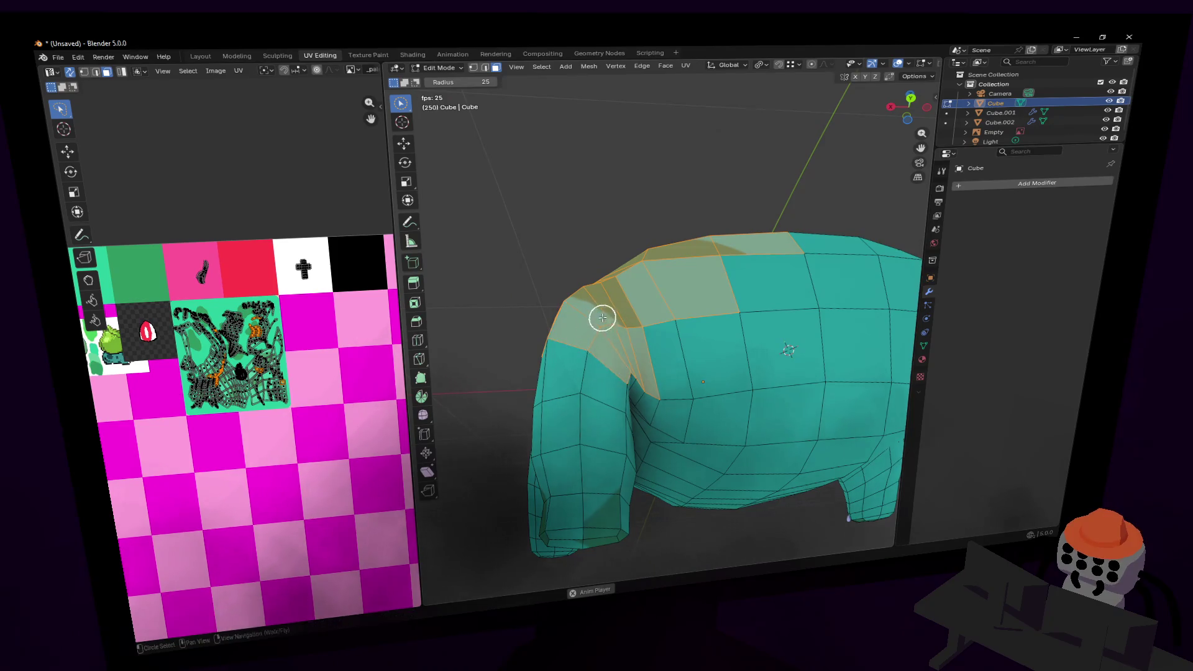
pyautogui.hotkey('shift', '`')
pyautogui.press('s')
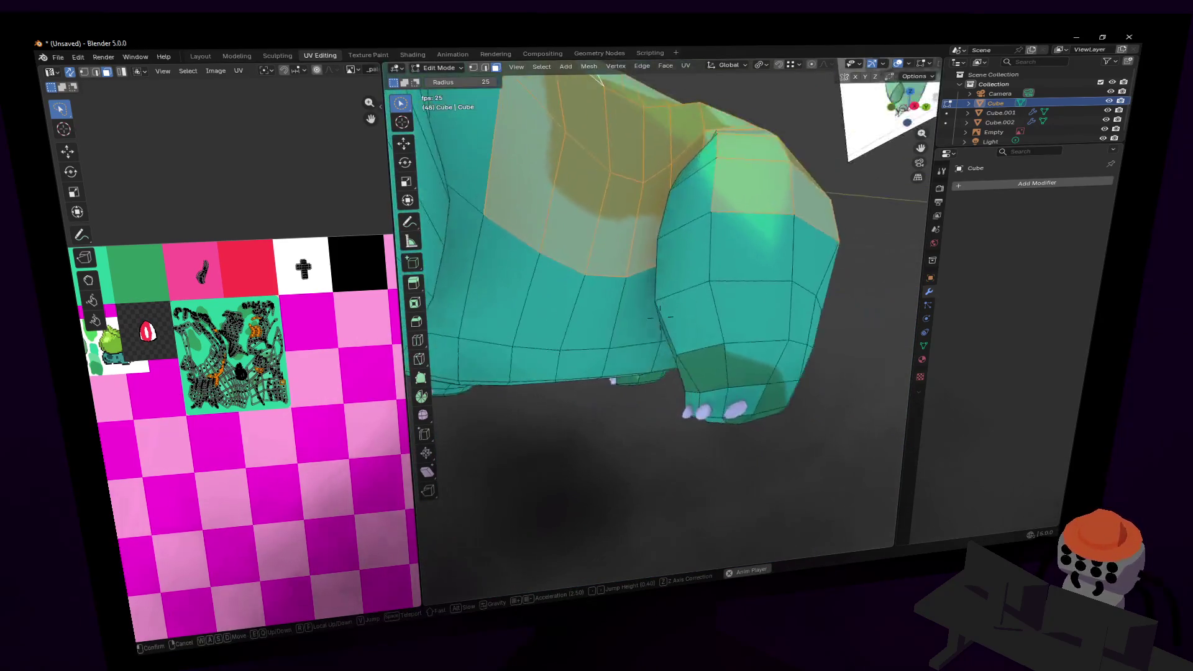
pyautogui.press('Return')
pyautogui.press('c')
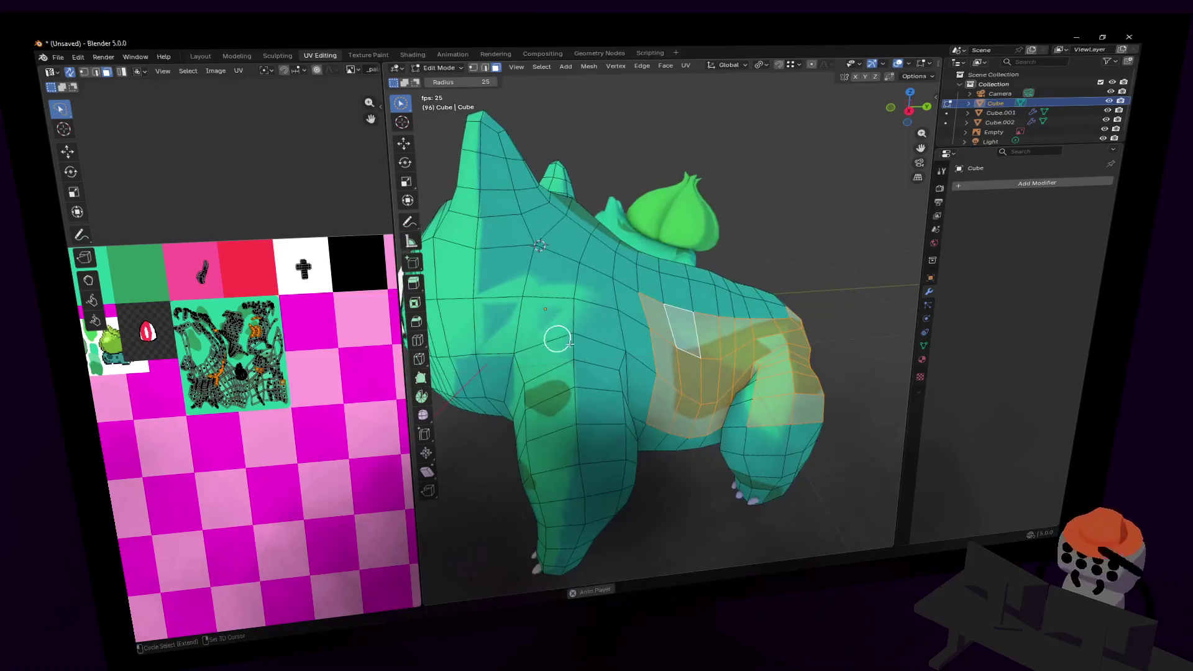
pyautogui.moveTo(646, 325)
pyautogui.mouseDown(button='middle')
pyautogui.moveTo(642, 314)
pyautogui.moveTo(677, 318)
pyautogui.mouseUp(button='middle')
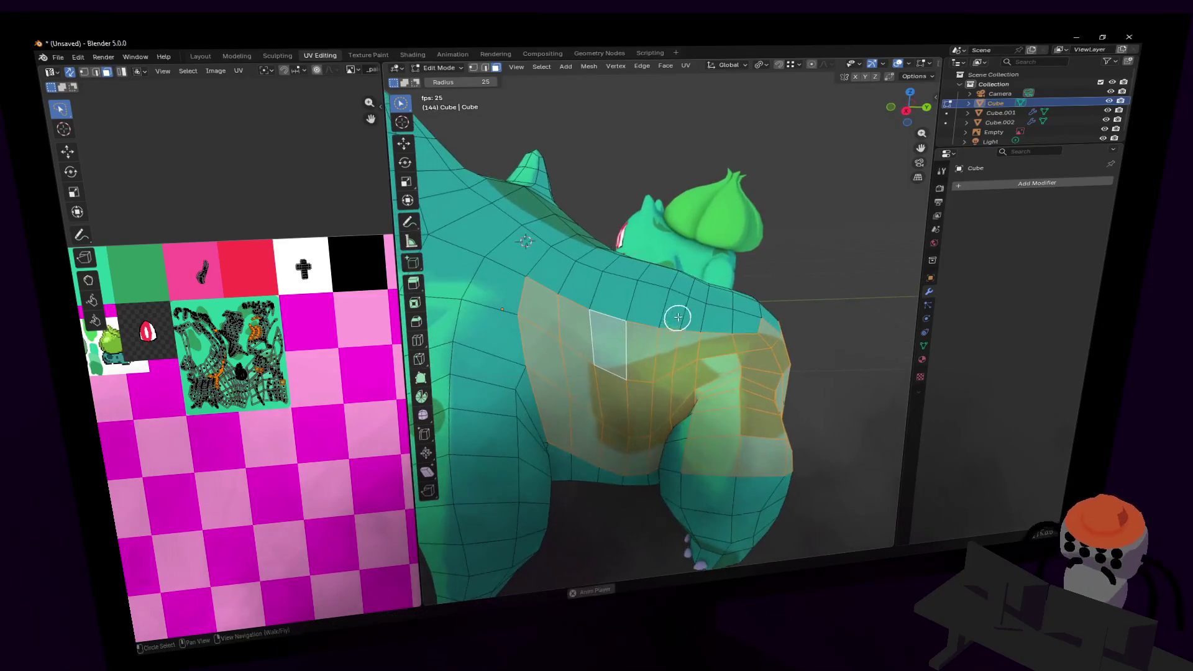
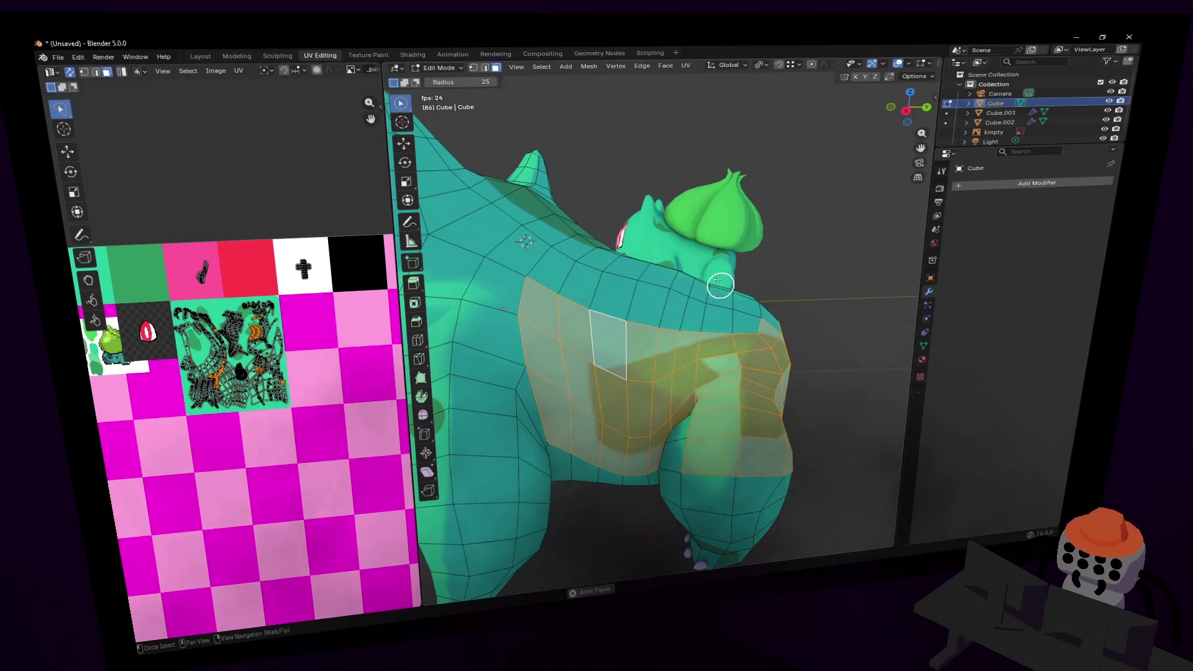
# - Select the faces along the creature's back and hip and unwrap them
pyautogui.moveTo(539, 299); pyautogui.dragTo(735, 341)
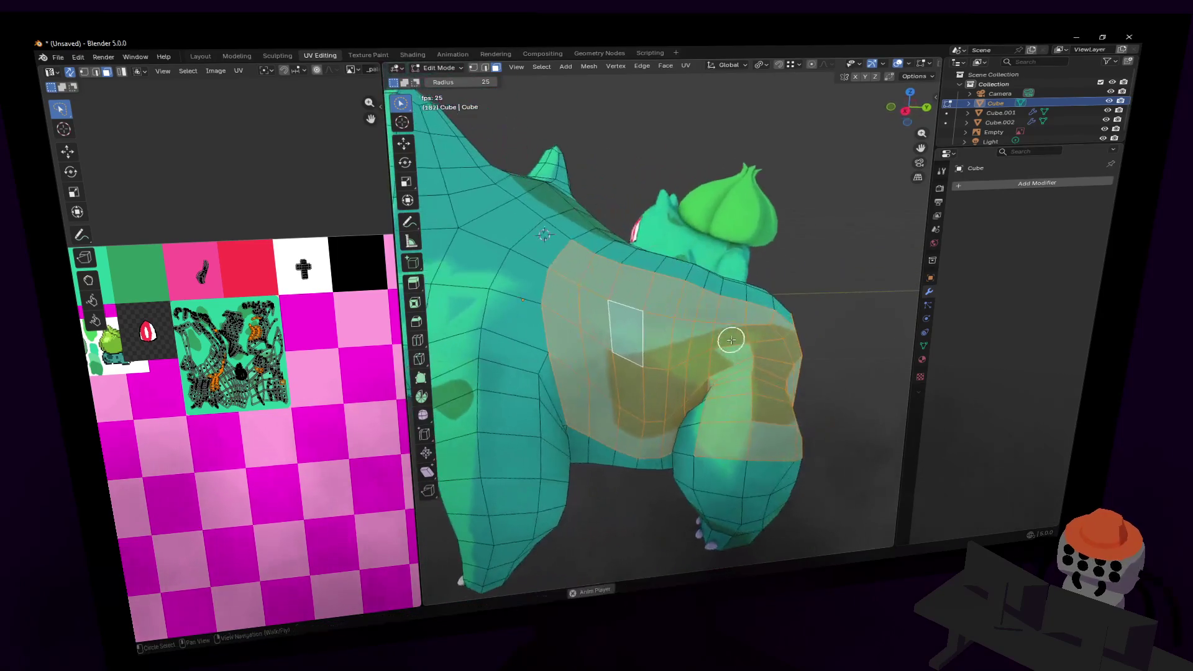
pyautogui.scroll(6, 733, 357)
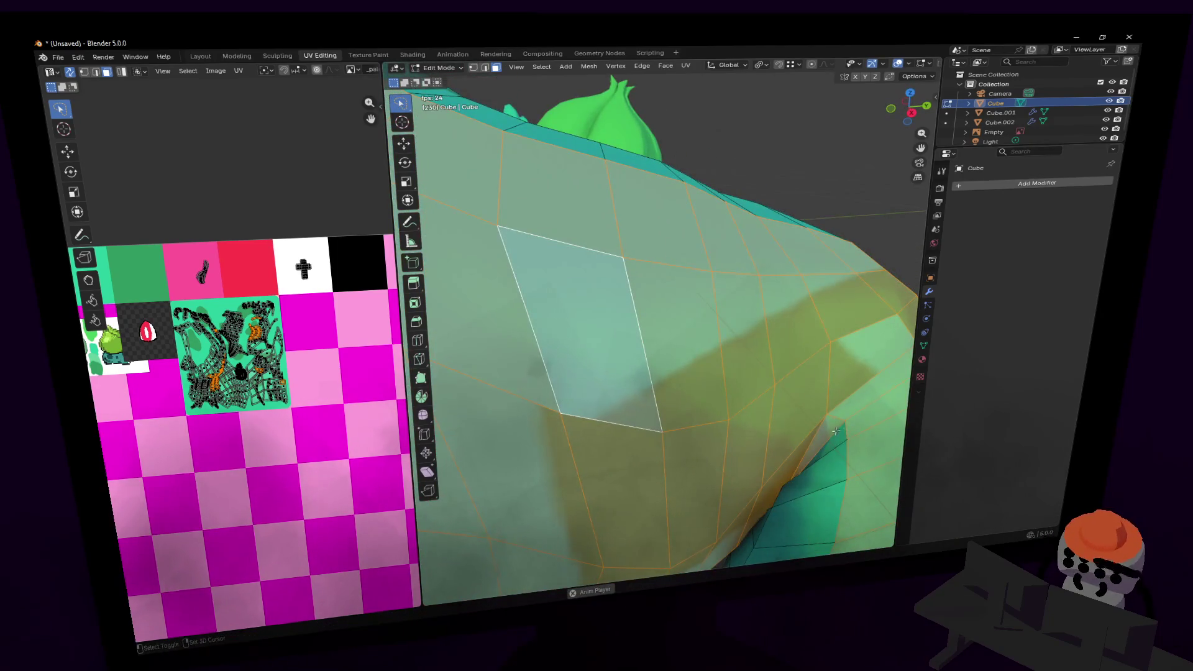
pyautogui.scroll(-8, 803, 427)
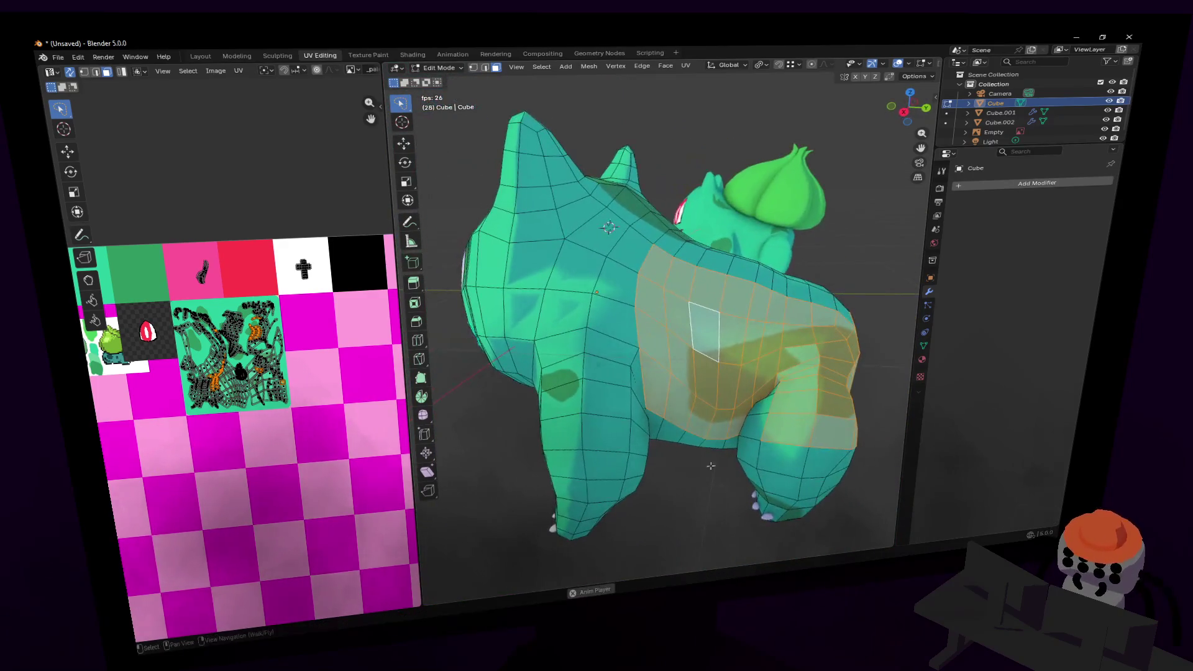
pyautogui.press('u')
pyautogui.click(296, 326)
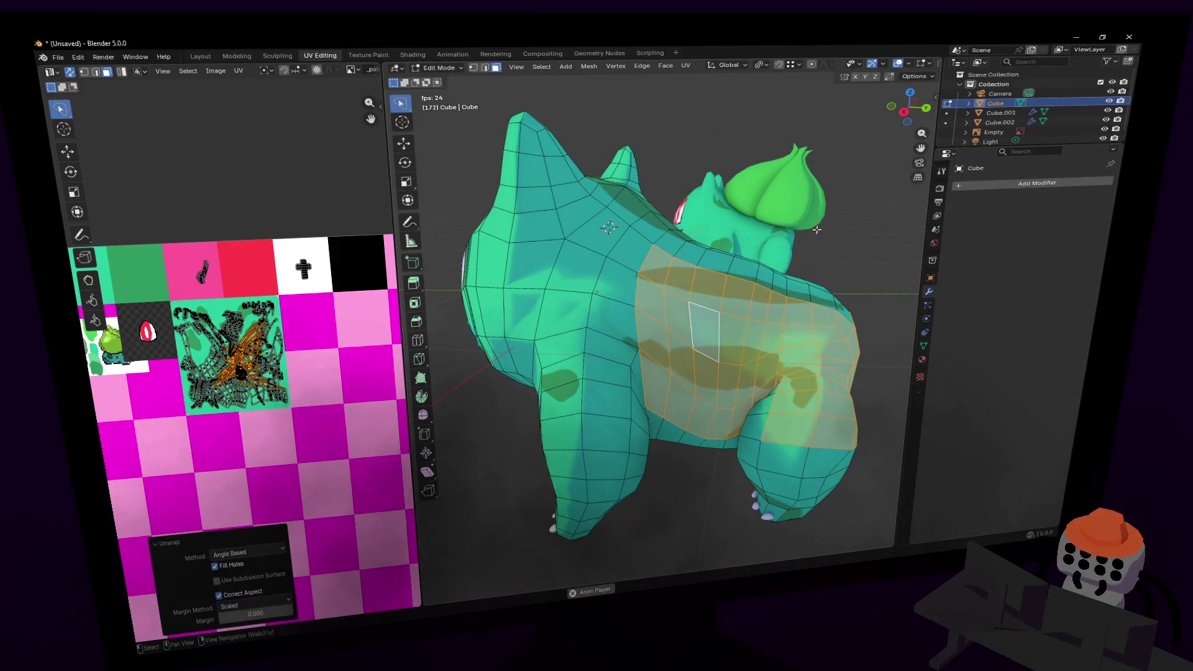
# - Re-map the selected back and hip faces with Smart UV Project
pyautogui.press('u')
pyautogui.click(776, 254)
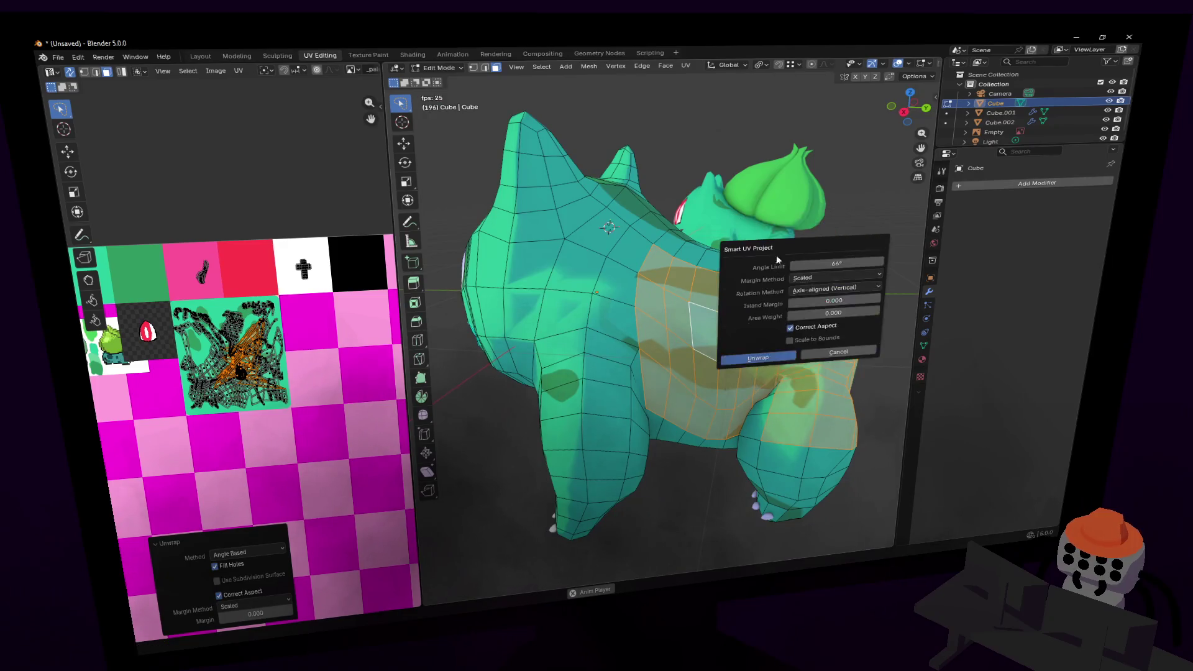
pyautogui.click(759, 359)
pyautogui.scroll(-2, 327, 337)
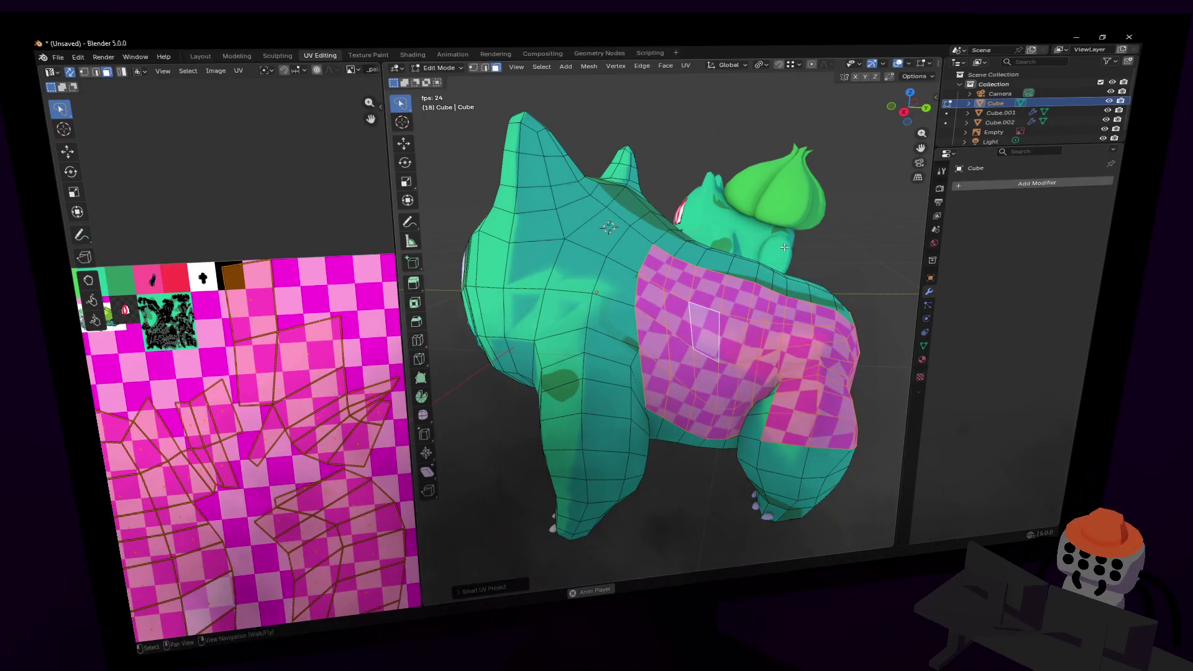
# - Re-unwrap the patch angle-based, shrink the islands to 0.185 and move them onto the texture
pyautogui.press('u')
pyautogui.click(774, 215)
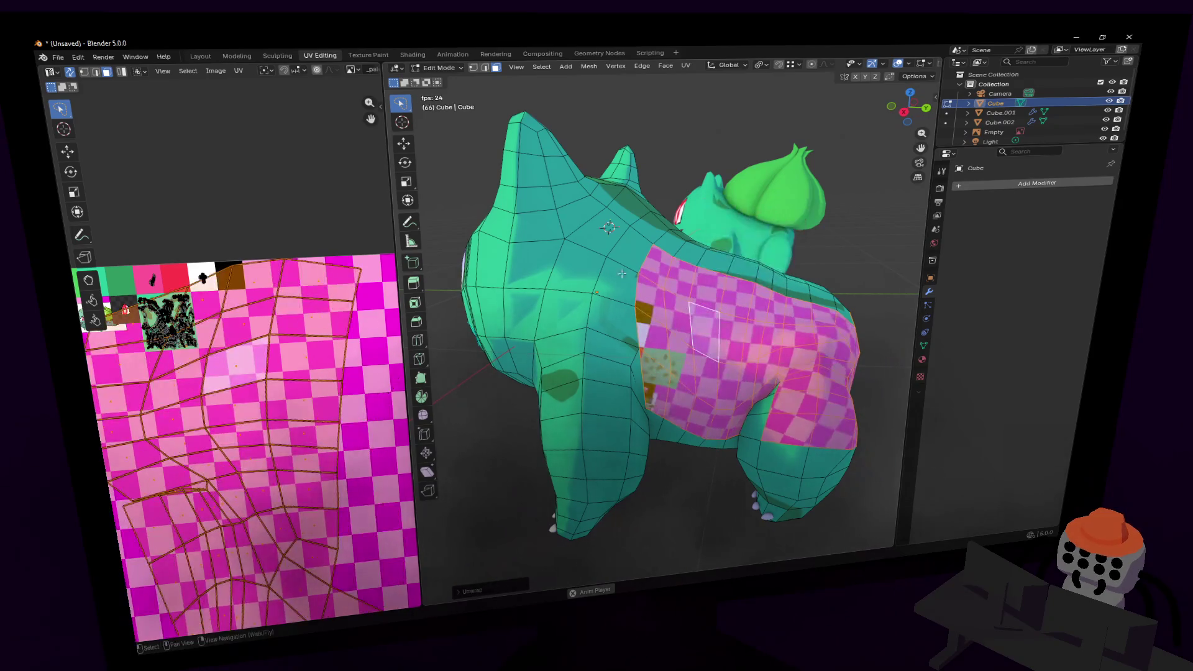
pyautogui.scroll(-2, 267, 367)
pyautogui.press('s')
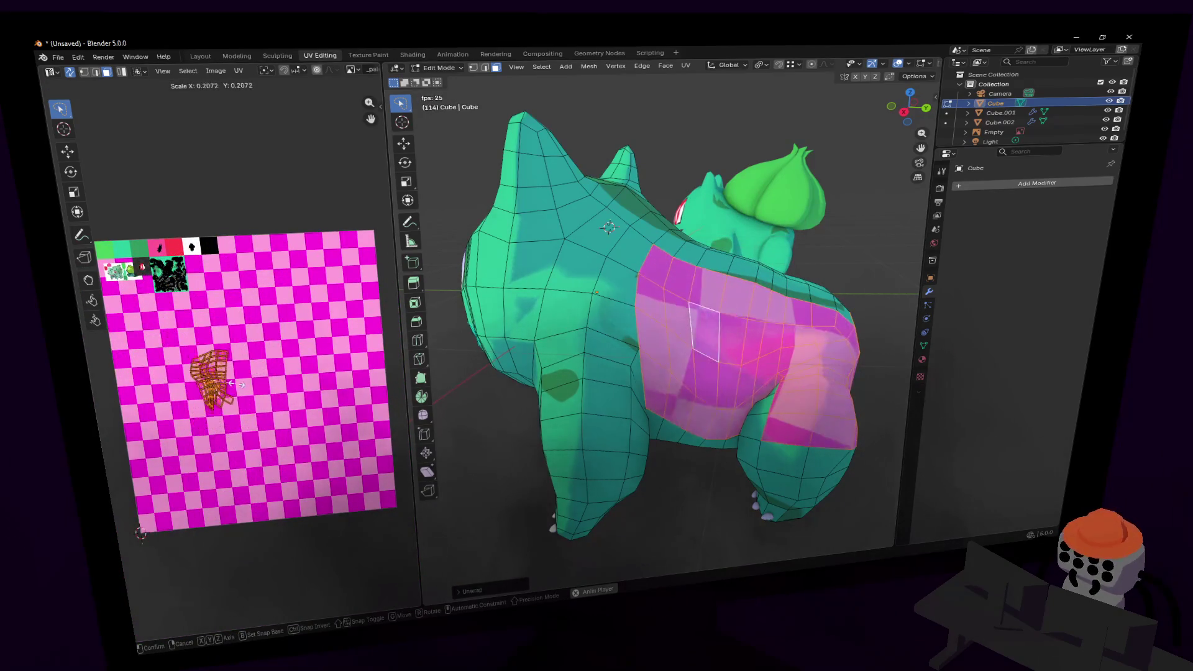
pyautogui.click(237, 390)
pyautogui.moveTo(237, 389); pyautogui.dragTo(292, 435, button='middle')
pyautogui.press('g')
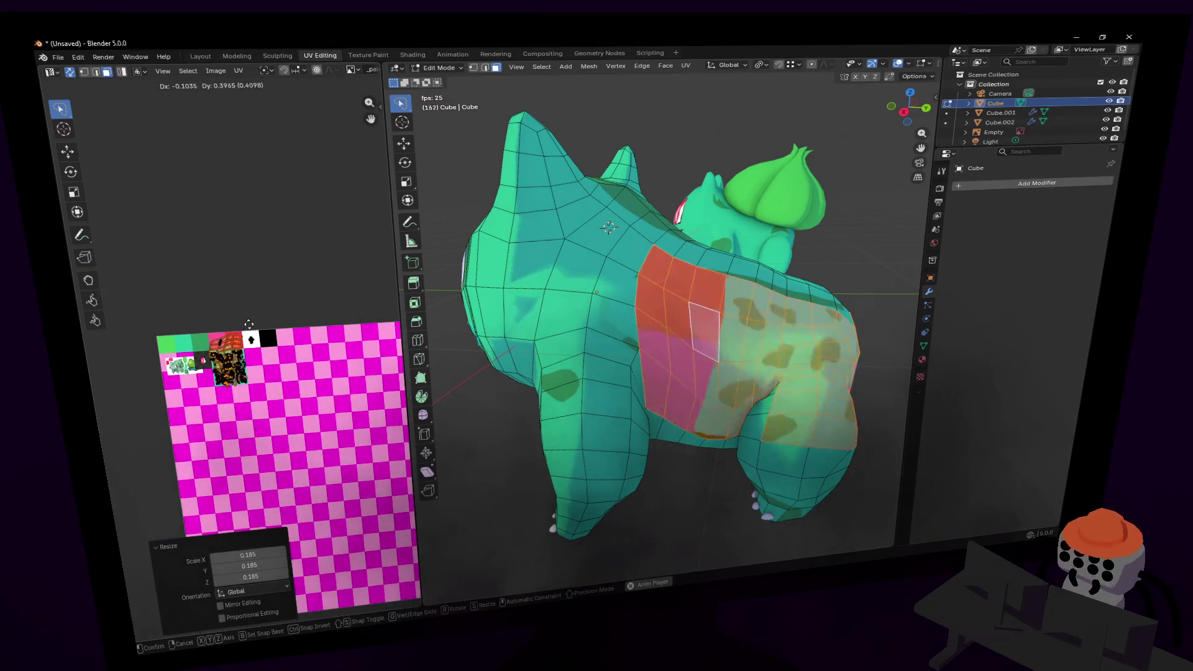
pyautogui.click(256, 347)
# - Resize the UV islands to 0.320 and rotate them to -71.5°
pyautogui.scroll(4, 242, 351)
pyautogui.scroll(2, 240, 351)
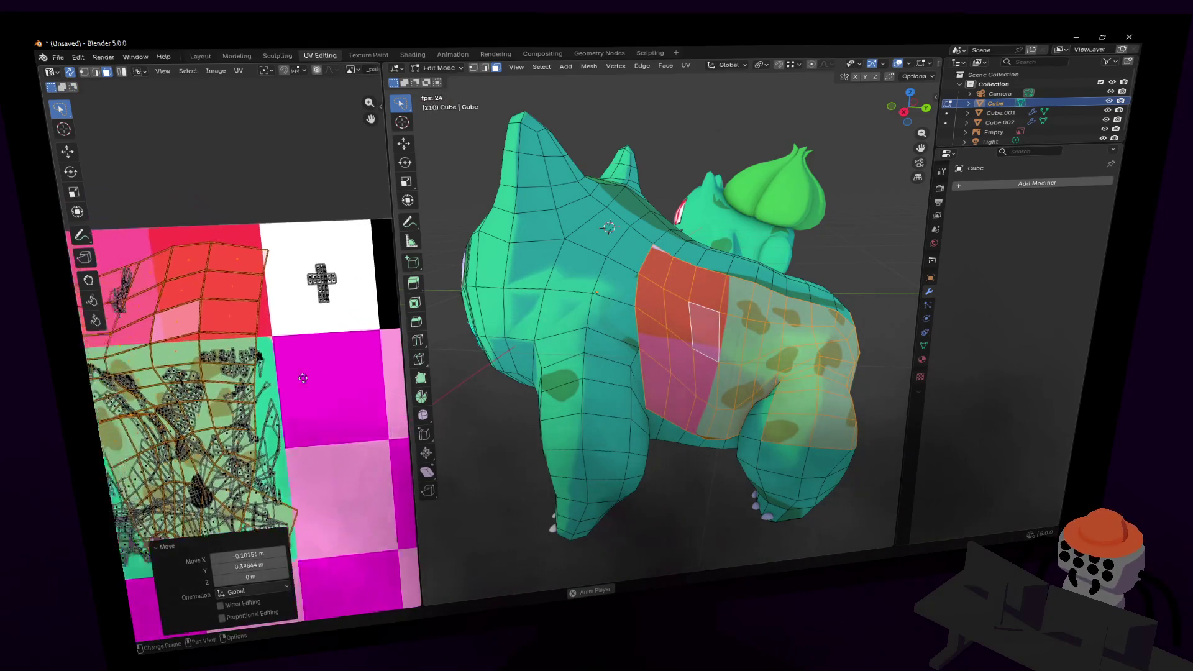
pyautogui.press('s')
pyautogui.click(301, 360)
pyautogui.press('r')
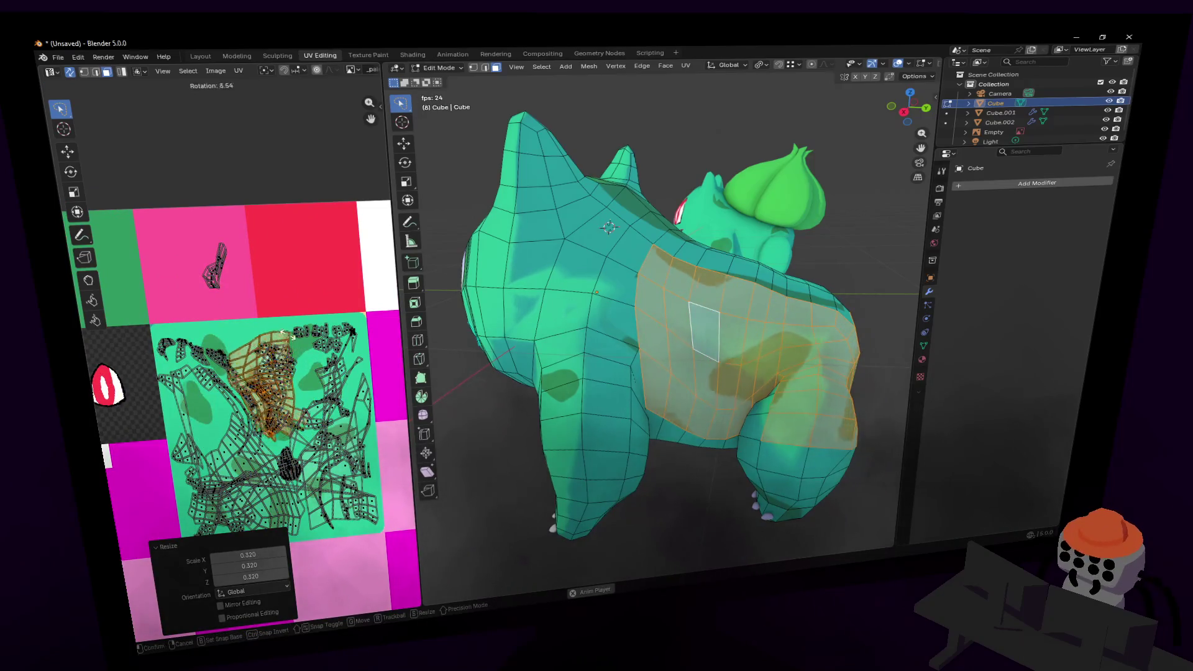
pyautogui.click(320, 365)
pyautogui.press('r')
pyautogui.click(328, 368)
# - Position the islands so dark green spots land on the hip, with a small final nudge
pyautogui.press('g')
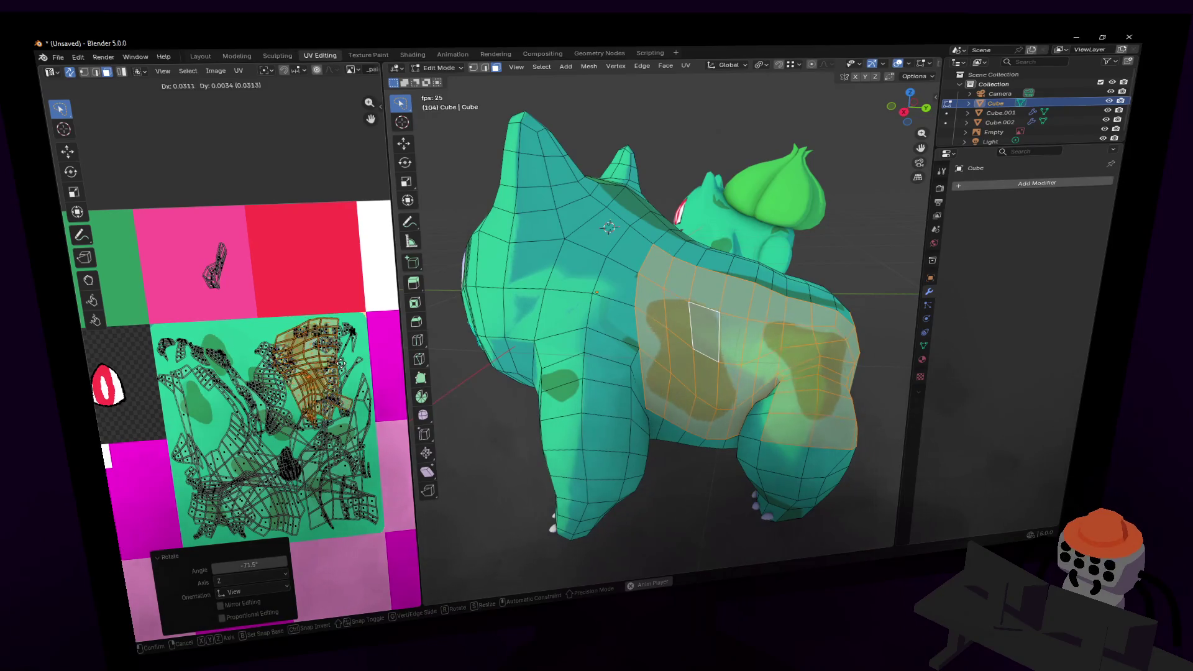
pyautogui.click(331, 365)
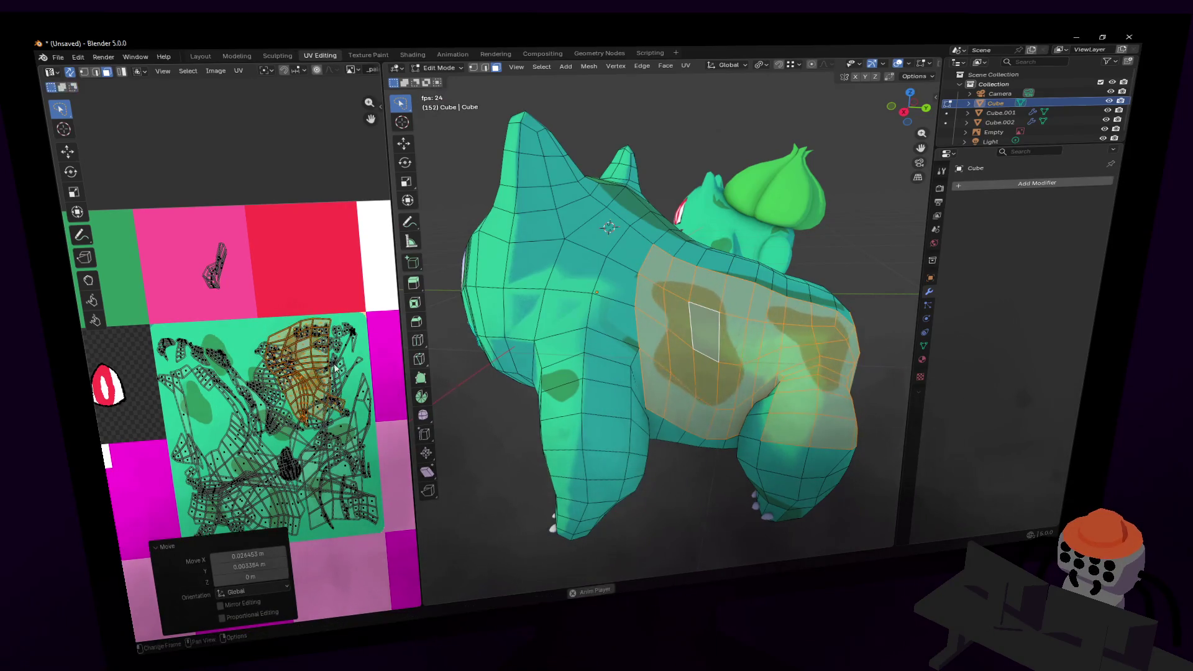
pyautogui.scroll(3, 245, 331)
pyautogui.press('g')
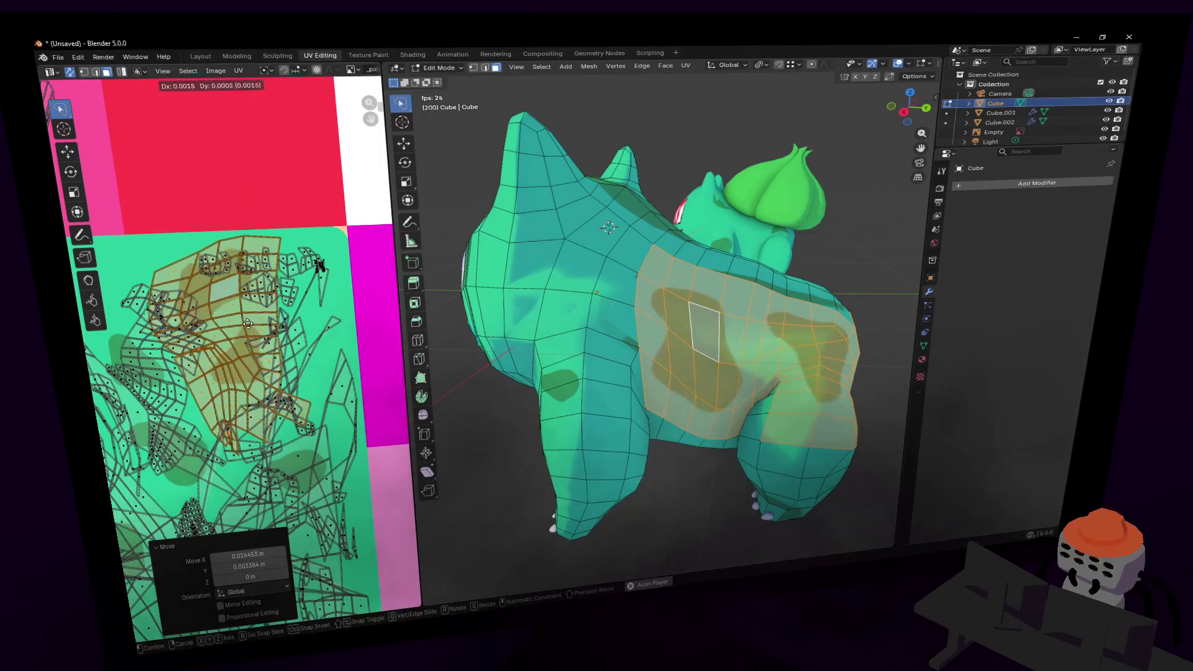
pyautogui.click(246, 323)
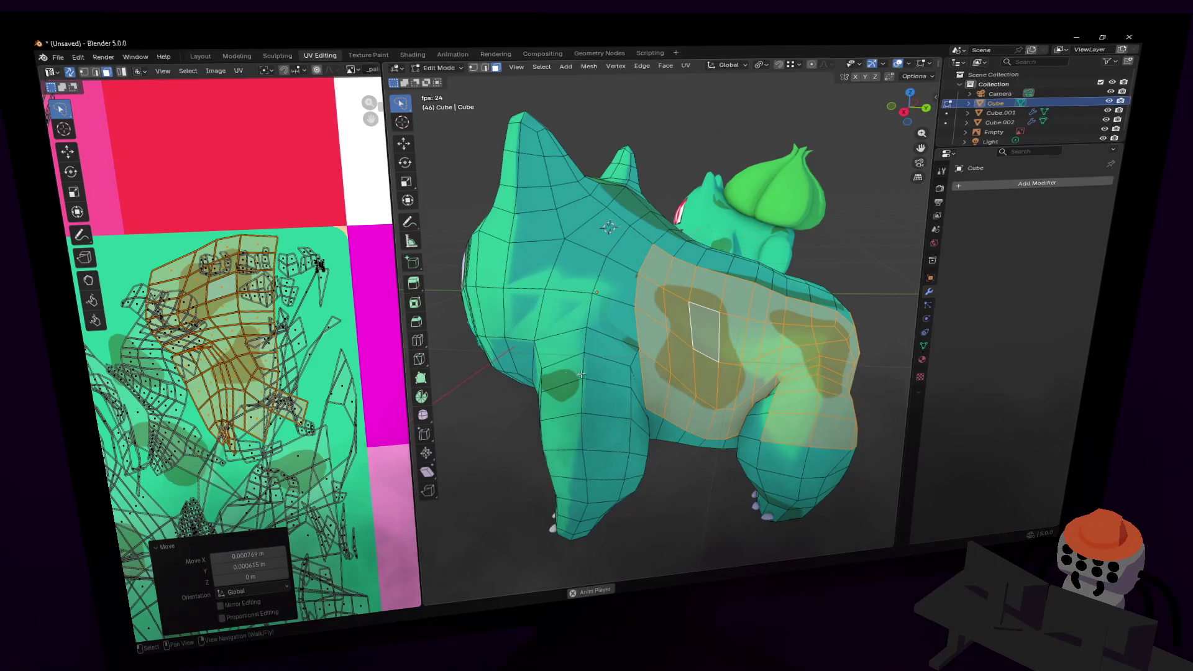
pyautogui.hotkey('shift', '`')
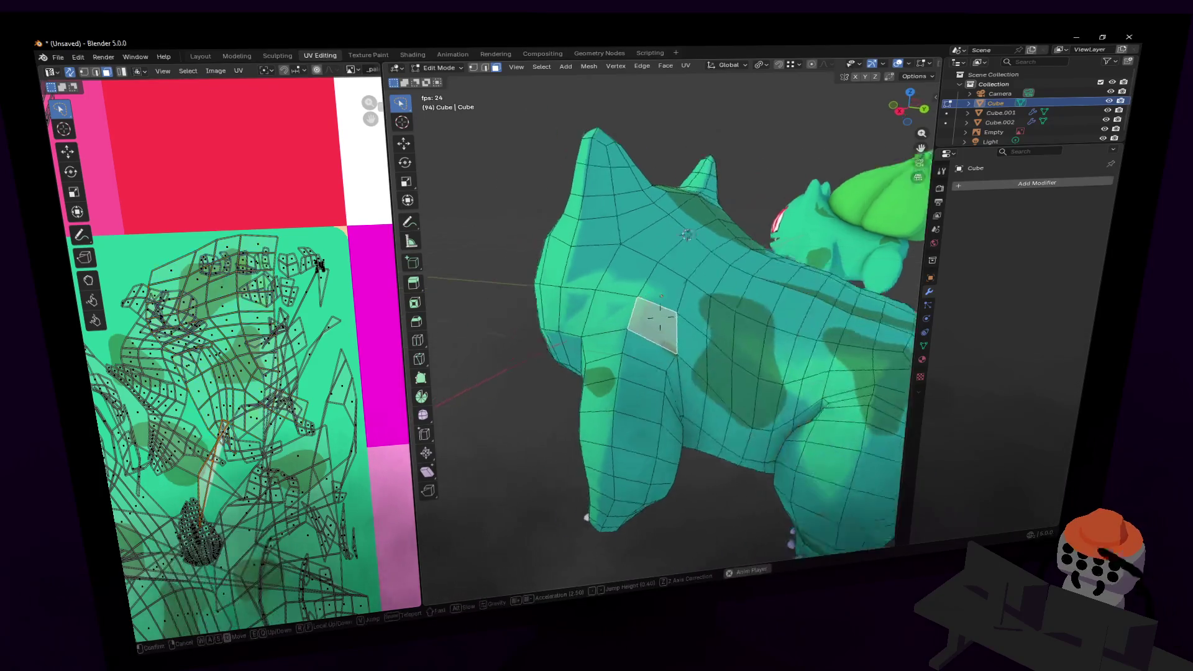
# - Unwrap the adjacent upper body face, shrink its island to 0.130 and place it
pyautogui.press('Escape')
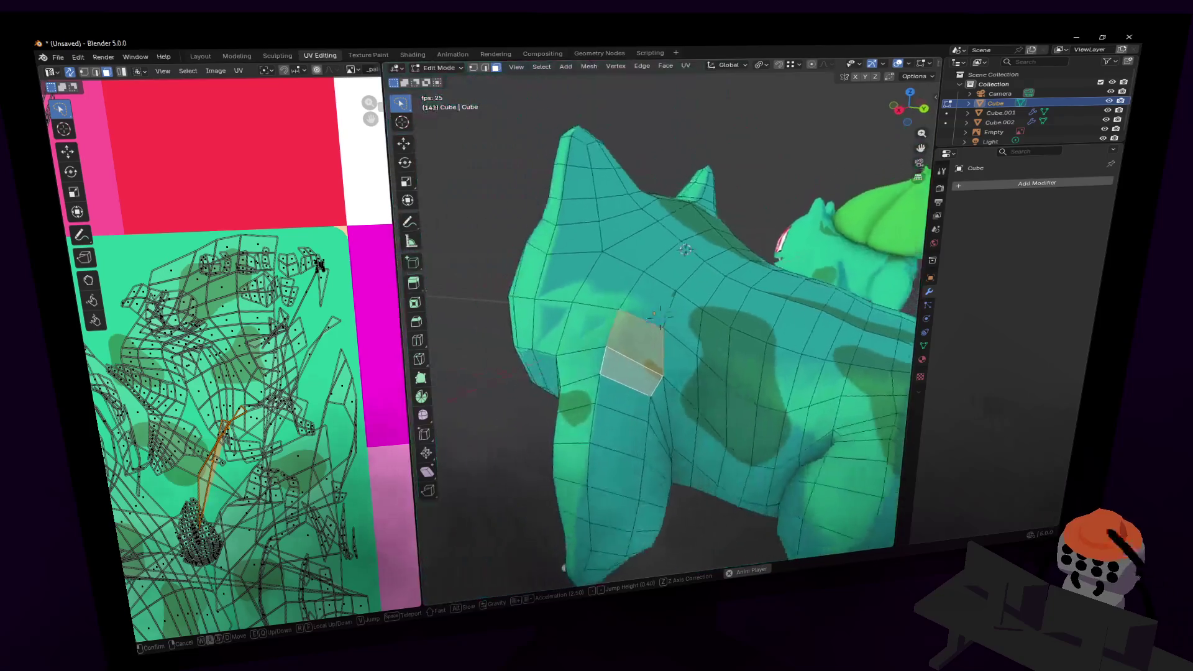
pyautogui.keyDown('shift'); pyautogui.click(651, 314); pyautogui.keyUp('shift')
pyautogui.scroll(-3, 315, 377)
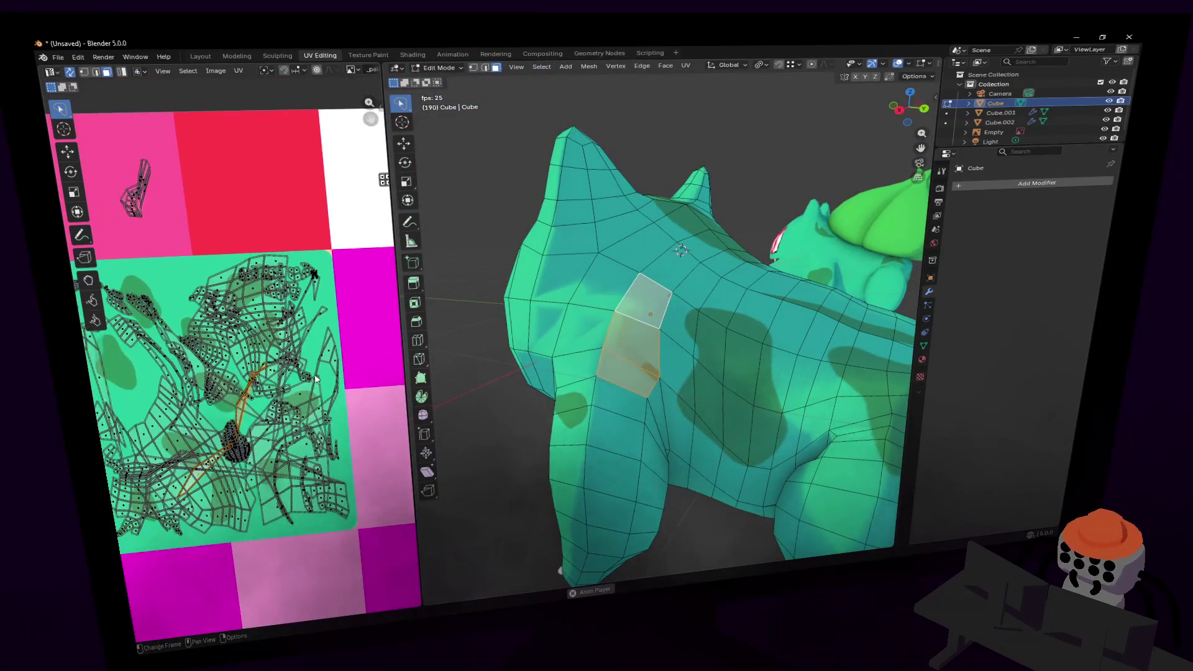
pyautogui.press('u')
pyautogui.click(327, 318)
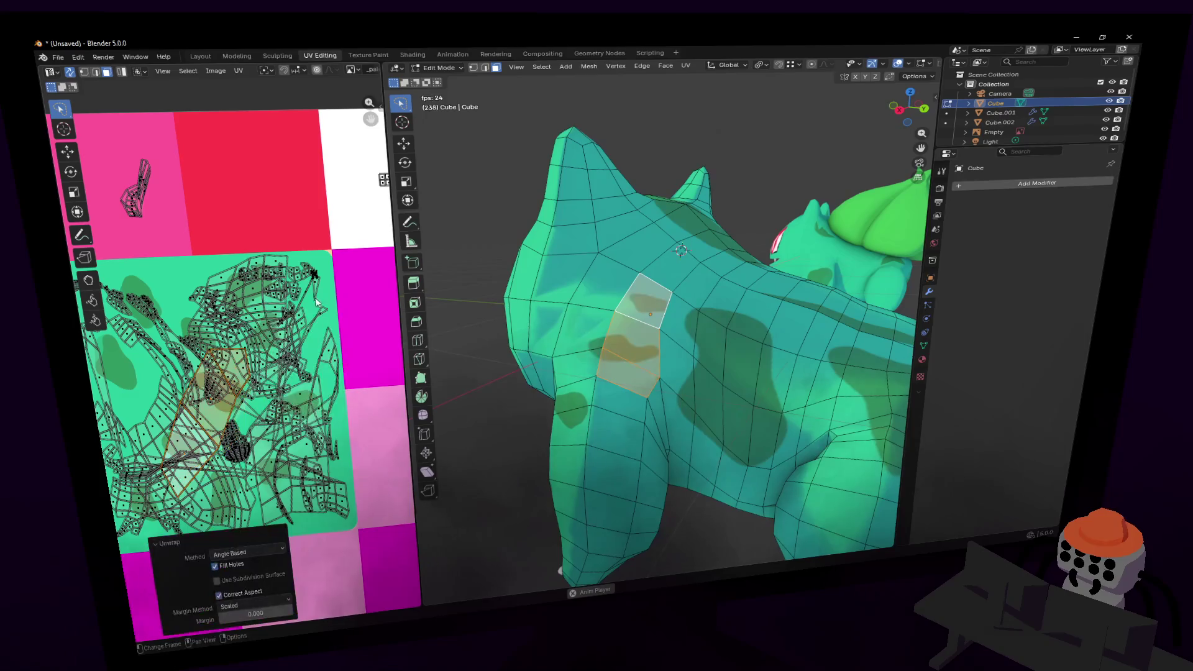
pyautogui.press('g')
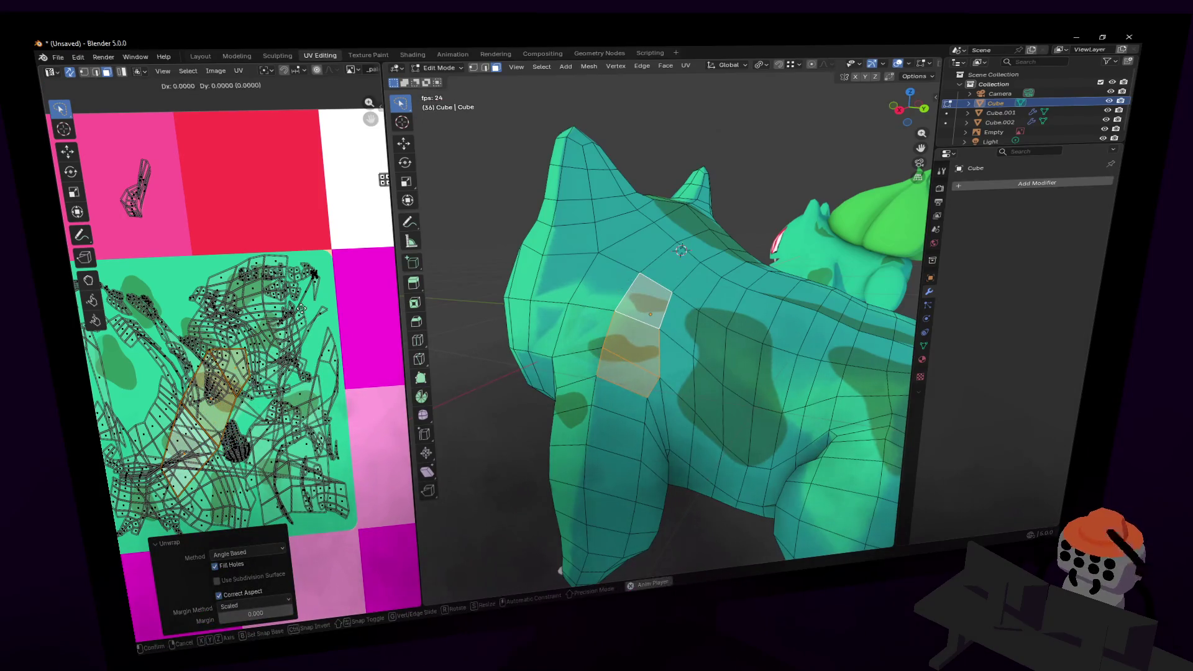
pyautogui.click(280, 256)
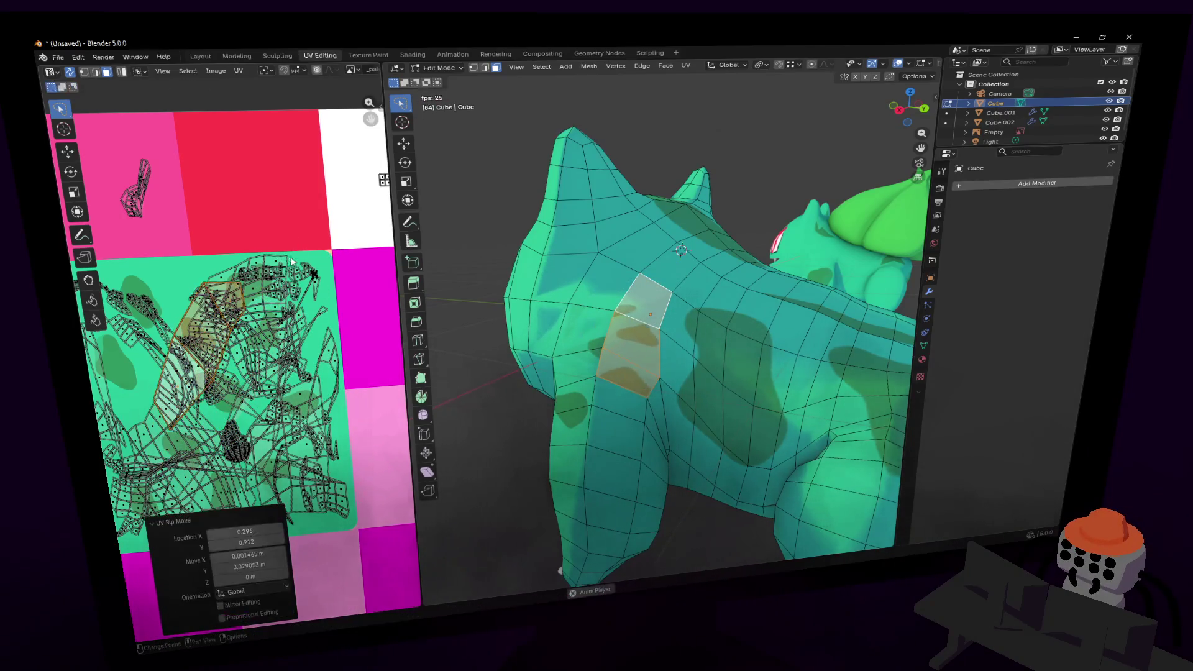
pyautogui.press('s')
pyautogui.click(191, 240)
pyautogui.press('g')
pyautogui.click(191, 240)
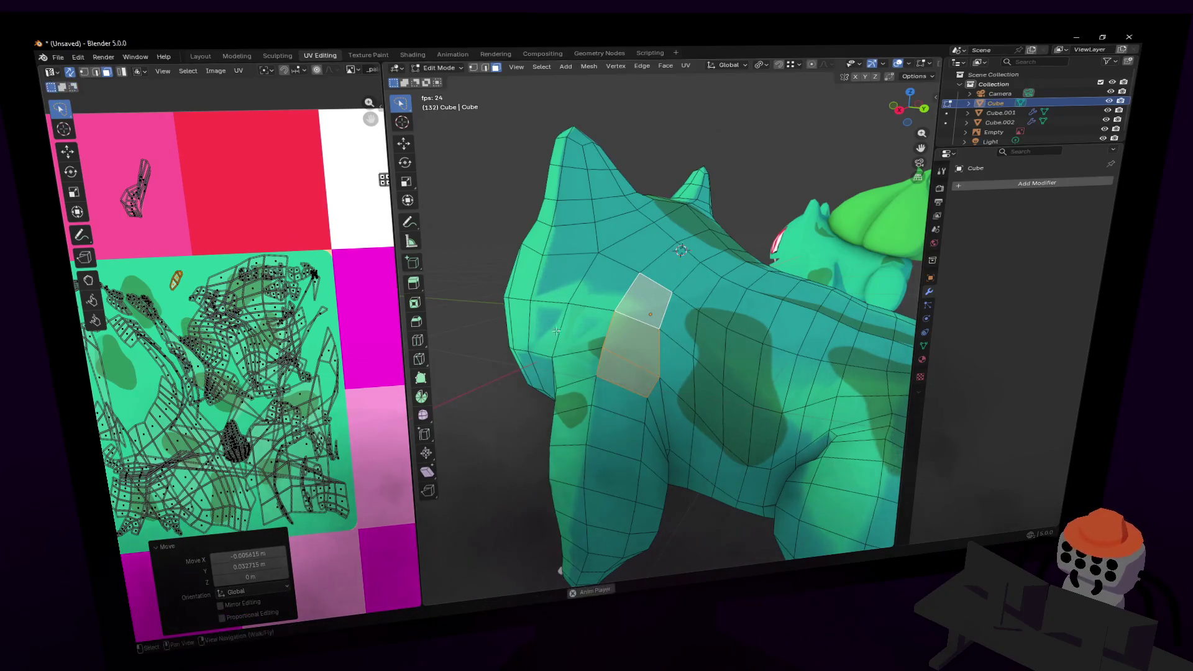
# - Unwrap a flank face, then move its island and resize it to 0.439
pyautogui.click(585, 358)
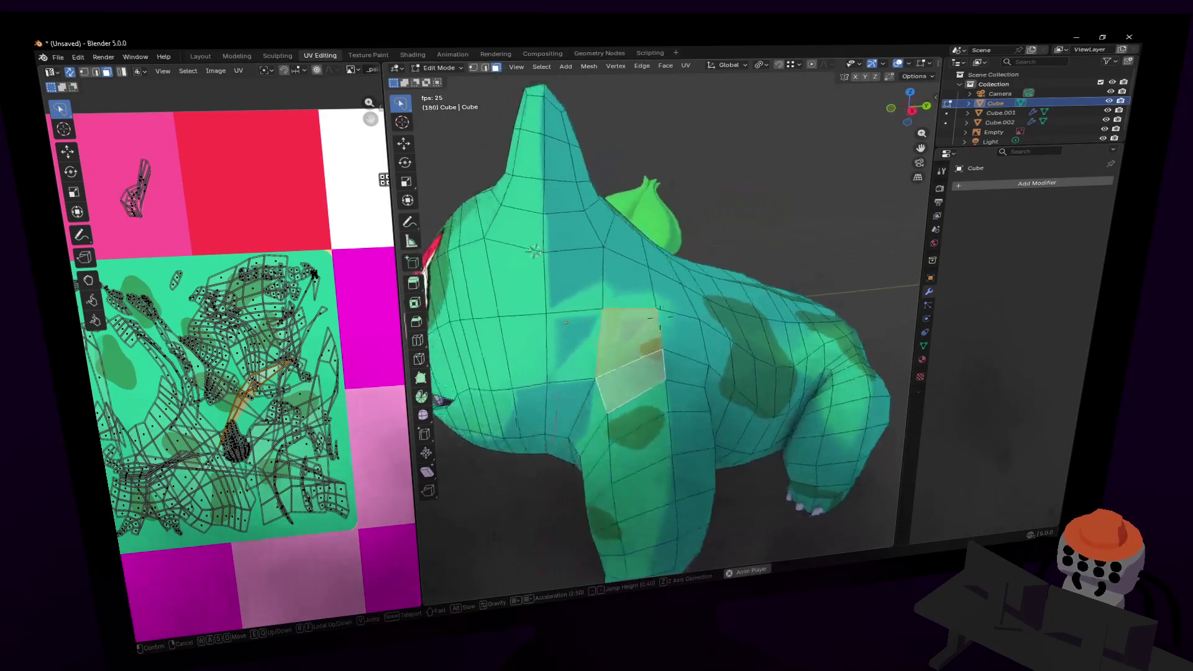
pyautogui.press('u')
pyautogui.click(249, 297)
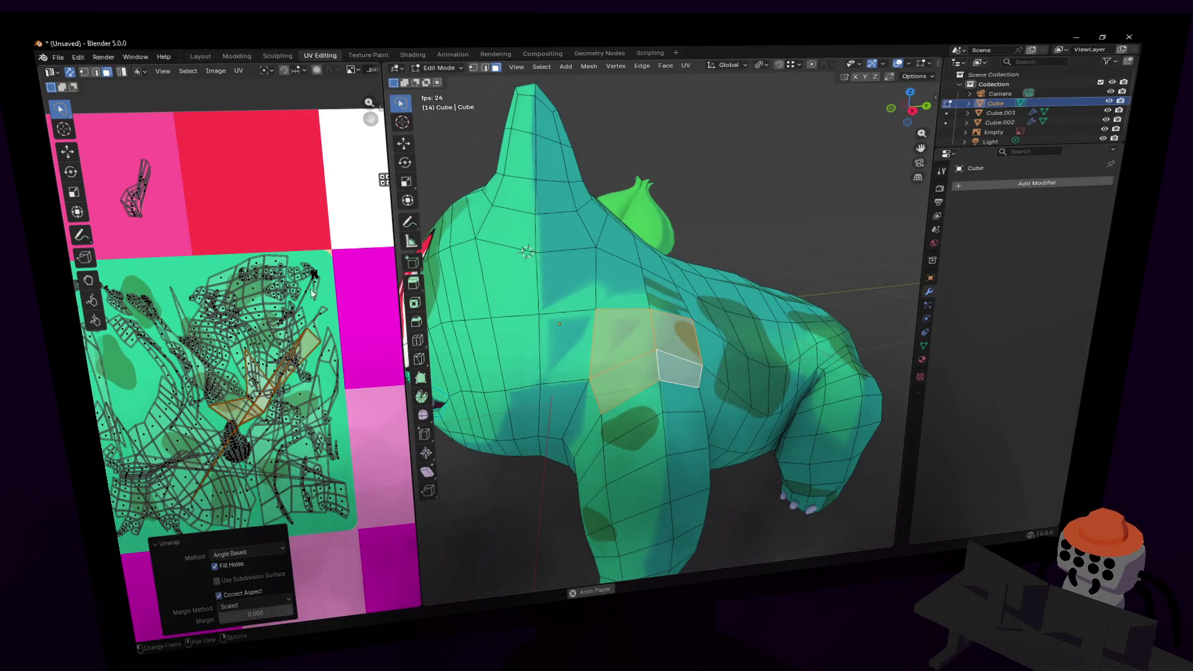
pyautogui.press('u')
pyautogui.click(677, 247)
pyautogui.press('g')
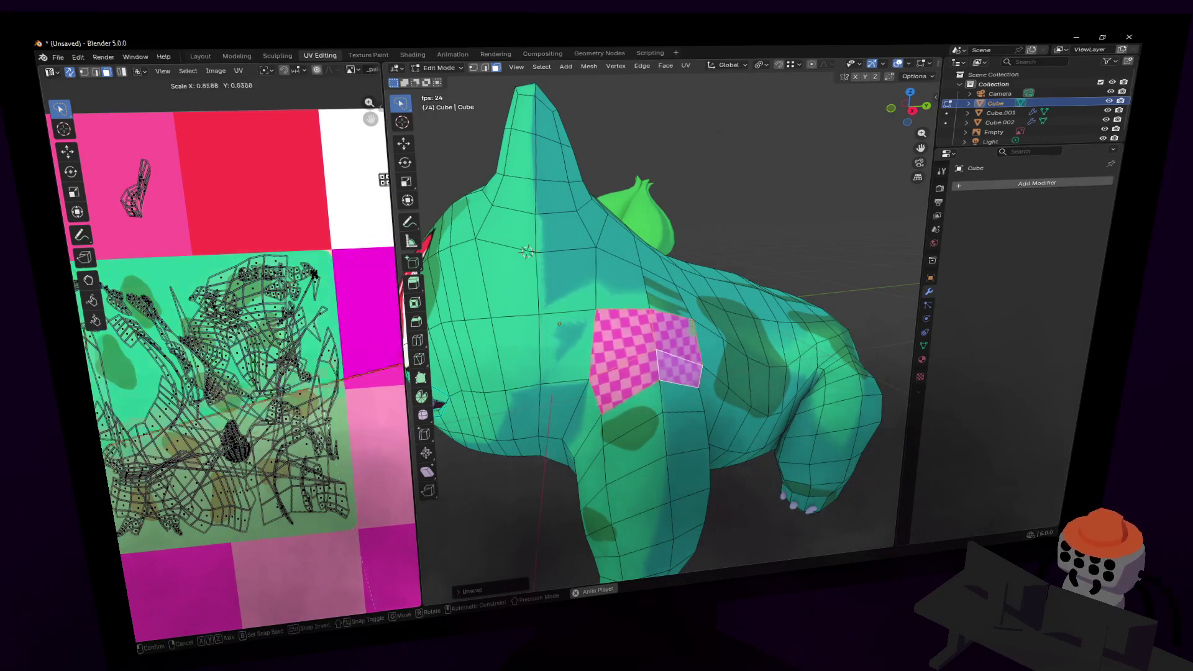
pyautogui.click(206, 229)
pyautogui.press('s')
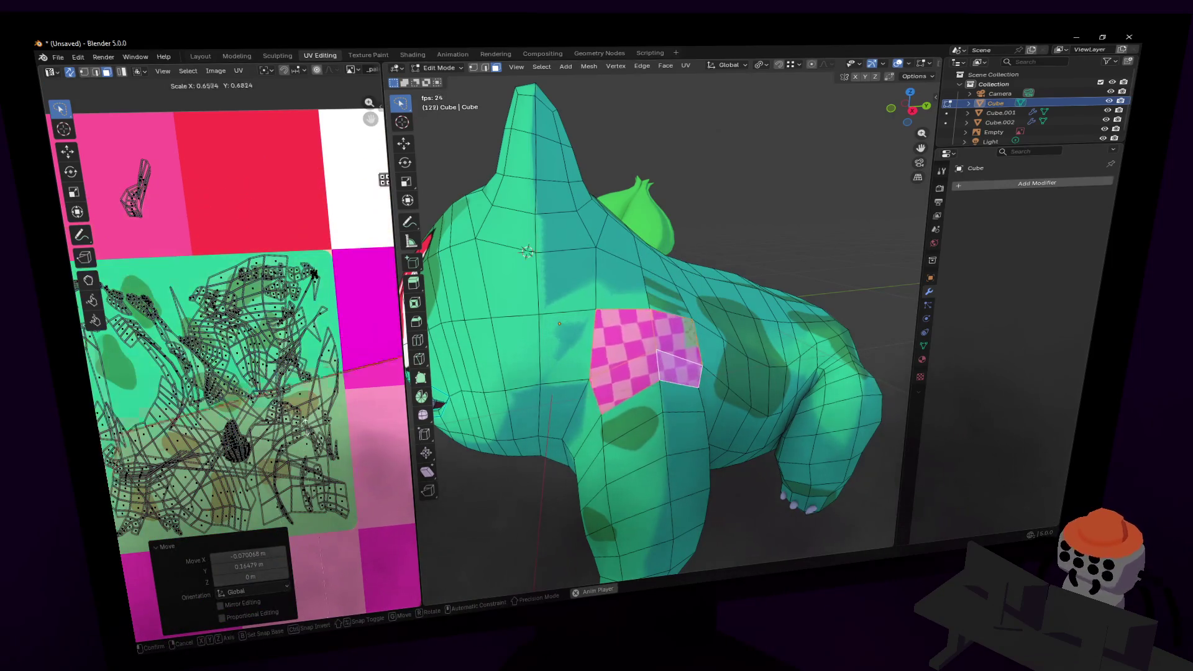
pyautogui.click(186, 235)
pyautogui.press('g')
pyautogui.click(213, 213)
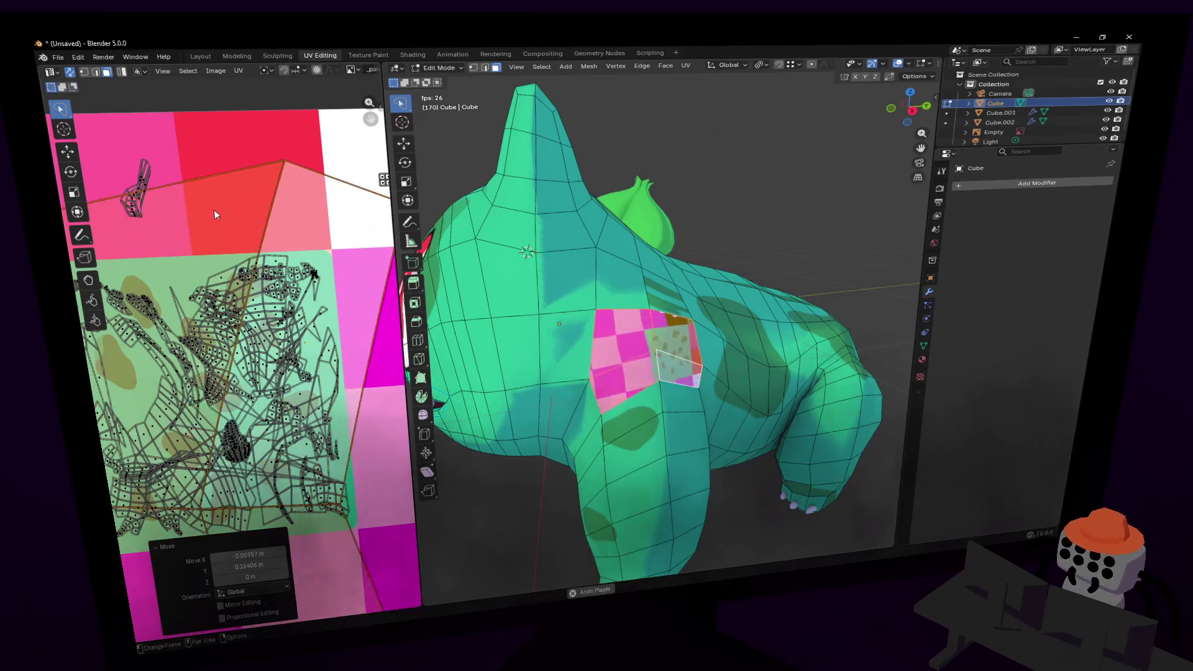
# - Shrink the flank island to 0.108, rotate it 47.5° and settle it over a spot
pyautogui.press('s')
pyautogui.click(147, 297)
pyautogui.press('g')
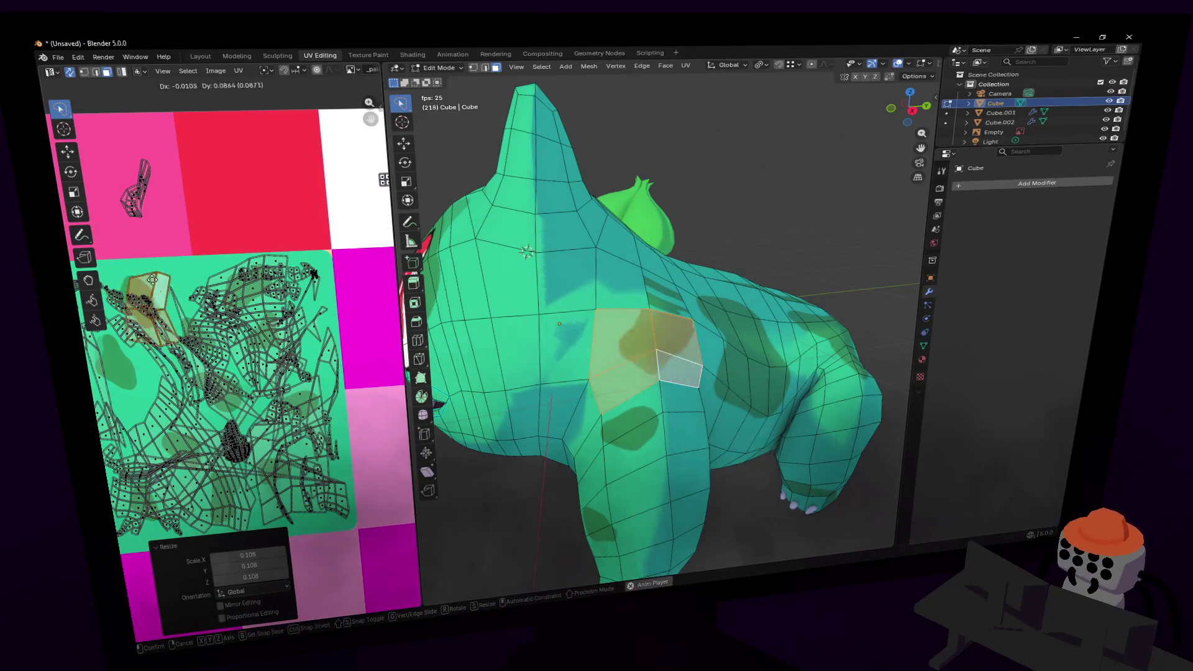
pyautogui.click(144, 265)
pyautogui.press('r')
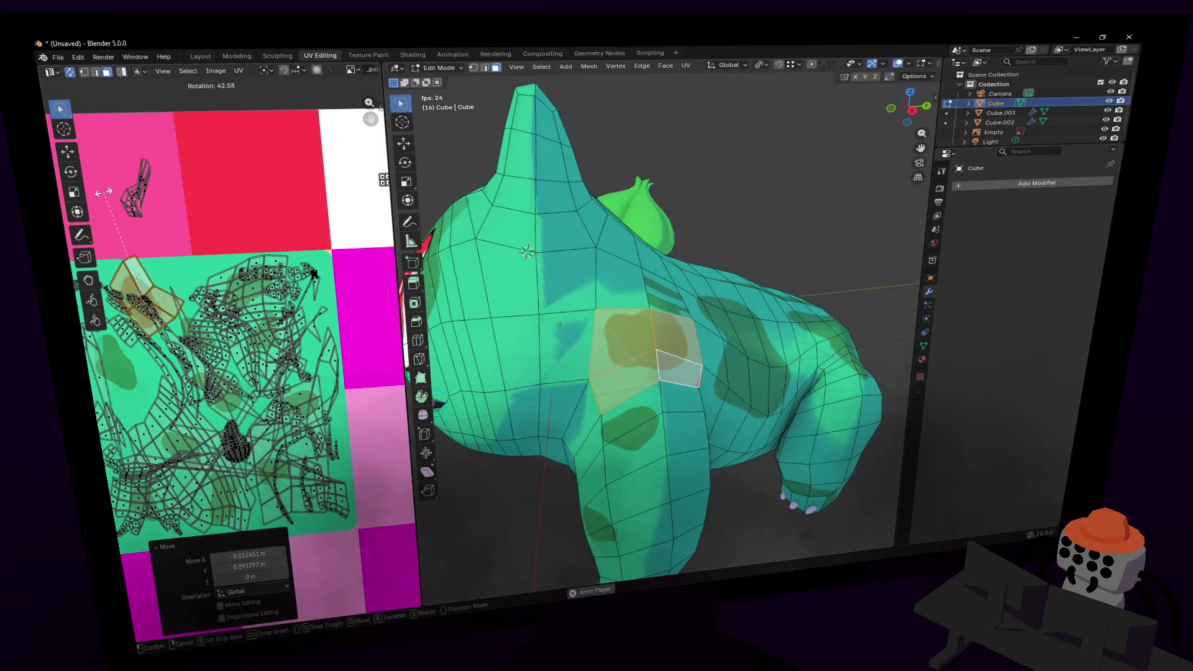
pyautogui.click(102, 197)
pyautogui.press('g')
pyautogui.click(103, 219)
# - Rip the single flank face's UVs free, place them and shrink the island
pyautogui.moveTo(621, 323); pyautogui.dragTo(709, 312, button='middle')
pyautogui.click(708, 313)
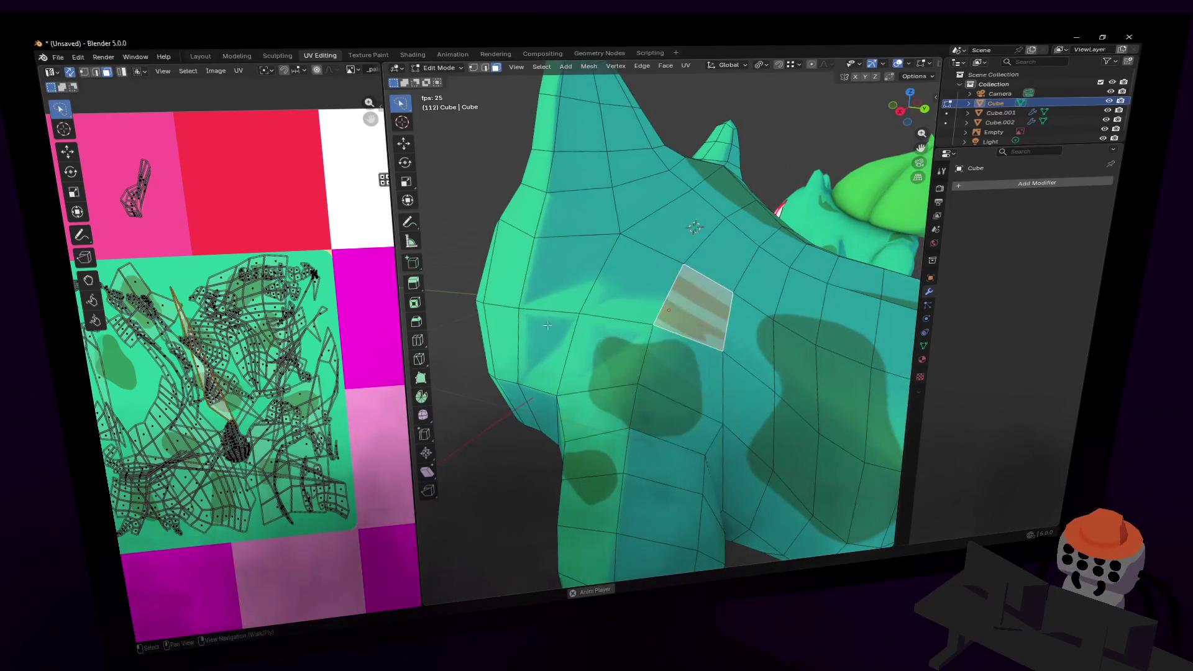
pyautogui.press('v')
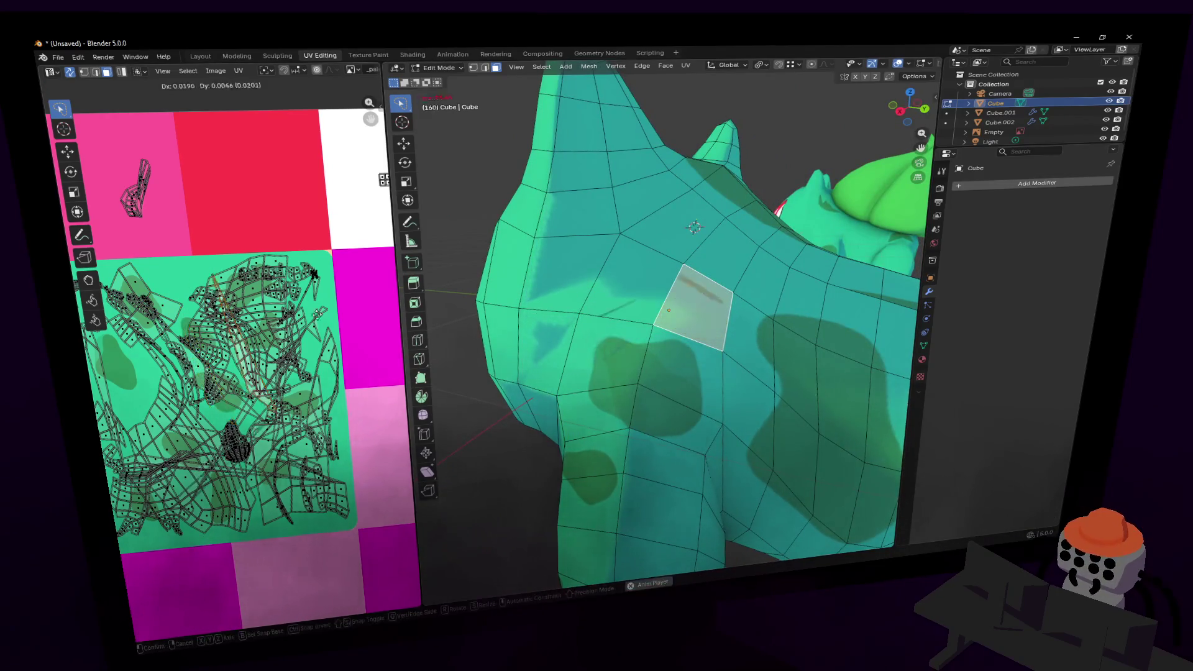
pyautogui.click(302, 225)
pyautogui.press('s')
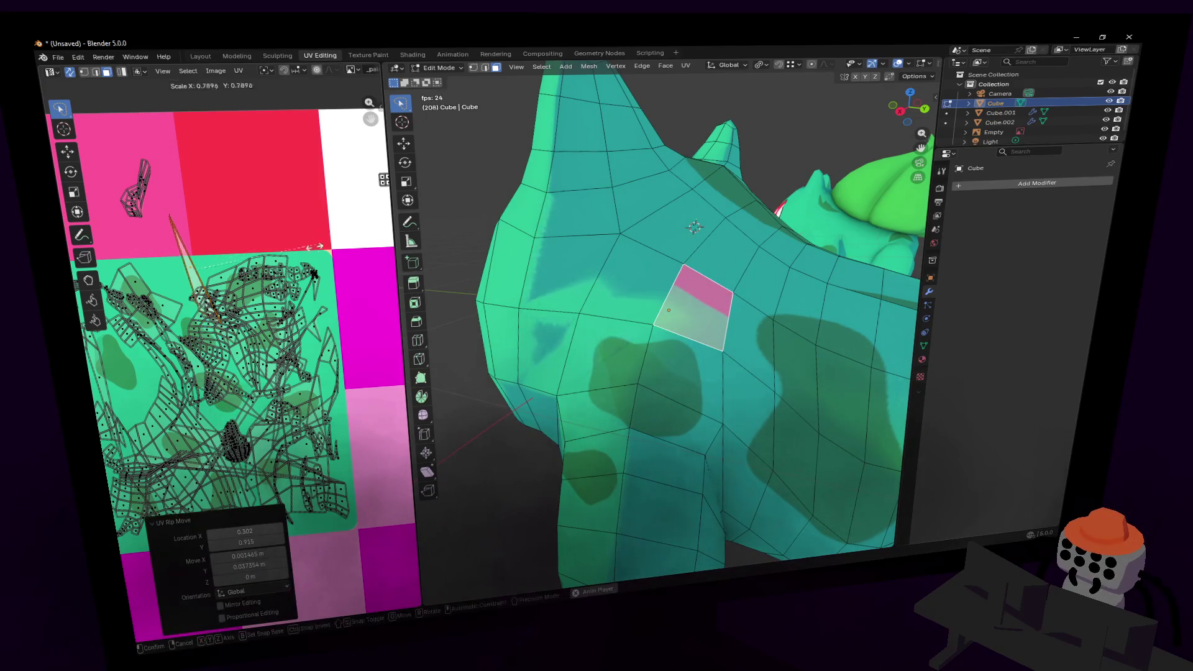
pyautogui.click(241, 244)
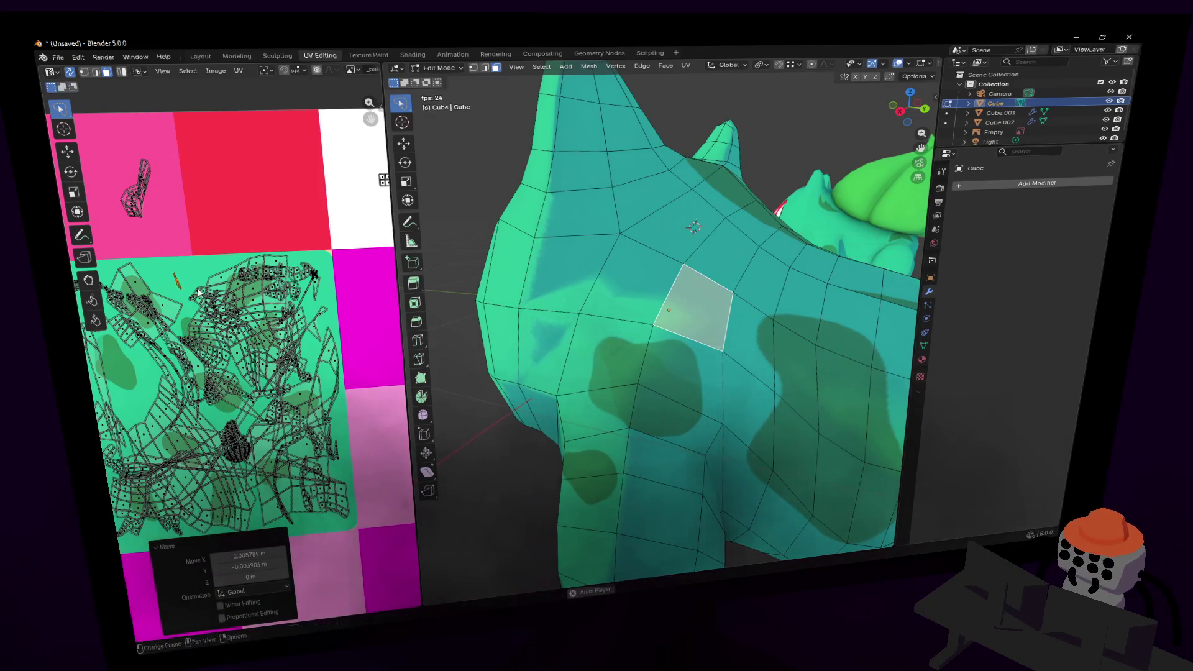
pyautogui.hotkey('shift', '`')
pyautogui.press('a')
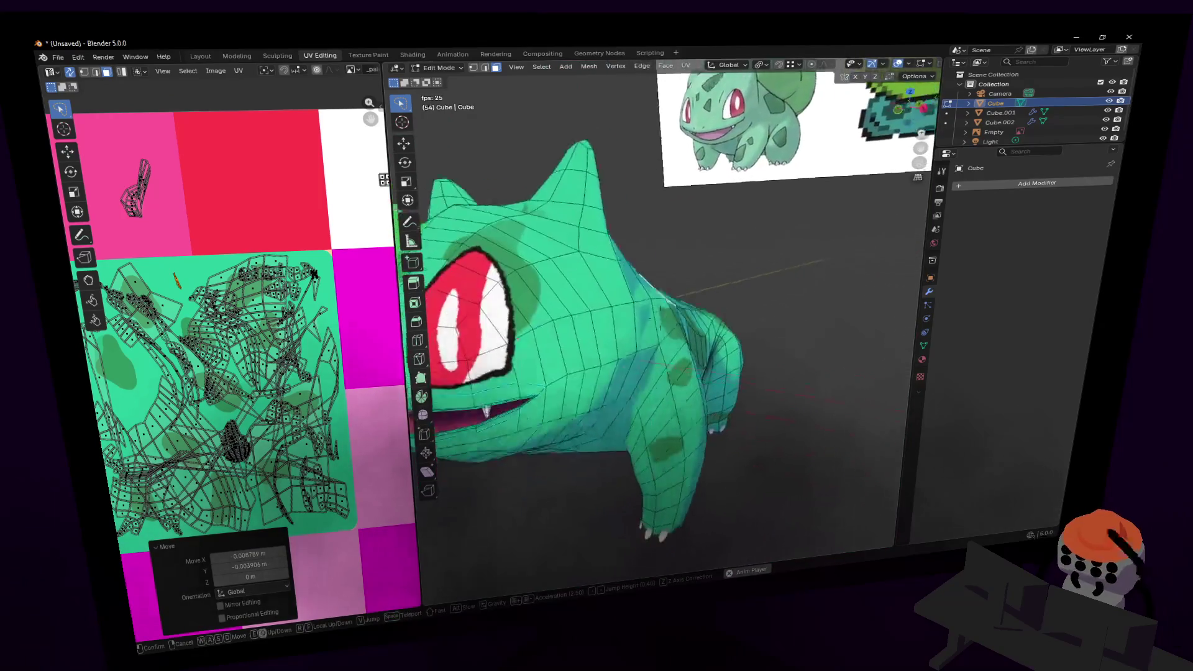
# - Fly down to the front leg and select its upper, side and lower front faces
pyautogui.press('w')
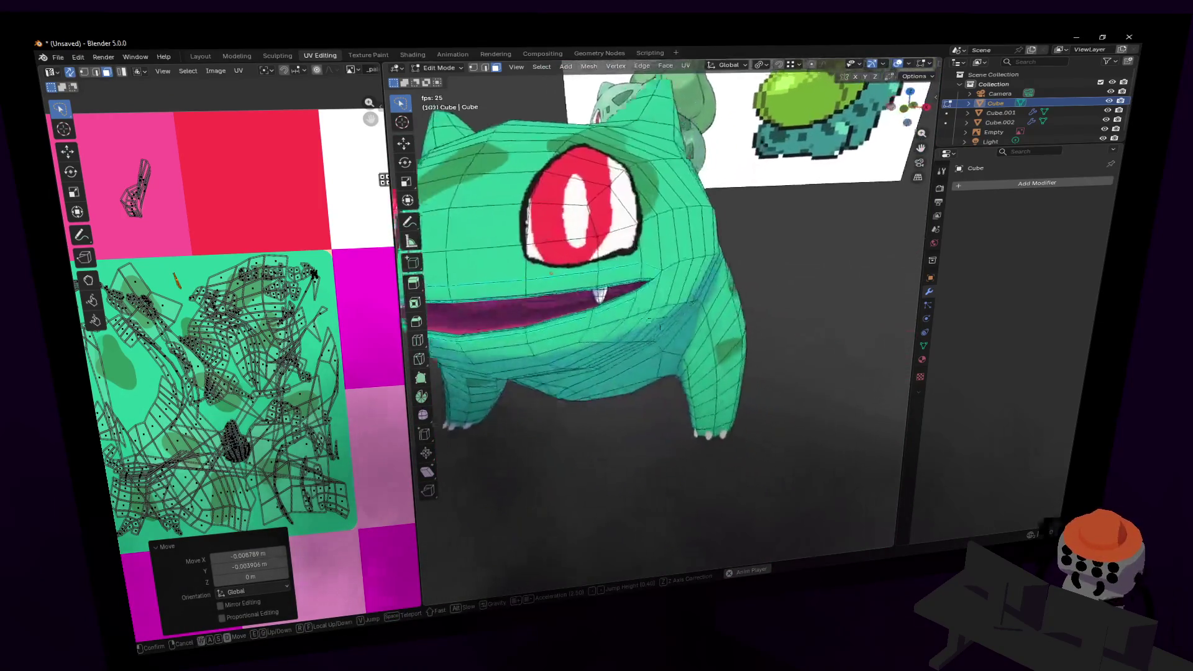
pyautogui.press('w')
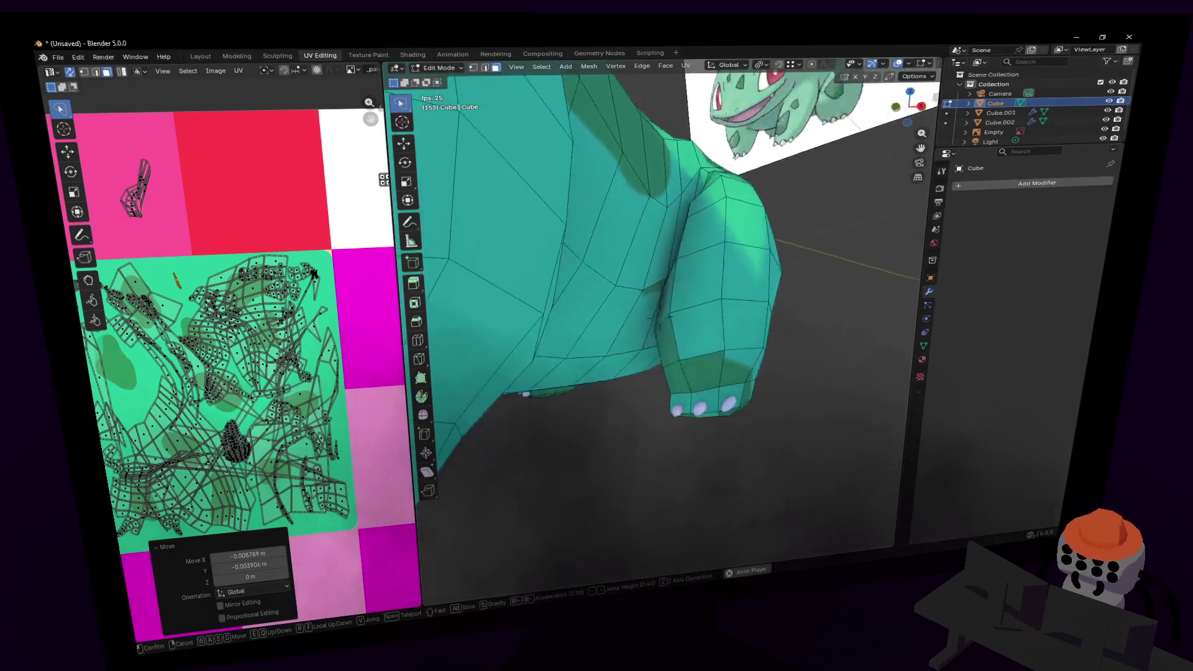
pyautogui.click(647, 453)
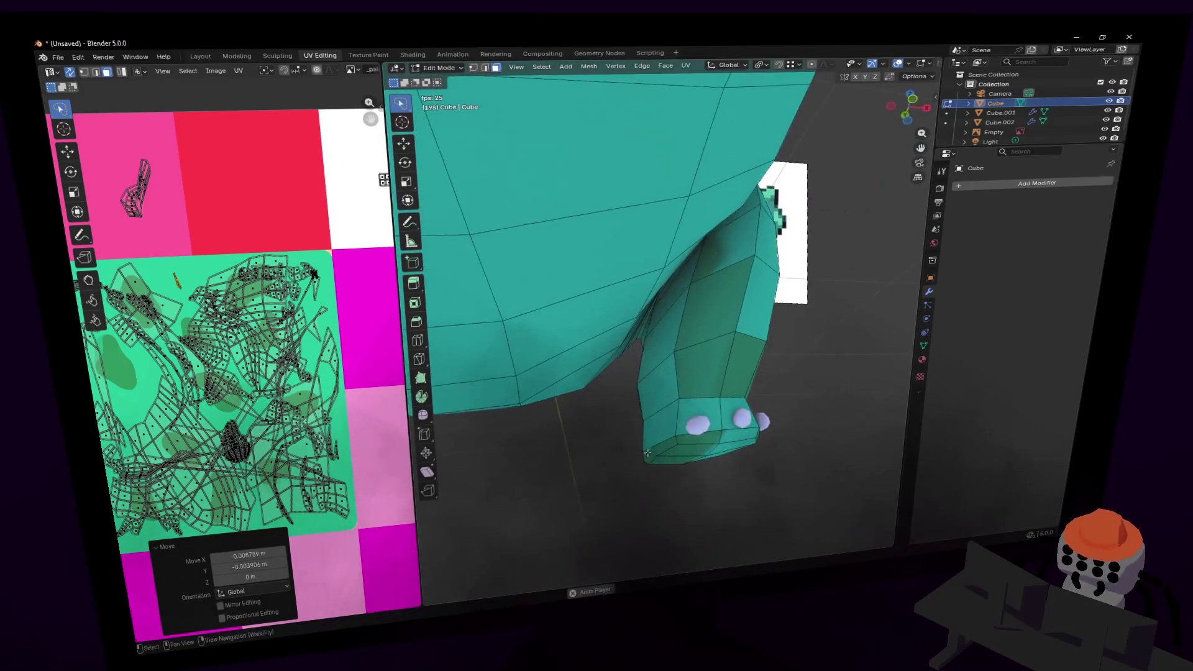
pyautogui.keyDown('shift'); pyautogui.click(717, 285); pyautogui.keyUp('shift')
pyautogui.keyDown('shift'); pyautogui.click(746, 317); pyautogui.keyUp('shift')
pyautogui.keyDown('shift'); pyautogui.click(714, 348); pyautogui.keyUp('shift')
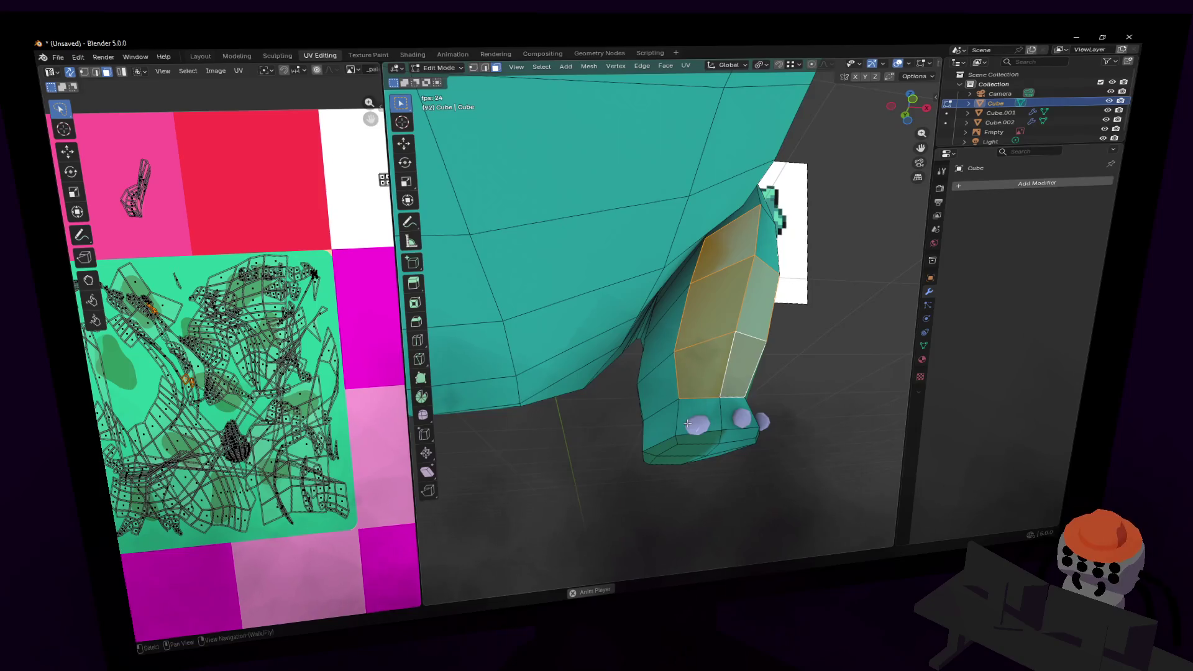
# - Paint more lower front-leg faces into the selection
pyautogui.moveTo(700, 418); pyautogui.dragTo(675, 456)
pyautogui.moveTo(739, 446)
pyautogui.mouseDown(button='middle')
pyautogui.moveTo(578, 431)
pyautogui.moveTo(456, 468)
pyautogui.moveTo(595, 403)
pyautogui.mouseUp(button='middle')
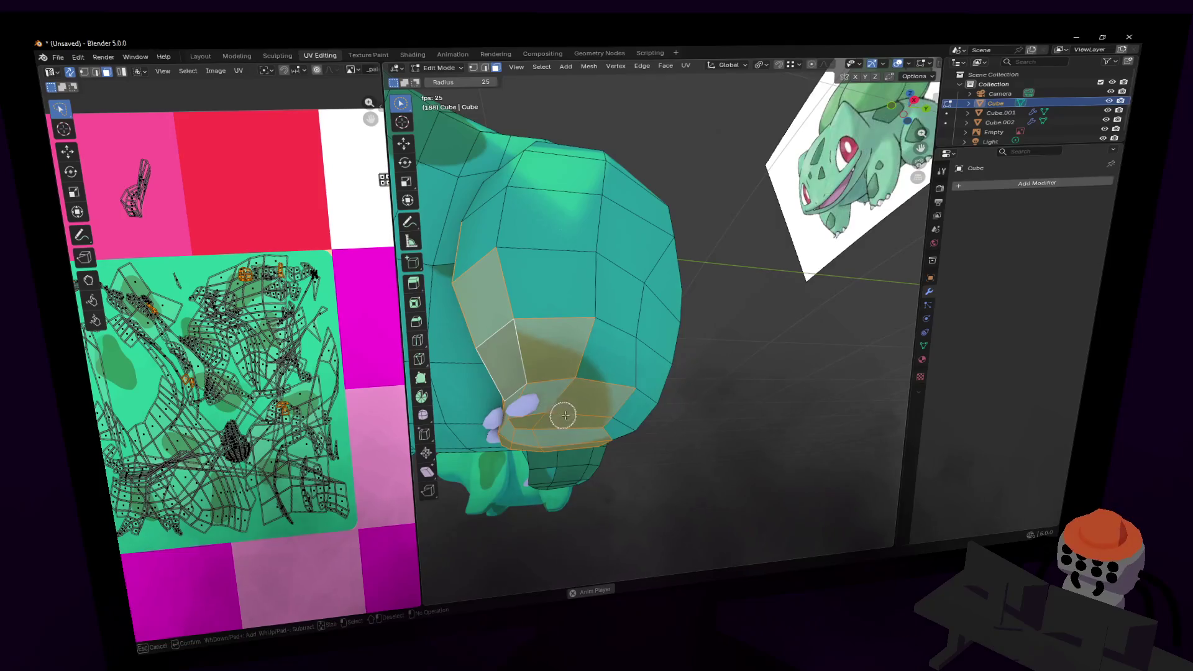
pyautogui.press('Escape')
pyautogui.hotkey('shift', '`')
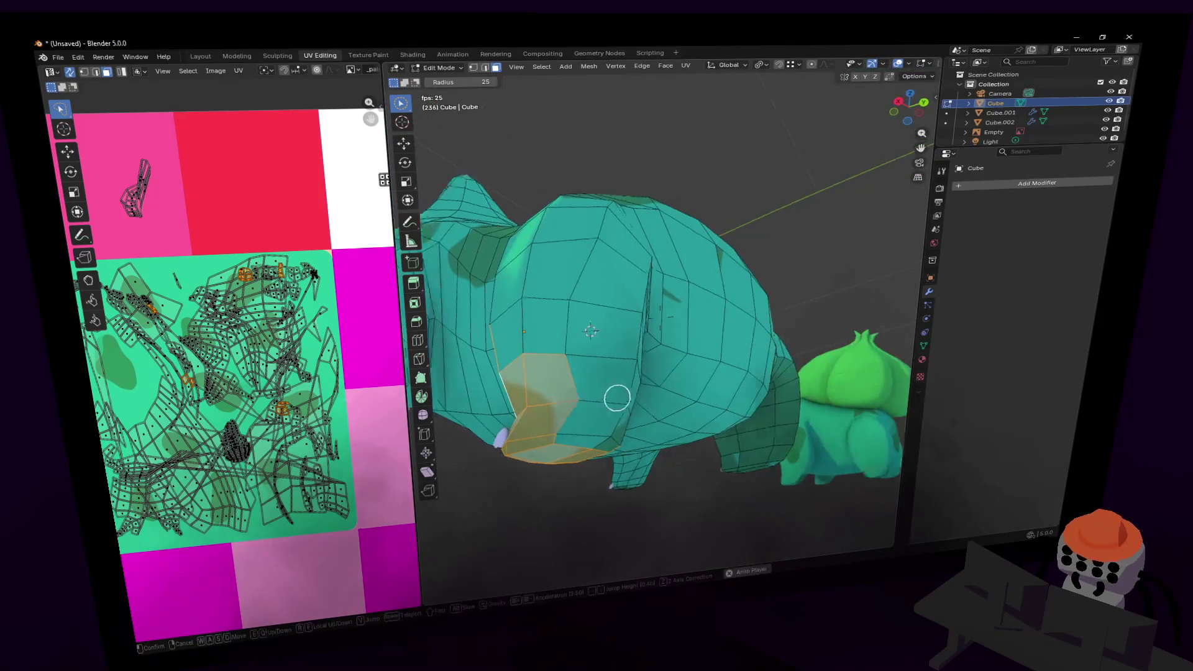
pyautogui.press('w')
# - Extend the selection up the front leg and across a row of body faces
pyautogui.moveTo(662, 357)
pyautogui.mouseDown(button='middle')
pyautogui.moveTo(636, 343)
pyautogui.moveTo(679, 355)
pyautogui.mouseUp(button='middle')
pyautogui.moveTo(632, 380)
pyautogui.mouseDown()
pyautogui.moveTo(591, 267)
pyautogui.moveTo(623, 242)
pyautogui.mouseUp()
pyautogui.moveTo(623, 243)
pyautogui.mouseDown(button='middle')
pyautogui.moveTo(781, 234)
pyautogui.moveTo(743, 255)
pyautogui.mouseUp(button='middle')
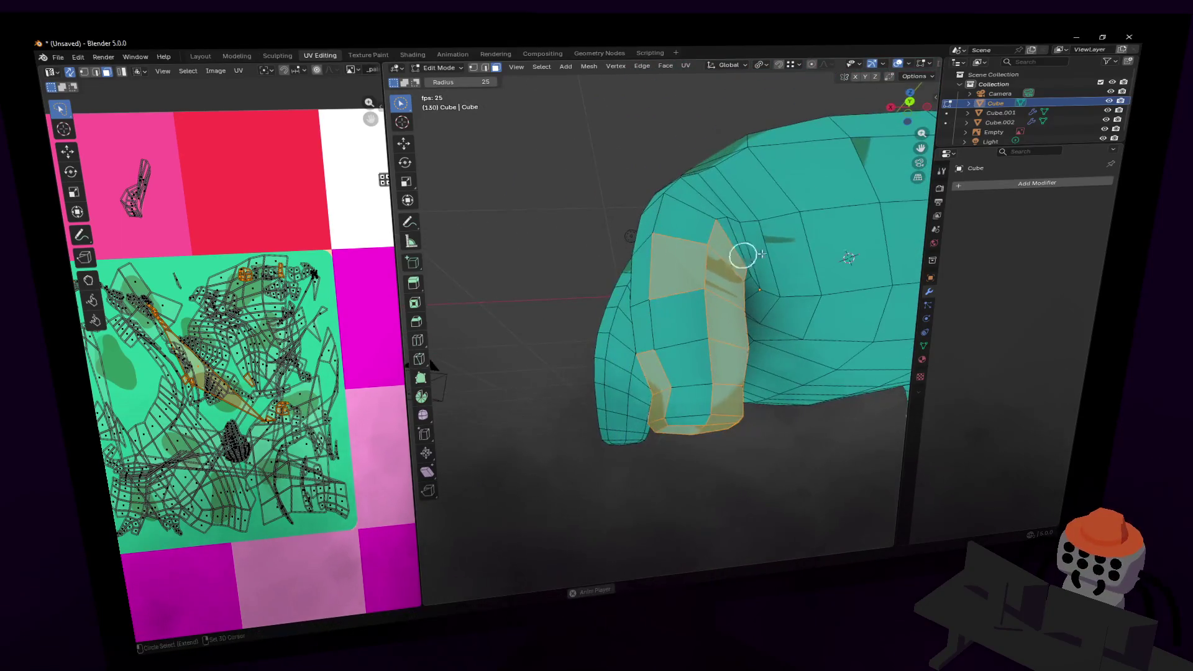
pyautogui.moveTo(761, 253); pyautogui.dragTo(753, 252)
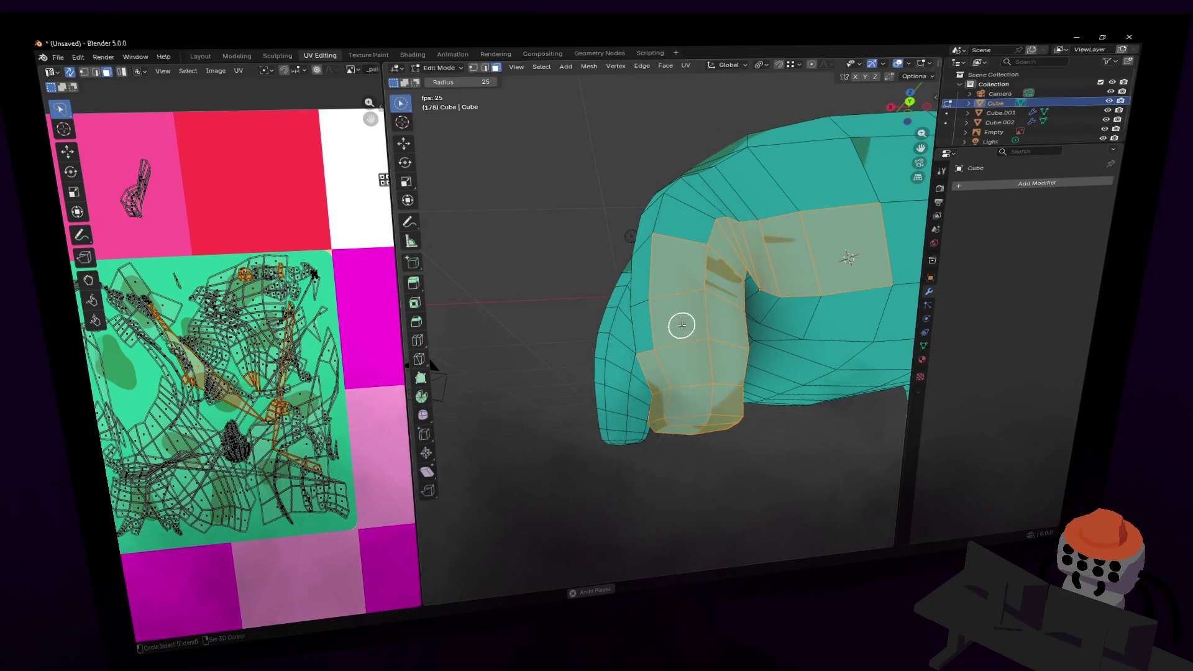
pyautogui.hotkey('shift', '`')
pyautogui.hotkey('shift', '`')
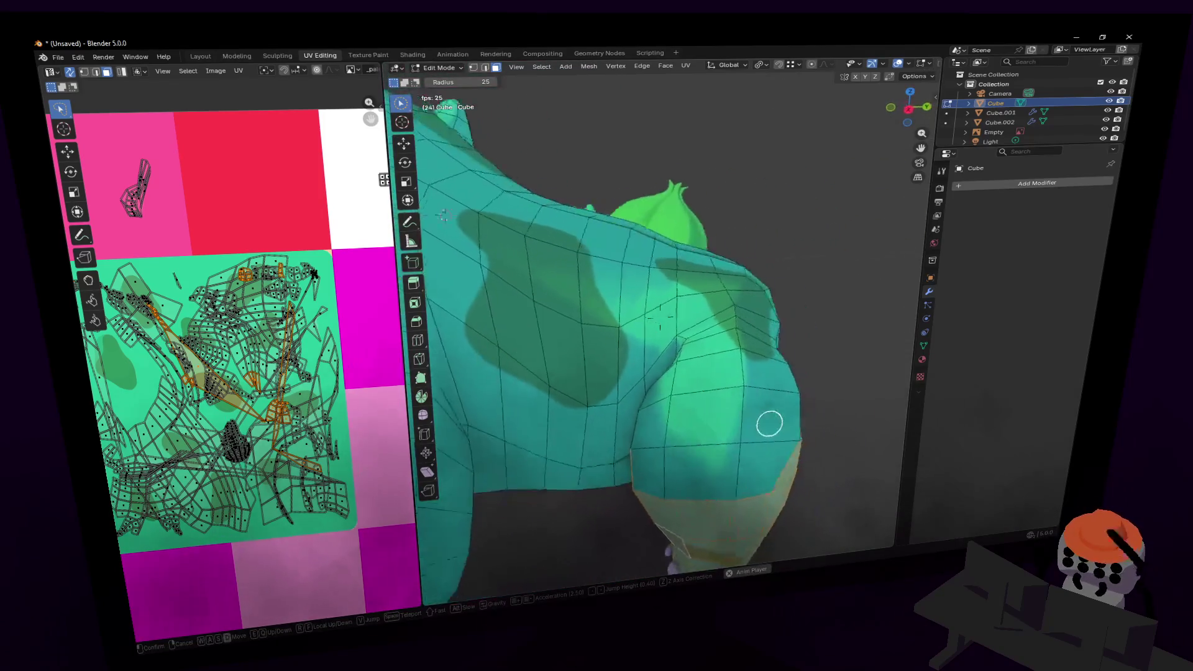
pyautogui.click(687, 322)
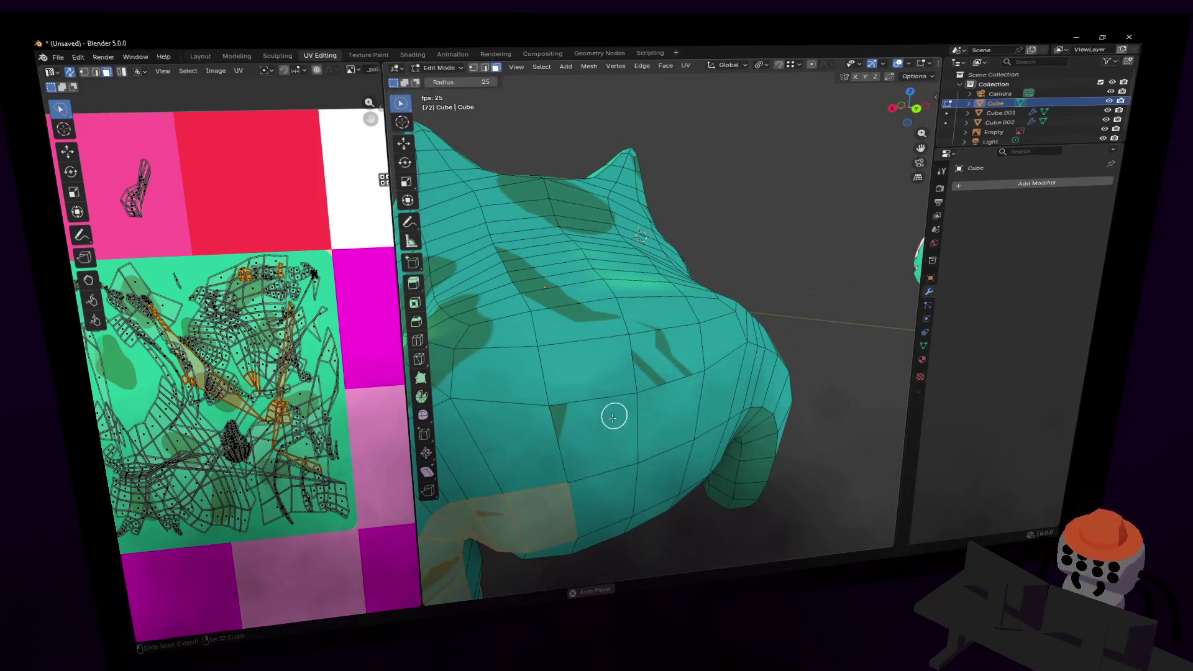
# - Unwrap the leg-to-back strip, then shrink and move its UV island
pyautogui.hotkey('shift', '`')
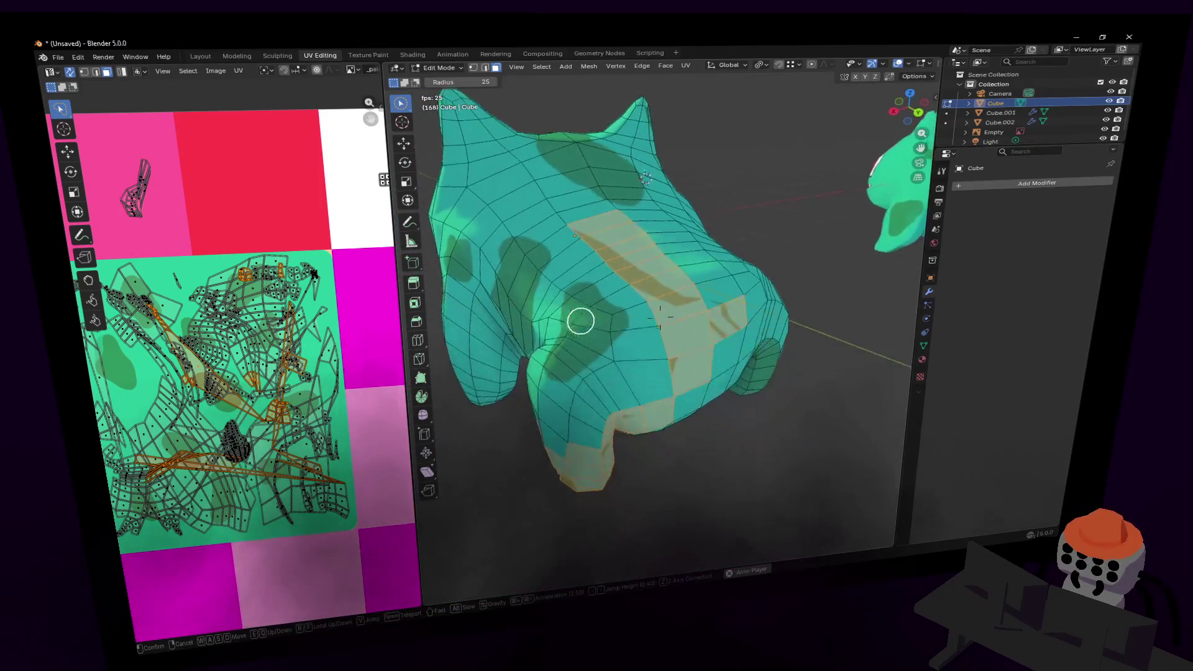
pyautogui.click(660, 317)
pyautogui.press('u')
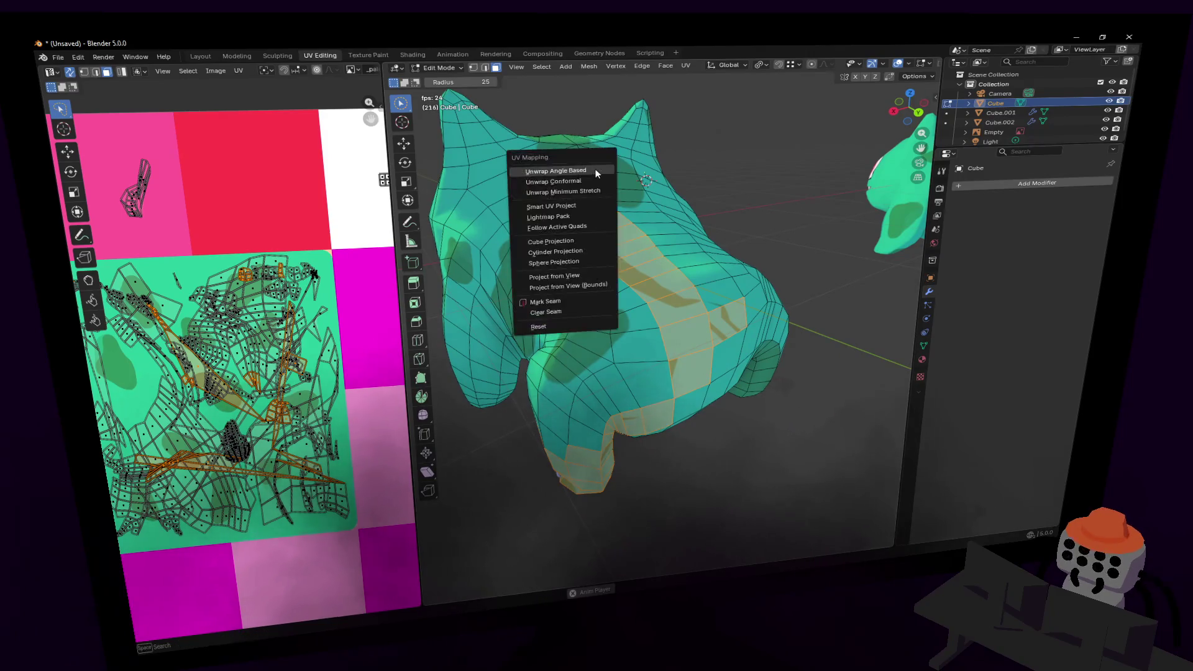
pyautogui.click(577, 168)
pyautogui.press('s')
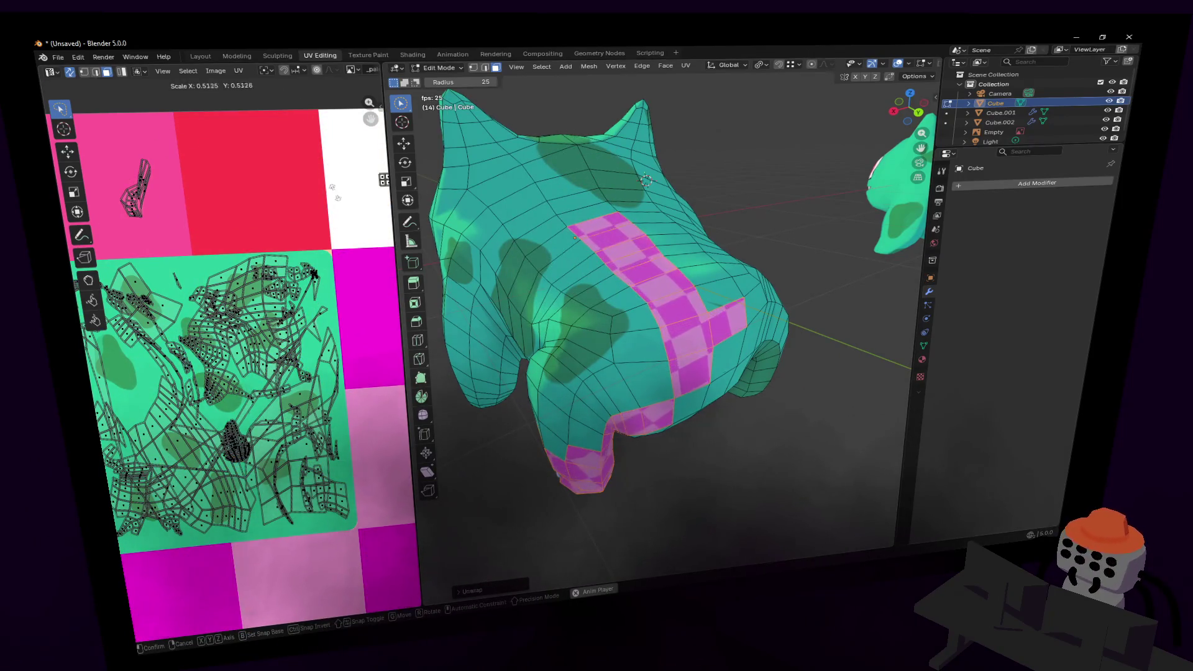
pyautogui.click(335, 191)
pyautogui.press('g')
pyautogui.click(253, 398)
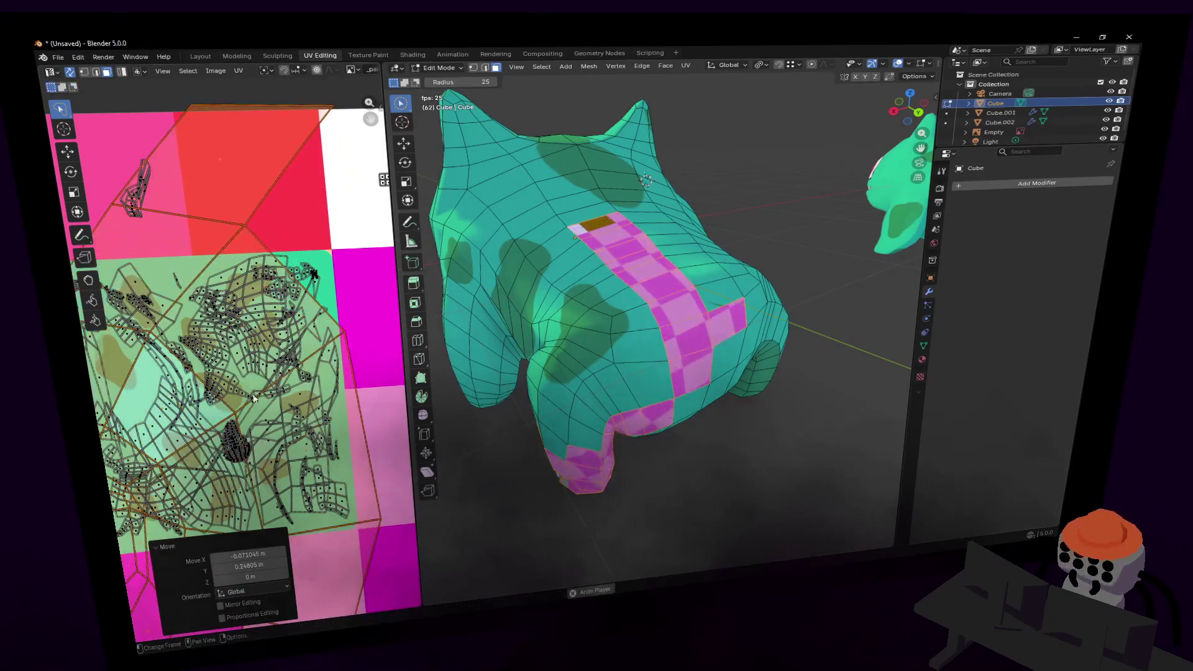
# - Shrink the strip's island to 0.246, drop it on plain green texture and deselect
pyautogui.press('s')
pyautogui.click(362, 561)
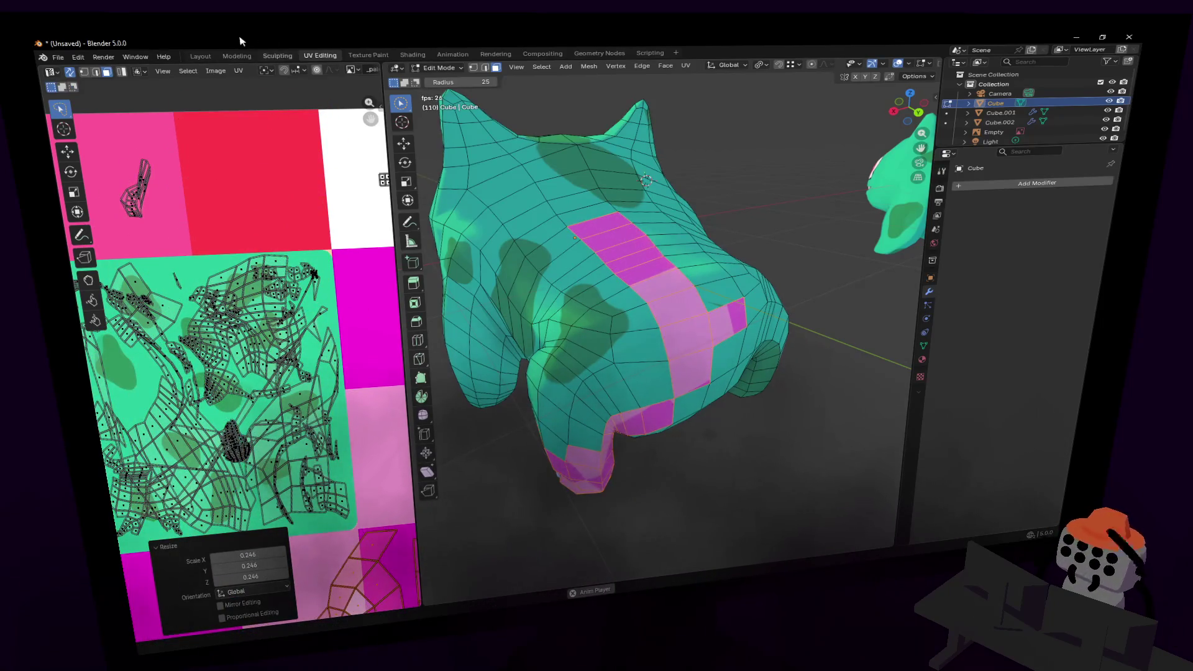
pyautogui.press('s')
pyautogui.click(204, 260)
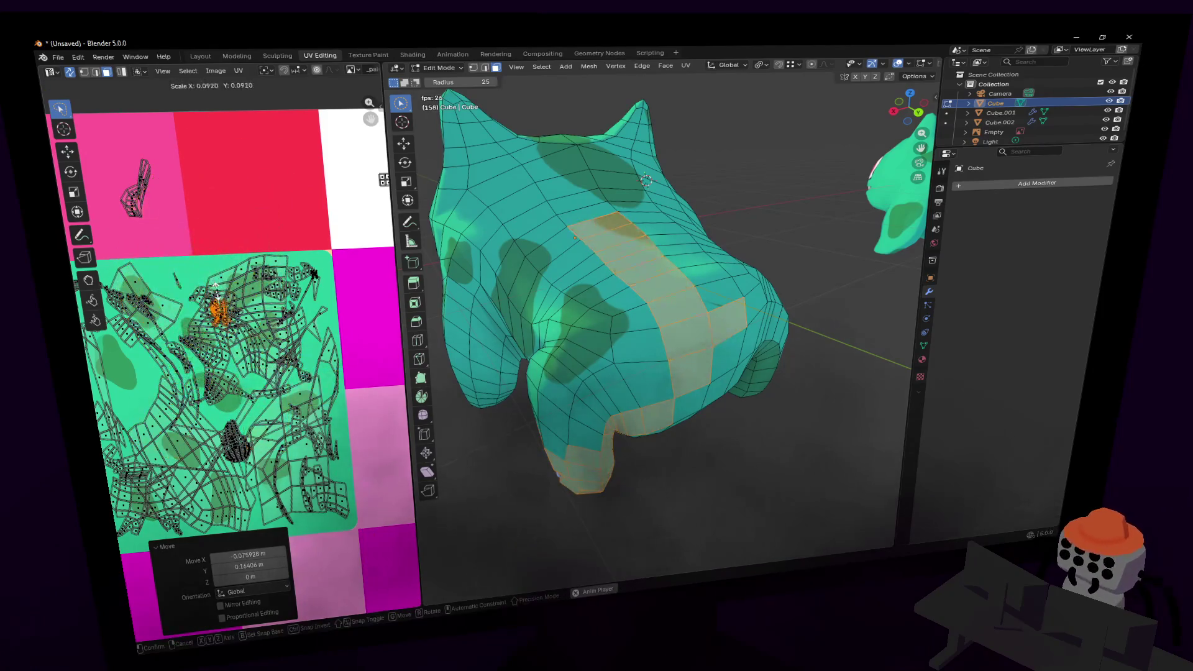
pyautogui.press('g')
pyautogui.click(176, 244)
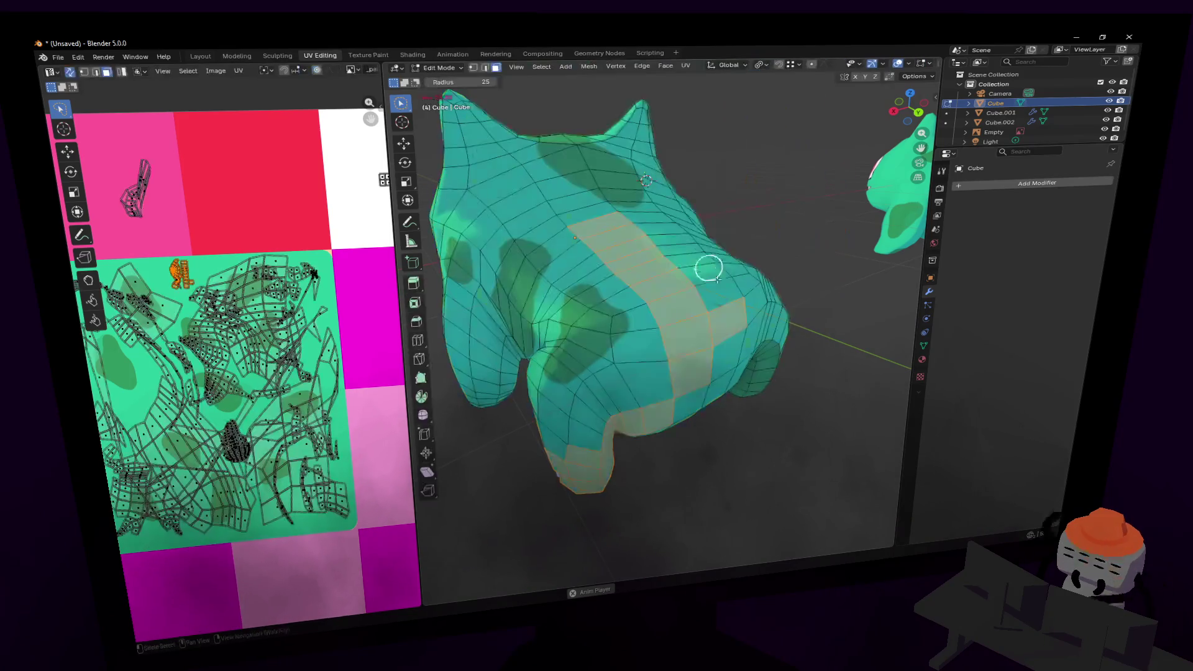
pyautogui.click(821, 217)
pyautogui.hotkey('shift', '`')
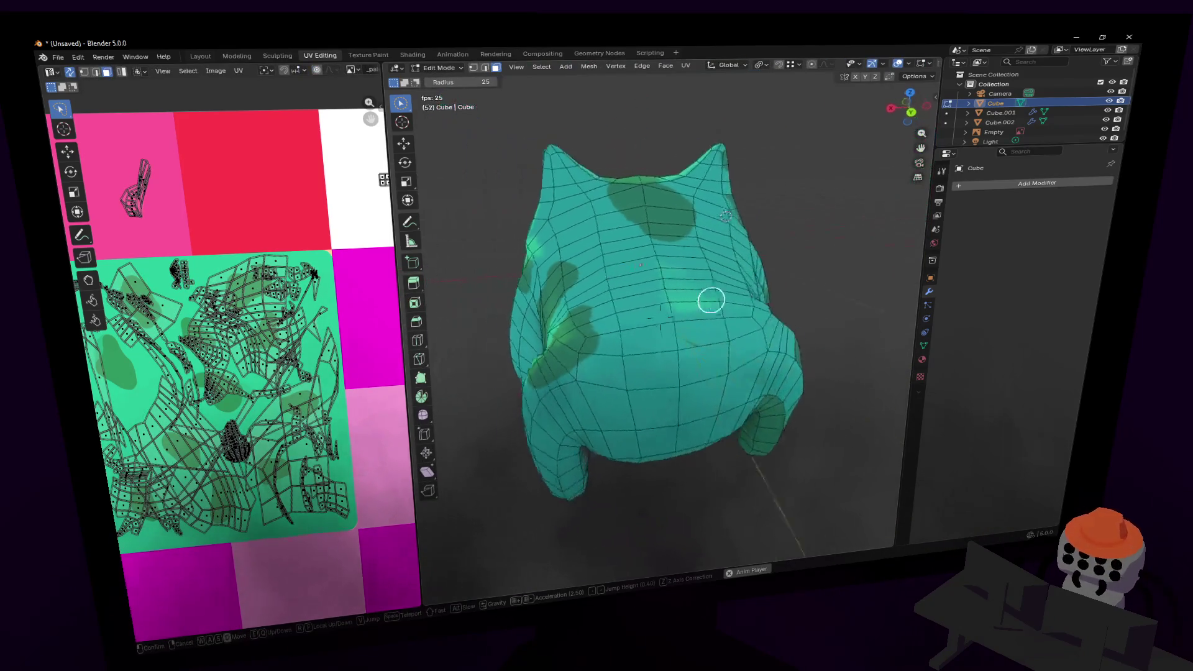
# - Fly past the reference image back to the mesh and select a face on the back
pyautogui.press('w')
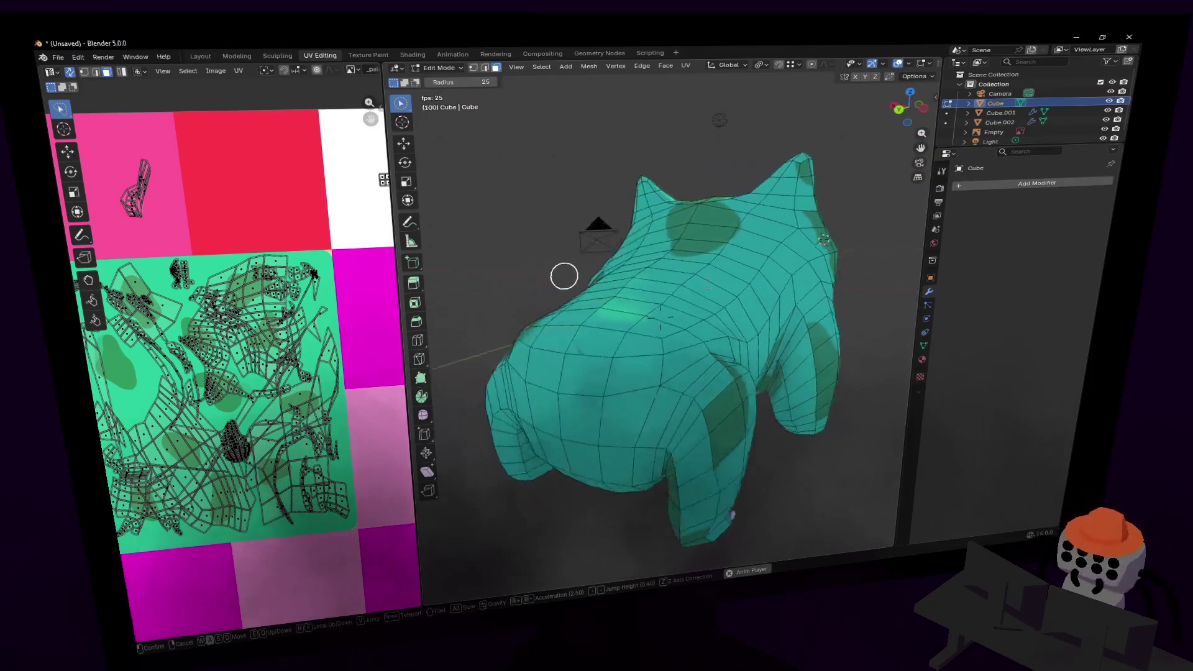
pyautogui.press('w')
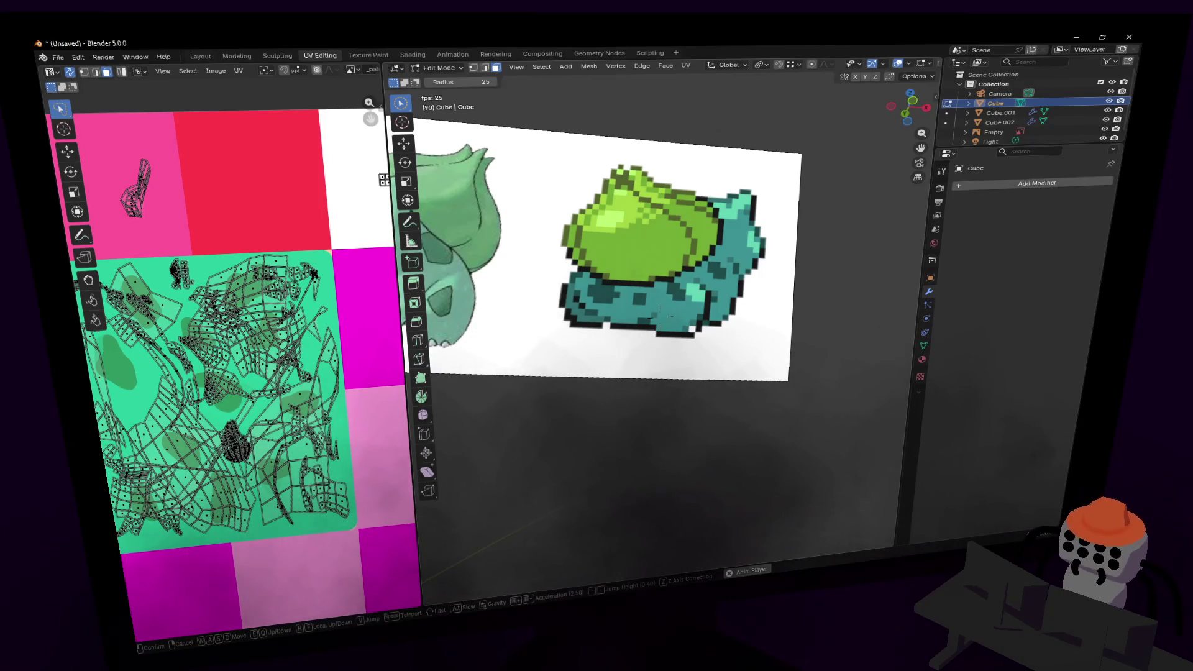
pyautogui.press('w')
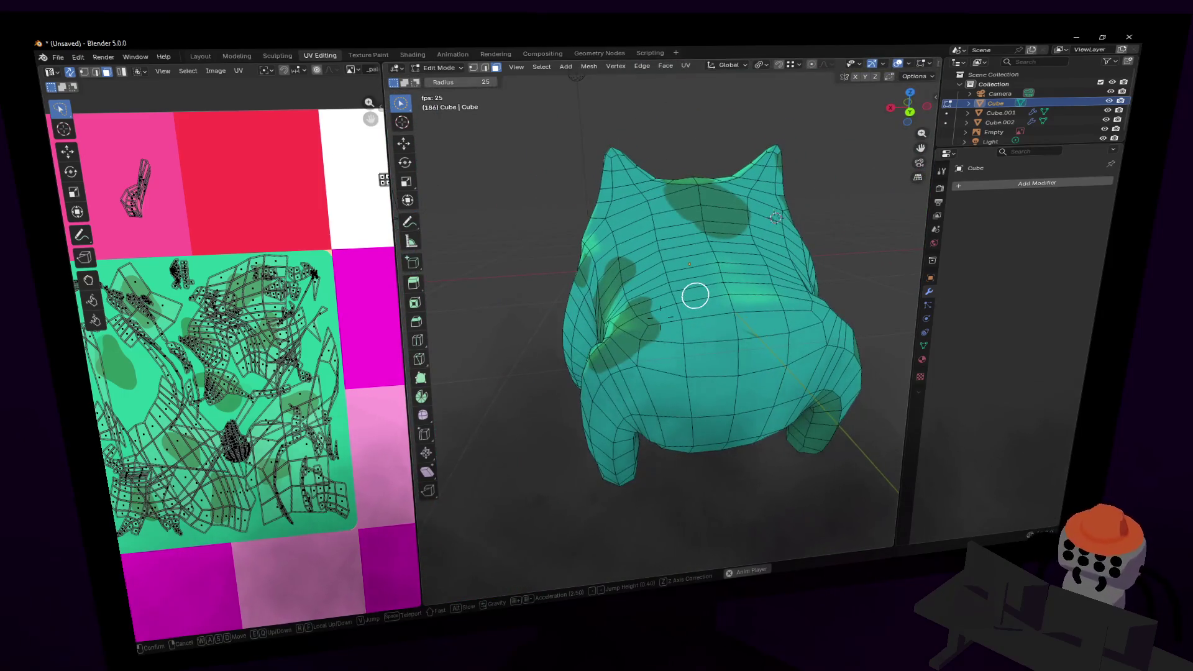
pyautogui.press('w')
pyautogui.click(822, 328)
pyautogui.click(703, 350)
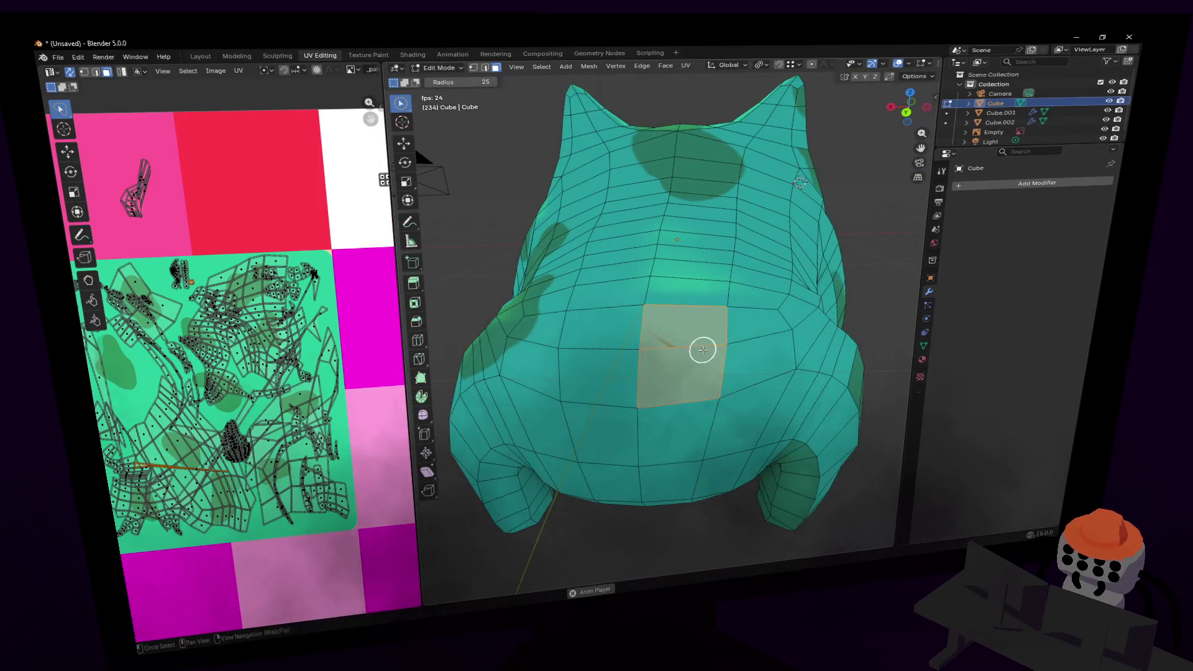
pyautogui.moveTo(217, 393); pyautogui.dragTo(305, 376, button='middle')
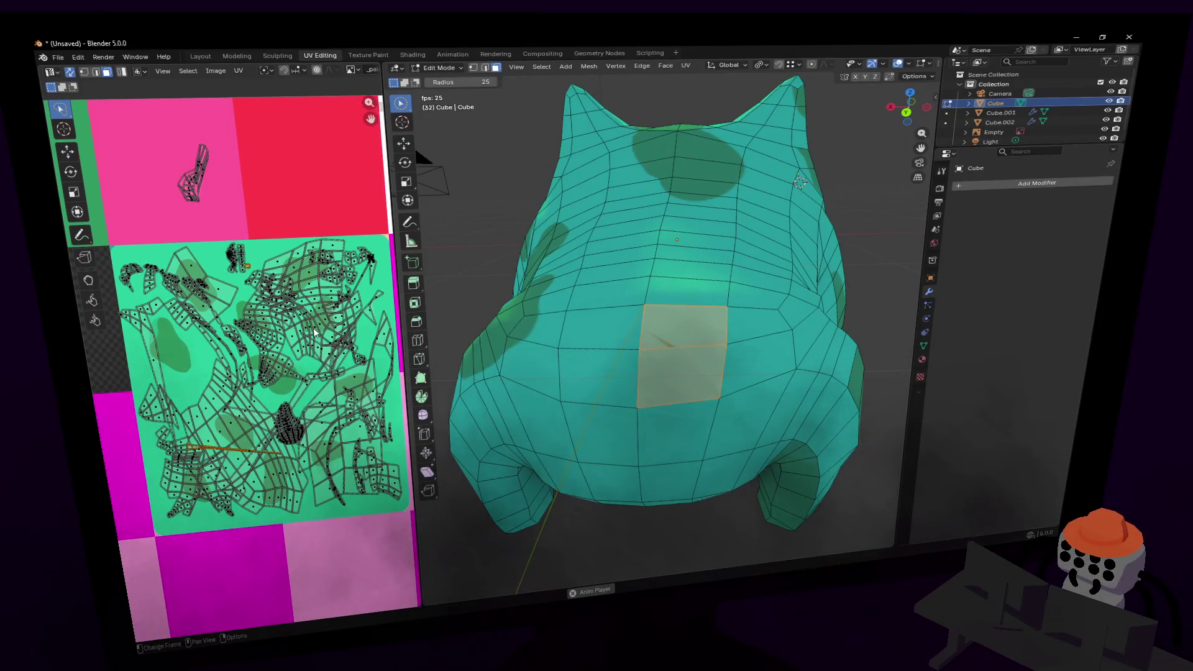
# - Rip the back face's UVs, undo, and scale the island to about half size
pyautogui.press('v')
pyautogui.press('s')
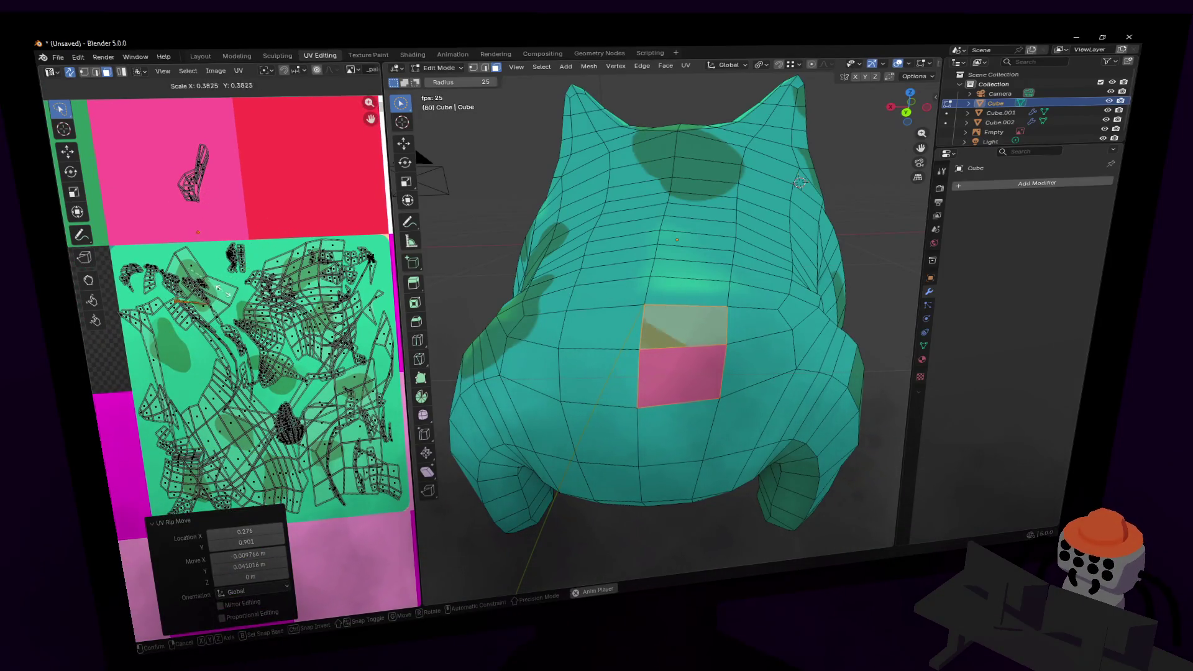
pyautogui.press('Escape')
pyautogui.hotkey('ctrl', 'z')
pyautogui.press('s')
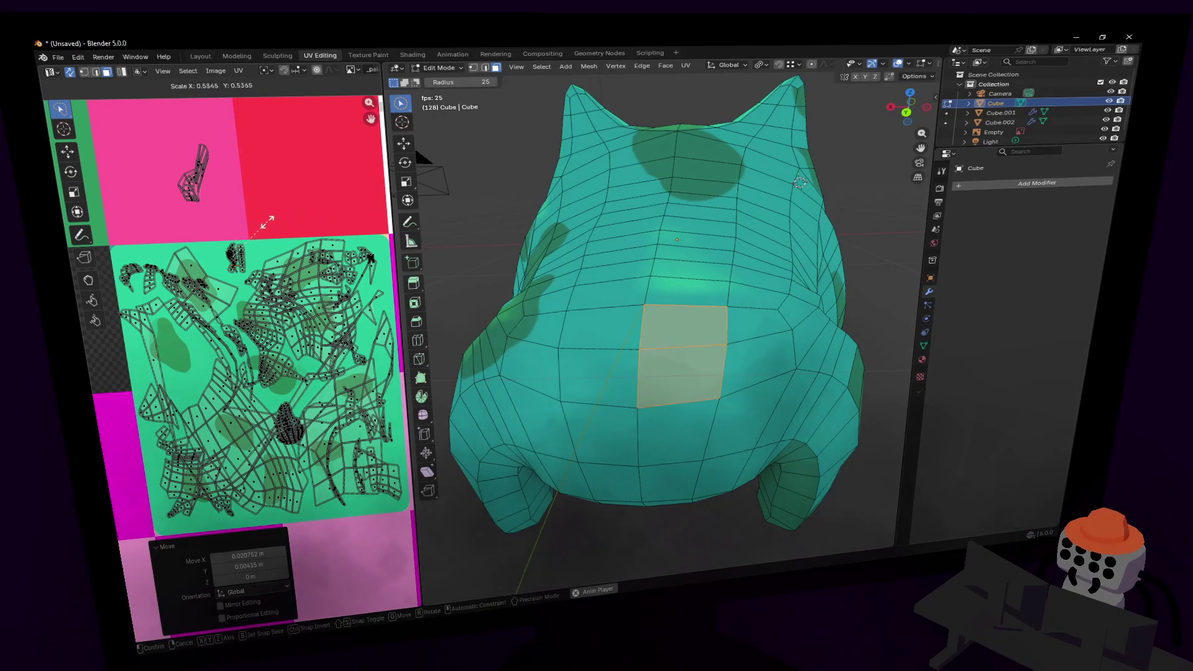
pyautogui.click(267, 221)
# - Circle-select the front shoulder and upper leg faces from a side view
pyautogui.moveTo(725, 298)
pyautogui.mouseDown(button='middle')
pyautogui.moveTo(673, 277)
pyautogui.moveTo(511, 274)
pyautogui.moveTo(695, 318)
pyautogui.moveTo(598, 385)
pyautogui.moveTo(626, 383)
pyautogui.mouseUp(button='middle')
pyautogui.moveTo(625, 383)
pyautogui.mouseDown()
pyautogui.moveTo(665, 376)
pyautogui.moveTo(642, 372)
pyautogui.mouseUp()
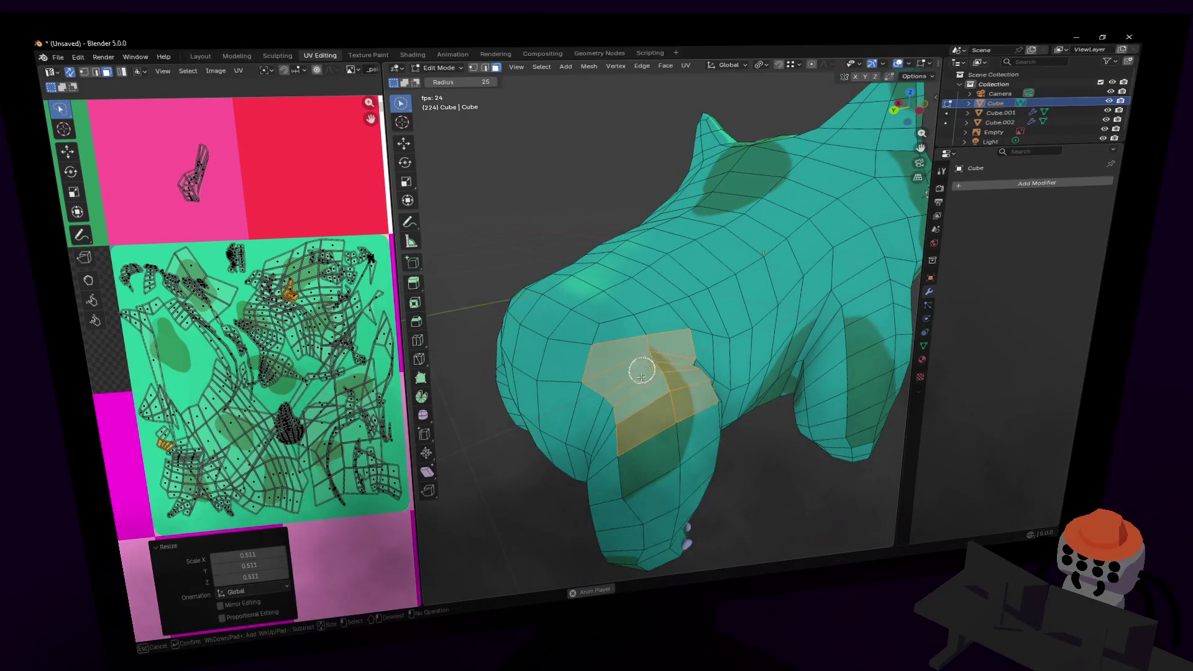
pyautogui.moveTo(623, 453)
pyautogui.mouseDown(button='middle')
pyautogui.moveTo(662, 418)
pyautogui.moveTo(689, 364)
pyautogui.moveTo(684, 379)
pyautogui.mouseUp(button='middle')
pyautogui.hotkey('shift', '`')
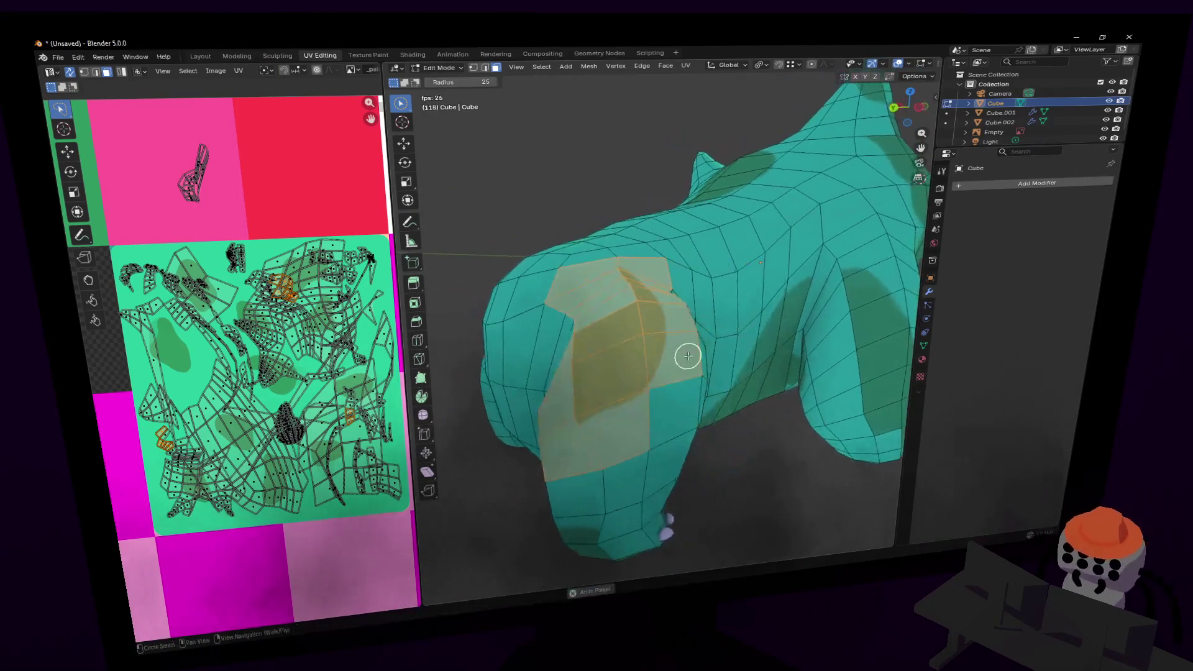
pyautogui.click(688, 319)
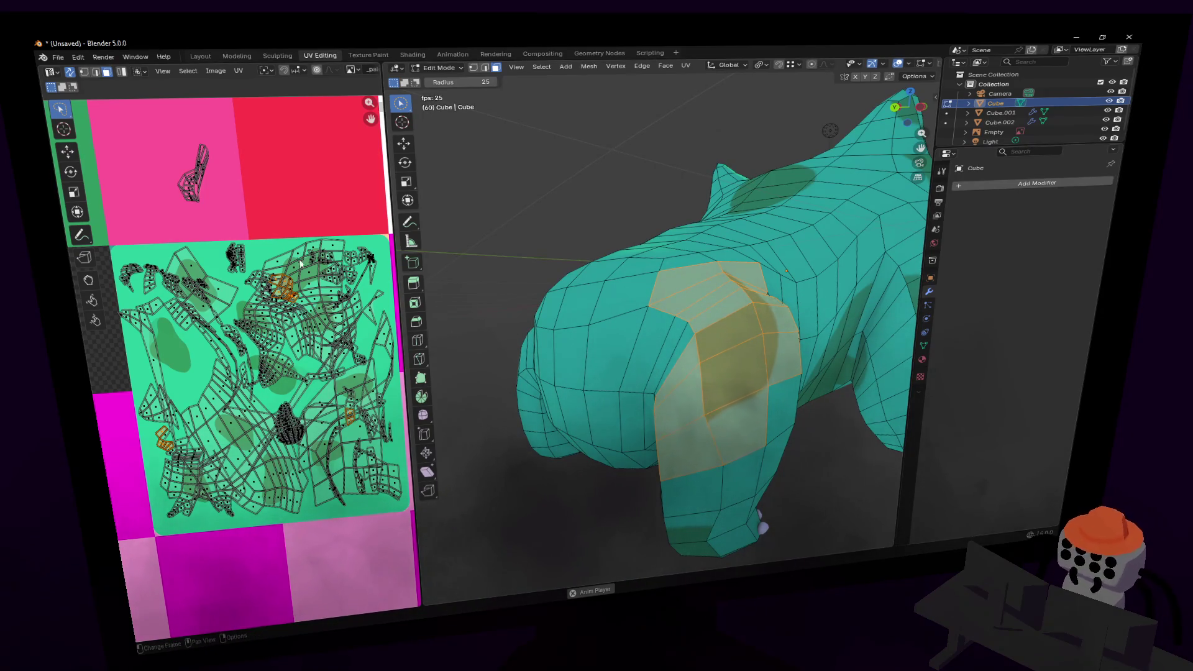
# - Unwrap the shoulder and leg faces into one island, then undo that unwrap
pyautogui.press('u')
pyautogui.click(317, 223)
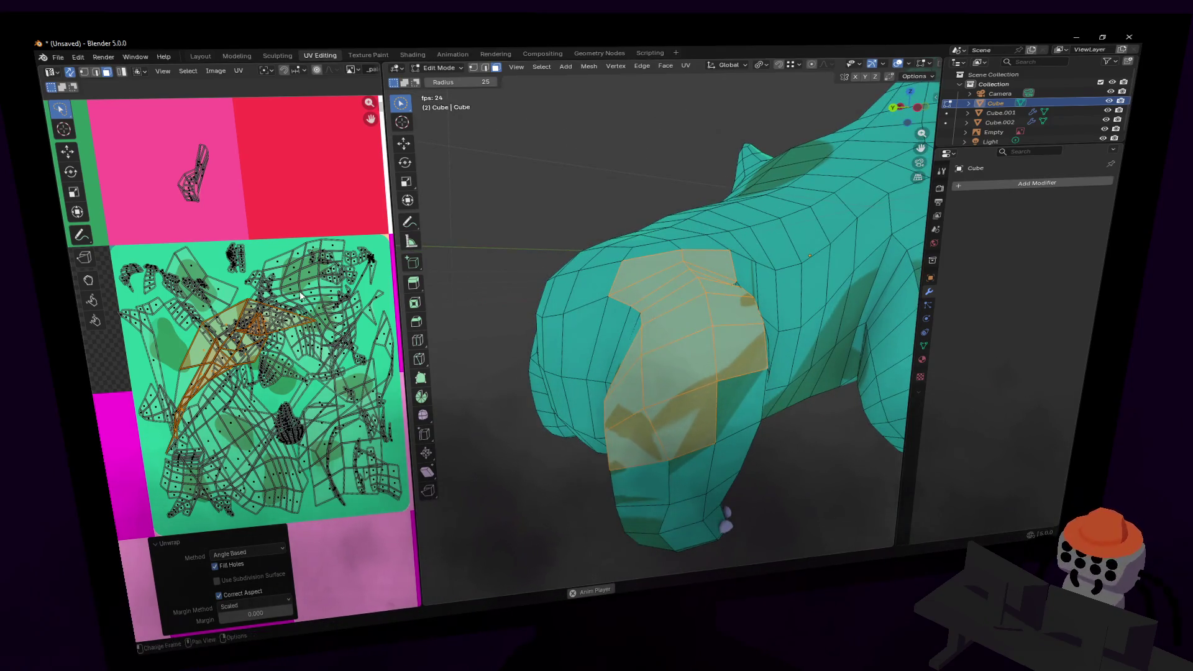
pyautogui.hotkey('ctrl', 'z')
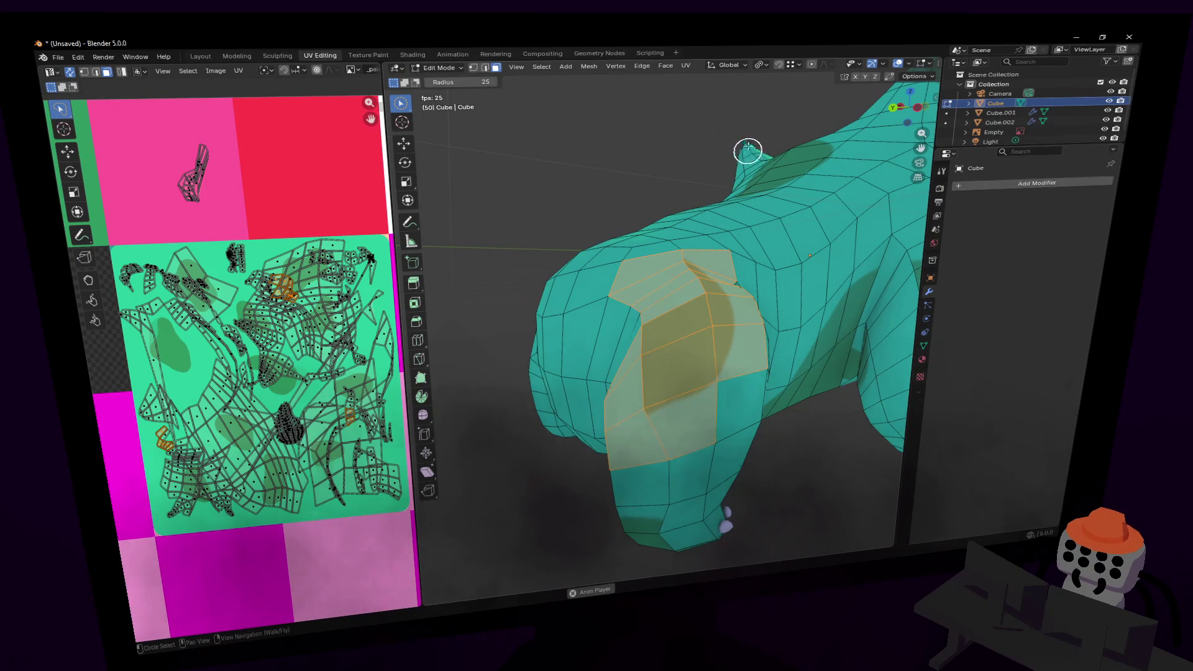
pyautogui.press('u')
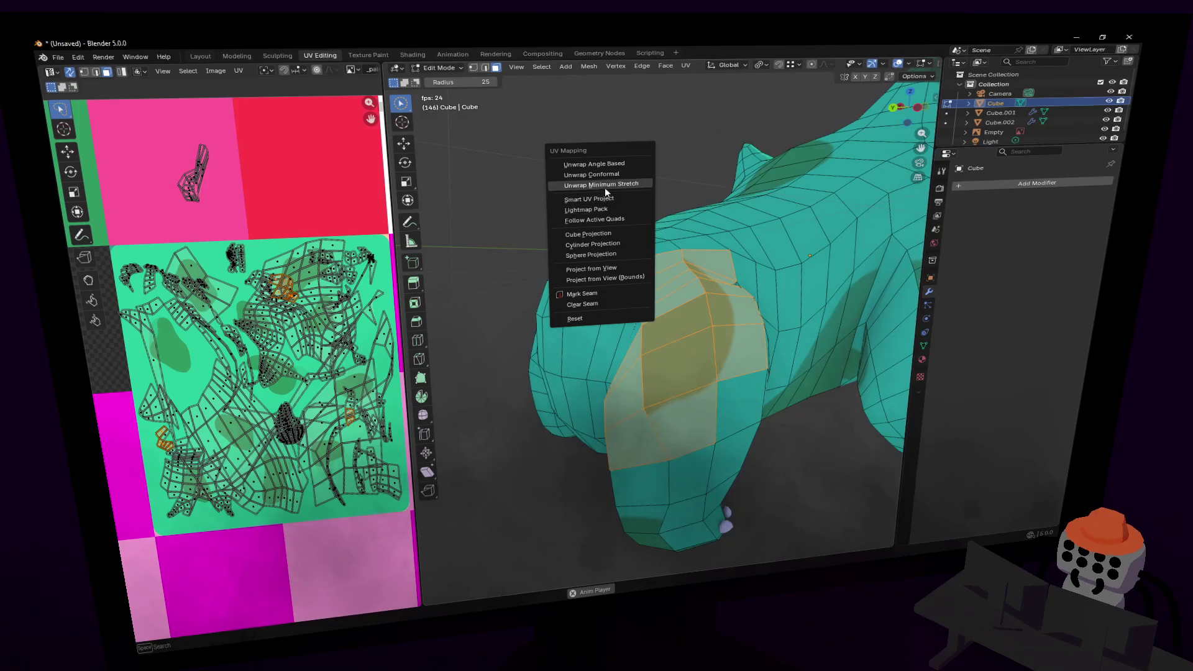
# - Smart UV Project the shoulder faces, then shrink the new islands and place them on the texture
pyautogui.click(602, 198)
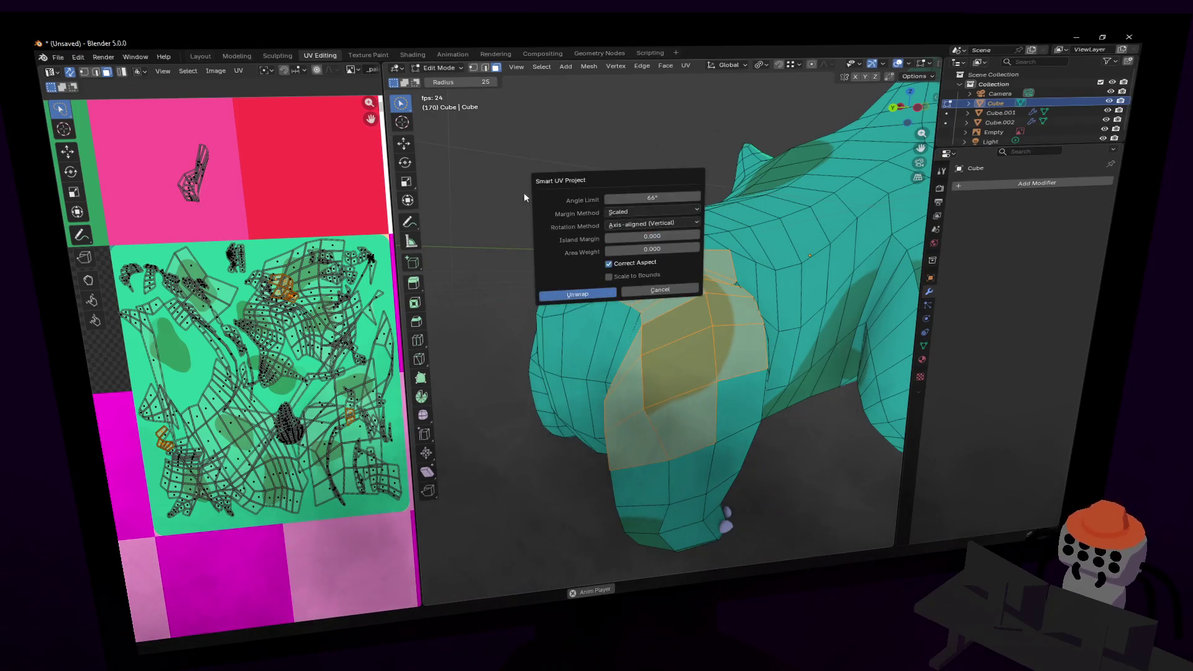
pyautogui.click(587, 293)
pyautogui.scroll(-5, 230, 285)
pyautogui.scroll(2, 163, 304)
pyautogui.press('s')
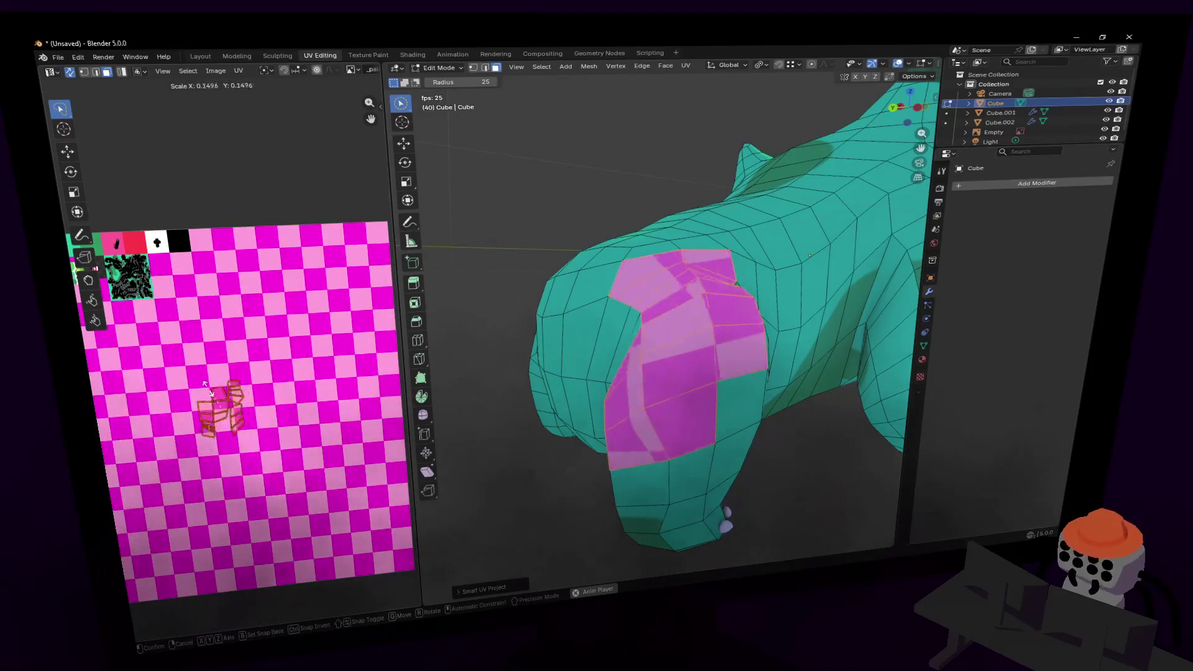
pyautogui.click(208, 391)
pyautogui.press('g')
pyautogui.click(126, 266)
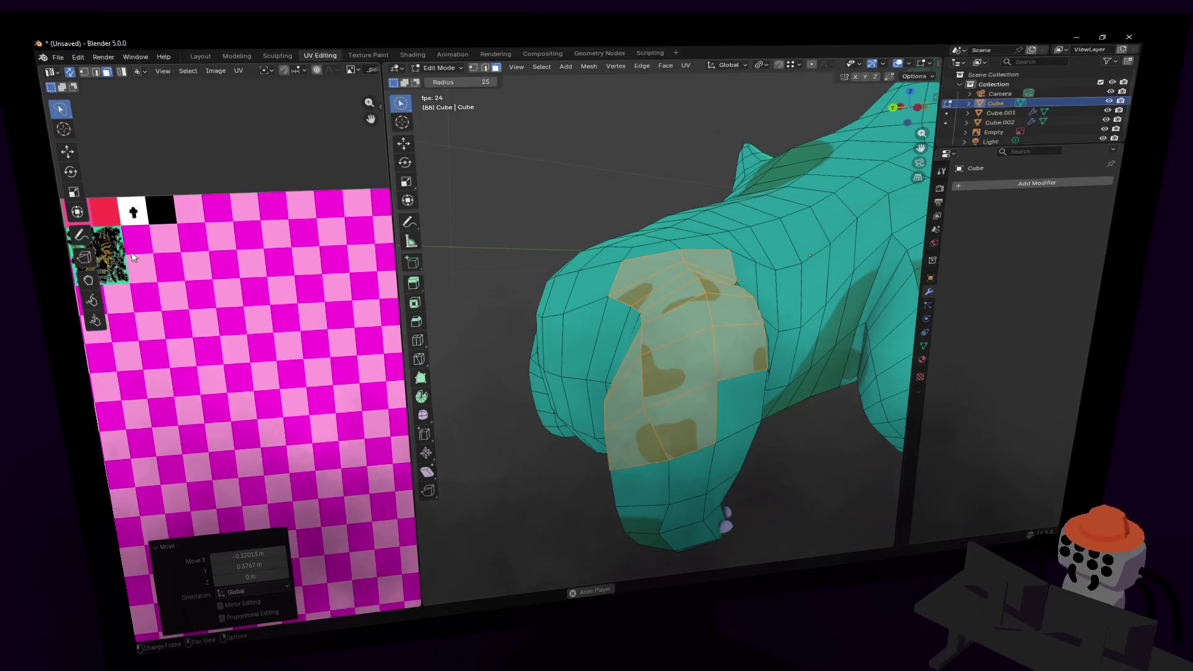
# - Reposition the shoulder islands, shrink them to about half size and rotate them about 46 degrees
pyautogui.scroll(2, 186, 286)
pyautogui.scroll(2, 271, 307)
pyautogui.scroll(6, 271, 307)
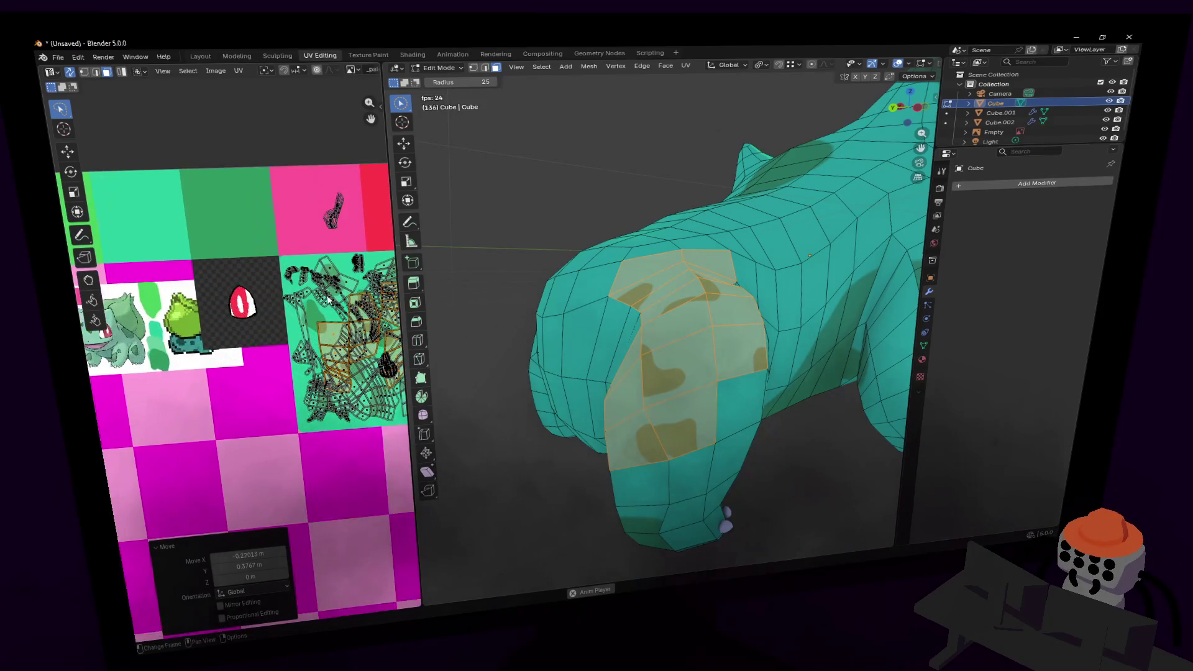
pyautogui.press('g')
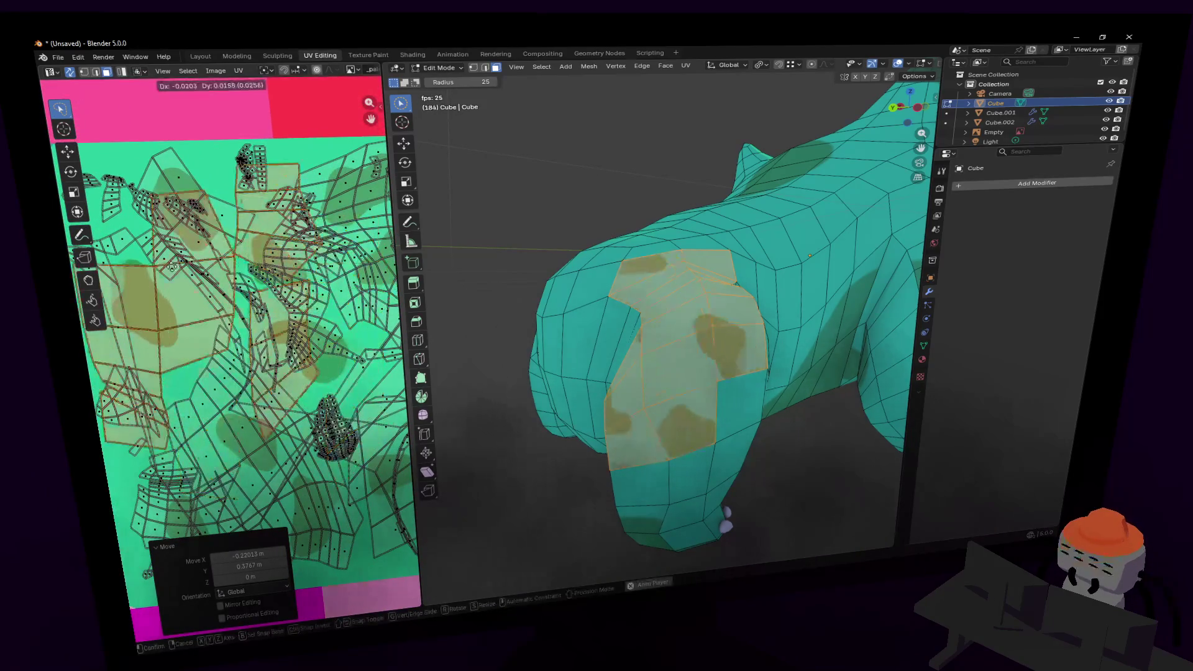
pyautogui.click(236, 310)
pyautogui.press('s')
pyautogui.click(166, 283)
pyautogui.press('r')
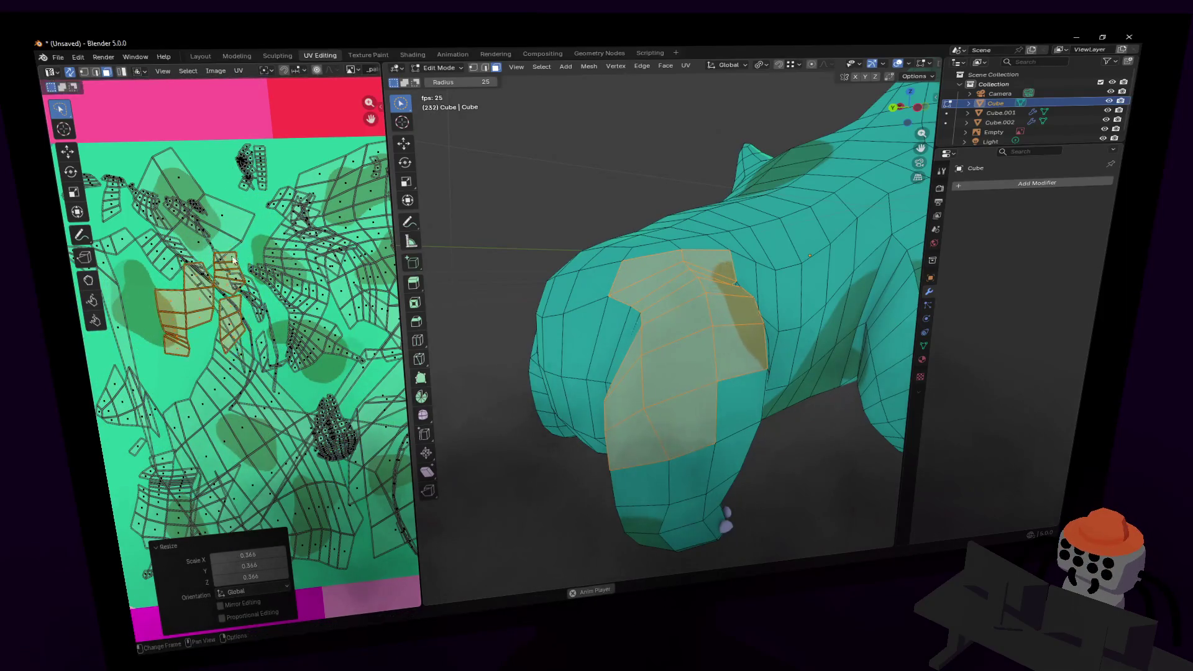
pyautogui.click(226, 291)
# - Move the islands upward and enlarge them about 1.7 times to sit over the dark spot
pyautogui.press('g')
pyautogui.click(213, 199)
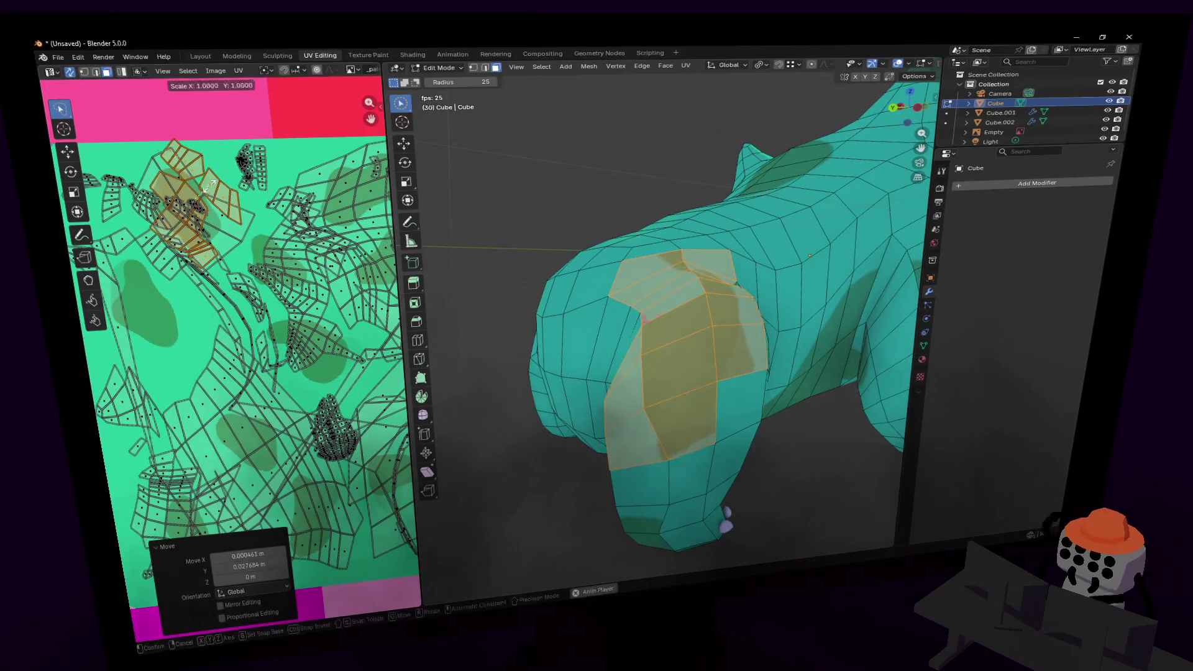
pyautogui.press('s')
pyautogui.click(231, 187)
pyautogui.press('g')
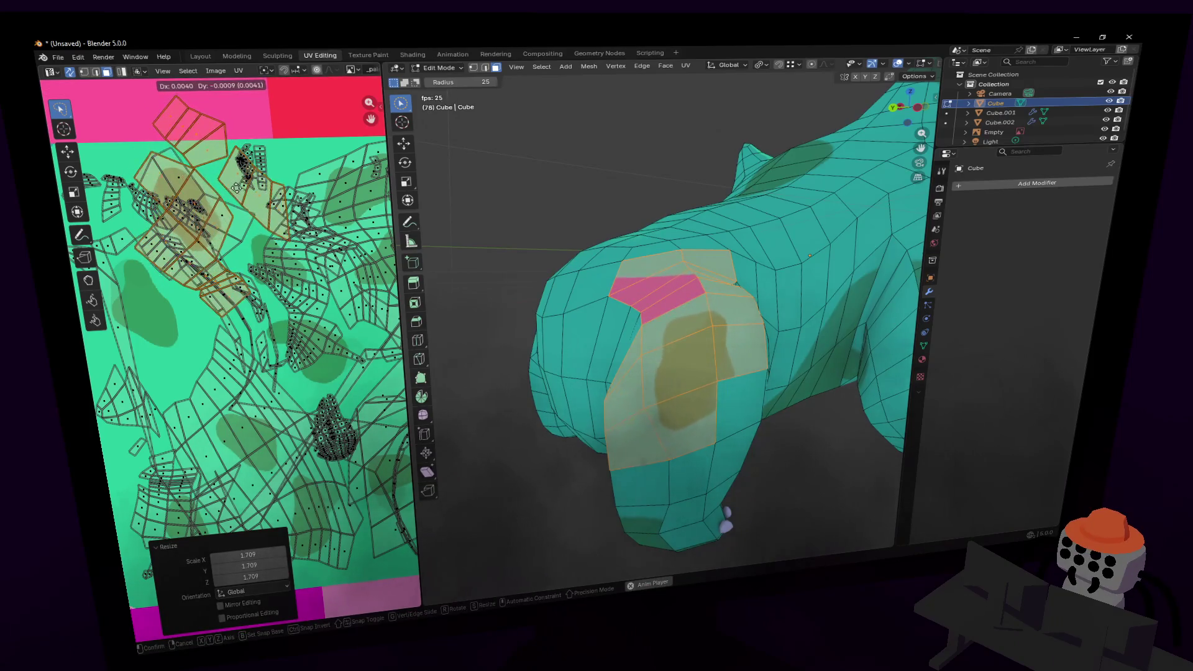
pyautogui.click(235, 185)
# - In vertex select mode, nudge one UV vertex slightly left and select another vertex
pyautogui.moveTo(235, 185); pyautogui.dragTo(236, 301, button='middle')
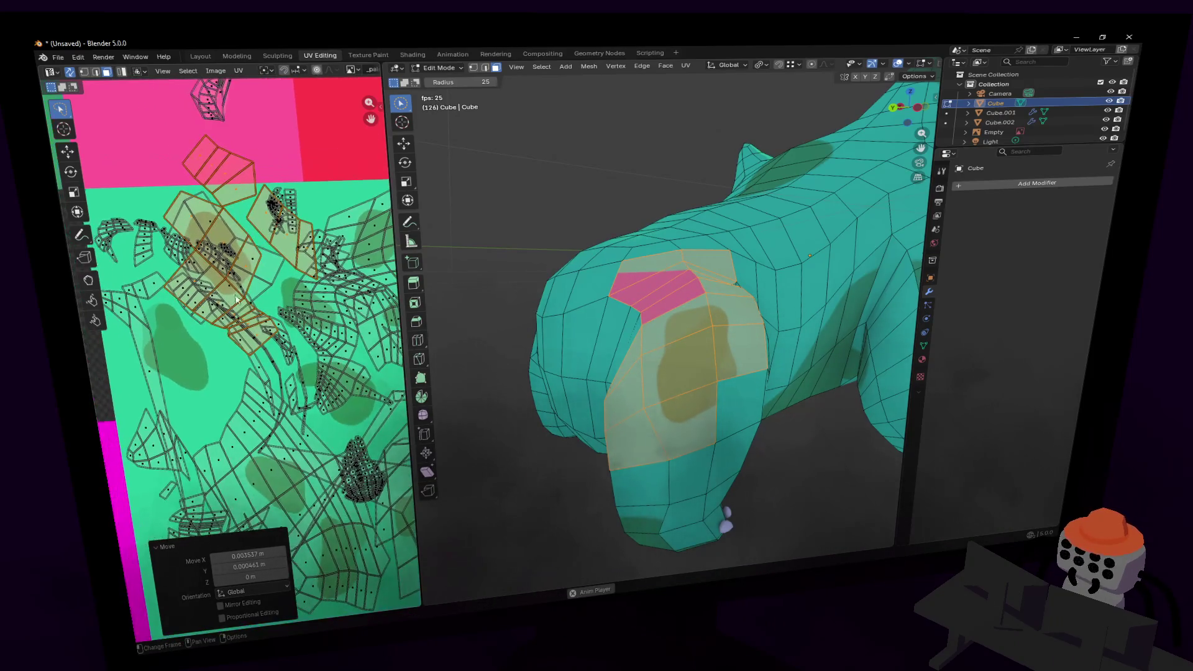
pyautogui.scroll(4, 208, 259)
pyautogui.scroll(-2, 209, 273)
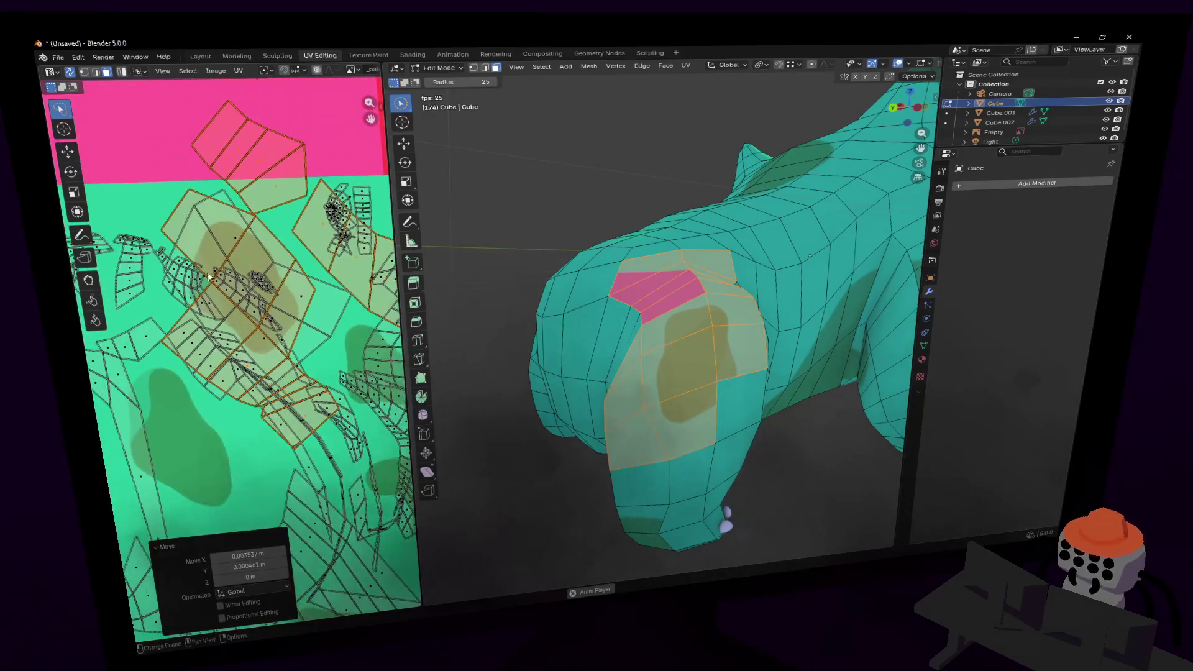
pyautogui.scroll(3, 249, 282)
pyautogui.scroll(-1, 215, 297)
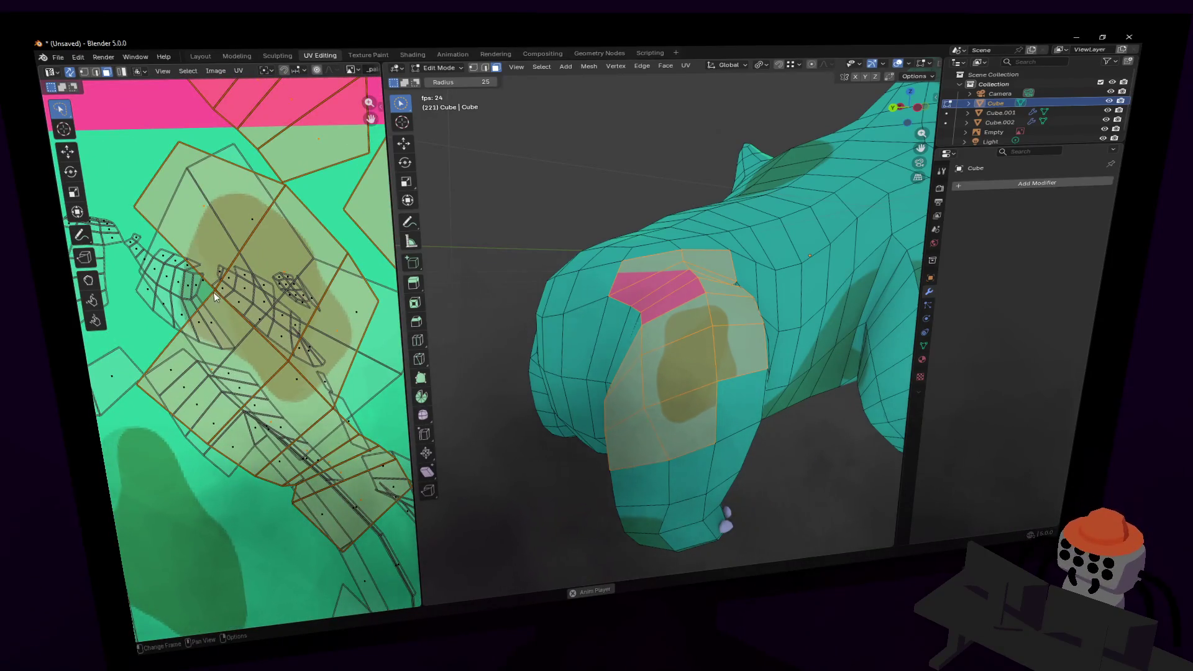
pyautogui.click(85, 72)
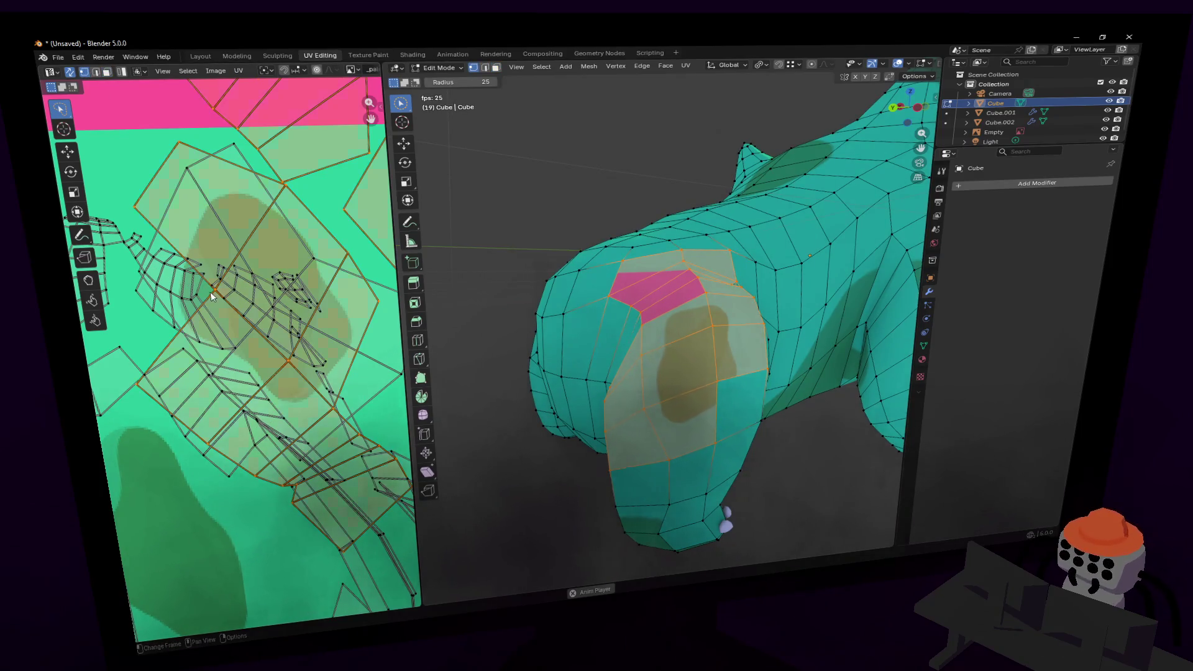
pyautogui.click(211, 296)
pyautogui.press('g')
pyautogui.click(163, 306)
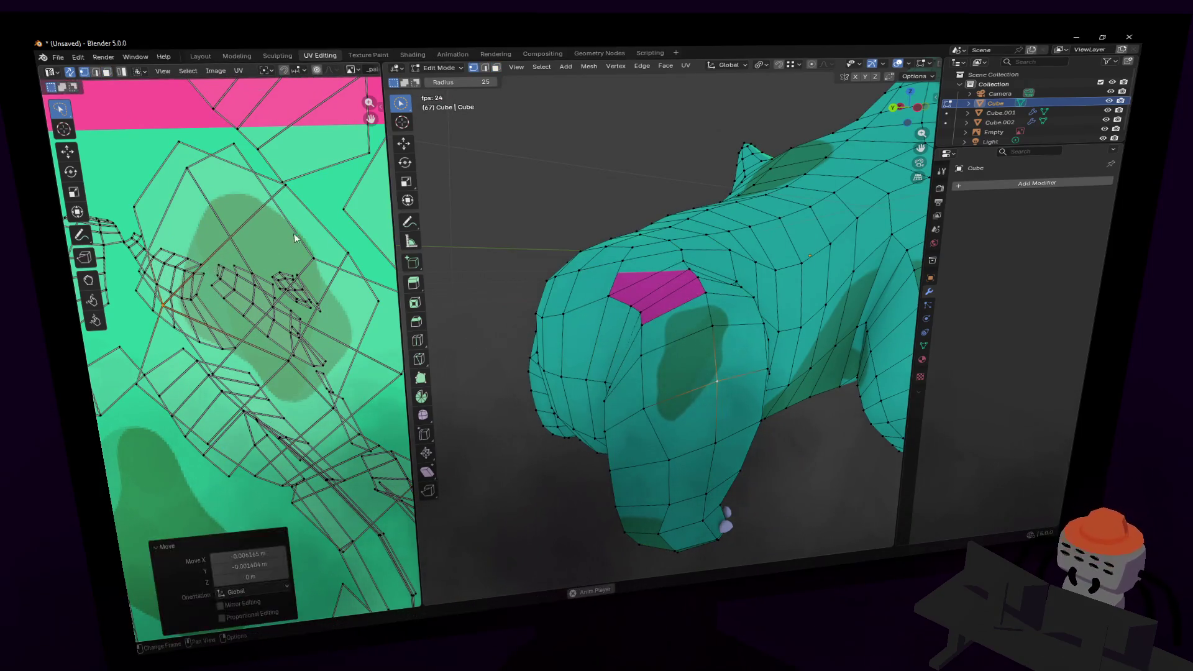
pyautogui.scroll(-4, 295, 238)
pyautogui.click(228, 269)
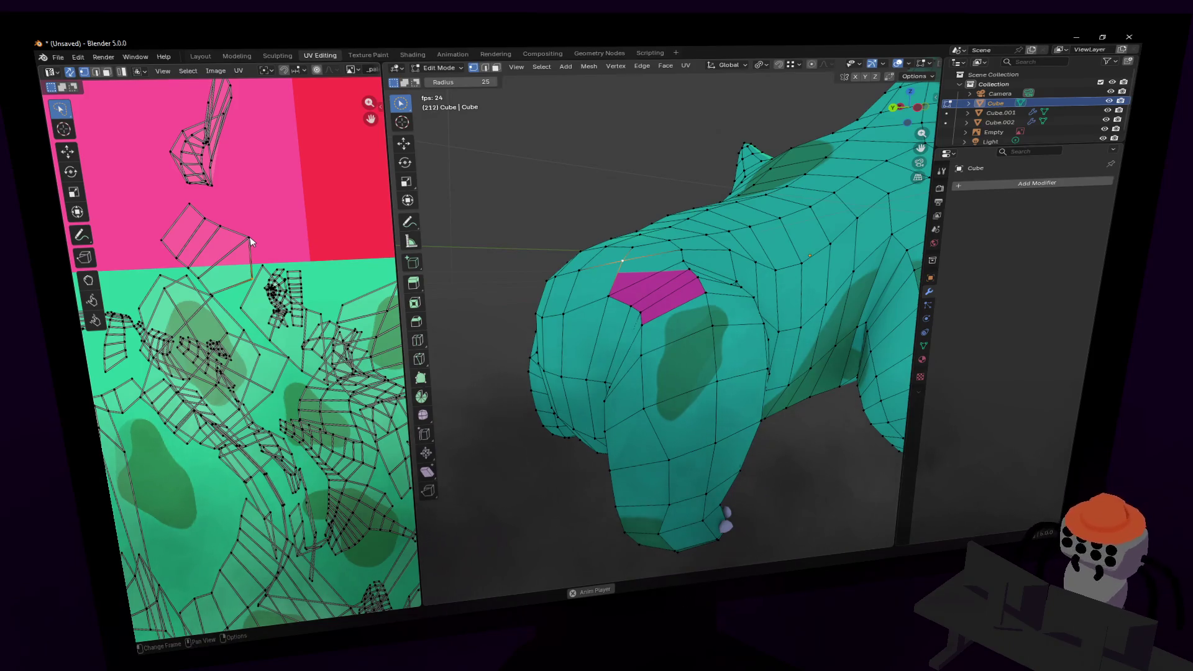
# - Select the connected UV island, move it right and down, and shrink it to about a quarter
pyautogui.press('l')
pyautogui.press('g')
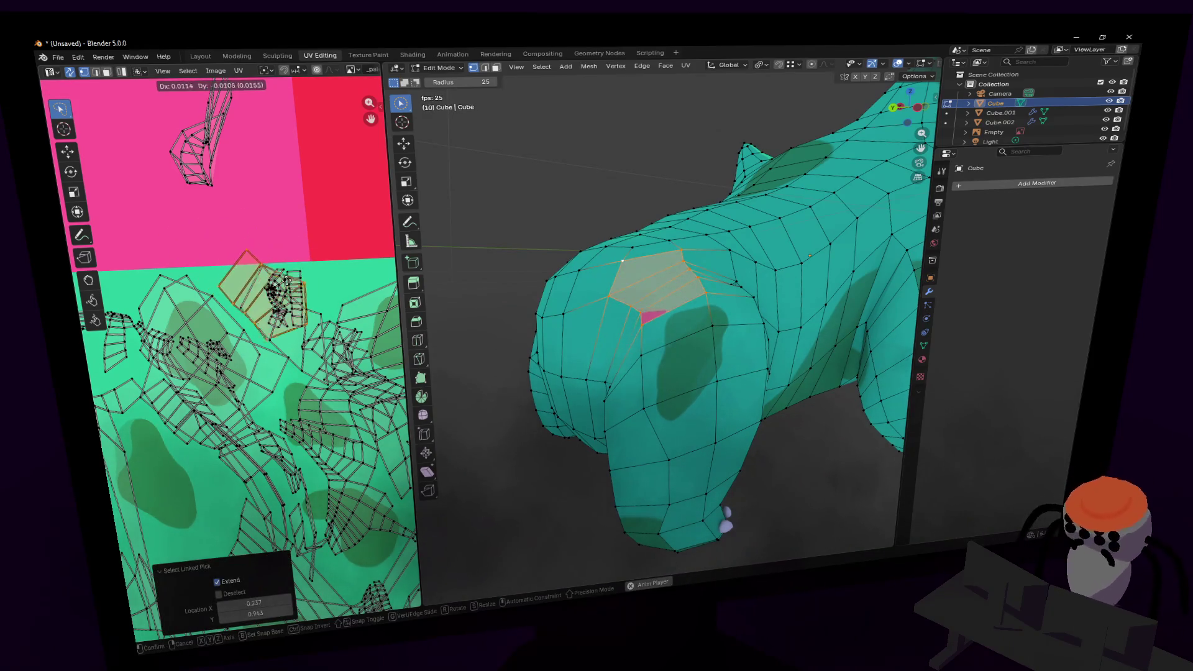
pyautogui.click(274, 301)
pyautogui.press('s')
pyautogui.click(457, 402)
# - Switch to face selection and select a group of faces on the chest
pyautogui.hotkey('shift', '`')
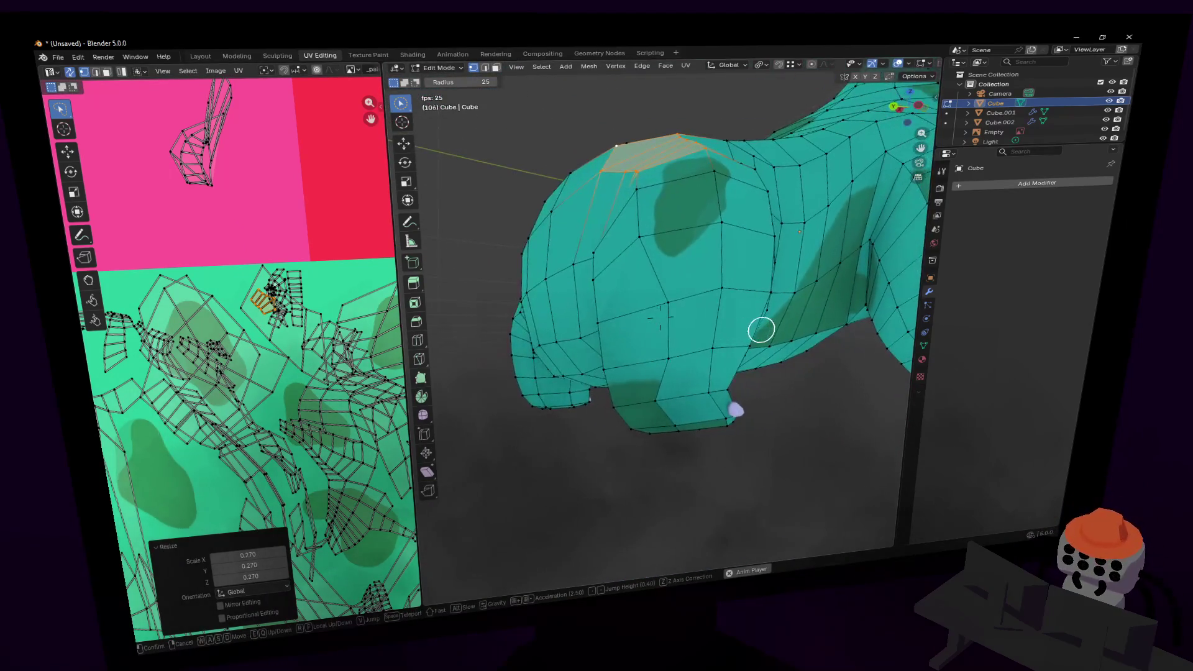
pyautogui.click(751, 370)
pyautogui.press('3')
pyautogui.click(704, 386)
pyautogui.hotkey('shift', '`')
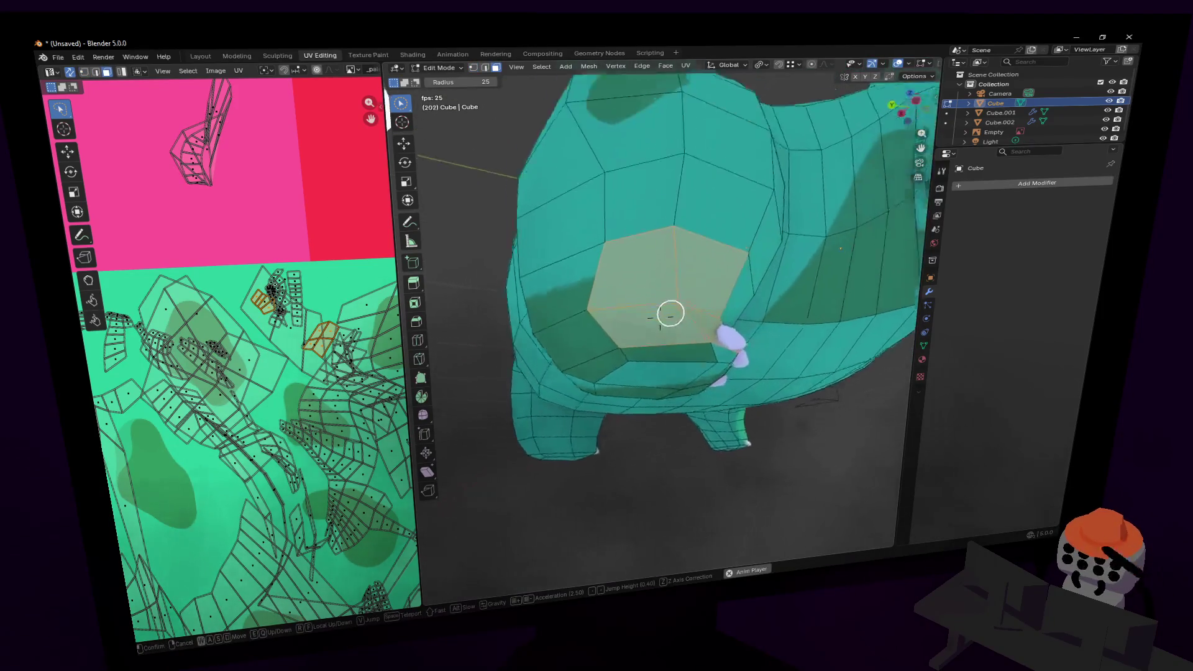
pyautogui.click(686, 343)
pyautogui.moveTo(708, 333)
pyautogui.mouseDown()
pyautogui.moveTo(749, 307)
pyautogui.moveTo(620, 346)
pyautogui.mouseUp()
pyautogui.moveTo(621, 345)
pyautogui.mouseDown(button='middle')
pyautogui.moveTo(714, 341)
pyautogui.moveTo(654, 321)
pyautogui.moveTo(705, 325)
pyautogui.mouseUp(button='middle')
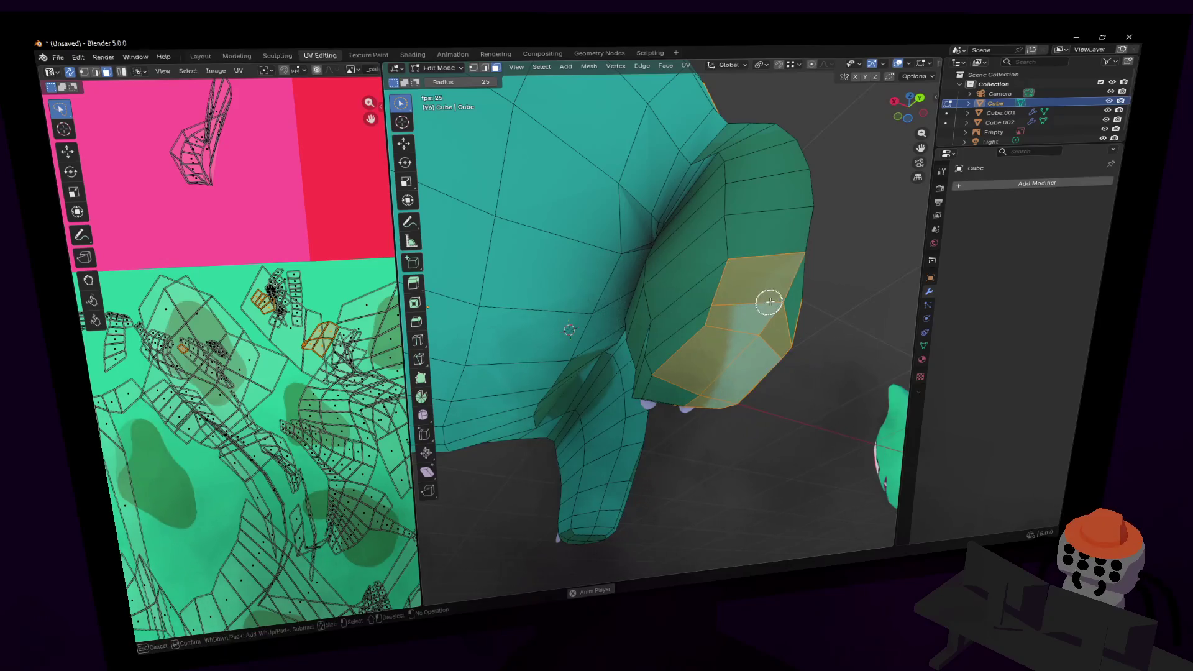
# - Add faces near the shoulder, then view the selected front foot from below
pyautogui.hotkey('shift', '`')
pyautogui.press('w')
pyautogui.click(759, 284)
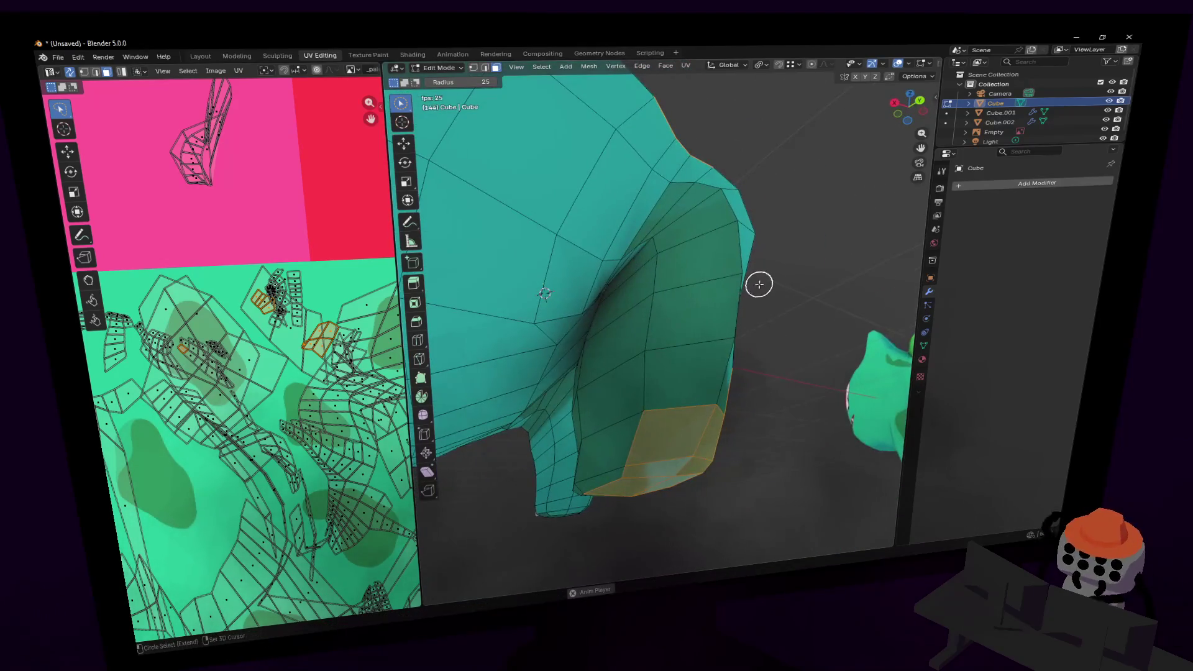
pyautogui.moveTo(683, 210); pyautogui.dragTo(681, 228)
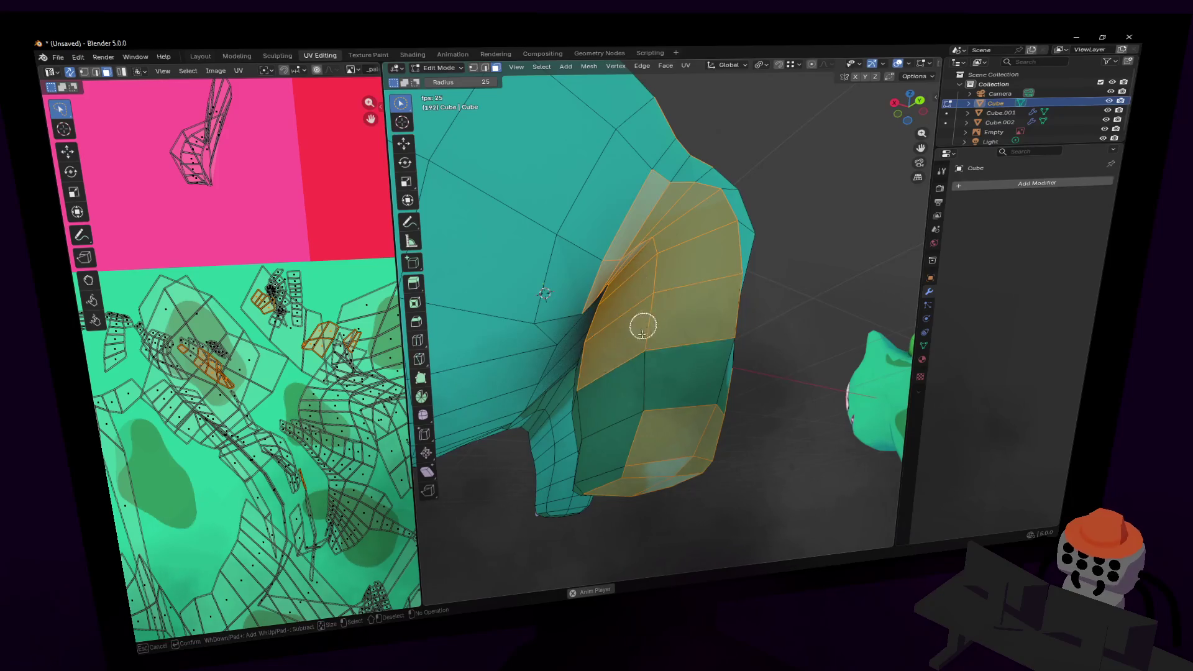
pyautogui.press('Escape')
pyautogui.hotkey('shift', '`')
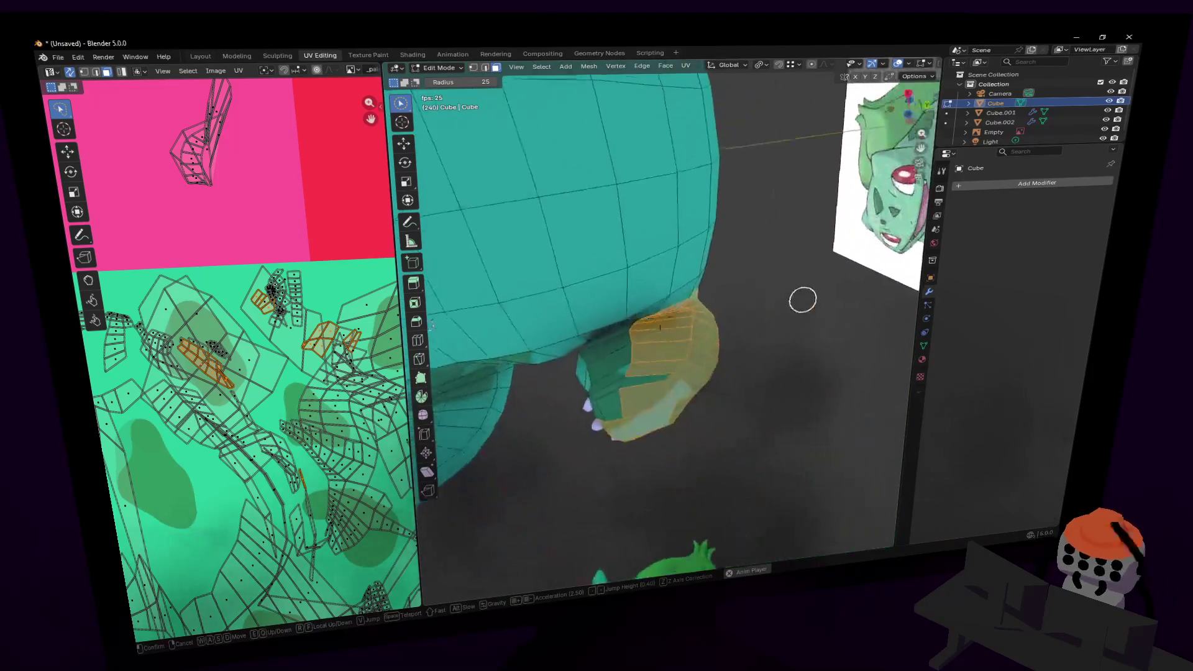
pyautogui.click(635, 422)
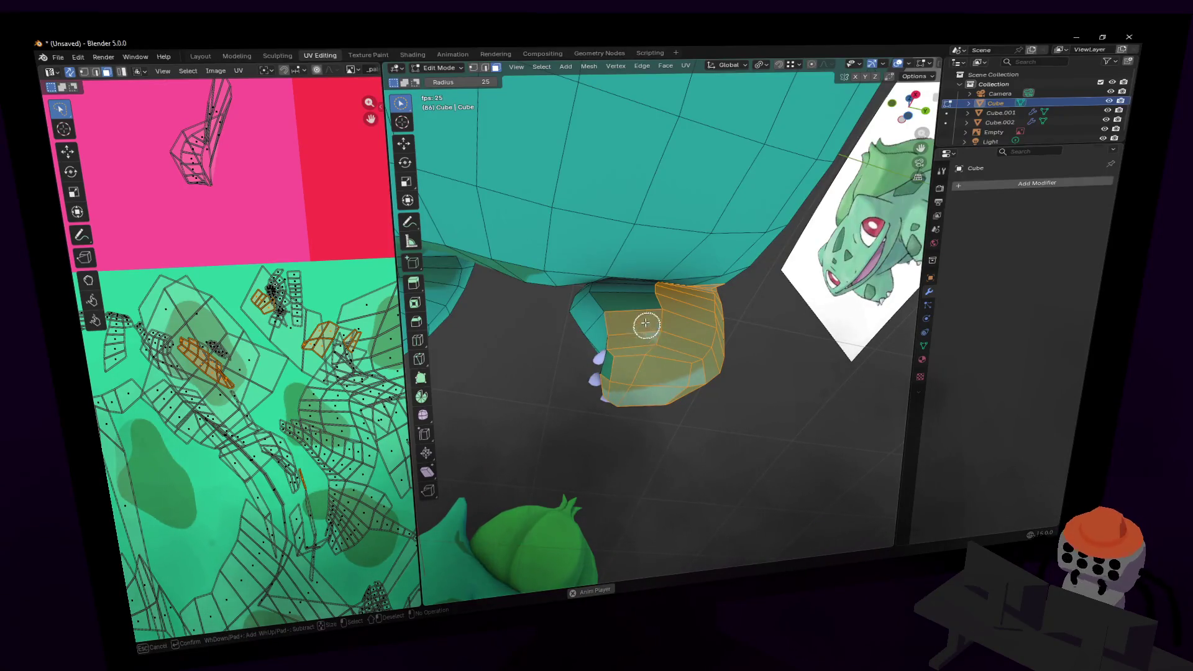
pyautogui.press('Escape')
pyautogui.moveTo(609, 338)
pyautogui.mouseDown(button='middle')
pyautogui.moveTo(646, 323)
pyautogui.moveTo(603, 341)
pyautogui.mouseUp(button='middle')
pyautogui.moveTo(662, 274)
pyautogui.mouseDown(button='middle')
pyautogui.moveTo(697, 268)
pyautogui.moveTo(688, 306)
pyautogui.mouseUp(button='middle')
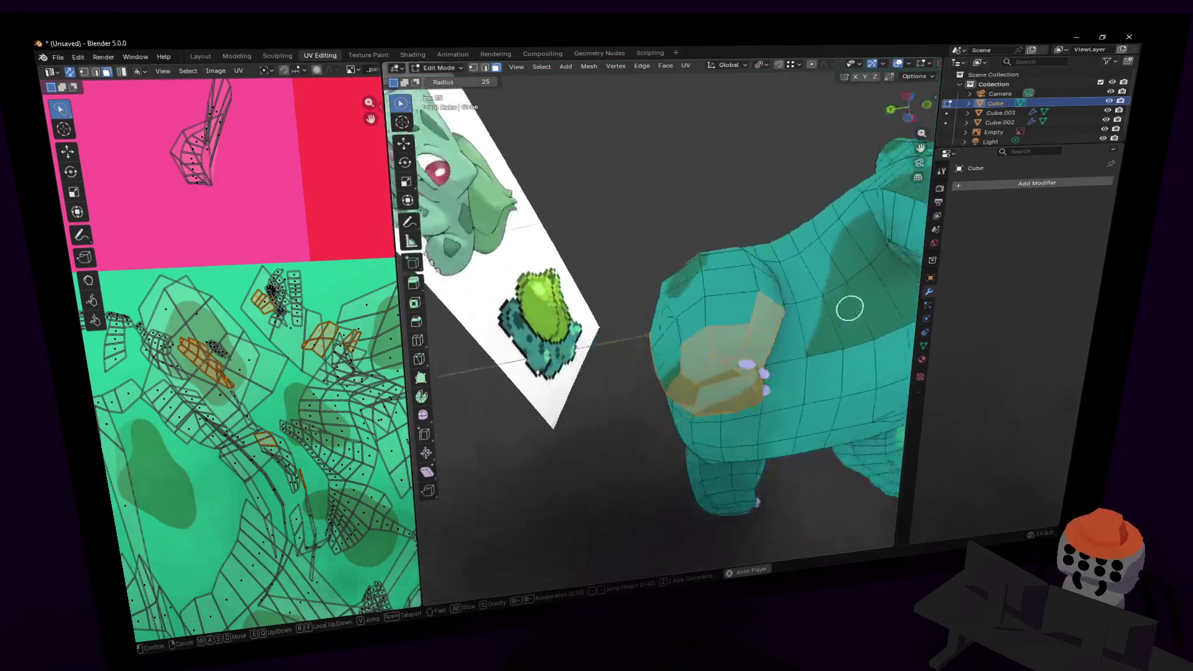
pyautogui.click(681, 394)
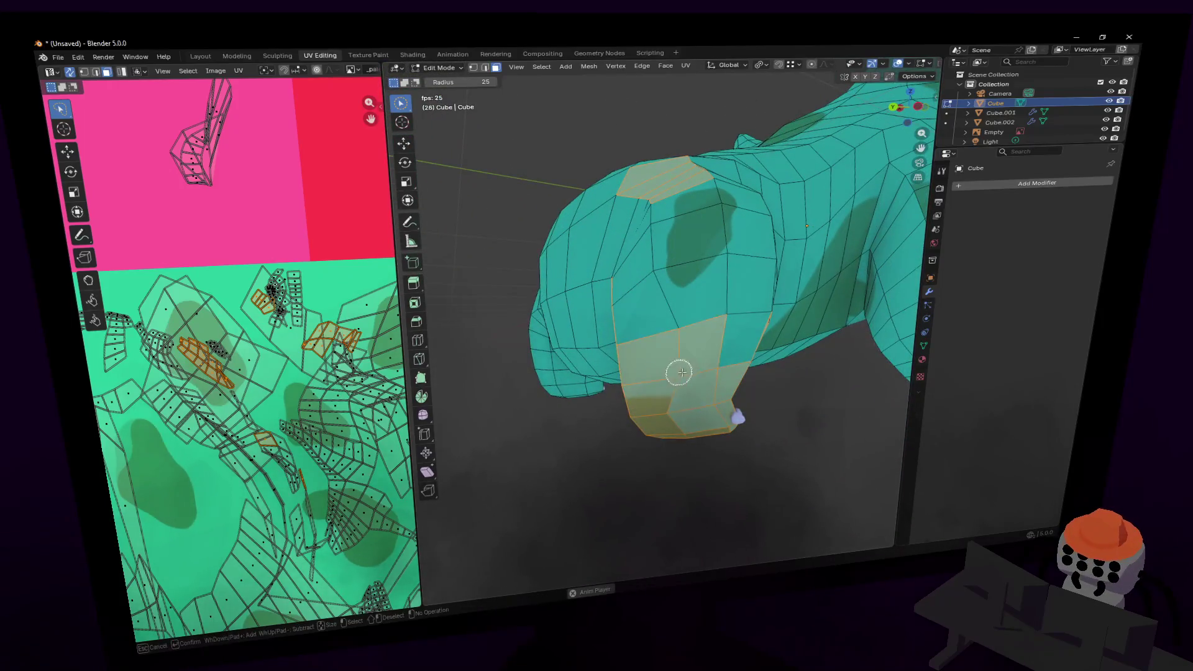
# - Walk and orbit around the model to inspect the leg, head and neck, ending on the foot
pyautogui.hotkey('shift', '`')
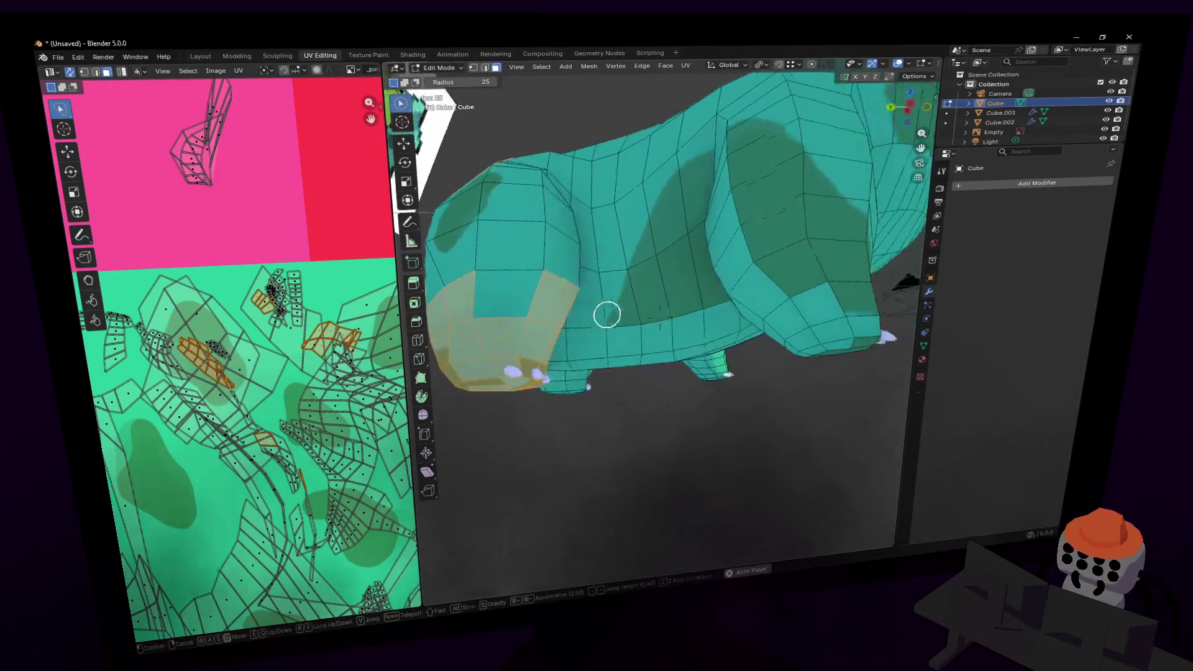
pyautogui.press('a')
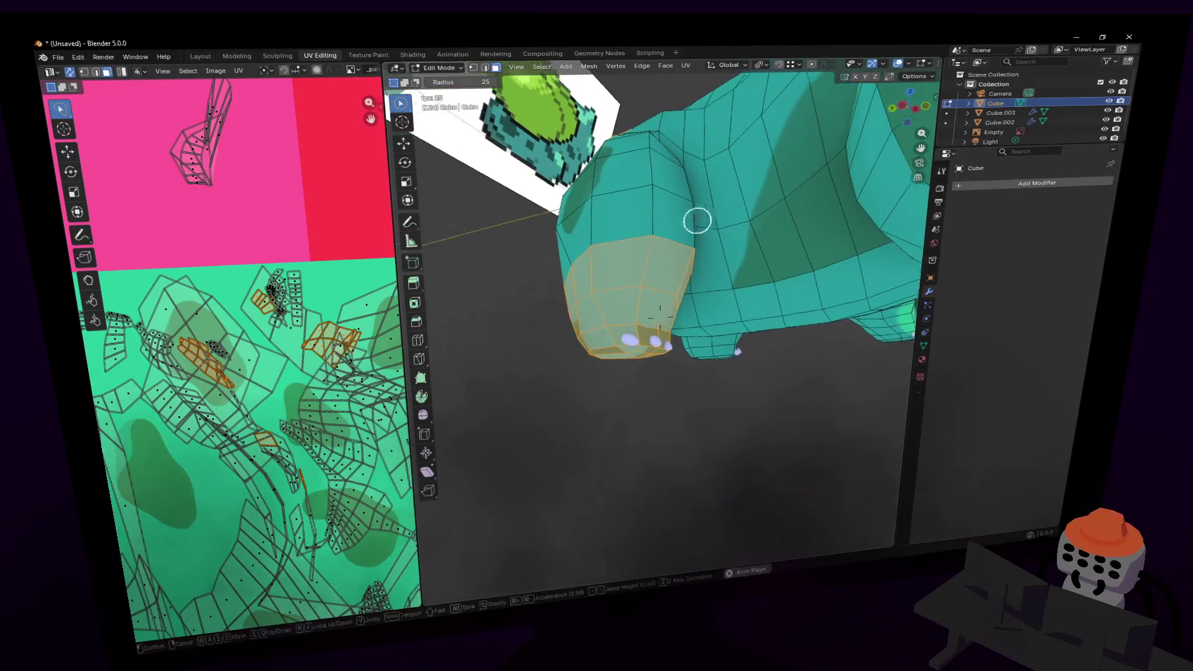
pyautogui.press('w')
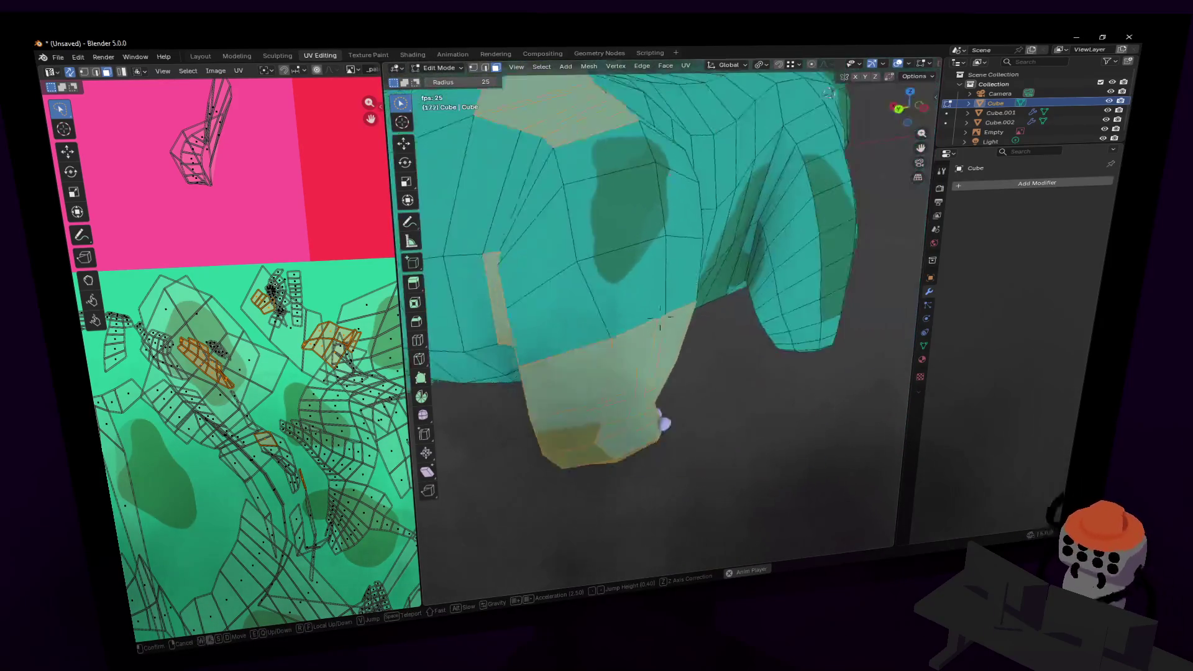
pyautogui.press('s')
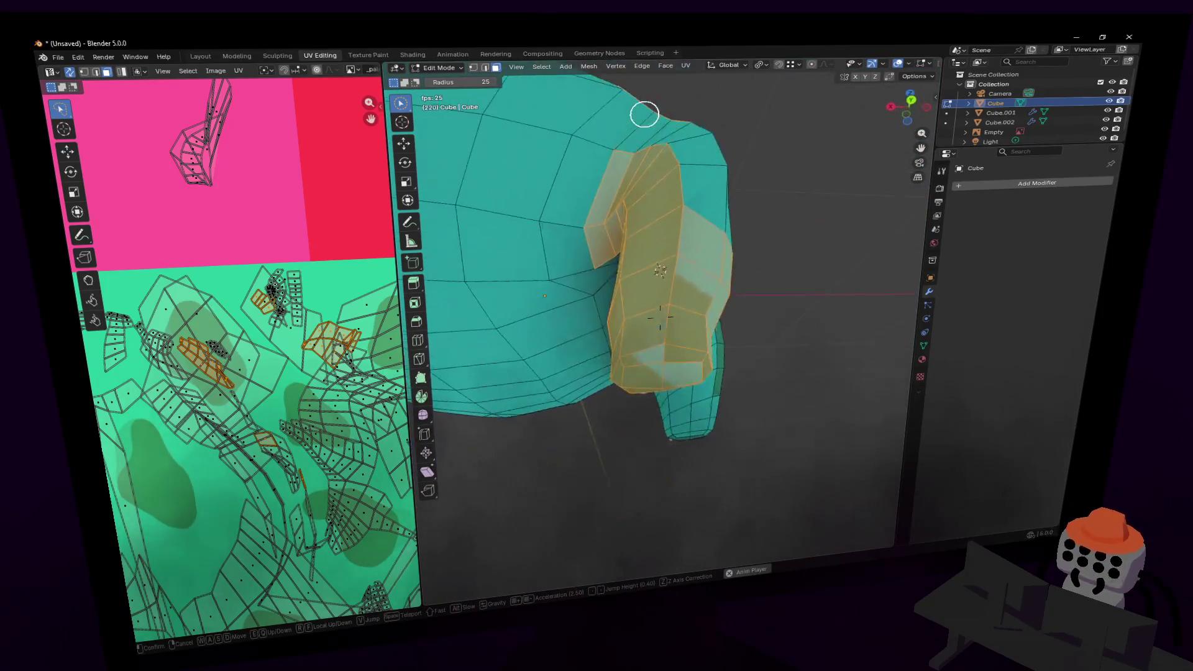
pyautogui.press('s')
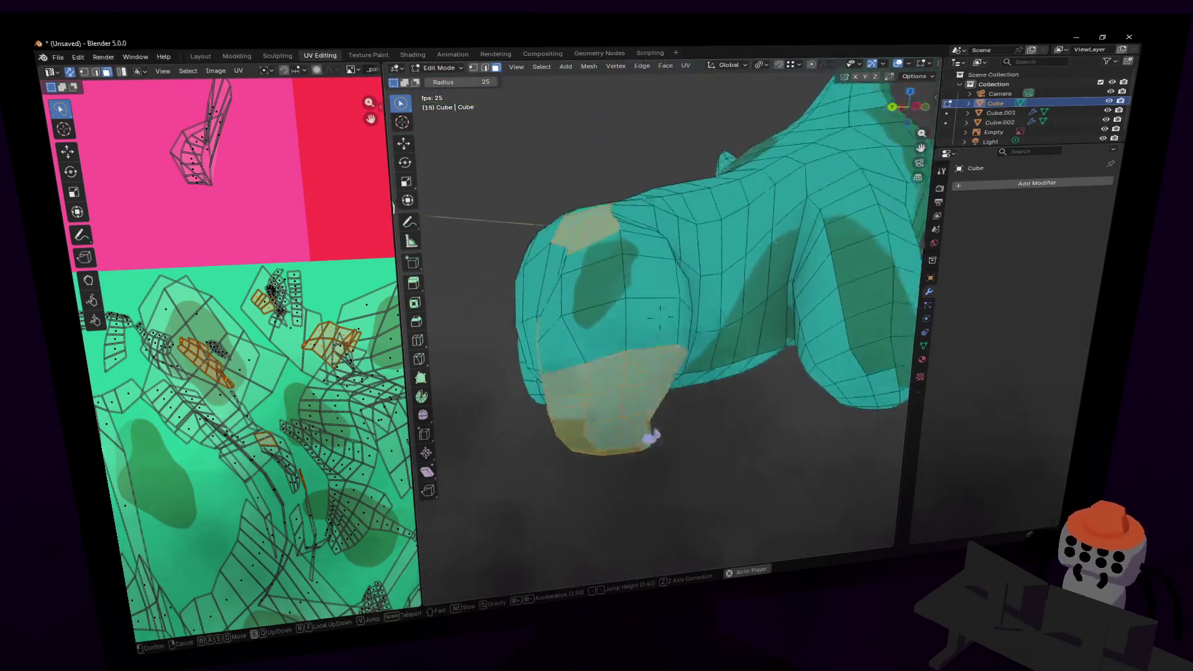
pyautogui.click(686, 231)
pyautogui.moveTo(691, 212)
pyautogui.mouseDown(button='middle')
pyautogui.moveTo(665, 178)
pyautogui.moveTo(675, 230)
pyautogui.mouseUp(button='middle')
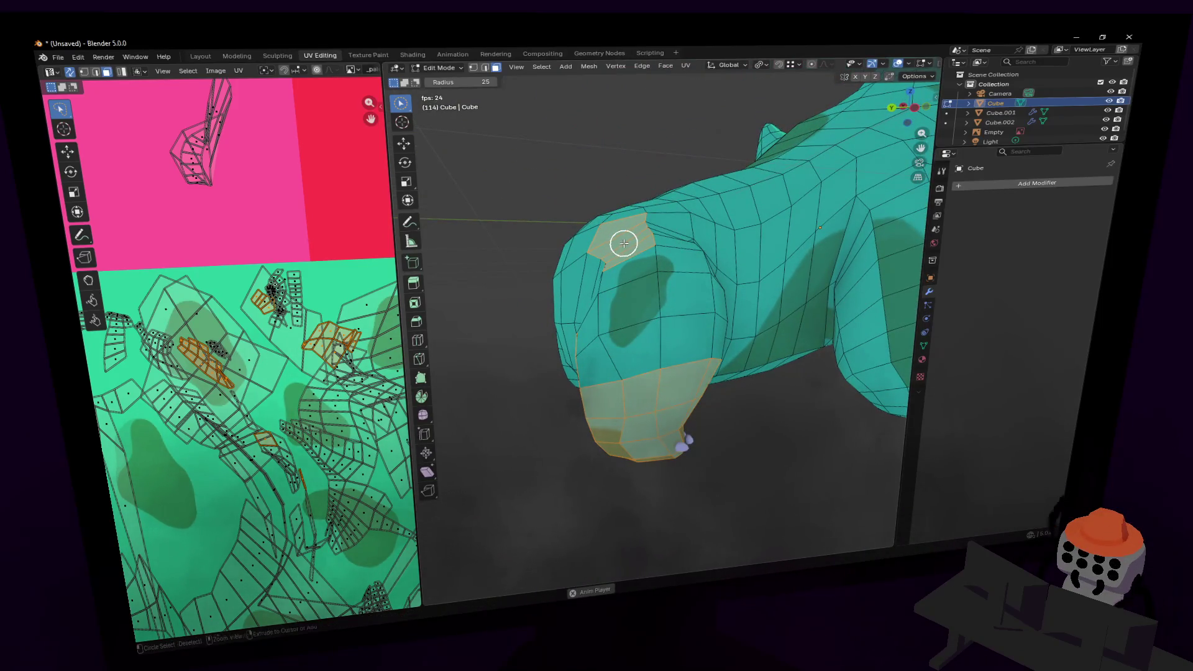
pyautogui.hotkey('shift', '`')
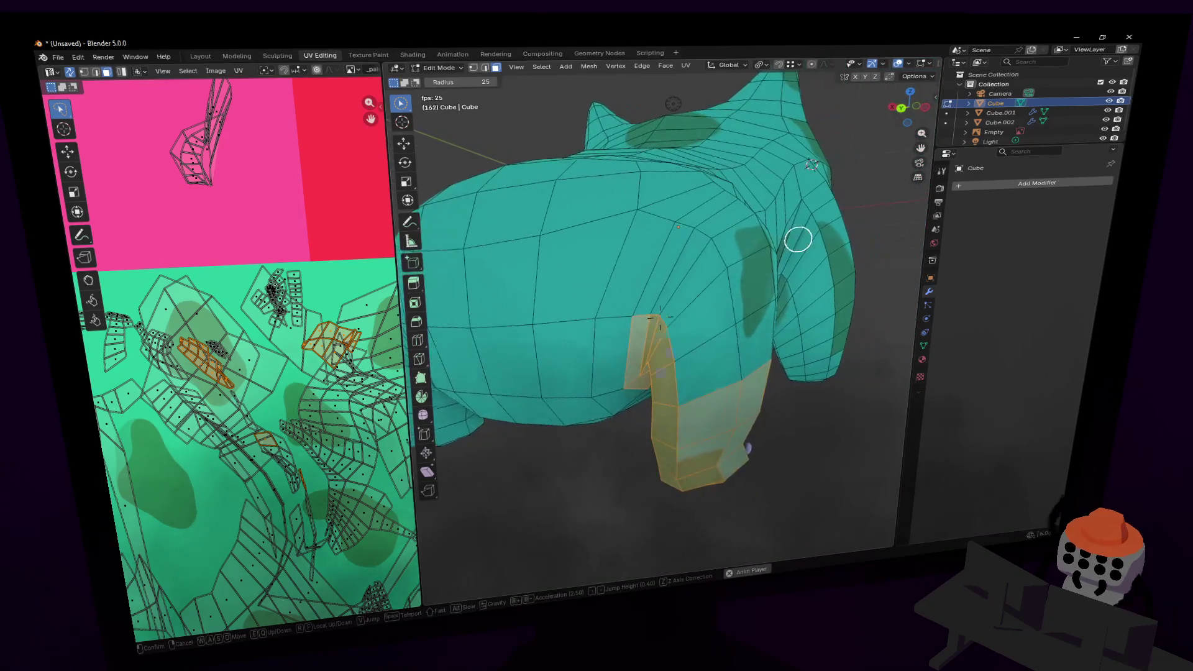
pyautogui.press('s')
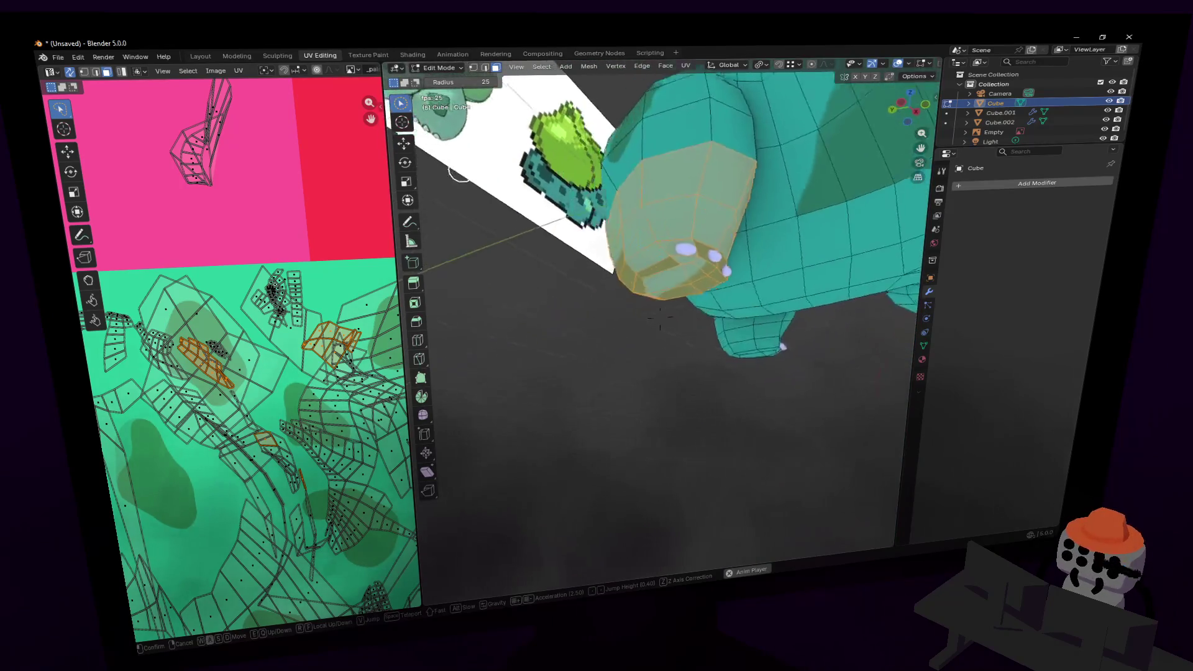
pyautogui.click(630, 244)
pyautogui.moveTo(700, 315)
pyautogui.keyDown('shift'); pyautogui.mouseDown(button='middle')
pyautogui.moveTo(713, 287)
pyautogui.moveTo(746, 325)
pyautogui.moveTo(745, 223)
pyautogui.mouseUp(button='middle'); pyautogui.keyUp('shift')
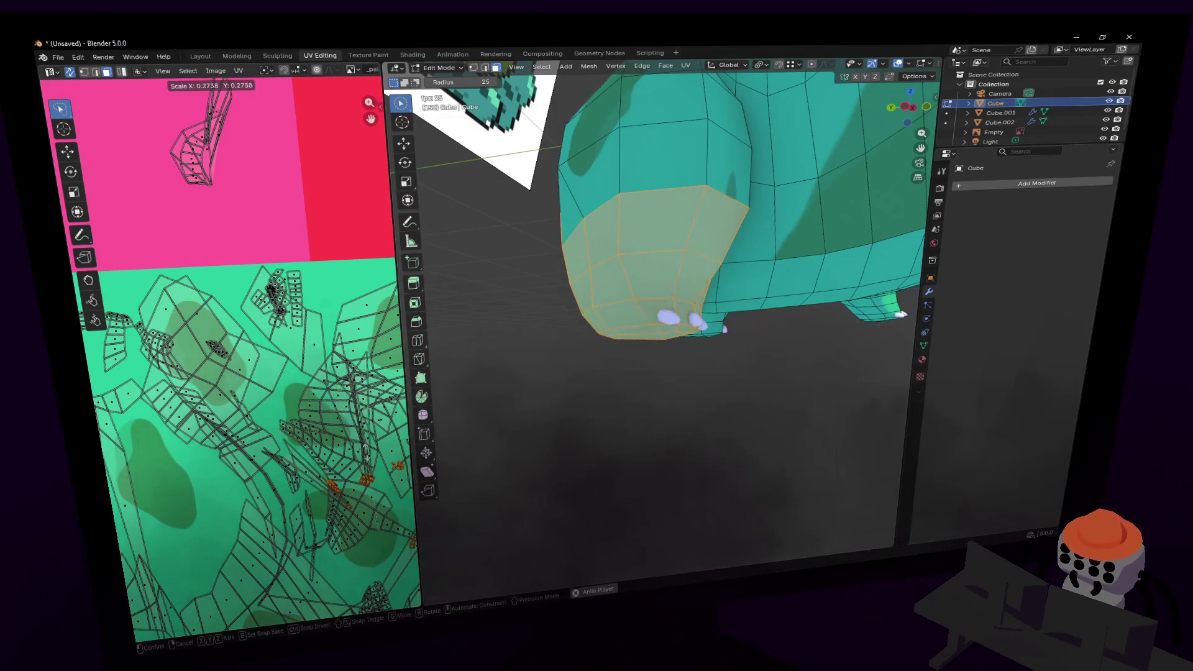
# - Resize the foot's UV islands to 0.350 and move them higher onto plain green texture
pyautogui.click(334, 346)
pyautogui.press('s')
pyautogui.click(314, 320)
pyautogui.press('g')
pyautogui.press('s')
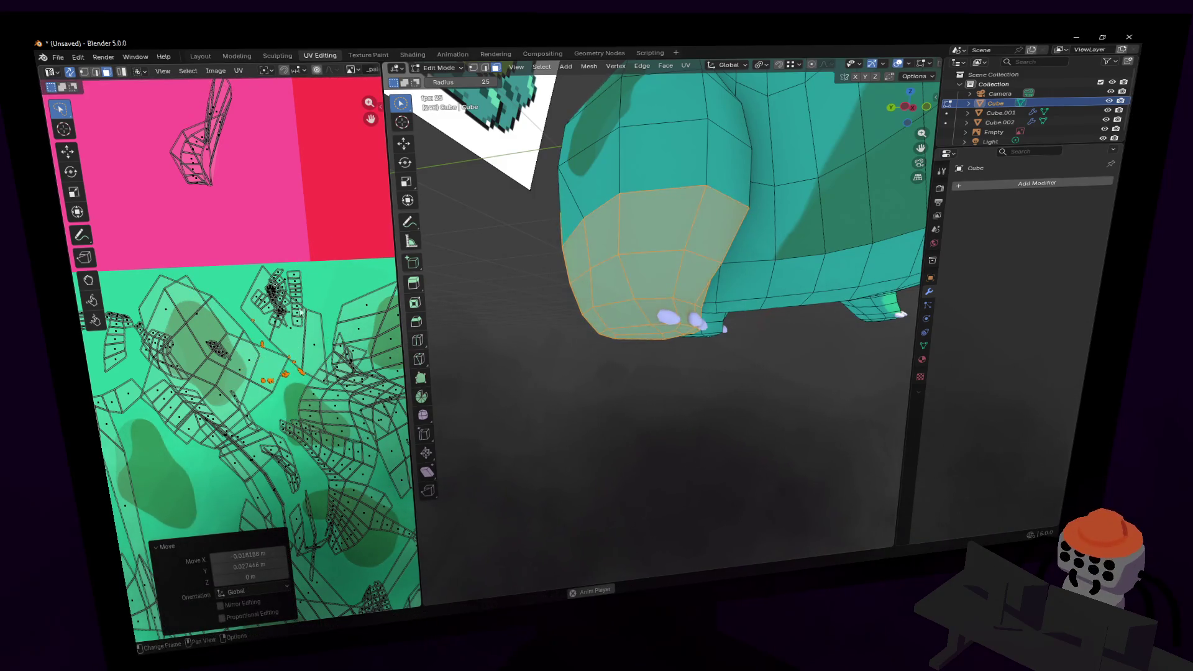
pyautogui.click(323, 307)
pyautogui.press('g')
pyautogui.click(326, 267)
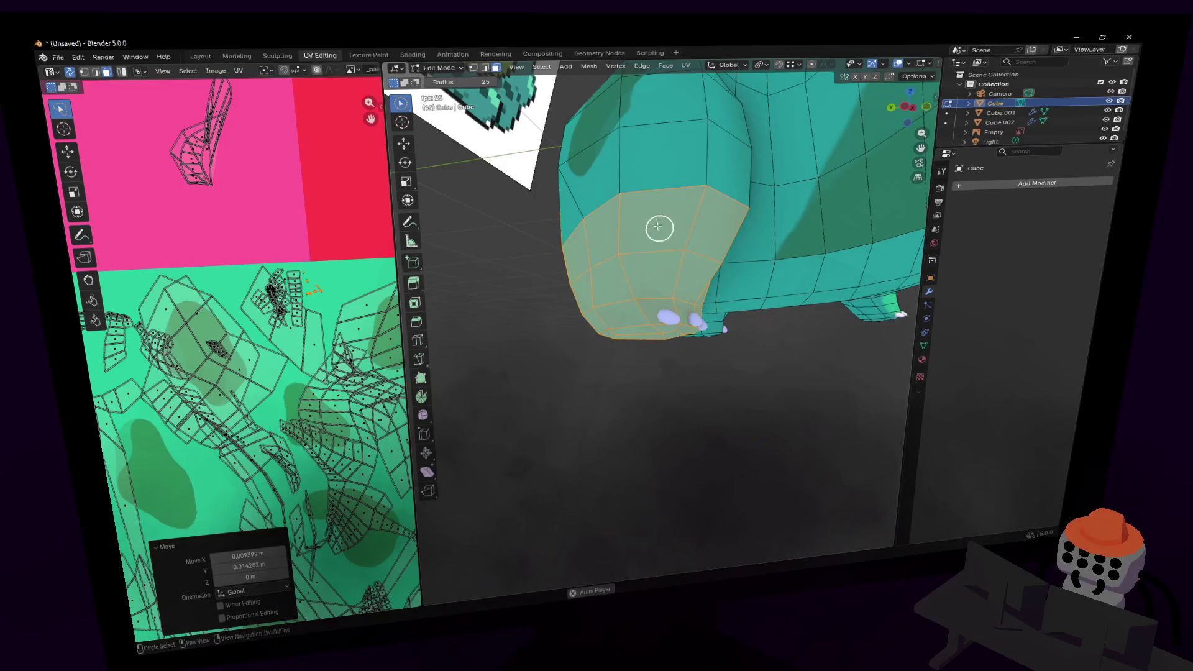
# - Pull back to see the whole model, select a patch of head faces and frame it
pyautogui.hotkey('shift', '`')
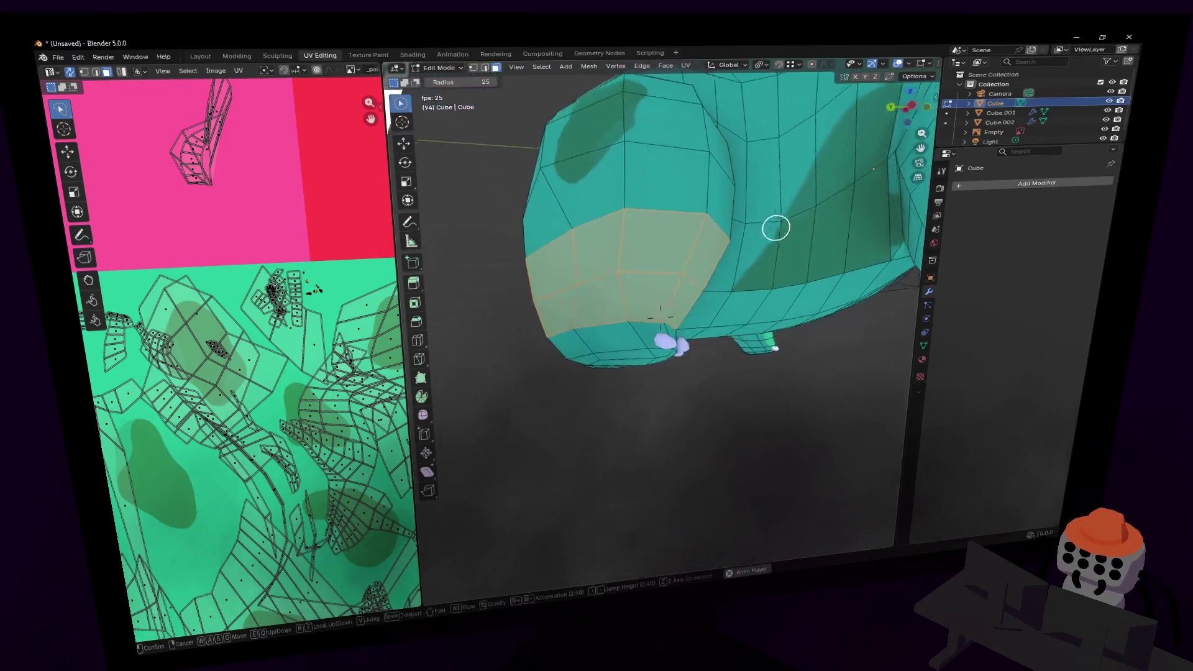
pyautogui.press('s')
pyautogui.click(659, 283)
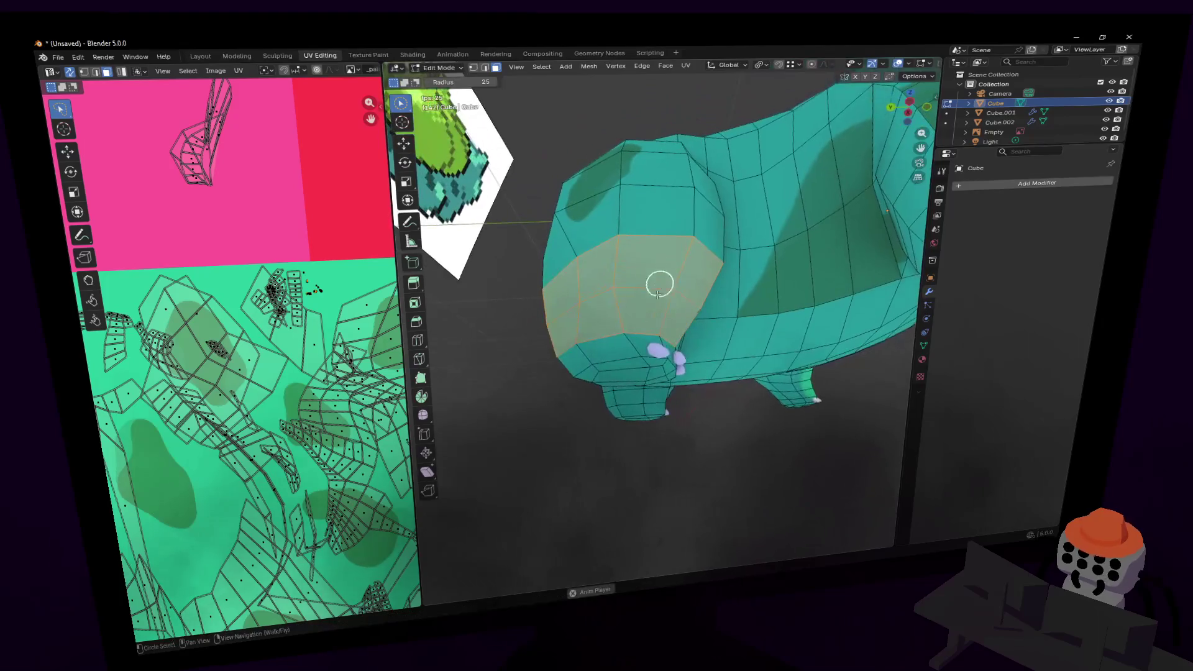
pyautogui.moveTo(622, 326)
pyautogui.mouseDown()
pyautogui.moveTo(630, 293)
pyautogui.moveTo(673, 274)
pyautogui.mouseUp()
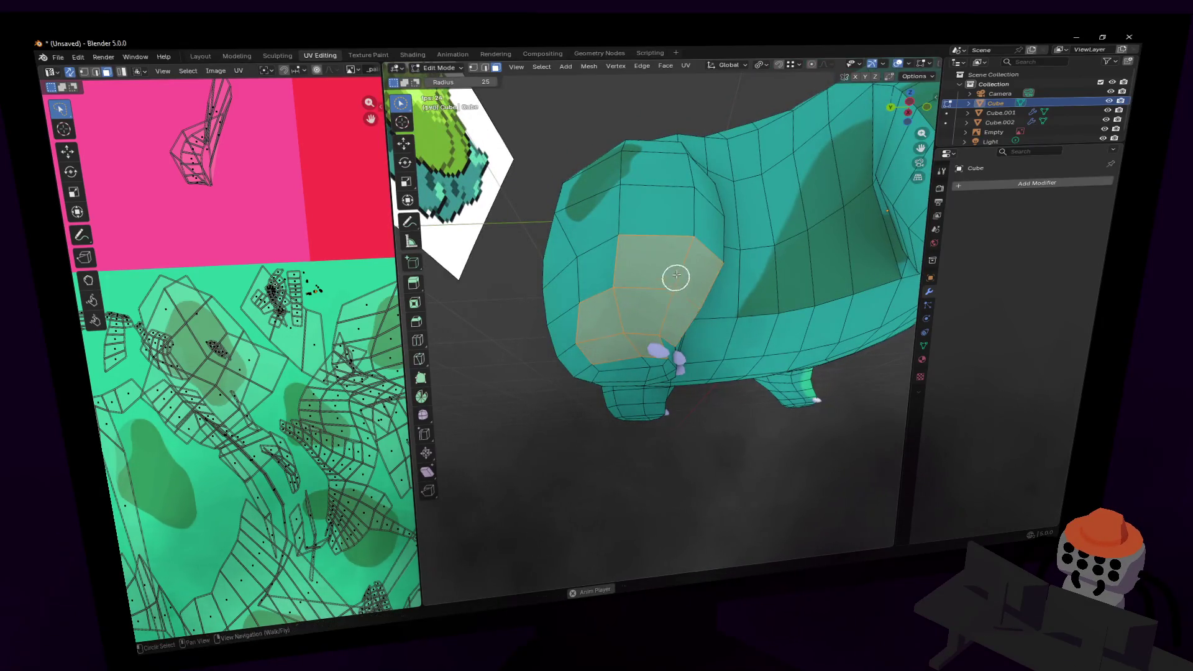
pyautogui.press('KP_Decimal')
# - Smart UV Project the head patch and move its island up and to the left
pyautogui.press('u')
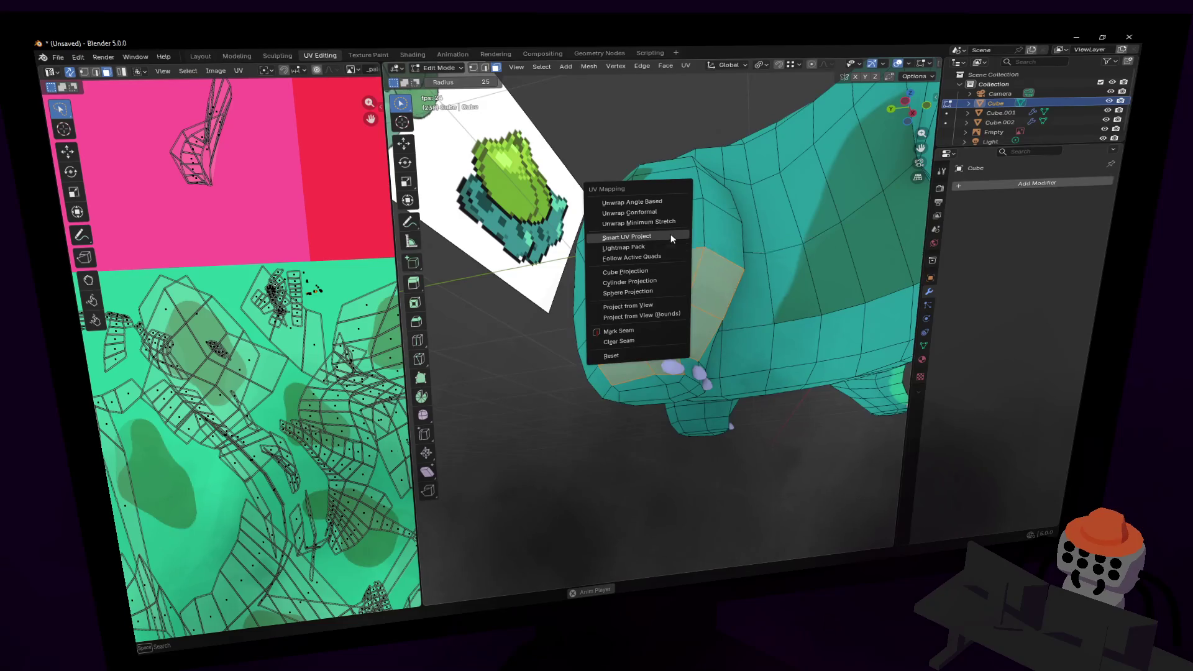
pyautogui.click(669, 233)
pyautogui.click(670, 330)
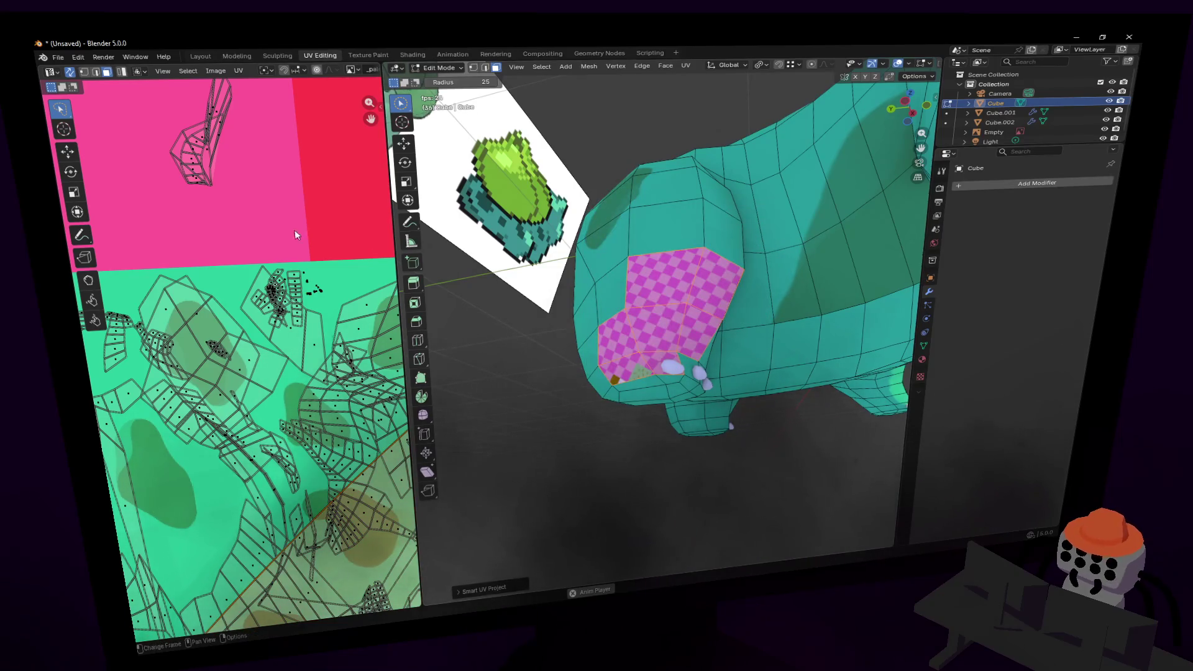
pyautogui.scroll(-5, 267, 339)
pyautogui.press('g')
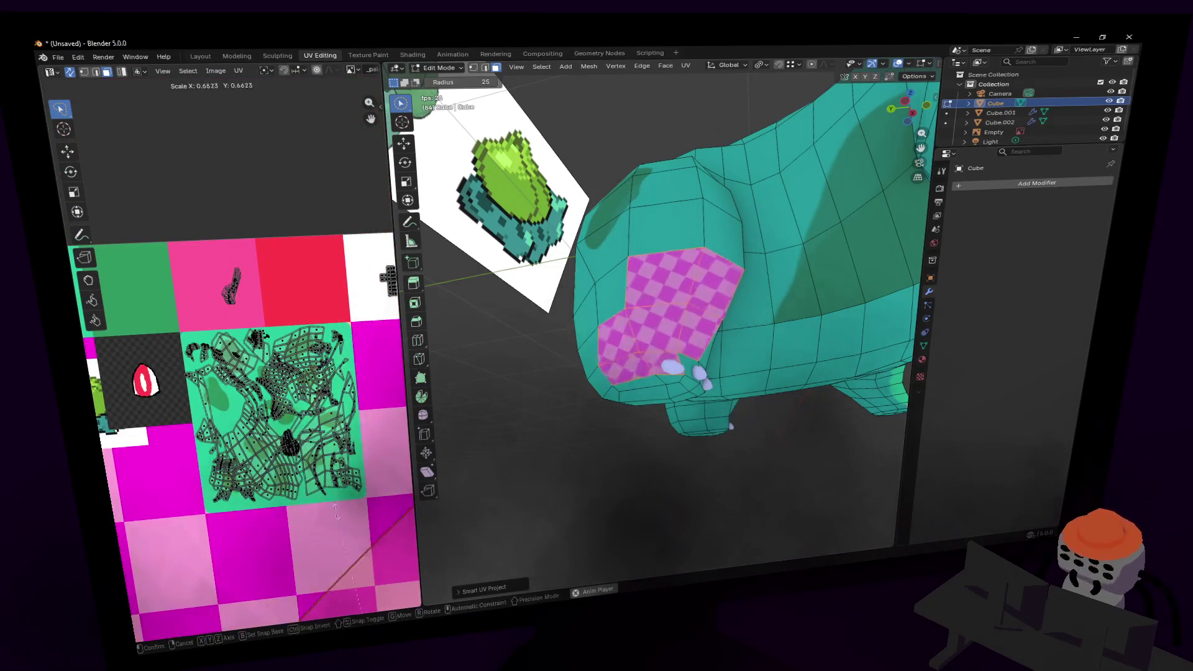
pyautogui.click(174, 249)
pyautogui.press('g')
pyautogui.click(234, 267)
# - Shrink the head island, rotate it 57.3° and place it over a dark spot
pyautogui.press('s')
pyautogui.click(233, 377)
pyautogui.scroll(3, 241, 376)
pyautogui.press('g')
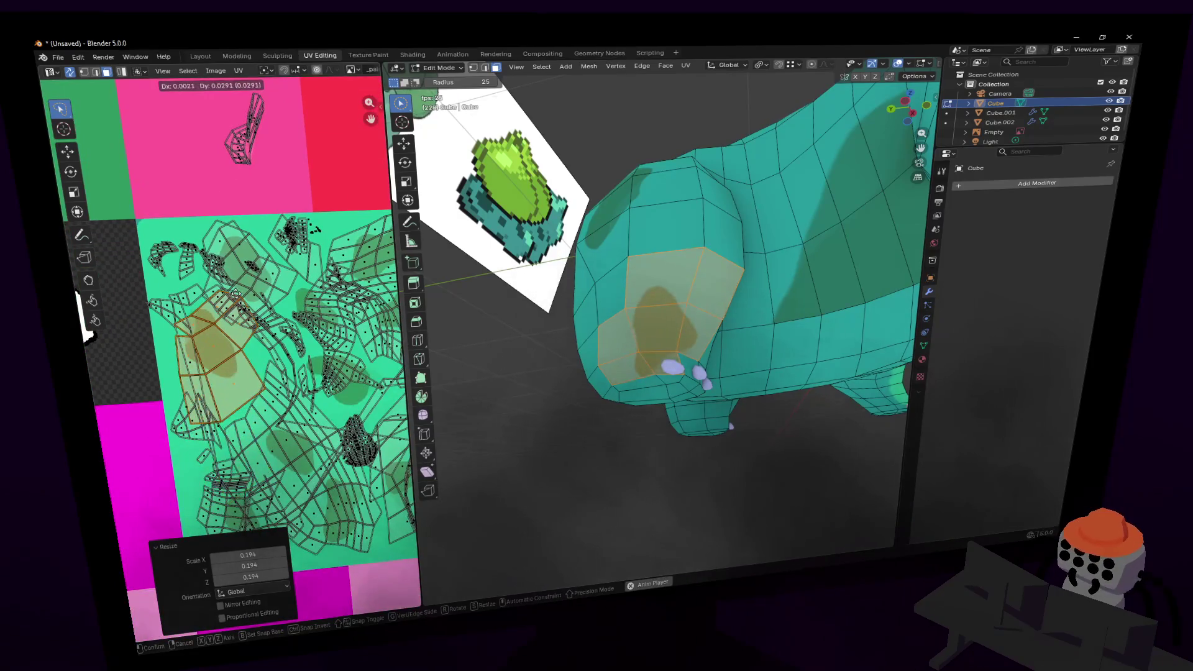
pyautogui.click(208, 314)
pyautogui.press('r')
pyautogui.click(194, 296)
pyautogui.press('g')
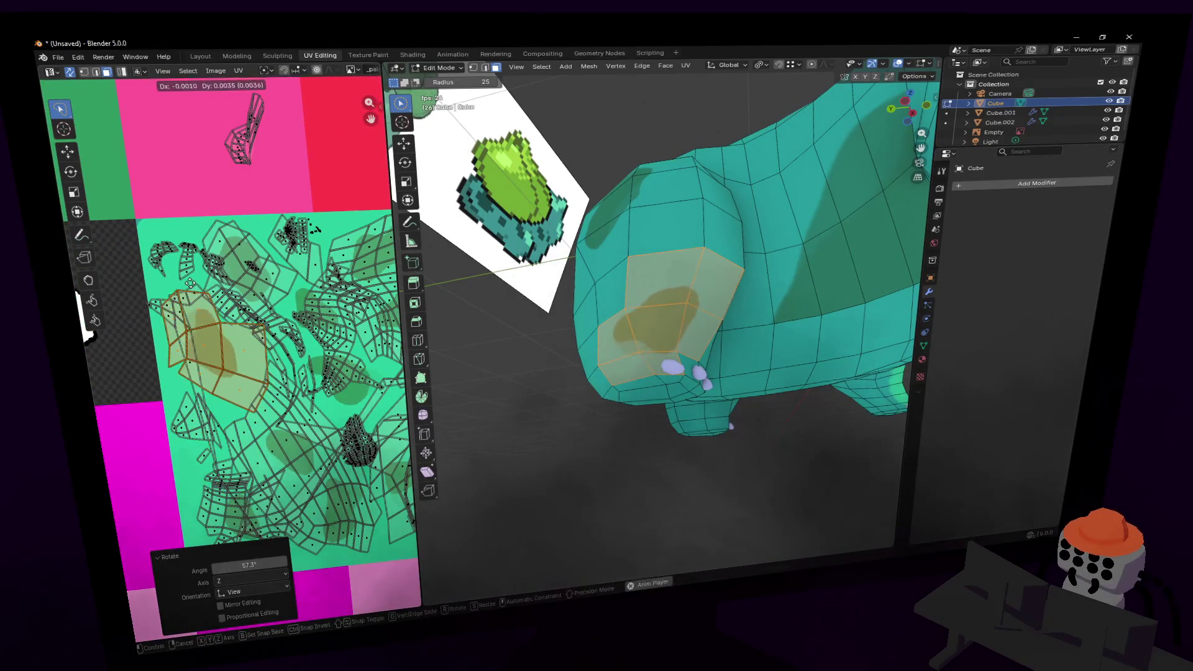
pyautogui.click(215, 367)
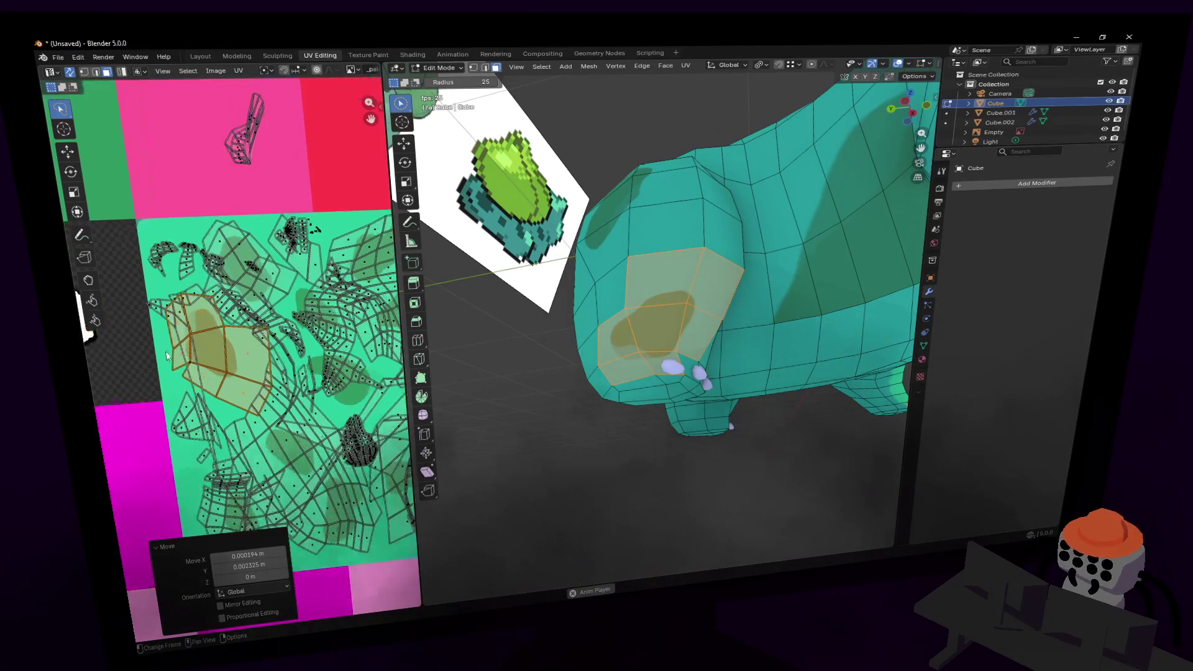
# - Select the thin sliver island and move it slightly into place
pyautogui.scroll(1, 187, 361)
pyautogui.scroll(2, 188, 362)
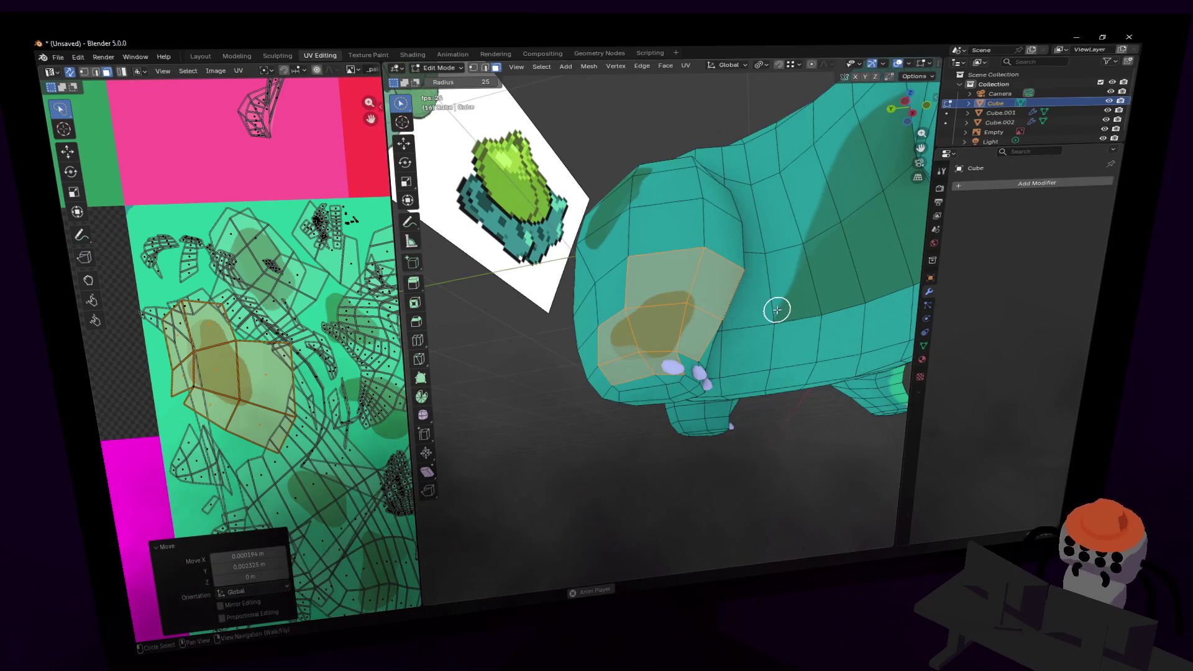
pyautogui.moveTo(398, 391); pyautogui.dragTo(434, 379, button='middle')
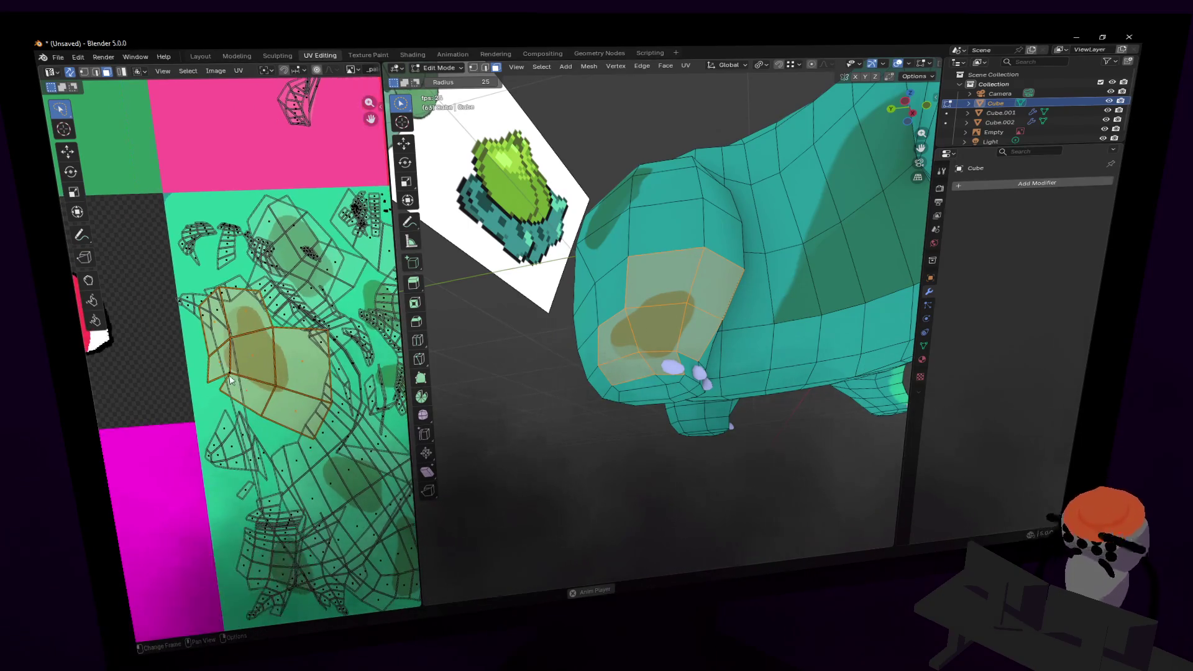
pyautogui.click(255, 360)
pyautogui.press('g')
pyautogui.click(257, 357)
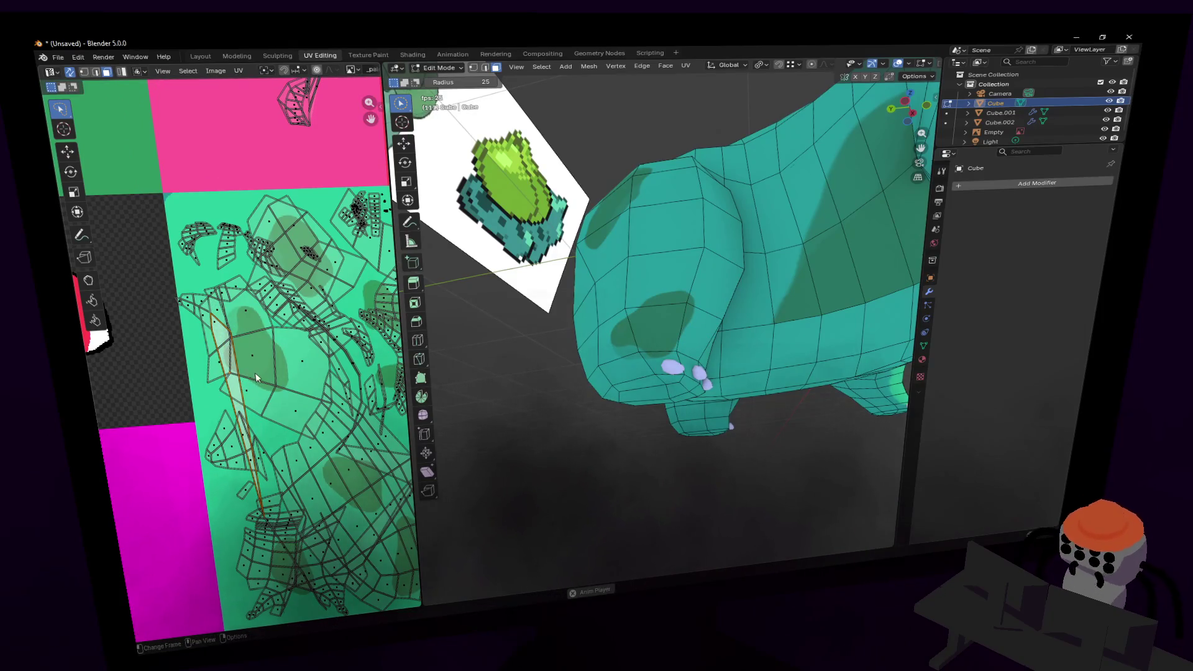
pyautogui.scroll(2, 235, 389)
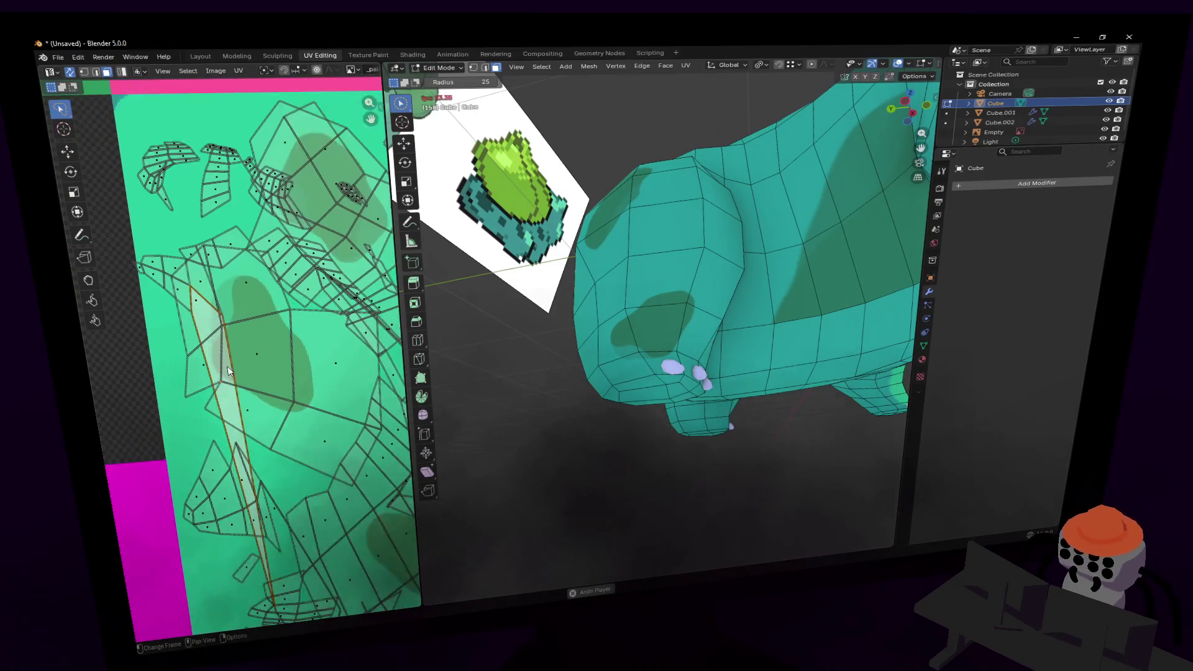
# - In vertex select mode, move a single UV vertex down and to the left
pyautogui.click(87, 72)
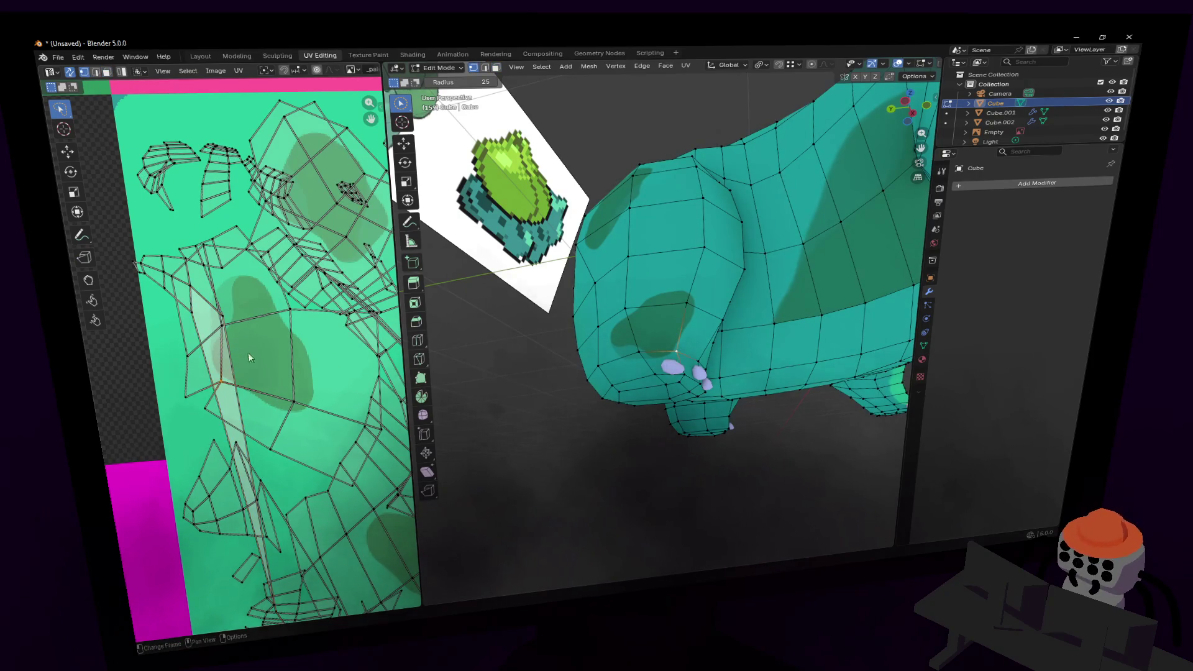
pyautogui.press('g')
pyautogui.click(257, 293)
pyautogui.hotkey('shift', '`')
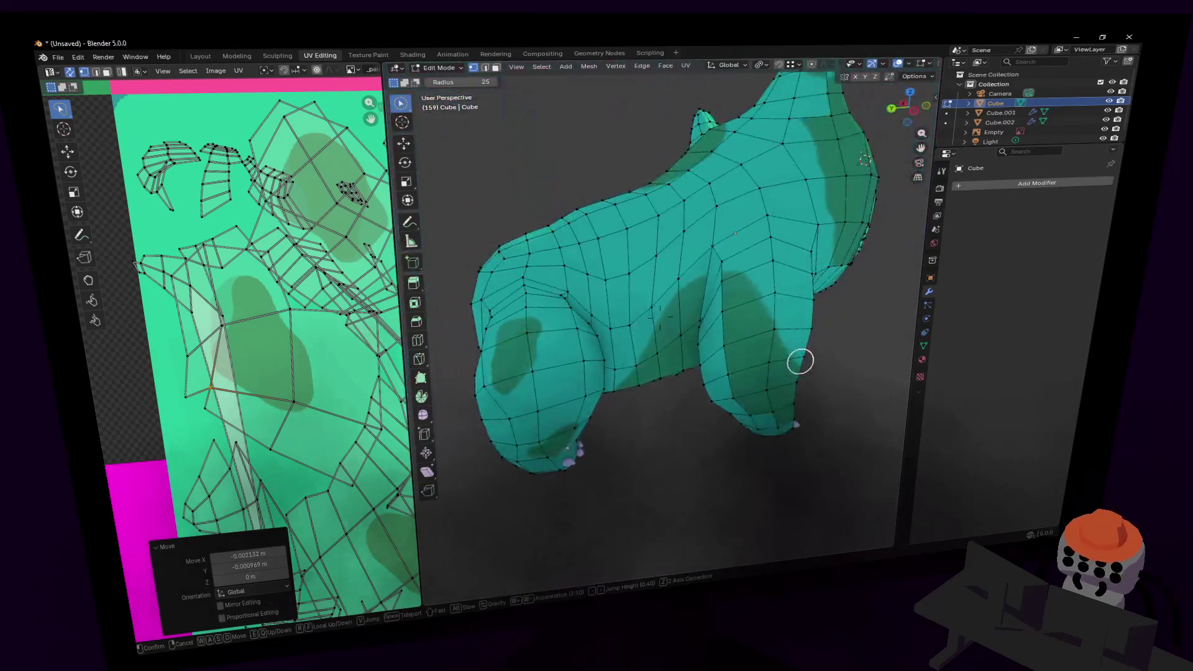
# - From a side view, select a band of faces across the body and zoom out the UV layout
pyautogui.press('w')
pyautogui.click(444, 371)
pyautogui.moveTo(505, 372)
pyautogui.mouseDown(button='middle')
pyautogui.moveTo(692, 301)
pyautogui.moveTo(687, 207)
pyautogui.moveTo(627, 148)
pyautogui.mouseUp(button='middle')
pyautogui.moveTo(682, 295)
pyautogui.mouseDown()
pyautogui.moveTo(652, 192)
pyautogui.moveTo(578, 255)
pyautogui.moveTo(591, 207)
pyautogui.moveTo(533, 266)
pyautogui.moveTo(539, 288)
pyautogui.moveTo(641, 259)
pyautogui.moveTo(655, 191)
pyautogui.mouseUp()
pyautogui.hotkey('shift', '`')
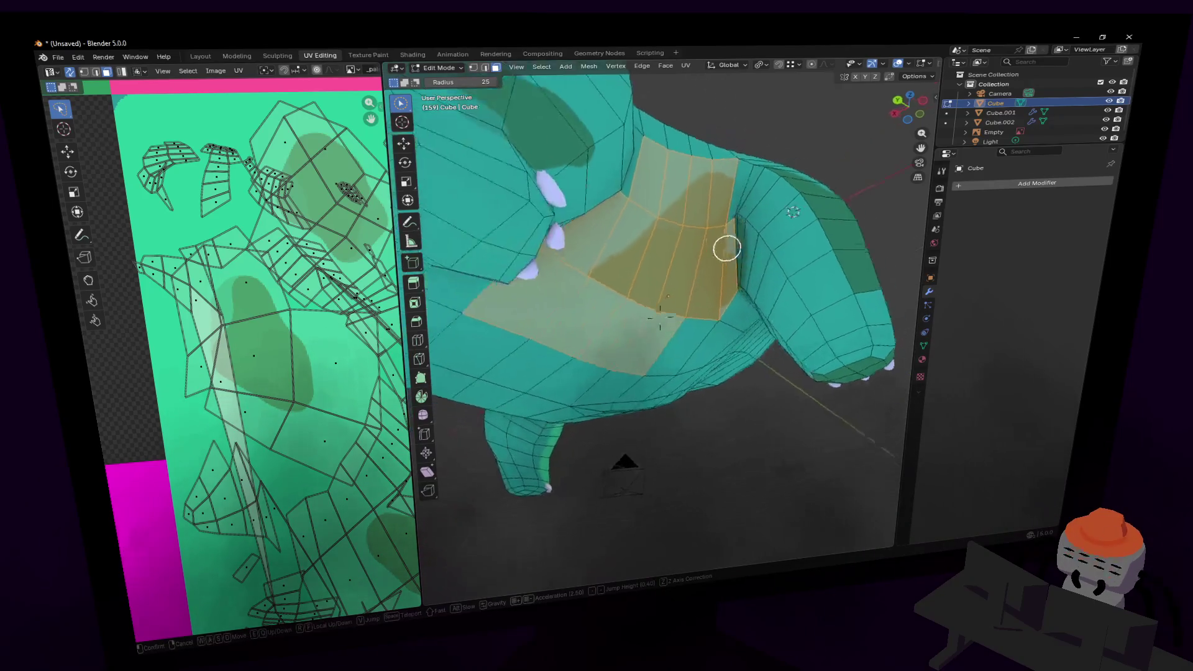
pyautogui.press('w')
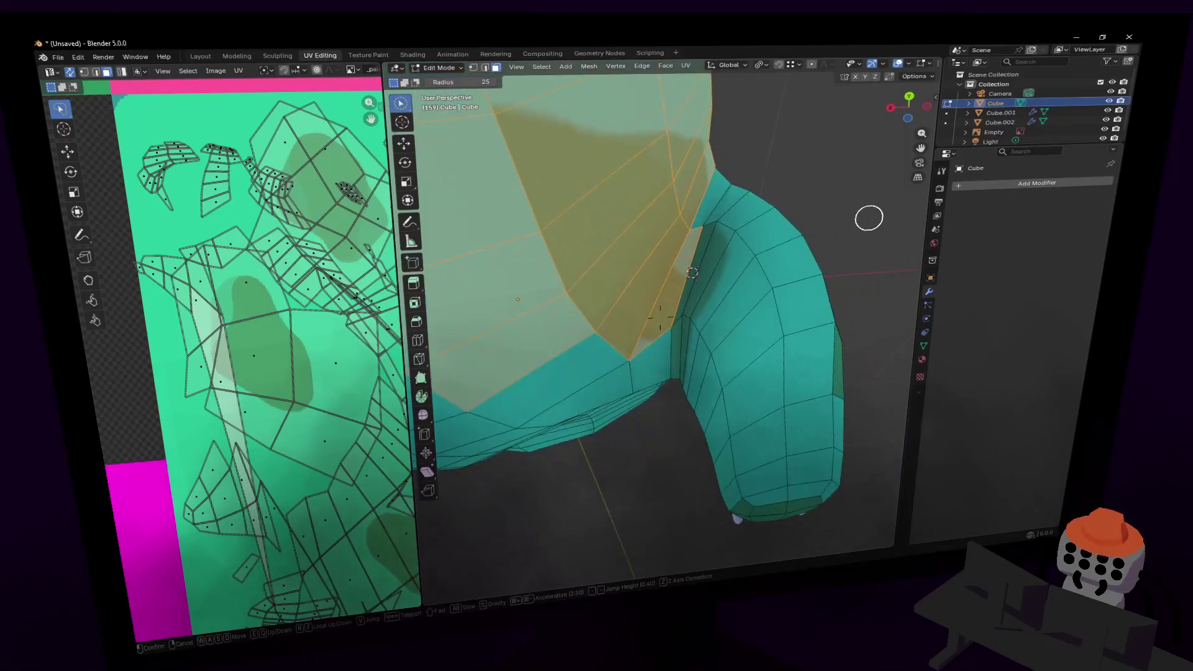
pyautogui.press('s')
pyautogui.click(667, 259)
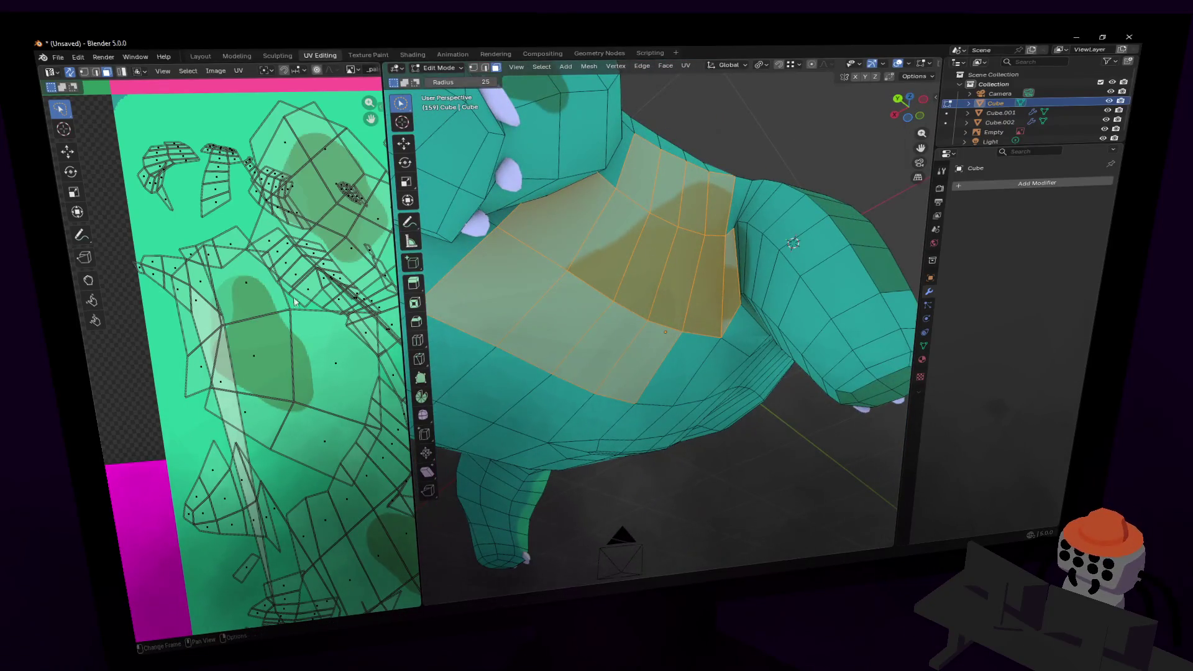
pyautogui.scroll(-5, 249, 308)
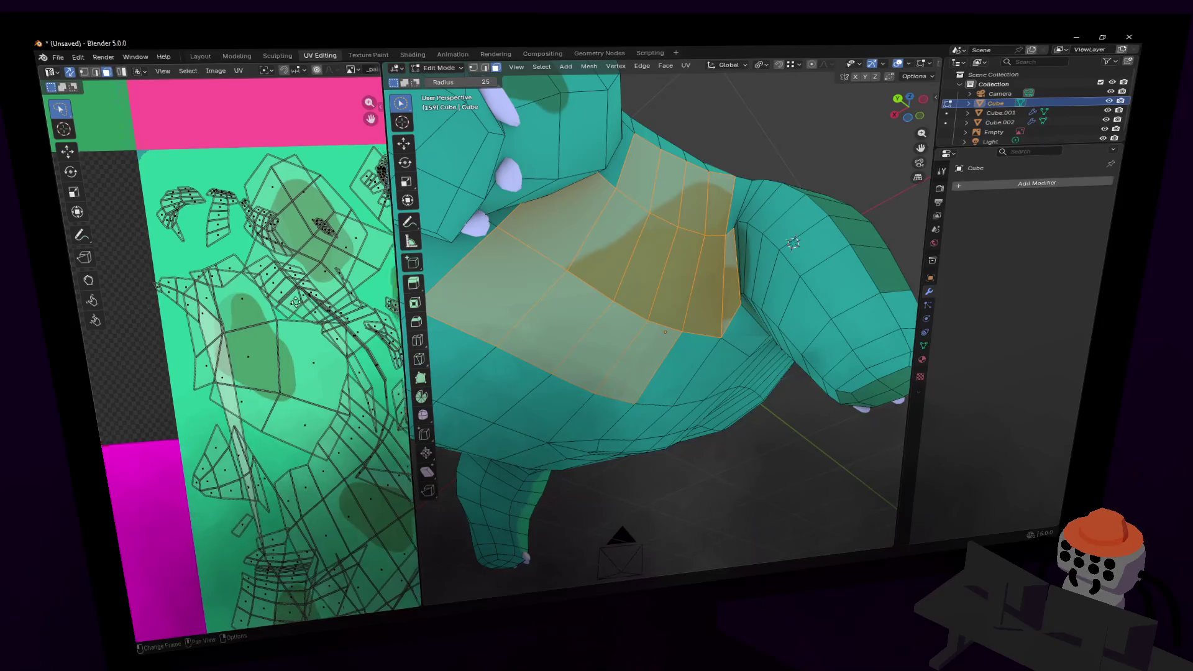
pyautogui.moveTo(257, 317); pyautogui.dragTo(241, 316, button='middle')
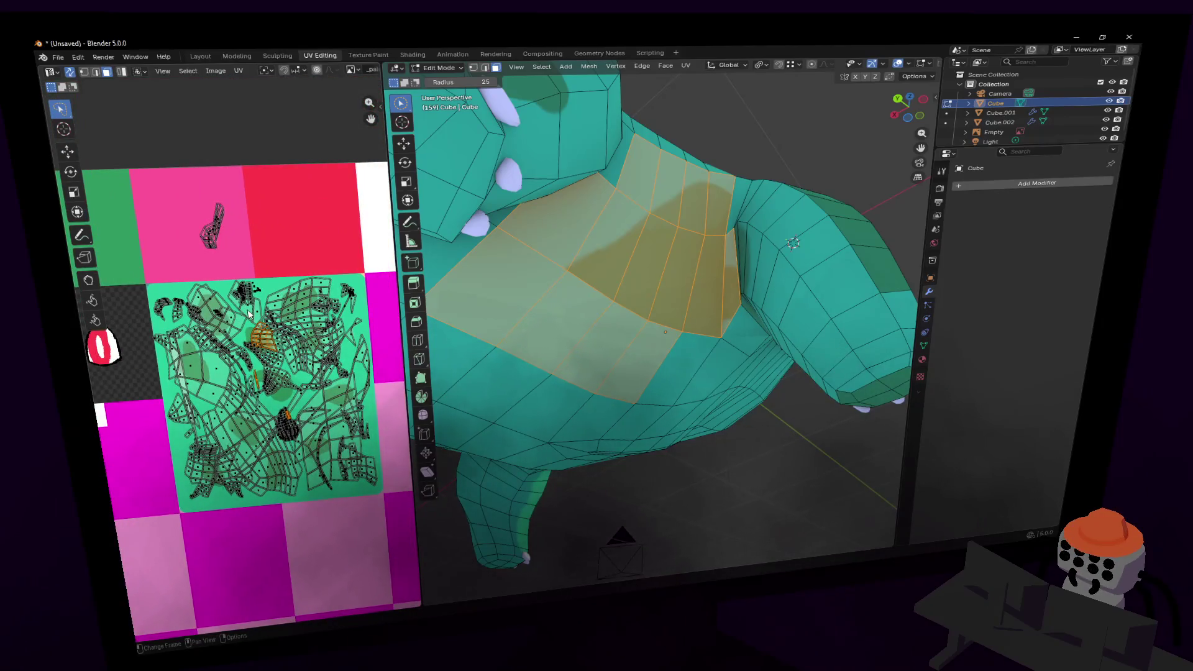
# - Smart UV Project the selected chest faces into a new UV island
pyautogui.press('u')
pyautogui.click(233, 348)
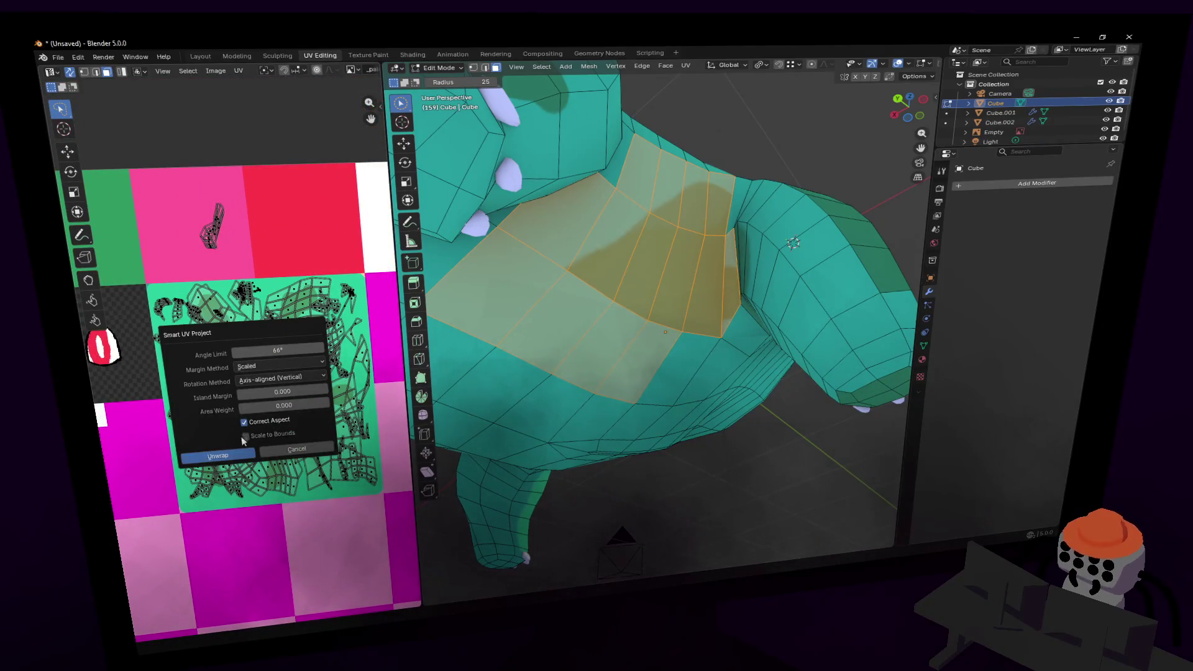
pyautogui.click(232, 458)
# - Shrink the chest UV island twice and move it over a dark green spot
pyautogui.press('s')
pyautogui.press('Return')
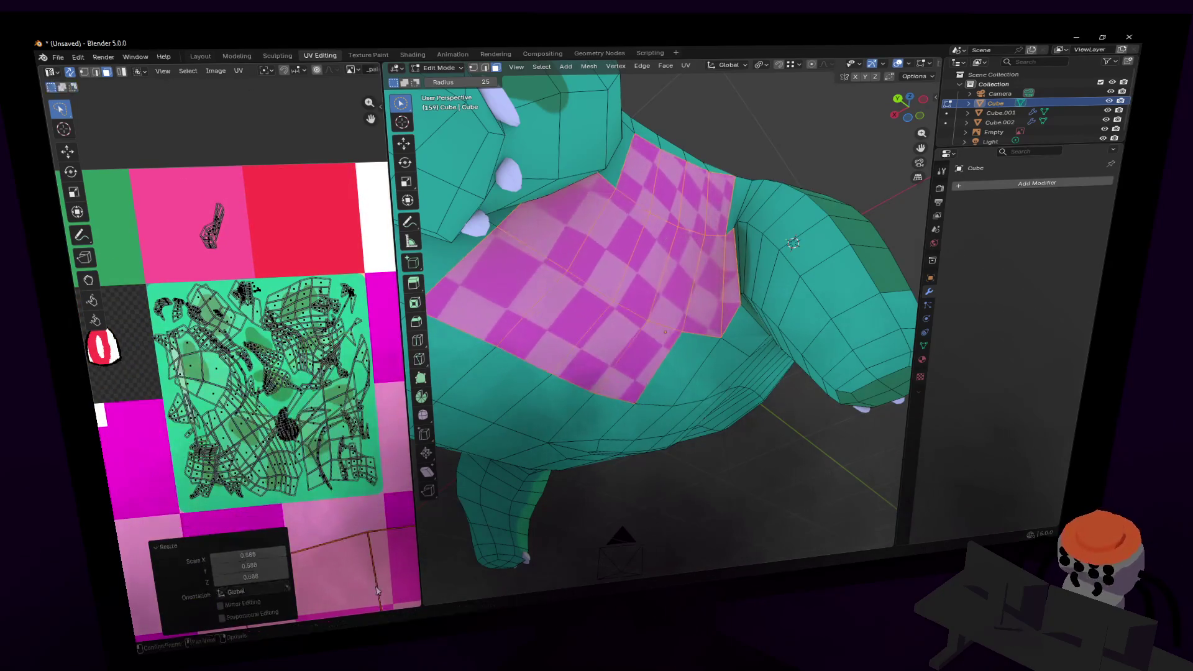
pyautogui.press('g')
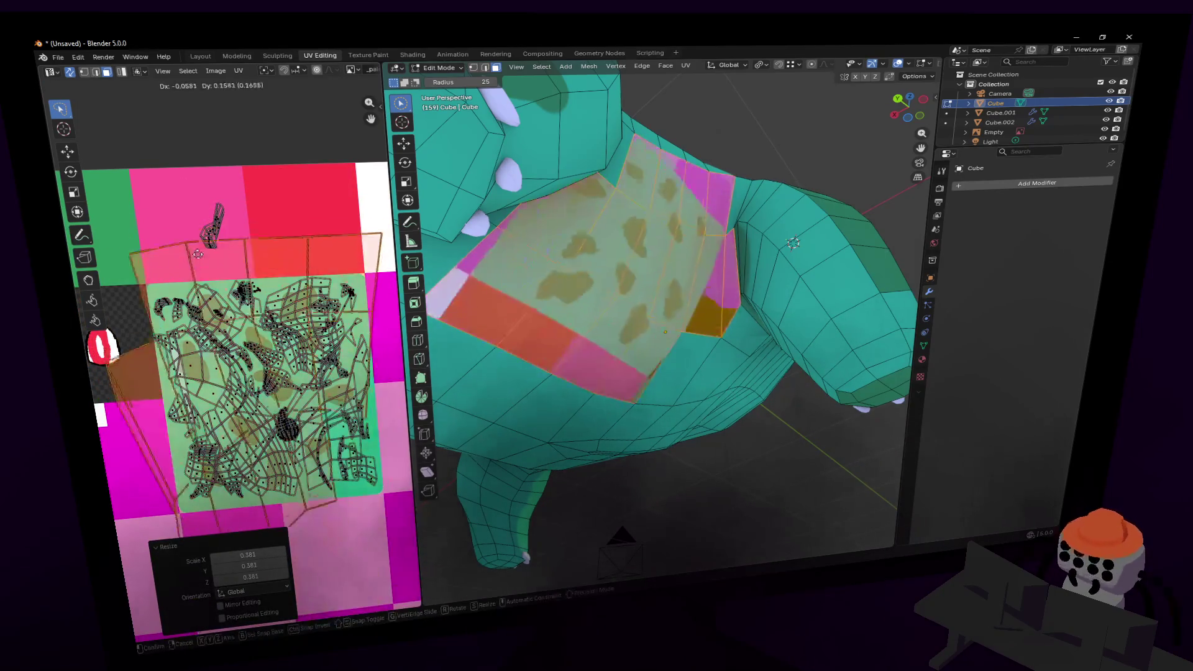
pyautogui.click(195, 212)
pyautogui.press('s')
pyautogui.press('Return')
pyautogui.scroll(4, 218, 341)
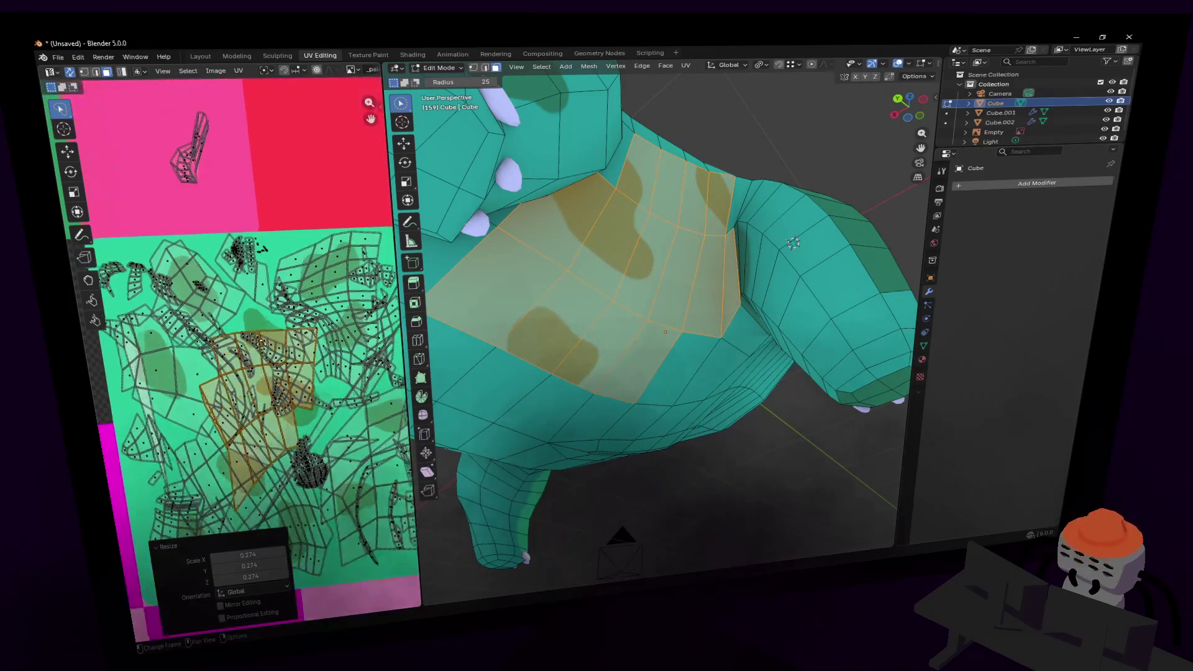
pyautogui.press('g')
pyautogui.click(340, 315)
# - Enlarge the island slightly, rotate it and settle the spot onto the chest
pyautogui.press('s')
pyautogui.click(341, 314)
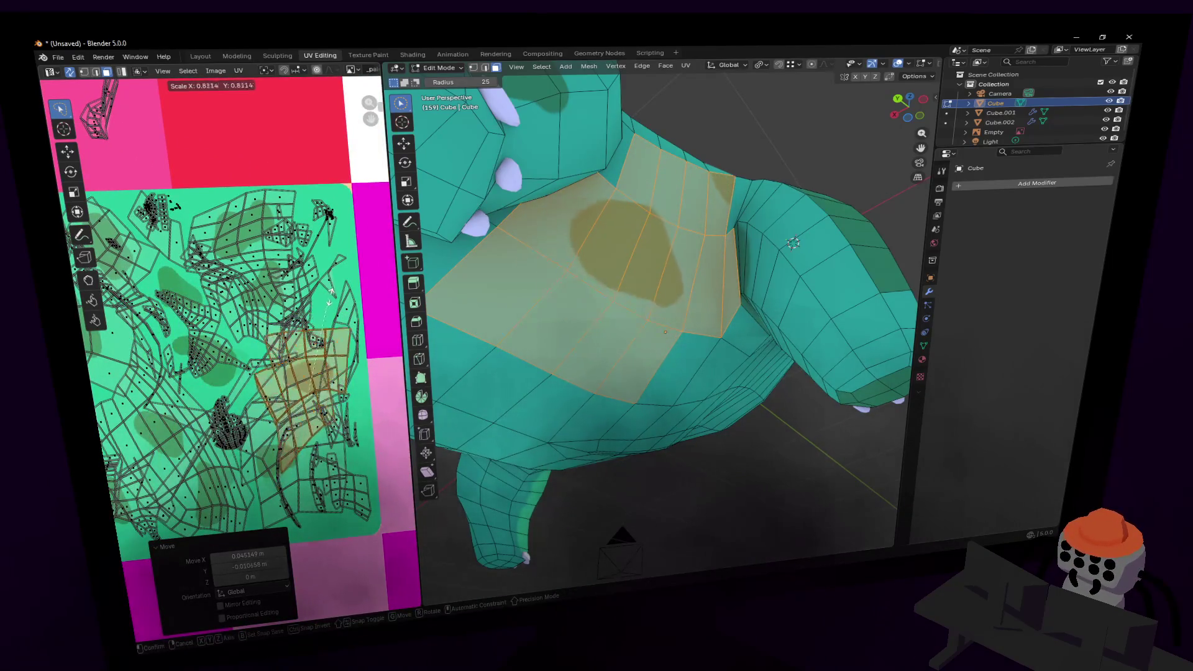
pyautogui.press('r')
pyautogui.click(340, 317)
pyautogui.press('g')
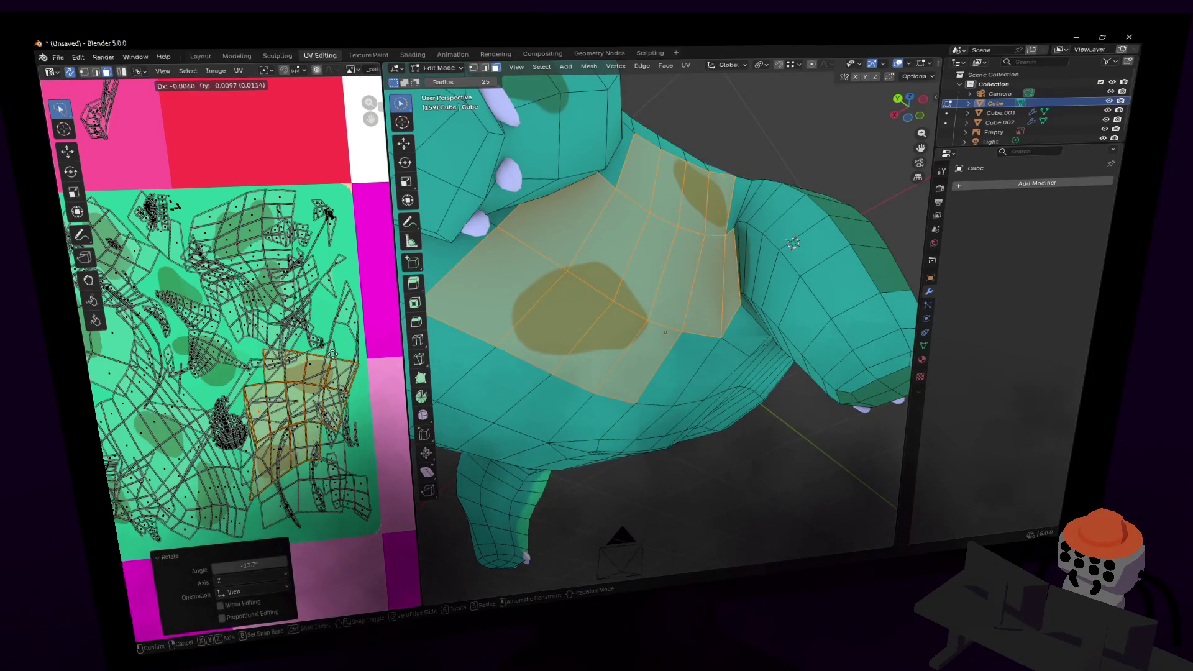
pyautogui.click(334, 355)
# - Nudge and rotate the chest island to its final spot, then leave Edit Mode to inspect the model
pyautogui.scroll(3, 294, 337)
pyautogui.press('g')
pyautogui.click(219, 393)
pyautogui.press('space')
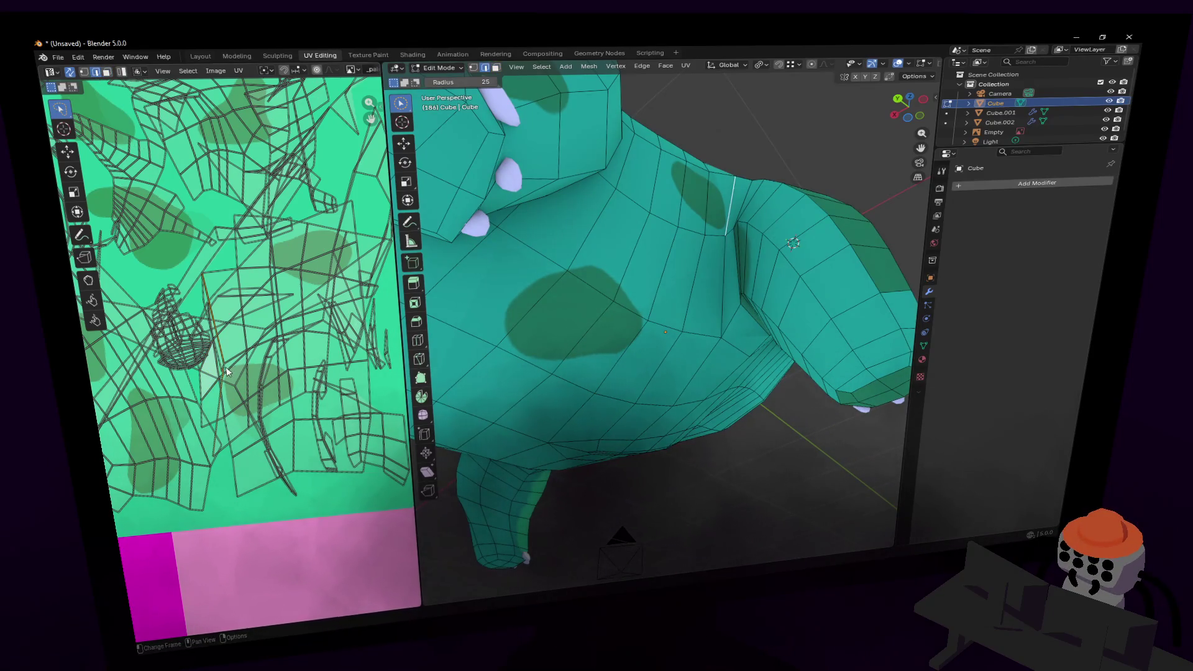
pyautogui.press('g')
pyautogui.click(261, 312)
pyautogui.press('r')
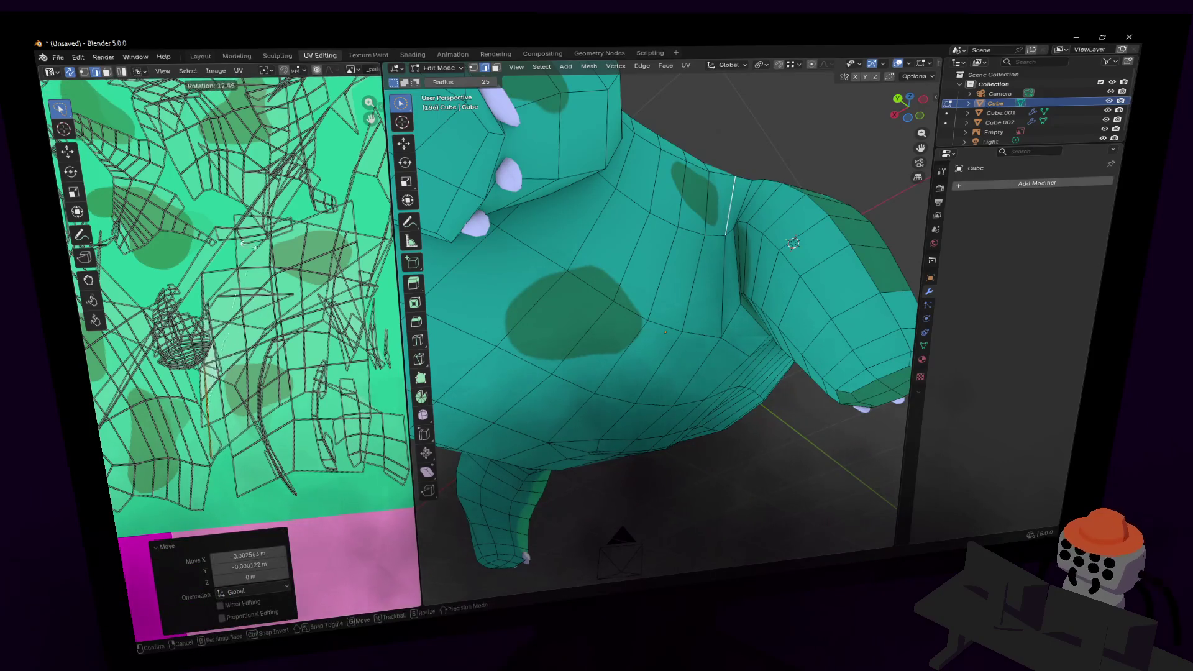
pyautogui.click(251, 248)
pyautogui.press('Tab')
pyautogui.hotkey('shift', '`')
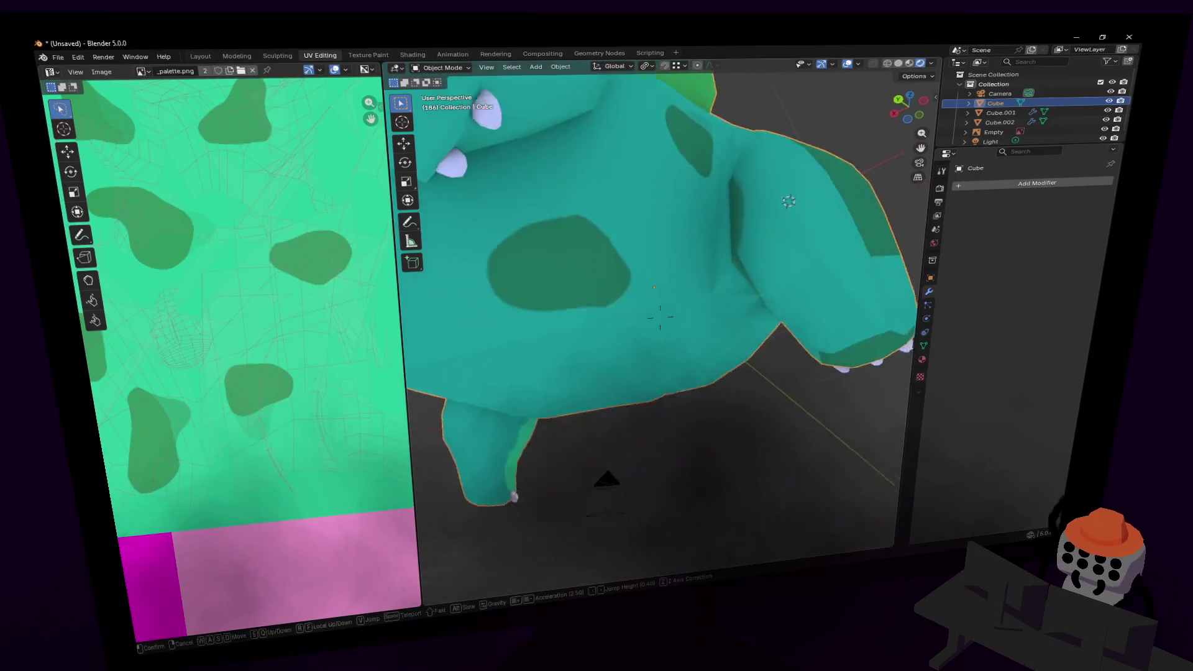
# - Fly around the front, head and bulb to check the chest spot
pyautogui.press('d')
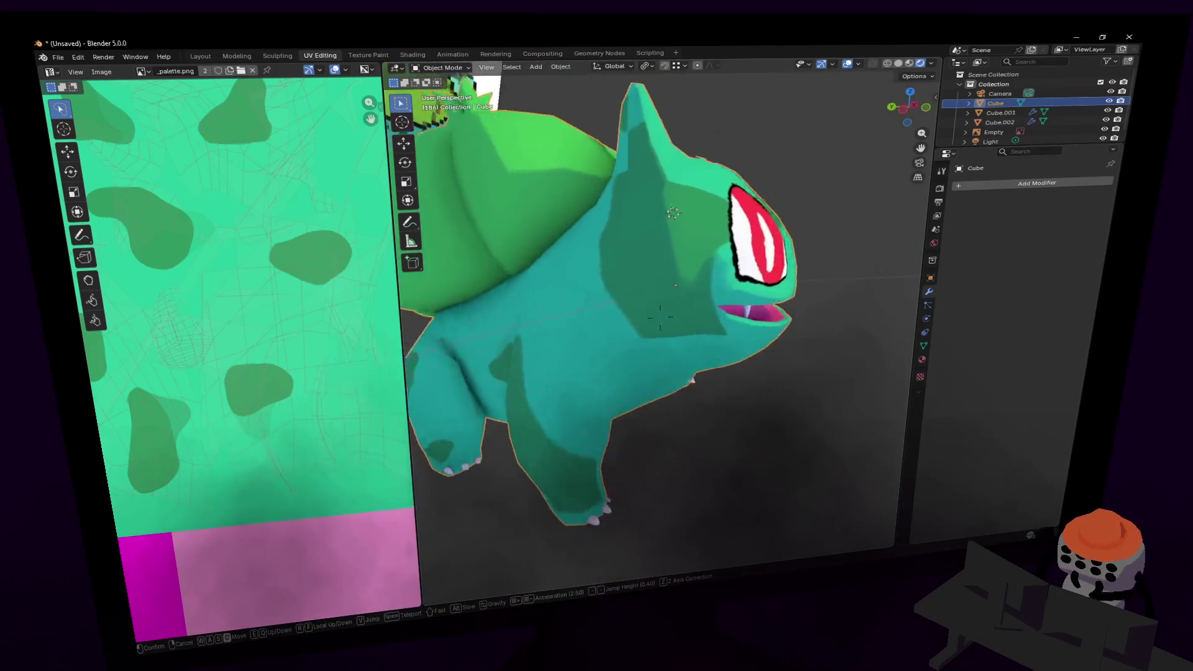
pyautogui.press('w')
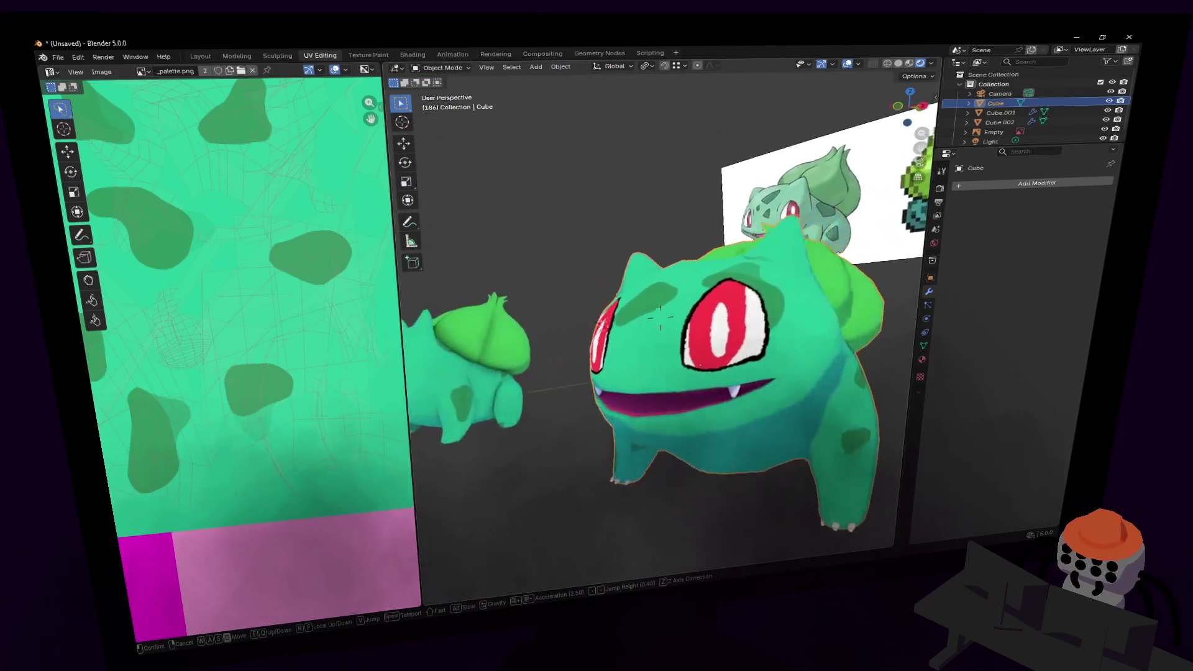
pyautogui.press('s')
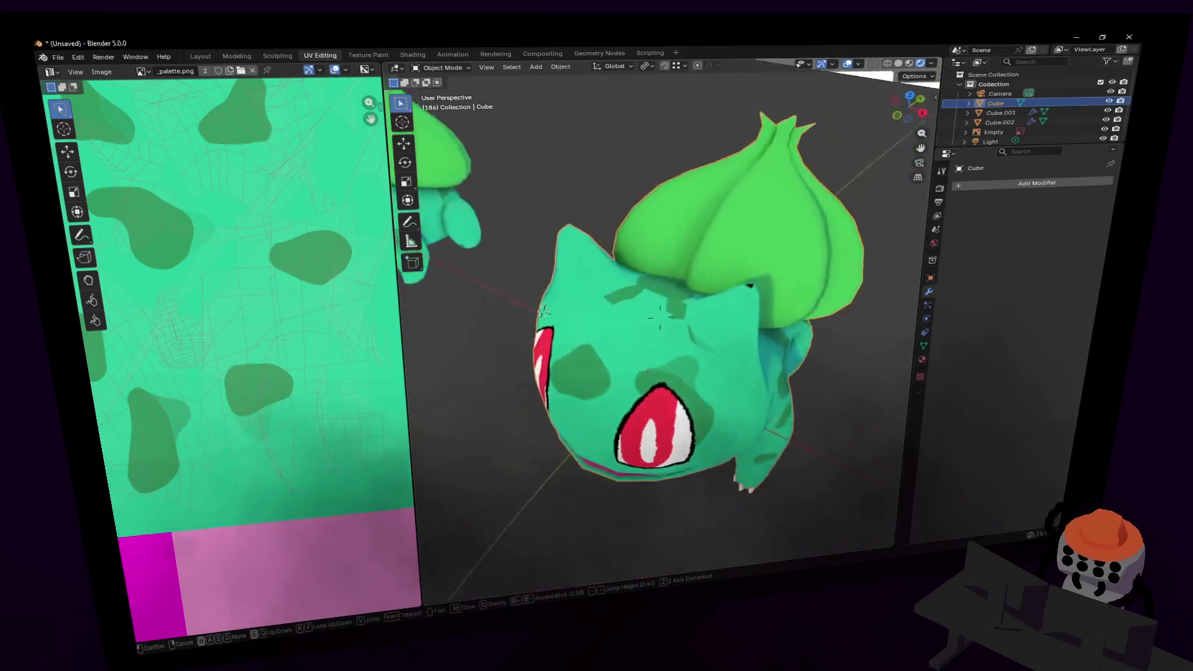
pyautogui.press('Escape')
# - In Edit Mode, select a patch of faces on the upper back behind the head
pyautogui.press('Tab')
pyautogui.moveTo(692, 252); pyautogui.dragTo(798, 244, button='middle')
pyautogui.moveTo(661, 327)
pyautogui.mouseDown()
pyautogui.moveTo(617, 285)
pyautogui.moveTo(607, 306)
pyautogui.mouseUp()
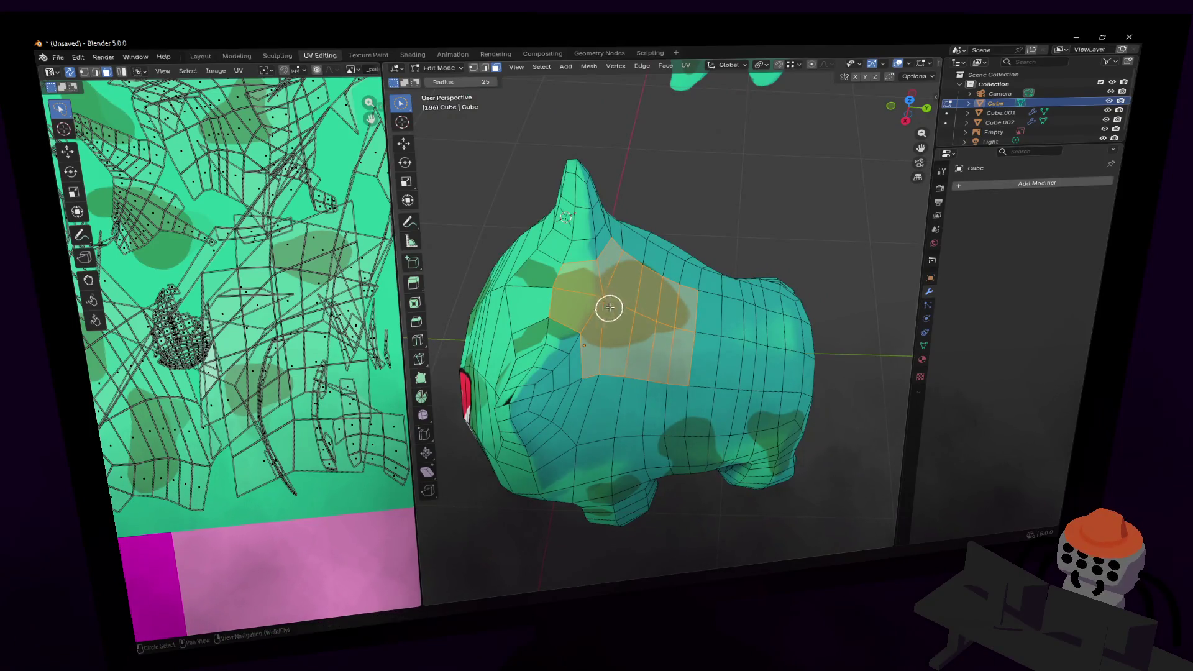
pyautogui.moveTo(607, 306); pyautogui.dragTo(639, 267, button='middle')
pyautogui.moveTo(622, 361)
pyautogui.mouseDown()
pyautogui.moveTo(590, 344)
pyautogui.moveTo(607, 333)
pyautogui.mouseUp()
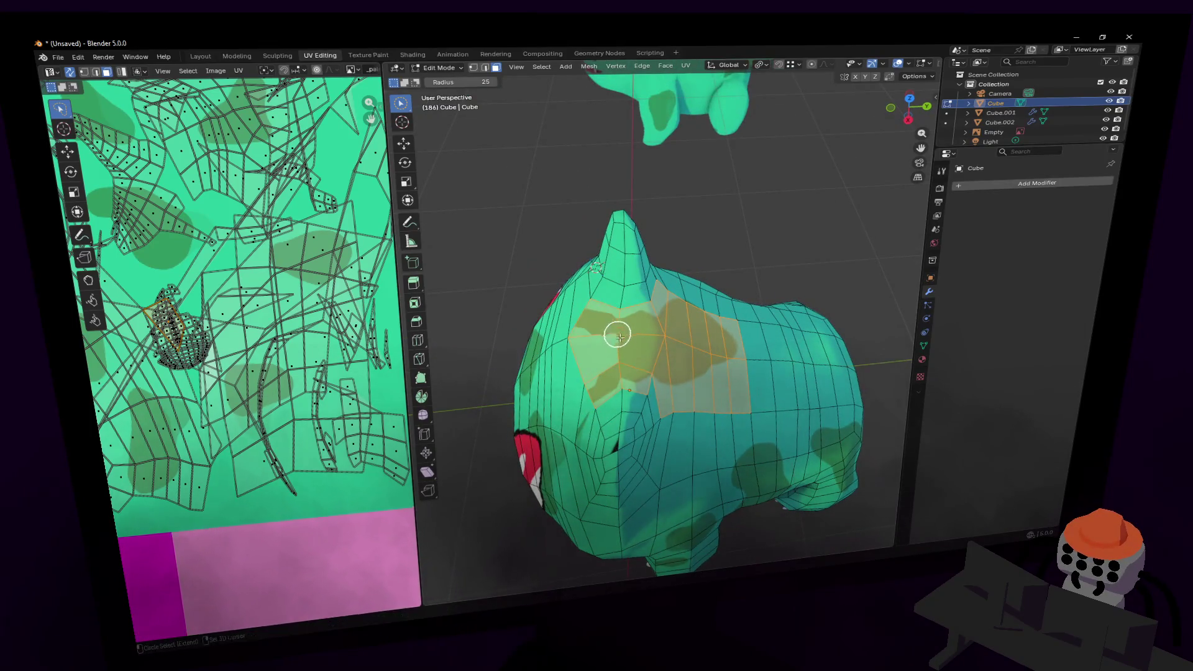
pyautogui.hotkey('shift', '`')
pyautogui.click(686, 280)
pyautogui.scroll(-5, 298, 254)
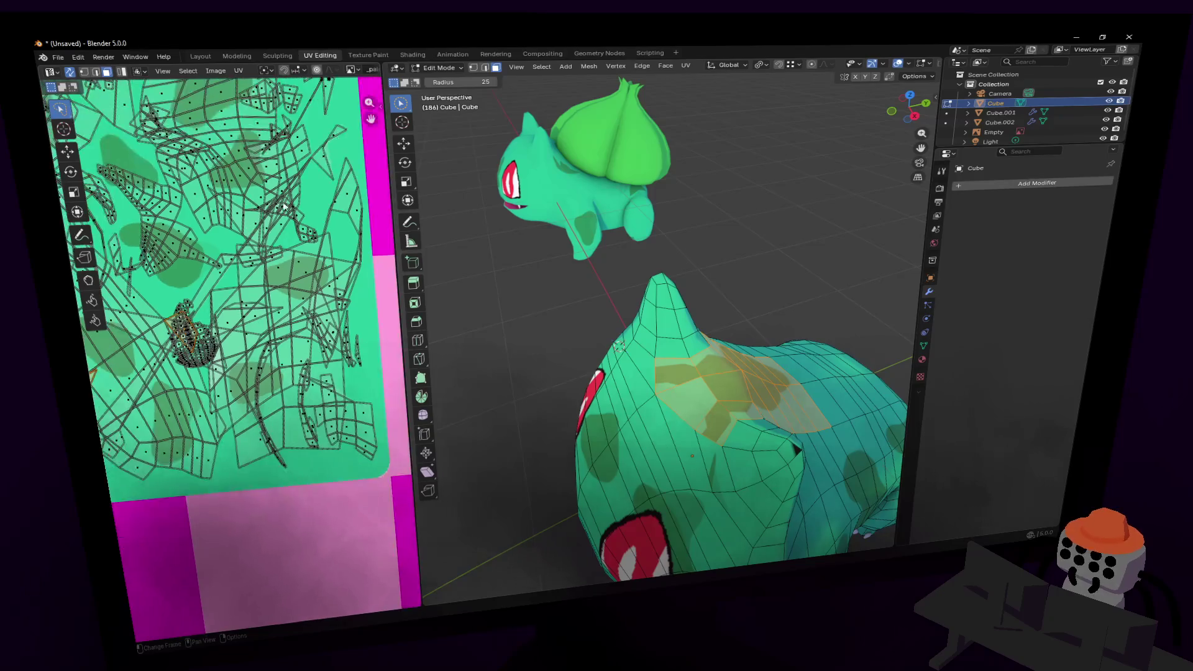
# - Shrink the back patch's UV island, move it upward and adjust its size slightly
pyautogui.press('s')
pyautogui.click(187, 360)
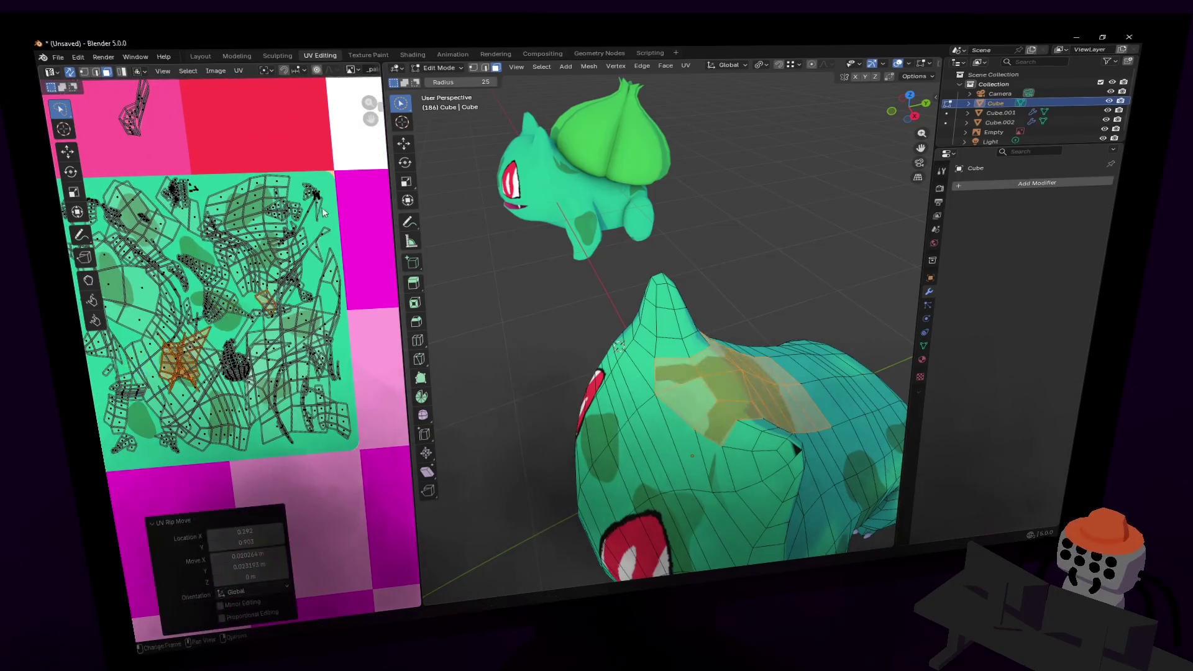
pyautogui.press('g')
pyautogui.click(203, 189)
pyautogui.press('s')
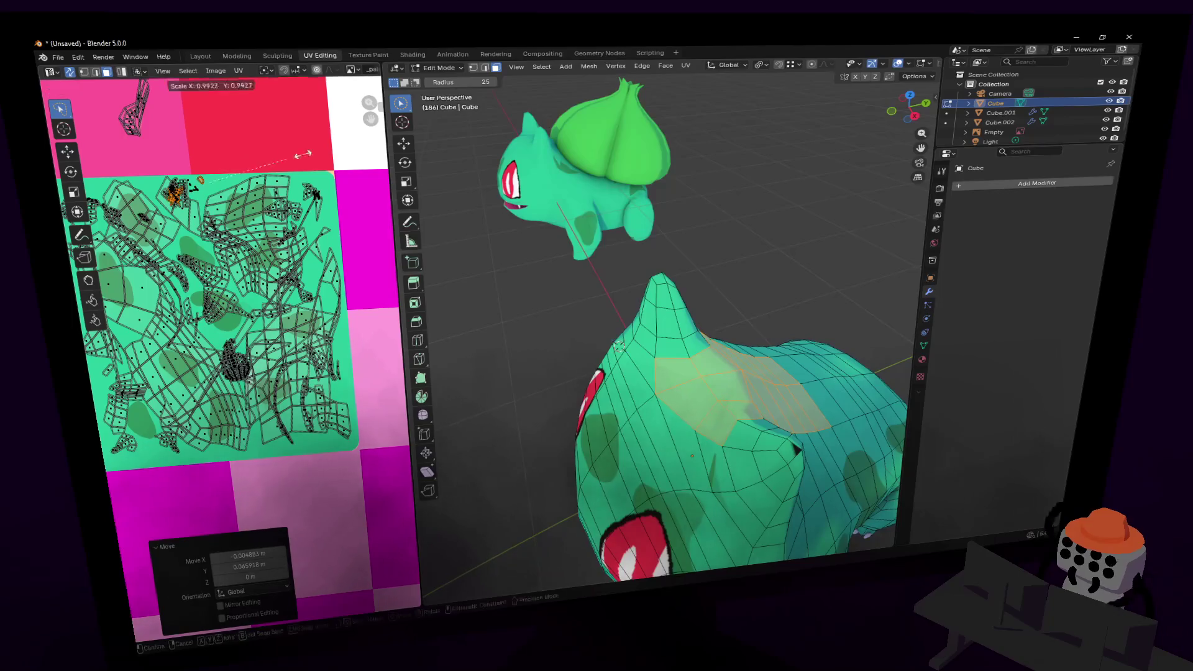
pyautogui.click(238, 177)
# - Fly in toward the head on the shaded model to check the back patch
pyautogui.press('Tab')
pyautogui.hotkey('shift', '`')
pyautogui.press('w')
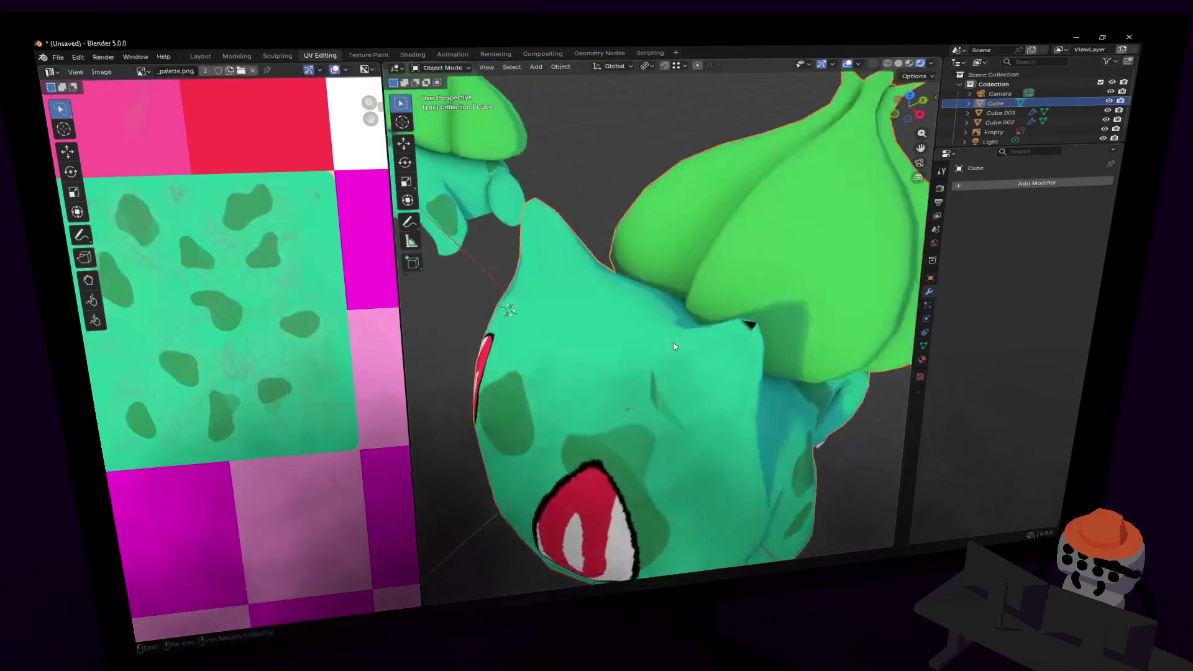
pyautogui.click(659, 316)
# - Circle-select upper-body faces, try ripping their UV strip with V, then revert it
pyautogui.press('Tab')
pyautogui.press('c')
pyautogui.moveTo(627, 379); pyautogui.dragTo(664, 411)
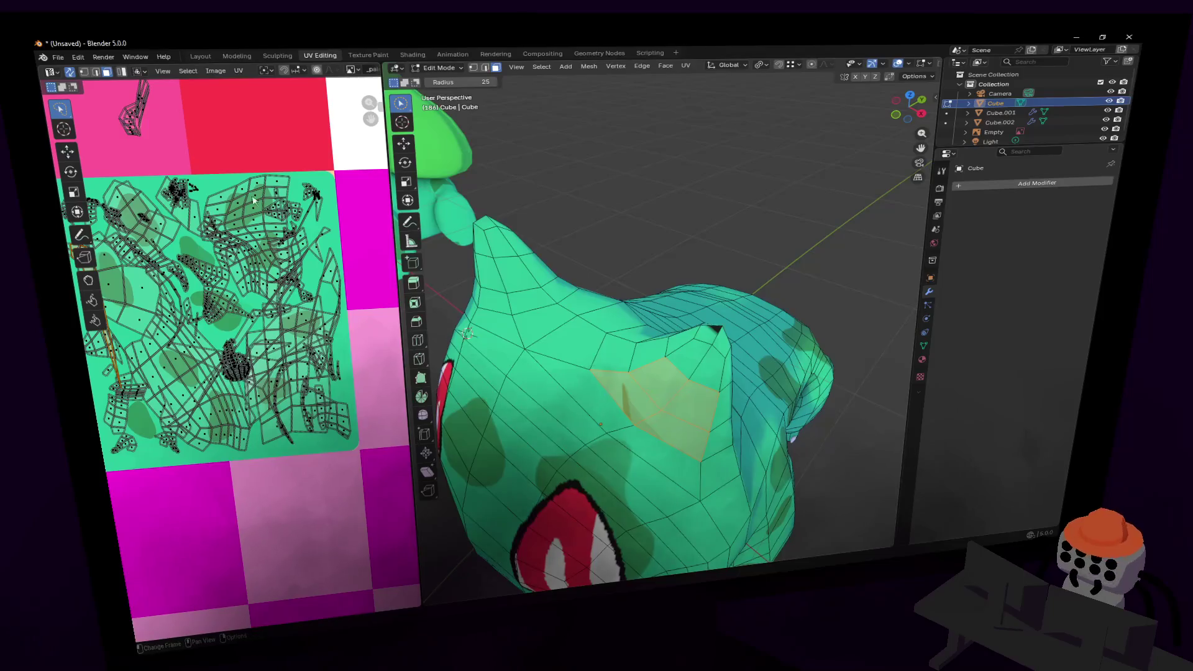
pyautogui.moveTo(230, 310); pyautogui.dragTo(249, 274, button='middle')
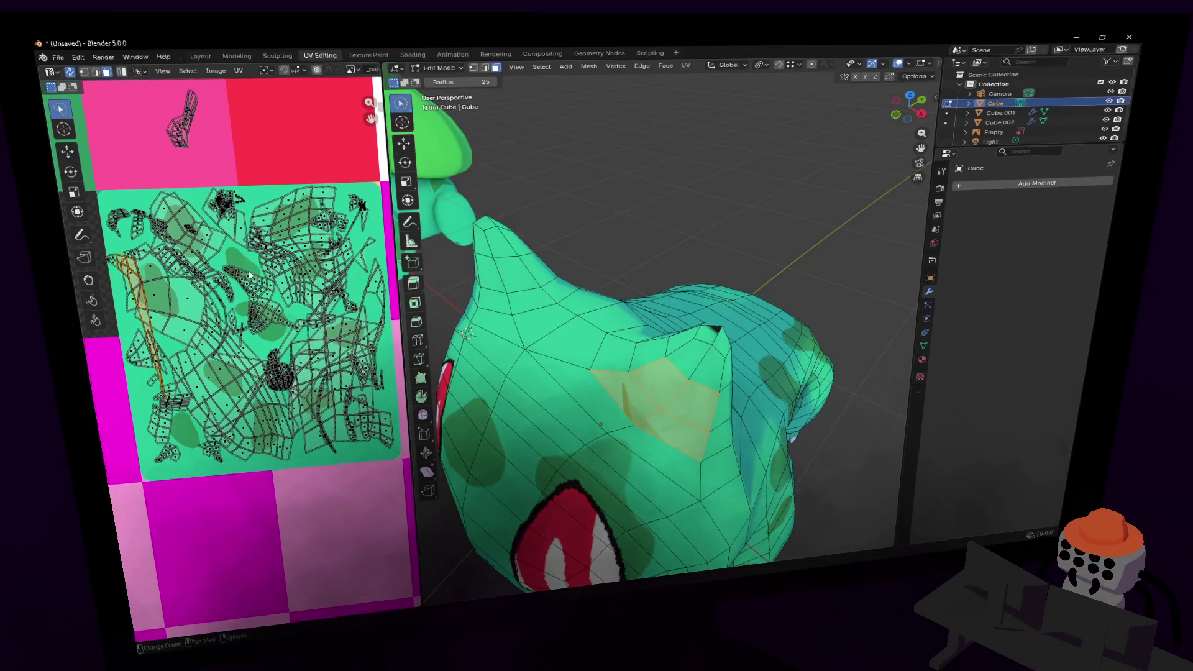
pyautogui.press('v')
pyautogui.click(292, 257)
pyautogui.press('s')
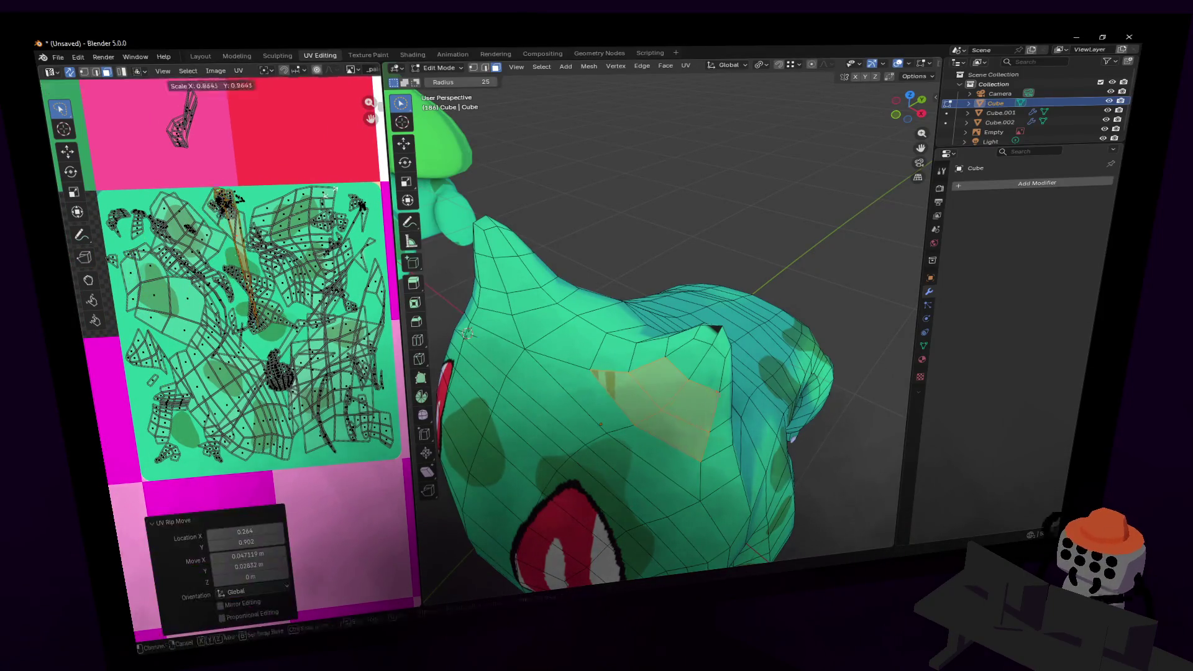
pyautogui.press('Escape')
pyautogui.hotkey('ctrl', 'z')
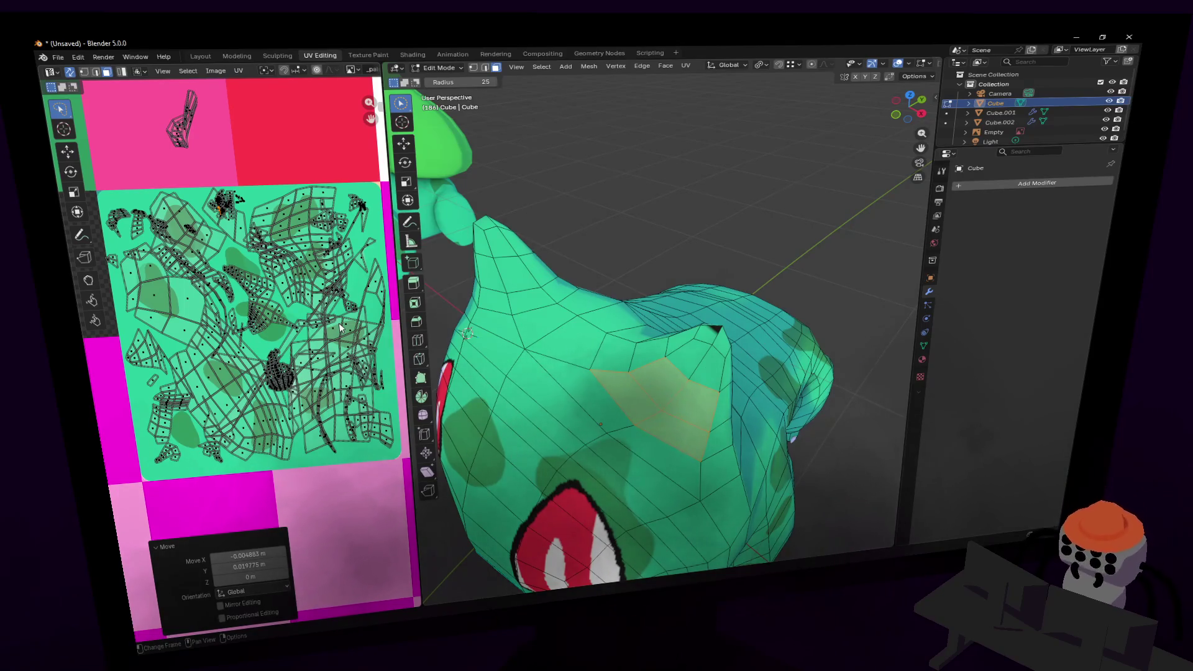
pyautogui.moveTo(650, 304)
pyautogui.mouseDown(button='middle')
pyautogui.moveTo(620, 274)
pyautogui.moveTo(490, 300)
pyautogui.moveTo(572, 327)
pyautogui.moveTo(823, 239)
pyautogui.mouseUp(button='middle')
# - Select the stray face on the head's side and move its UVs onto green texture
pyautogui.click(668, 320)
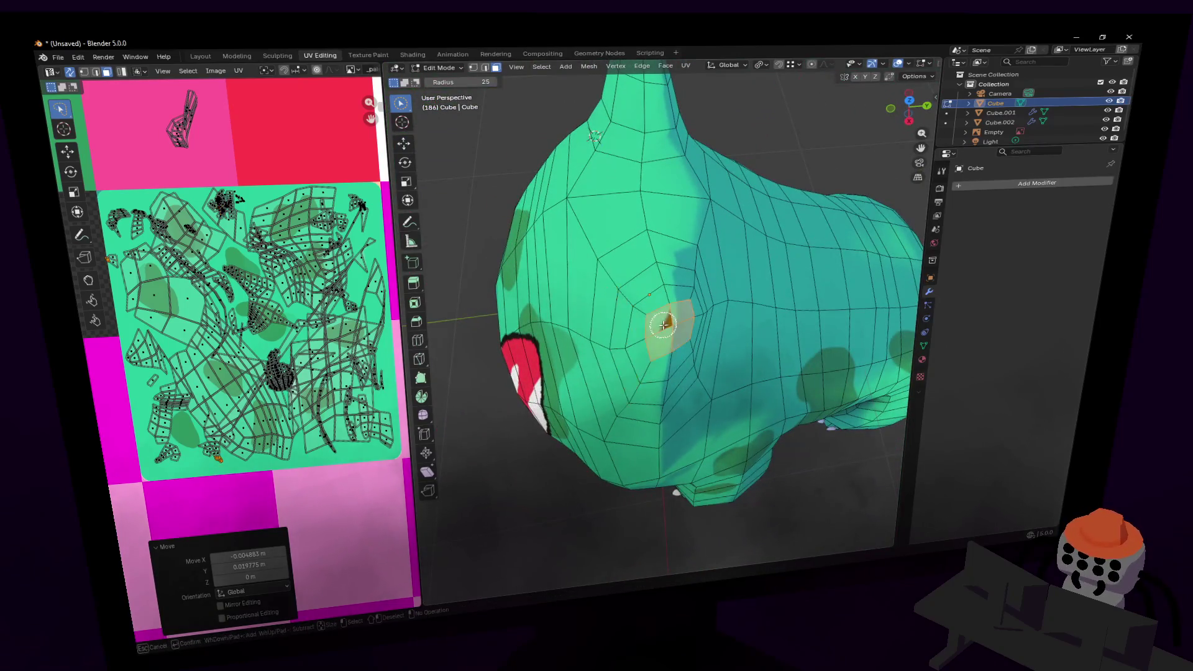
pyautogui.moveTo(249, 293); pyautogui.dragTo(223, 282, button='middle')
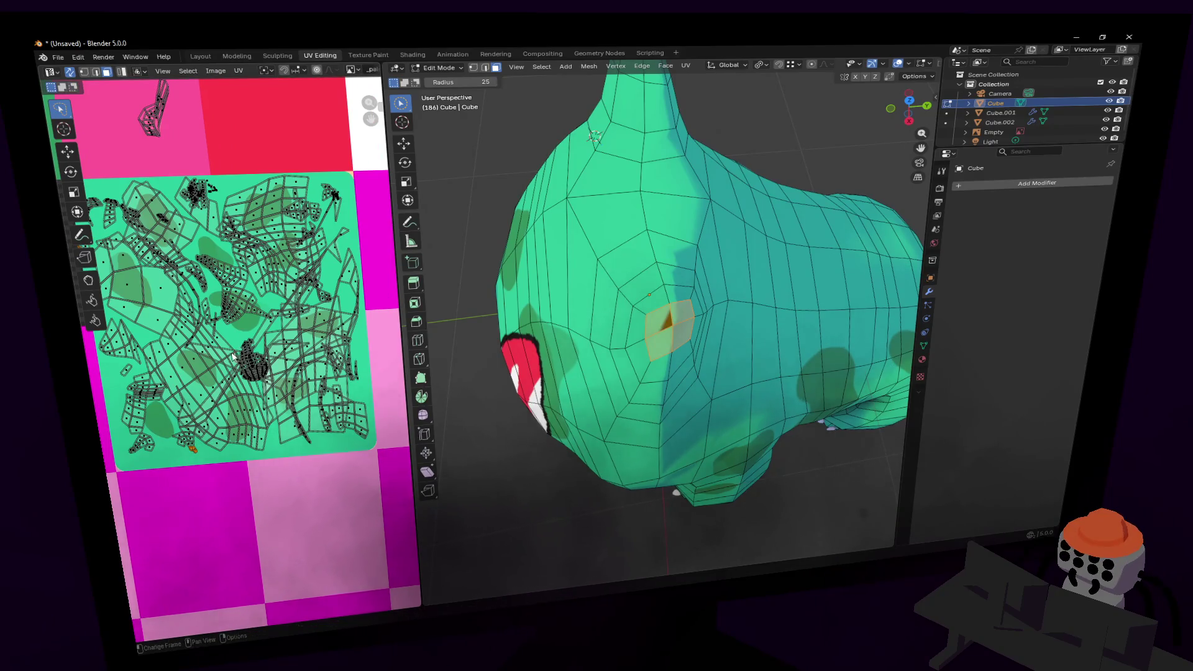
pyautogui.press('g')
pyautogui.click(213, 315)
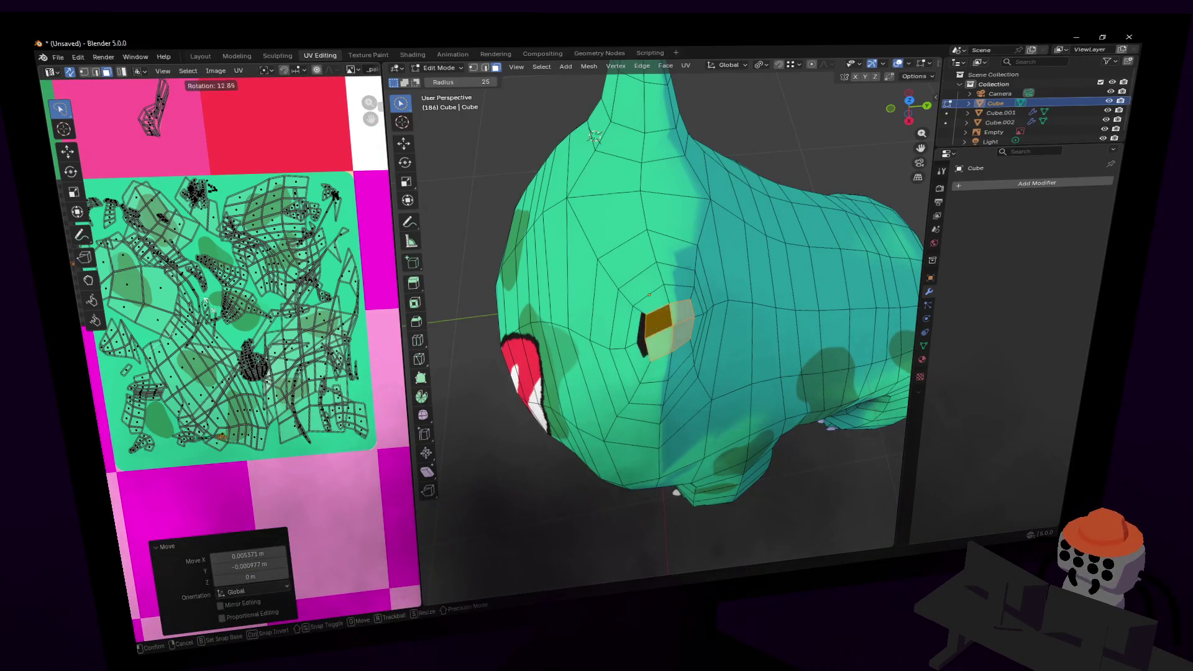
# - Fly around and view the model in Object Mode to check the blended patch
pyautogui.moveTo(674, 339); pyautogui.dragTo(692, 301, button='middle')
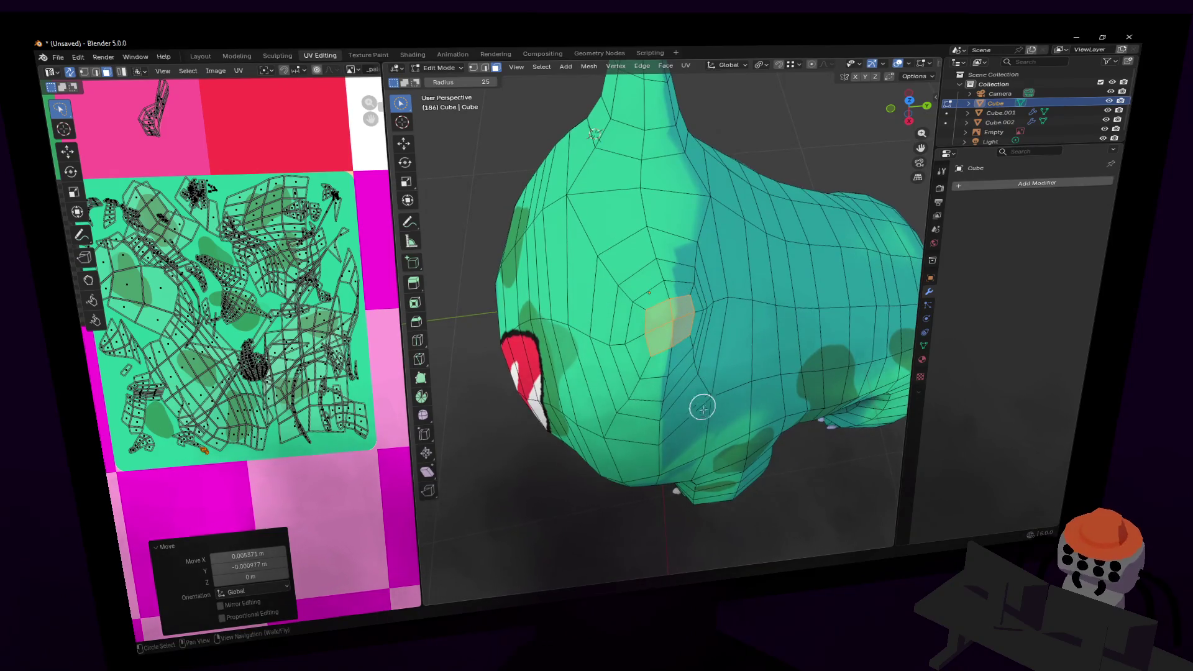
pyautogui.hotkey('shift', '`')
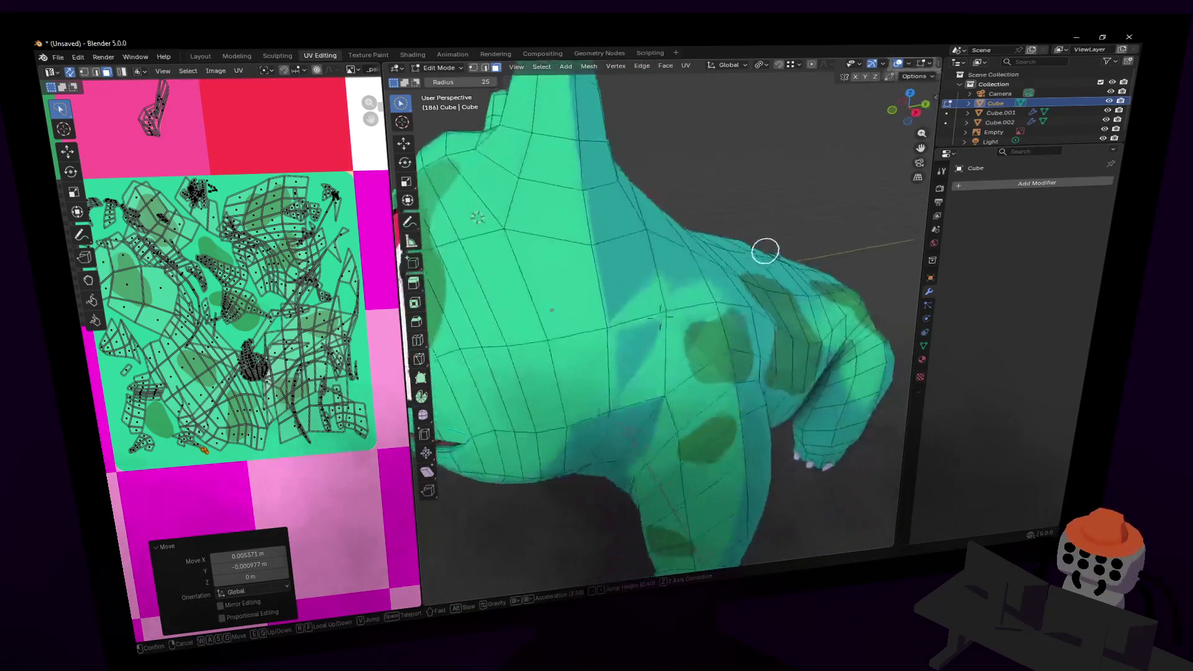
pyautogui.press('s')
pyautogui.click(706, 408)
pyautogui.press('Tab')
pyautogui.moveTo(706, 407); pyautogui.dragTo(720, 315, button='right')
# - Return to Edit Mode and fly the view toward the bulb and head
pyautogui.press('Tab')
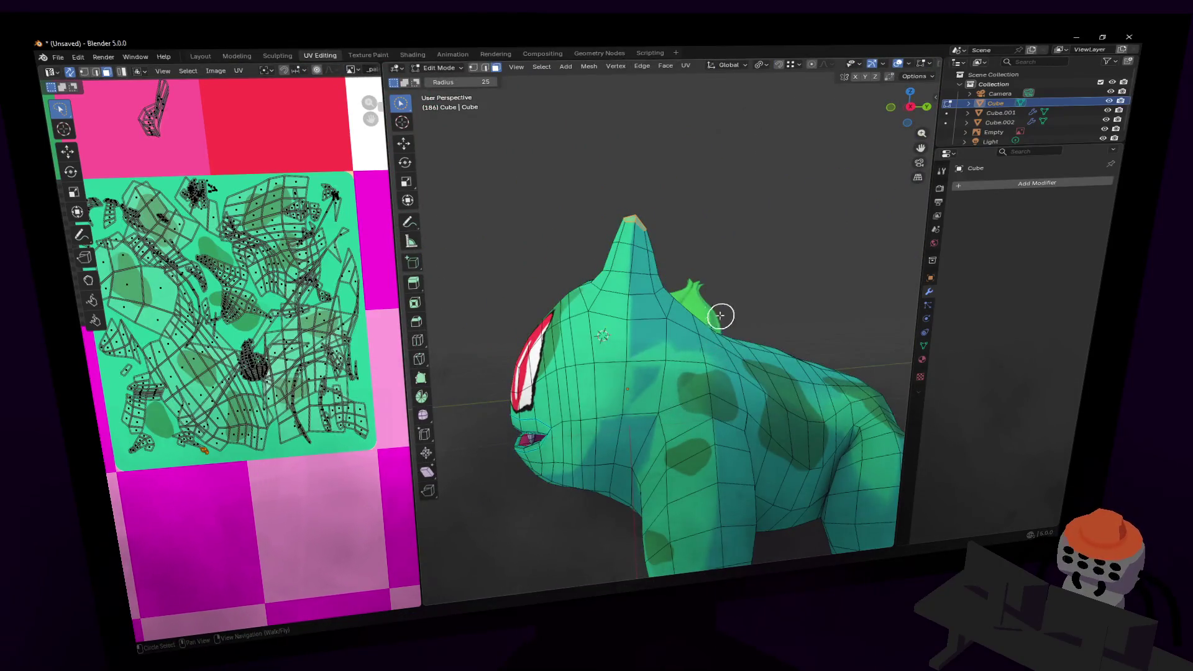
pyautogui.hotkey('shift', '`')
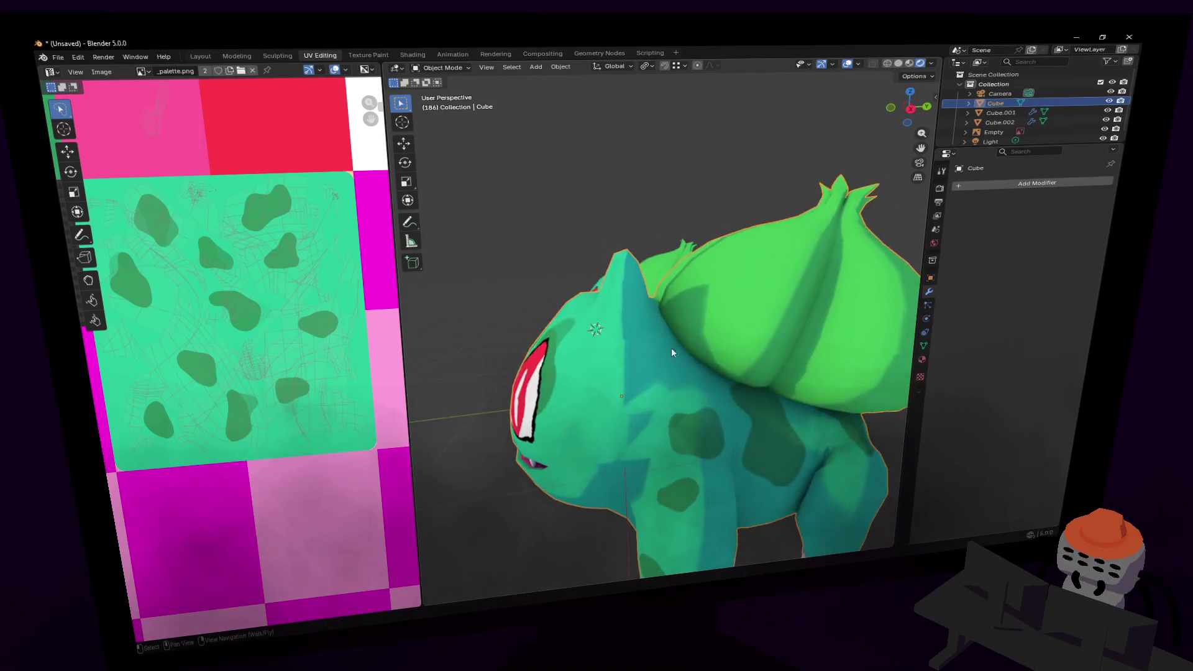
pyautogui.click(640, 418)
pyautogui.press('1')
pyautogui.press('KP_Decimal')
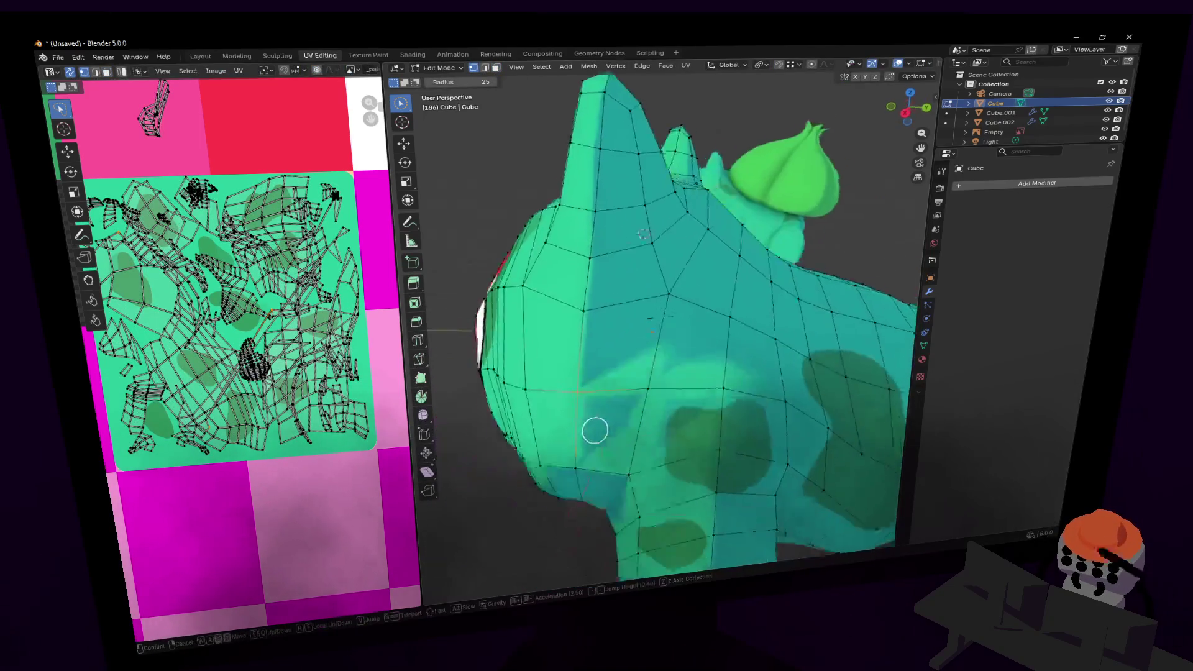
# - Orbit and fly to show the whole head, then orbit toward the neck and shoulder
pyautogui.moveTo(691, 325)
pyautogui.mouseDown(button='middle')
pyautogui.moveTo(508, 354)
pyautogui.moveTo(716, 319)
pyautogui.mouseUp(button='middle')
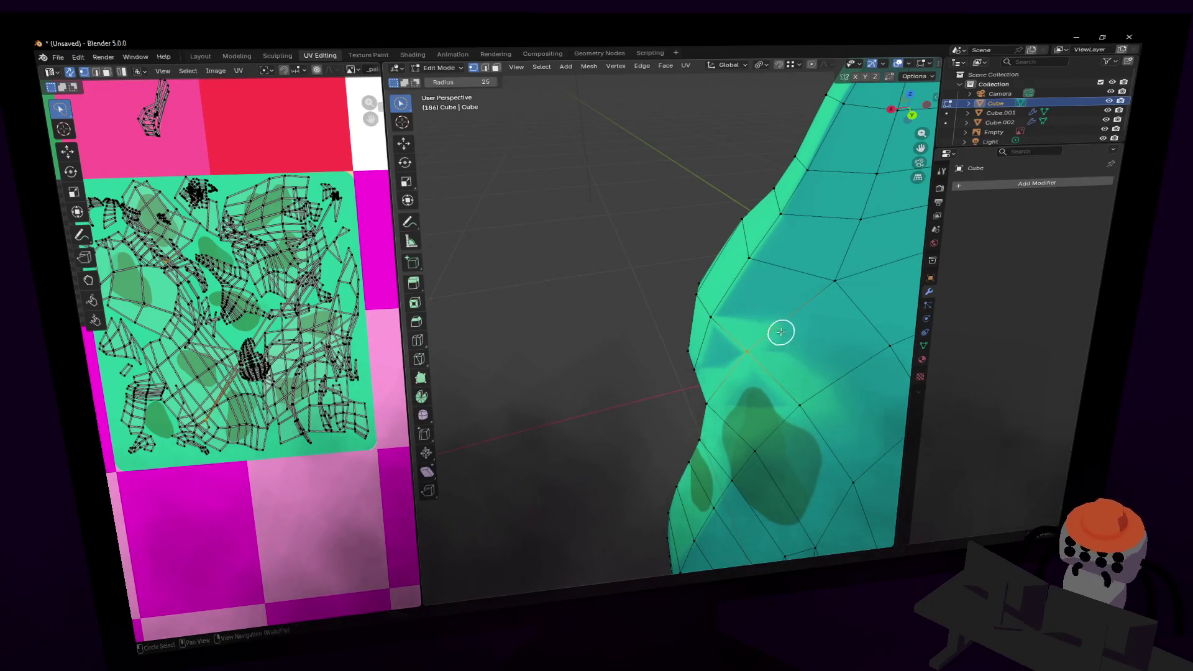
pyautogui.hotkey('shift', '`')
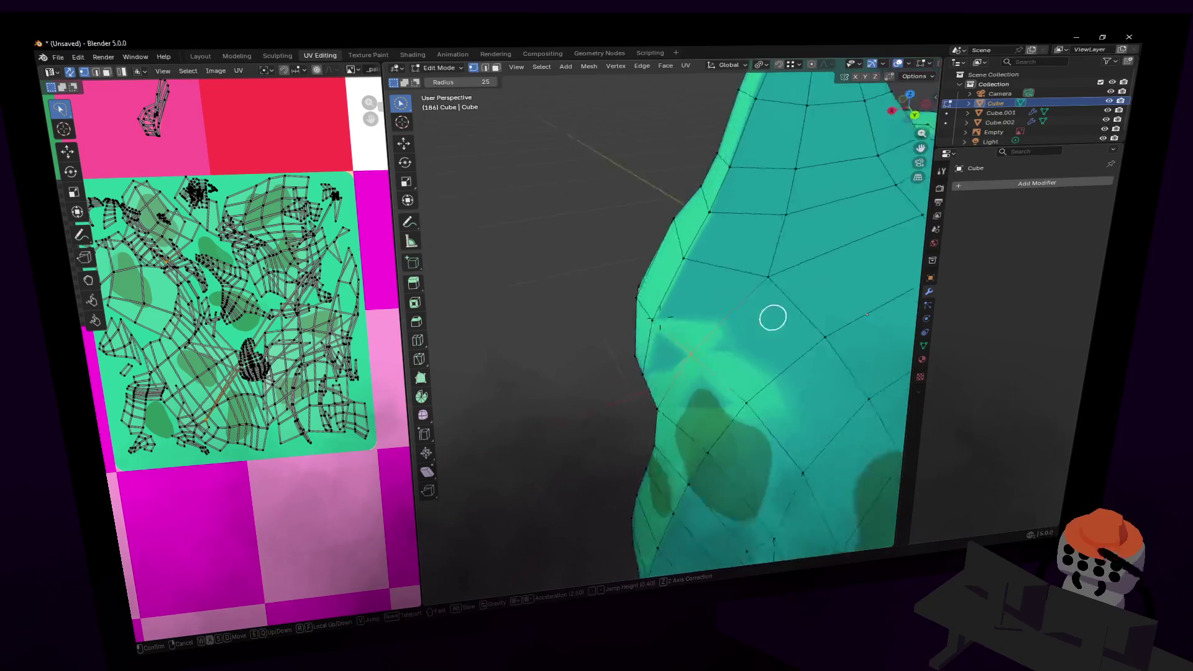
pyautogui.click(676, 350)
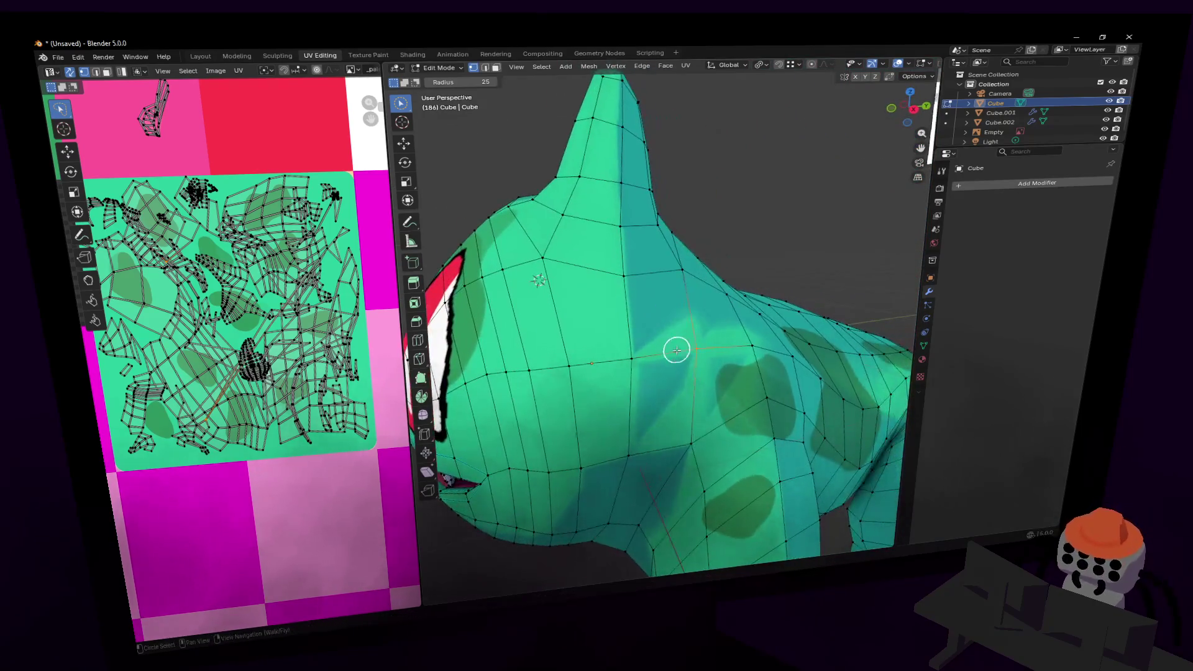
pyautogui.moveTo(756, 279)
pyautogui.mouseDown(button='middle')
pyautogui.moveTo(686, 263)
pyautogui.moveTo(889, 228)
pyautogui.moveTo(652, 249)
pyautogui.moveTo(775, 241)
pyautogui.moveTo(670, 242)
pyautogui.mouseUp(button='middle')
# - Walk around the head and circle-select the faces behind the eye
pyautogui.hotkey('shift', '`')
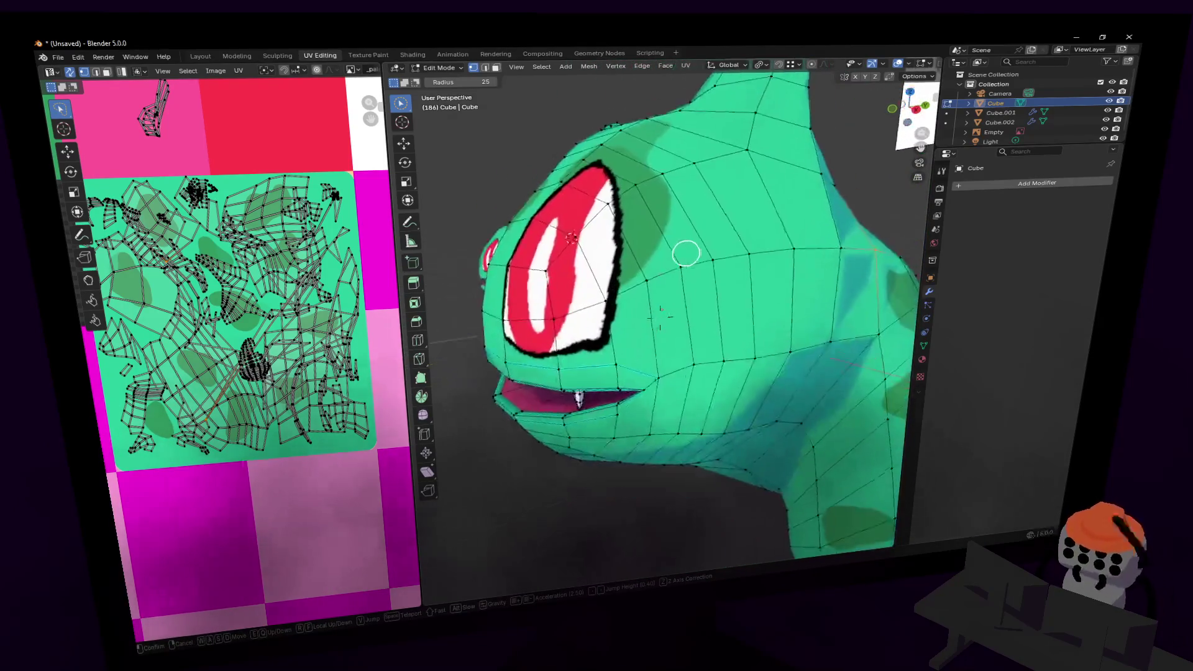
pyautogui.press('a')
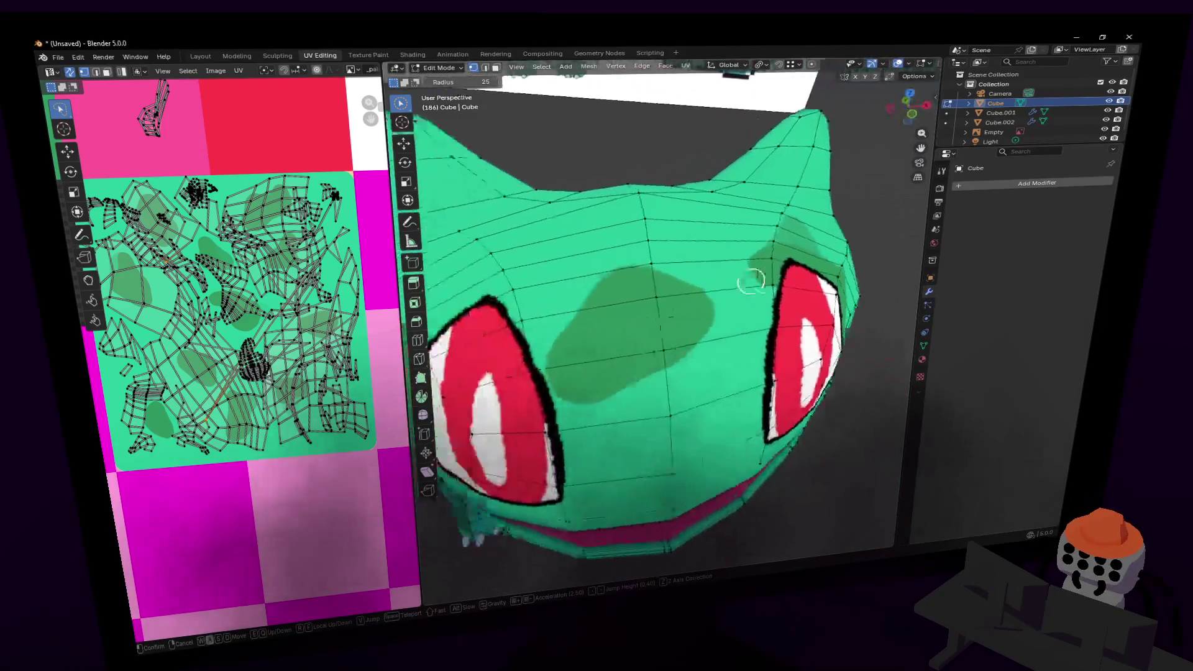
pyautogui.press('w')
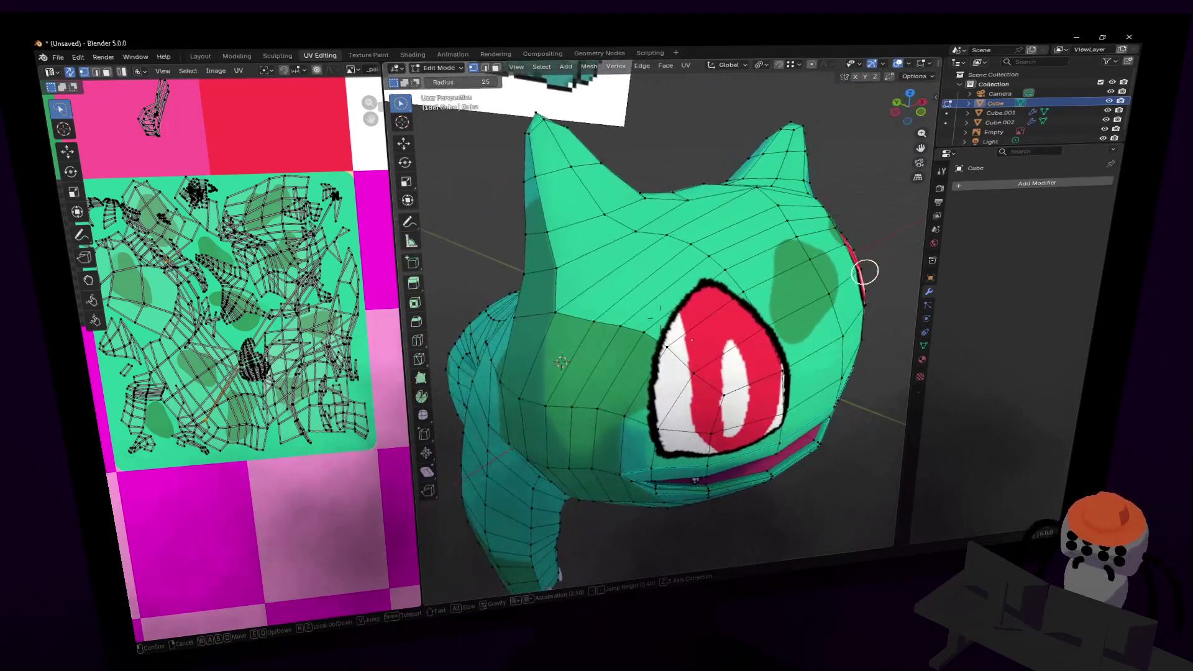
pyautogui.press('s')
pyautogui.click(538, 306)
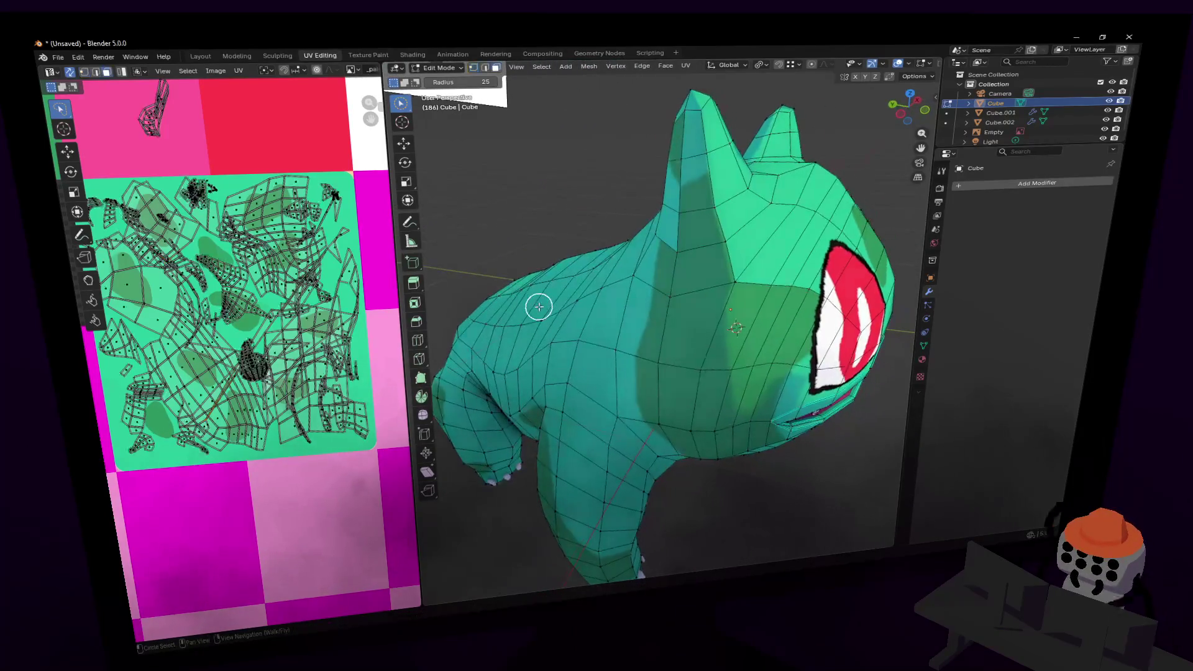
pyautogui.moveTo(803, 212)
pyautogui.mouseDown(button='middle')
pyautogui.moveTo(871, 199)
pyautogui.moveTo(721, 215)
pyautogui.moveTo(812, 205)
pyautogui.moveTo(660, 239)
pyautogui.moveTo(645, 261)
pyautogui.mouseUp(button='middle')
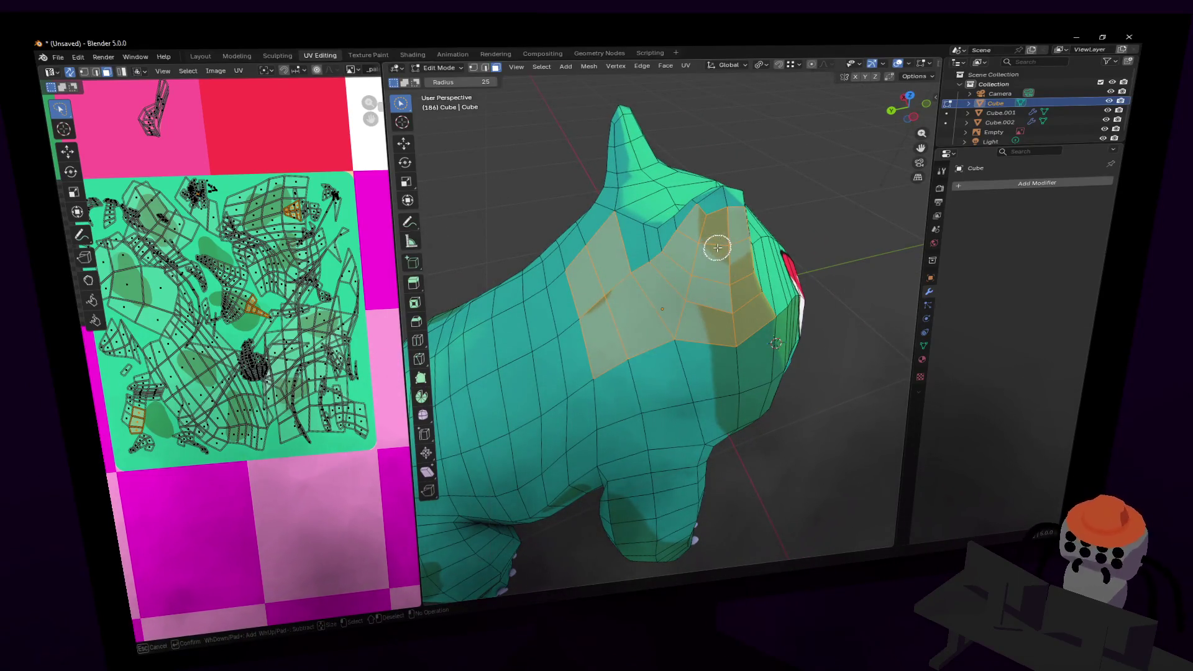
pyautogui.hotkey('shift', '`')
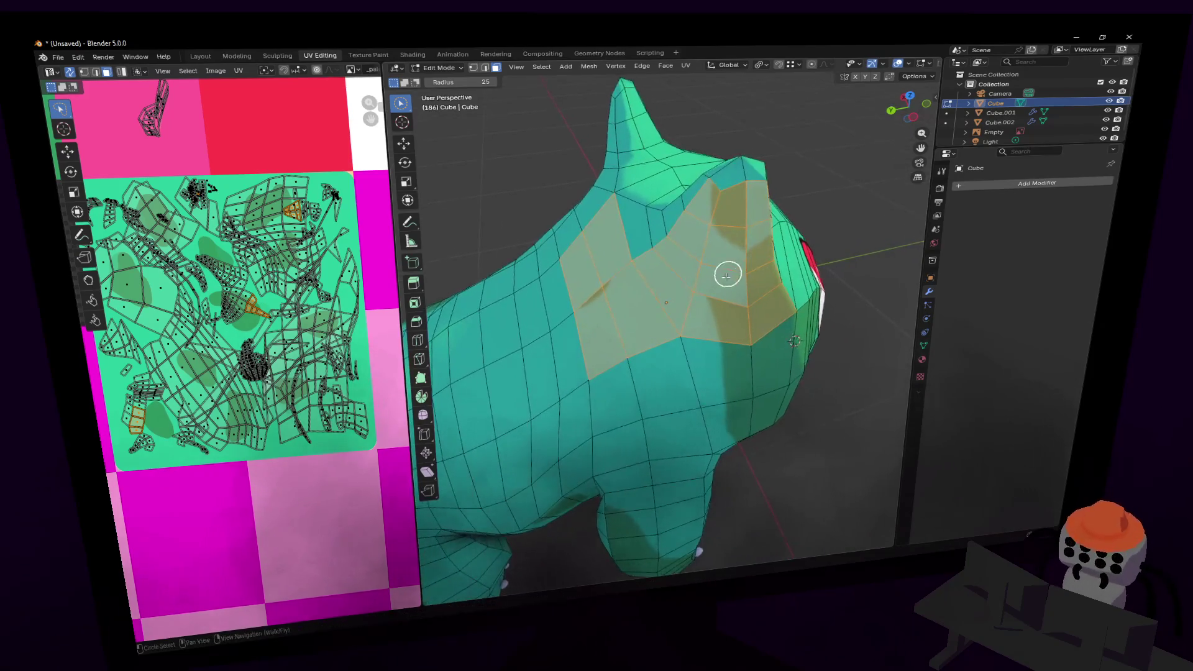
# - Smart UV Project the selected head faces
pyautogui.click(651, 268)
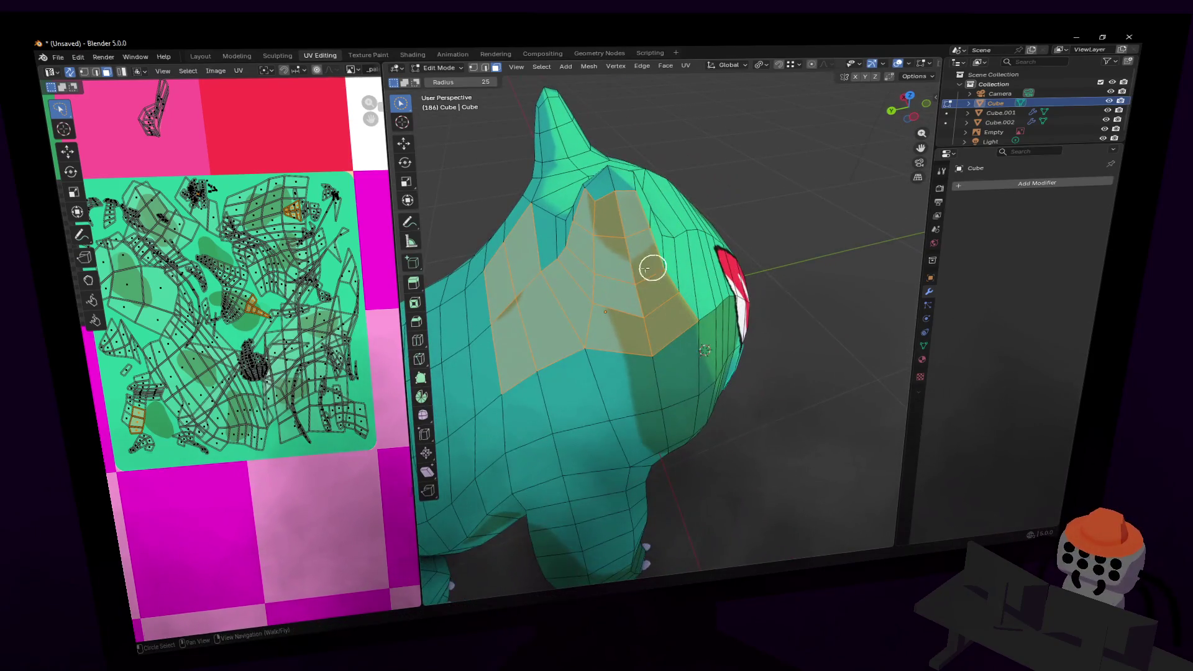
pyautogui.press('u')
pyautogui.click(286, 221)
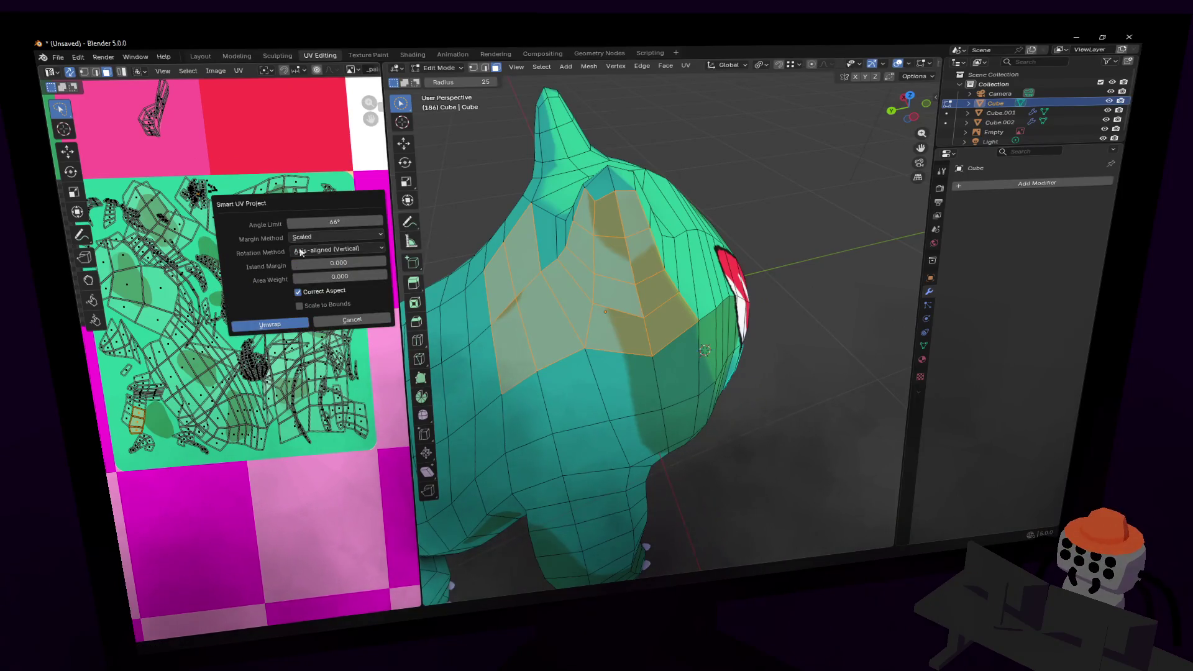
pyautogui.click(281, 324)
# - Scale the new UV island to 0.729, then 0.462, repositioning it after each scale
pyautogui.press('s')
pyautogui.click(153, 180)
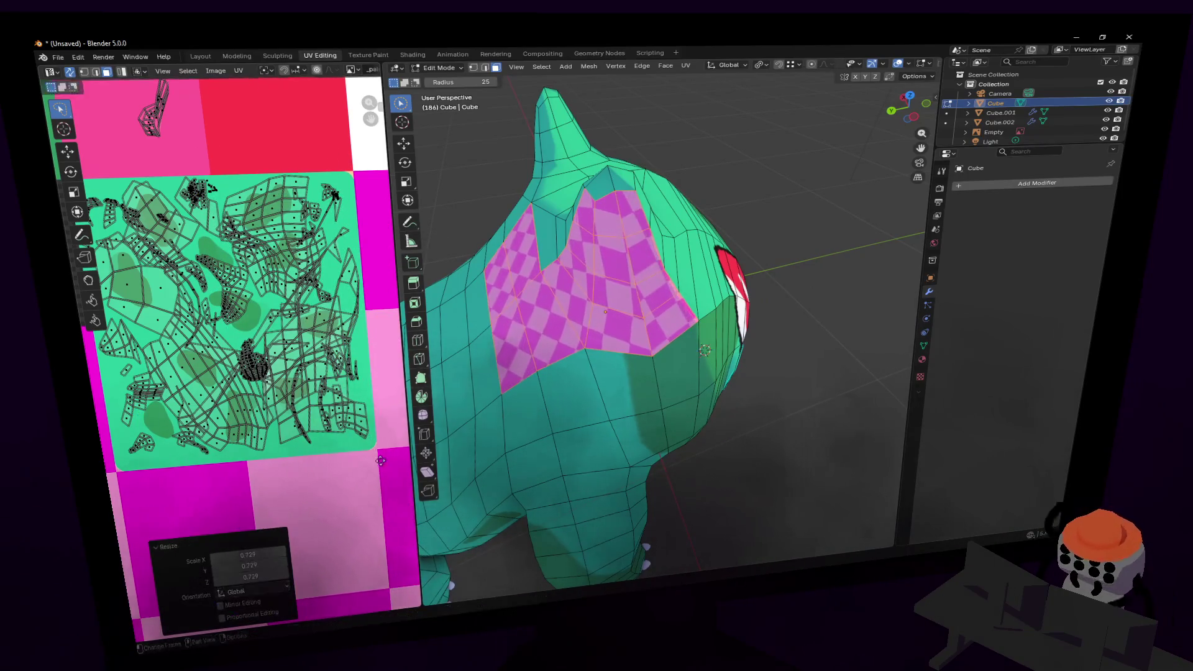
pyautogui.press('g')
pyautogui.click(126, 140)
pyautogui.press('s')
pyautogui.click(149, 143)
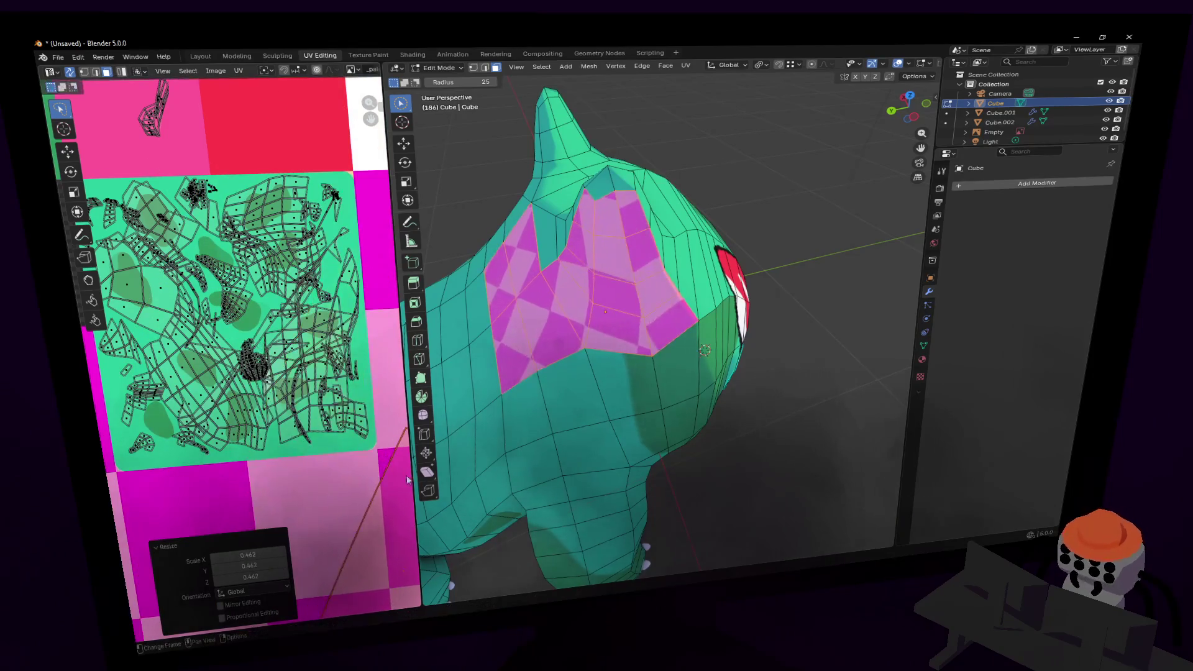
pyautogui.press('g')
pyautogui.click(155, 144)
# - Shrink the island to 0.196, move it up the texture, and shrink it once more
pyautogui.press('s')
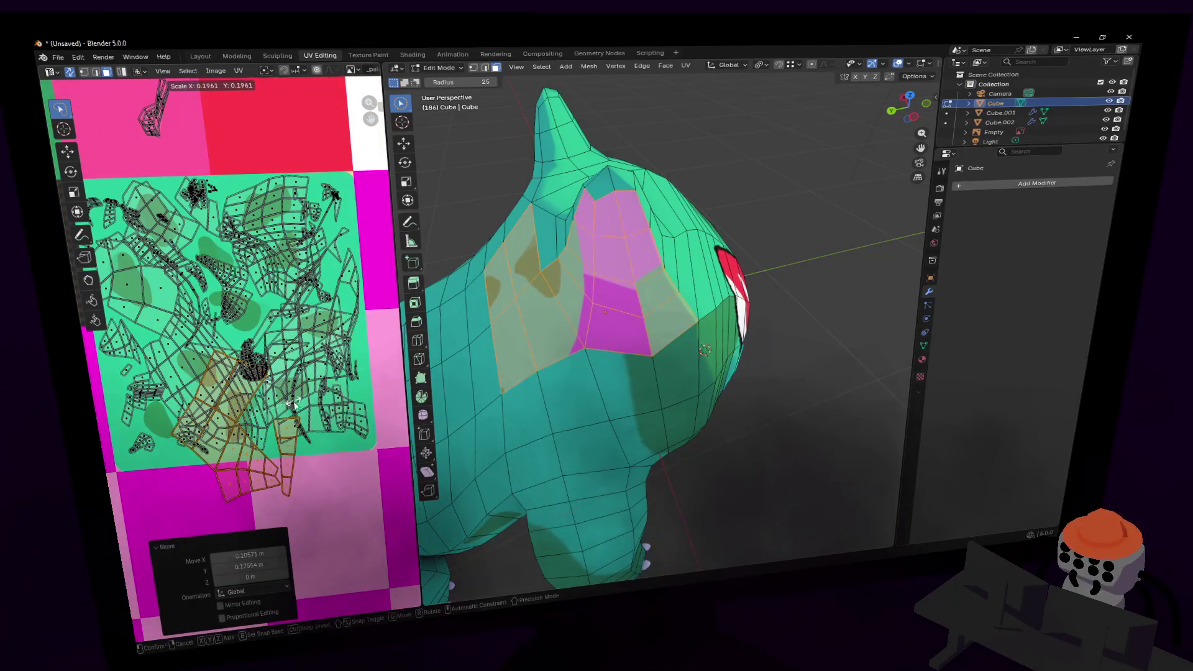
pyautogui.click(324, 323)
pyautogui.press('g')
pyautogui.click(286, 124)
pyautogui.press('s')
pyautogui.click(236, 203)
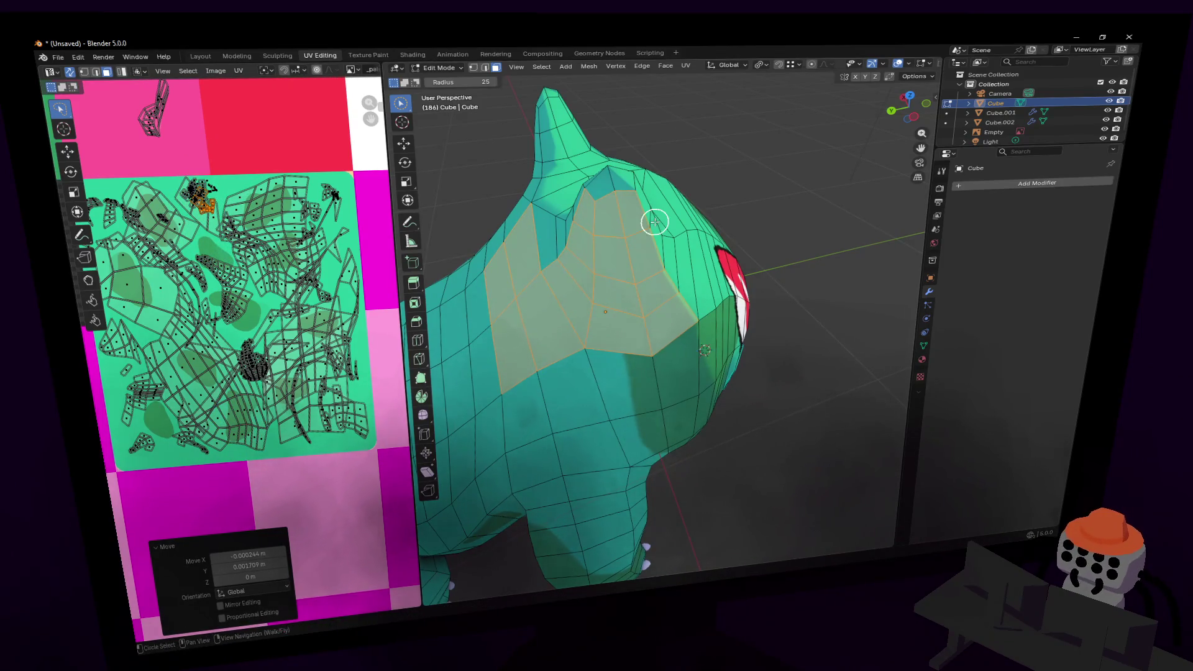
# - Walk toward the face and select the cheek faces below the eye
pyautogui.hotkey('shift', '`')
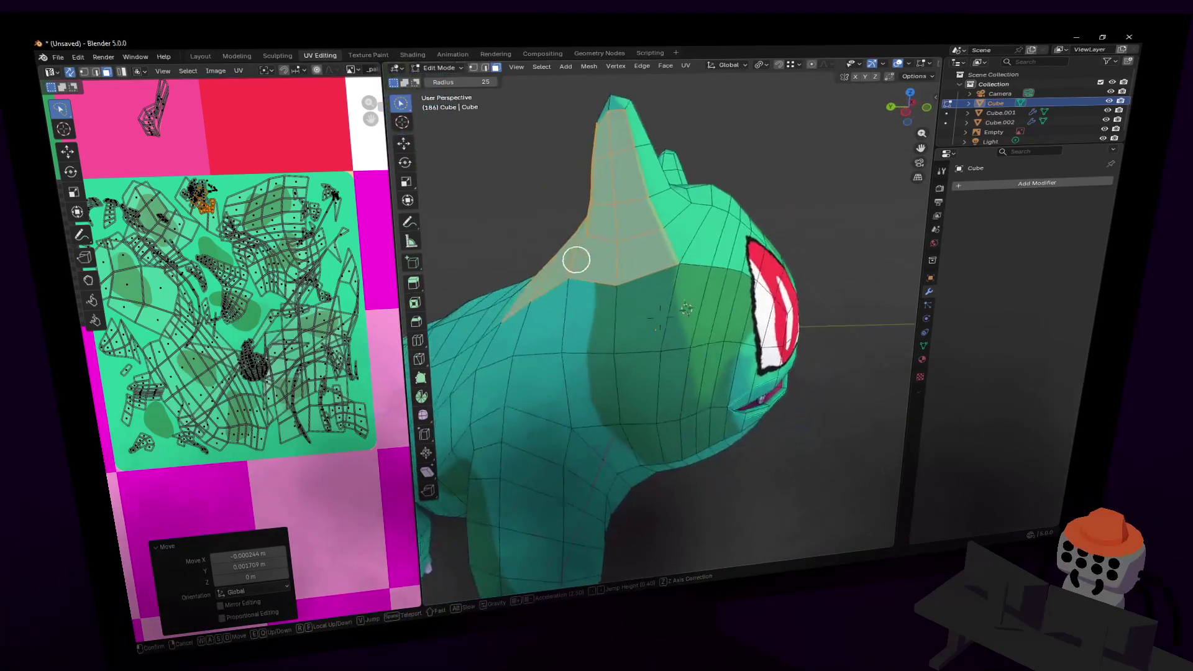
pyautogui.click(714, 386)
pyautogui.moveTo(708, 312)
pyautogui.mouseDown()
pyautogui.moveTo(599, 298)
pyautogui.moveTo(628, 344)
pyautogui.mouseUp()
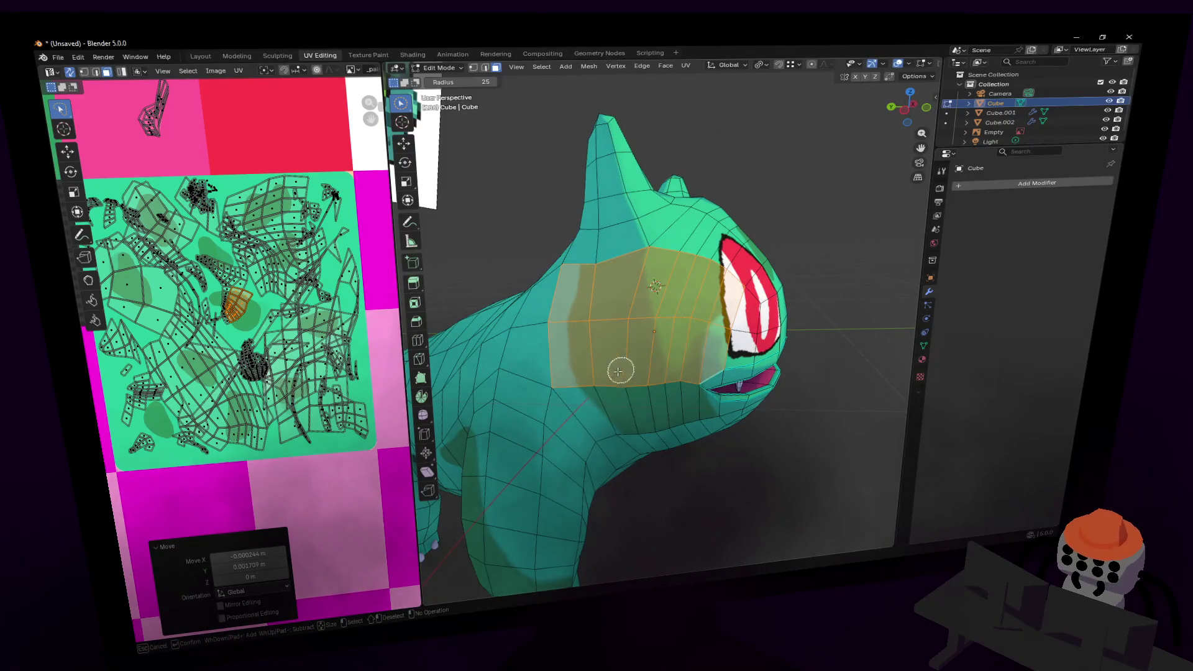
pyautogui.press('Escape')
pyautogui.hotkey('shift', '`')
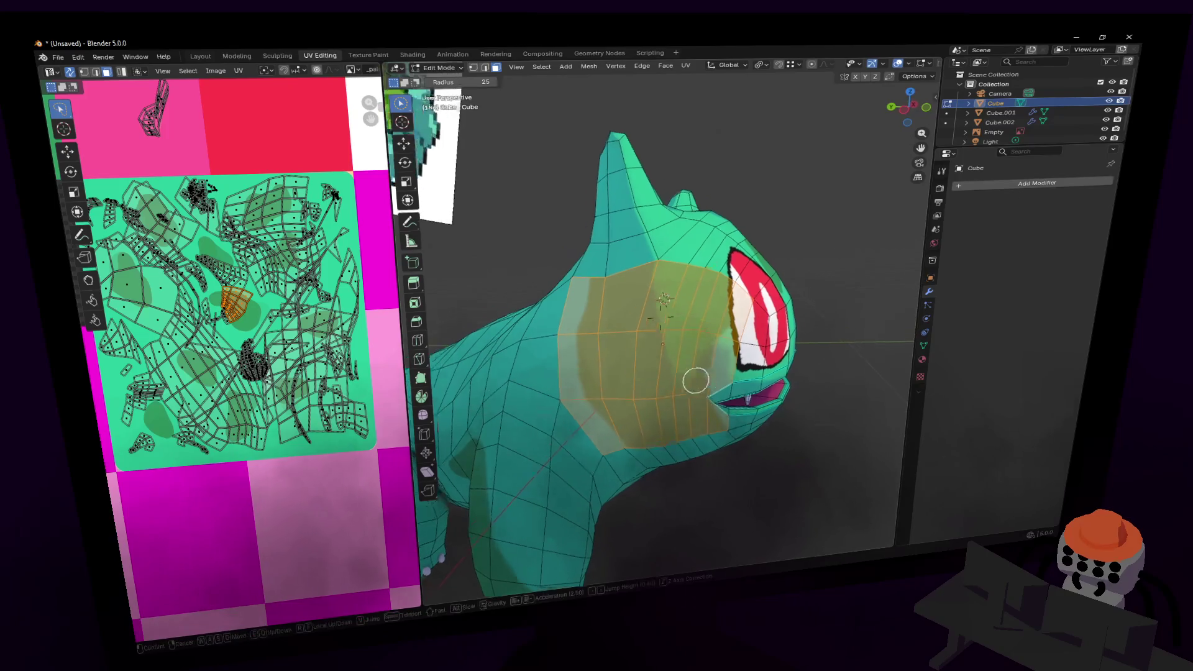
pyautogui.press('s')
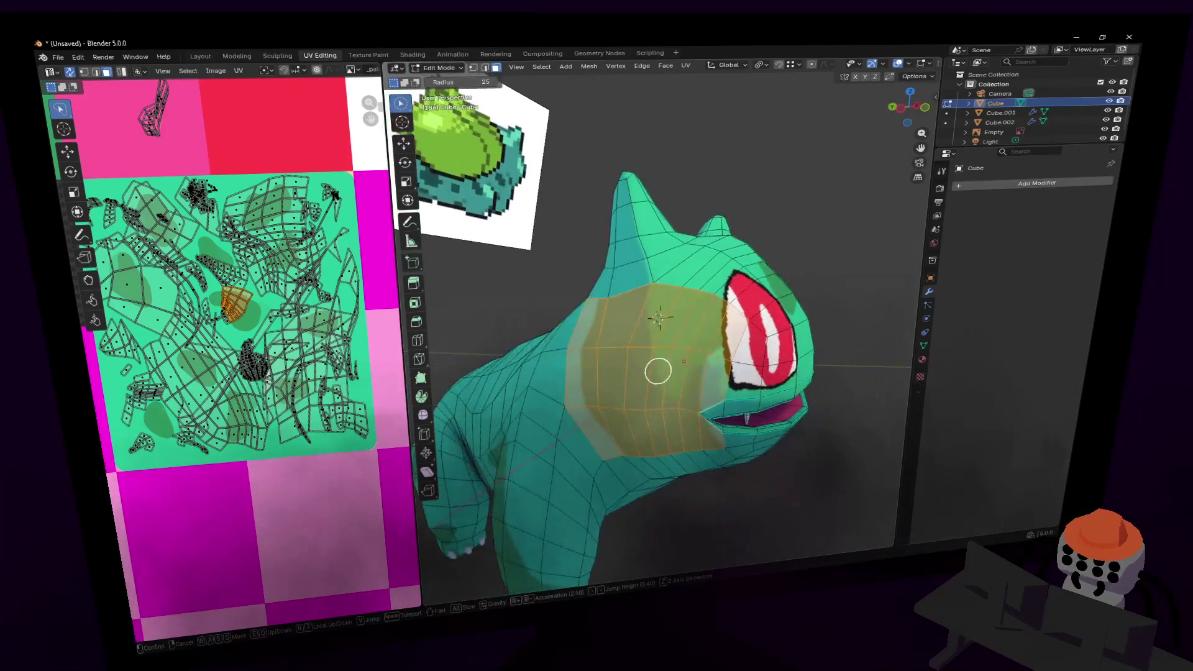
# - Split off the cheek island, rotate it 75.9°, scale it to 3.397 and place it over a spot
pyautogui.moveTo(296, 306); pyautogui.dragTo(296, 314, button='middle')
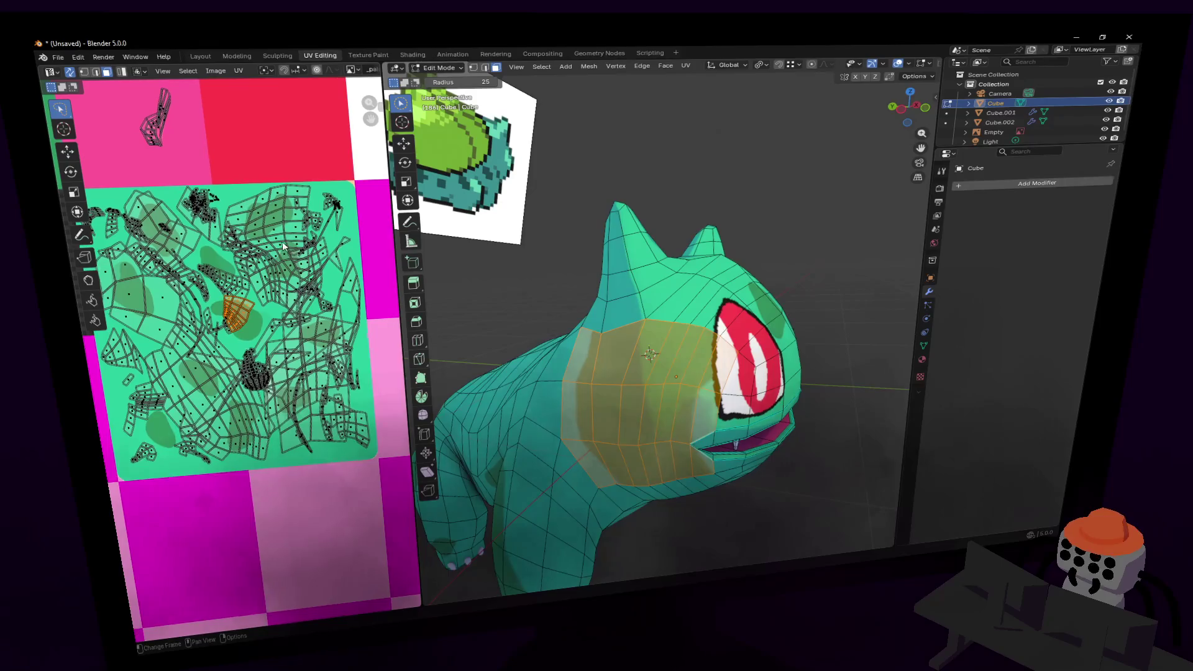
pyautogui.hotkey('alt', 'v')
pyautogui.click(300, 249)
pyautogui.press('r')
pyautogui.press('Return')
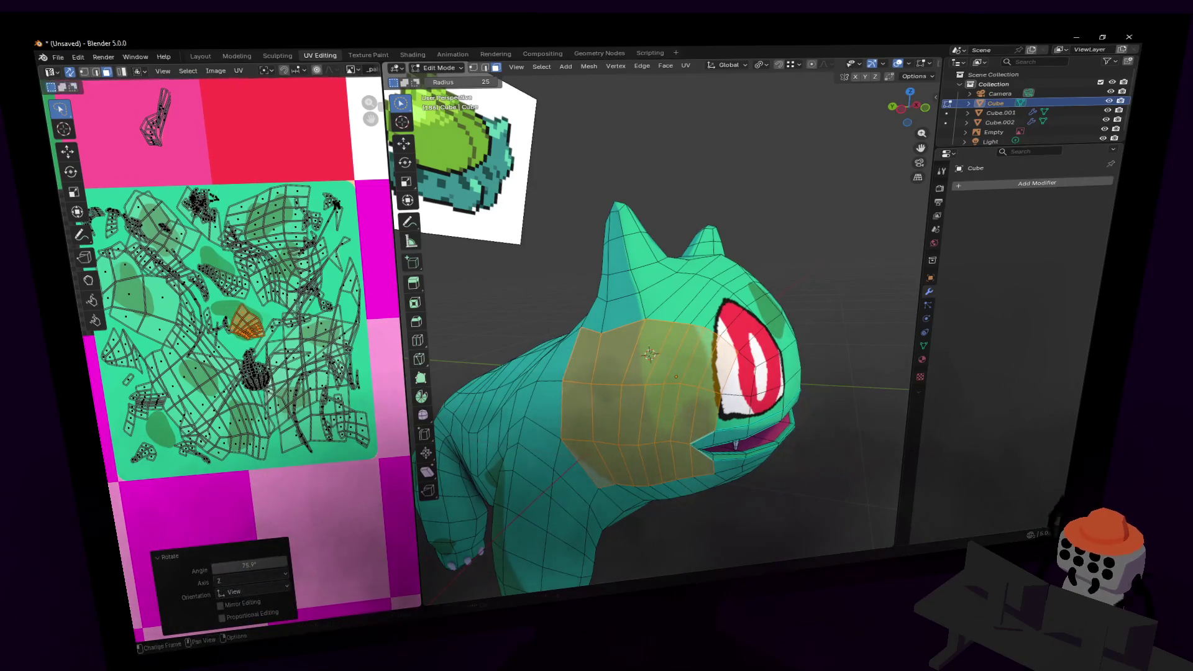
pyautogui.press('s')
pyautogui.press('Return')
pyautogui.press('g')
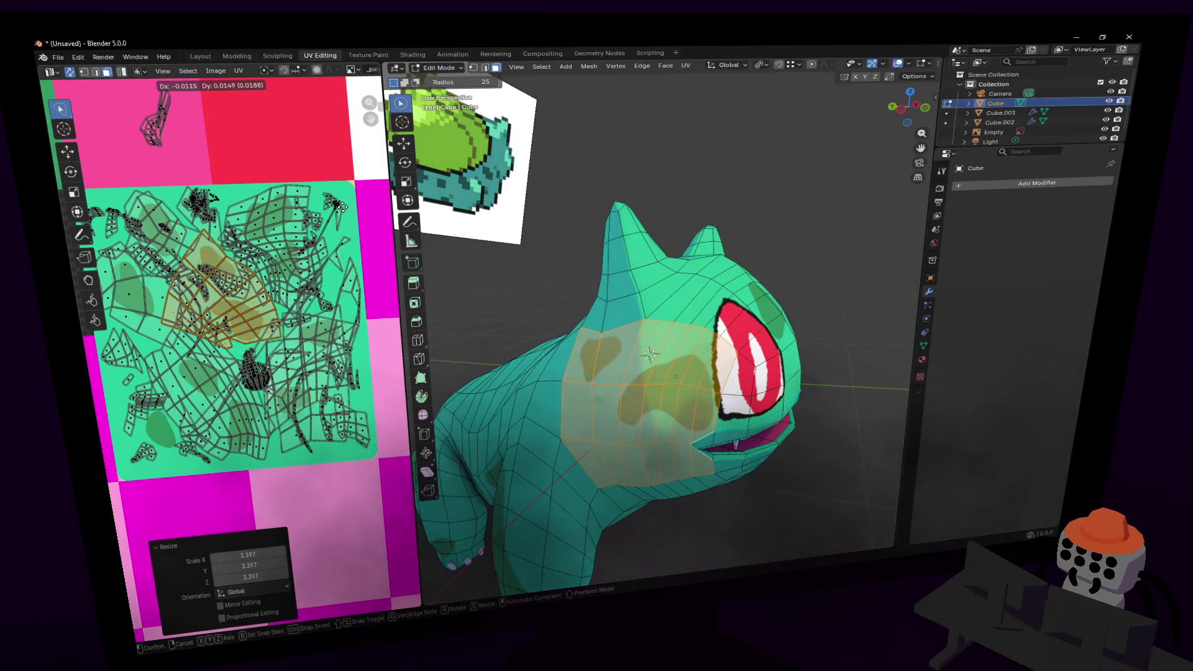
pyautogui.press('Return')
# - Preview the texture in Object Mode, then return to Edit Mode and select the forehead faces
pyautogui.press('Tab')
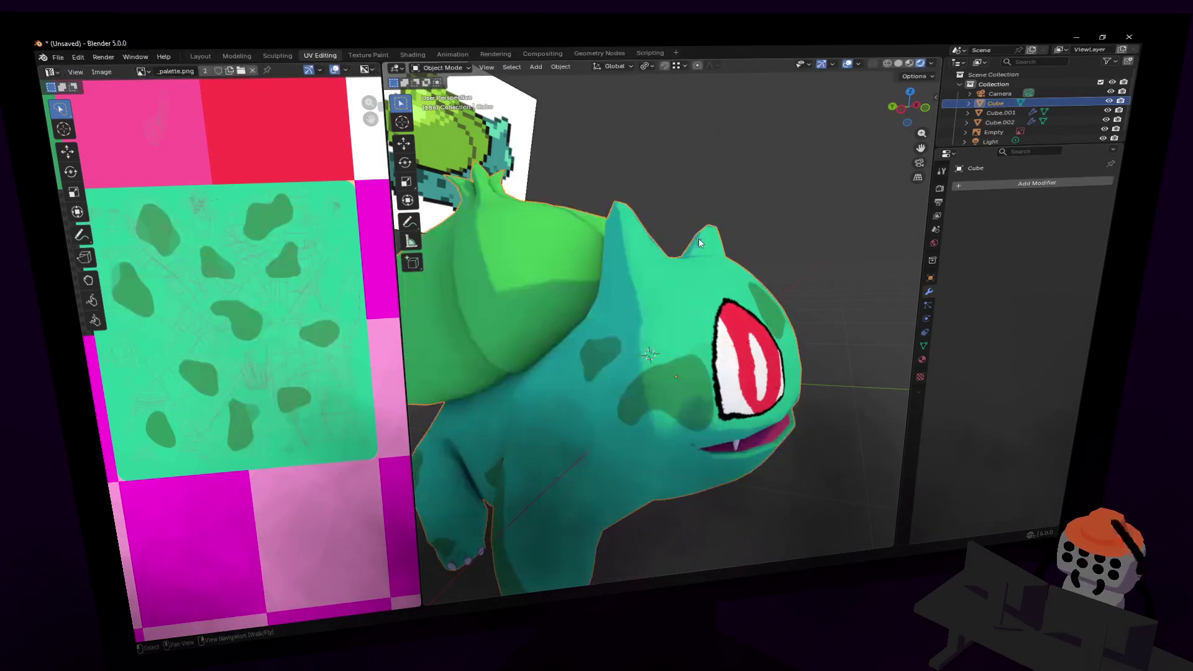
pyautogui.hotkey('shift', '`')
pyautogui.press('w')
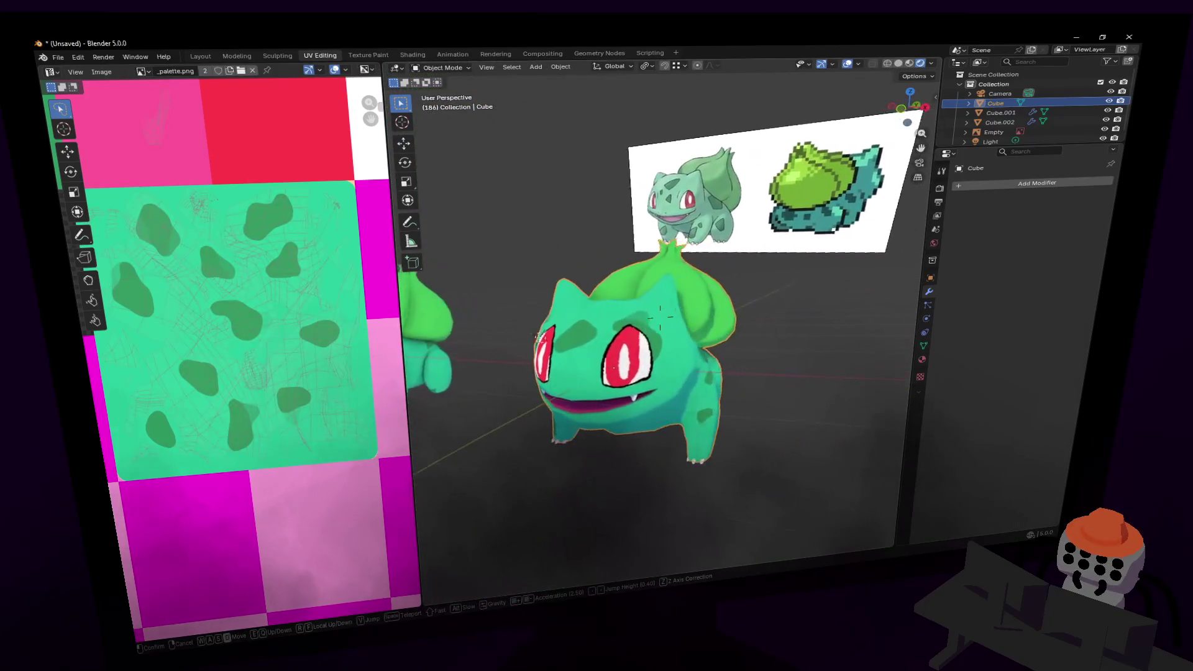
pyautogui.press('Return')
pyautogui.press('Tab')
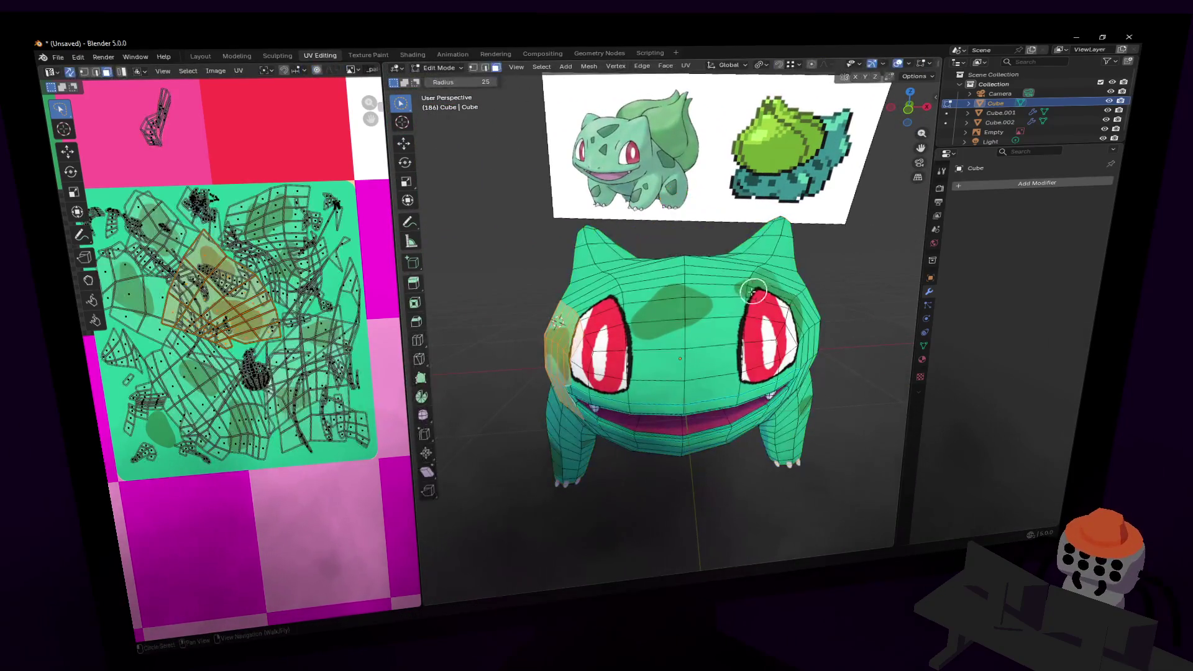
pyautogui.moveTo(696, 316); pyautogui.dragTo(663, 332, button='middle')
pyautogui.moveTo(664, 331); pyautogui.dragTo(649, 303)
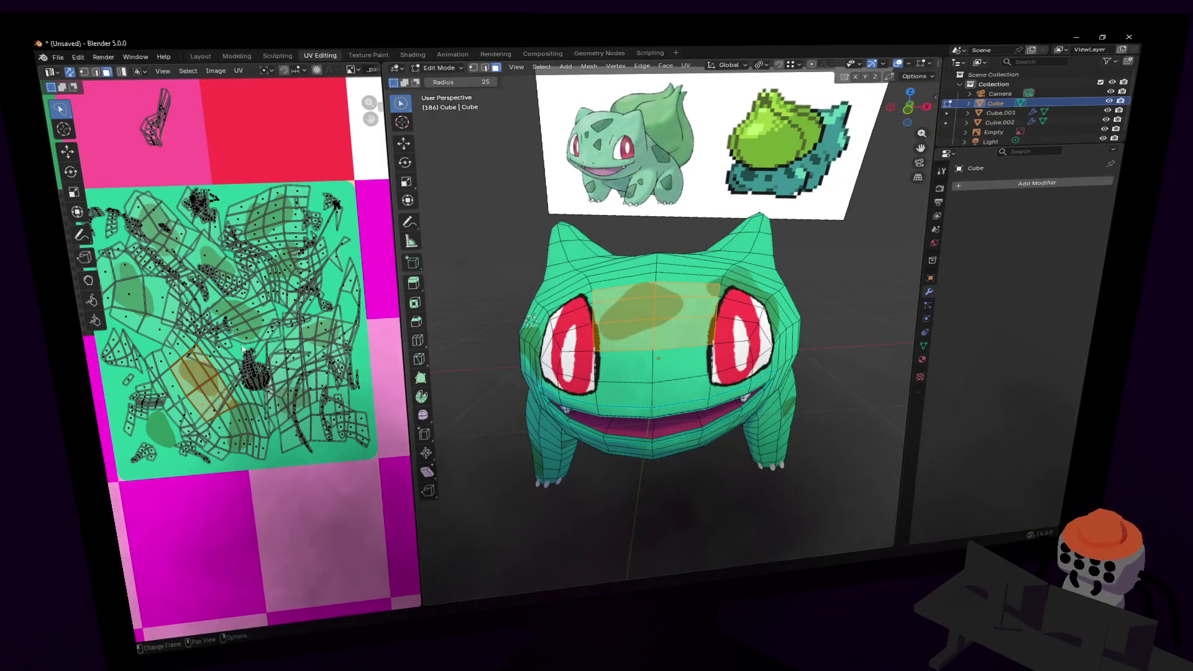
pyautogui.rightClick(737, 327)
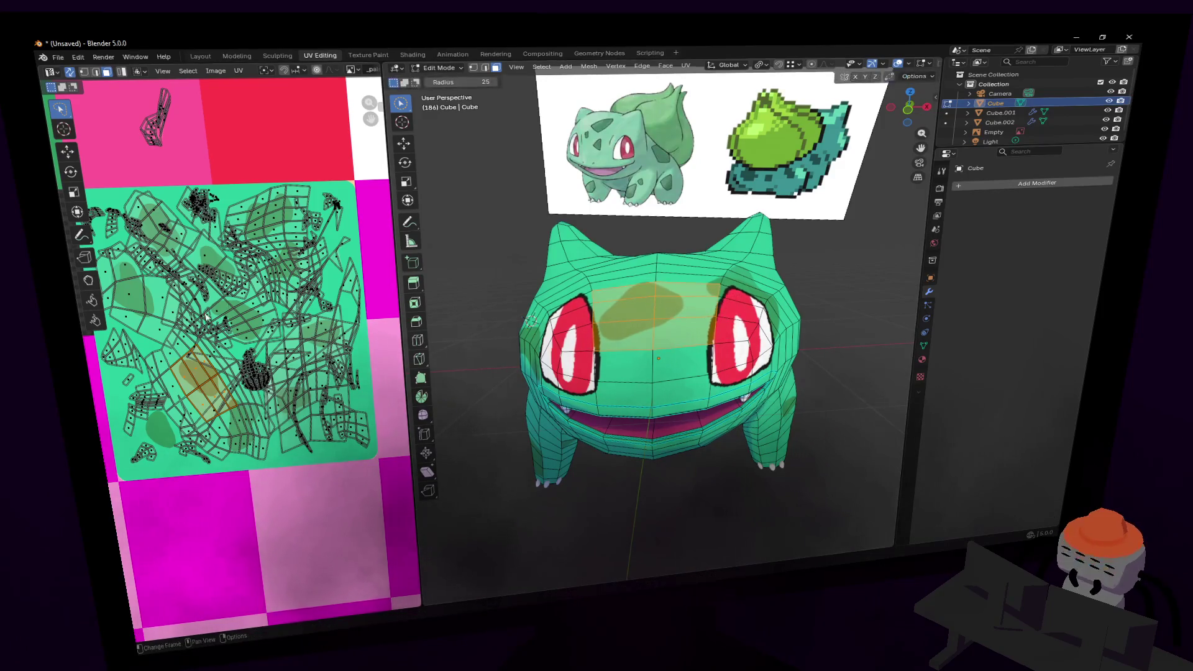
# - Try enlarging the forehead island to 1.593, undo it, and cancel a rotation attempt
pyautogui.press('s')
pyautogui.click(278, 396)
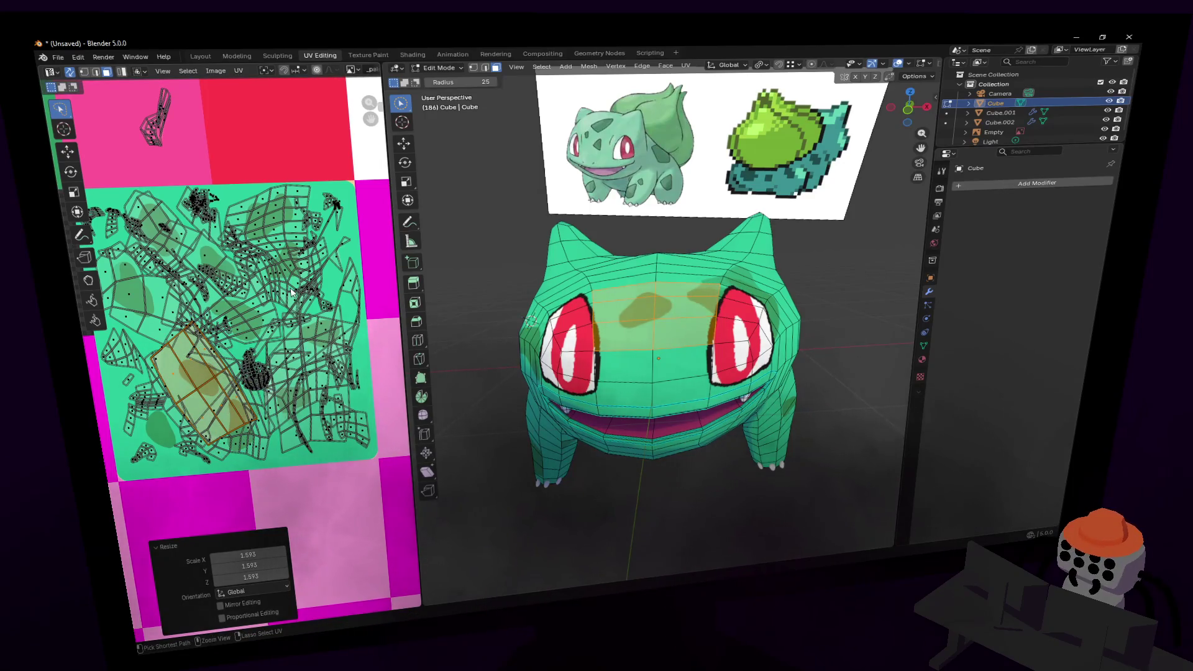
pyautogui.hotkey('ctrl', 'z')
pyautogui.rightClick(318, 320)
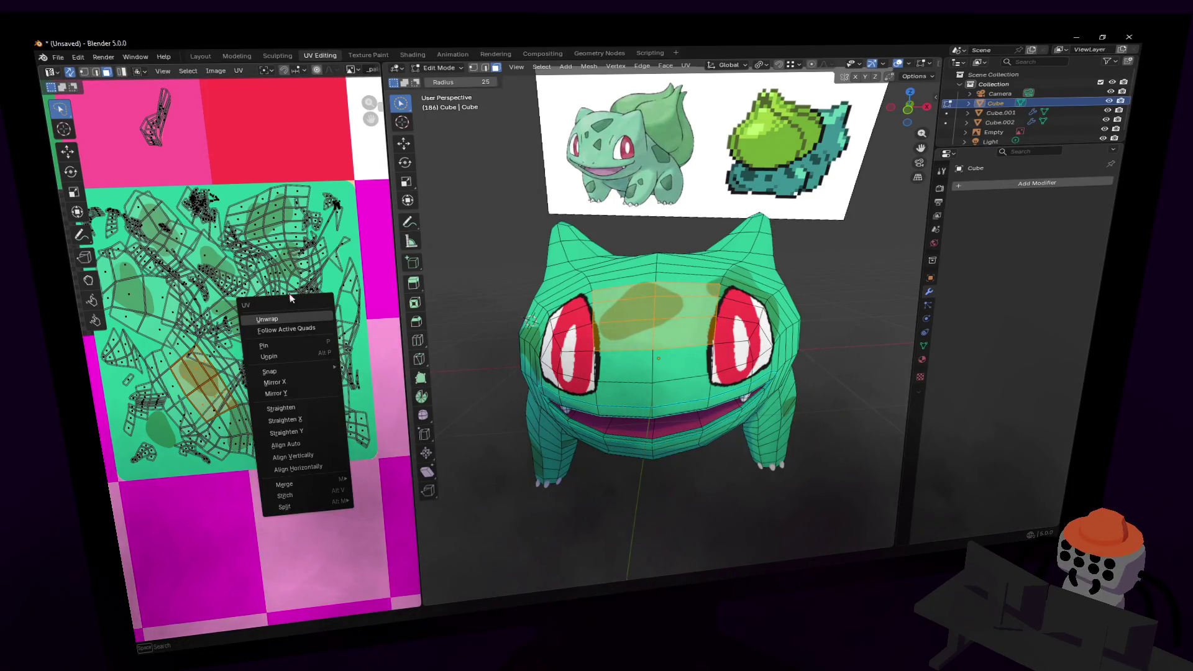
pyautogui.moveTo(230, 270); pyautogui.dragTo(252, 238, button='middle')
pyautogui.press('r')
pyautogui.rightClick(252, 238)
pyautogui.press('c')
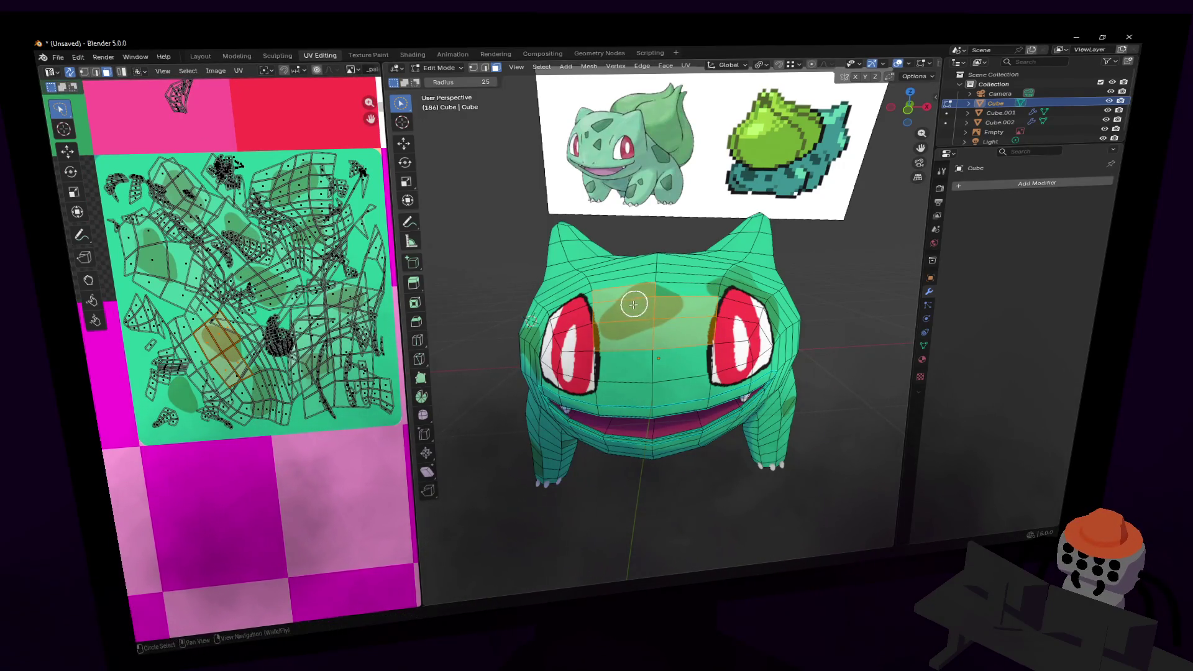
pyautogui.scroll(4, 249, 373)
# - Move the head island, enlarge it to 1.494 and reposition it, undoing a further 1.777 scale
pyautogui.press('g')
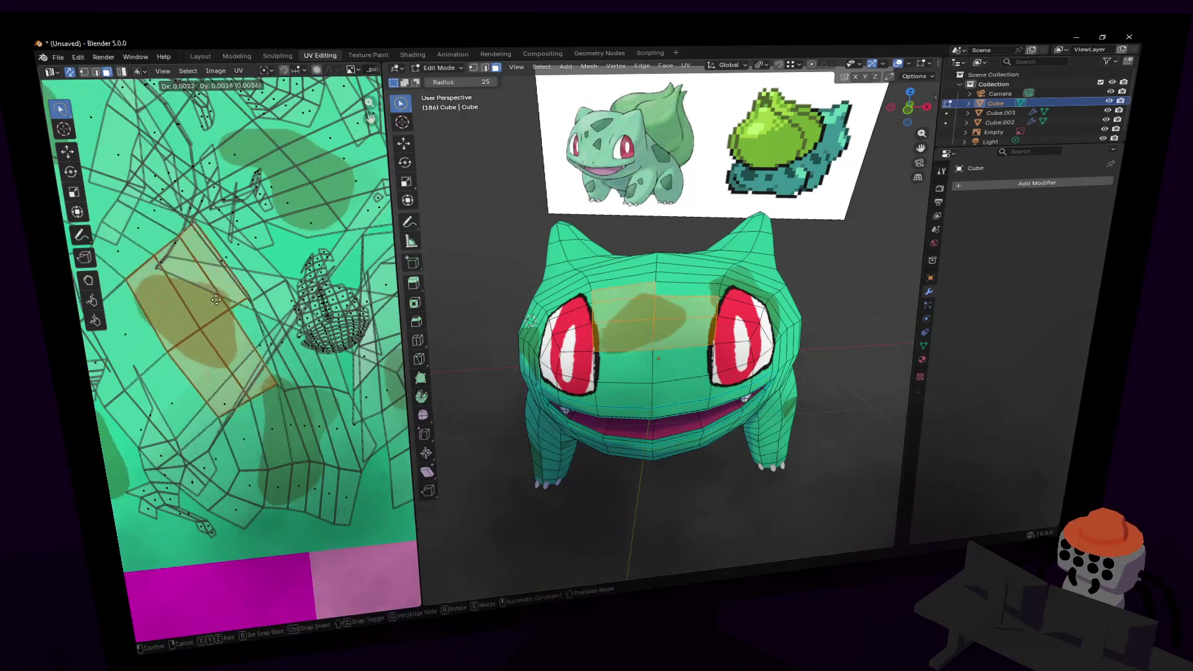
pyautogui.click(186, 249)
pyautogui.press('s')
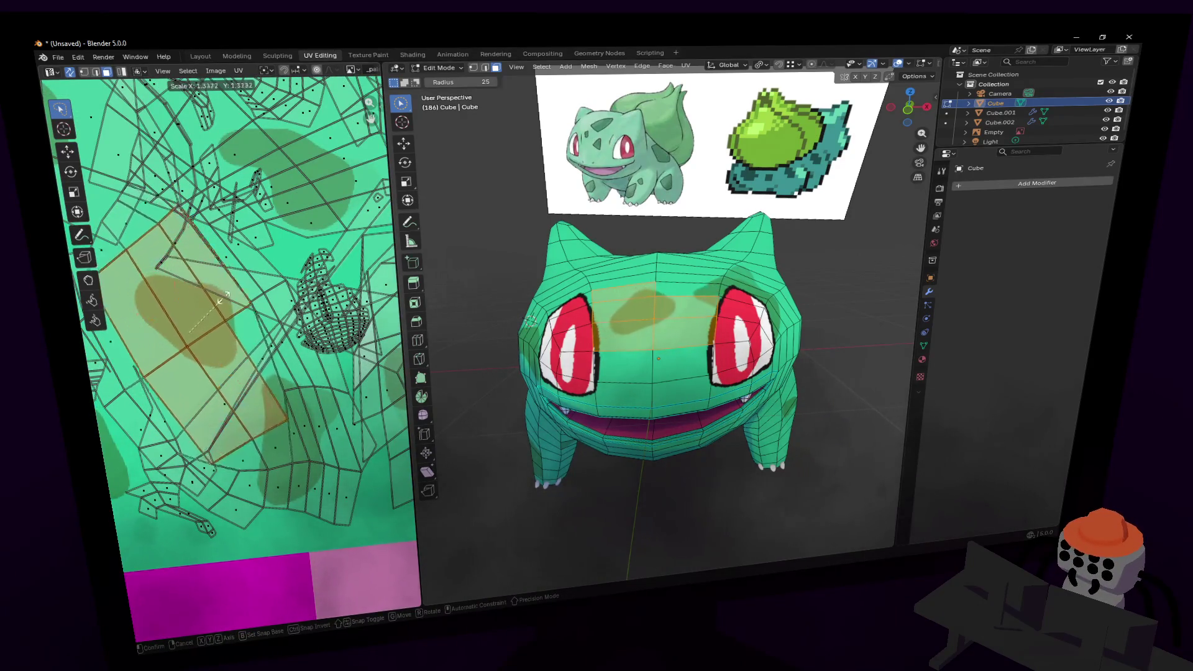
pyautogui.click(221, 289)
pyautogui.press('g')
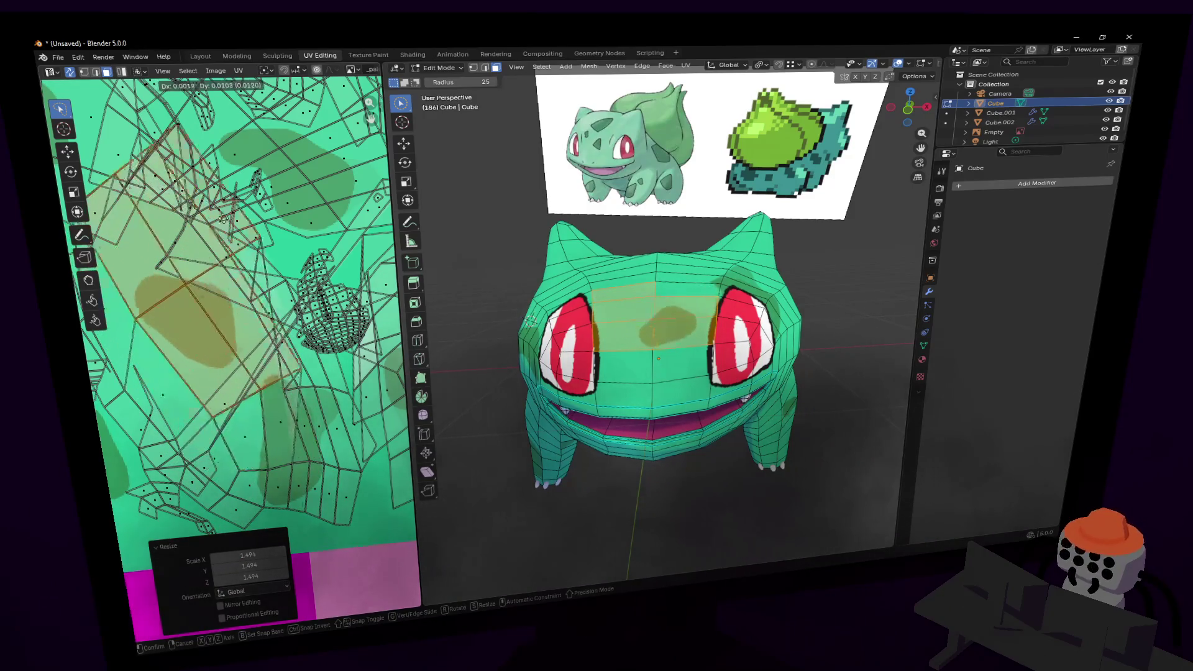
pyautogui.click(139, 233)
pyautogui.scroll(-5, 140, 233)
pyautogui.press('s')
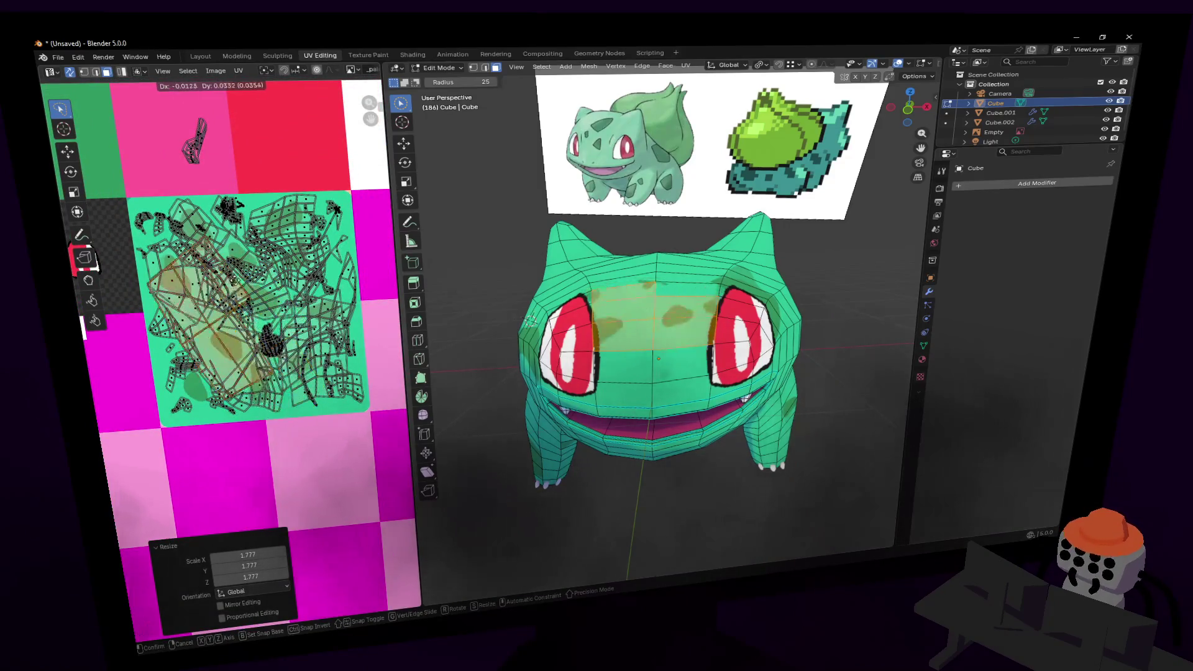
pyautogui.click(324, 290)
pyautogui.hotkey('ctrl', 'z')
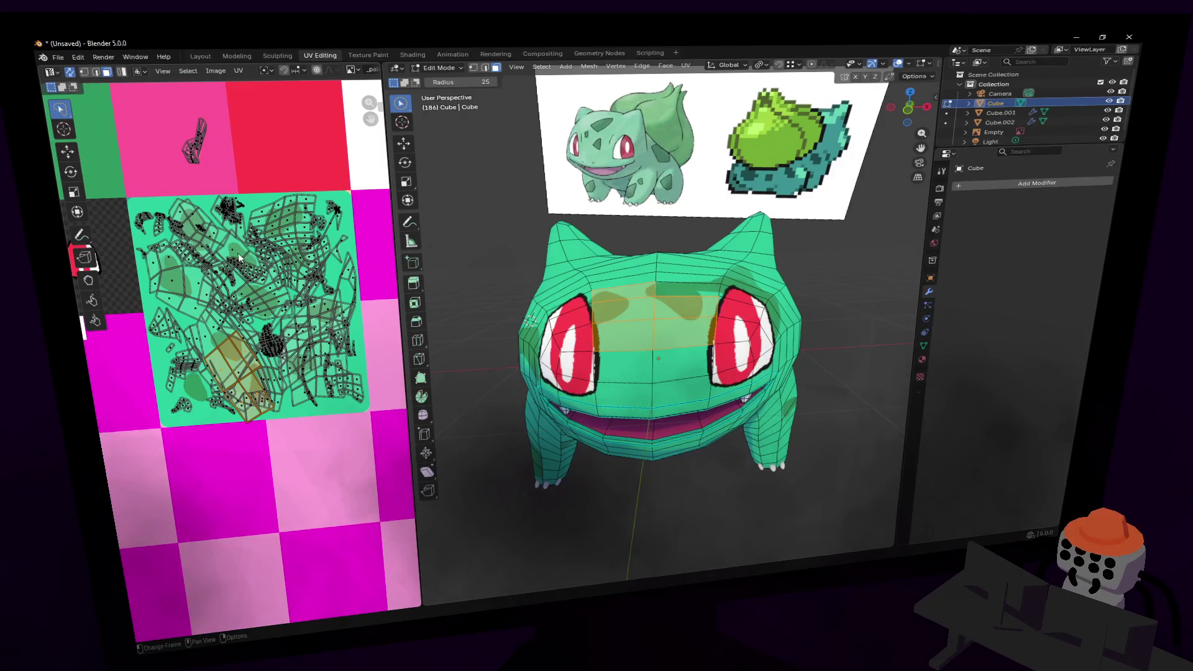
pyautogui.scroll(2, 239, 258)
pyautogui.scroll(2, 239, 258)
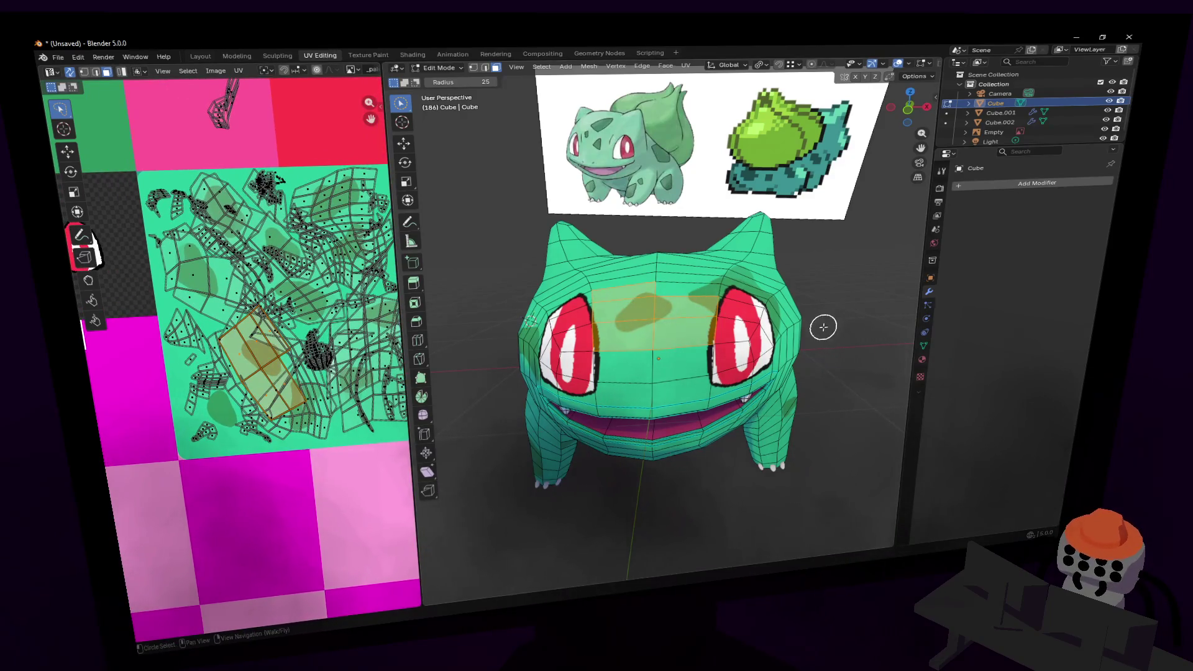
pyautogui.hotkey('shift', '`')
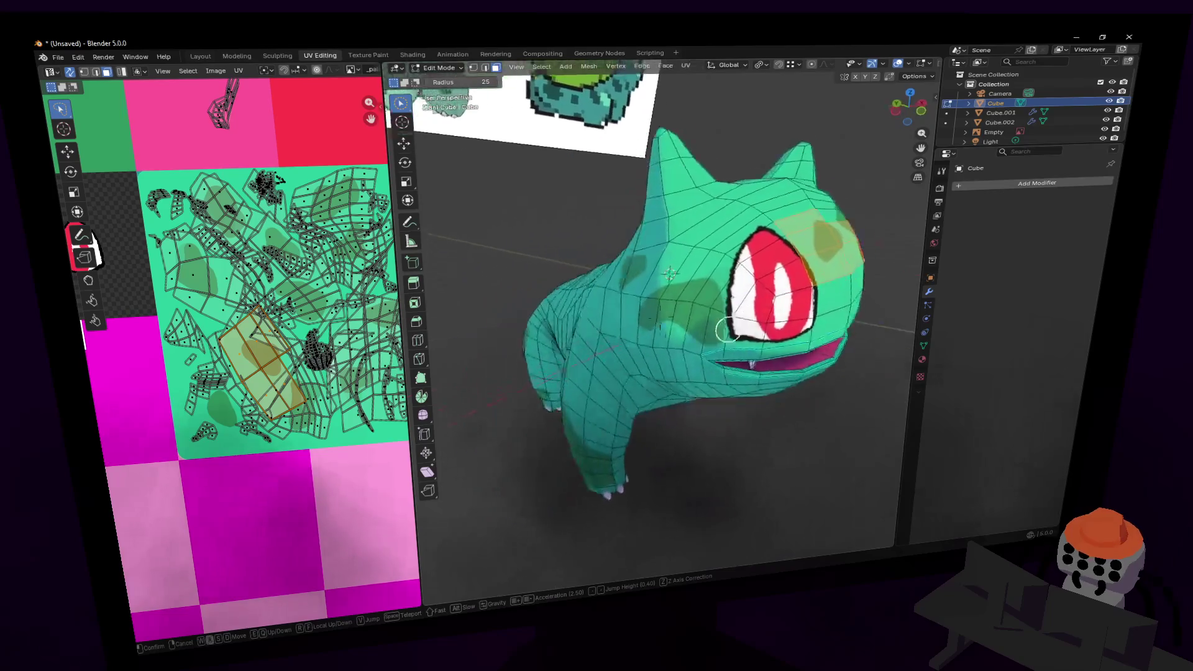
# - Fly in to the front legs, select the front-leg faces, and orbit to inspect the leg
pyautogui.press('w')
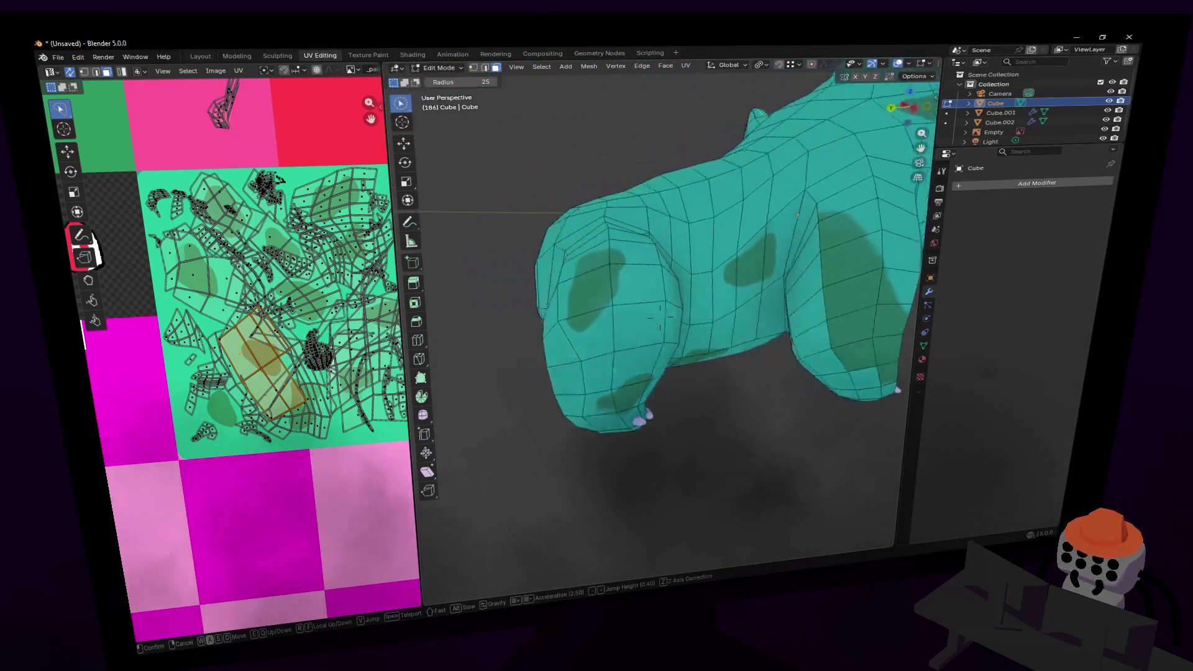
pyautogui.click(675, 318)
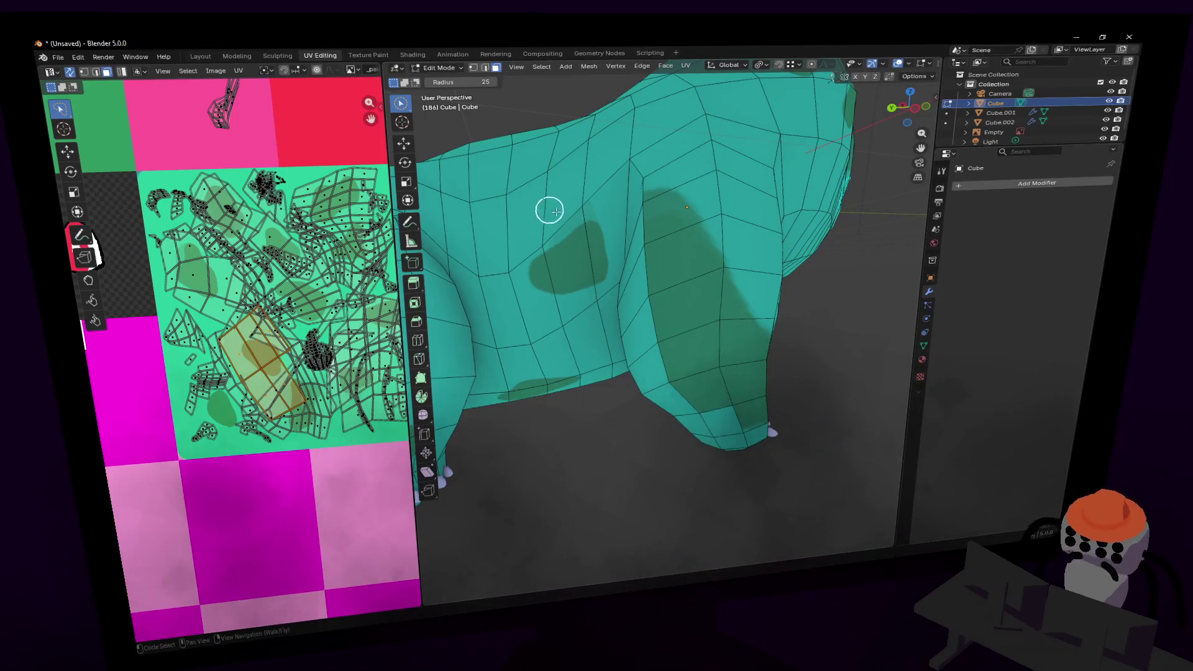
pyautogui.moveTo(735, 188); pyautogui.dragTo(718, 213)
pyautogui.moveTo(716, 306)
pyautogui.mouseDown(button='middle')
pyautogui.moveTo(718, 274)
pyautogui.moveTo(687, 208)
pyautogui.moveTo(628, 315)
pyautogui.moveTo(546, 279)
pyautogui.moveTo(662, 284)
pyautogui.mouseUp(button='middle')
pyautogui.moveTo(565, 331); pyautogui.dragTo(606, 300, button='middle')
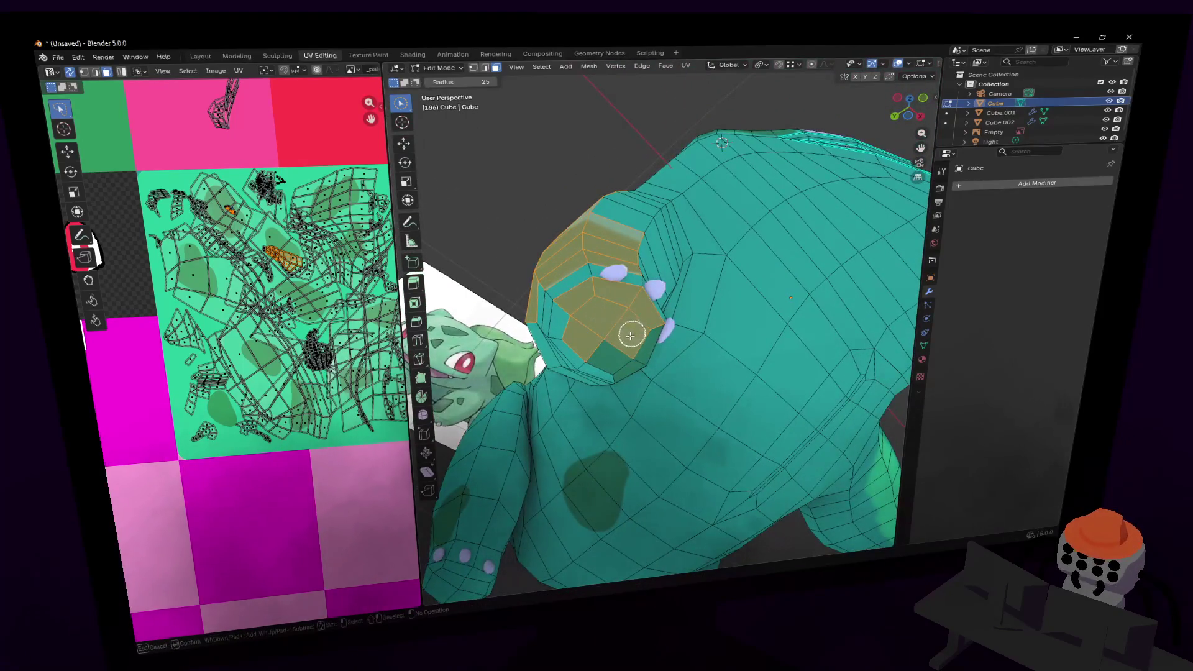
pyautogui.moveTo(612, 346); pyautogui.dragTo(630, 339, button='middle')
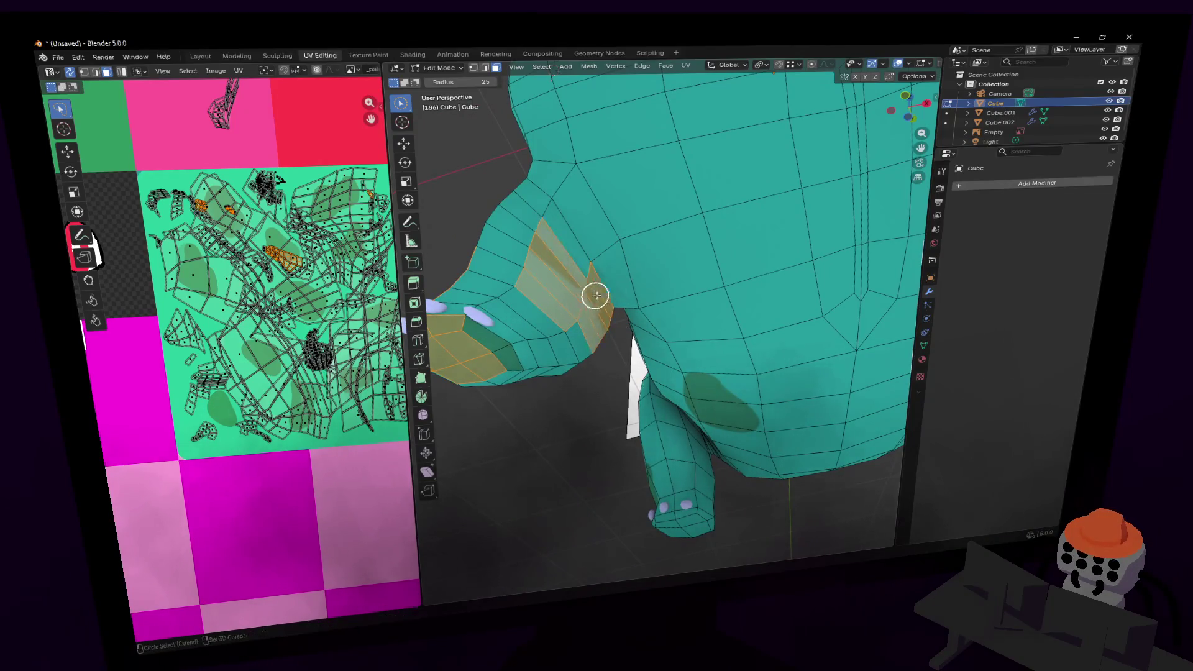
pyautogui.keyDown('shift'); pyautogui.moveTo(537, 282); pyautogui.dragTo(614, 291, button='middle'); pyautogui.keyUp('shift')
# - Fly back out to view the whole body and switch to Object Mode to preview the texture
pyautogui.press('Escape')
pyautogui.hotkey('shift', '`')
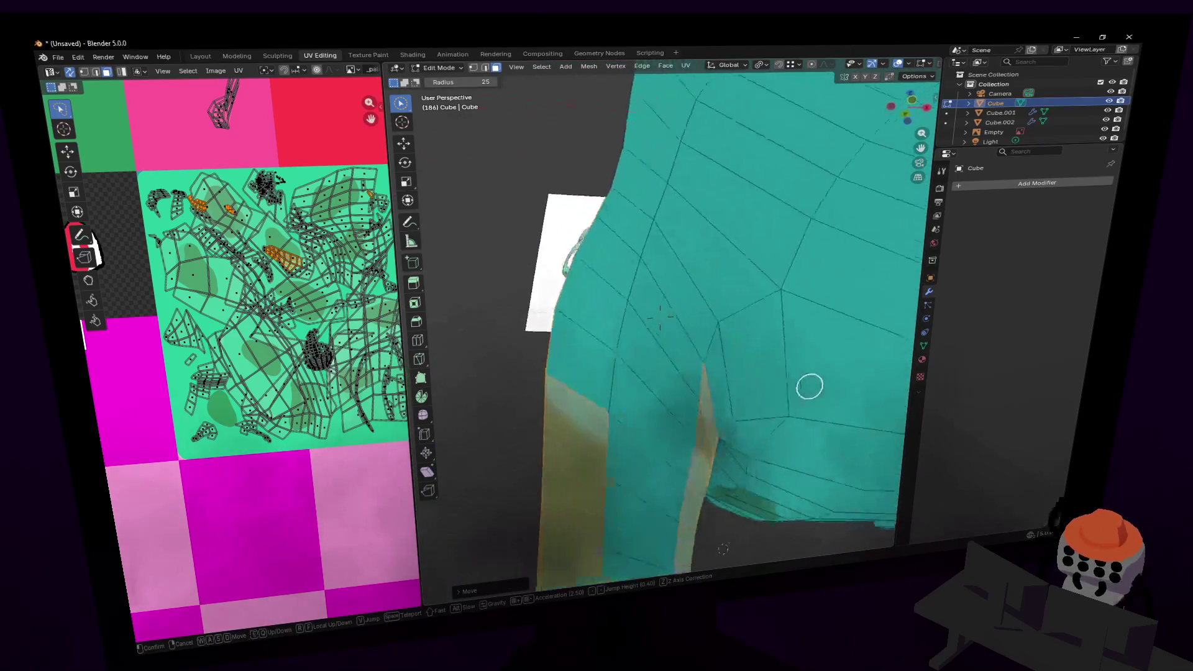
pyautogui.press('Escape')
pyautogui.hotkey('shift', '`')
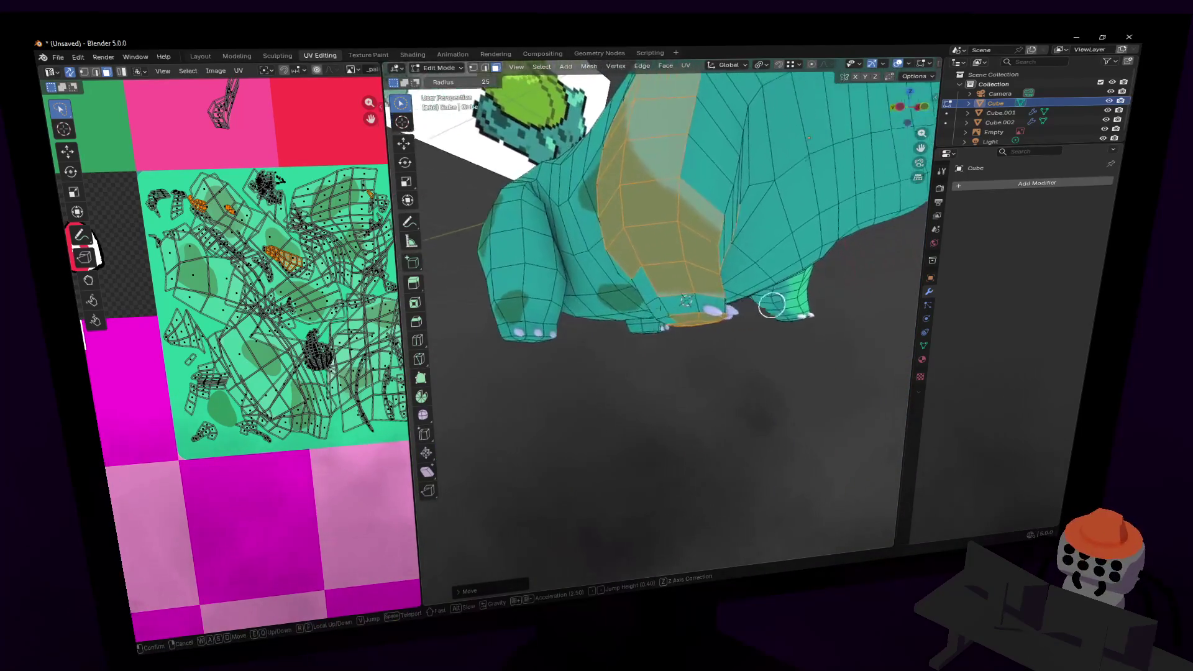
pyautogui.press('s')
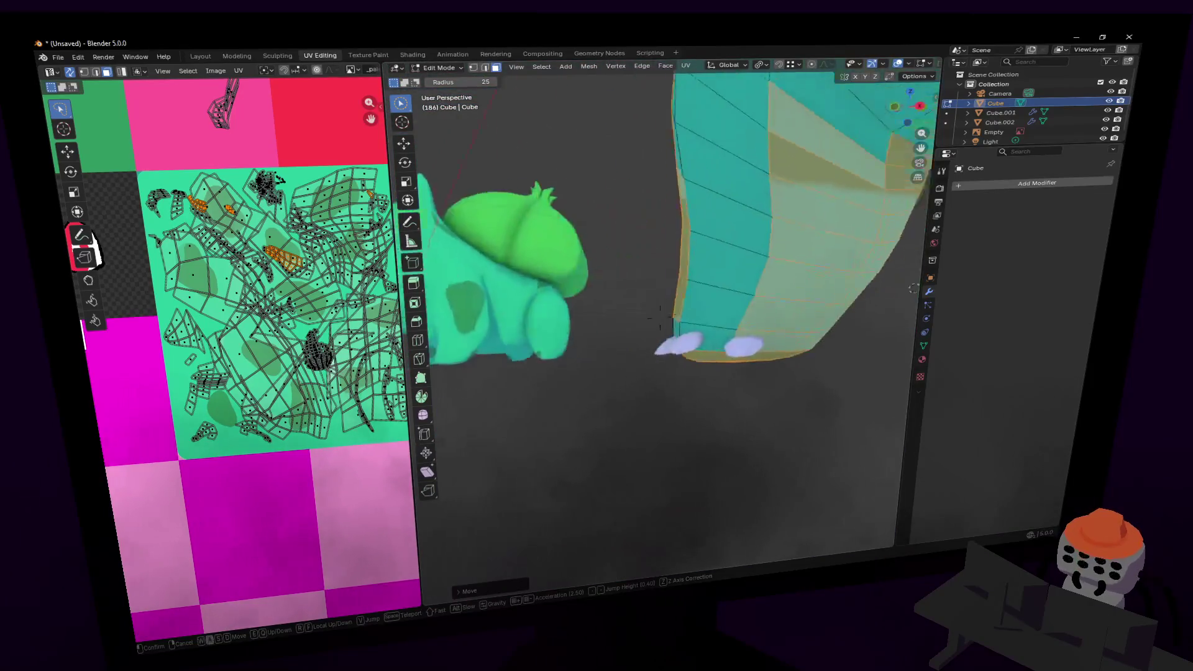
pyautogui.click(647, 264)
pyautogui.press('Tab')
pyautogui.hotkey('shift', '`')
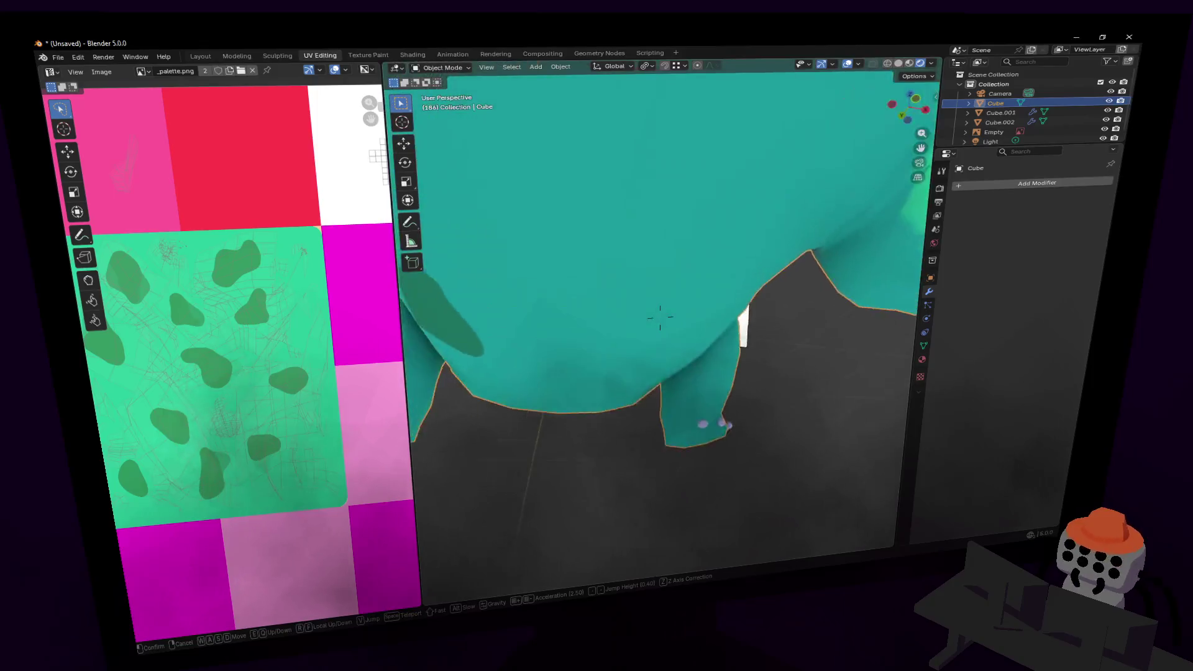
# - Return to Edit Mode and select the faces across the belly
pyautogui.press('s')
pyautogui.click(660, 316)
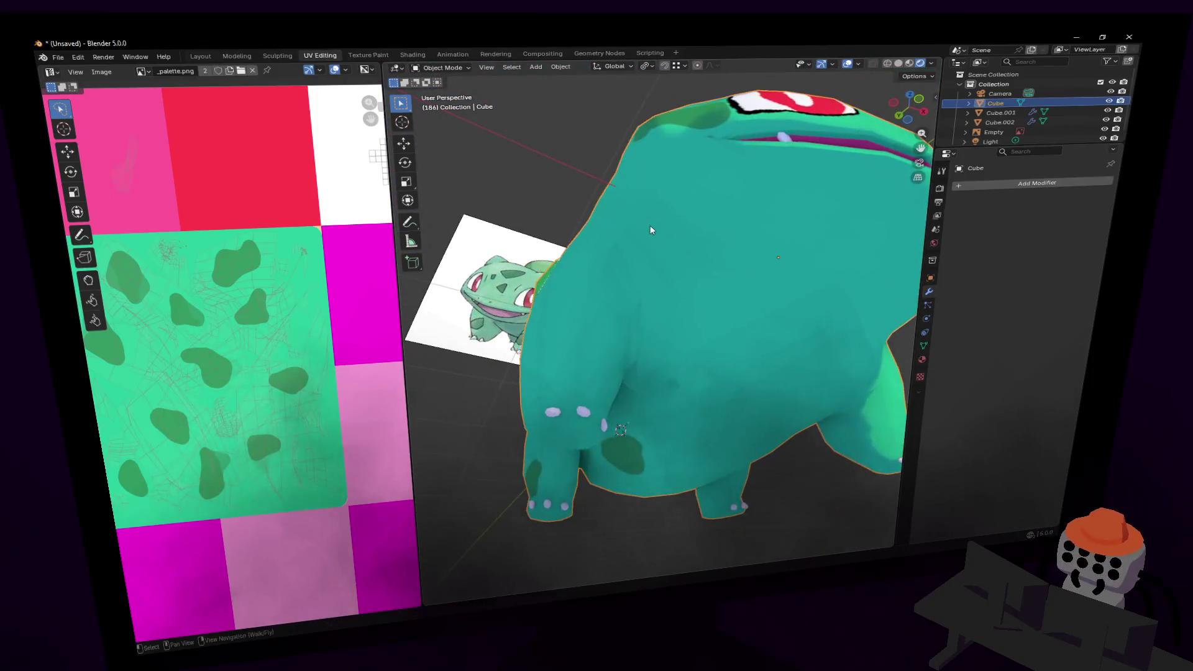
pyautogui.press('Tab')
pyautogui.moveTo(702, 211)
pyautogui.mouseDown()
pyautogui.moveTo(658, 248)
pyautogui.moveTo(709, 322)
pyautogui.mouseUp()
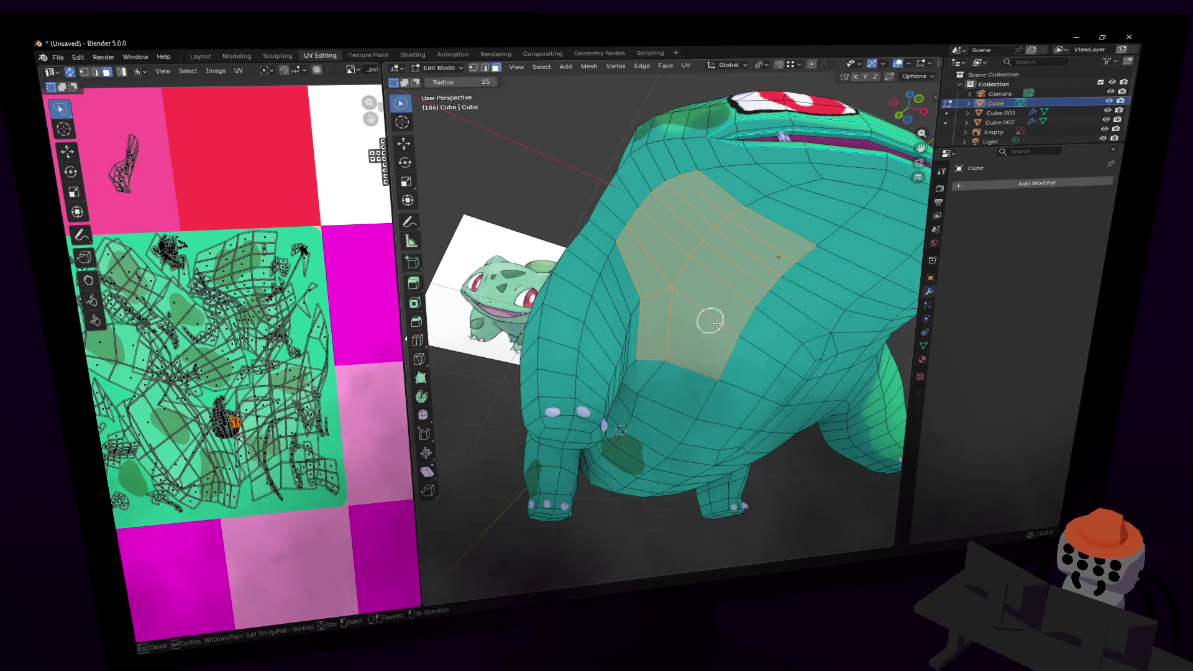
# - Fly around to the front of Bulbasaur, switch to vertex select and clear the belly selection
pyautogui.moveTo(634, 233)
pyautogui.mouseDown(button='middle')
pyautogui.moveTo(702, 266)
pyautogui.moveTo(714, 314)
pyautogui.moveTo(604, 267)
pyautogui.mouseUp(button='middle')
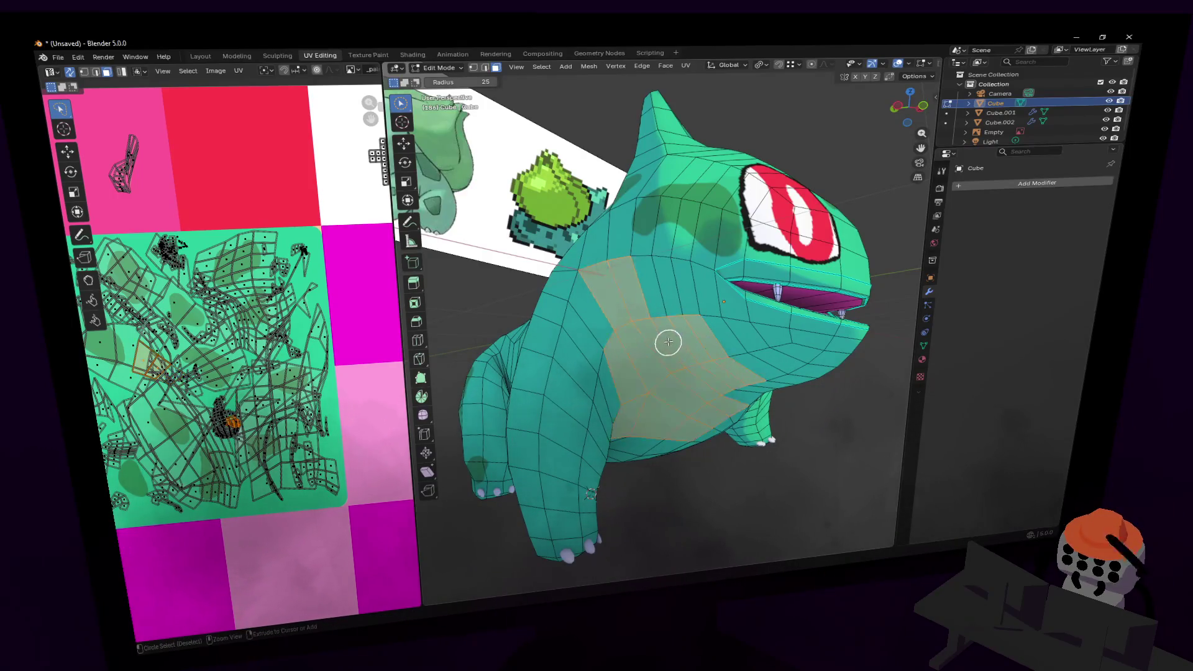
pyautogui.hotkey('shift', '`')
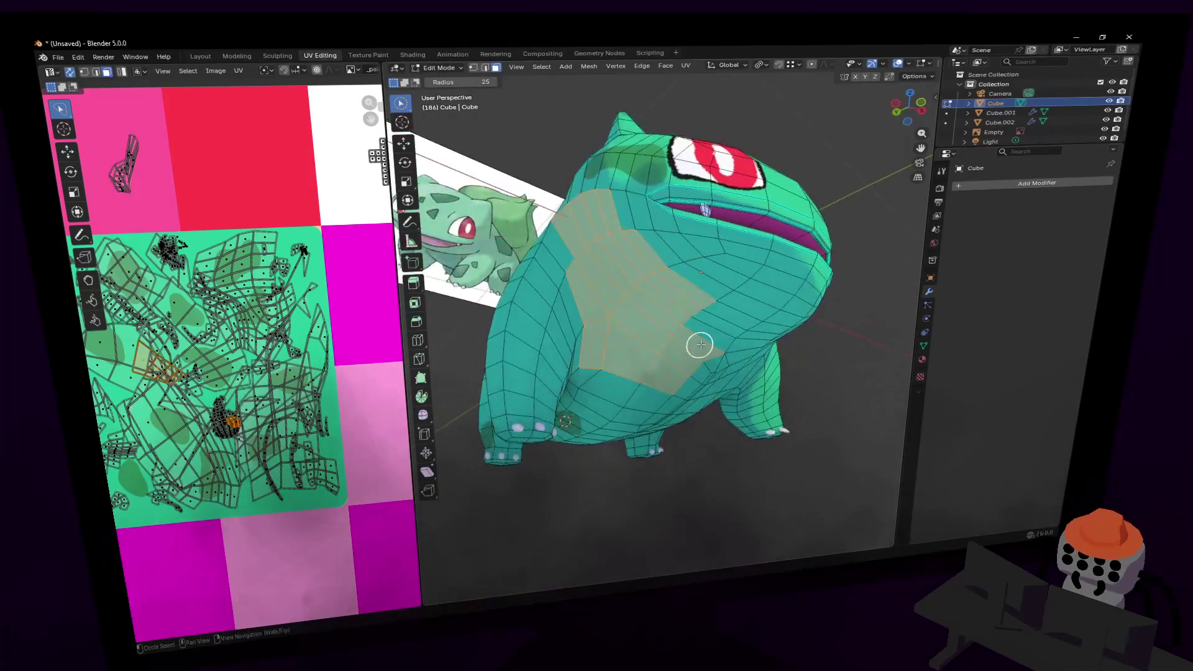
pyautogui.press('w')
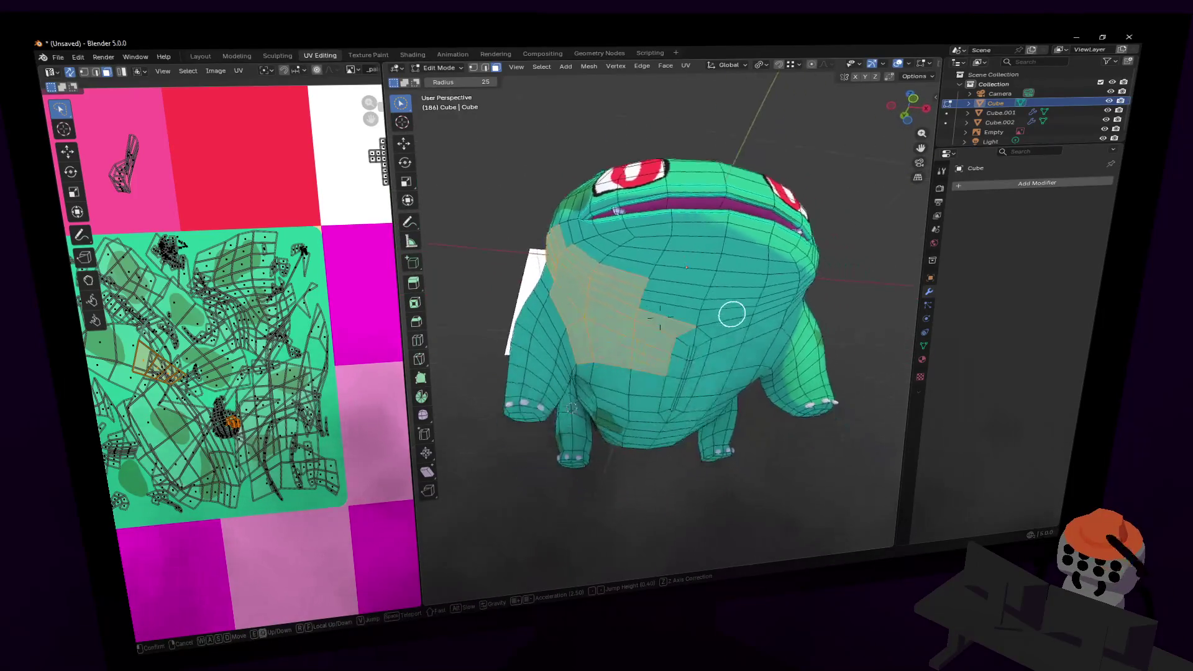
pyautogui.press('w')
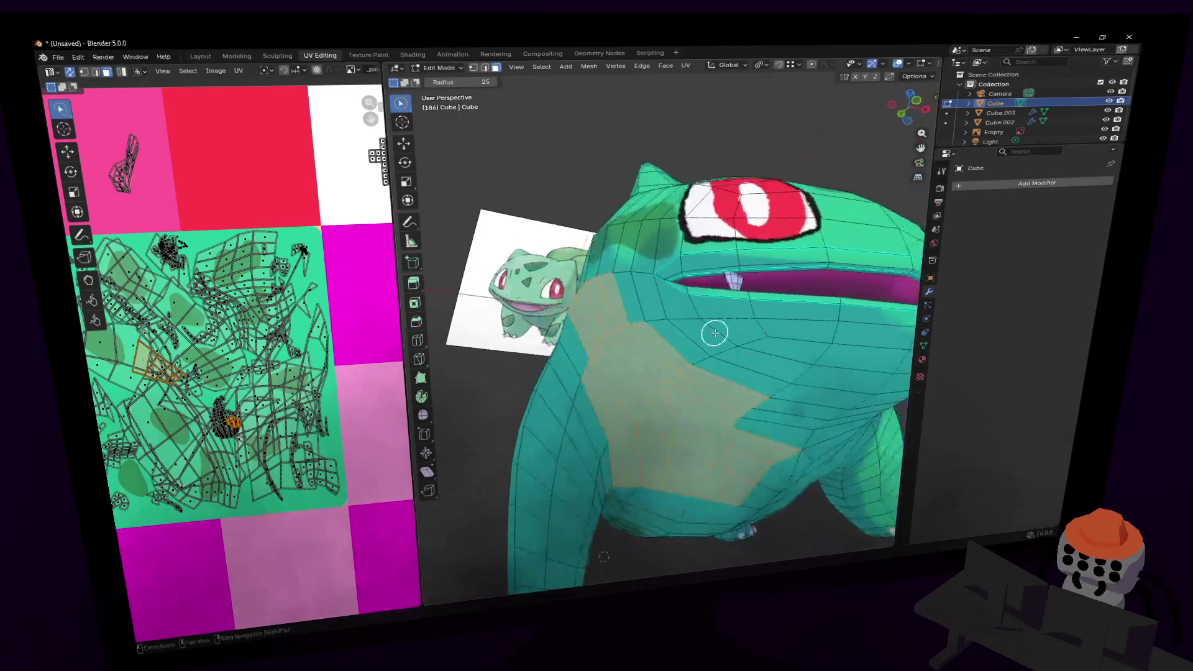
pyautogui.hotkey('shift', '`')
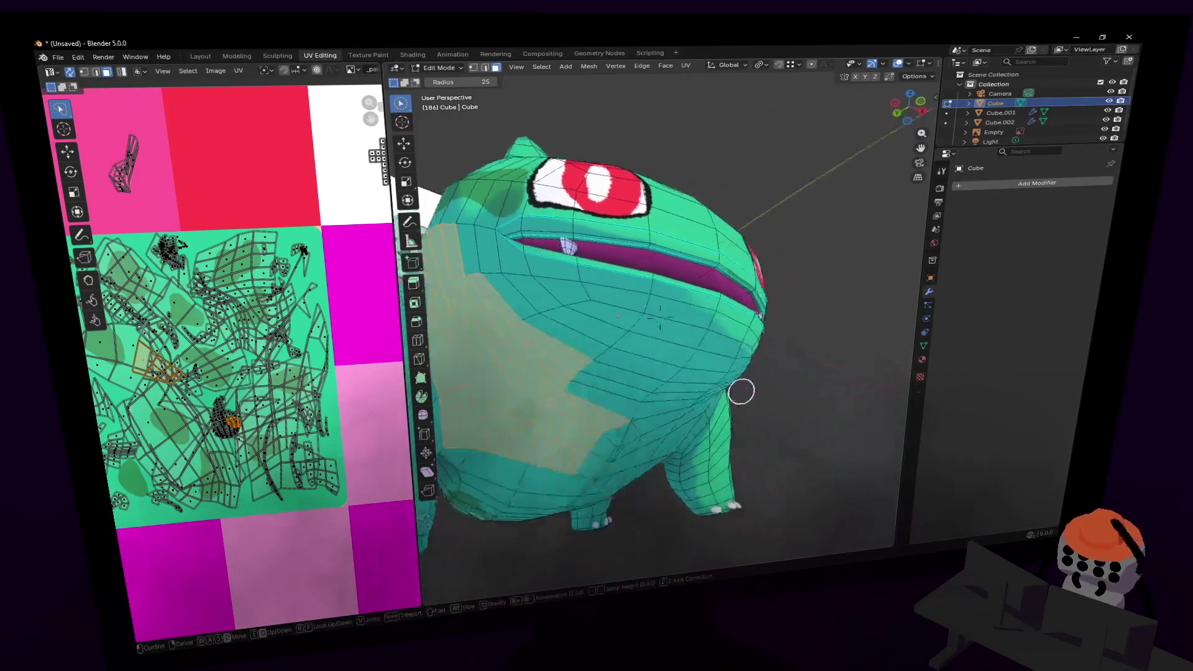
pyautogui.press('w')
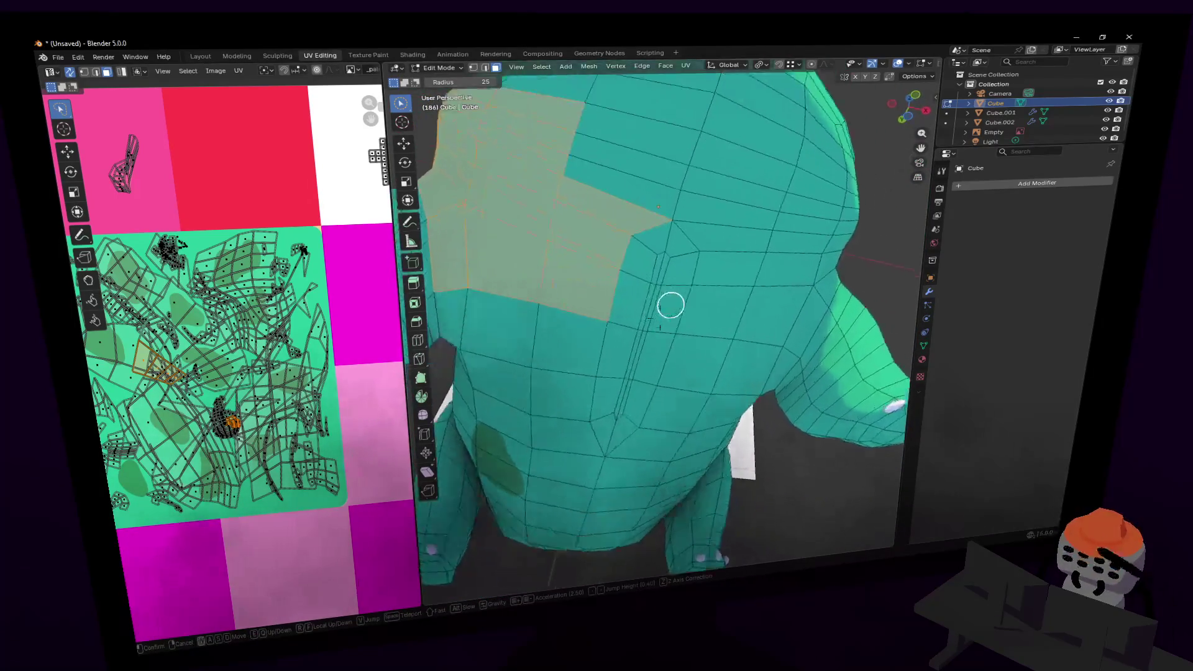
pyautogui.click(701, 419)
pyautogui.press('1')
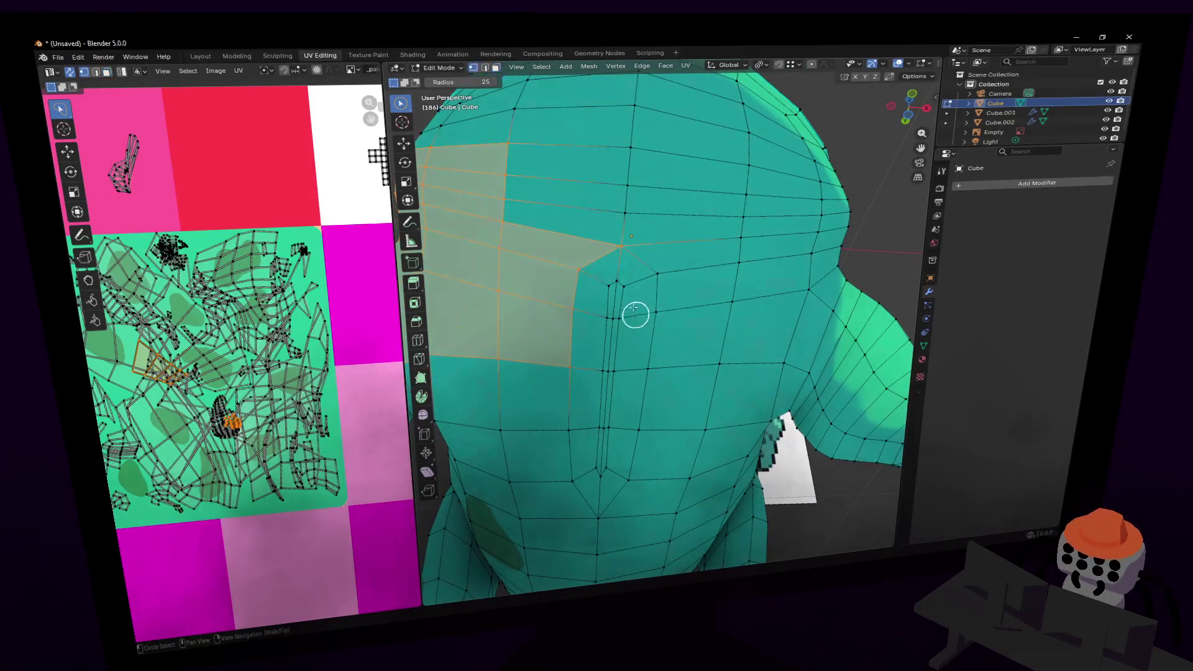
pyautogui.click(606, 285)
pyautogui.moveTo(607, 286); pyautogui.dragTo(646, 291, button='middle')
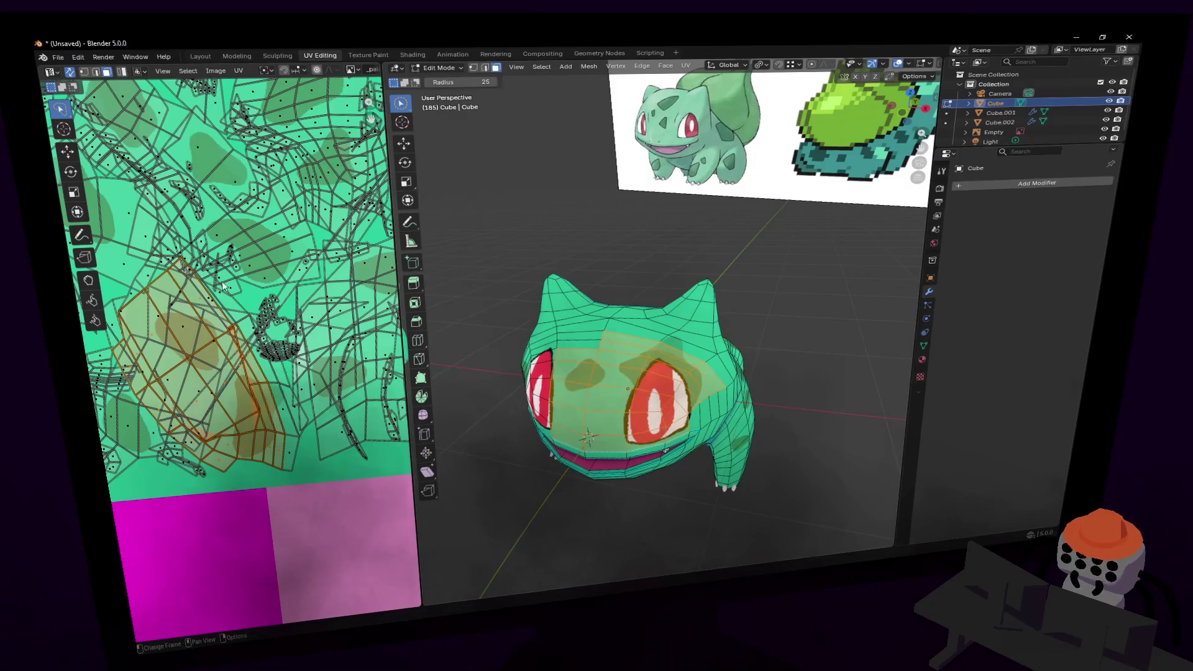
# - Smart UV Project the head selection and shrink the new island to 0.480
pyautogui.scroll(-4, 247, 263)
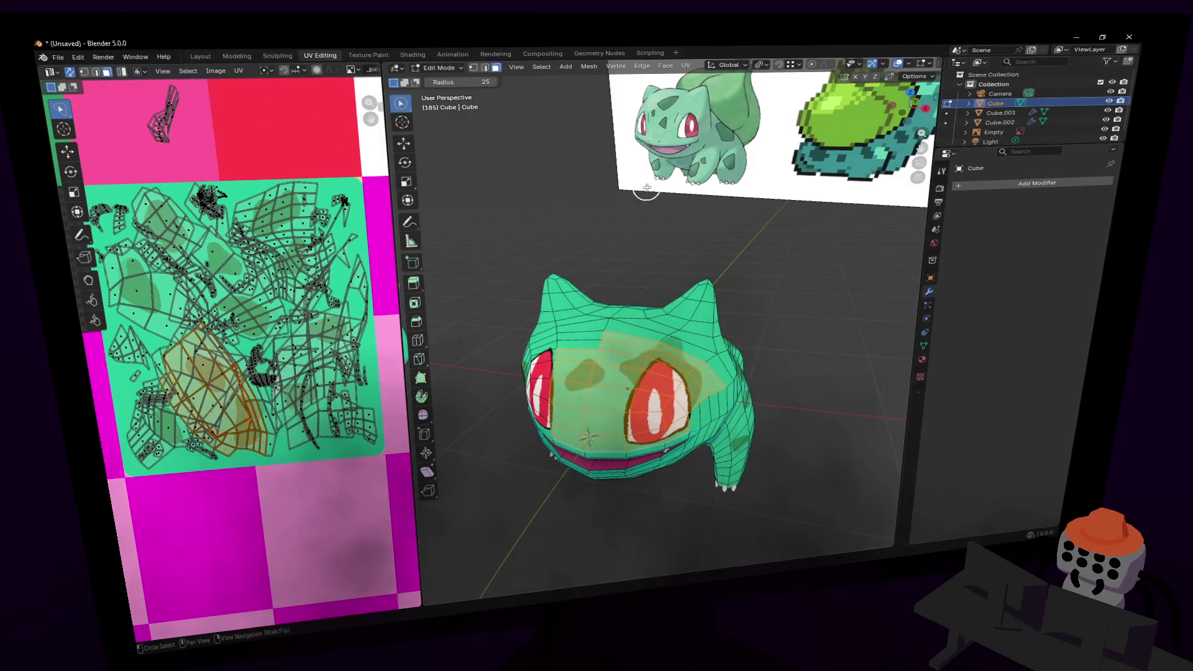
pyautogui.press('u')
pyautogui.click(640, 153)
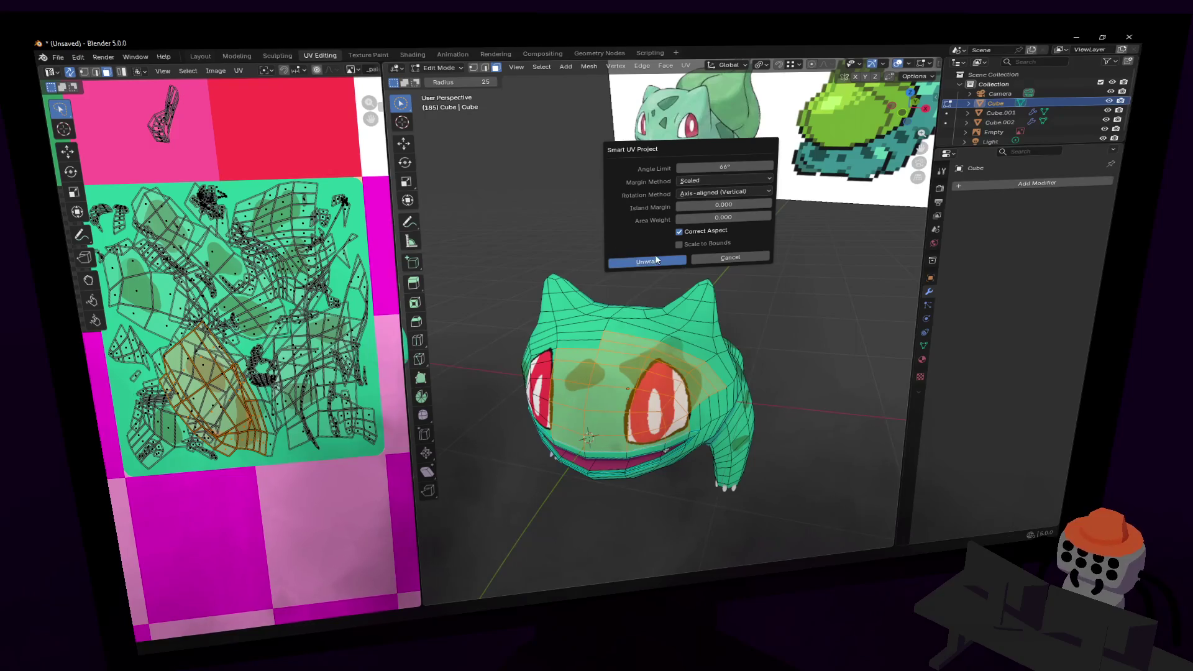
pyautogui.click(656, 259)
pyautogui.scroll(-5, 280, 428)
pyautogui.press('s')
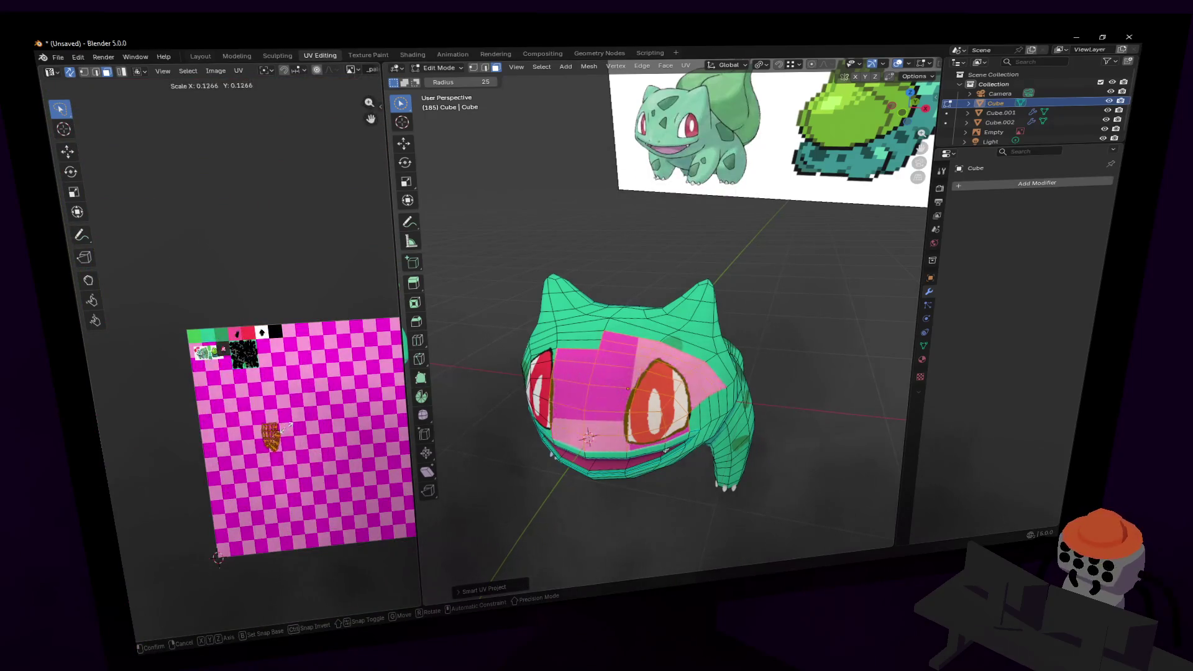
pyautogui.click(241, 332)
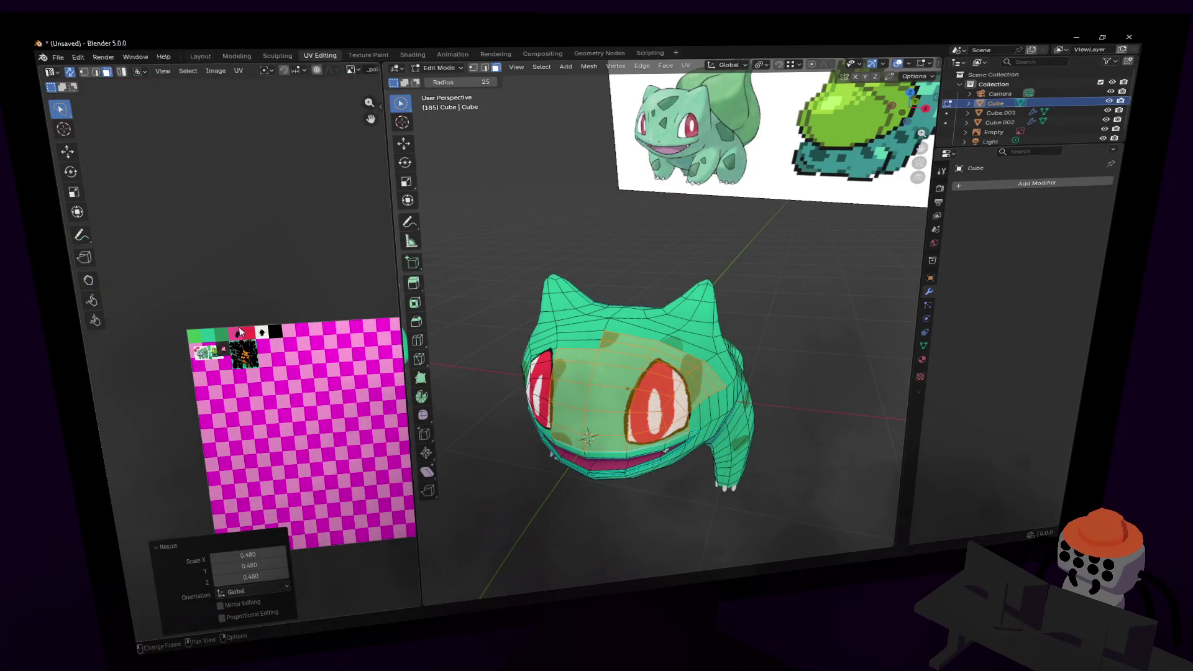
# - Move, rotate and scale the head island to 1.479, then switch to Object Mode
pyautogui.scroll(5, 248, 323)
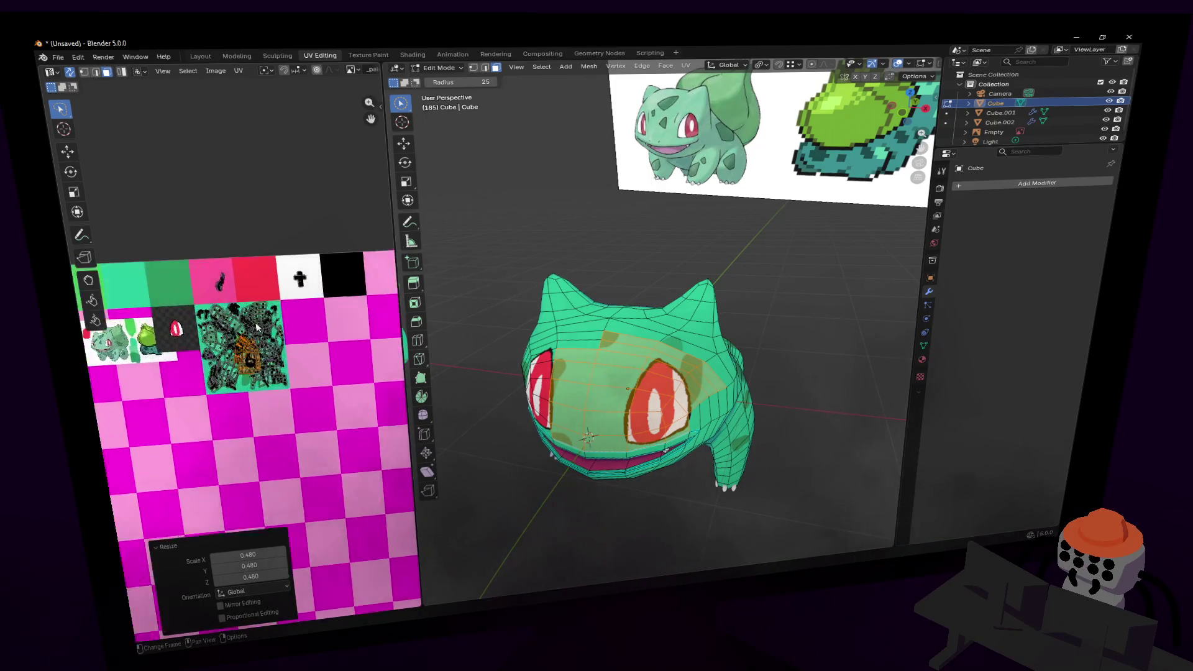
pyautogui.scroll(4, 260, 314)
pyautogui.press('g')
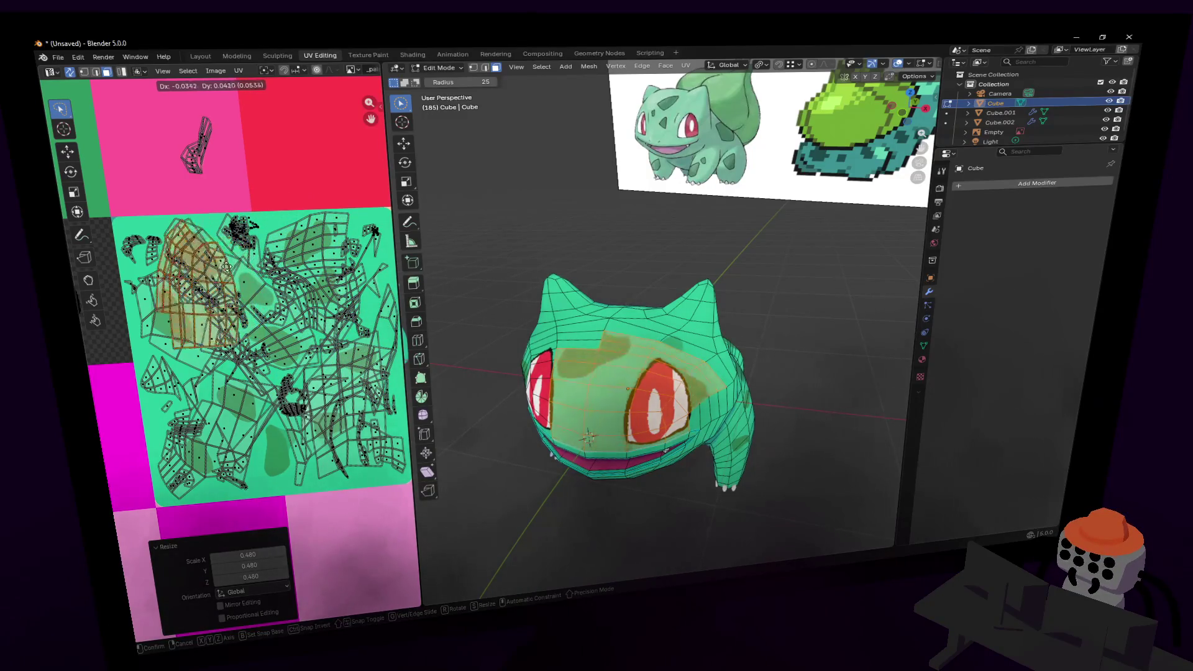
pyautogui.press('s')
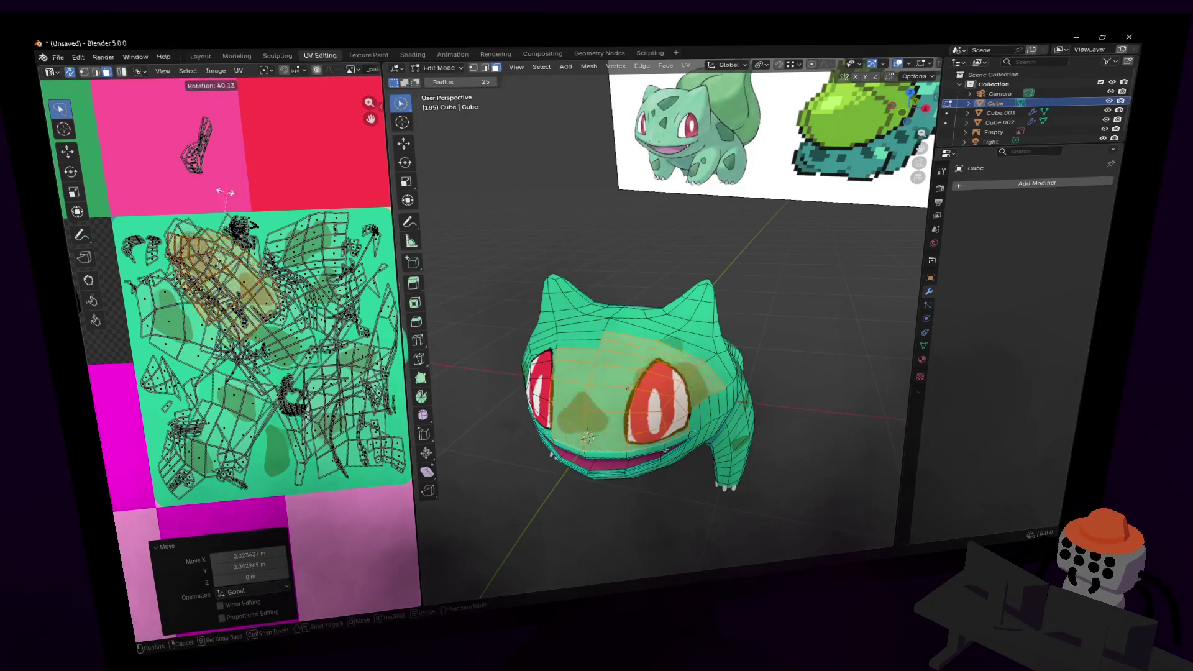
pyautogui.click(254, 207)
pyautogui.press('g')
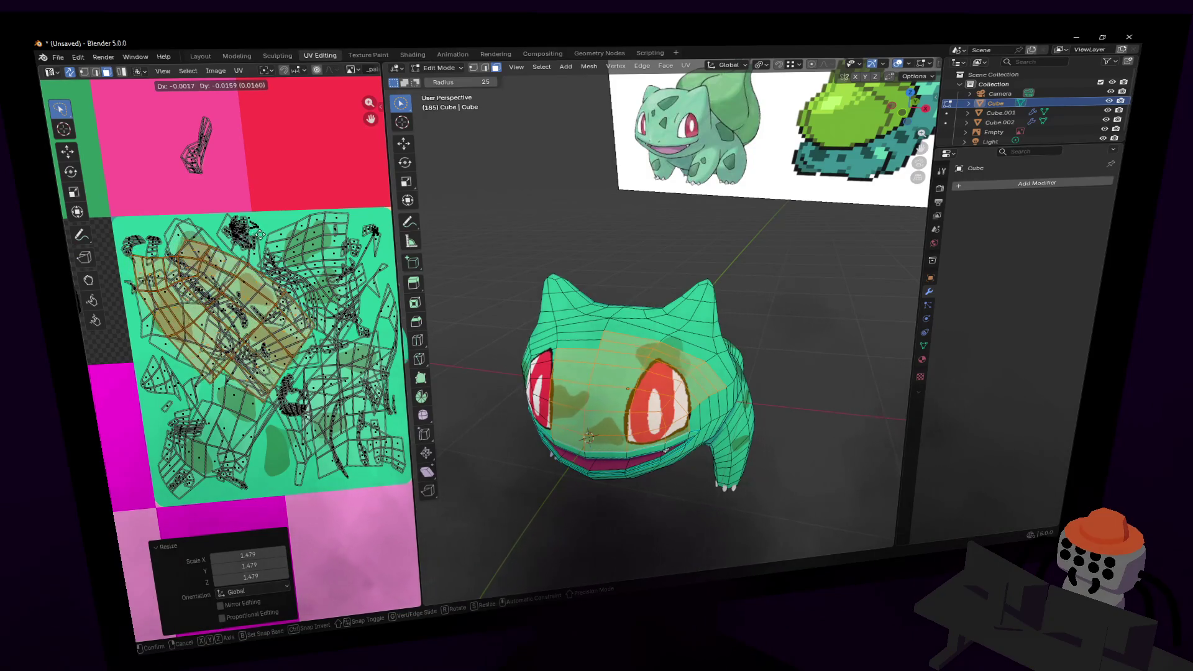
pyautogui.click(263, 236)
pyautogui.press('Tab')
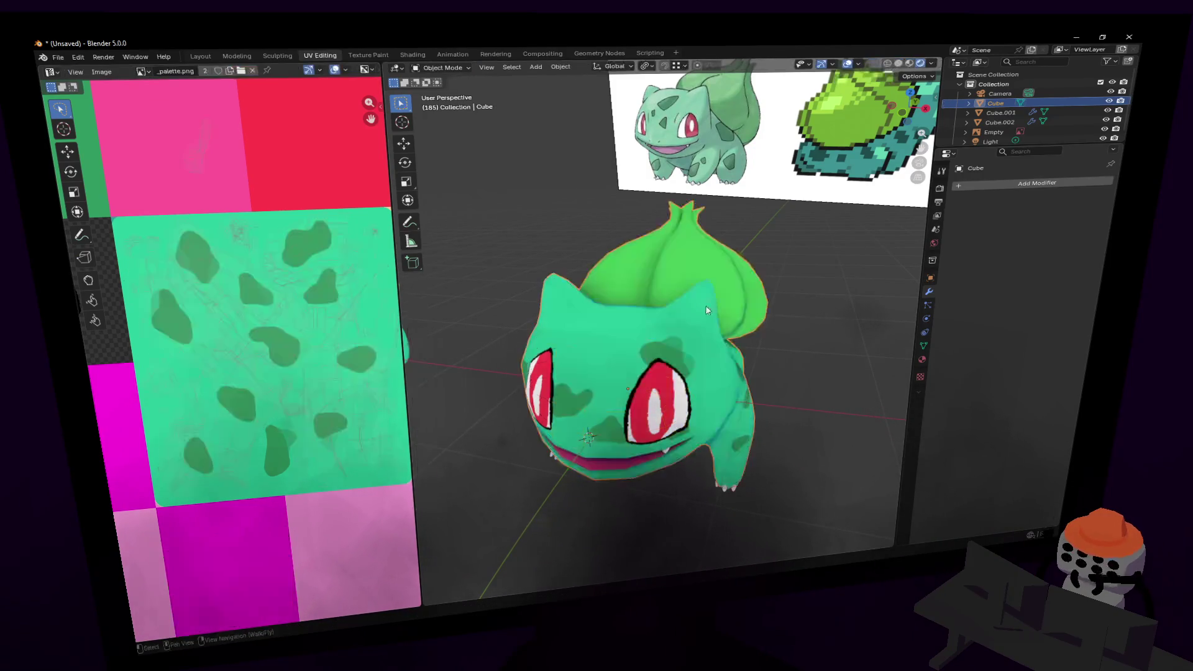
# - Return to Edit Mode with circle select and fly around Bulbasaur's head to a new angle
pyautogui.press('Tab')
pyautogui.press('c')
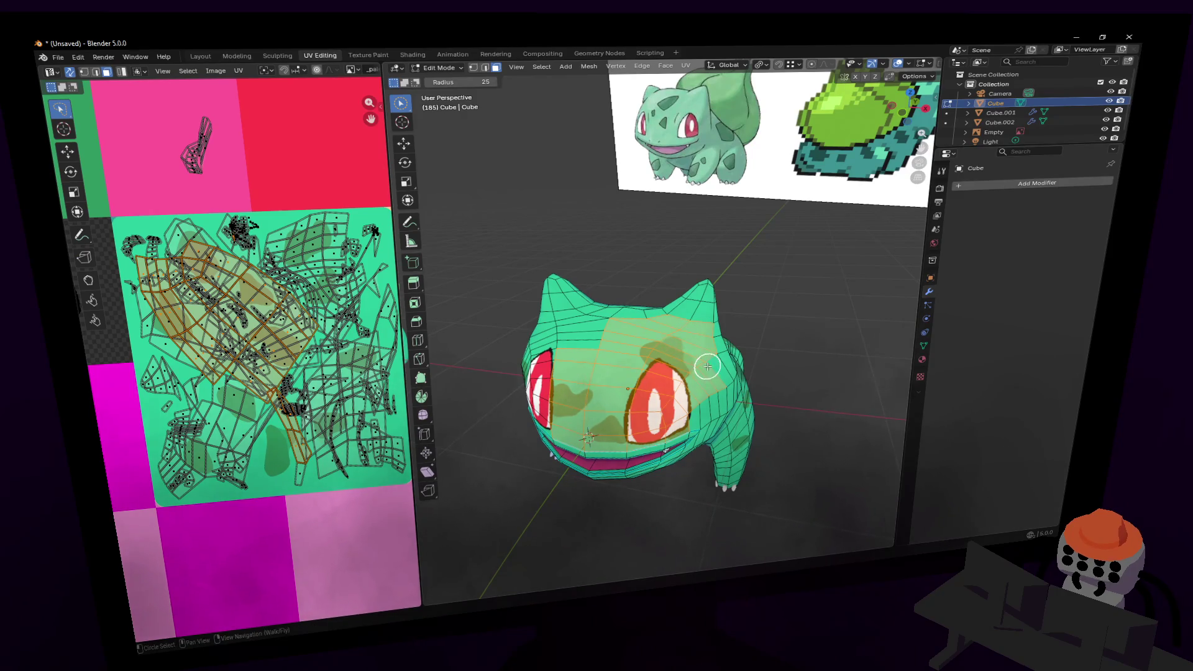
pyautogui.hotkey('shift', '`')
pyautogui.press('w')
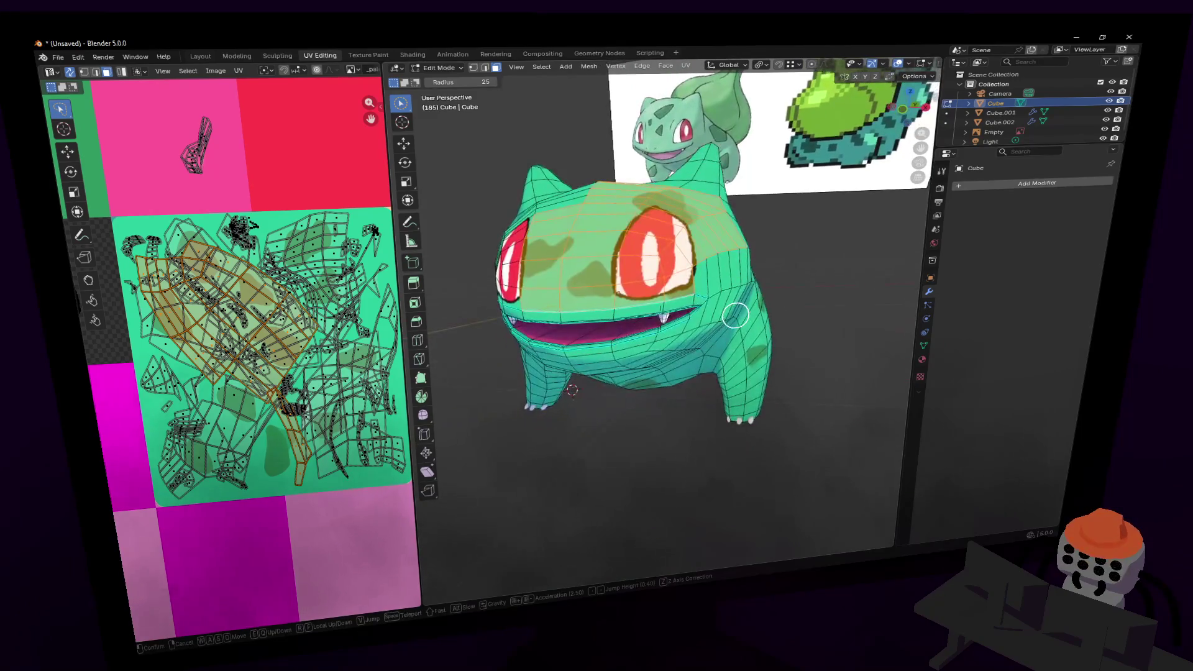
pyautogui.press('Escape')
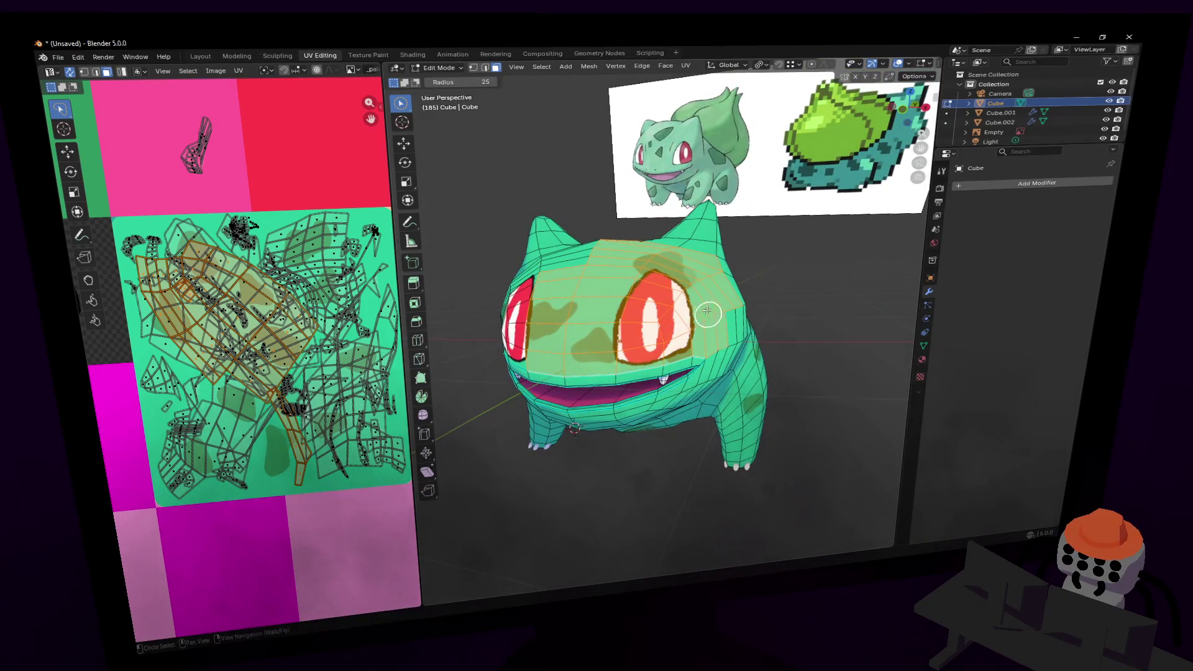
pyautogui.hotkey('shift', '`')
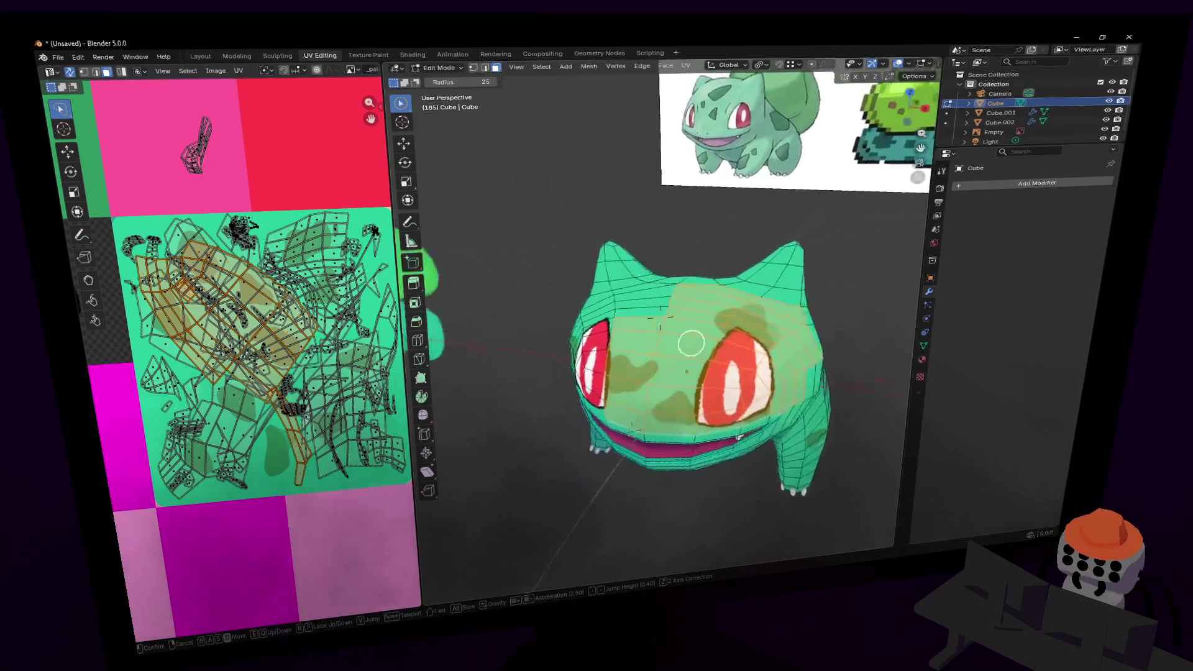
pyautogui.press('Escape')
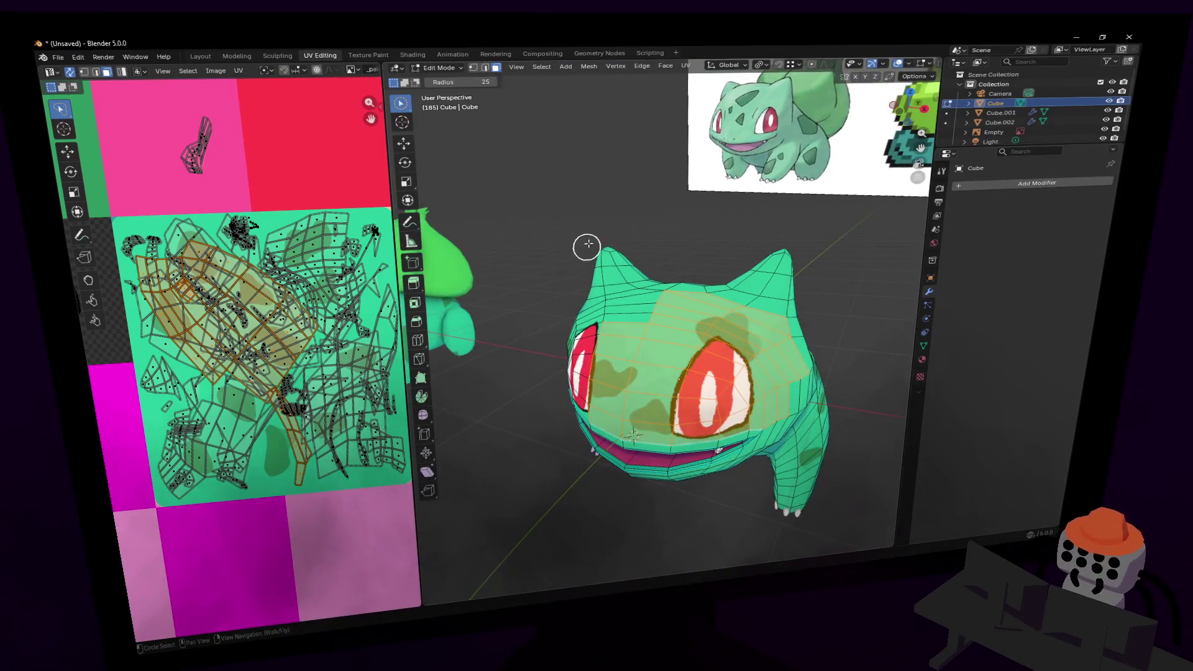
# - Smart UV Project the head faces and shrink the island to 0.408 on the spotted texture
pyautogui.press('u')
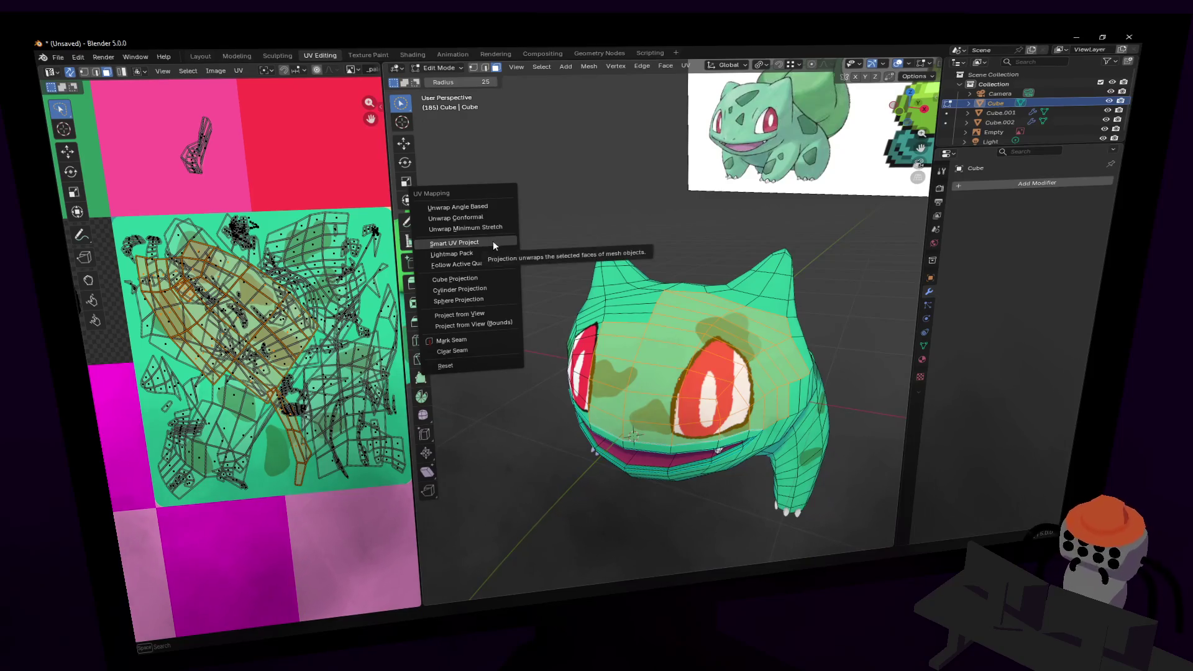
pyautogui.click(493, 241)
pyautogui.click(473, 340)
pyautogui.scroll(-2, 261, 404)
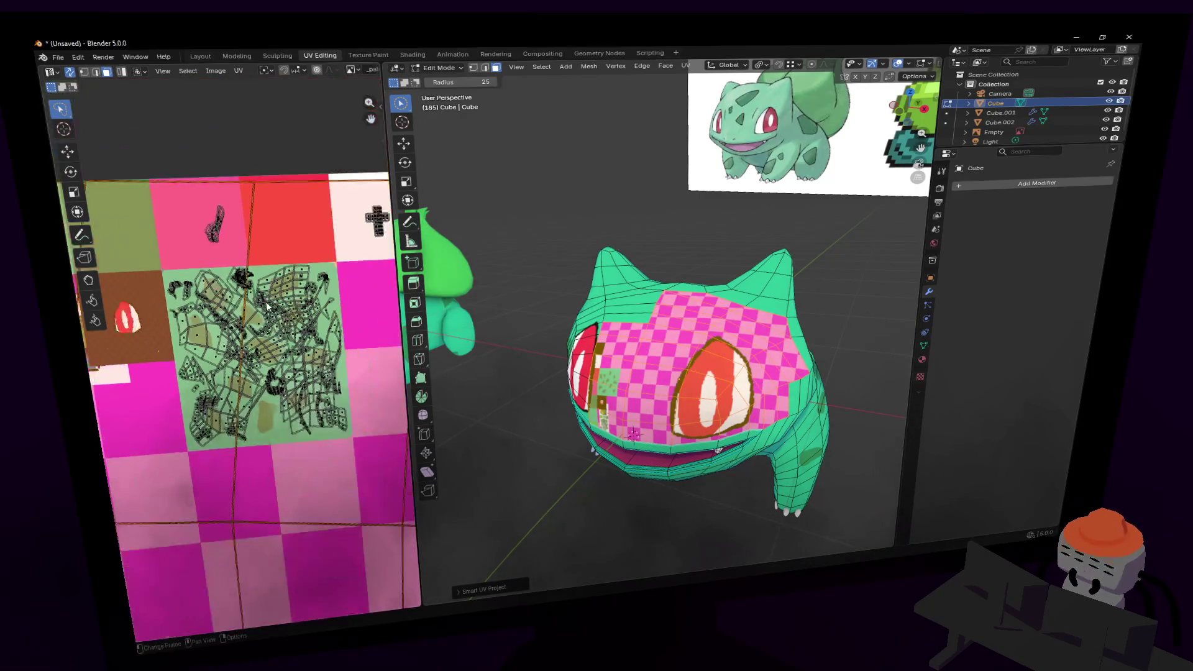
pyautogui.press('s')
pyautogui.press('Return')
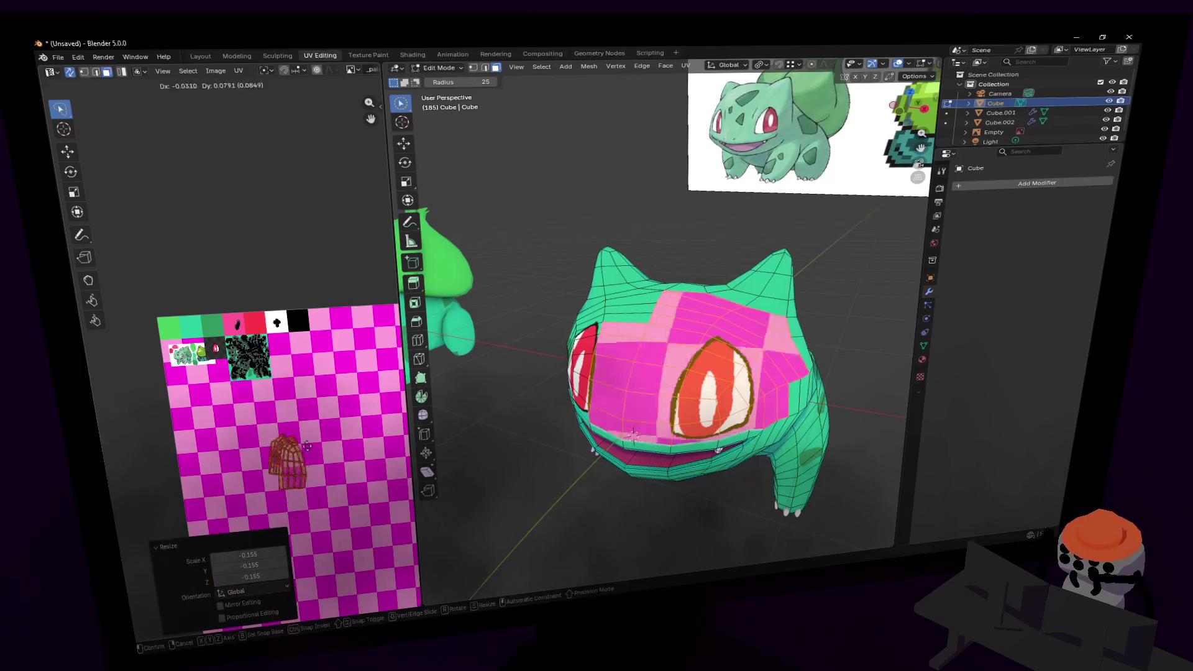
pyautogui.press('g')
pyautogui.press('Return')
pyautogui.press('s')
pyautogui.press('Return')
# - Move the head island to the texture centre, rotate it to 161°, and shift it up and right
pyautogui.scroll(3, 289, 322)
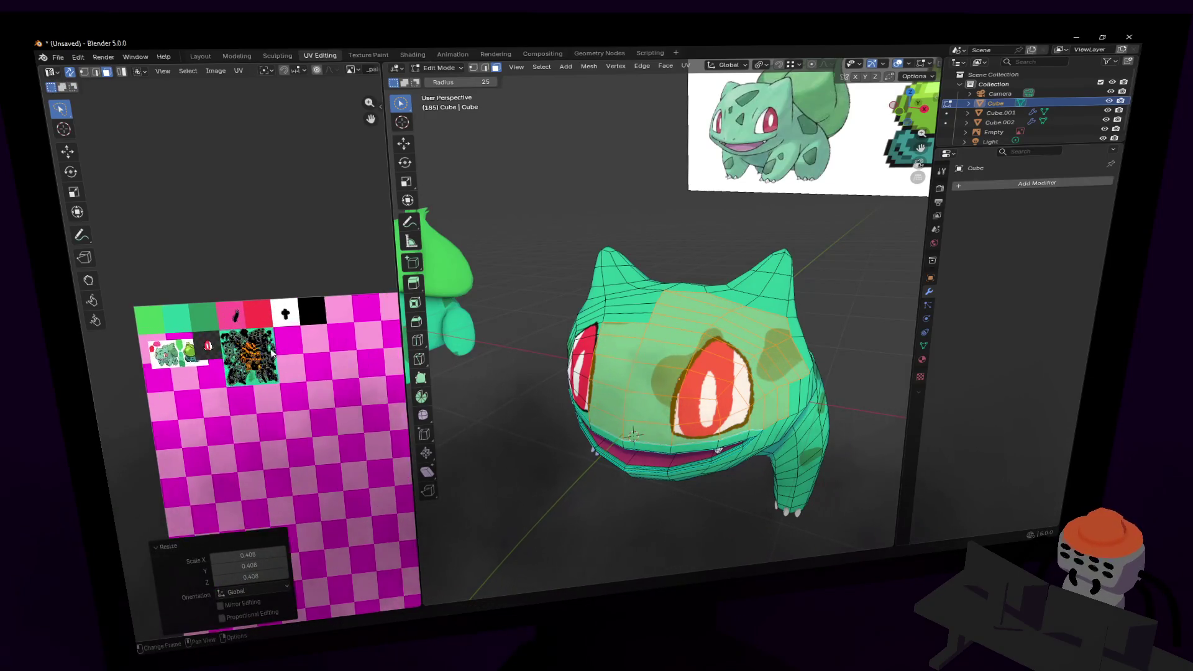
pyautogui.scroll(3, 290, 322)
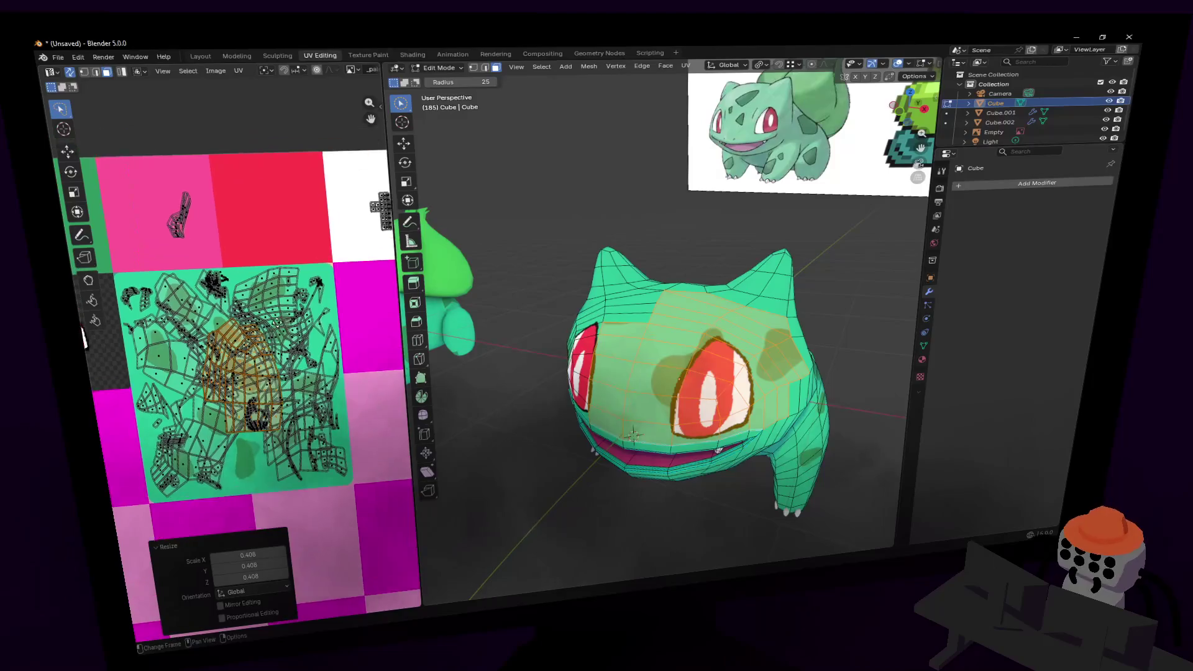
pyautogui.press('g')
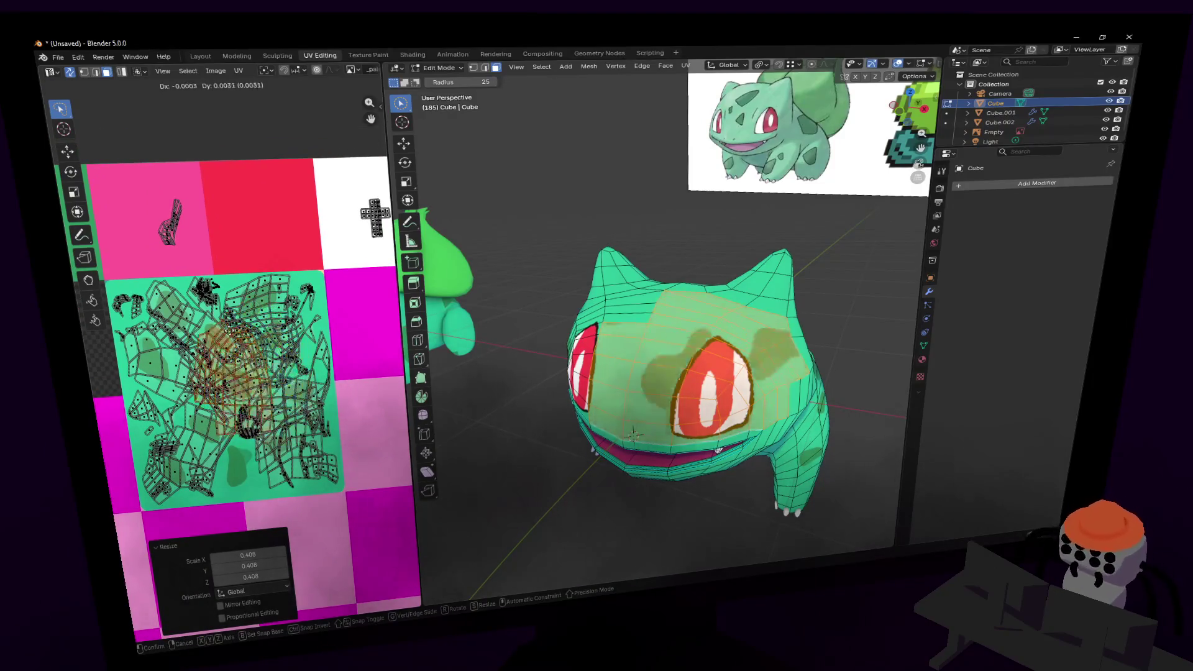
pyautogui.press('Return')
pyautogui.press('r')
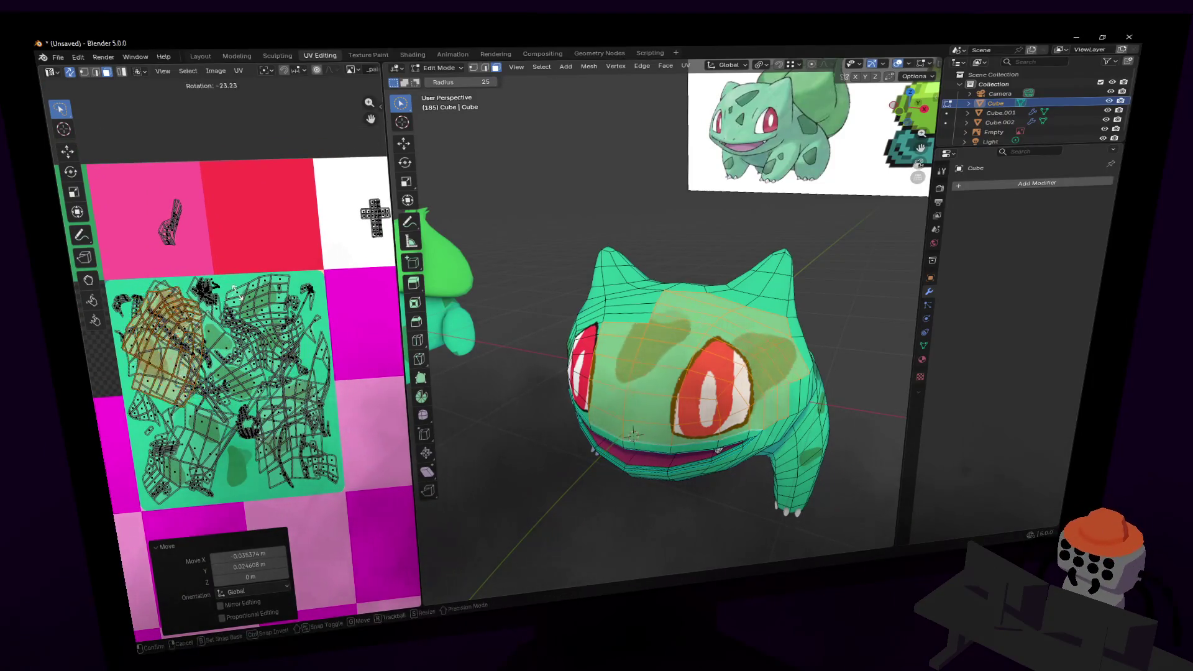
pyautogui.press('Return')
pyautogui.press('g')
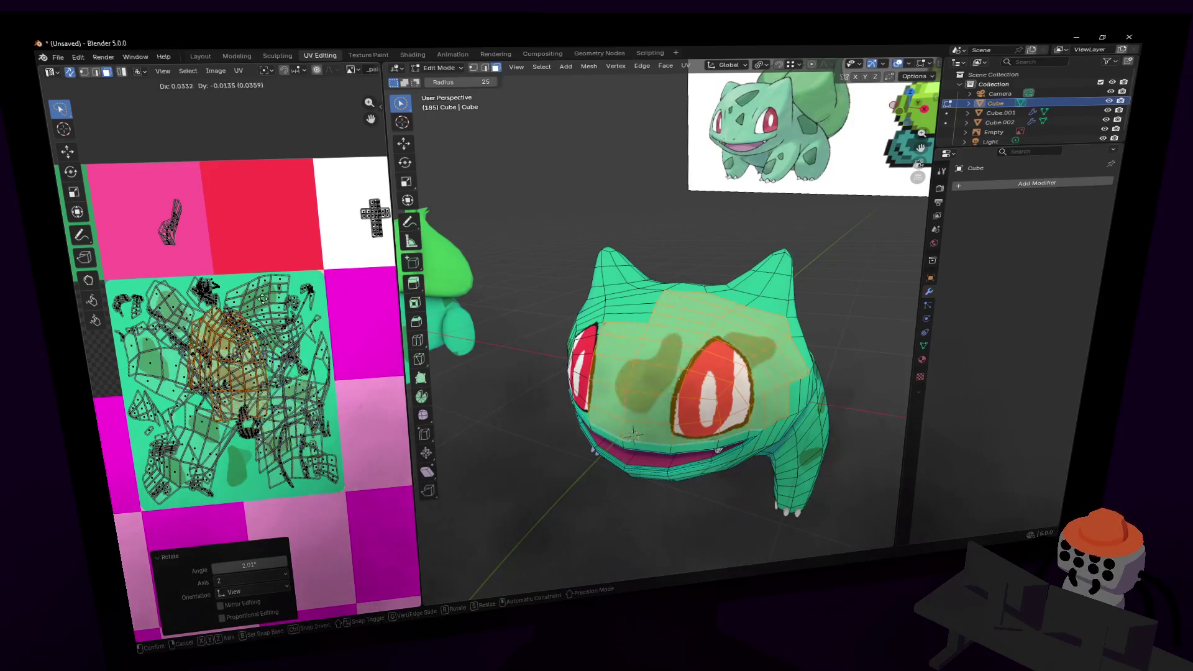
pyautogui.press('Return')
pyautogui.press('r')
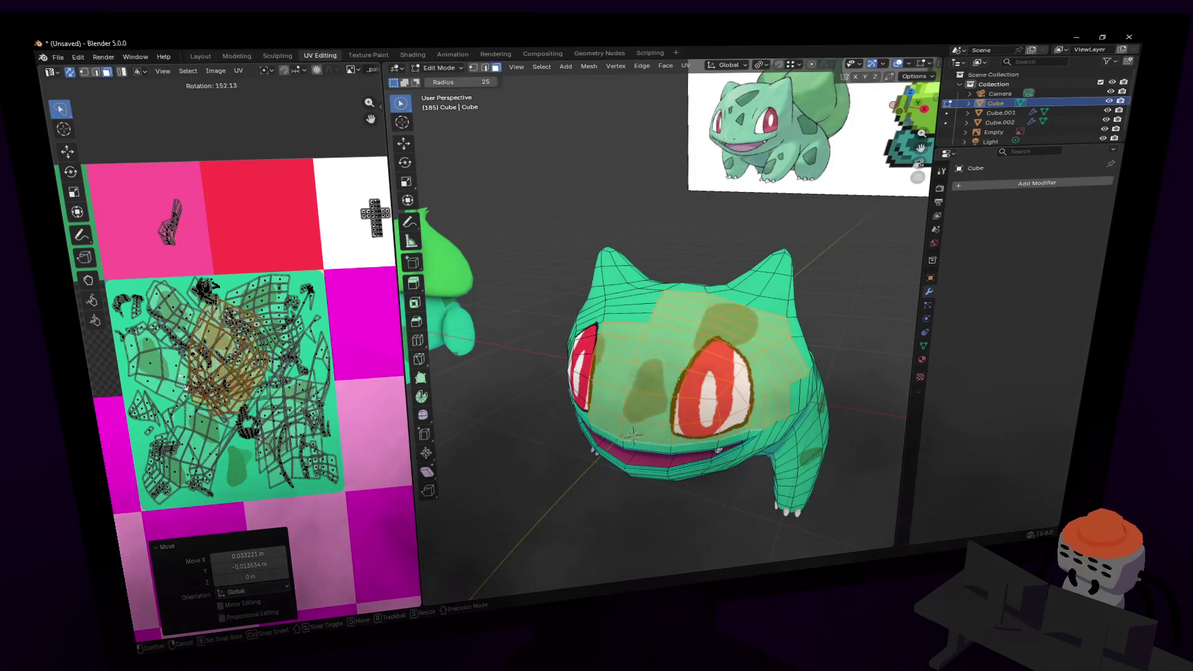
pyautogui.press('Return')
pyautogui.press('g')
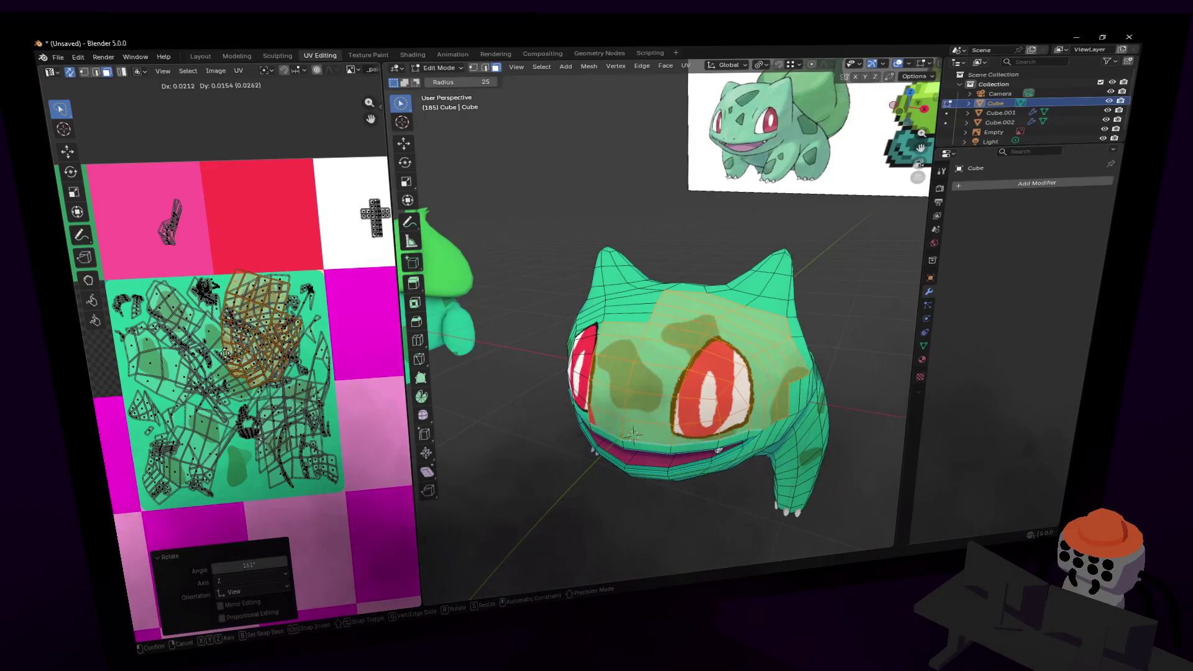
pyautogui.press('Return')
pyautogui.scroll(5, 178, 248)
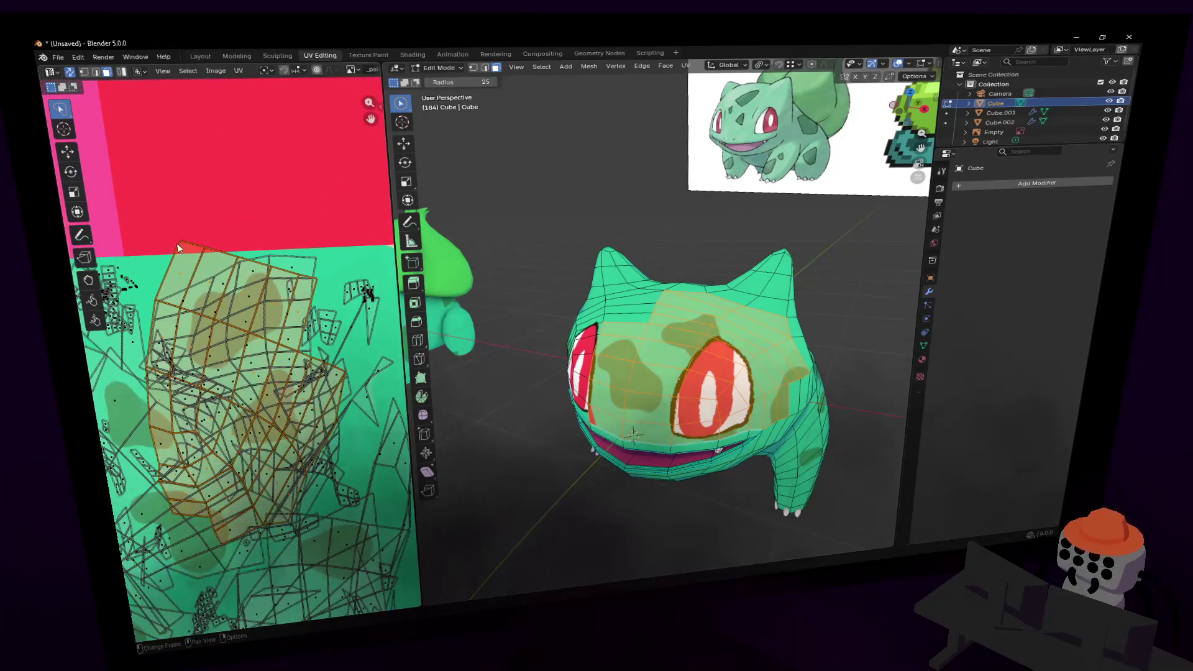
# - Move a single small UV face slightly down and rotate it about -25°
pyautogui.click(191, 249)
pyautogui.moveTo(196, 249); pyautogui.dragTo(194, 270)
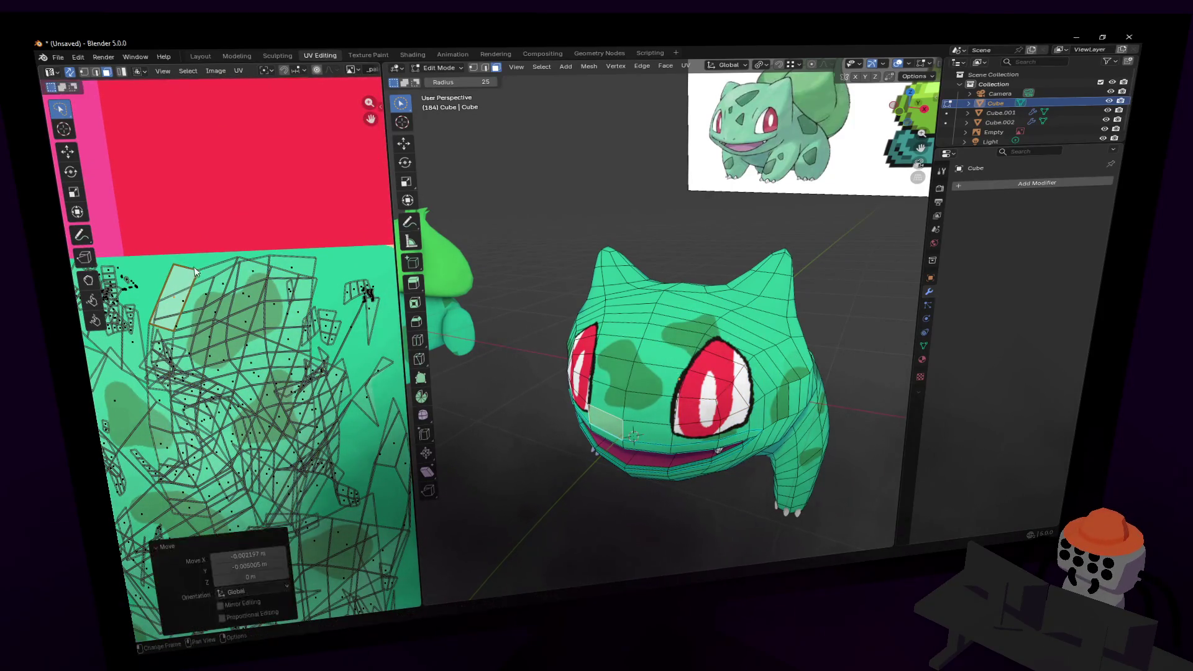
pyautogui.press('r')
pyautogui.click(211, 255)
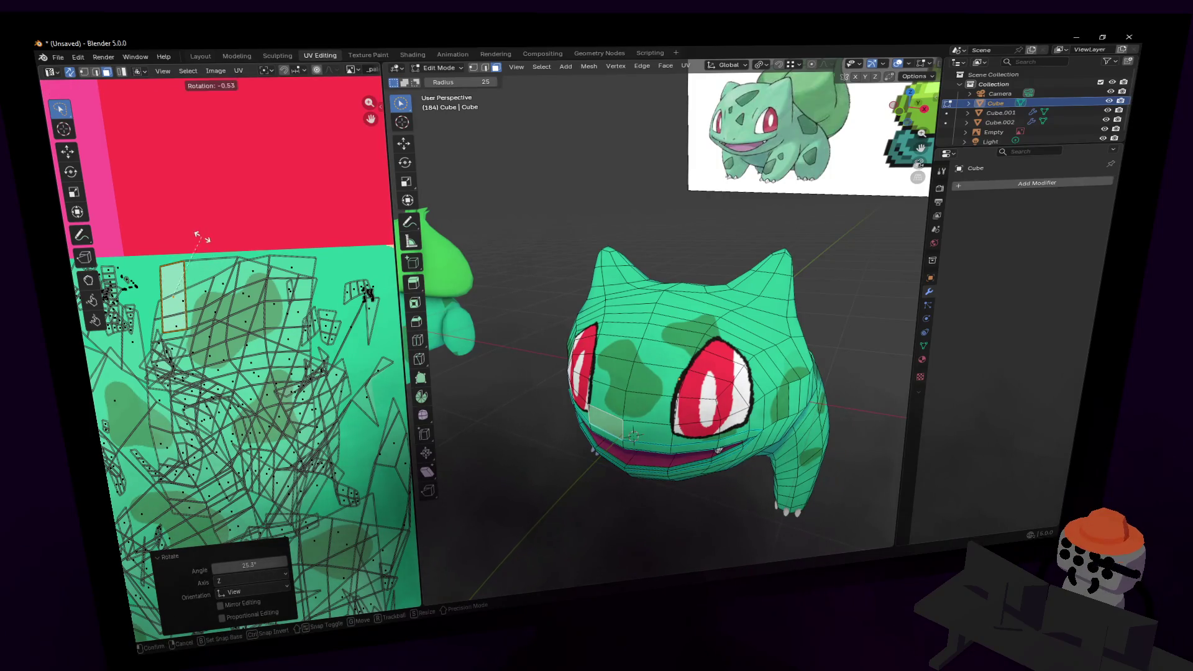
pyautogui.click(217, 255)
pyautogui.scroll(-4, 261, 267)
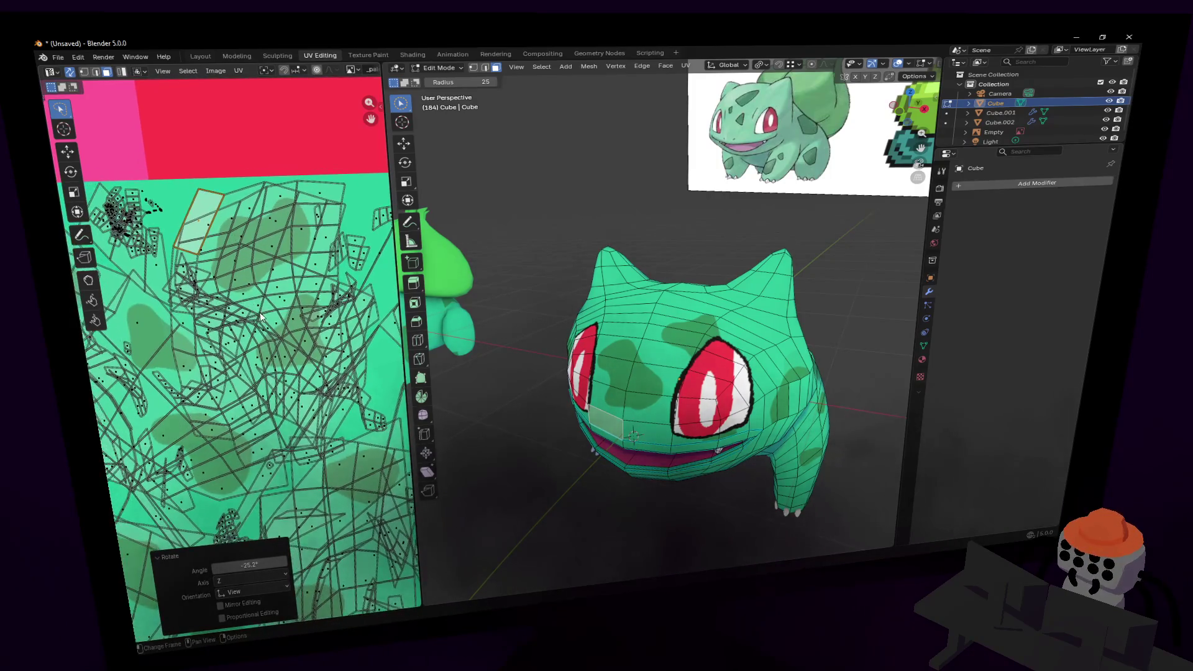
# - Select the connected UV island, enlarge it to 1.494 and shift it slightly
pyautogui.press('l')
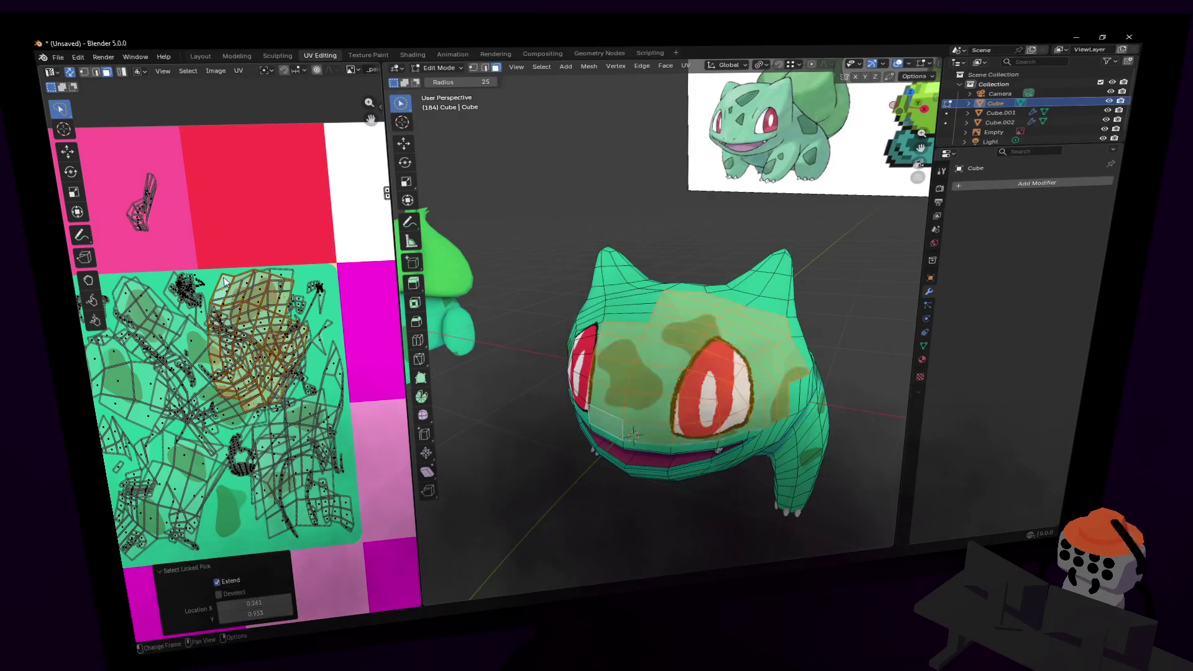
pyautogui.press('s')
pyautogui.click(276, 304)
pyautogui.press('g')
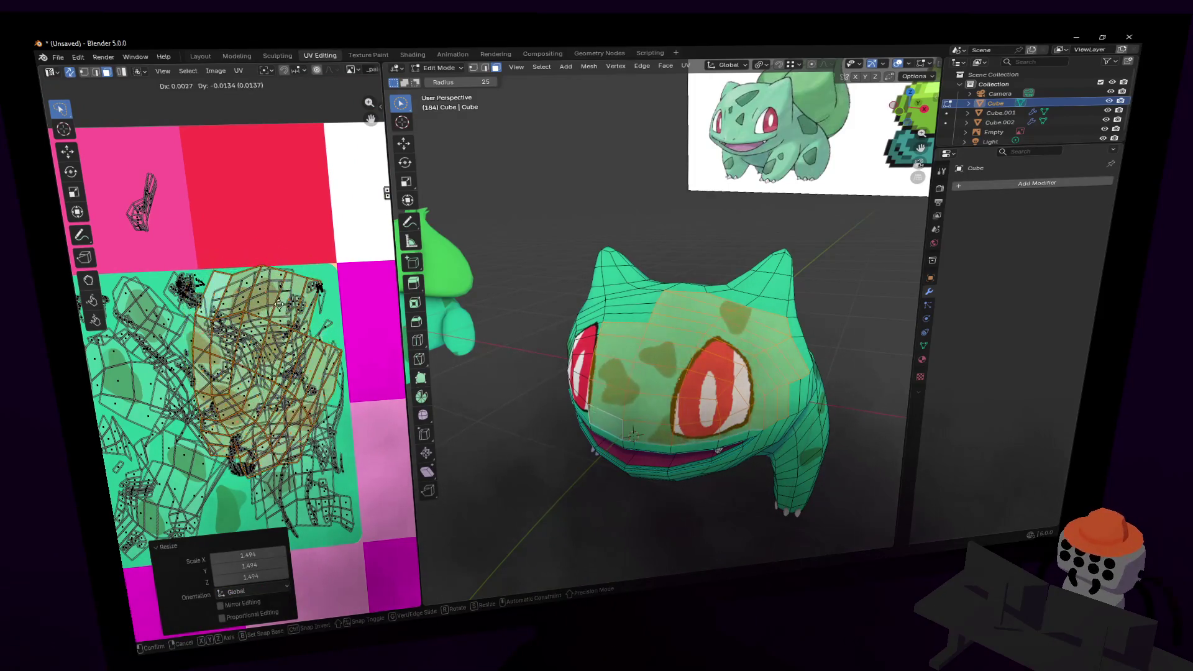
pyautogui.click(282, 309)
pyautogui.scroll(2, 276, 310)
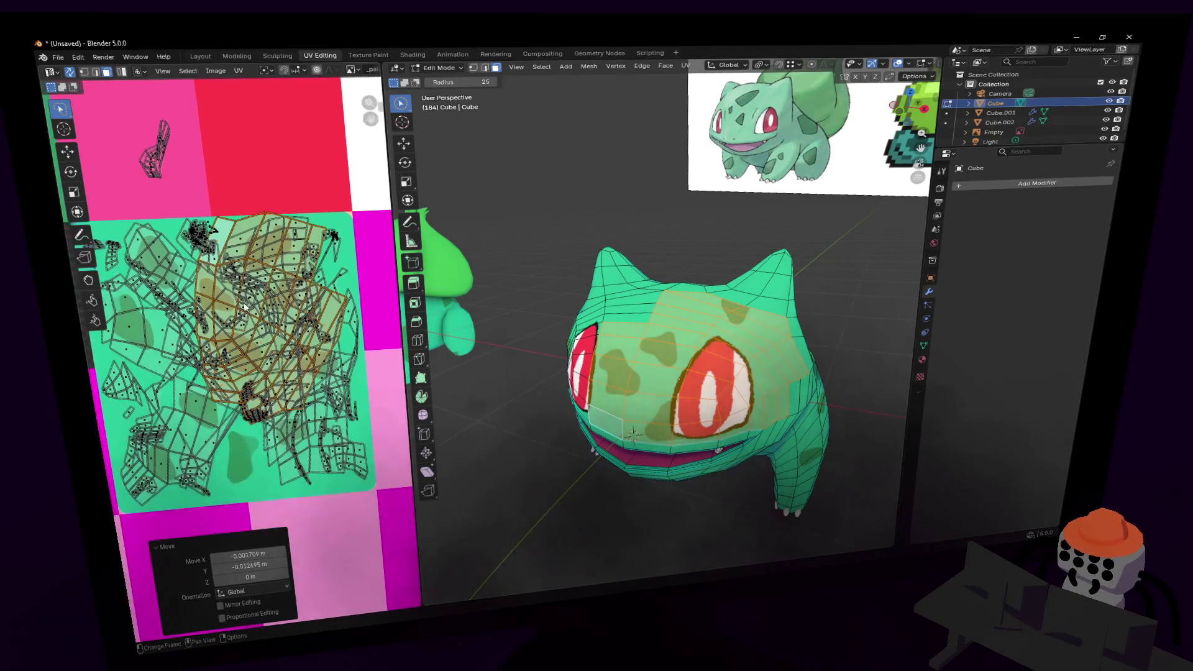
pyautogui.scroll(2, 271, 312)
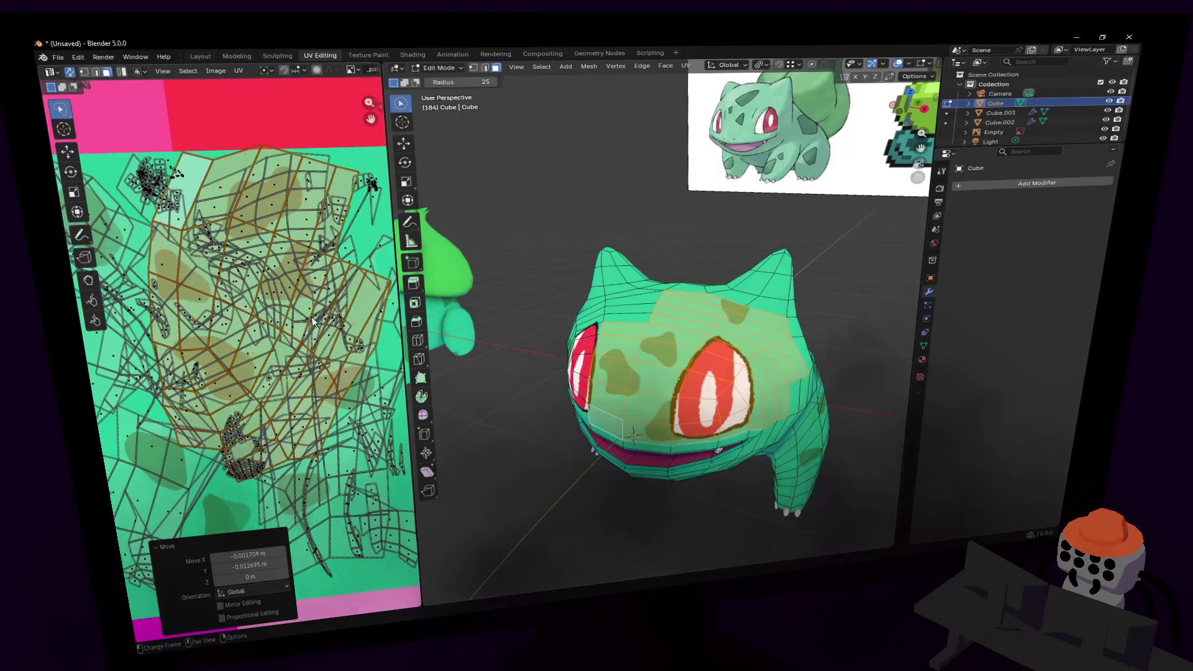
pyautogui.keyDown('ctrl'); pyautogui.hscroll(3, 312, 321); pyautogui.keyUp('ctrl')
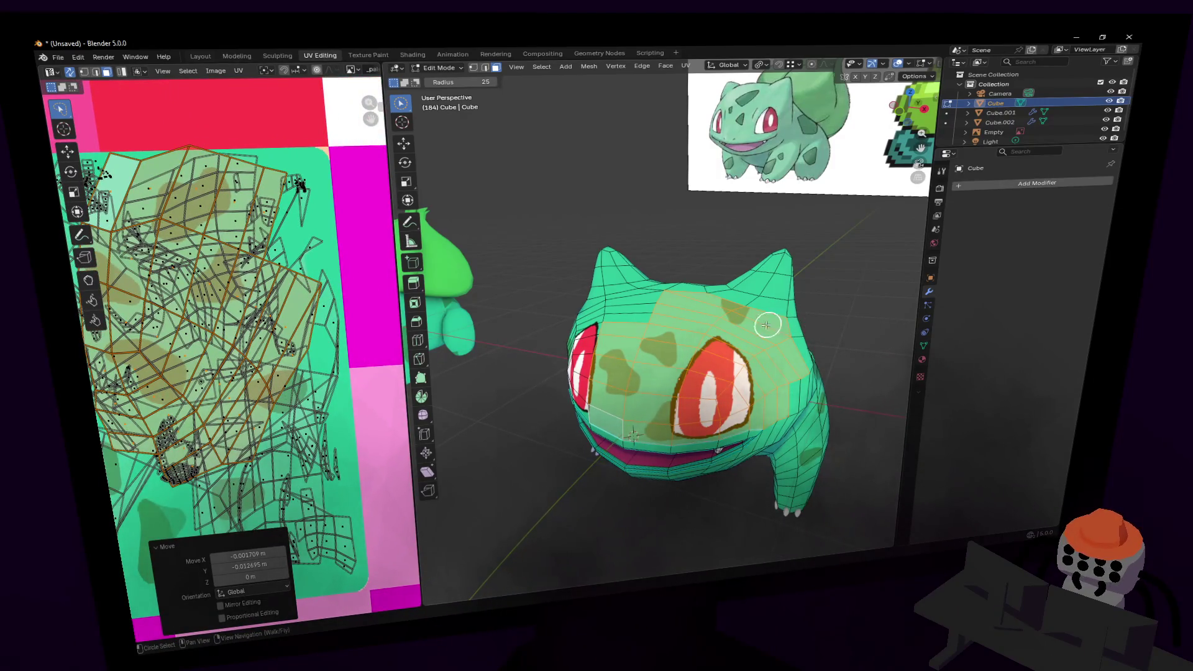
# - Narrow the head-top strip's UVs to 0.548, rotate them -12.5°, and return to Object Mode
pyautogui.keyDown('alt'); pyautogui.click(733, 312); pyautogui.keyUp('alt')
pyautogui.press('g')
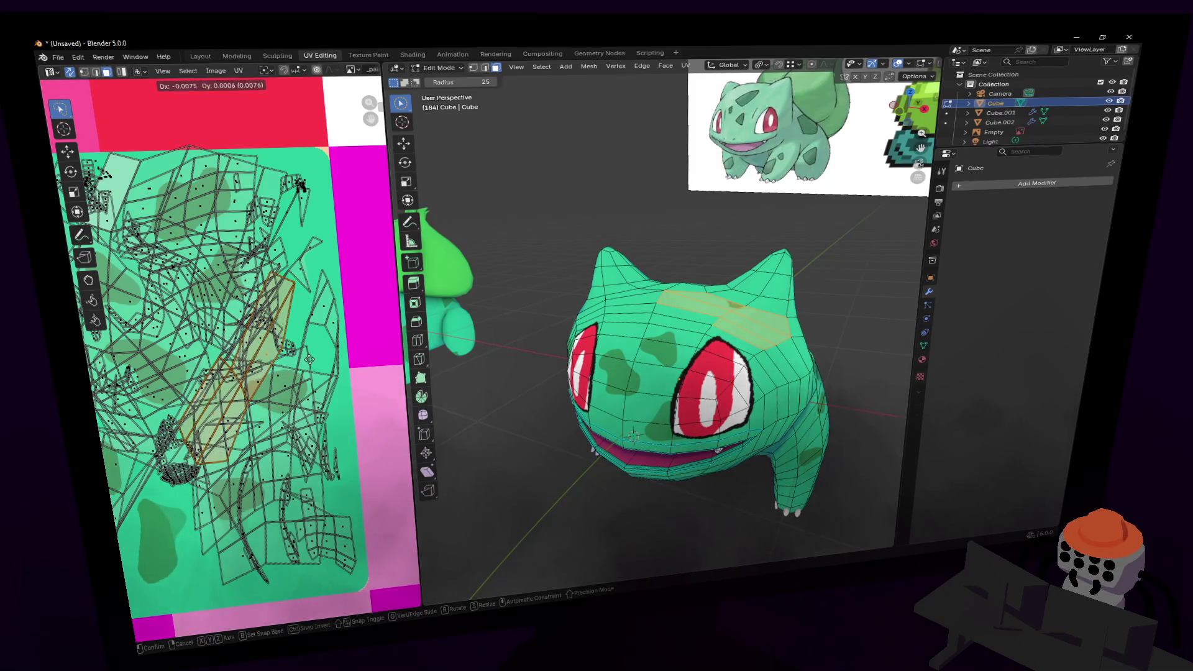
pyautogui.press('s')
pyautogui.press('x')
pyautogui.click(309, 359)
pyautogui.press('g')
pyautogui.press('r')
pyautogui.click(300, 329)
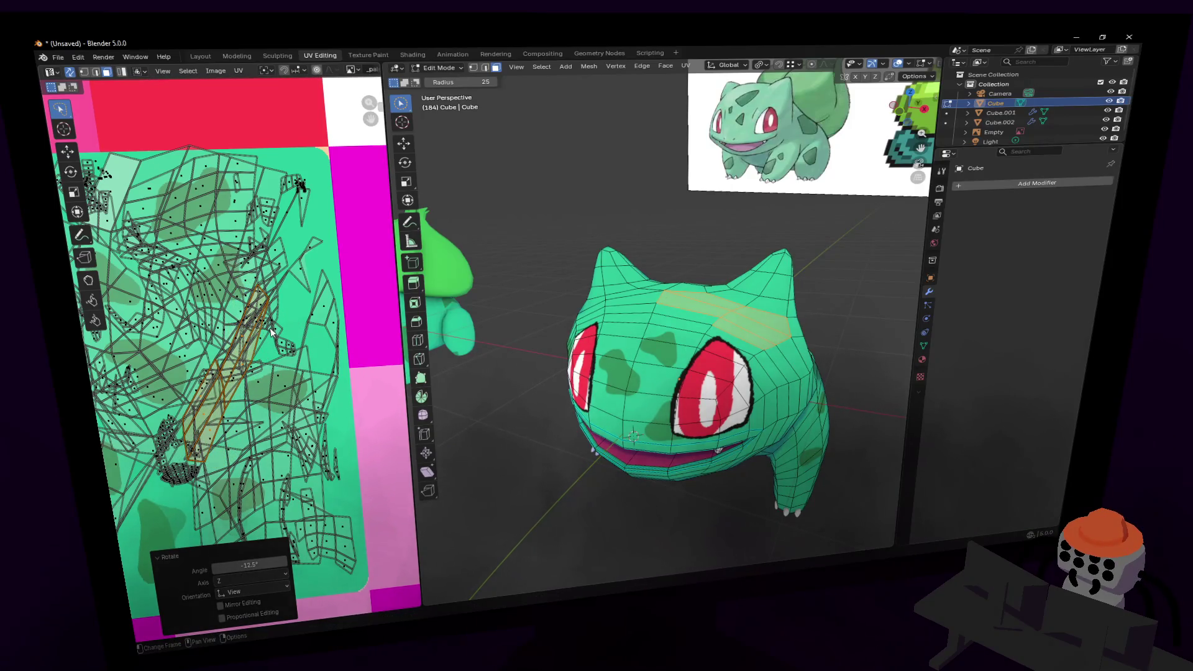
pyautogui.press('Tab')
pyautogui.hotkey('shift', '`')
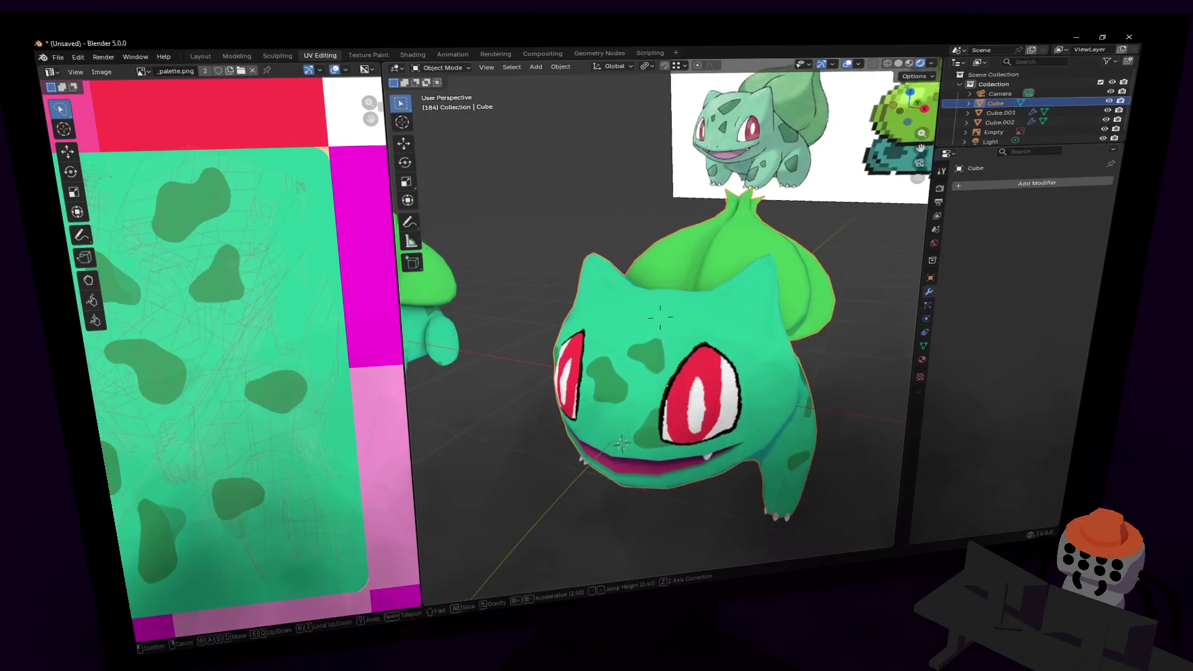
# - Walk around the model, then circle-select the forehead faces in Edit Mode
pyautogui.press('s')
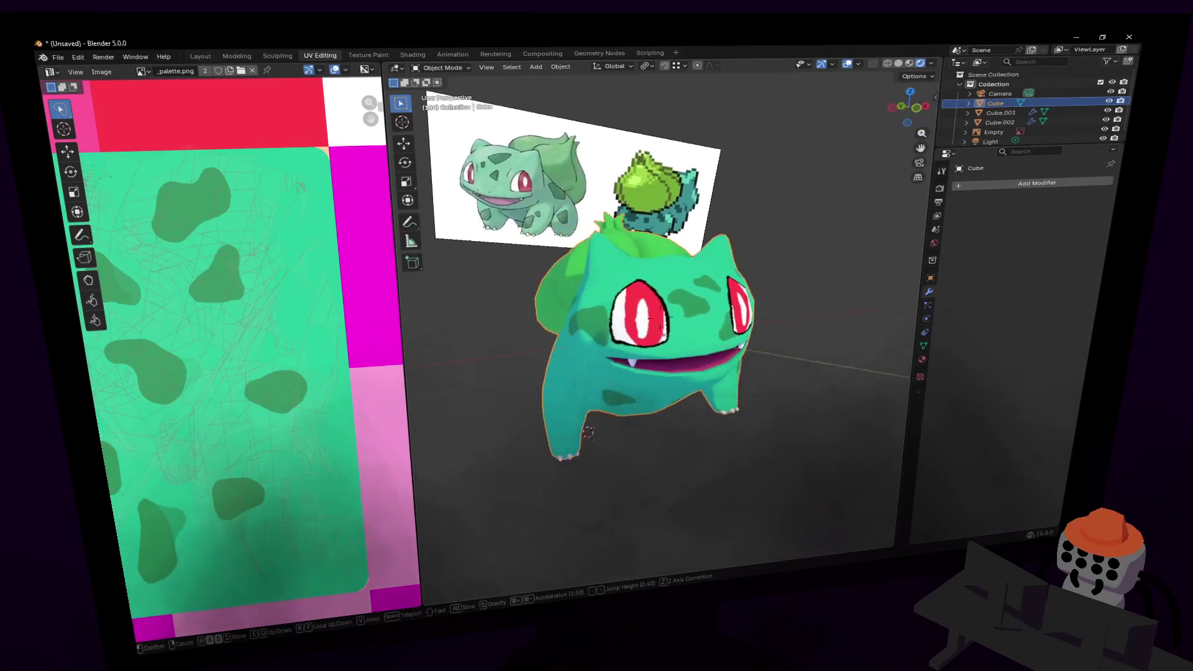
pyautogui.press('w')
pyautogui.click(792, 281)
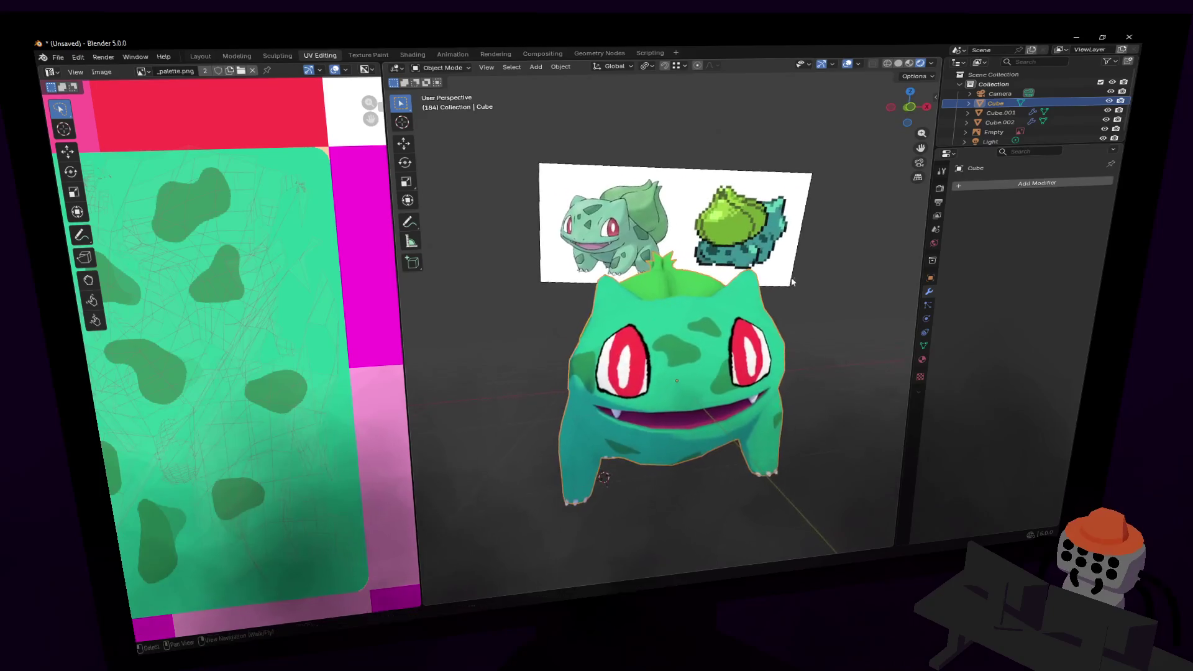
pyautogui.press('Tab')
pyautogui.press('c')
pyautogui.moveTo(697, 345); pyautogui.dragTo(691, 360)
pyautogui.rightClick(690, 360)
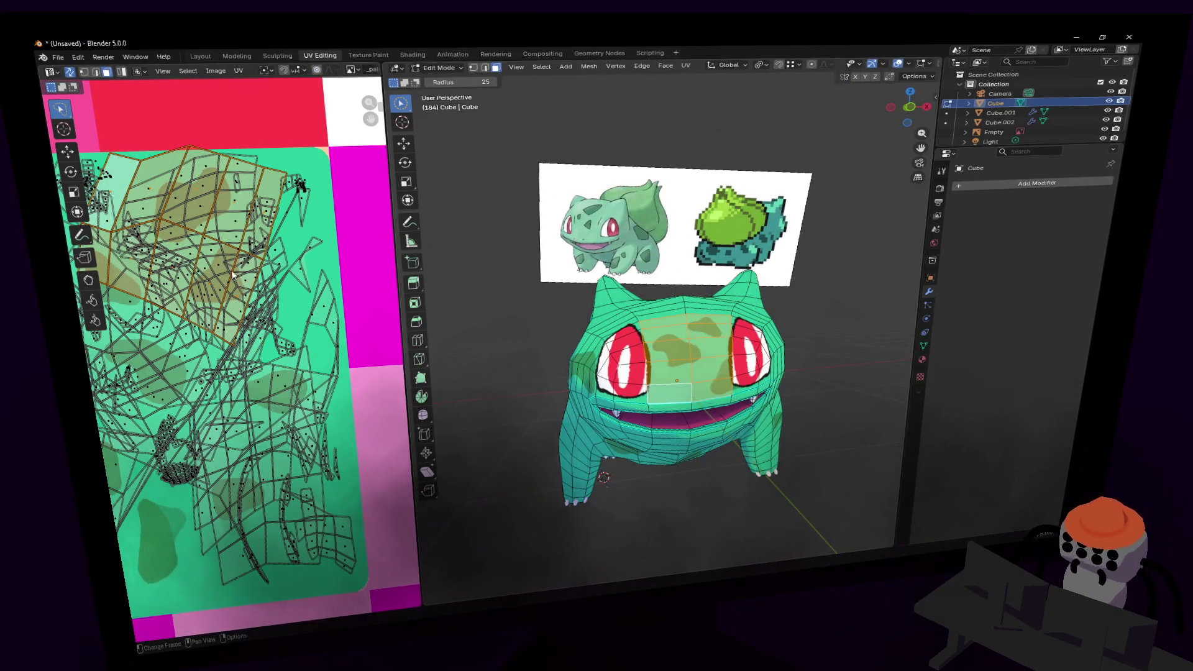
pyautogui.rightClick(273, 192)
pyautogui.scroll(-3, 300, 185)
pyautogui.moveTo(300, 171); pyautogui.dragTo(297, 243, button='middle')
# - Enlarge and shift the forehead UV island, scaling it to 0.9406 and rotating it 5.94°
pyautogui.press('s')
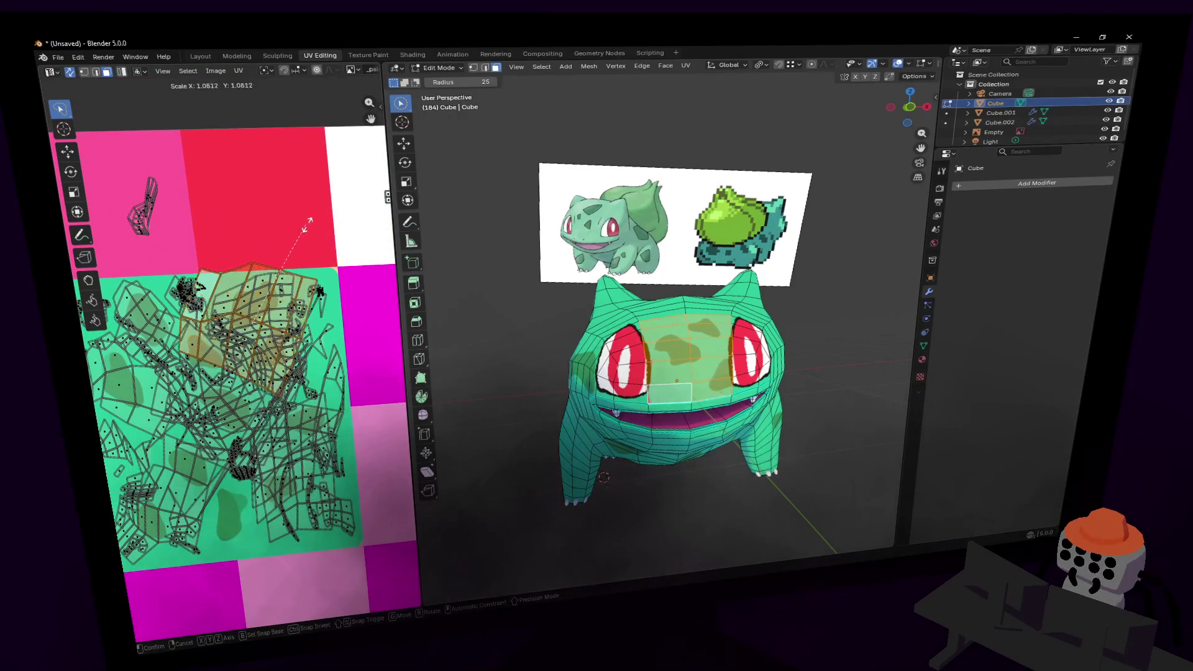
pyautogui.press('g')
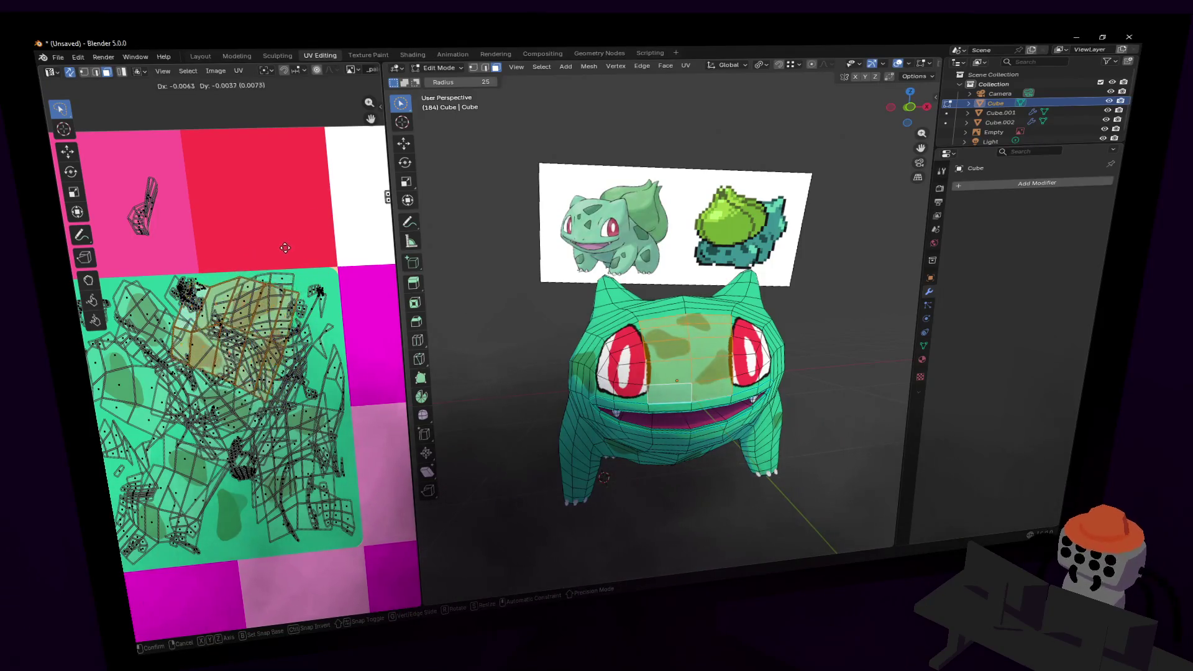
pyautogui.click(291, 248)
pyautogui.press('s')
pyautogui.press('Escape')
pyautogui.press('r')
pyautogui.click(300, 231)
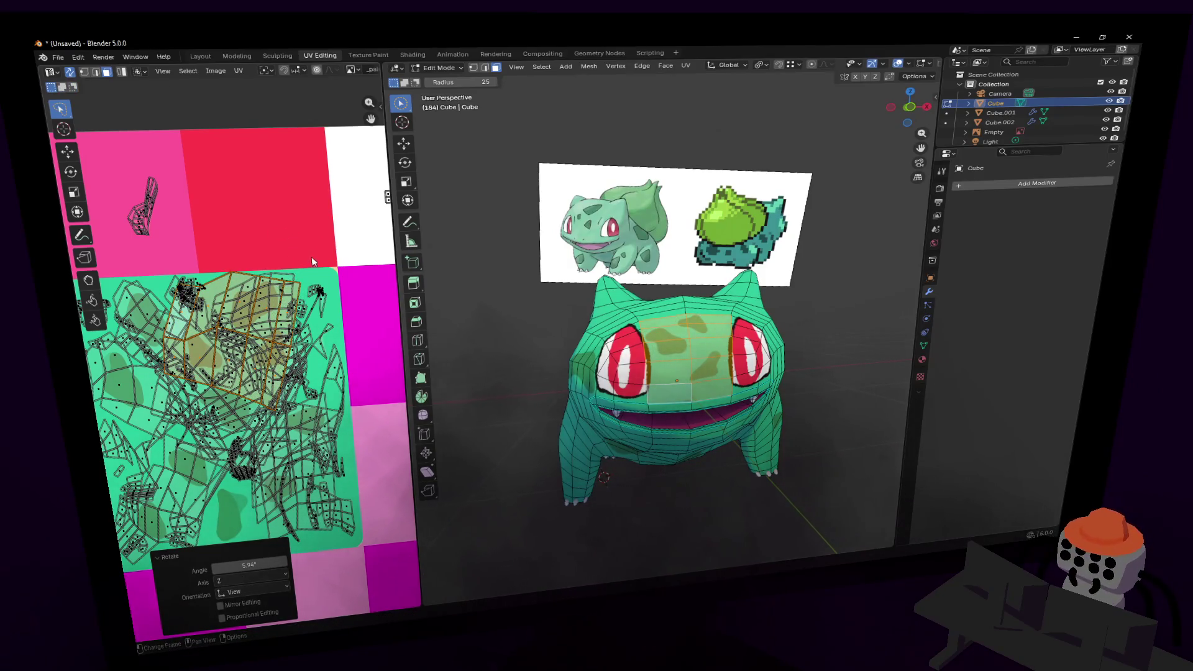
# - Preview the textured head in Object Mode from the side and front
pyautogui.press('Tab')
pyautogui.moveTo(667, 329); pyautogui.dragTo(724, 348, button='middle')
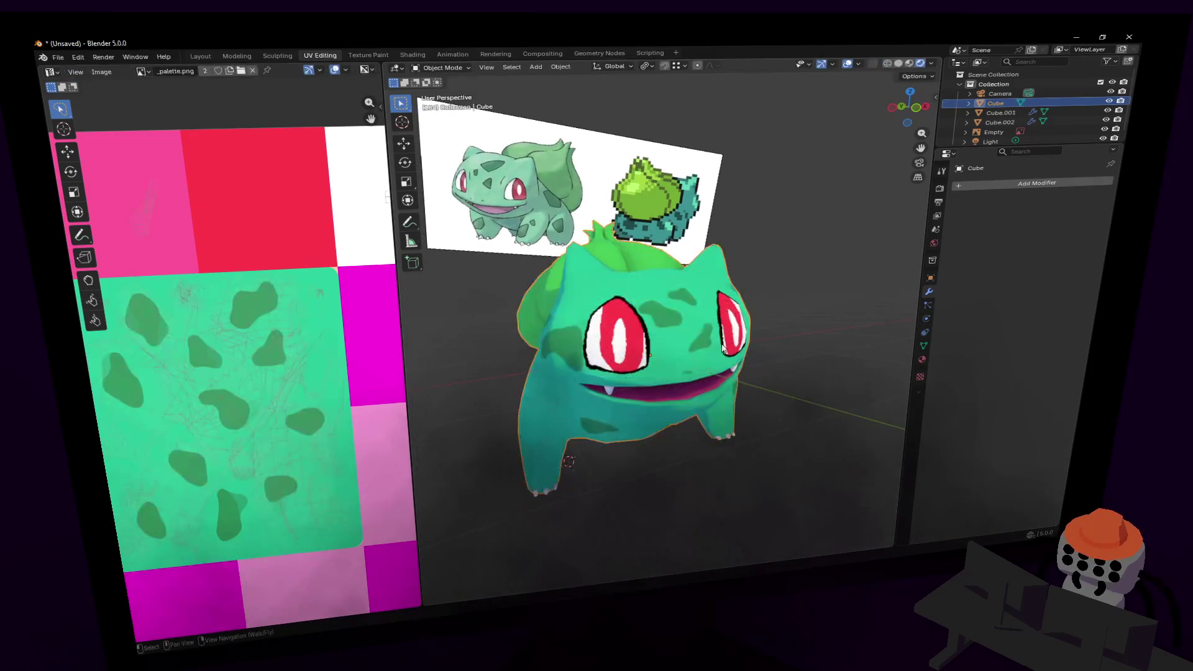
pyautogui.hotkey('shift', '`')
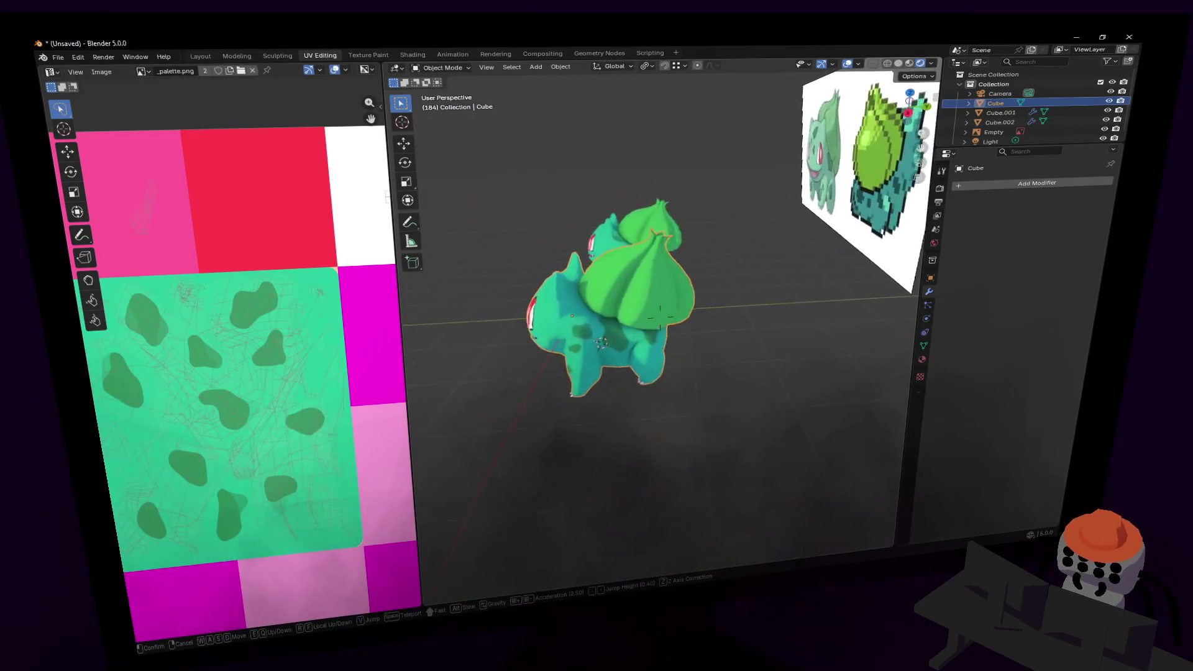
pyautogui.press('a')
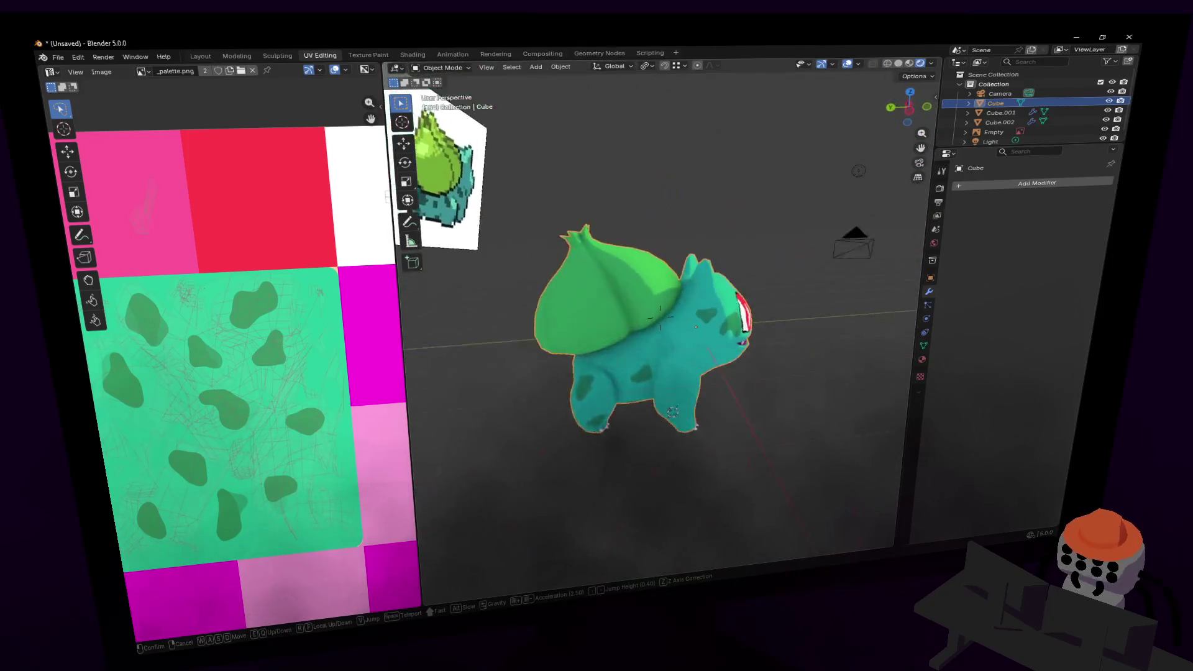
pyautogui.press('w')
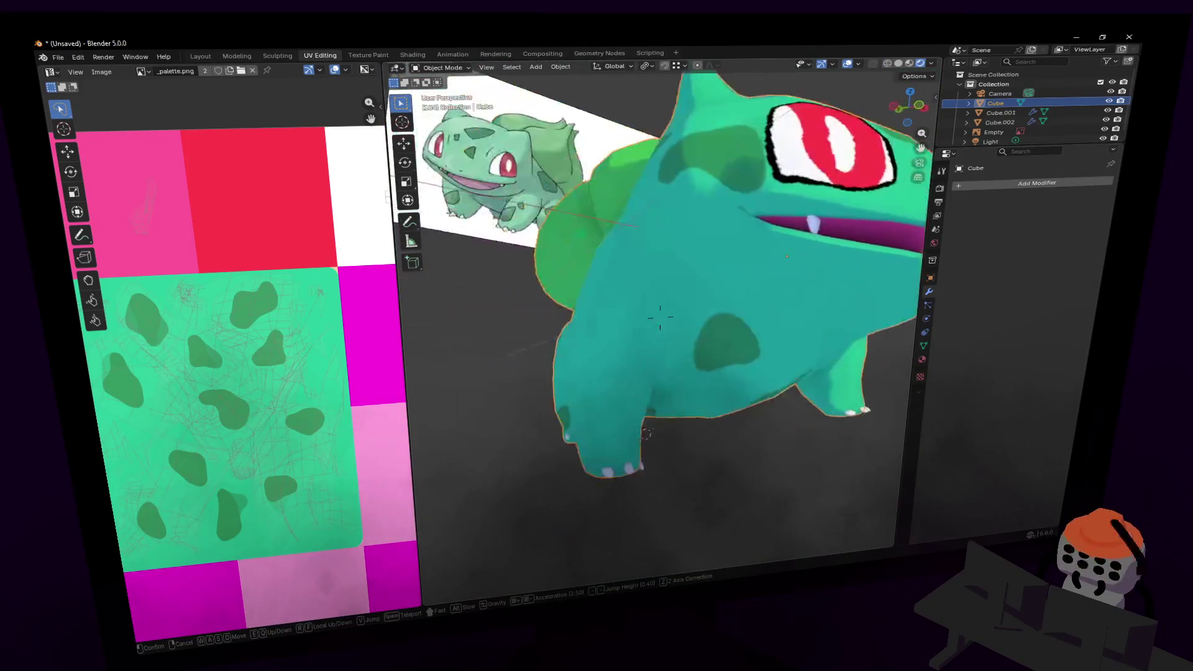
pyautogui.click(660, 318)
# - Back in Edit Mode, circle-select faces on the side above the front leg
pyautogui.press('Tab')
pyautogui.press('c')
pyautogui.moveTo(619, 361); pyautogui.dragTo(612, 407)
# - Extend the selection down to the front leg and unwrap it with Smart UV Project
pyautogui.moveTo(612, 407); pyautogui.dragTo(673, 323, button='middle')
pyautogui.scroll(3, 658, 342)
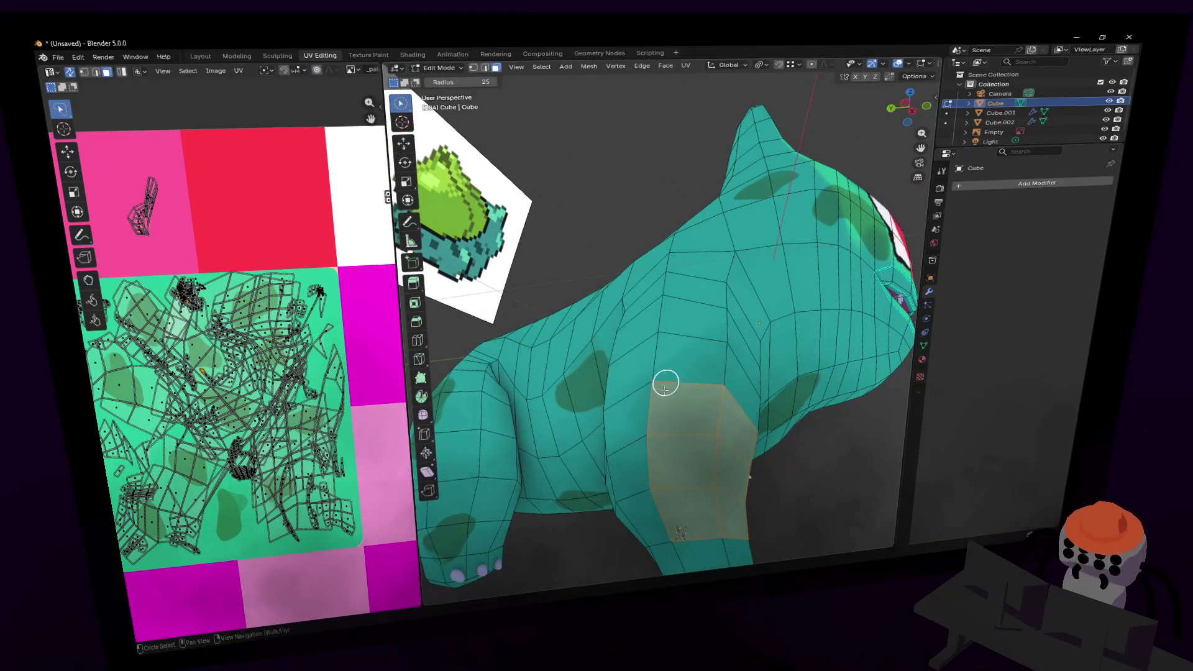
pyautogui.scroll(-4, 645, 484)
pyautogui.moveTo(663, 426); pyautogui.dragTo(283, 388, button='middle')
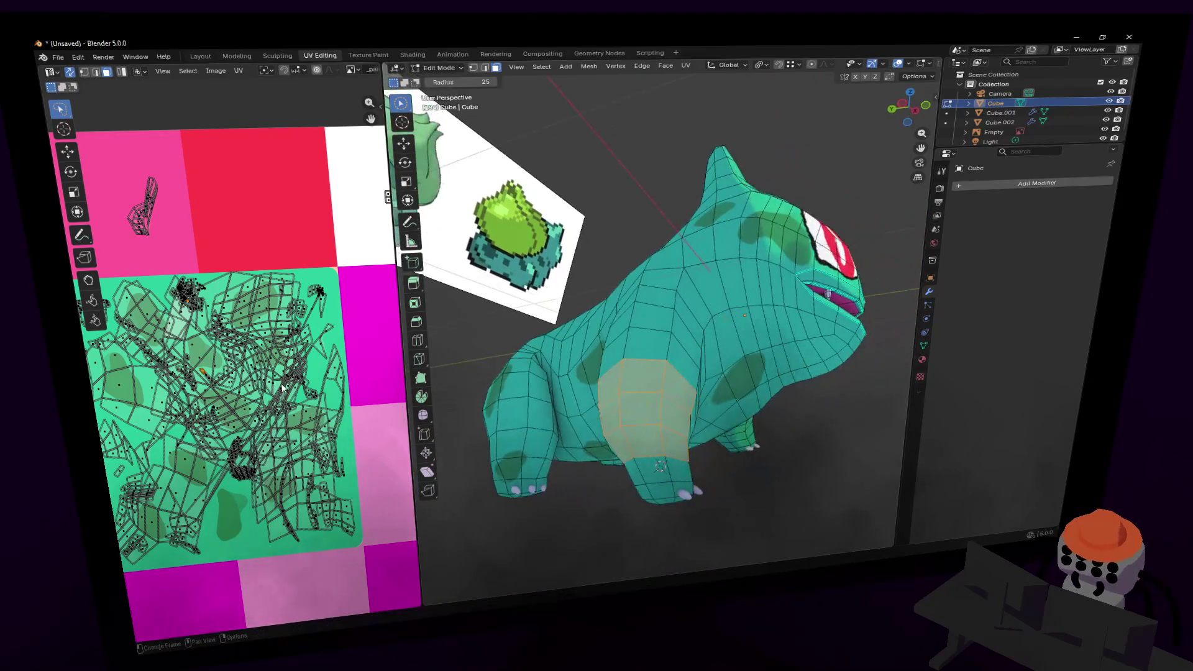
pyautogui.scroll(-1, 283, 388)
pyautogui.press('u')
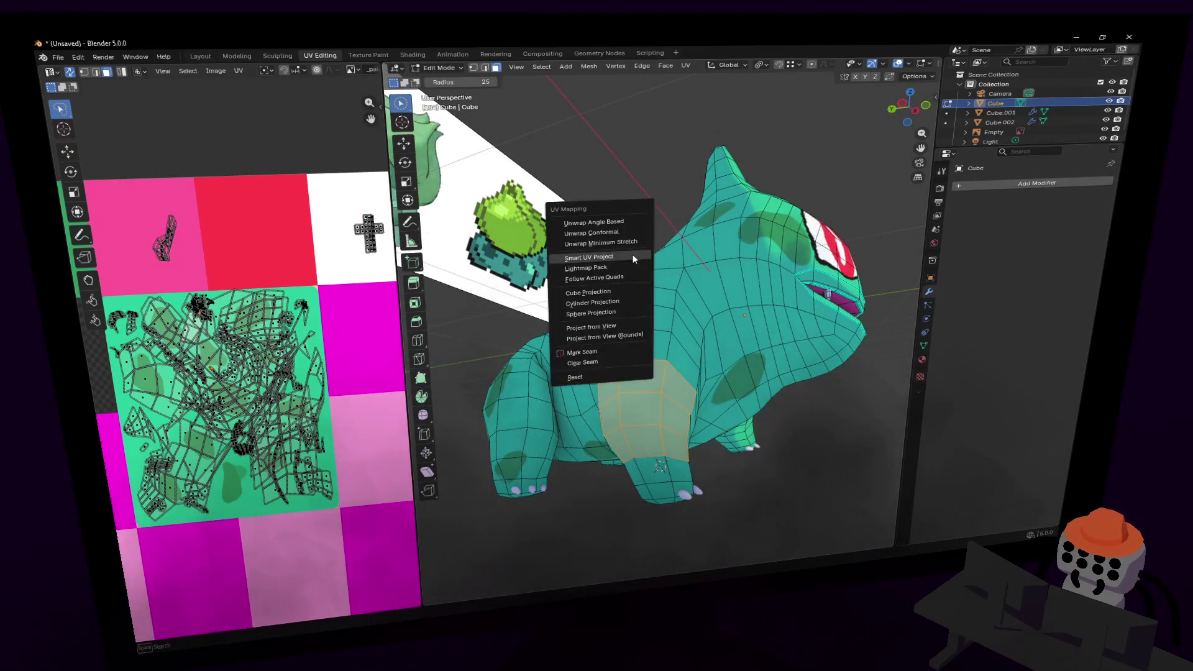
pyautogui.click(634, 259)
pyautogui.click(616, 365)
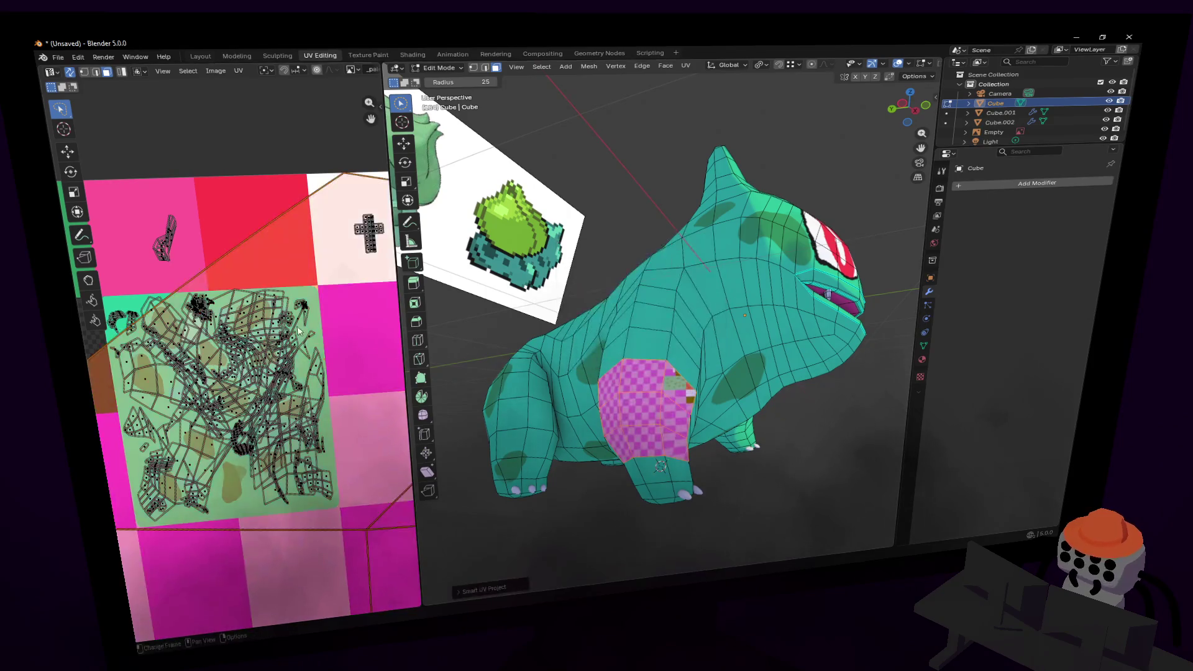
# - Shrink the new island in stages (0.673, 0.481, 0.373) and place it on the green spotted texture
pyautogui.press('s')
pyautogui.click(261, 292)
pyautogui.press('g')
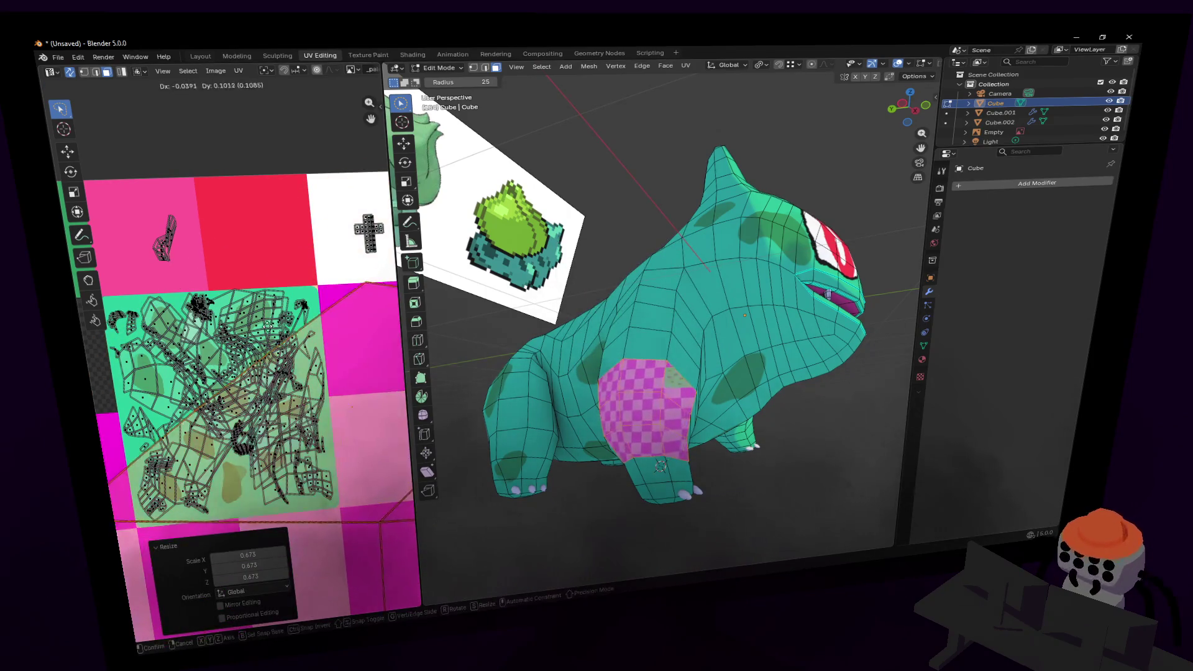
pyautogui.click(181, 260)
pyautogui.press('s')
pyautogui.click(108, 233)
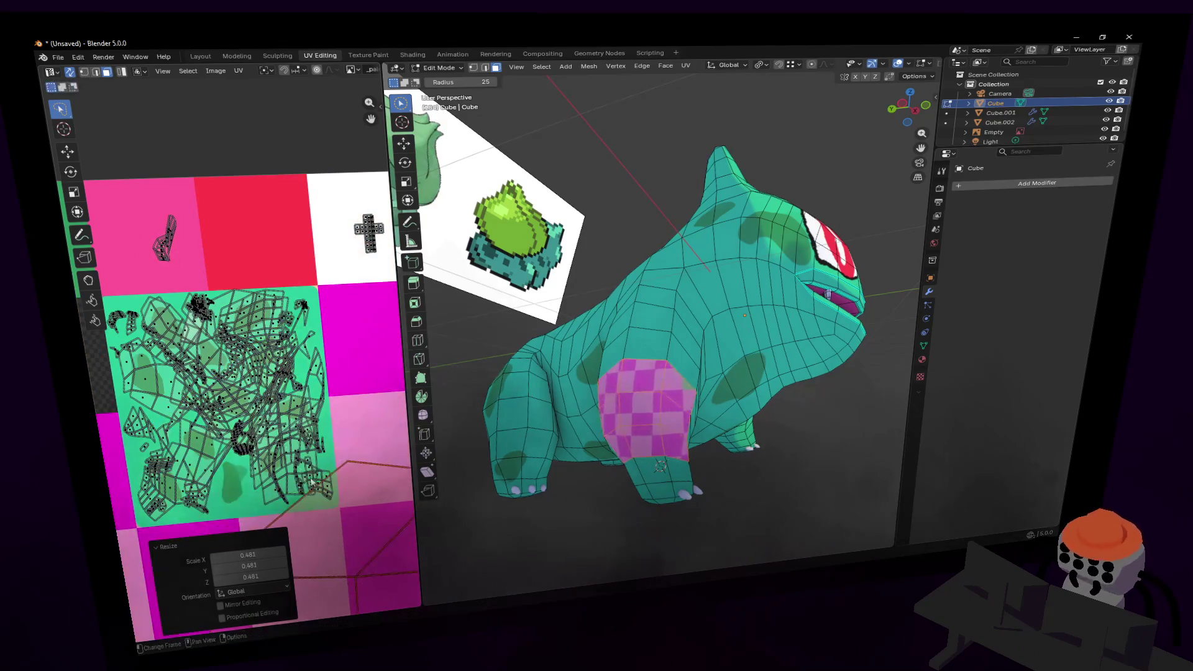
pyautogui.press('g')
pyautogui.click(127, 257)
pyautogui.press('s')
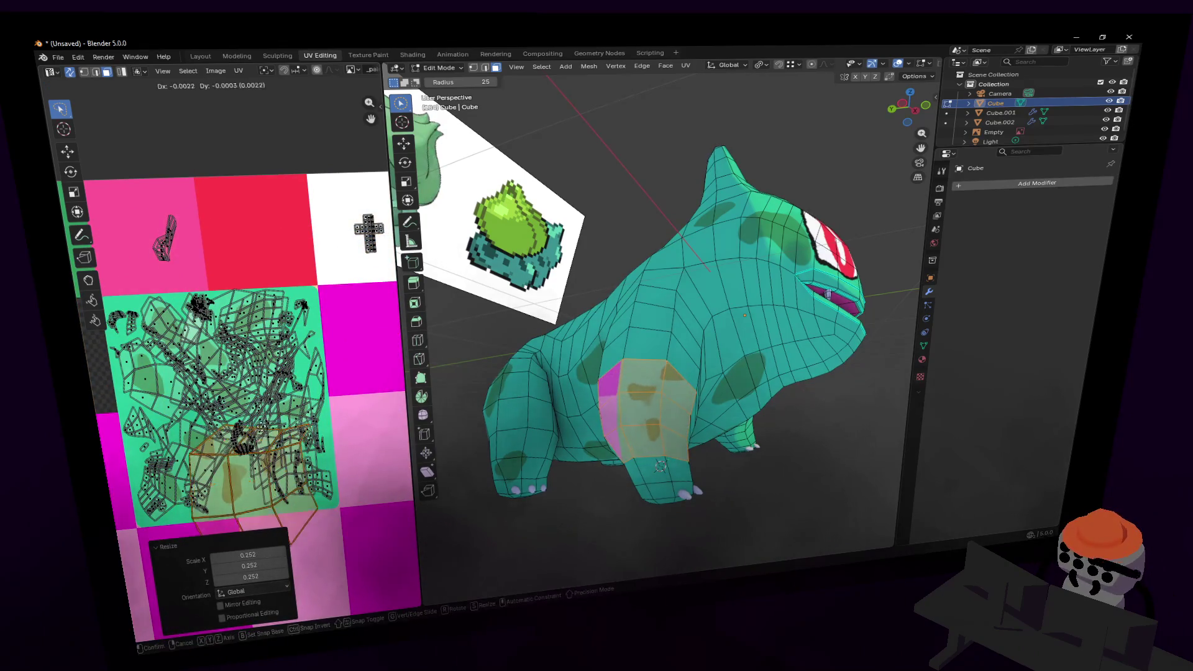
pyautogui.click(208, 425)
pyautogui.press('g')
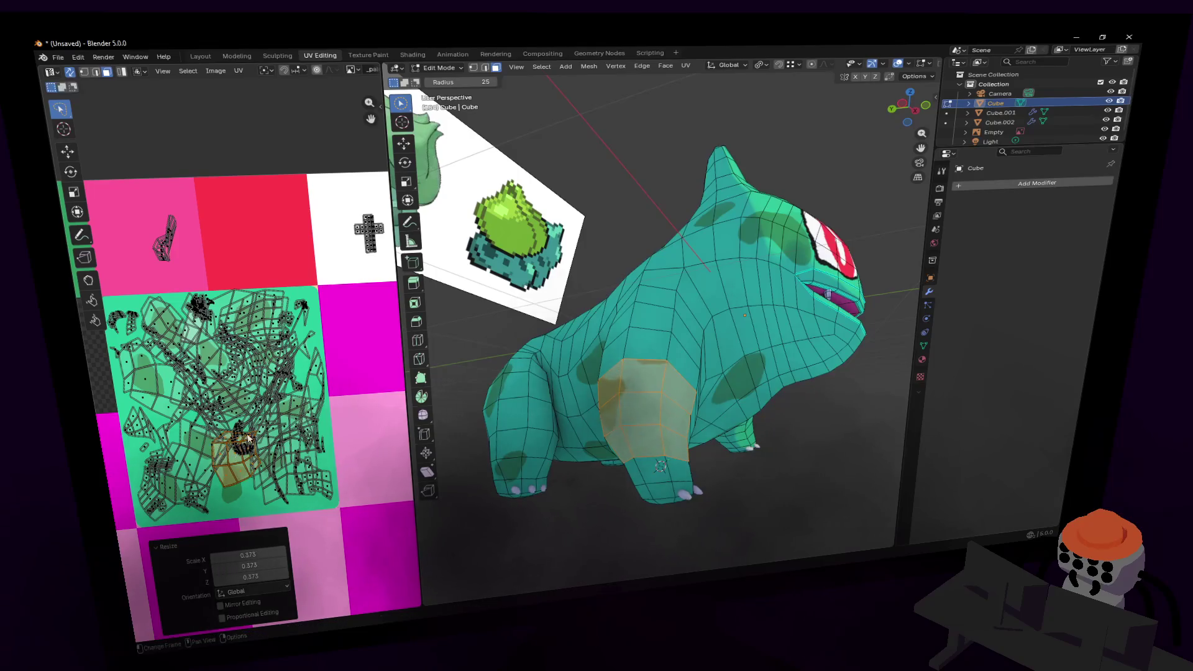
pyautogui.click(209, 423)
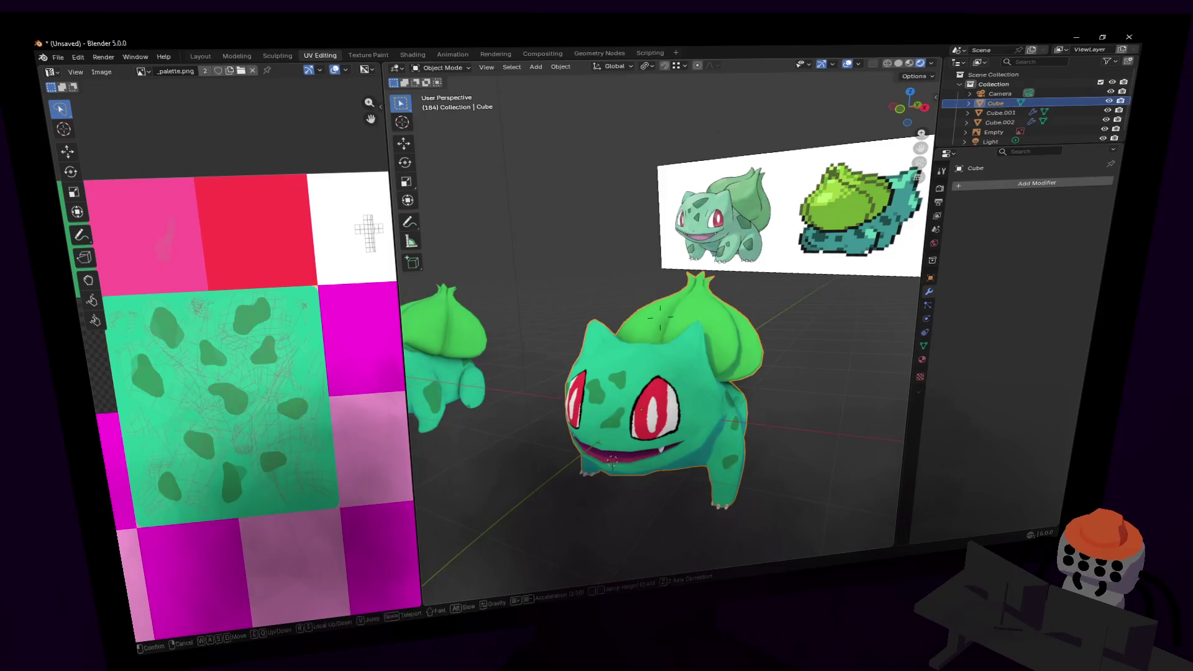
pyautogui.click(840, 311)
pyautogui.click(859, 323)
pyautogui.hotkey('shift', '`')
pyautogui.press('w')
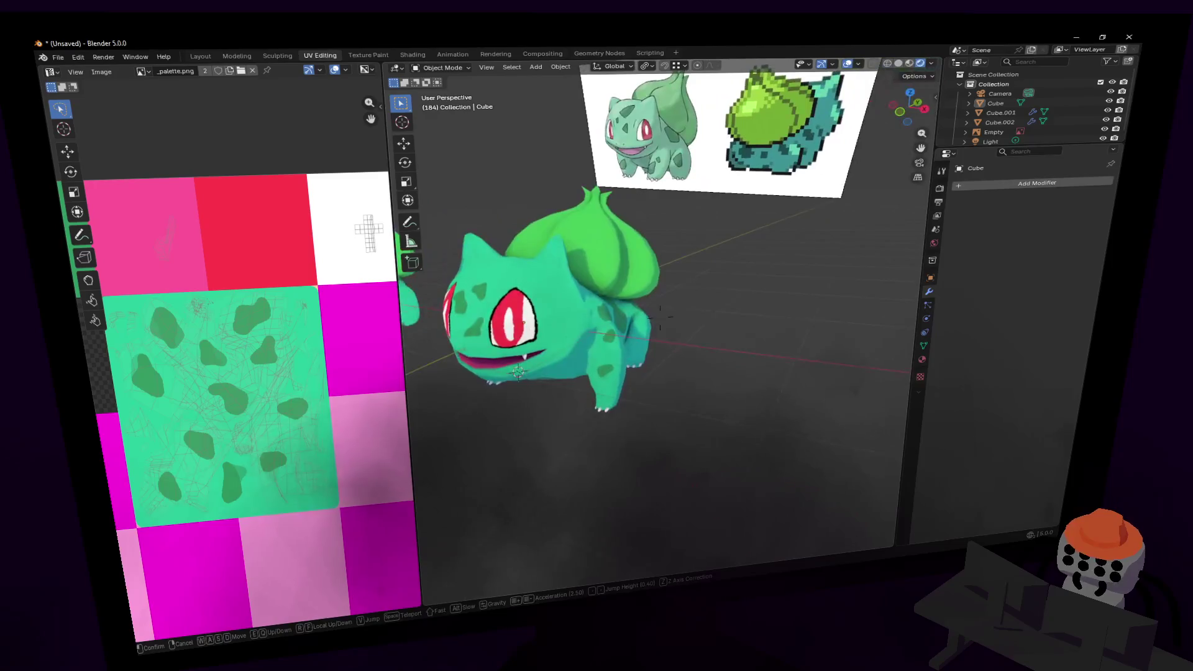
pyautogui.click(660, 315)
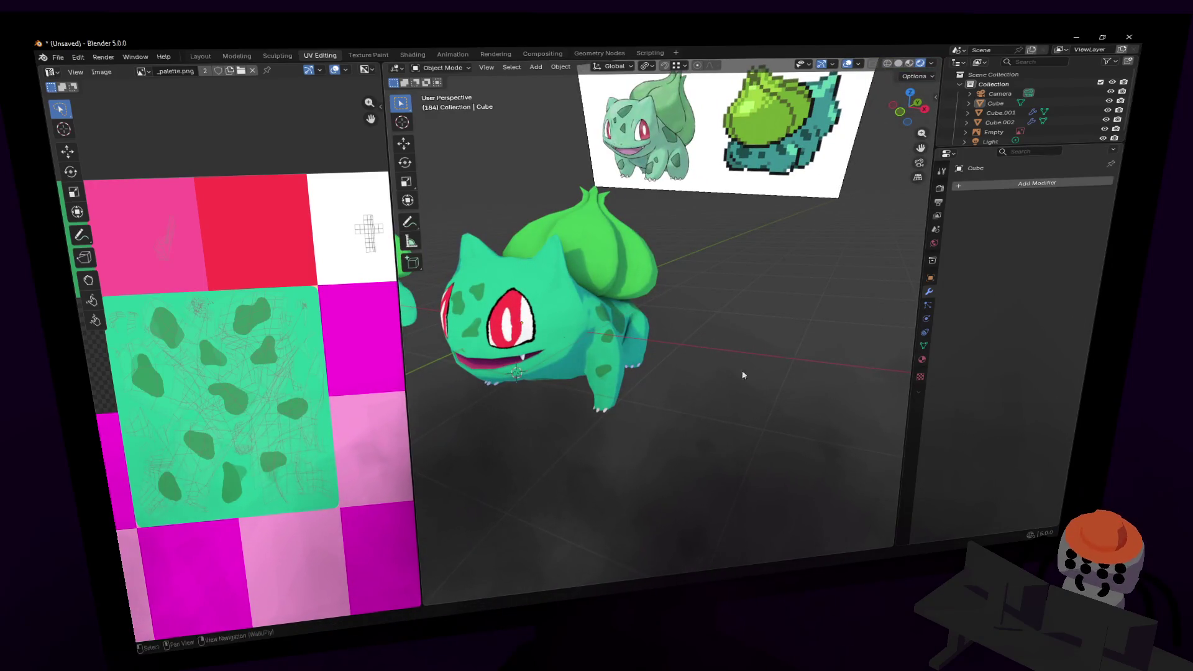
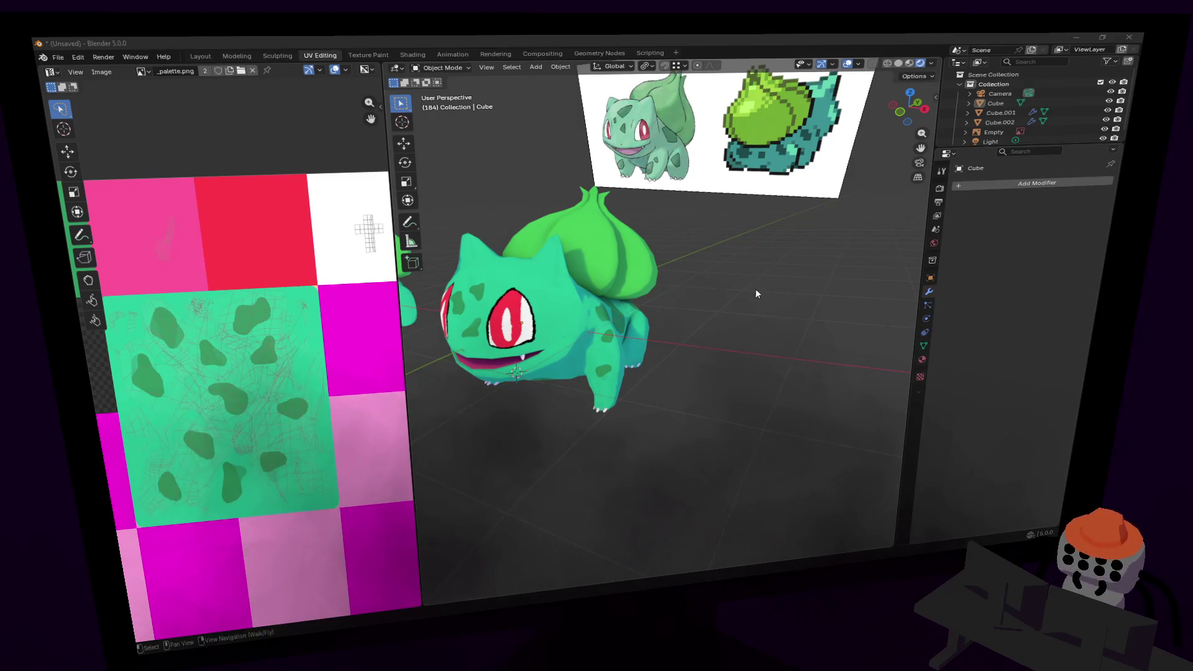
# - Walk and orbit the view around both models to a frontal view of Bulbasaur
pyautogui.hotkey('shift', '`')
pyautogui.click(740, 279)
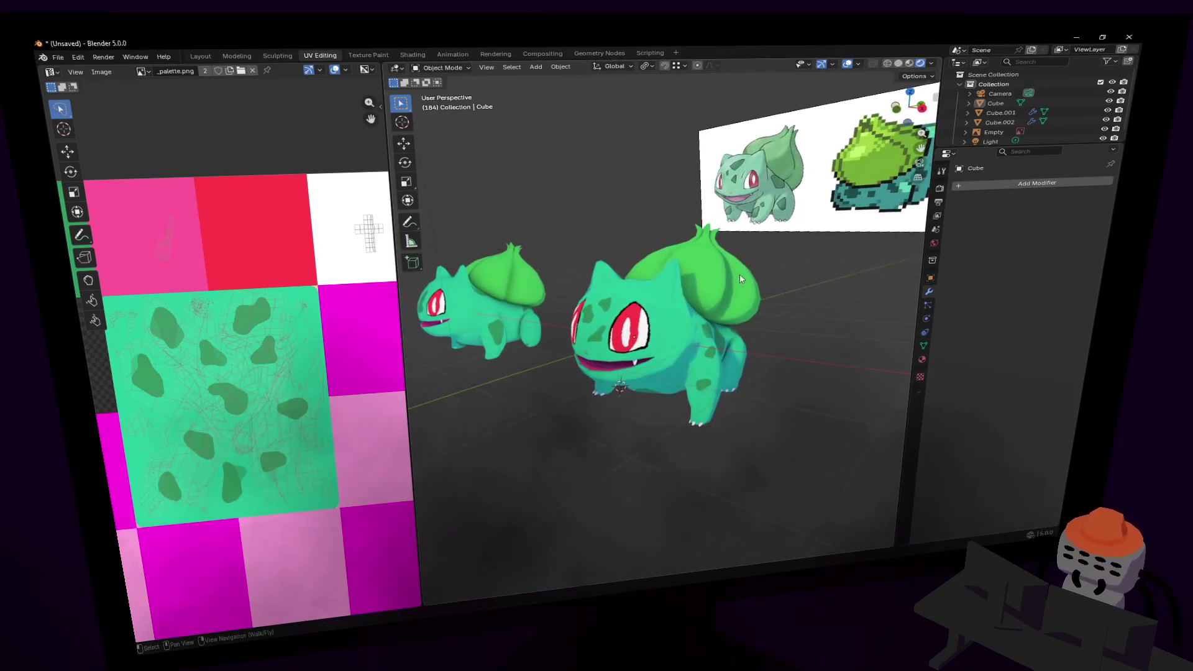
pyautogui.moveTo(755, 283); pyautogui.dragTo(759, 304, button='middle')
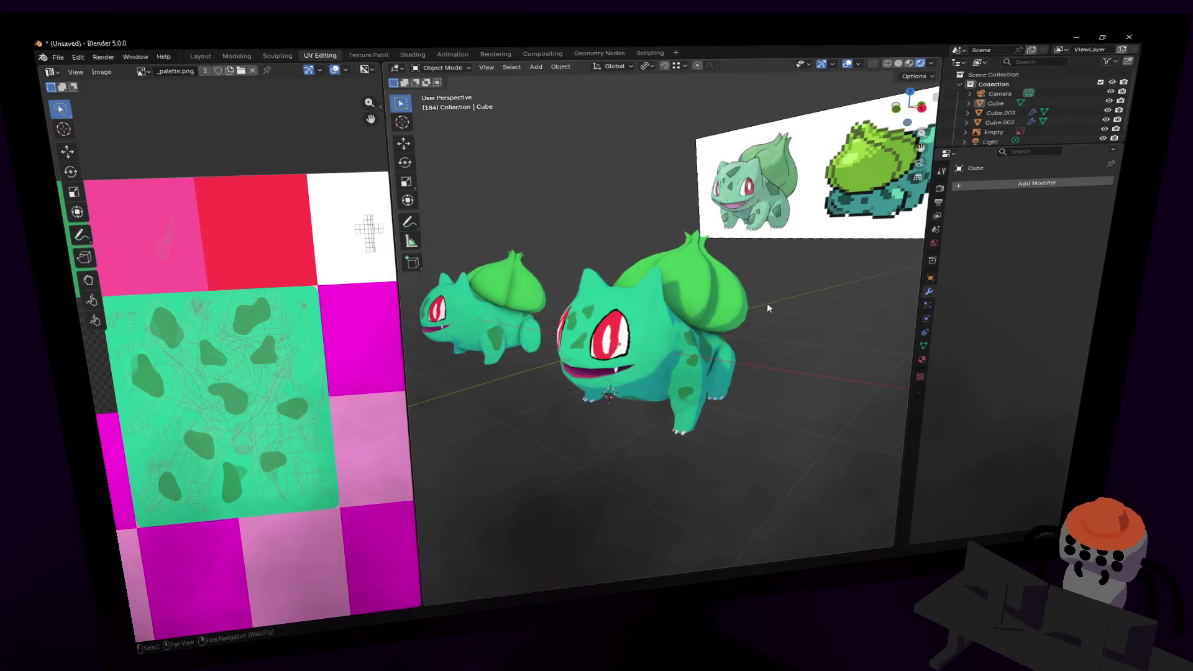
pyautogui.hotkey('shift', '`')
pyautogui.press('w')
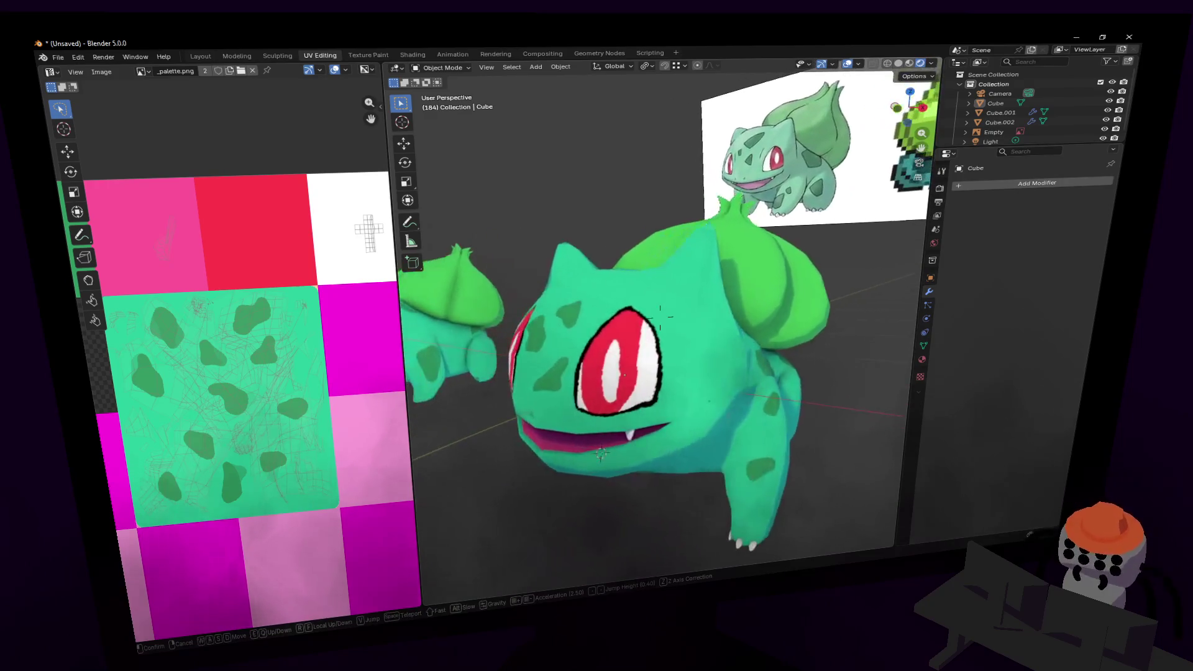
pyautogui.click(679, 317)
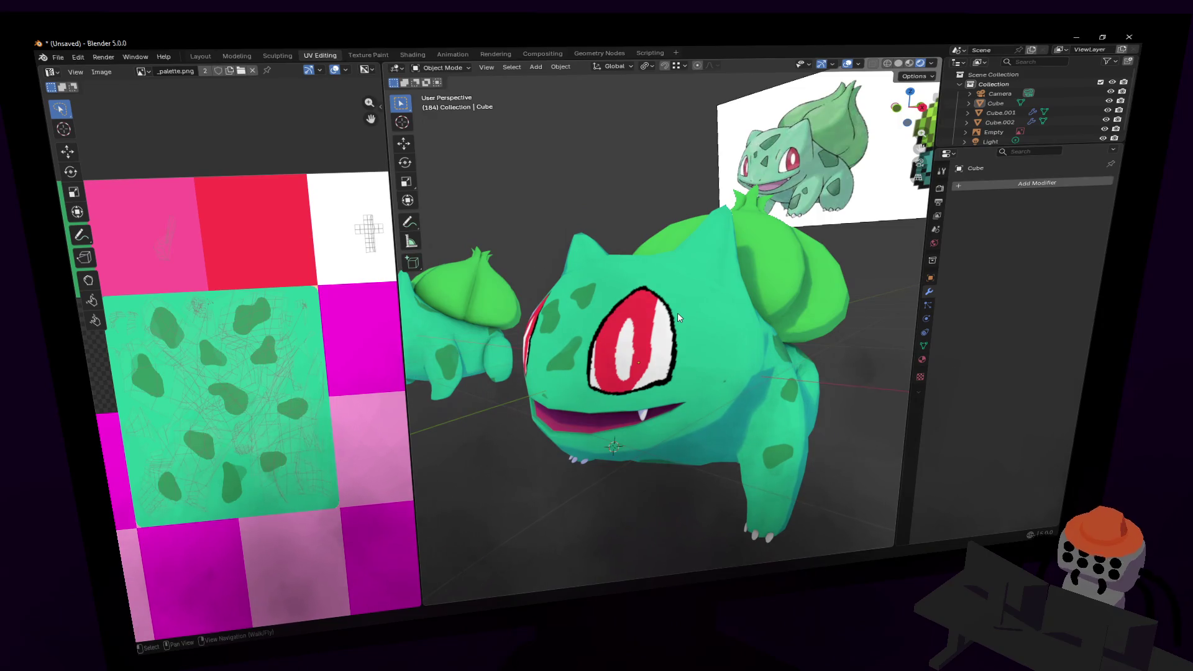
pyautogui.moveTo(677, 311)
pyautogui.mouseDown(button='middle')
pyautogui.moveTo(702, 308)
pyautogui.moveTo(684, 305)
pyautogui.moveTo(693, 289)
pyautogui.moveTo(712, 290)
pyautogui.mouseUp(button='middle')
# - Put the Bulbasaur mesh in Edit Mode and select all its geometry and UVs
pyautogui.press('Tab')
pyautogui.press('c')
pyautogui.press('Tab')
pyautogui.press('Tab')
pyautogui.press('Tab')
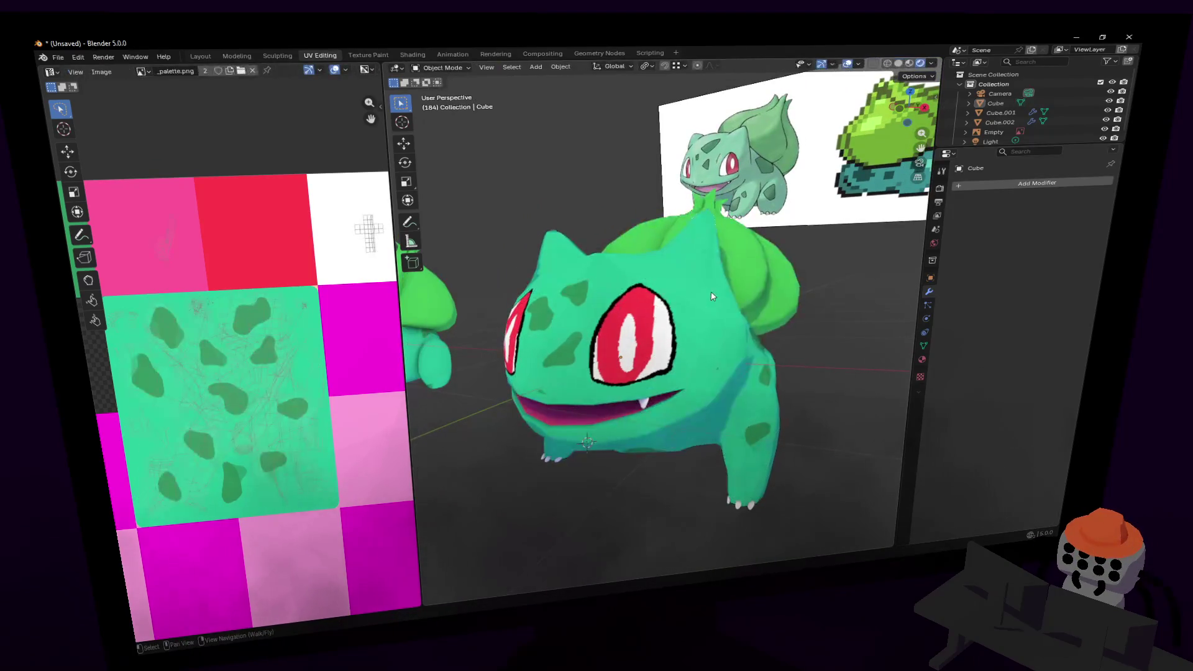
pyautogui.press('Tab')
pyautogui.press('Tab')
pyautogui.press('a')
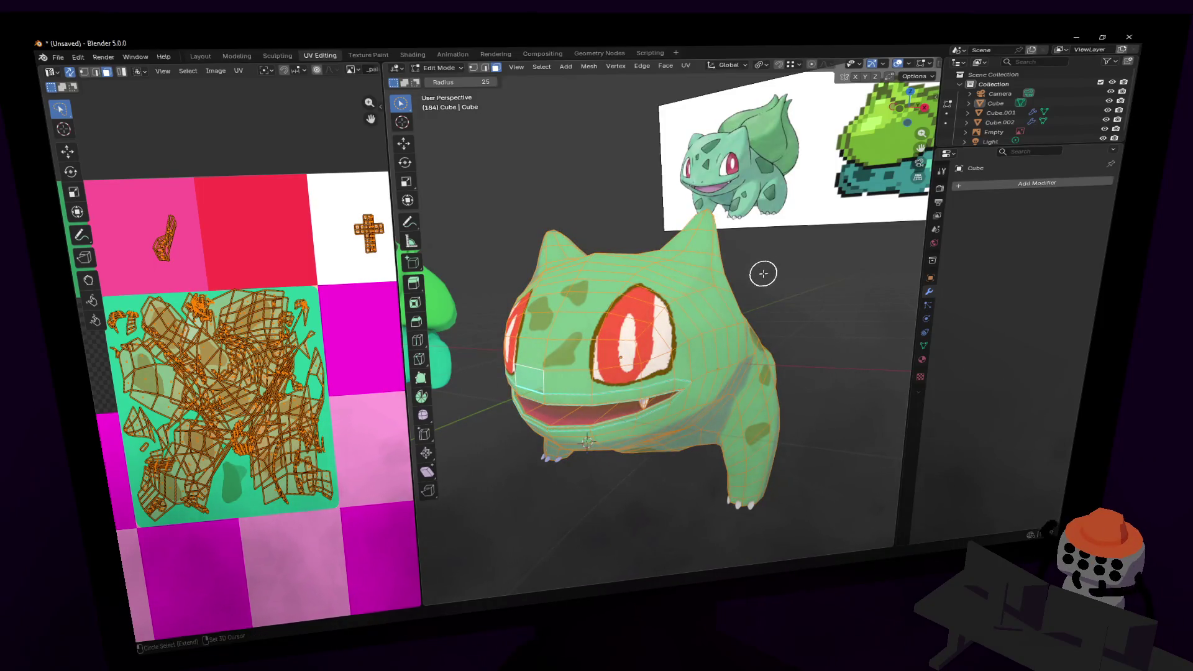
# - Return to Object Mode, walk closer to the model, and re-enter editing to show the UVs
pyautogui.press('Tab')
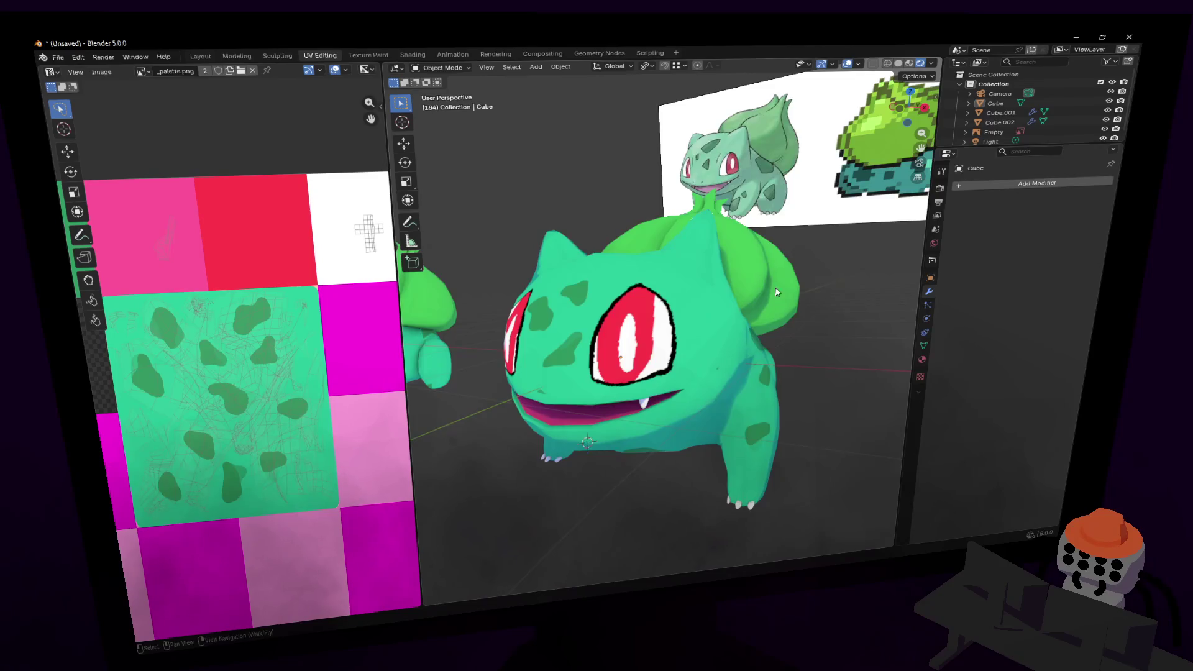
pyautogui.hotkey('shift', '`')
pyautogui.press('w')
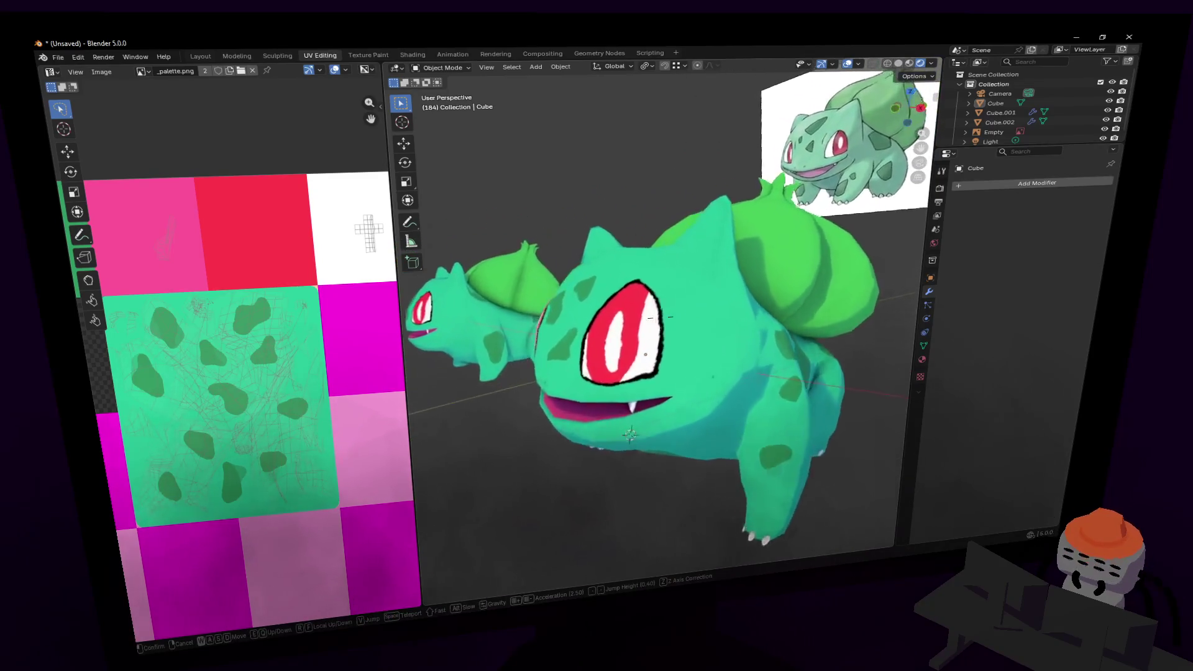
pyautogui.click(773, 318)
pyautogui.press('Tab')
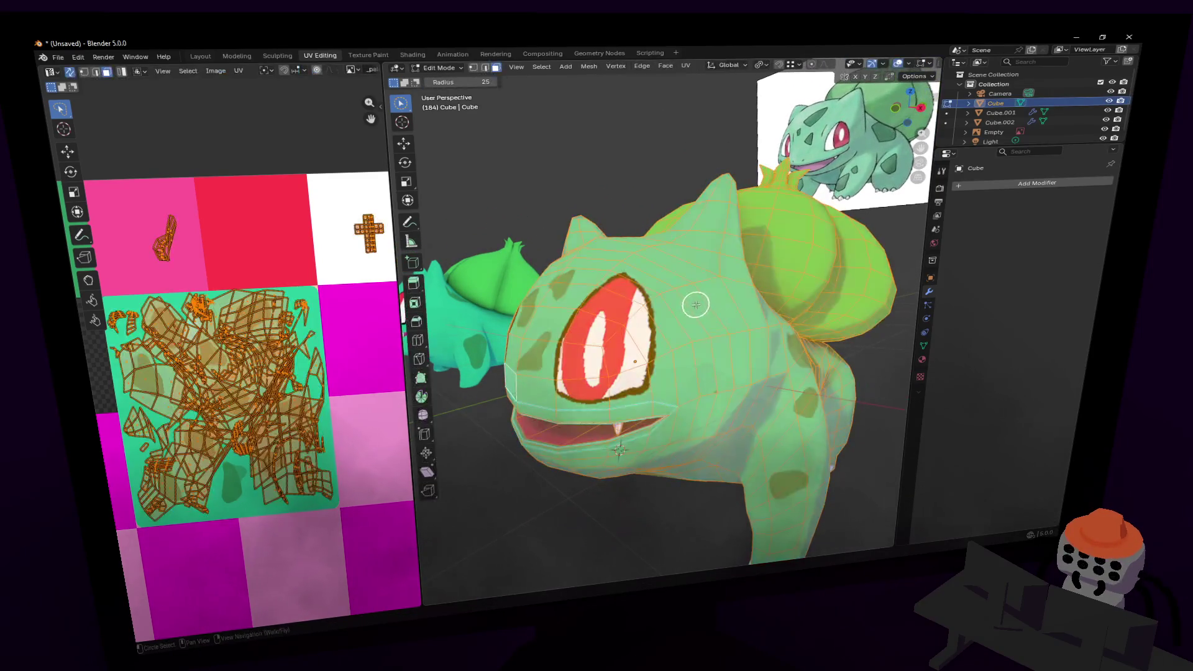
# - Deselect all of the Bulbasaur mesh and return to Object Mode
pyautogui.scroll(-5, 702, 306)
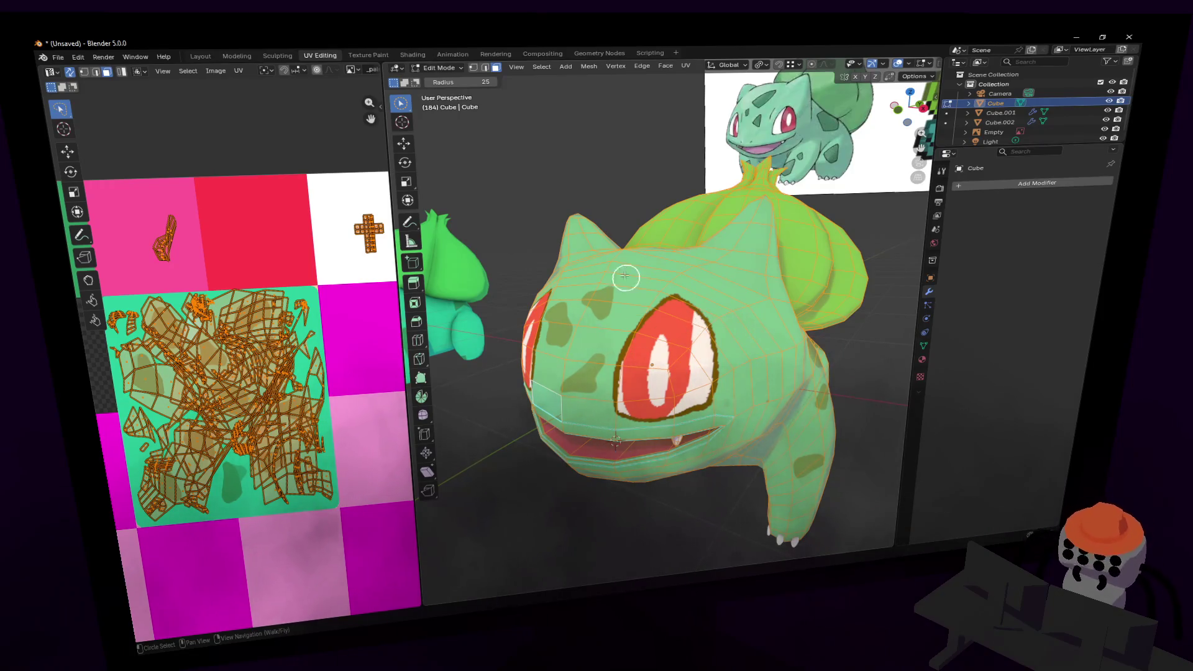
pyautogui.hotkey('alt', 'a')
pyautogui.press('Tab')
# - Walk and zoom the view in to a frontal close-up of the textured Bulbasaur
pyautogui.hotkey('shift', '`')
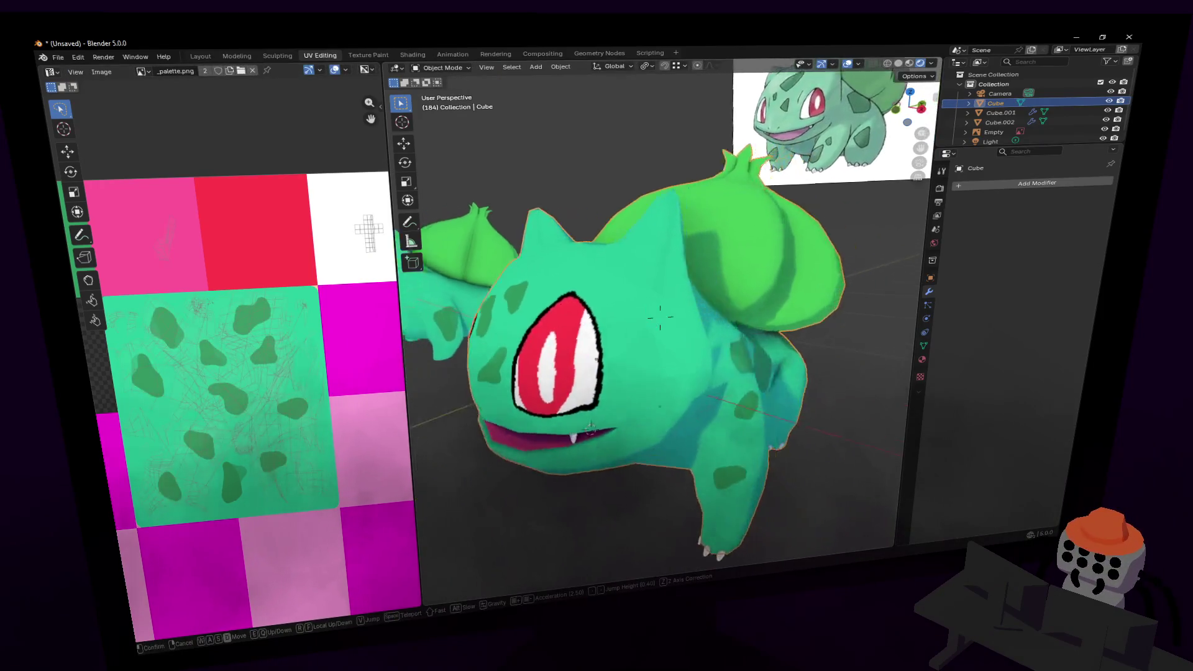
pyautogui.press('Return')
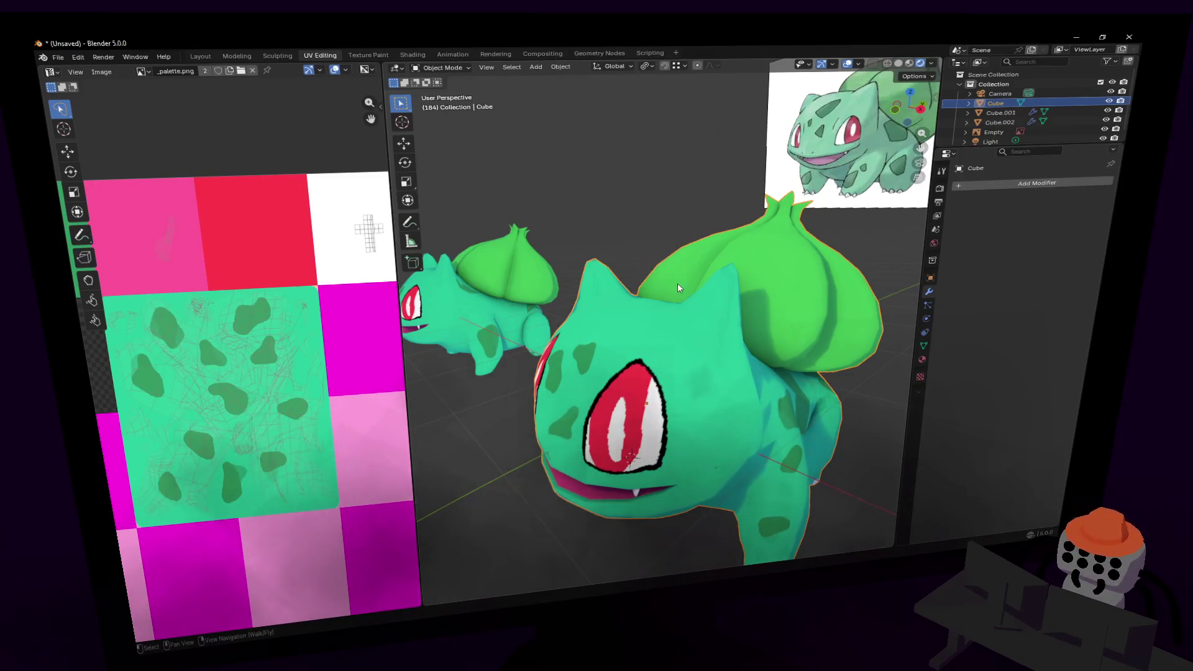
pyautogui.hotkey('shift', '`')
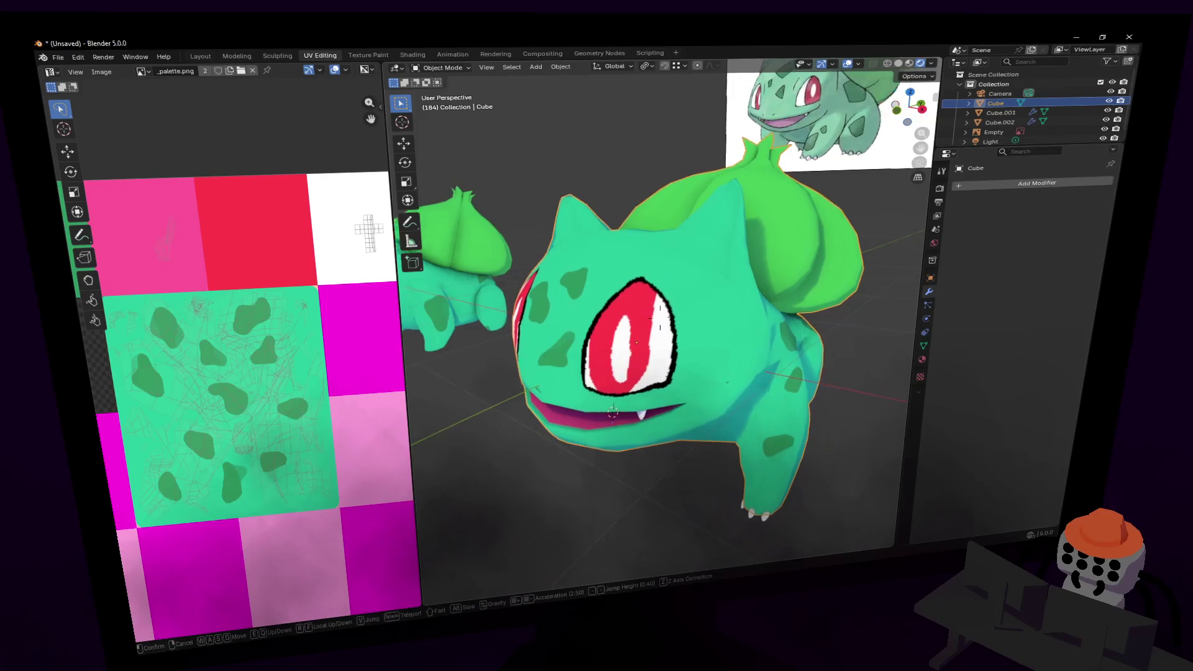
pyautogui.click(645, 312)
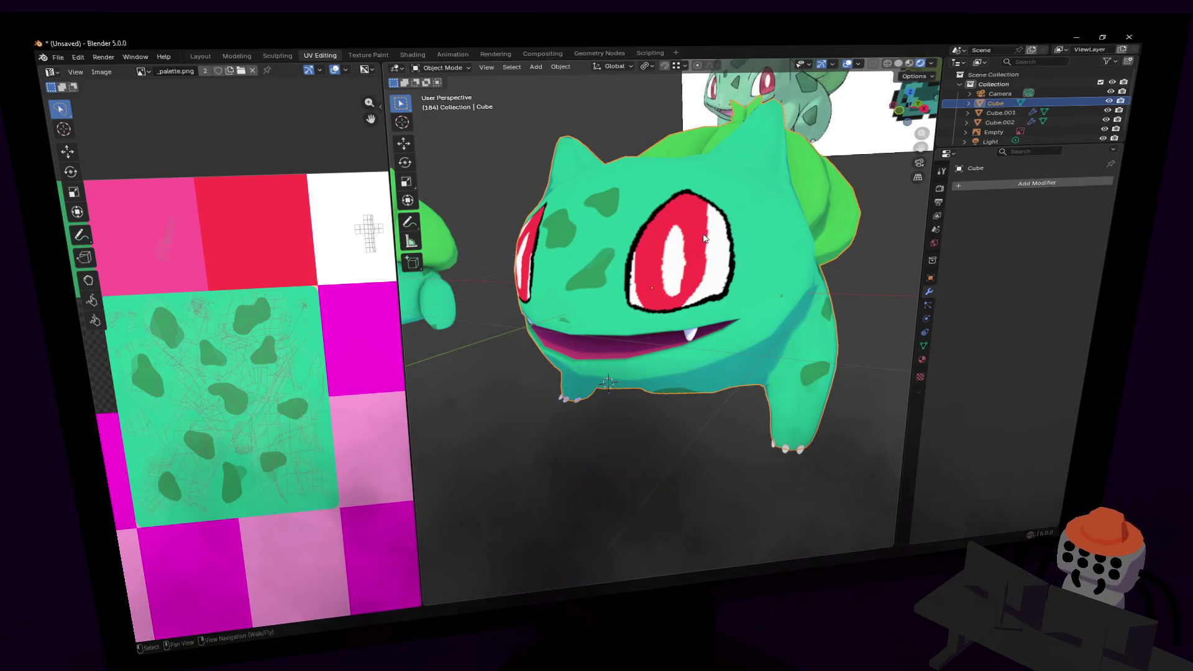
pyautogui.scroll(3, 703, 238)
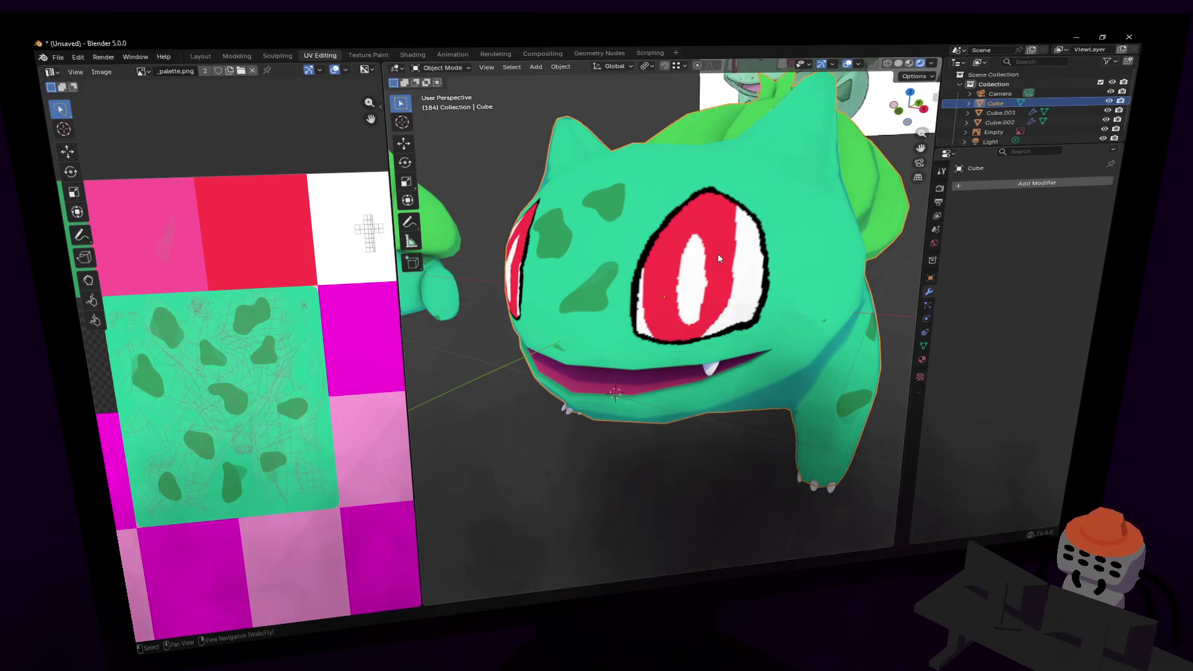
pyautogui.moveTo(723, 272)
pyautogui.mouseDown(button='middle')
pyautogui.moveTo(742, 279)
pyautogui.moveTo(733, 274)
pyautogui.mouseUp(button='middle')
# - Circle-select the faces along the top of Bulbasaur's red eye in Edit Mode, then exit editing
pyautogui.press('Tab')
pyautogui.press('c')
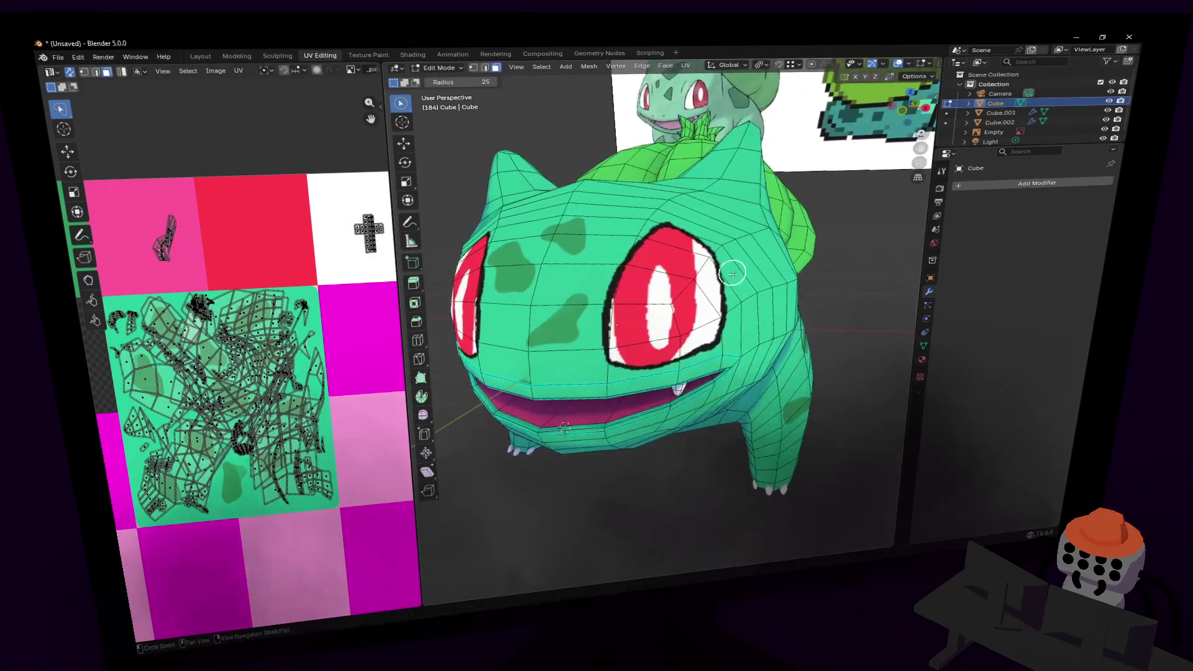
pyautogui.click(677, 254)
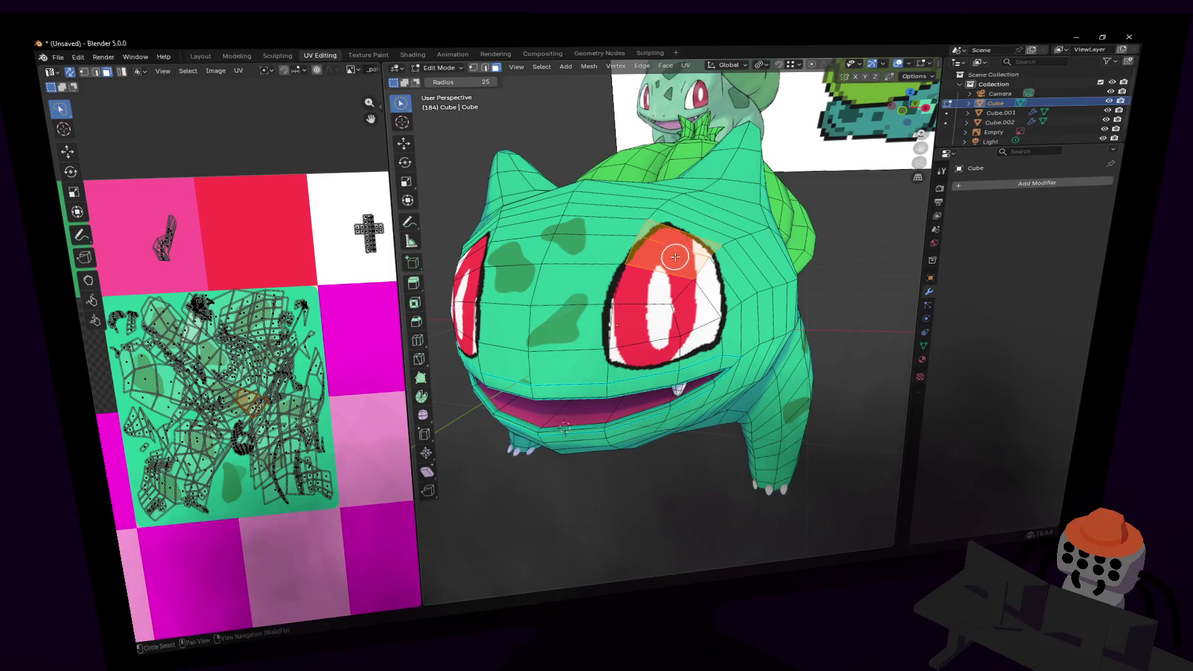
pyautogui.hotkey('shift', '`')
pyautogui.click(678, 265)
pyautogui.rightClick(682, 267)
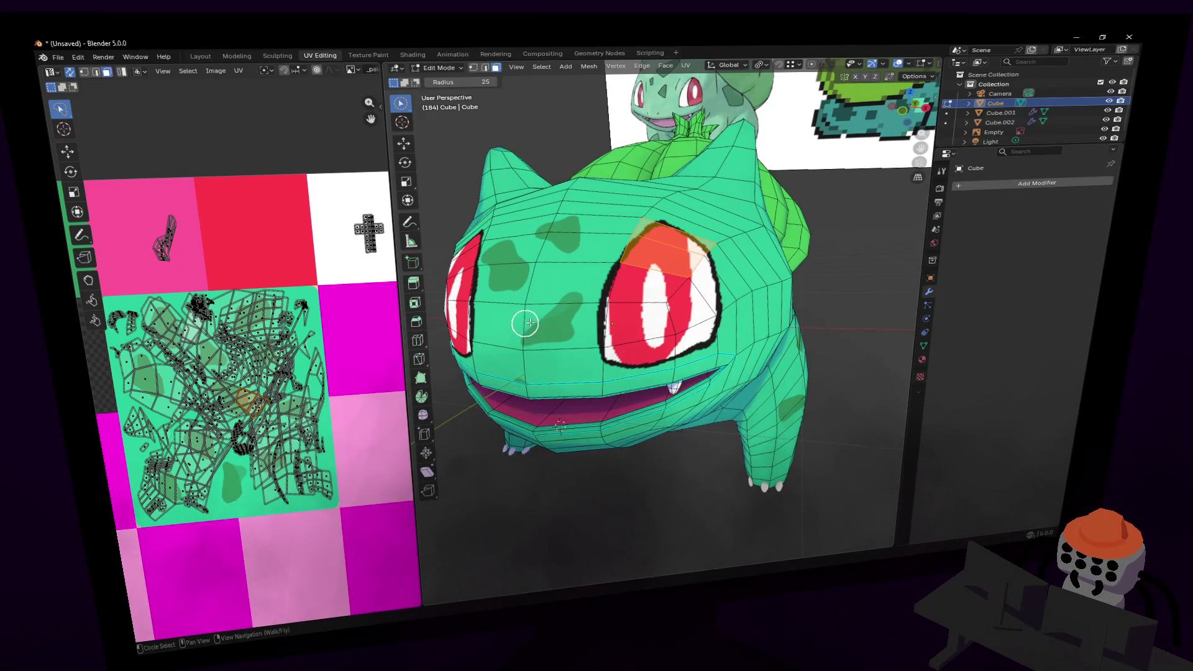
pyautogui.moveTo(569, 267); pyautogui.dragTo(559, 263, button='middle')
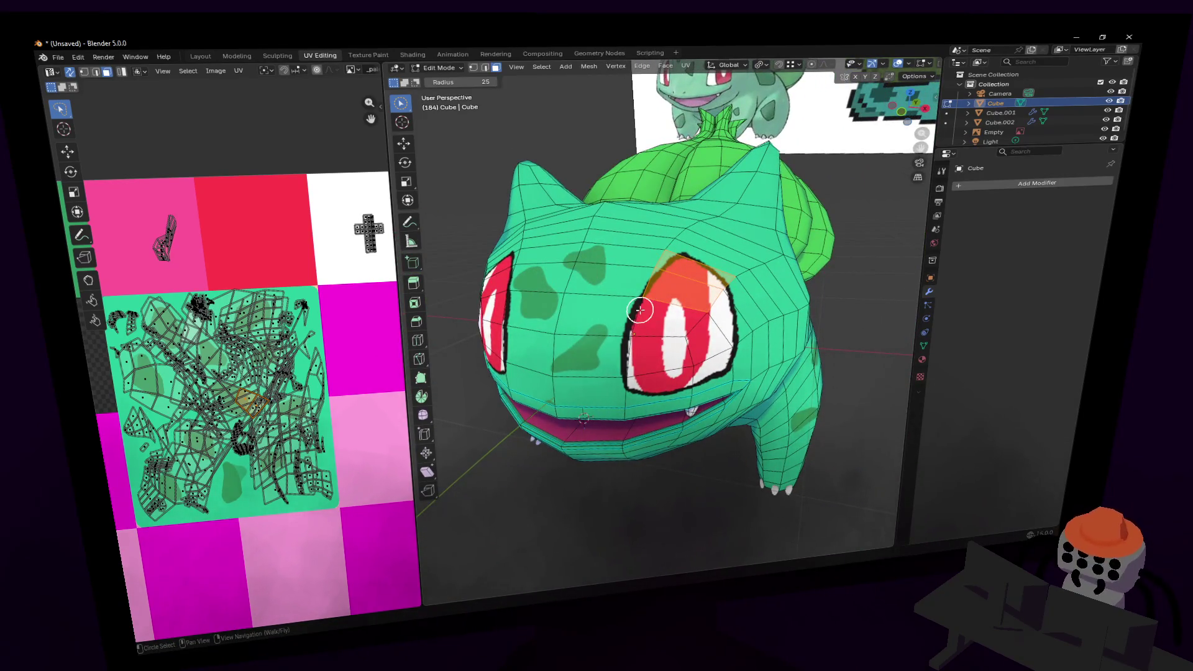
pyautogui.press('c')
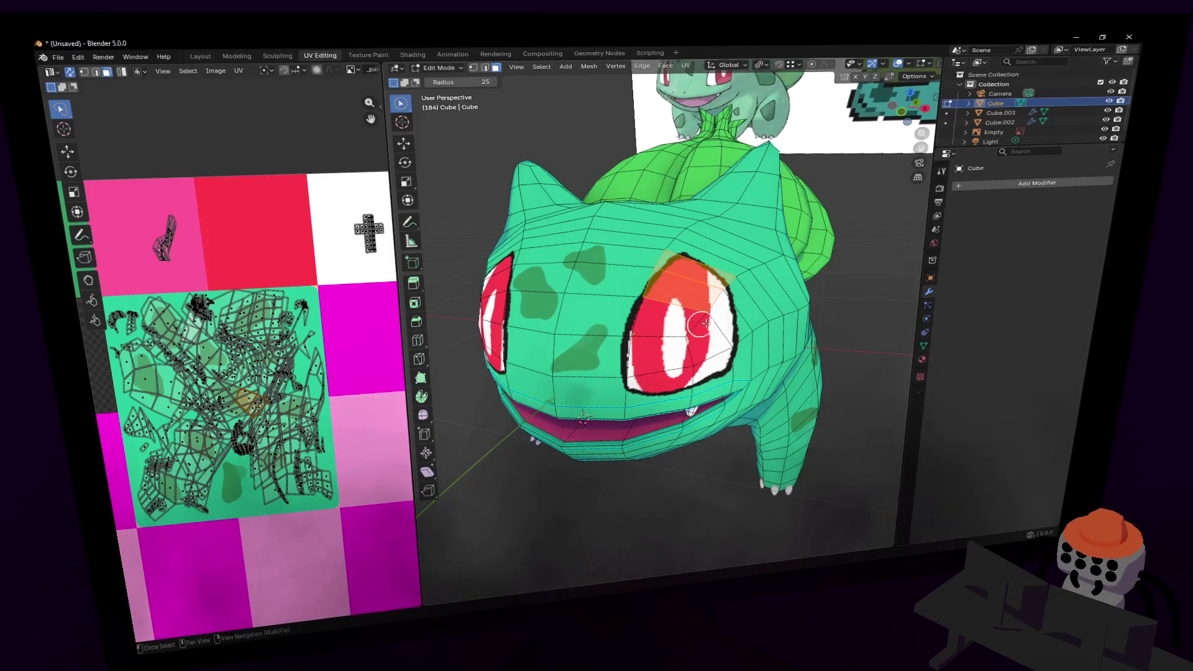
pyautogui.scroll(-4, 766, 245)
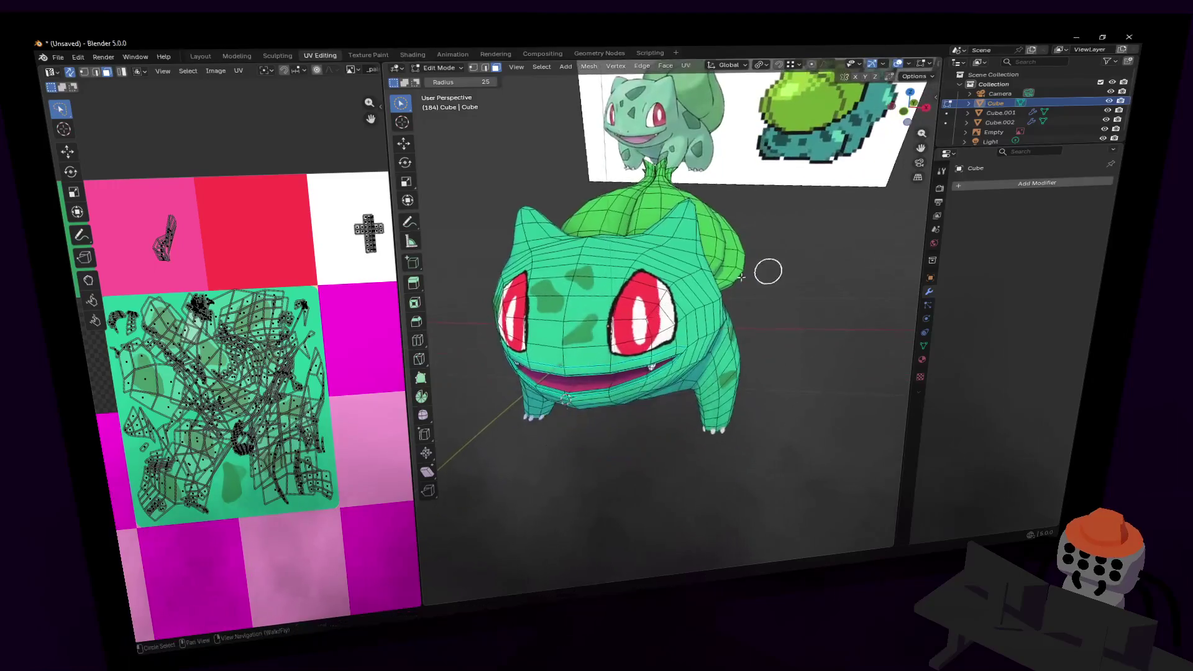
pyautogui.press('Tab')
# - Add a plane mesh to the scene and walk the view toward it
pyautogui.hotkey('shift', 'a')
pyautogui.moveTo(798, 295)
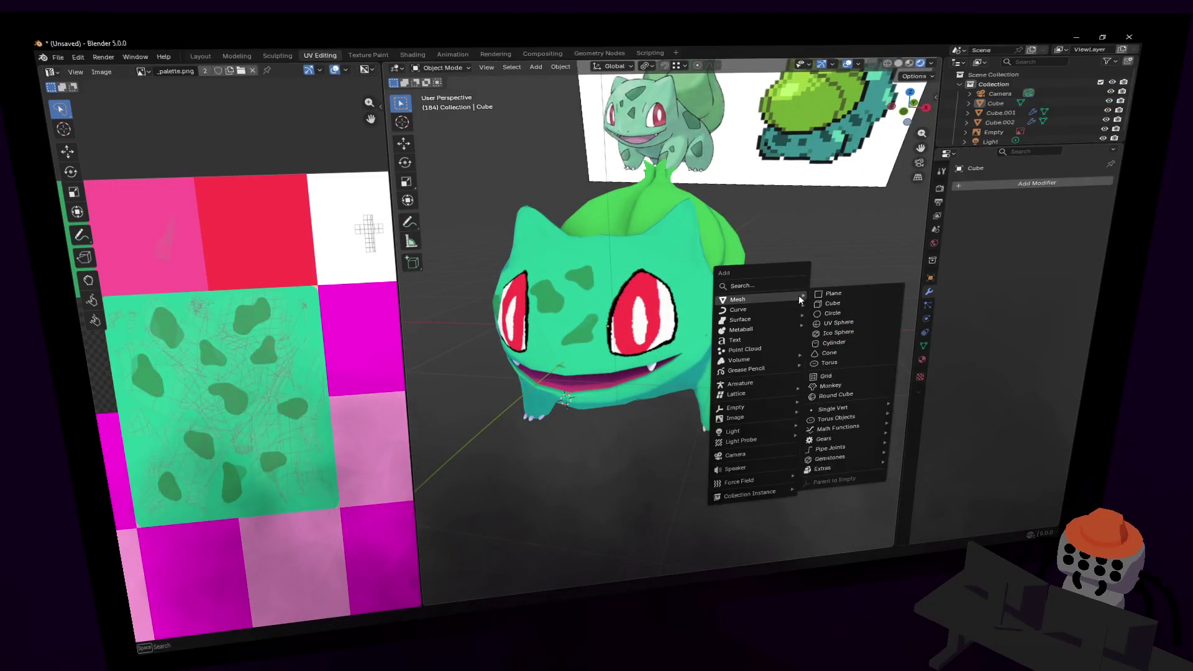
pyautogui.click(844, 293)
pyautogui.hotkey('shift', '`')
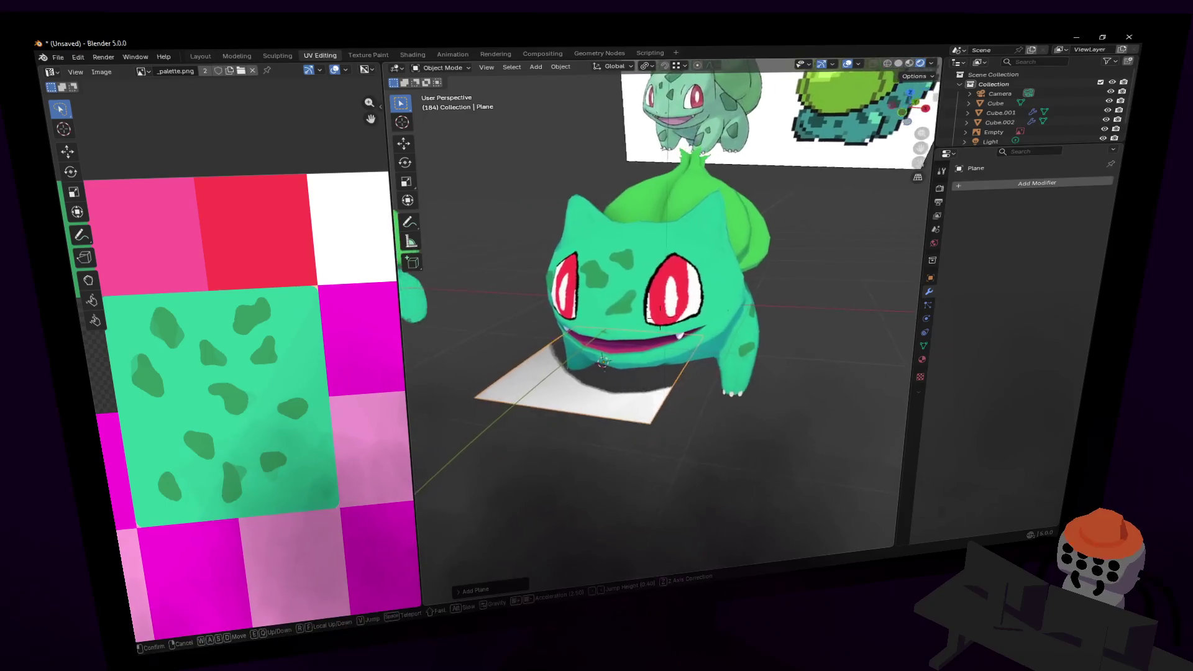
pyautogui.click(710, 269)
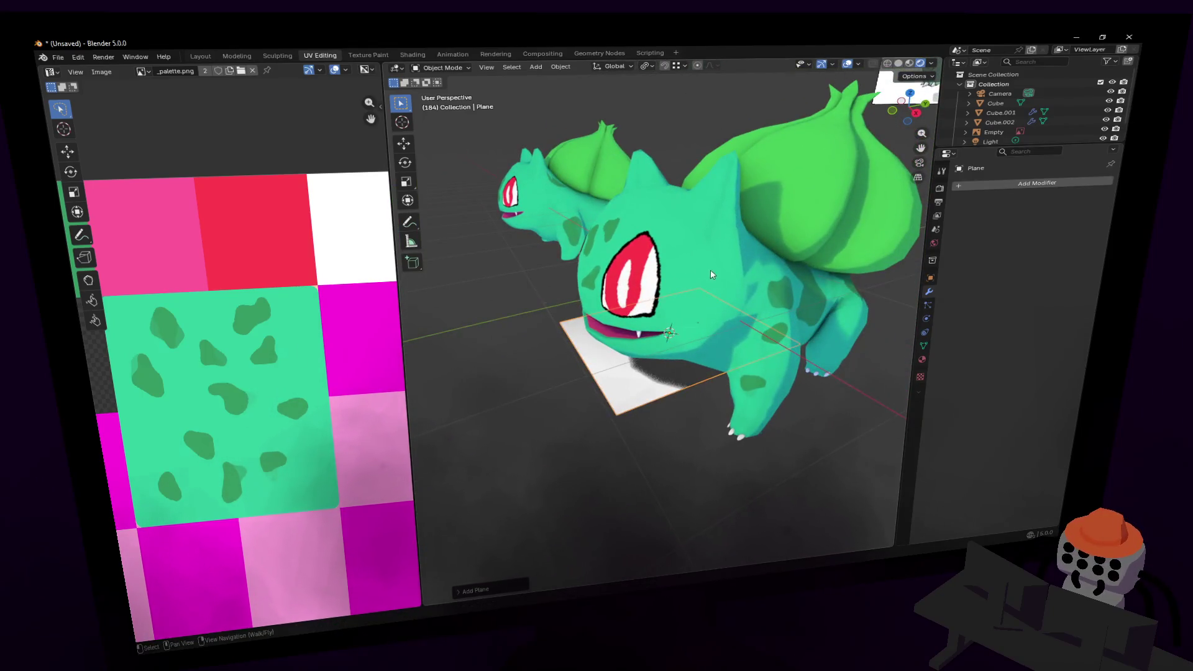
# - Rotate the plane upright by 90° around the X axis
pyautogui.press('Tab')
pyautogui.press('c')
pyautogui.moveTo(715, 275); pyautogui.dragTo(754, 267, button='middle')
pyautogui.press('r')
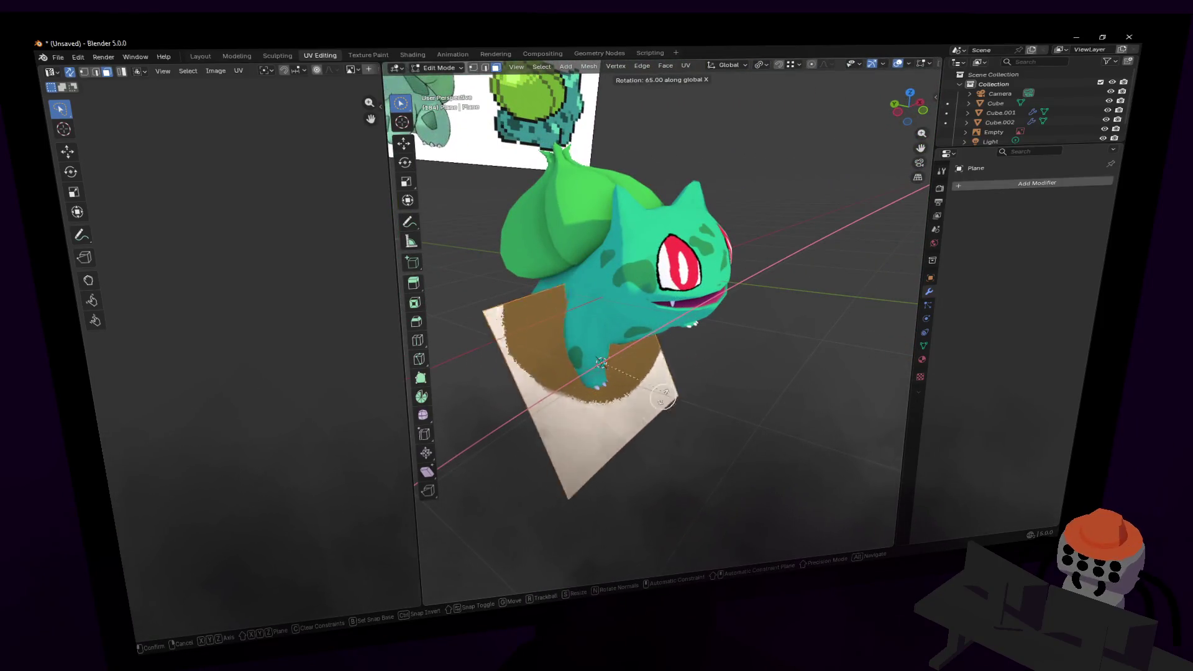
pyautogui.click(524, 447)
pyautogui.click(494, 586)
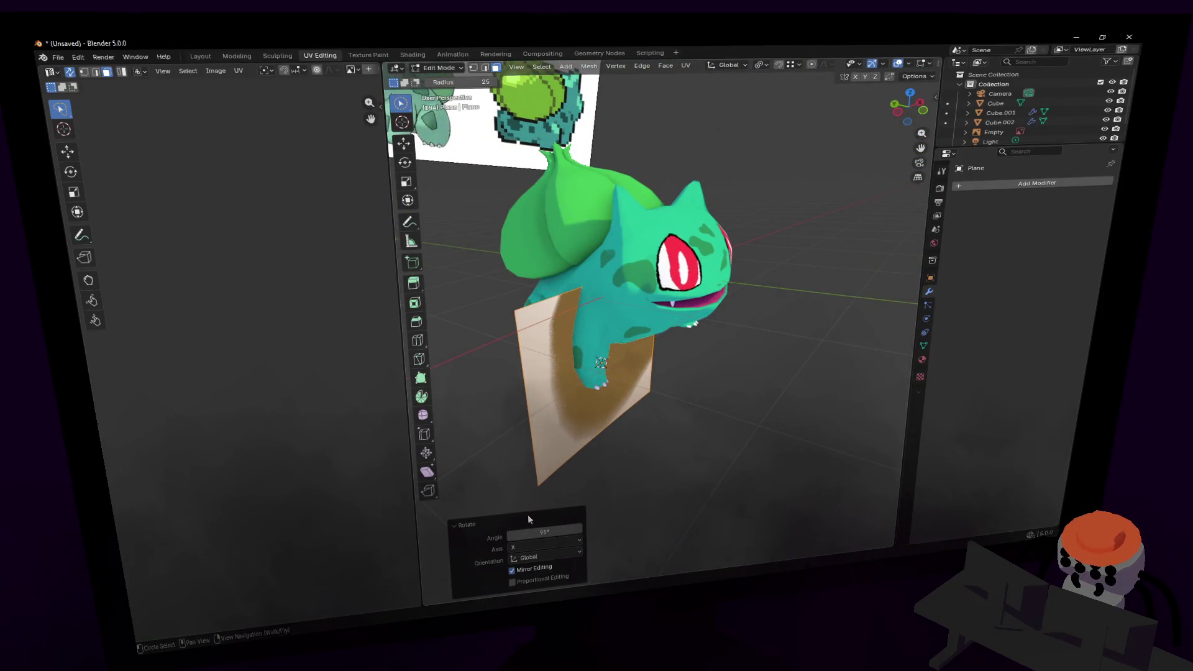
pyautogui.click(543, 532)
pyautogui.write('0')
pyautogui.press('Return')
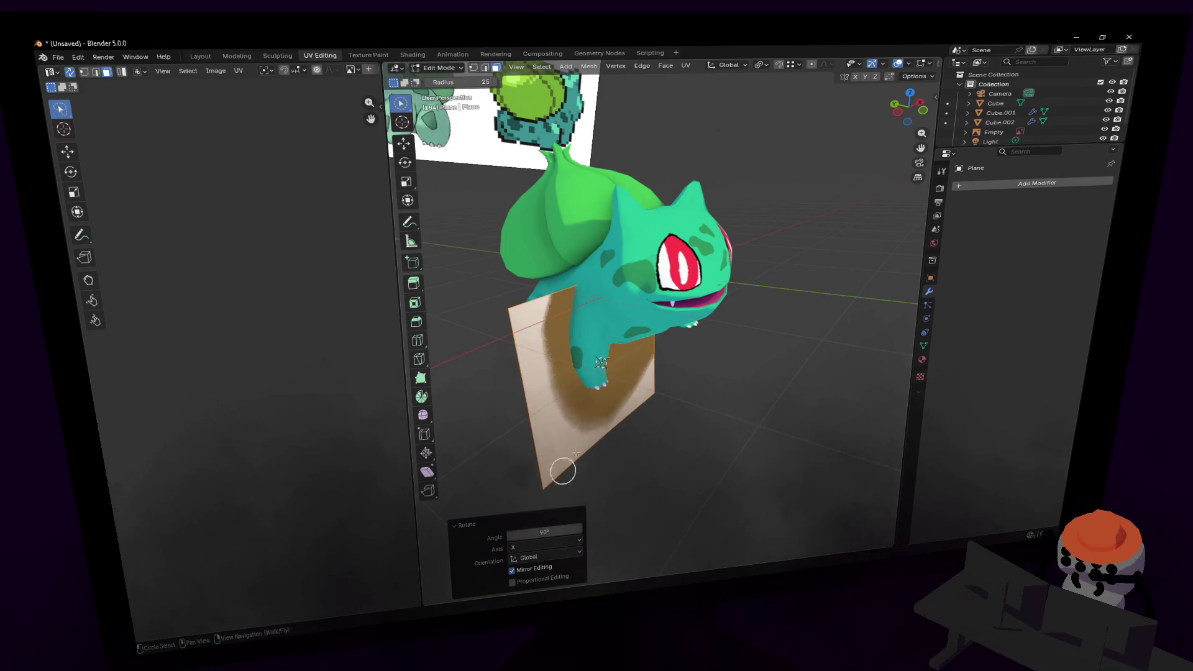
# - Raise the plane, shrink it to 0.204, and place it over Bulbasaur's eye
pyautogui.press('g')
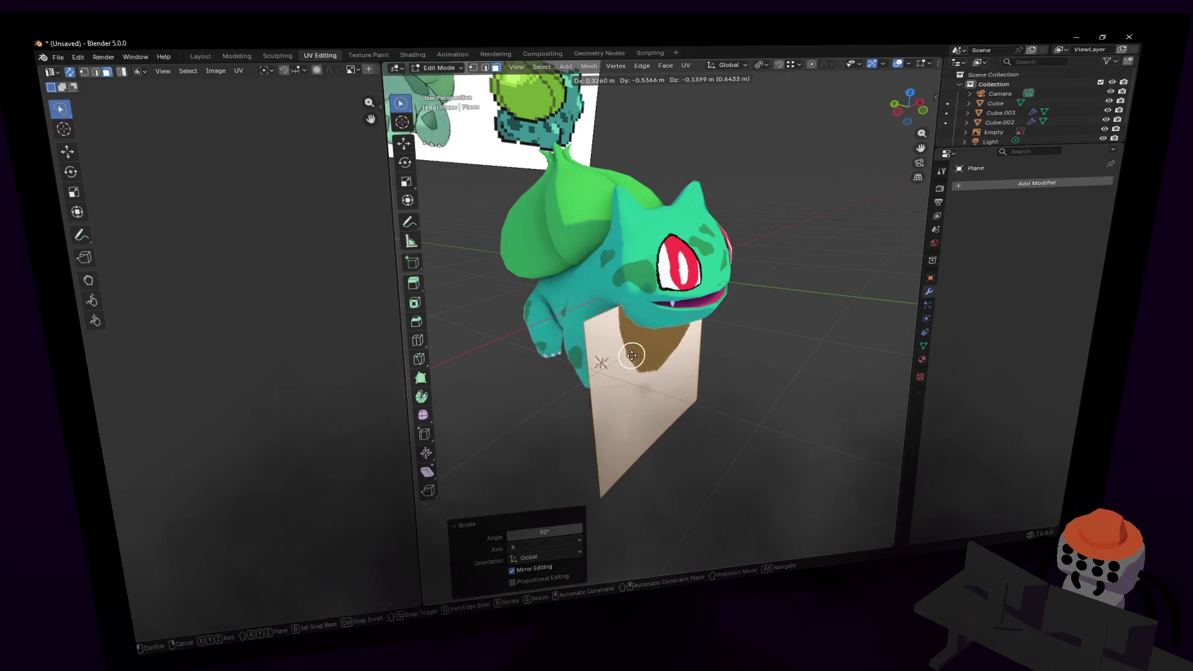
pyautogui.press('x')
pyautogui.press('y')
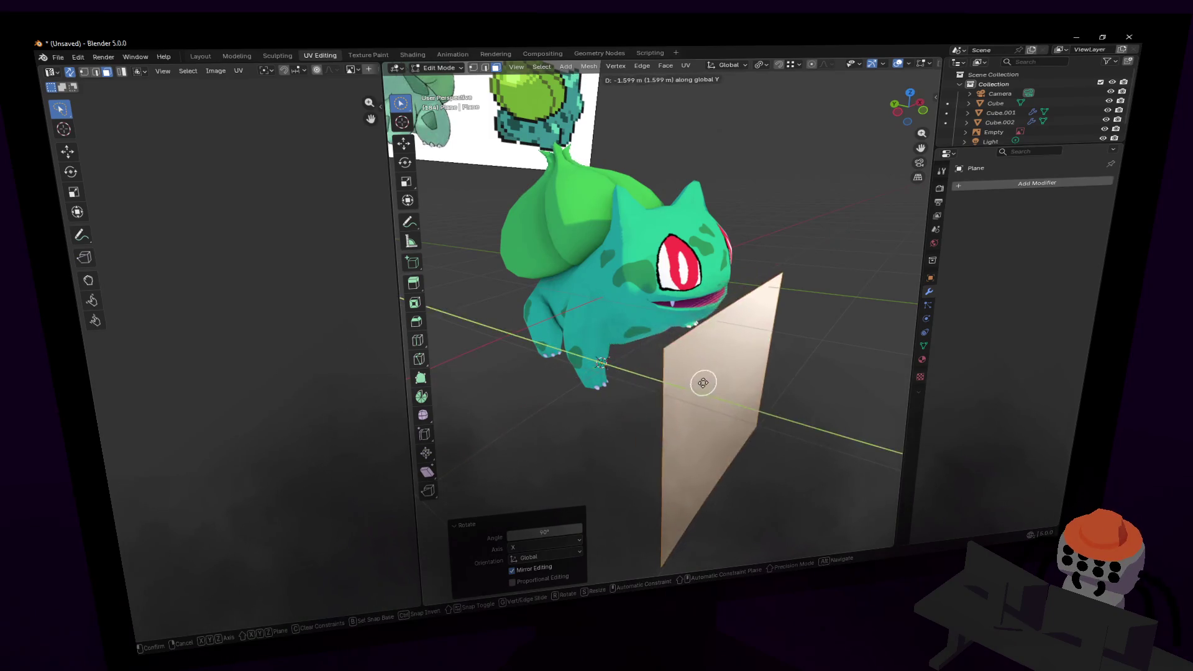
pyautogui.press('Return')
pyautogui.press('g')
pyautogui.press('z')
pyautogui.press('Return')
pyautogui.press('s')
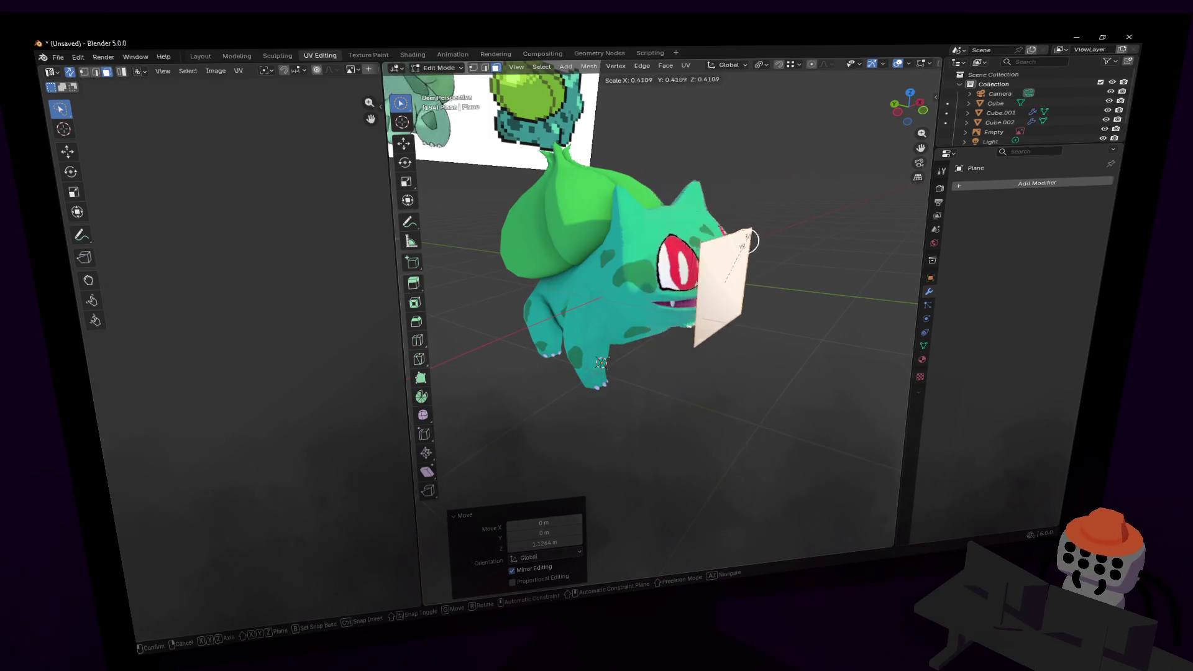
pyautogui.press('Return')
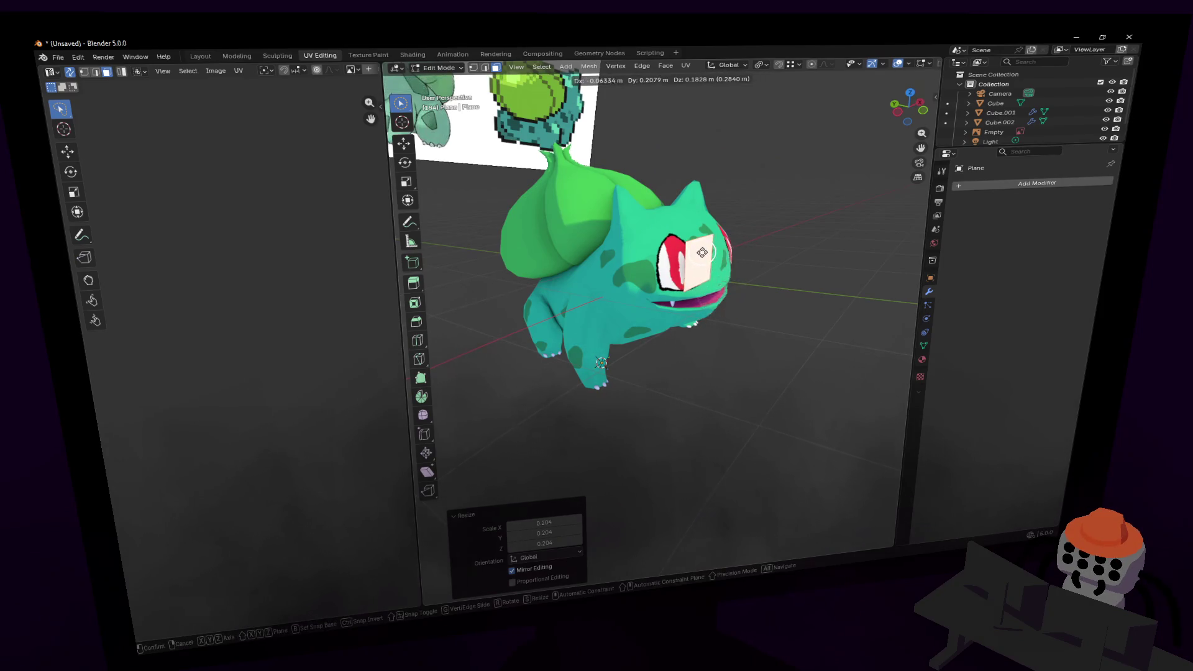
pyautogui.press('g')
pyautogui.press('Return')
# - Add a centred edge loop across the eye plane
pyautogui.scroll(5, 666, 274)
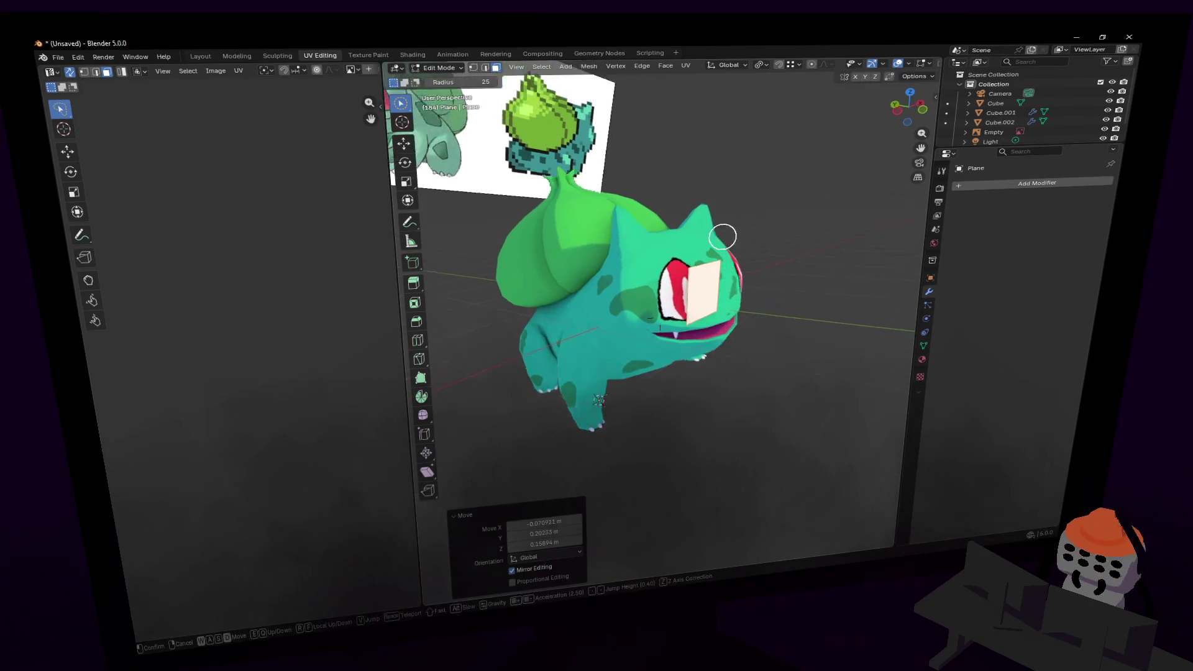
pyautogui.hotkey('ctrl', 'r')
pyautogui.click(625, 265)
pyautogui.rightClick(626, 265)
# - Raise the top vertex of the centre edge to give the plane a pointed top
pyautogui.rightClick(626, 265)
pyautogui.hotkey('shift', '`')
pyautogui.press('w')
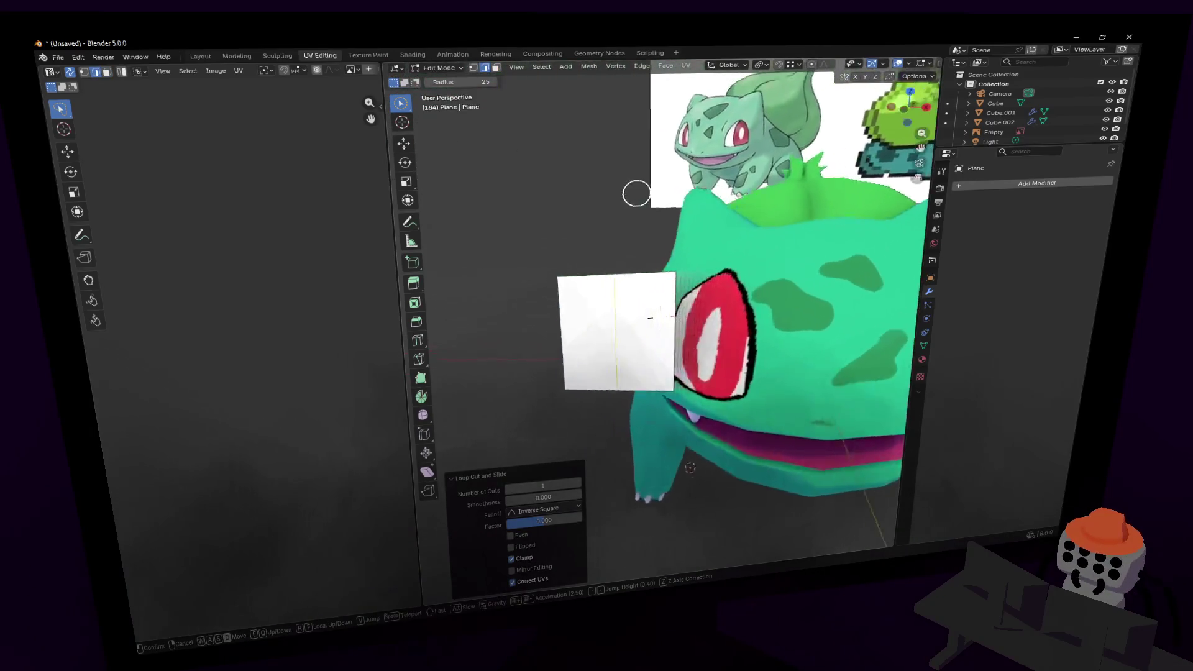
pyautogui.click(593, 272)
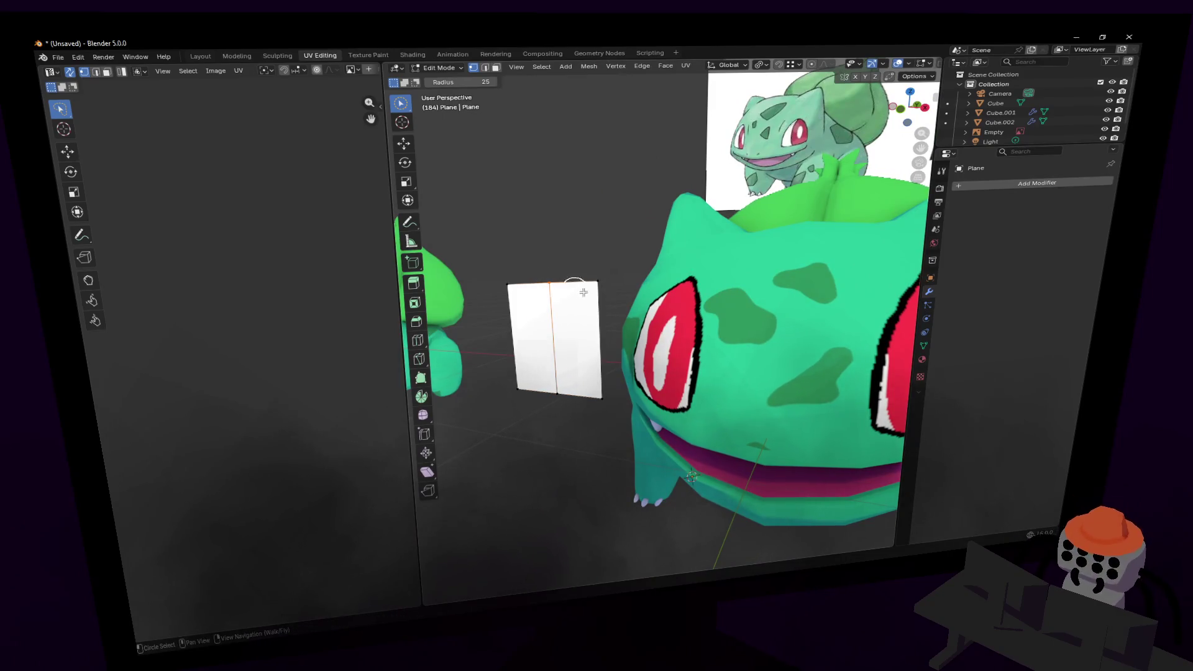
pyautogui.press('g')
pyautogui.click(586, 249)
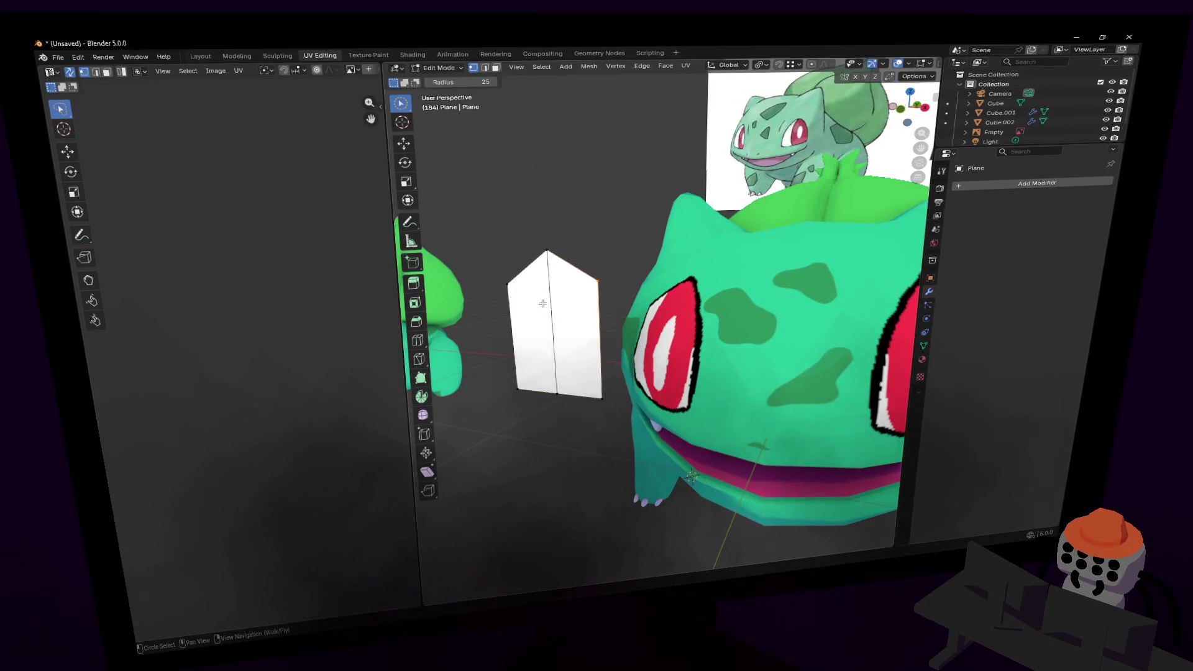
# - Add a second centred edge loop, widen it to 1.408, and lower it along Z
pyautogui.hotkey('shift', '`')
pyautogui.click(644, 264)
pyautogui.hotkey('ctrl', 'r')
pyautogui.click(644, 265)
pyautogui.rightClick(644, 265)
pyautogui.press('s')
pyautogui.click(715, 266)
pyautogui.press('g')
pyautogui.press('z')
pyautogui.rightClick(715, 266)
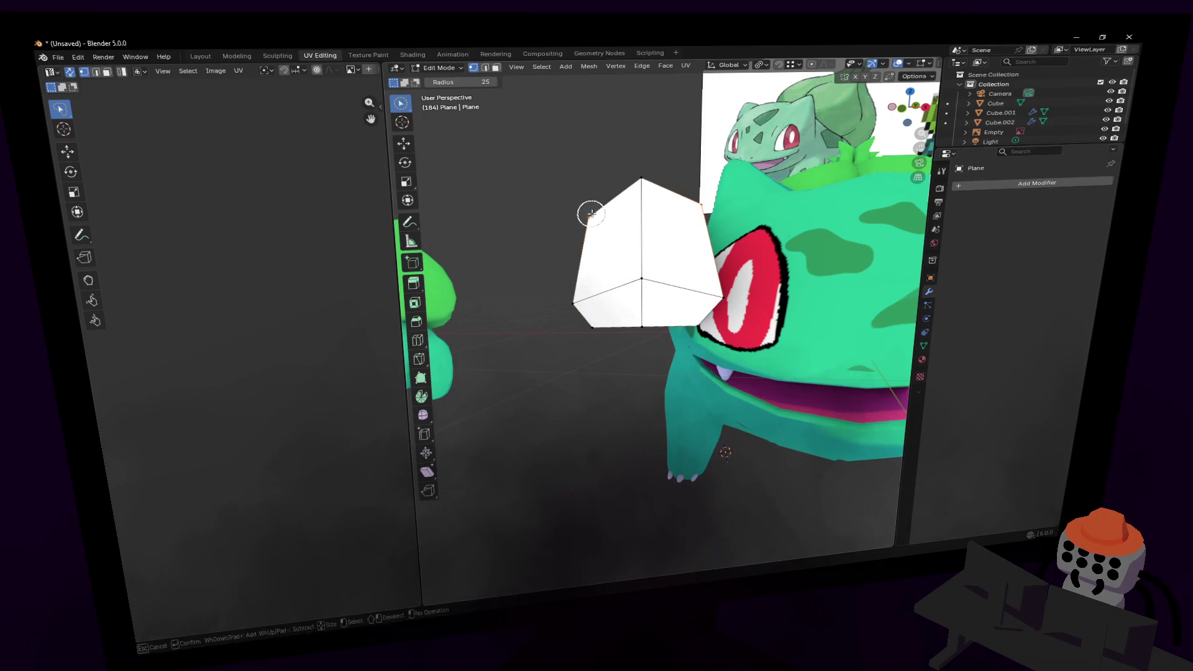
pyautogui.press('g')
pyautogui.press('z')
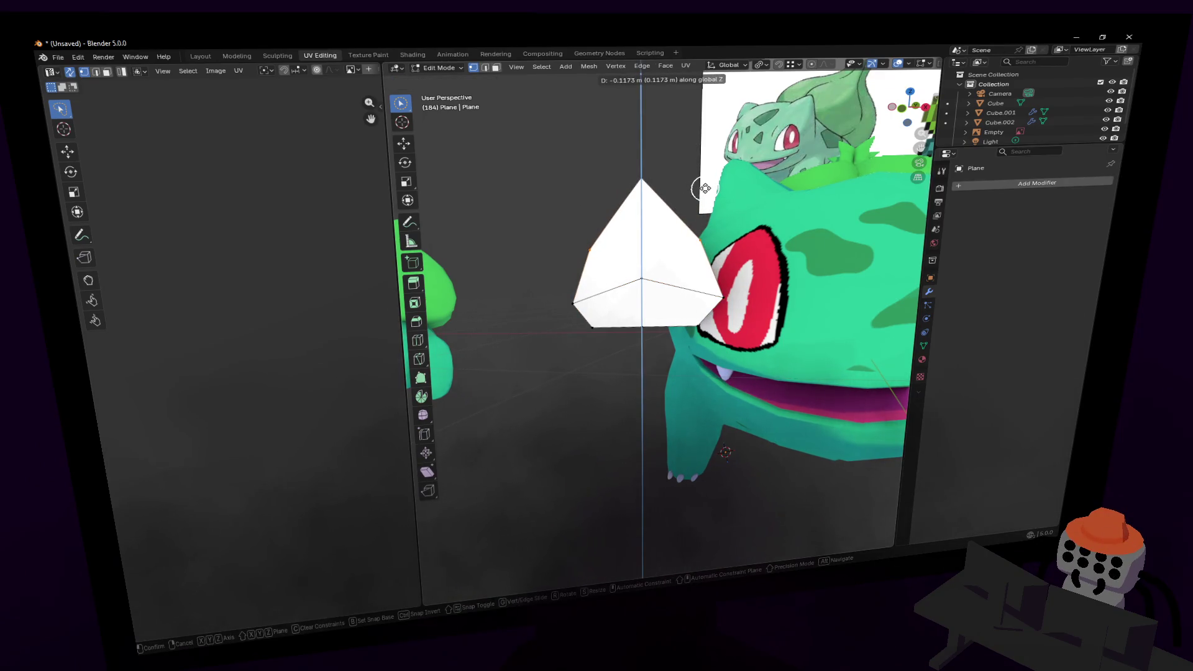
pyautogui.click(704, 188)
# - Nudge the selected vertices slightly along Z to refine the egg shape
pyautogui.hotkey('shift', '`')
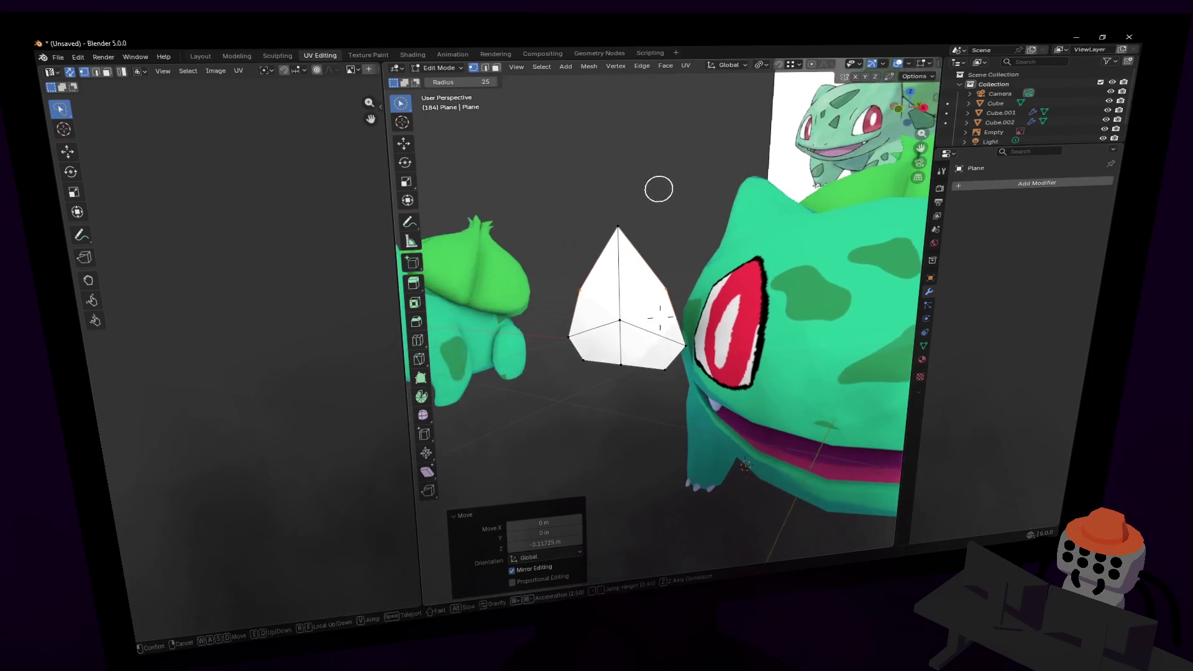
pyautogui.click(717, 203)
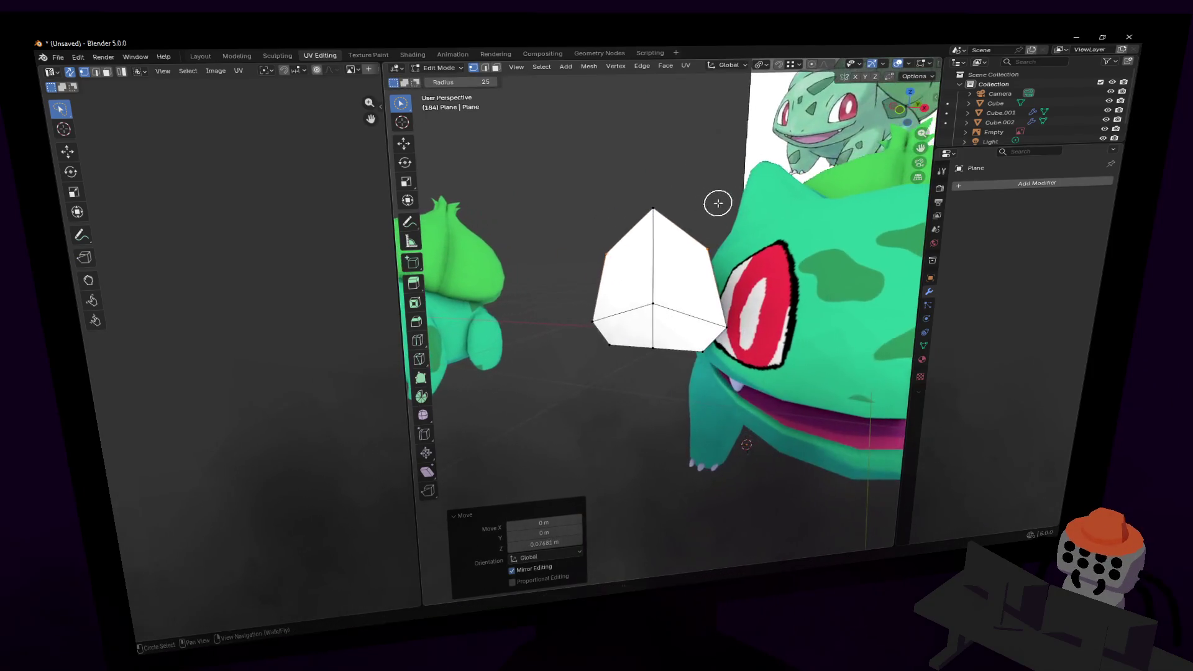
pyautogui.press('g')
pyautogui.press('z')
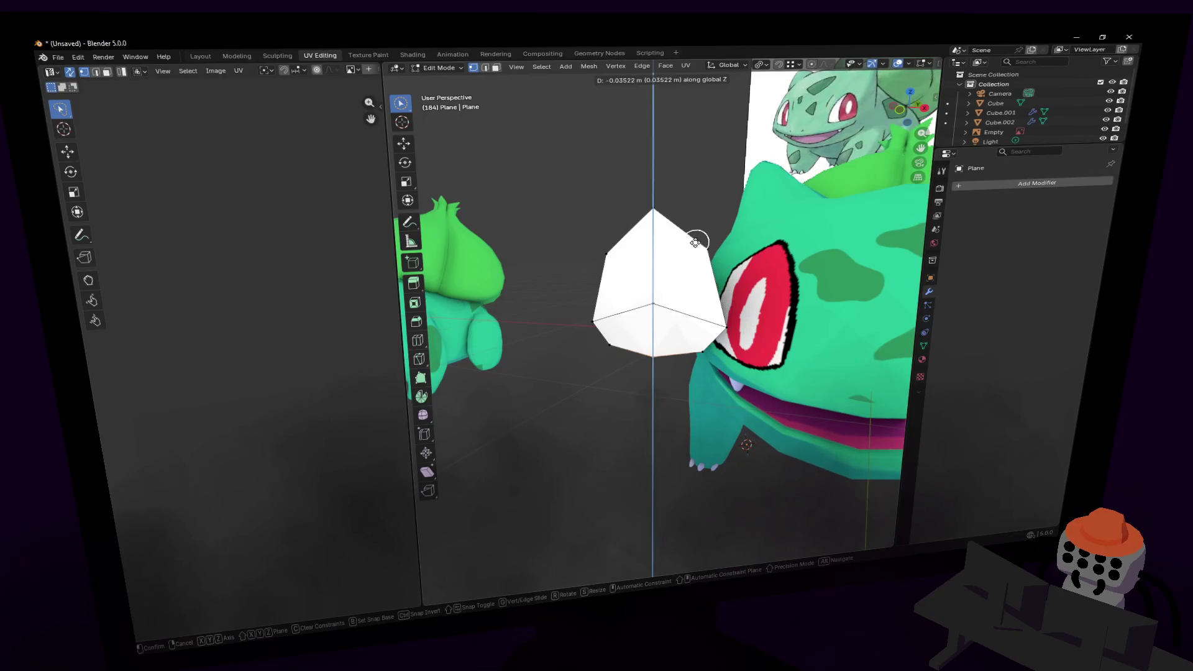
pyautogui.click(714, 247)
pyautogui.hotkey('shift', '`')
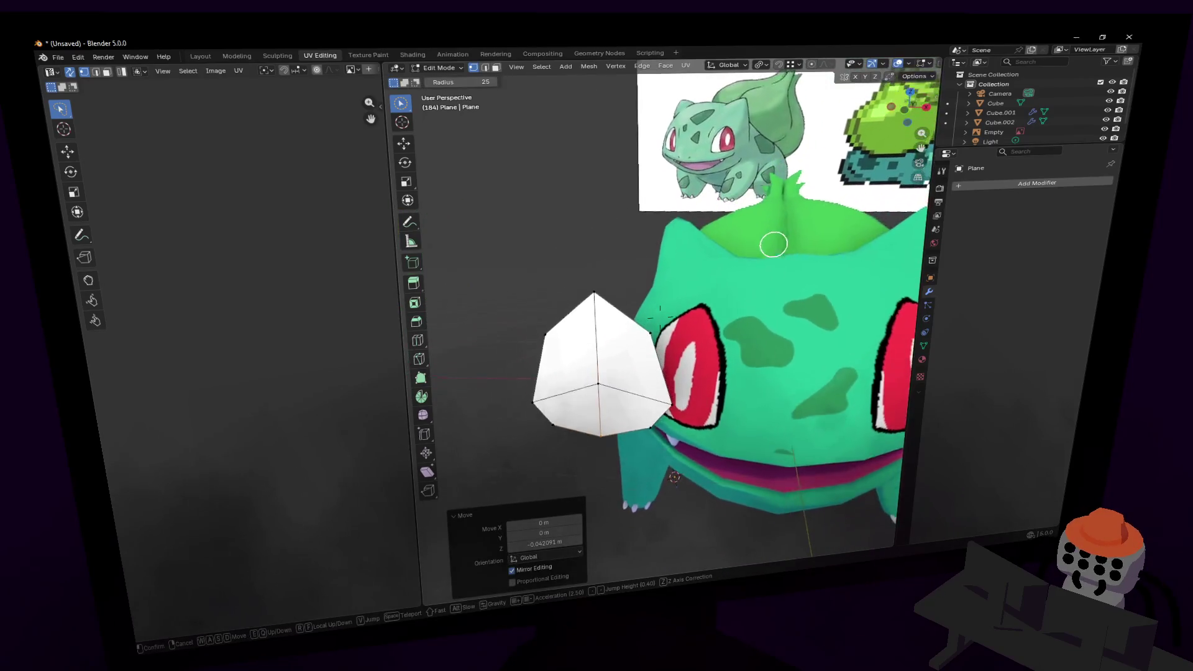
pyautogui.click(625, 297)
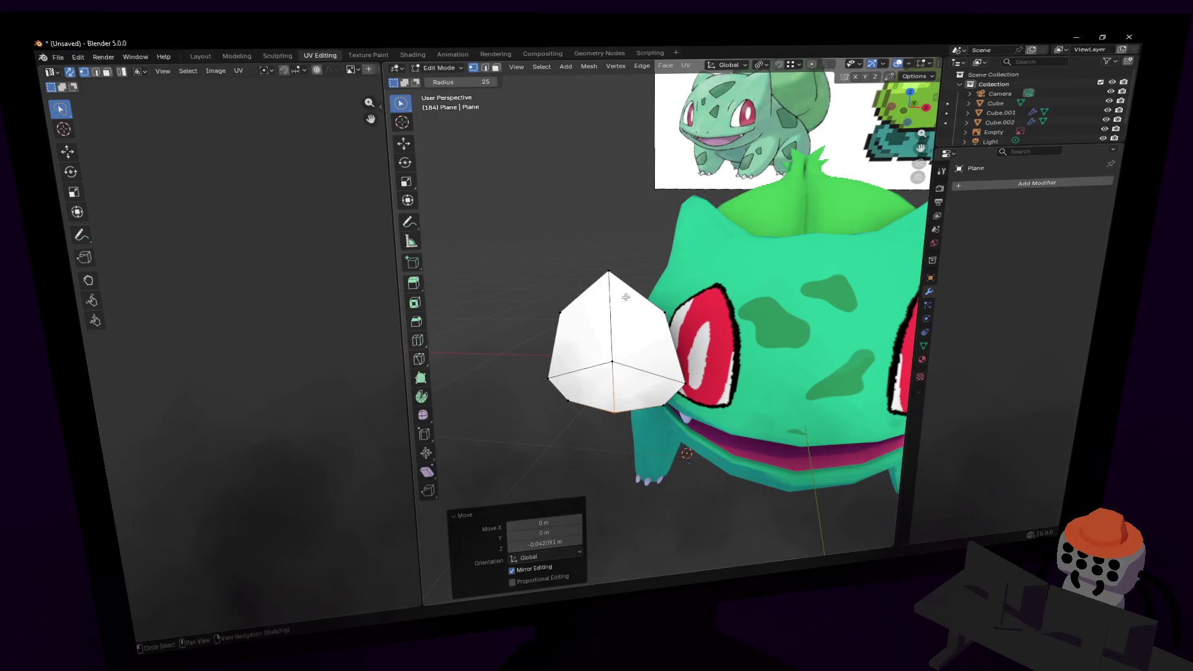
# - Add a Subdivision Surface modifier to the eye plane in Object Mode
pyautogui.press('Tab')
pyautogui.click(991, 185)
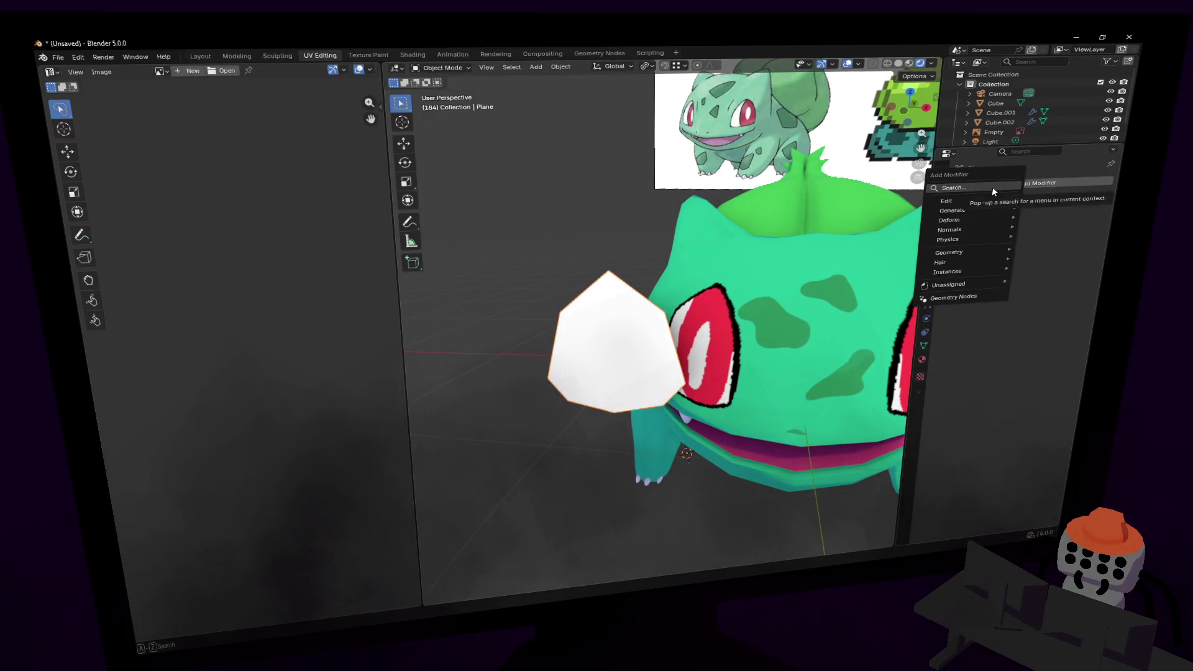
pyautogui.write('subd')
pyautogui.press('Return')
pyautogui.hotkey('shift', '`')
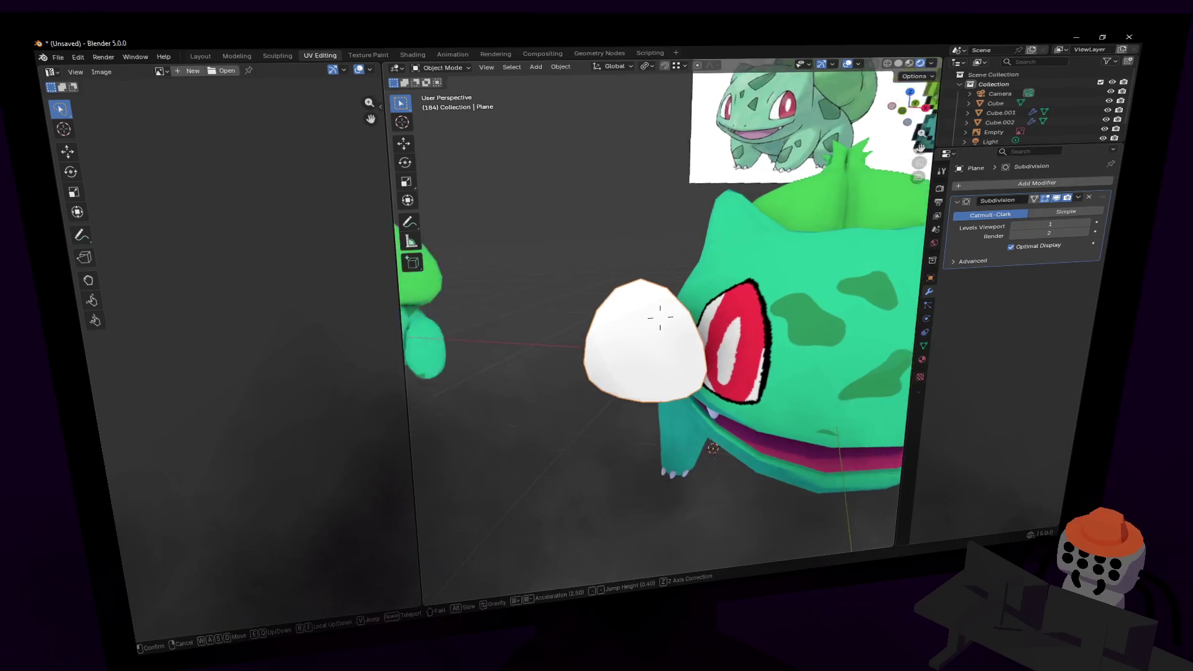
pyautogui.click(660, 318)
pyautogui.press('Tab')
# - Raise the top vertex 0.075 m along Z and set viewport subdivision level to 2
pyautogui.press('g')
pyautogui.press('z')
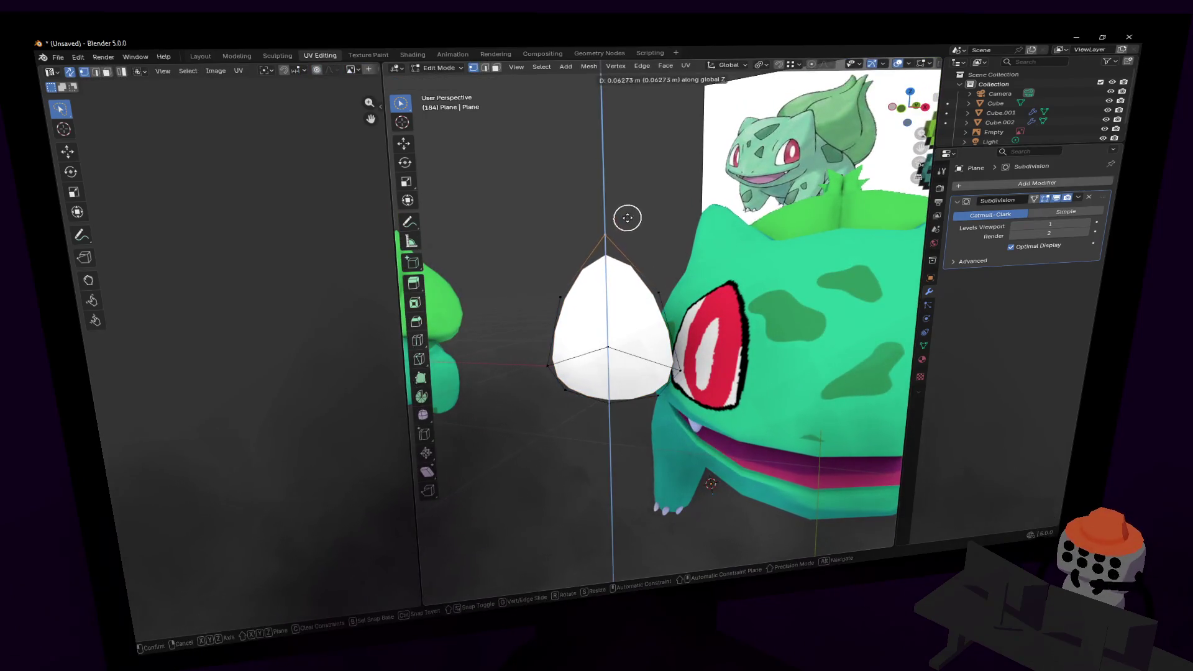
pyautogui.click(643, 212)
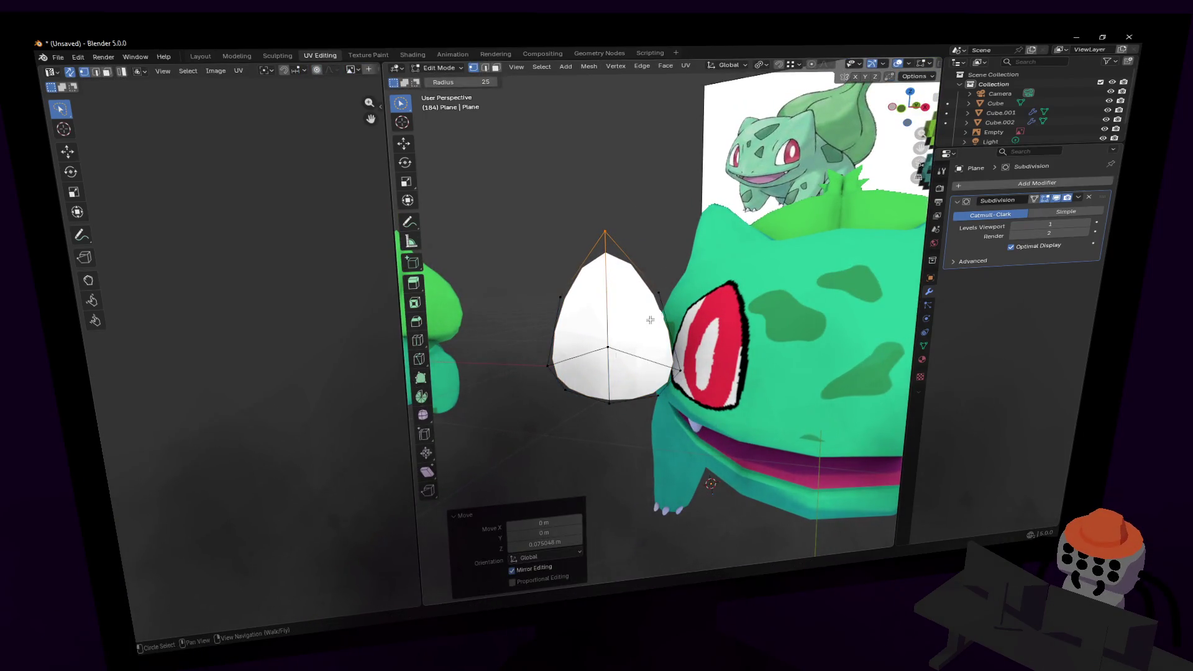
pyautogui.click(617, 339)
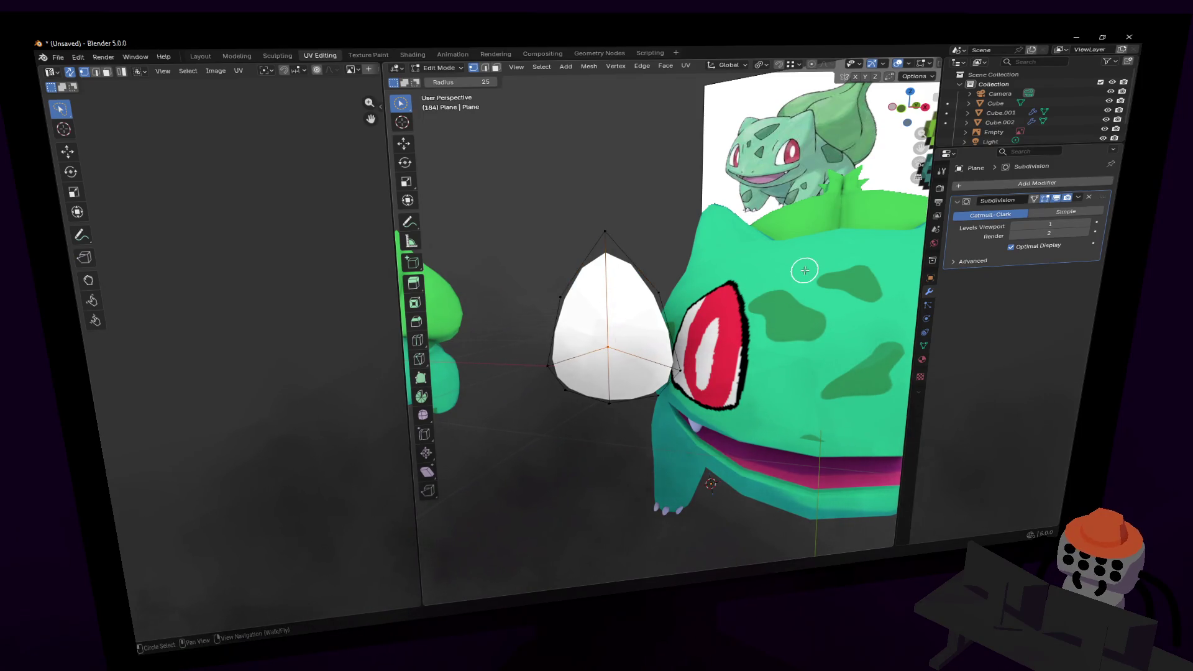
pyautogui.click(1064, 223)
pyautogui.write('2')
pyautogui.press('Return')
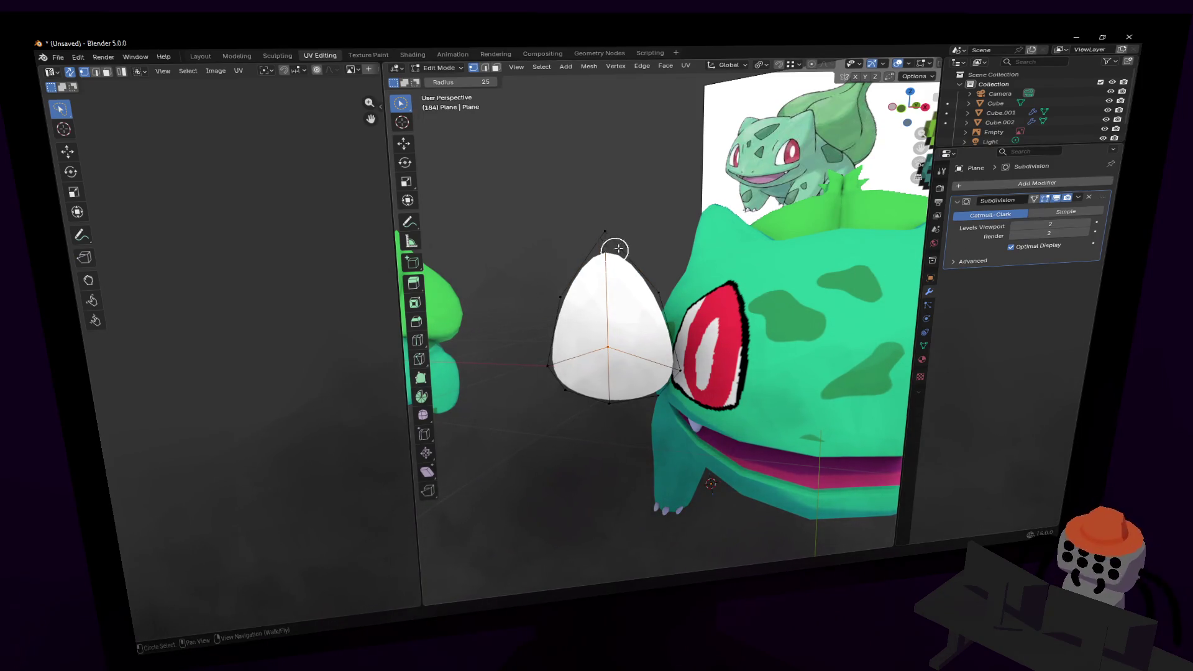
pyautogui.press('Tab')
# - Select the whole egg mesh and enlarge it to 1.121
pyautogui.hotkey('shift', '`')
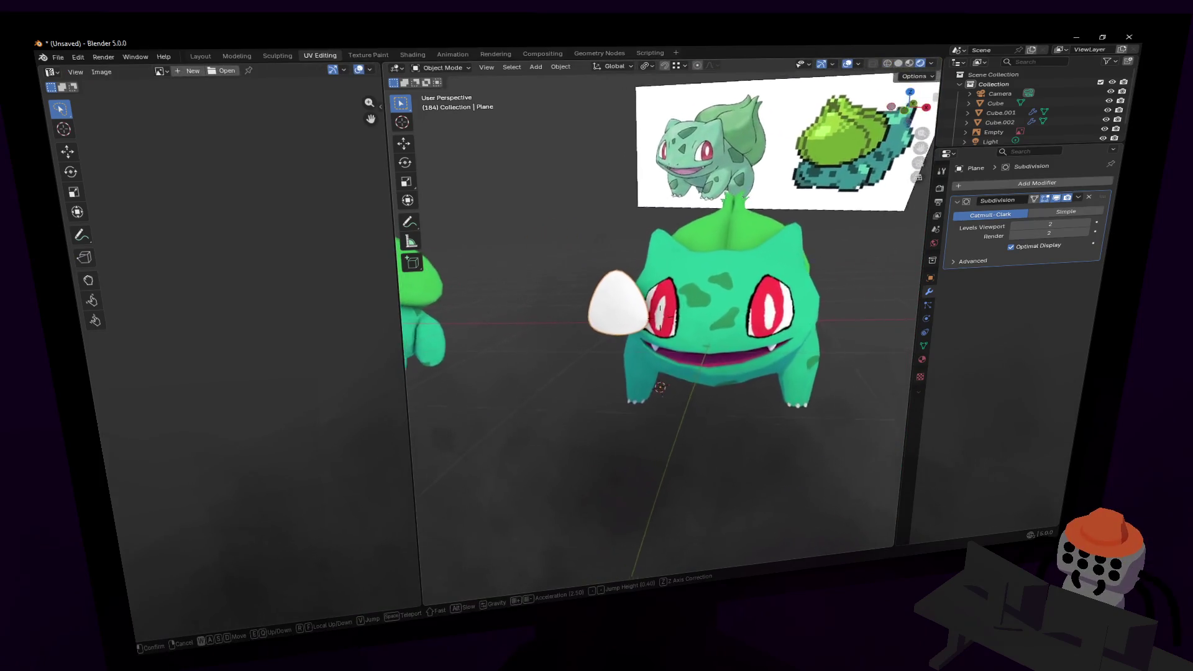
pyautogui.click(659, 317)
pyautogui.press('Tab')
pyautogui.press('a')
pyautogui.press('s')
pyautogui.click(678, 211)
# - Frame Bulbasaur's face and rotate the egg -32.5° around the Z axis
pyautogui.press('Tab')
pyautogui.hotkey('shift', '`')
pyautogui.press('s')
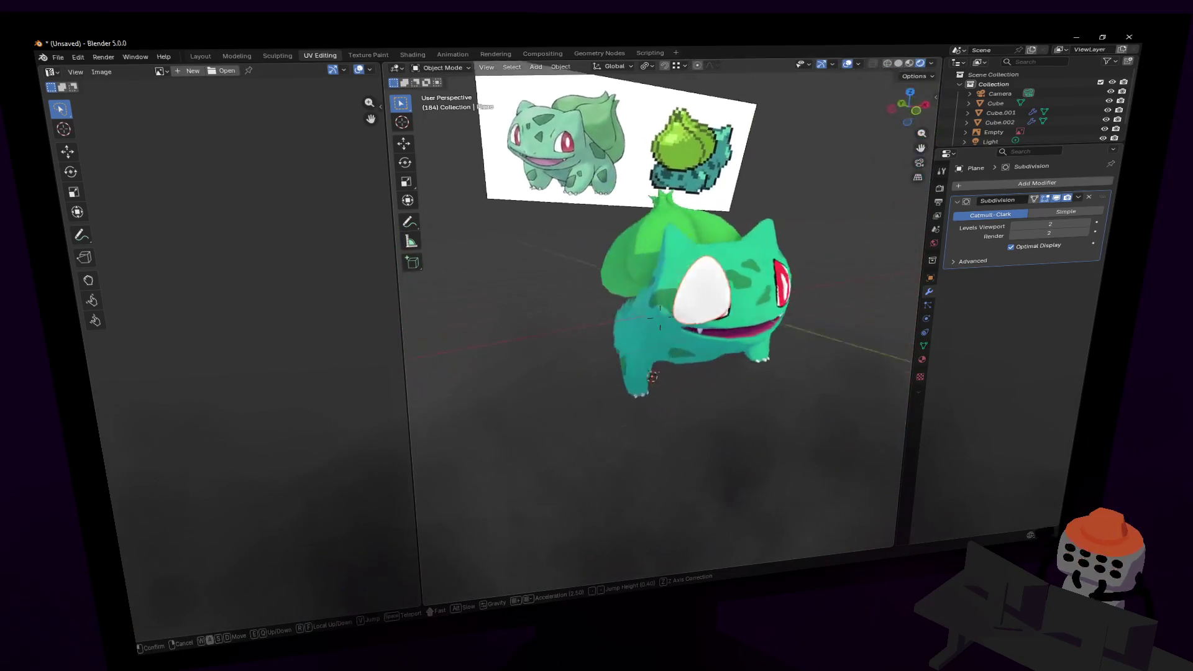
pyautogui.press('w')
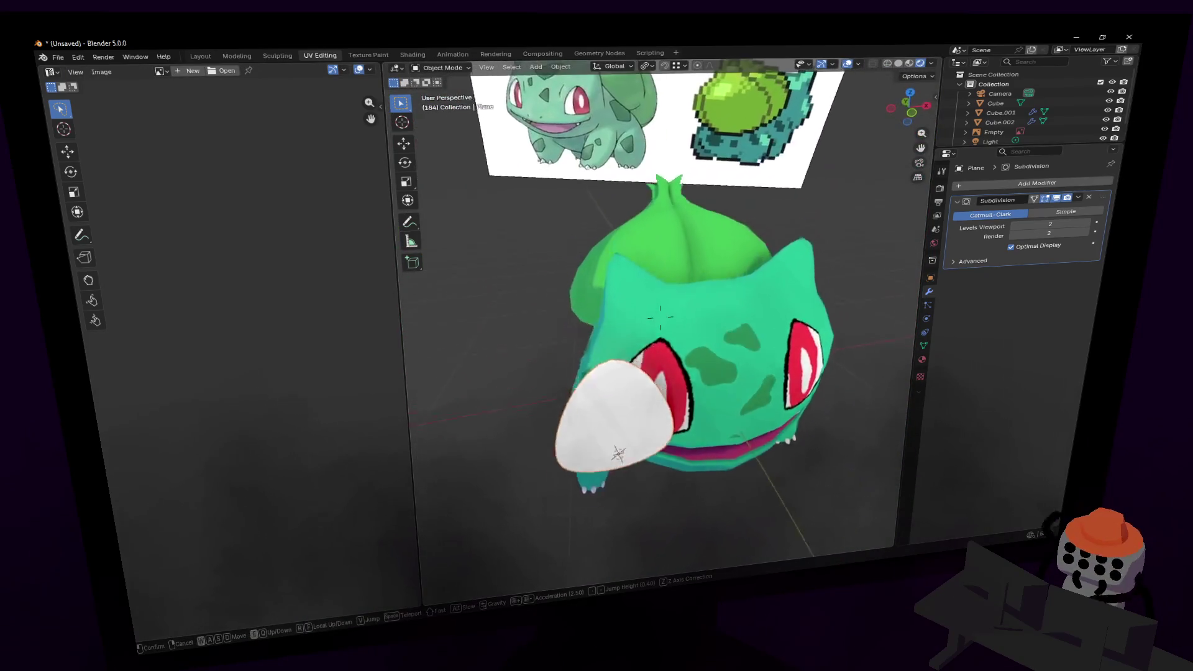
pyautogui.click(672, 208)
pyautogui.press('w')
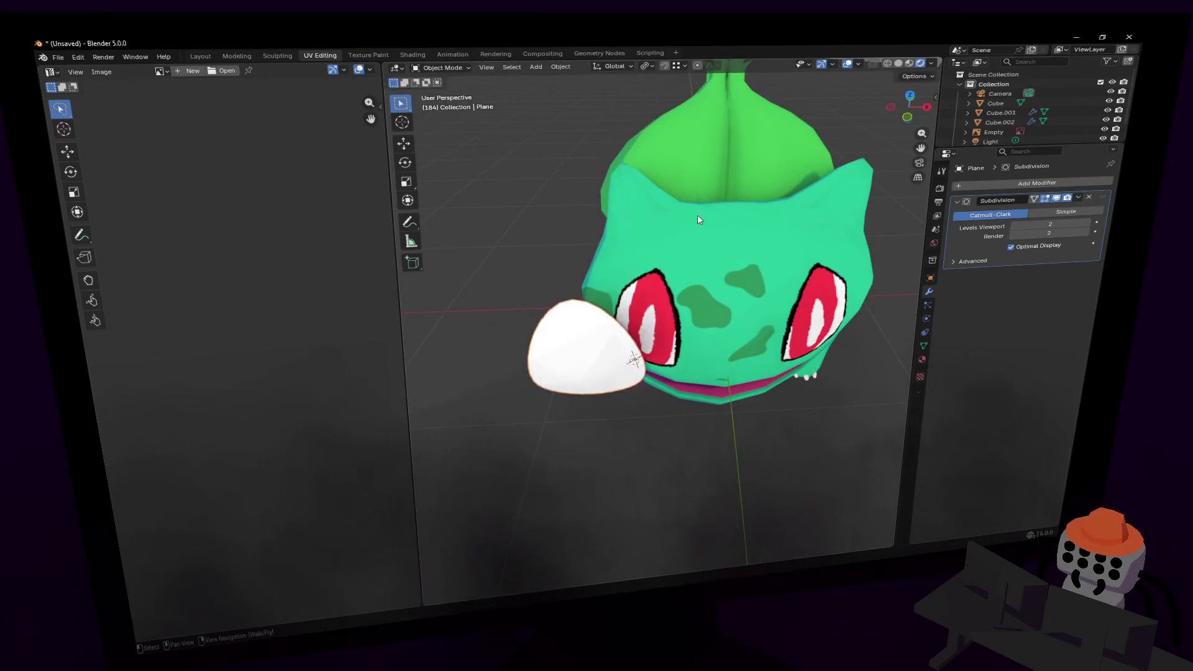
pyautogui.press('Tab')
pyautogui.press('r')
pyautogui.press('z')
pyautogui.click(714, 298)
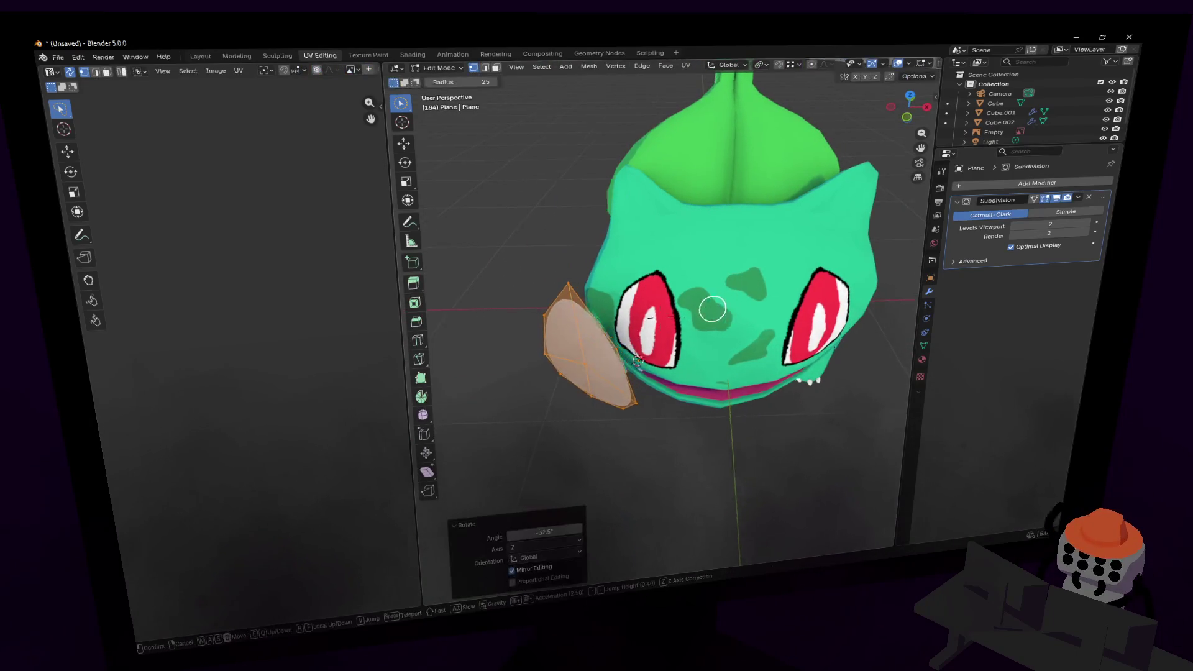
# - Move the egg over Bulbasaur's eye and narrow it to 0.793 along X
pyautogui.hotkey('shift', '`')
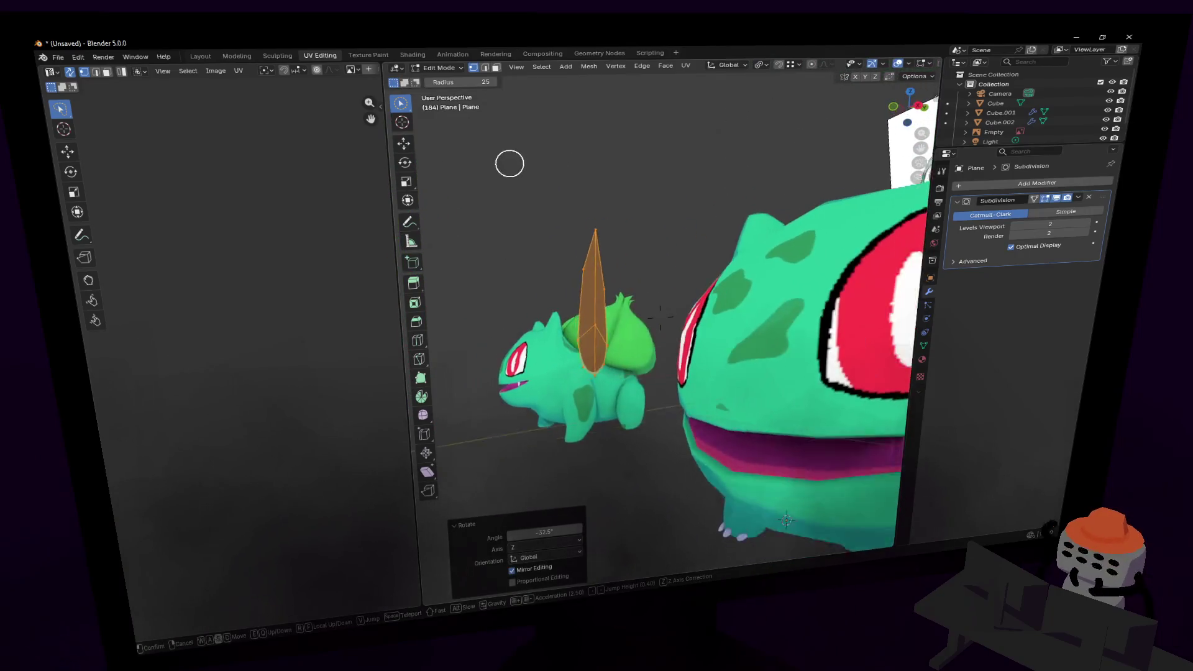
pyautogui.click(509, 162)
pyautogui.press('g')
pyautogui.click(800, 337)
pyautogui.hotkey('shift', '`')
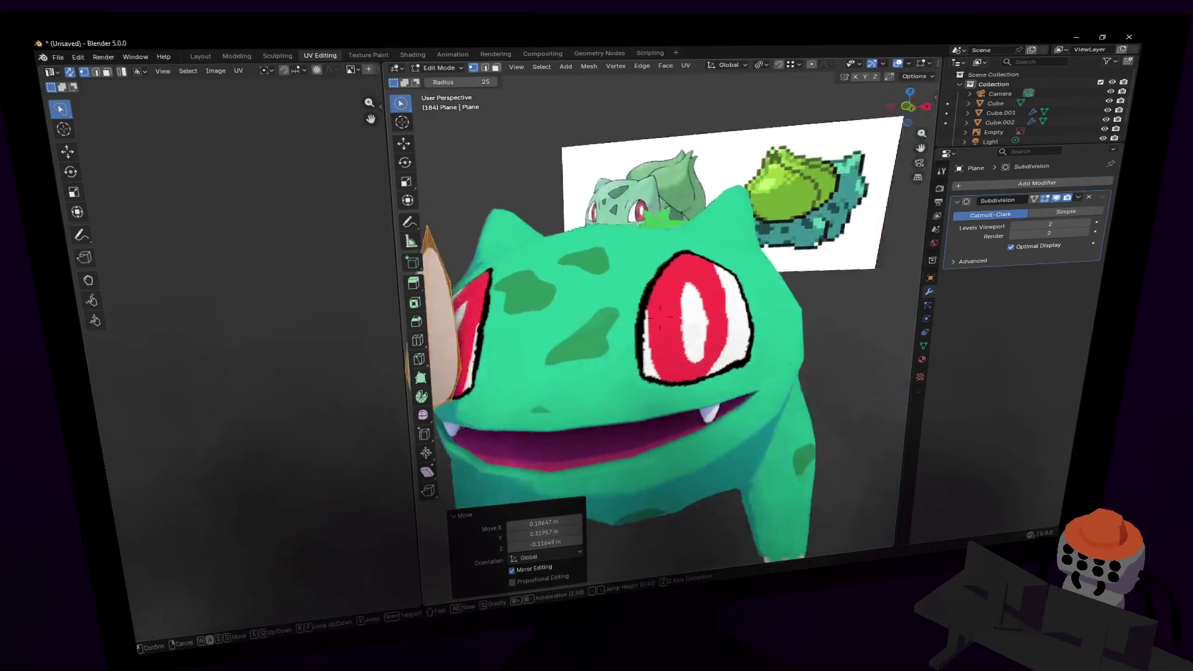
pyautogui.click(659, 317)
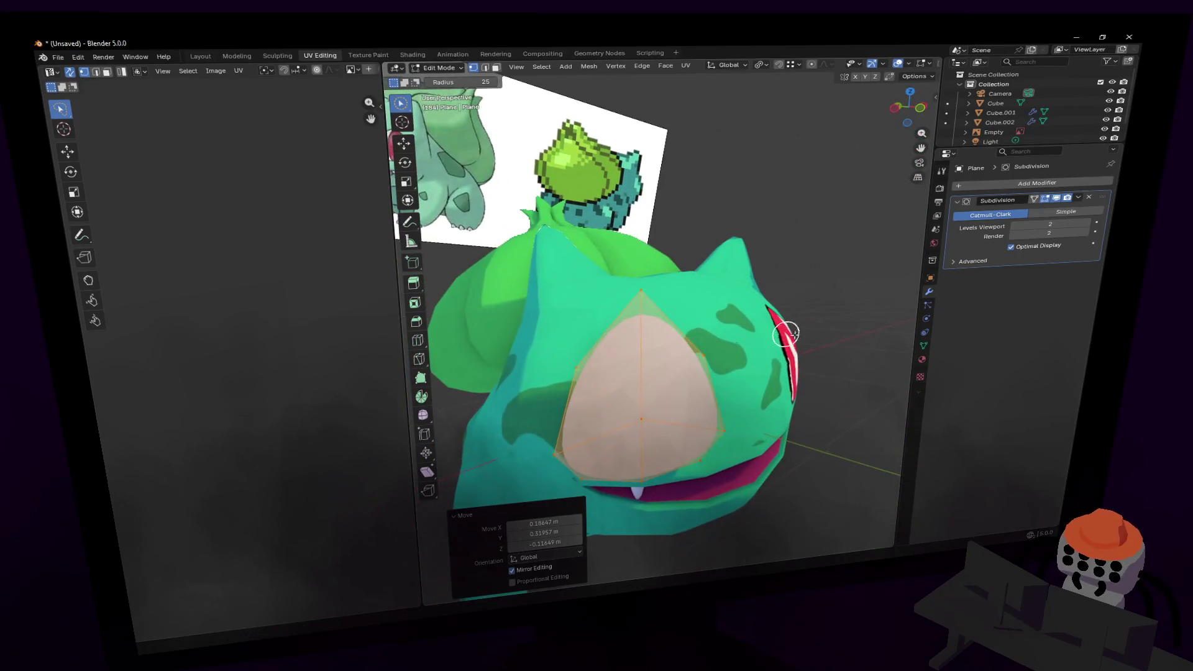
pyautogui.press('s')
pyautogui.press('x')
pyautogui.click(785, 344)
# - Tilt the egg to fit the eye and return to Object Mode
pyautogui.hotkey('shift', '`')
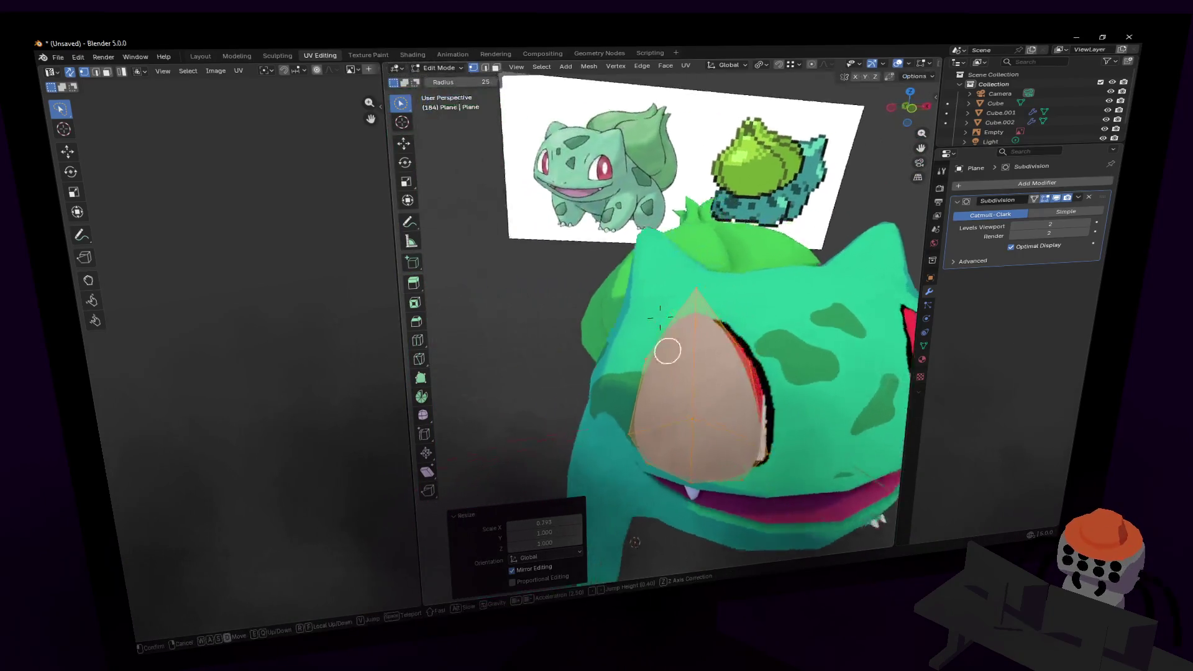
pyautogui.click(757, 281)
pyautogui.press('r')
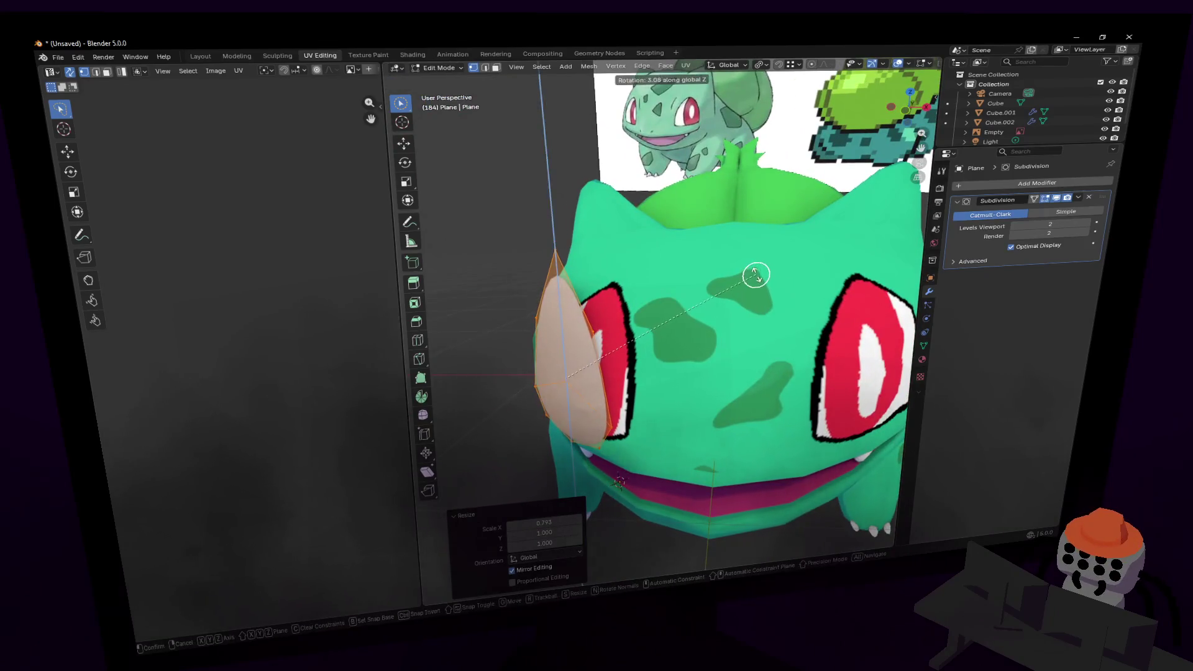
pyautogui.click(724, 301)
pyautogui.press('Tab')
pyautogui.moveTo(724, 301); pyautogui.dragTo(692, 300, button='middle')
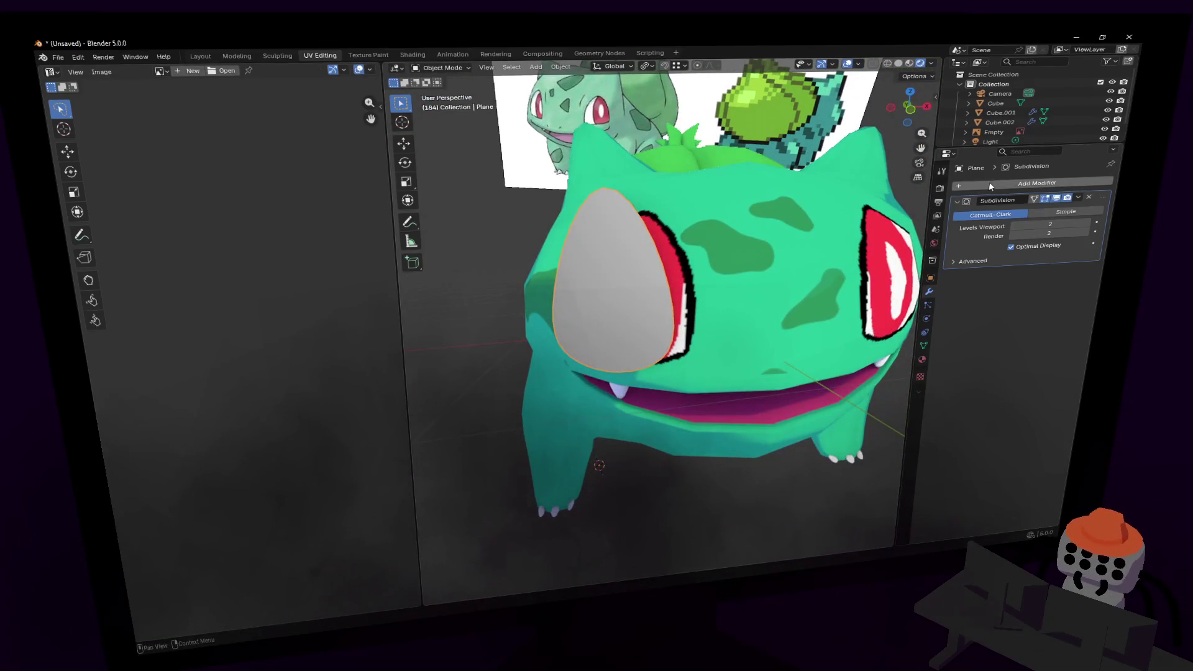
# - Add a Shrinkwrap modifier targeting Cube to the eye plane and move it above Subdivision
pyautogui.click(1012, 183)
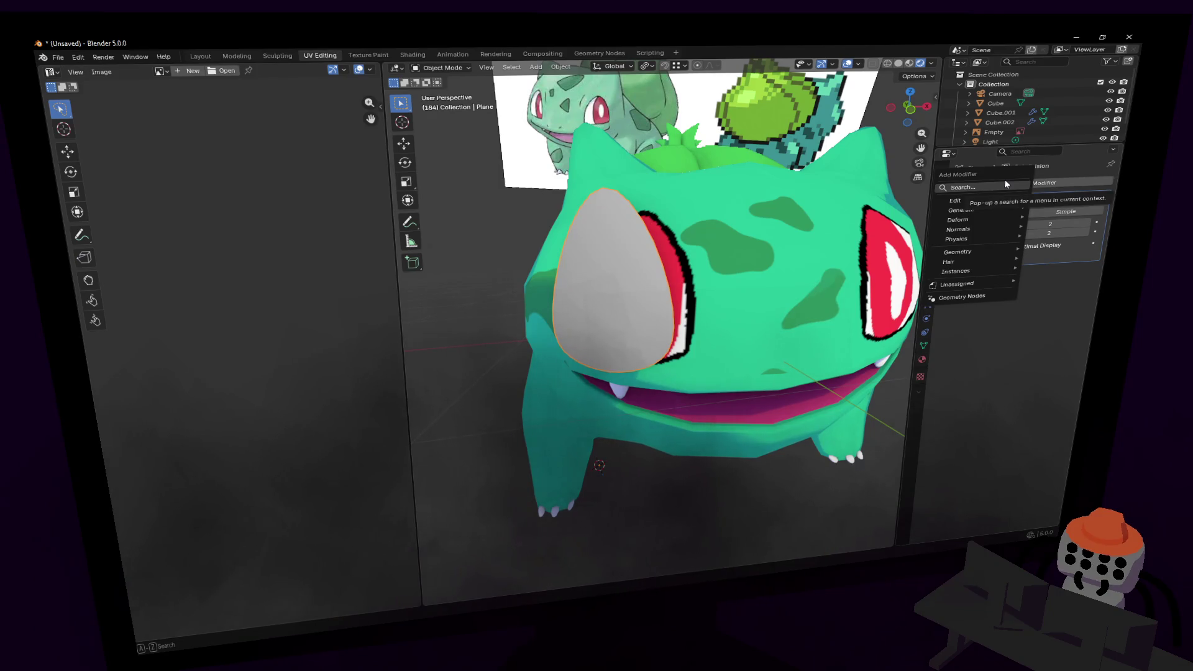
pyautogui.click(1003, 181)
pyautogui.write('shrink')
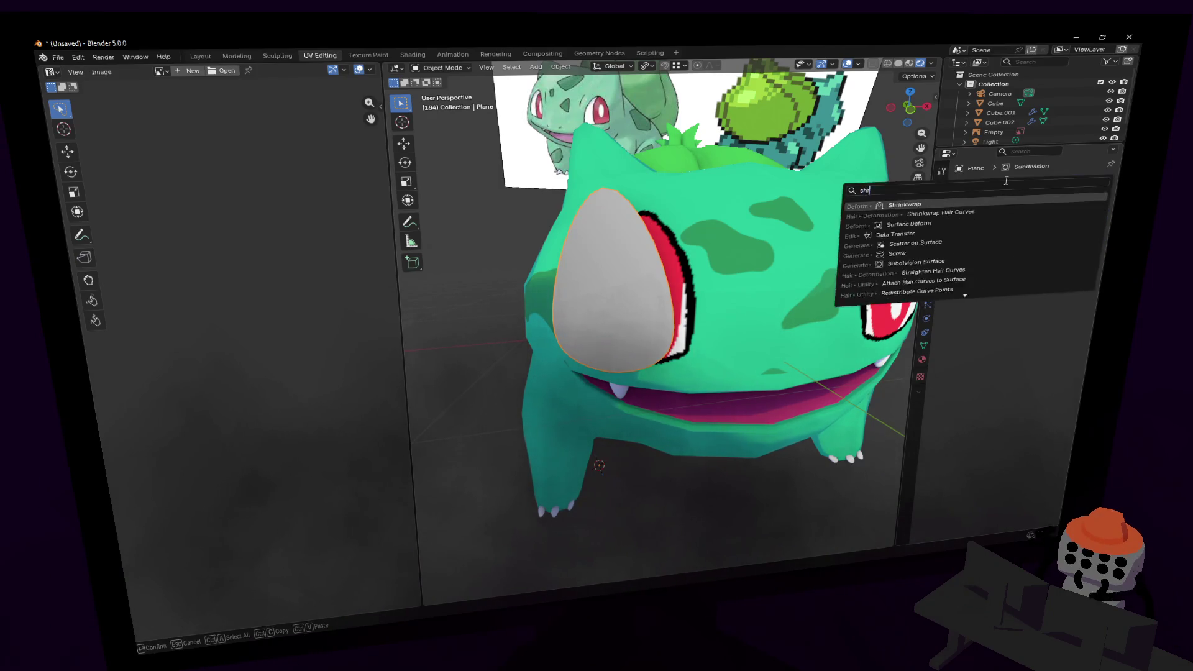
pyautogui.press('Return')
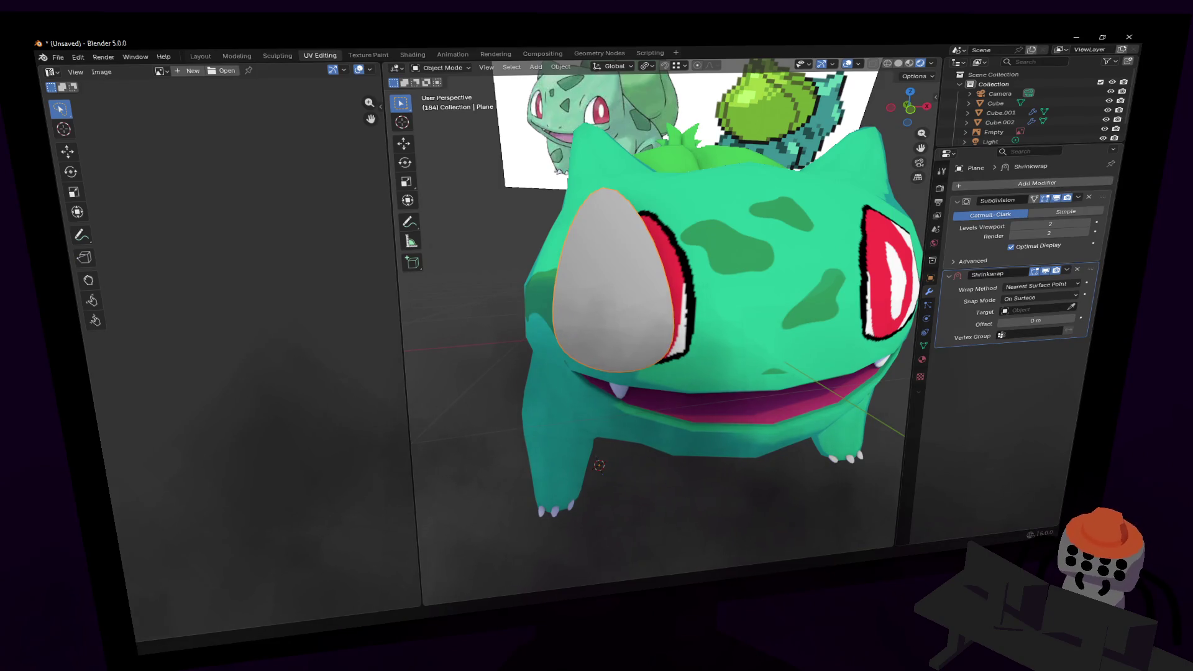
pyautogui.click(739, 260)
pyautogui.moveTo(739, 261); pyautogui.dragTo(919, 358, button='middle')
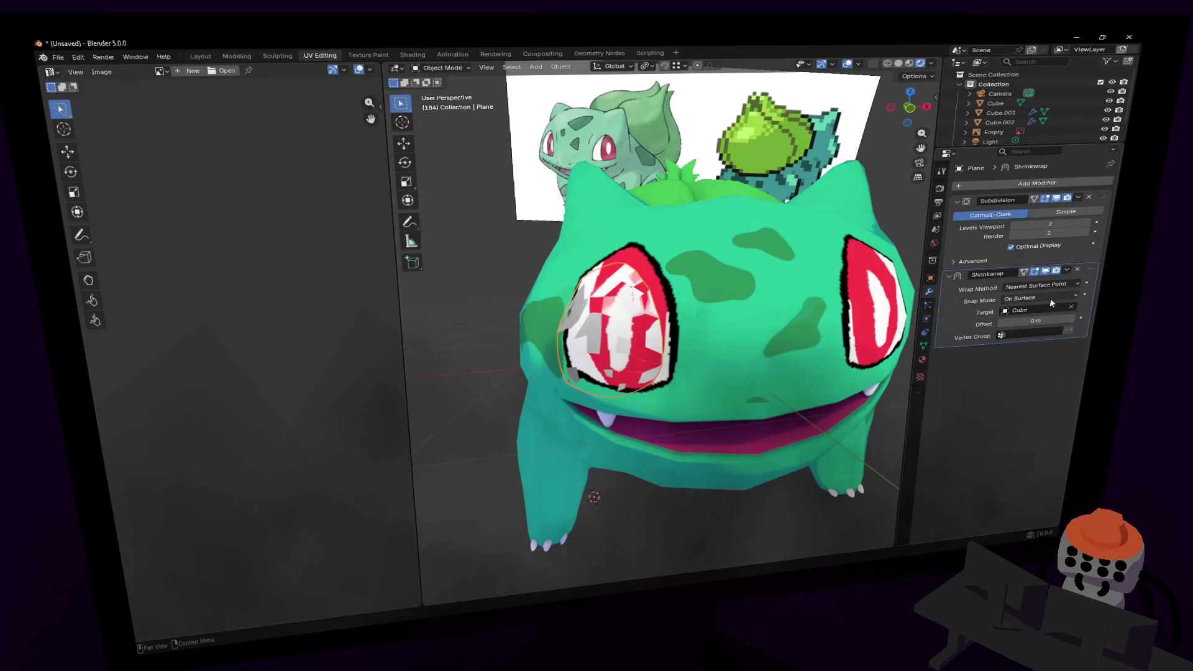
pyautogui.moveTo(1099, 279); pyautogui.dragTo(1104, 195)
# - Reposition the eye plane and stretch it vertically along Z to 1.147
pyautogui.moveTo(751, 272)
pyautogui.mouseDown(button='middle')
pyautogui.moveTo(832, 276)
pyautogui.moveTo(681, 280)
pyautogui.mouseUp(button='middle')
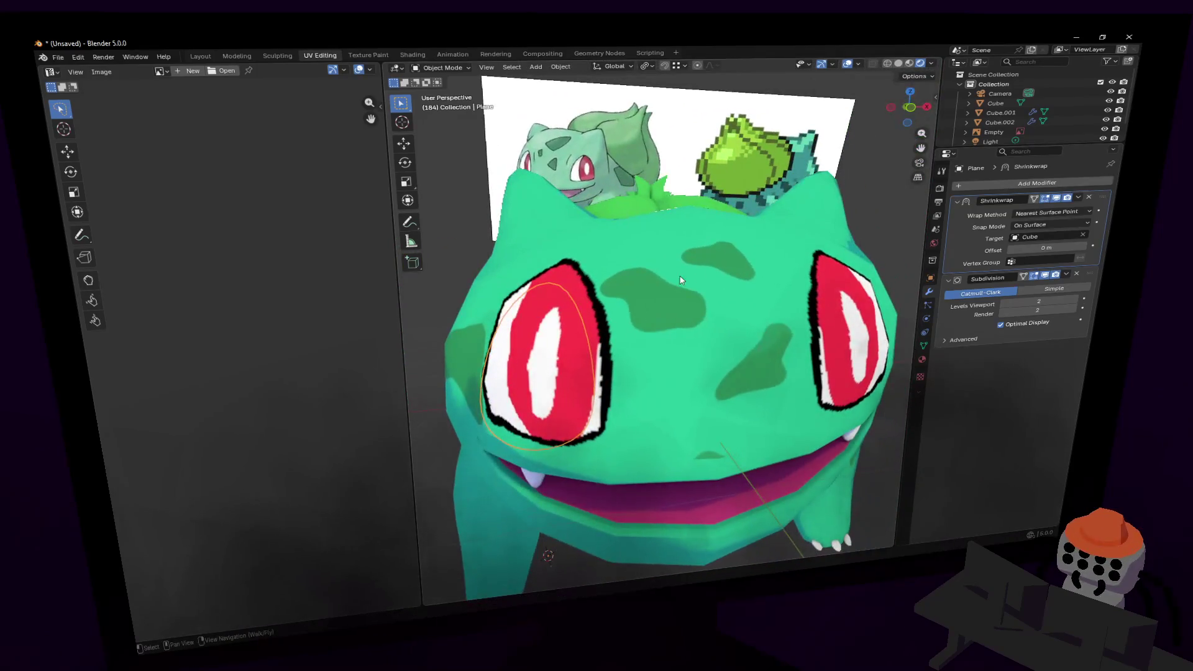
pyautogui.press('Tab')
pyautogui.press('KP_Decimal')
pyautogui.press('c')
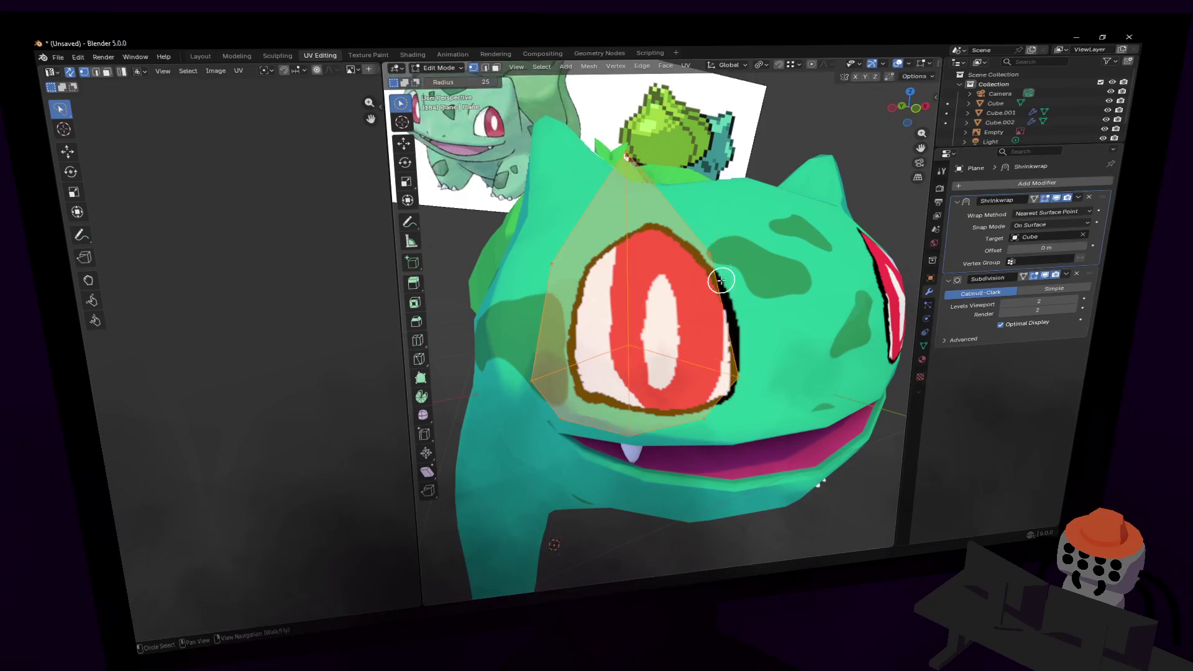
pyautogui.press('Tab')
pyautogui.press('g')
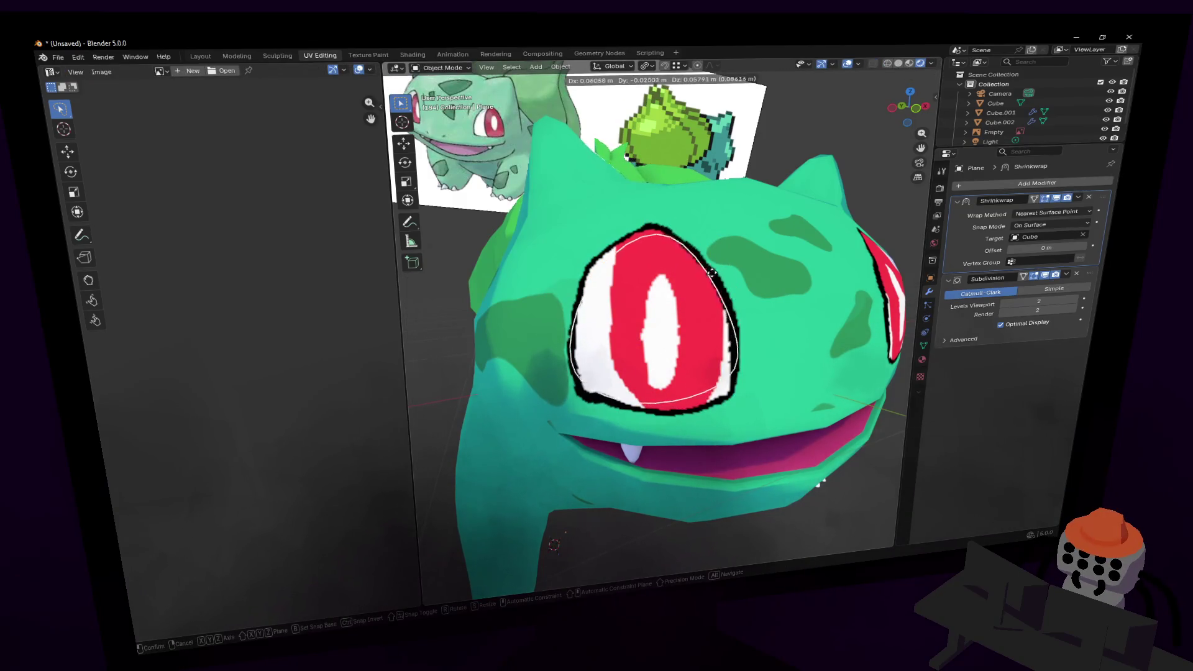
pyautogui.click(708, 279)
pyautogui.press('g')
pyautogui.press('s')
pyautogui.press('z')
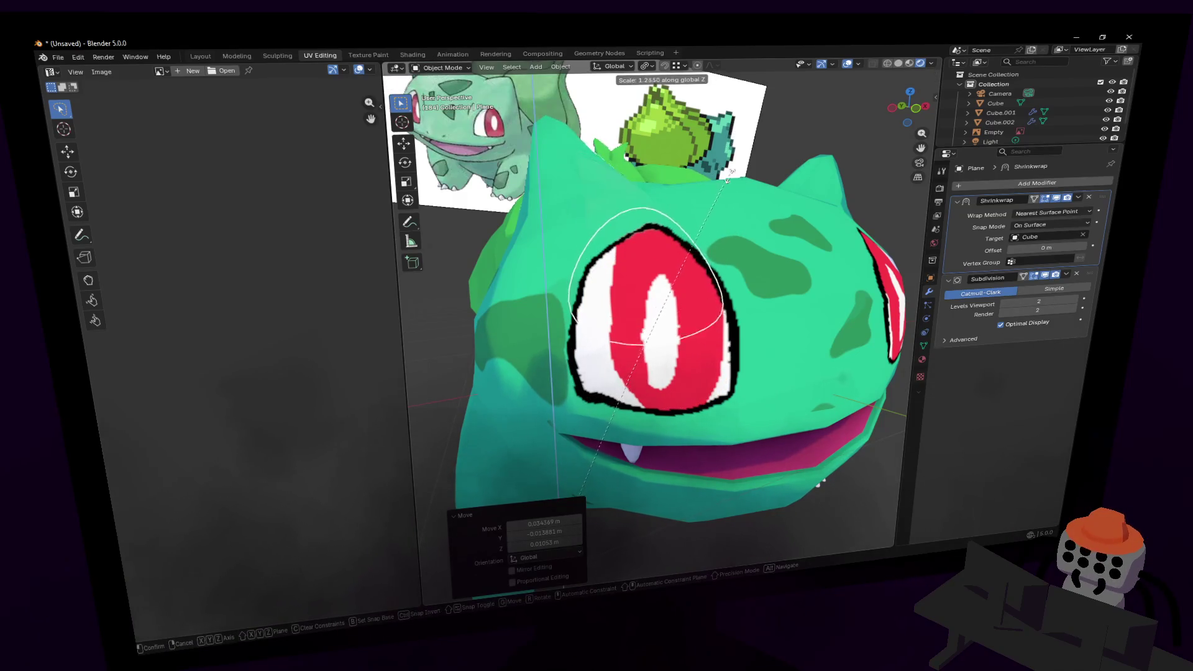
pyautogui.click(727, 211)
# - Place the eye plane over Bulbasaur's left eye and nudge the Shrinkwrap offset
pyautogui.press('g')
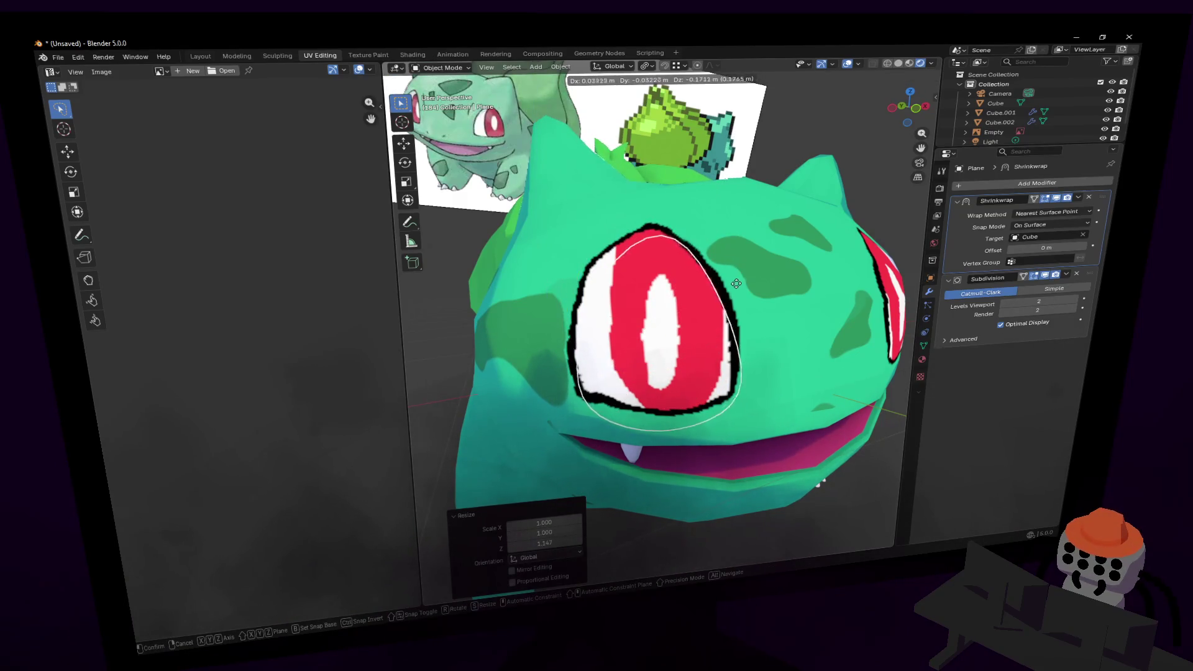
pyautogui.click(761, 249)
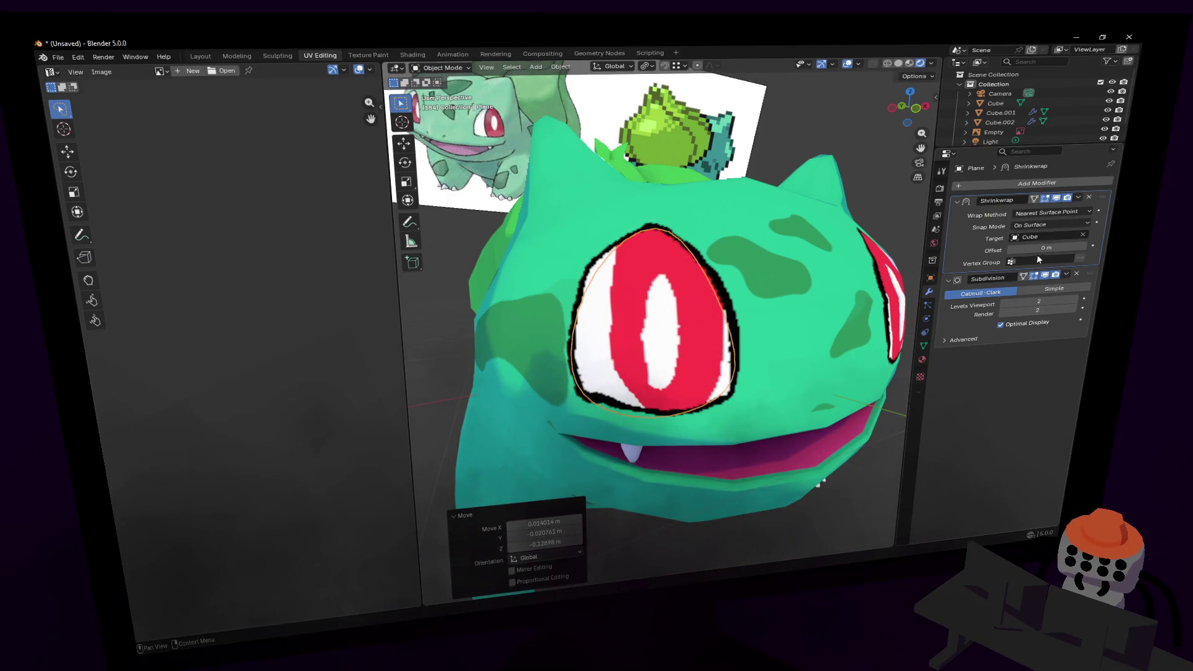
pyautogui.moveTo(1039, 249); pyautogui.dragTo(1048, 248)
pyautogui.hotkey('shift', '`')
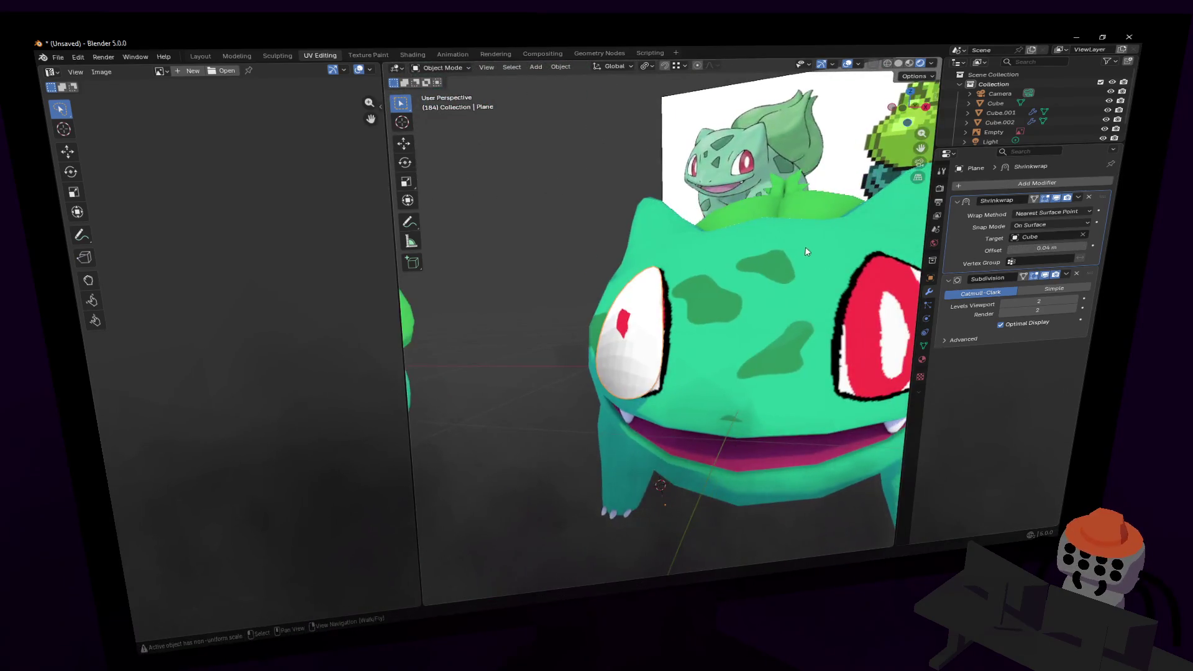
# - Raise the Shrinkwrap offset to 0.07 m, check the face, then enter Edit Mode on the plane
pyautogui.press('w')
pyautogui.press('Return')
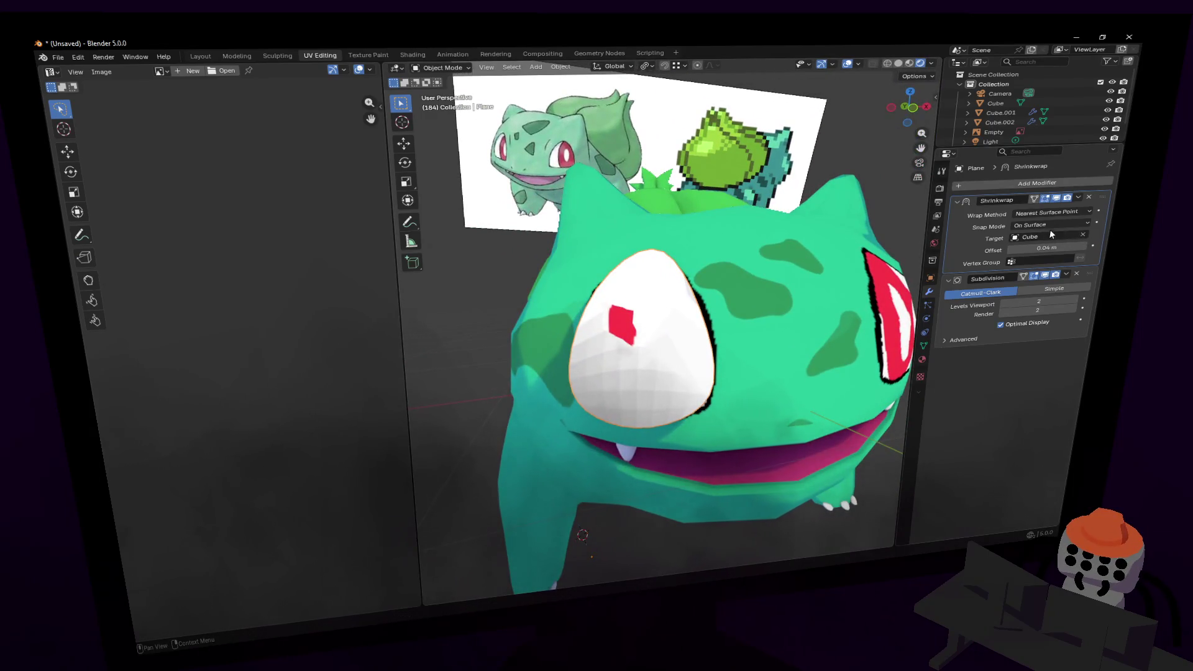
pyautogui.moveTo(1043, 247); pyautogui.dragTo(1056, 247)
pyautogui.hotkey('shift', '`')
pyautogui.press('s')
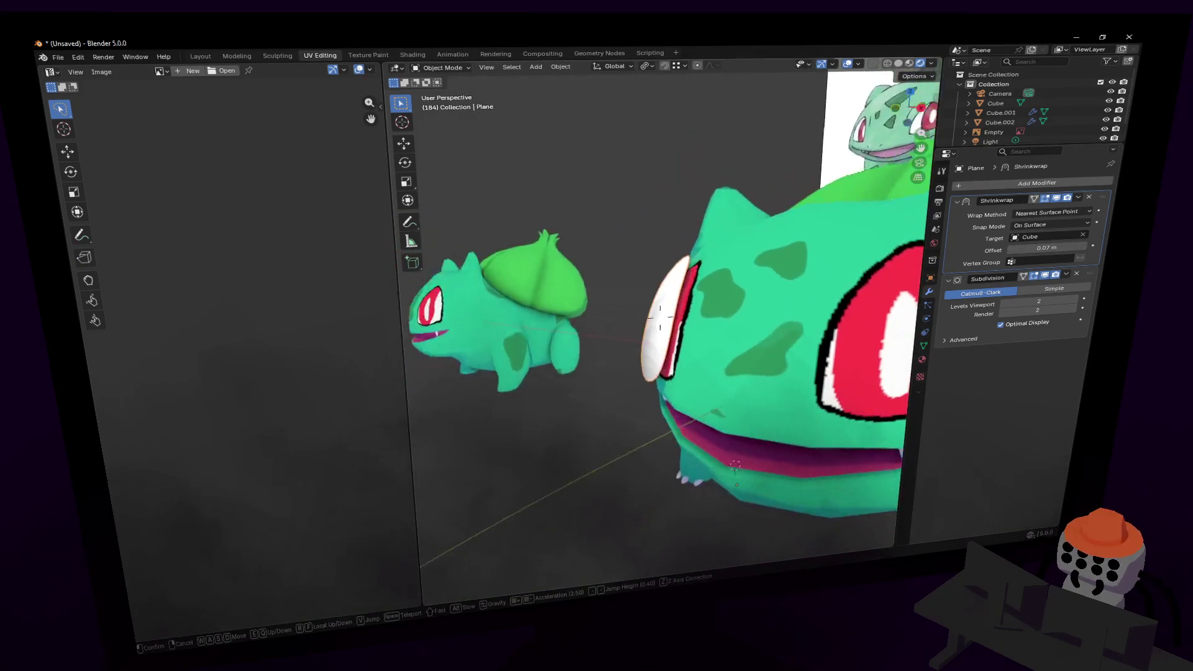
pyautogui.press('Return')
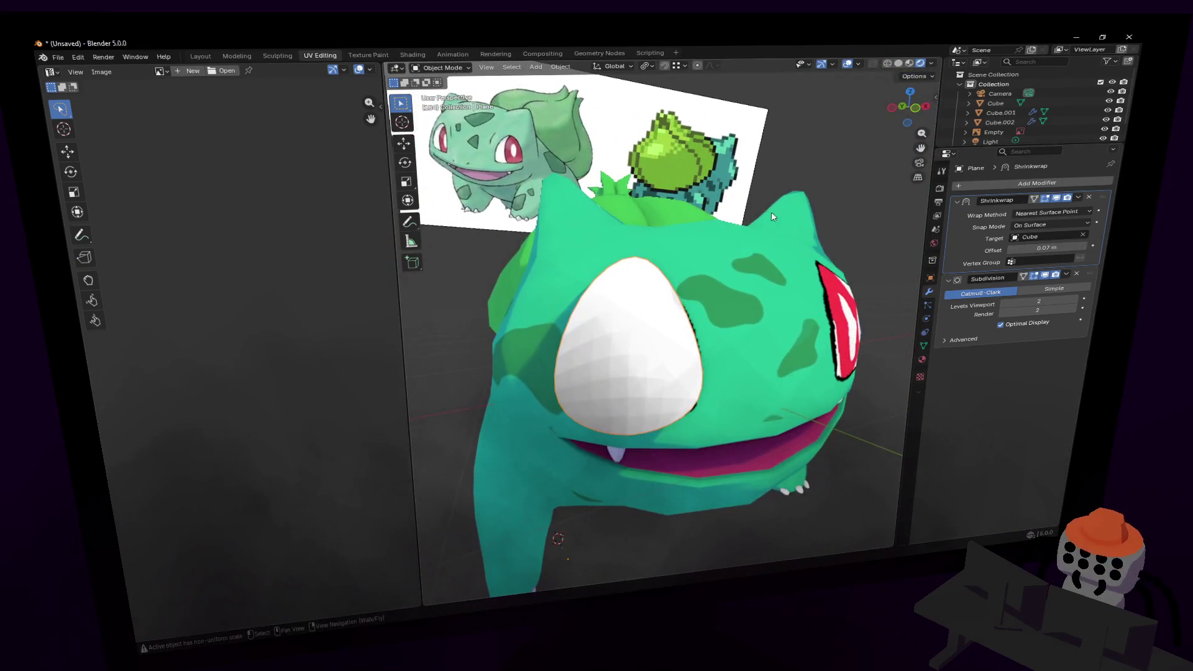
pyautogui.press('Tab')
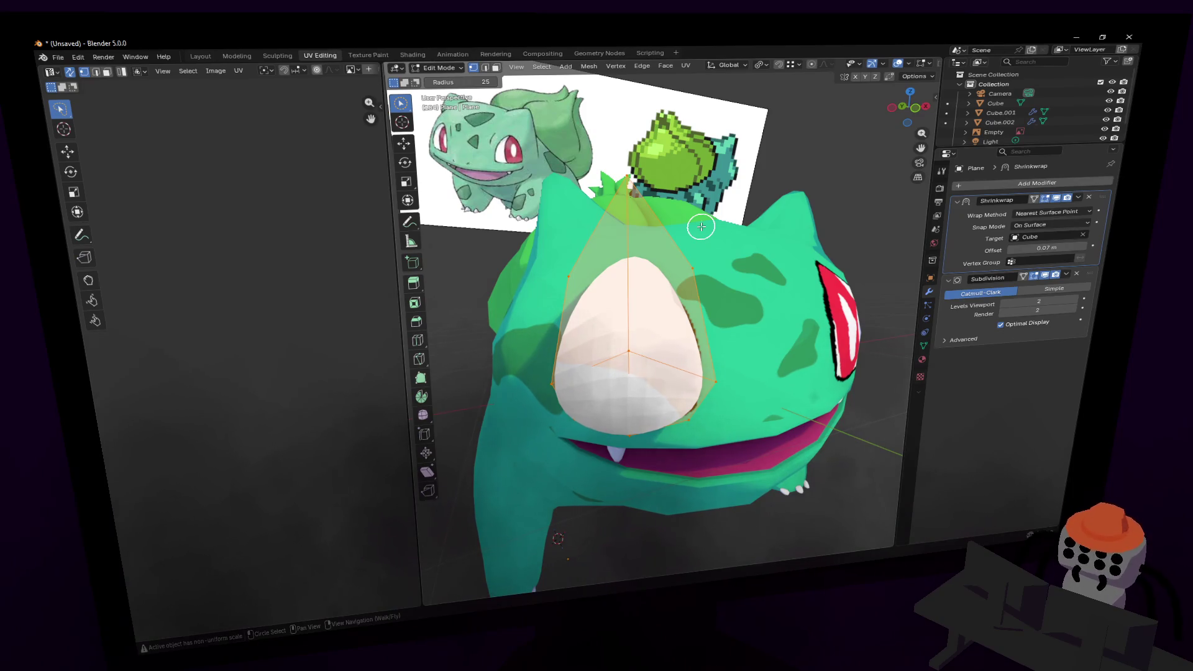
# - Select two of the eye plane's vertices and set the transform pivot to the 3D cursor
pyautogui.scroll(2, 679, 229)
pyautogui.moveTo(679, 229)
pyautogui.mouseDown(button='middle')
pyautogui.moveTo(615, 236)
pyautogui.moveTo(673, 218)
pyautogui.mouseUp(button='middle')
pyautogui.moveTo(485, 94); pyautogui.dragTo(521, 101)
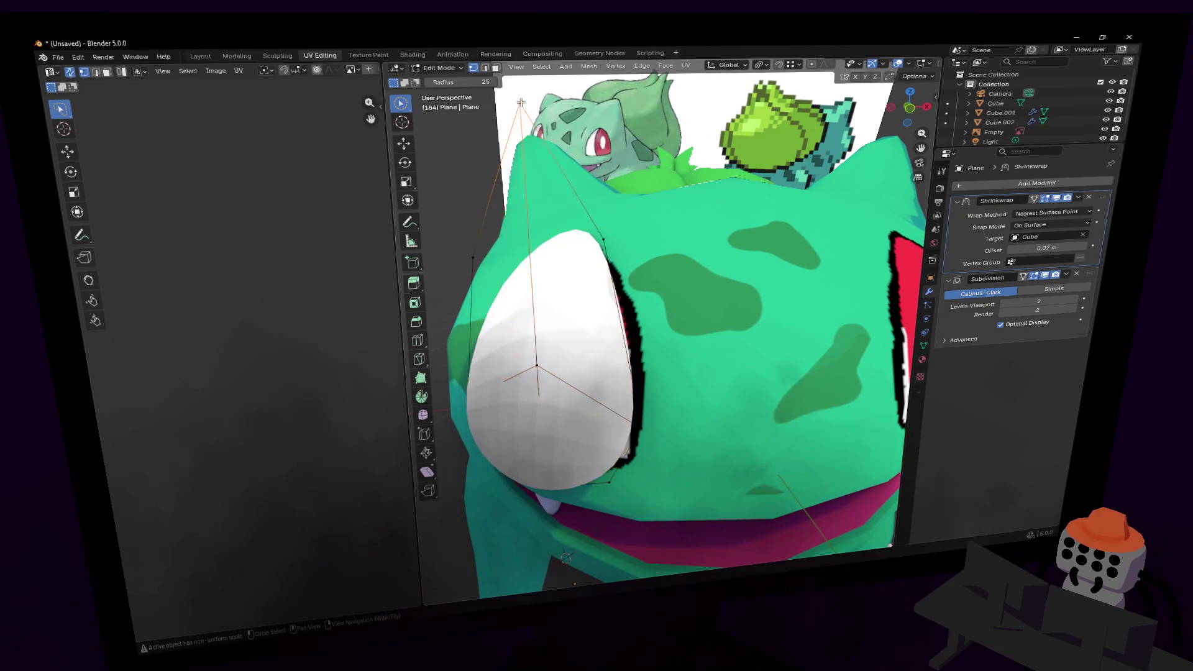
pyautogui.hotkey('shift', '`')
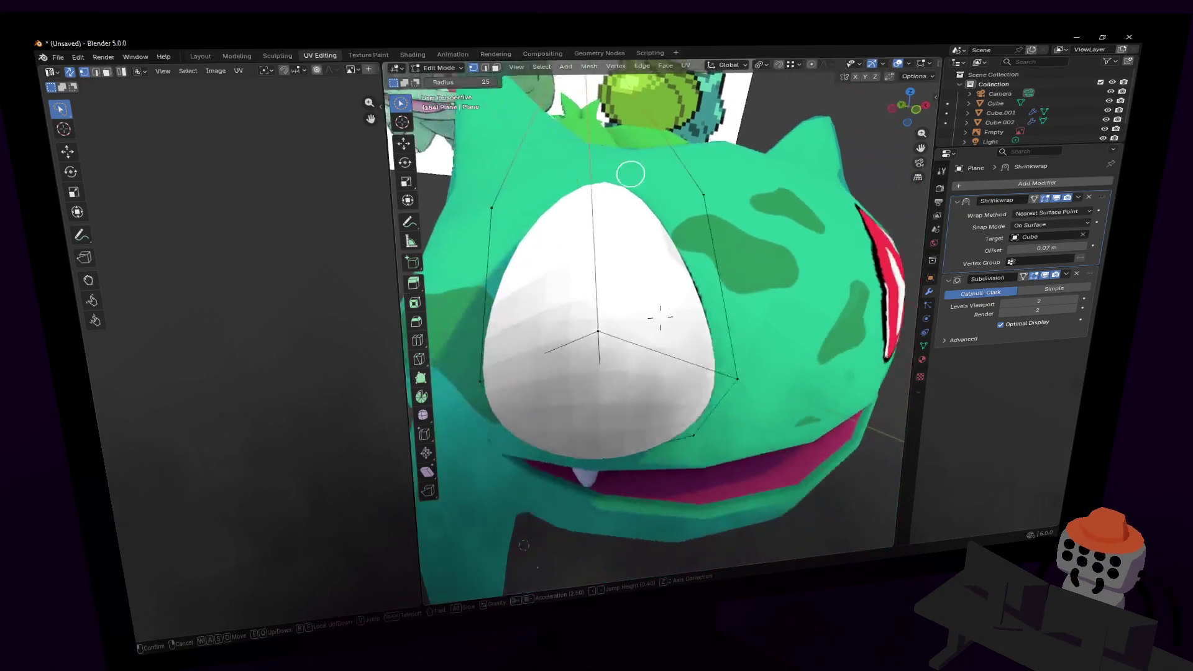
pyautogui.press('Escape')
pyautogui.moveTo(690, 226)
pyautogui.mouseDown()
pyautogui.moveTo(572, 226)
pyautogui.moveTo(546, 243)
pyautogui.mouseUp()
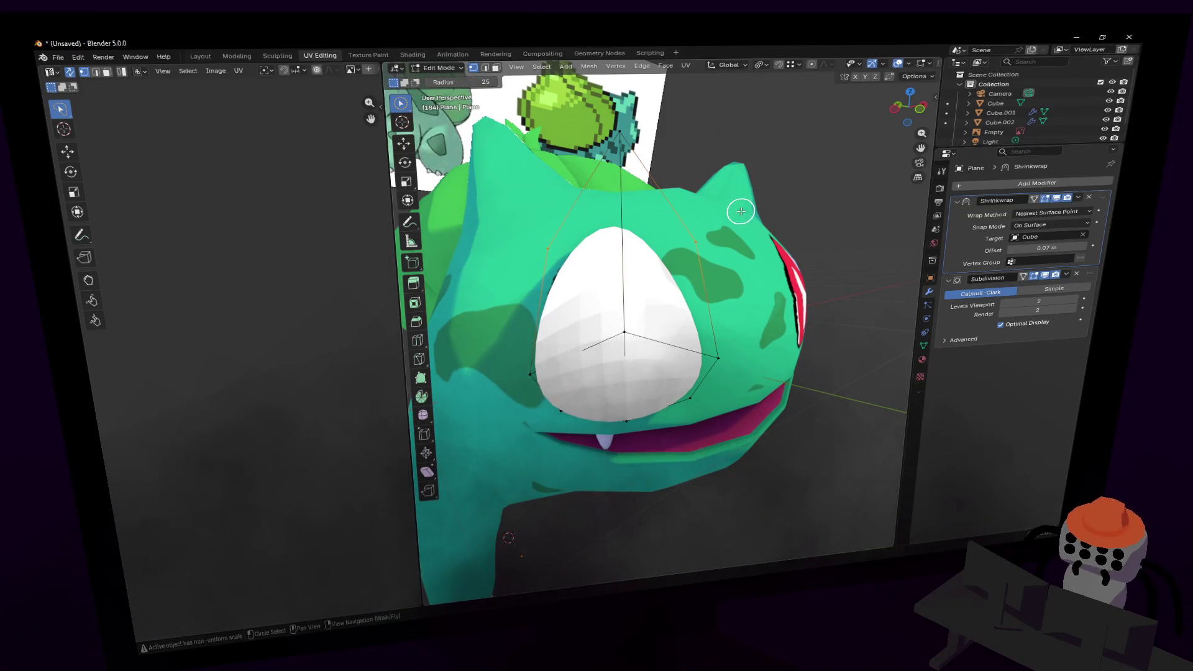
pyautogui.click(762, 64)
pyautogui.click(795, 99)
# - Move the two selected eye vertices to a new position
pyautogui.hotkey('shift', '`')
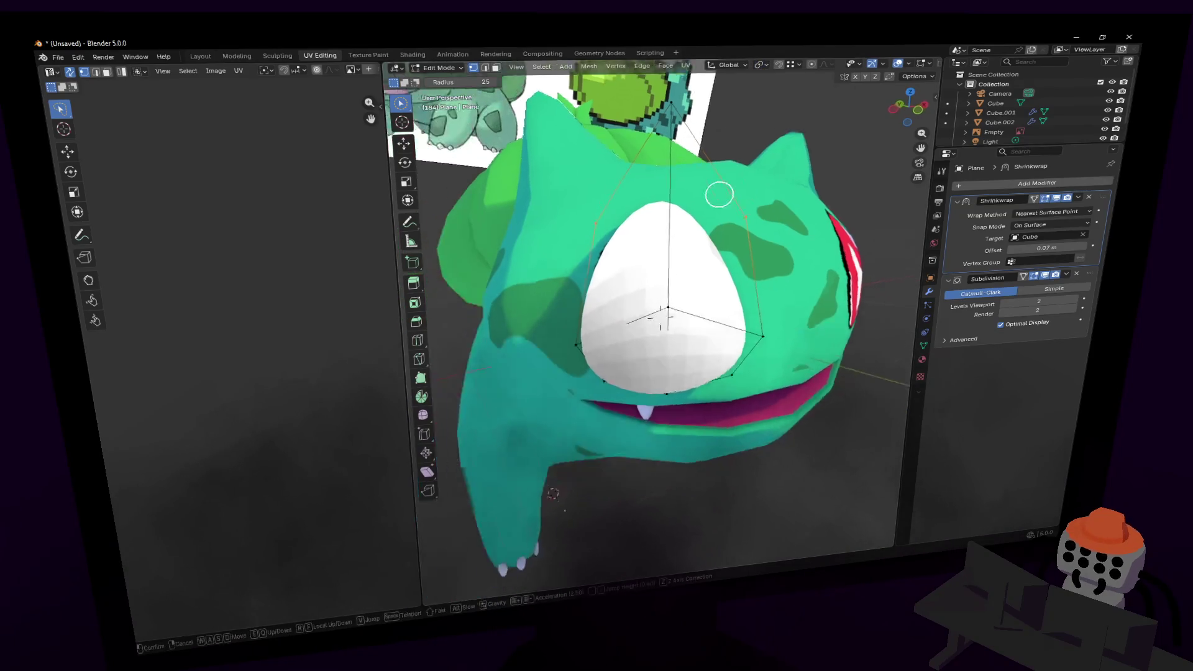
pyautogui.press('a')
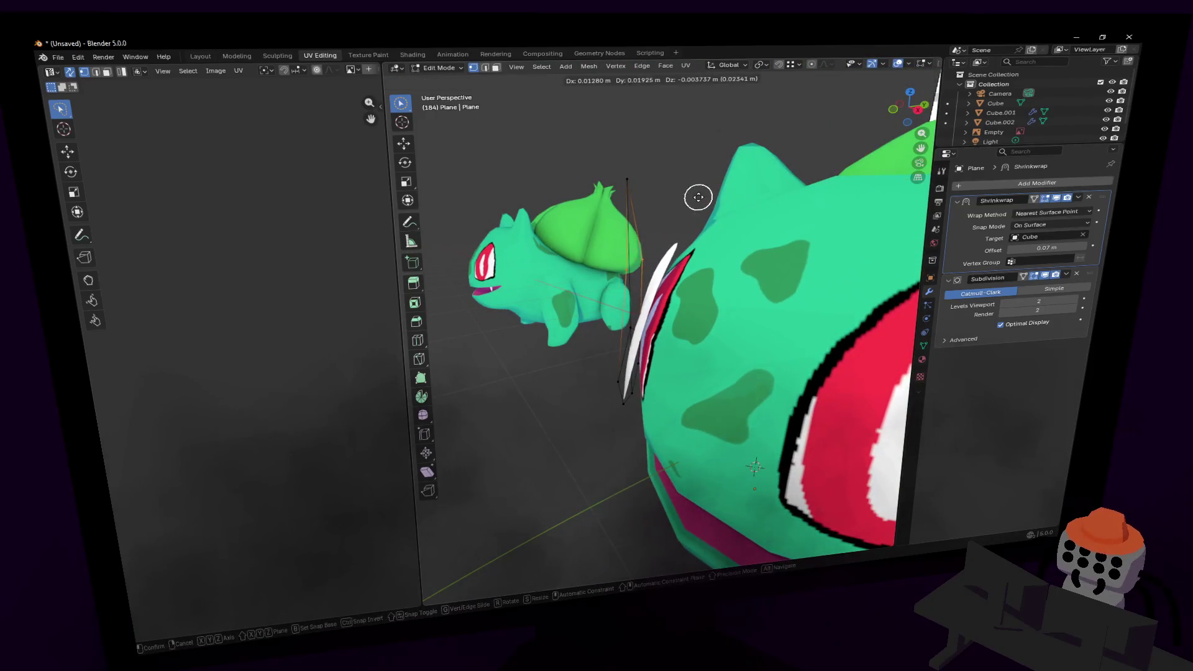
pyautogui.press('w')
pyautogui.click(689, 192)
pyautogui.press('g')
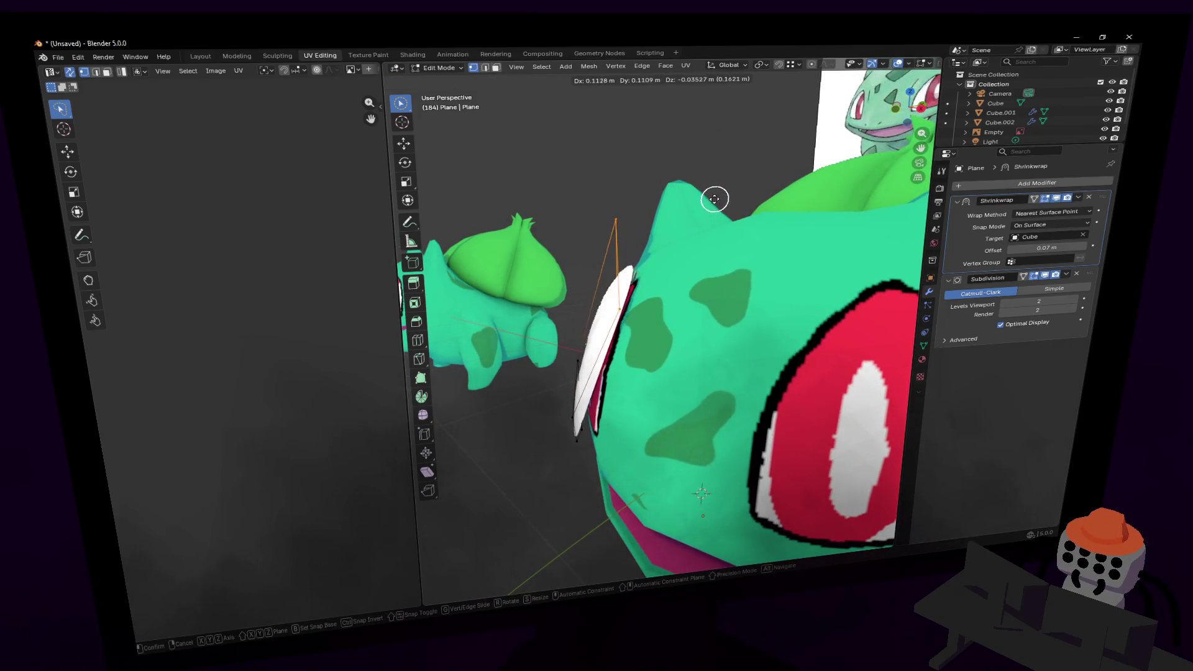
pyautogui.click(649, 192)
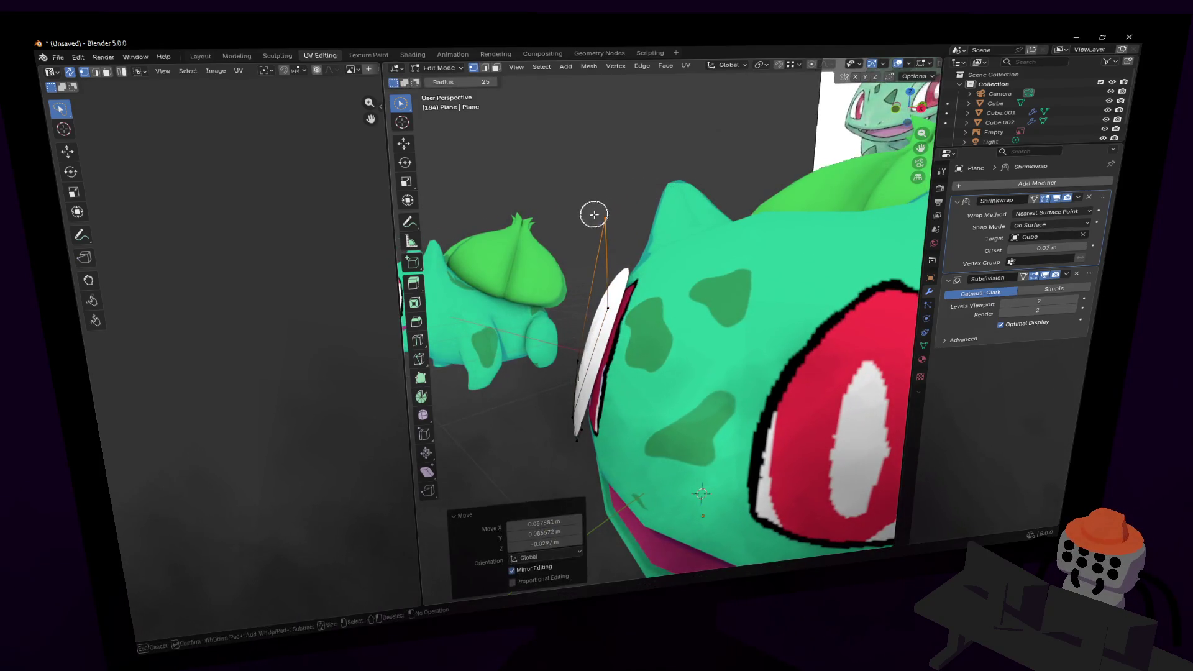
# - Lift the eye's lower vertices 0.024 m on Z and reposition the centre vertex
pyautogui.hotkey('shift', '`')
pyautogui.press('s')
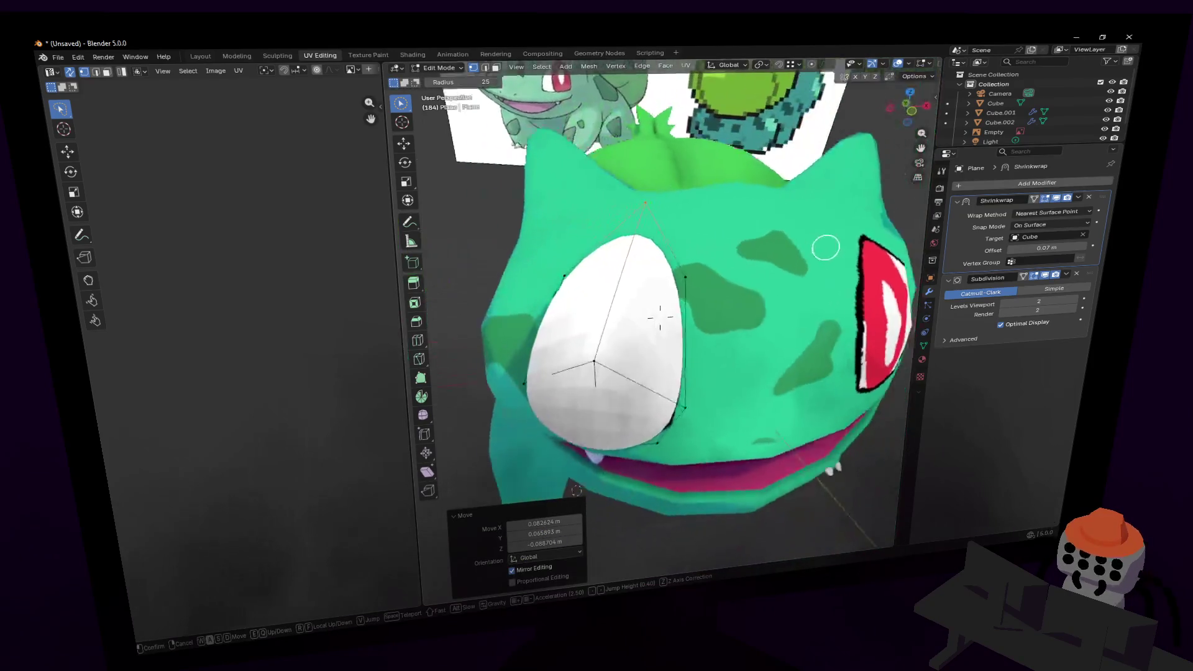
pyautogui.click(659, 314)
pyautogui.press('c')
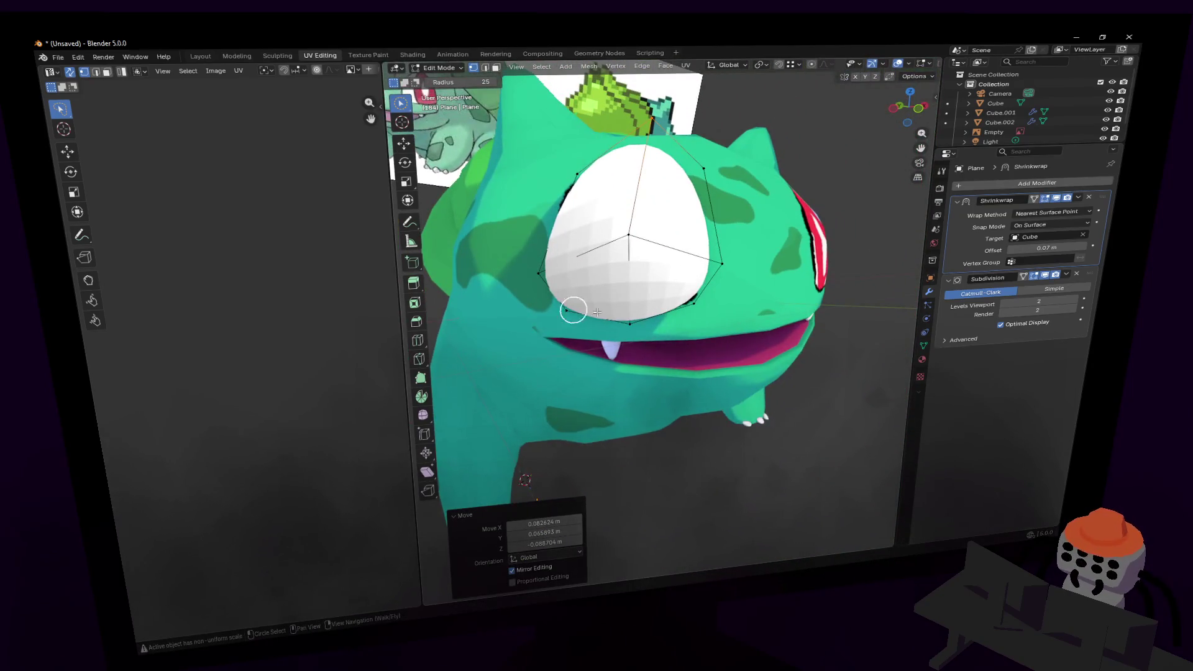
pyautogui.click(579, 314)
pyautogui.press('g')
pyautogui.press('z')
pyautogui.click(661, 286)
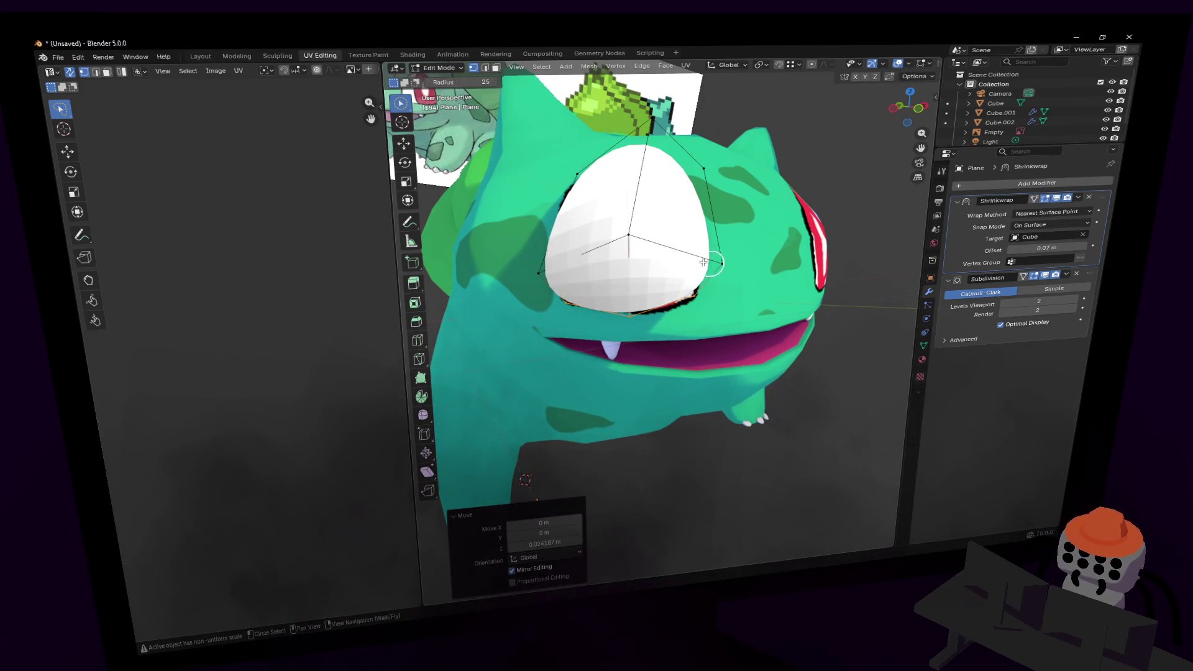
pyautogui.click(630, 235)
pyautogui.press('g')
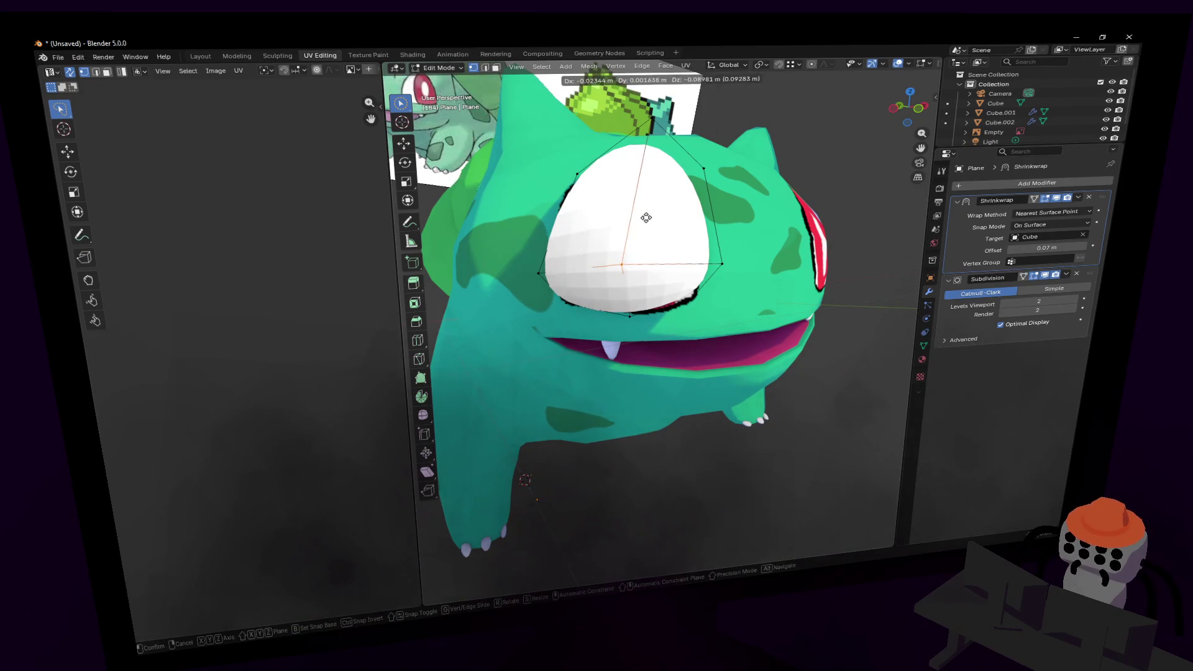
pyautogui.click(646, 217)
# - Set the Shrinkwrap offset to 0.1 m, then lower it to 0.025 m
pyautogui.press('c')
pyautogui.hotkey('shift', '`')
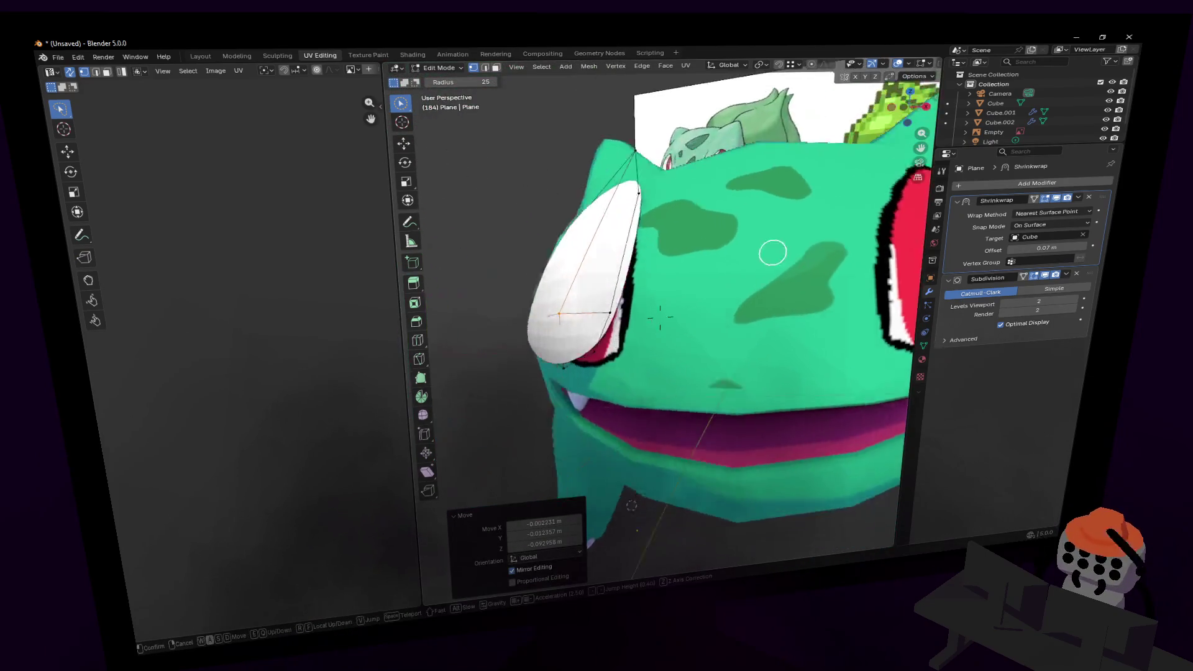
pyautogui.click(953, 282)
pyautogui.click(1064, 247)
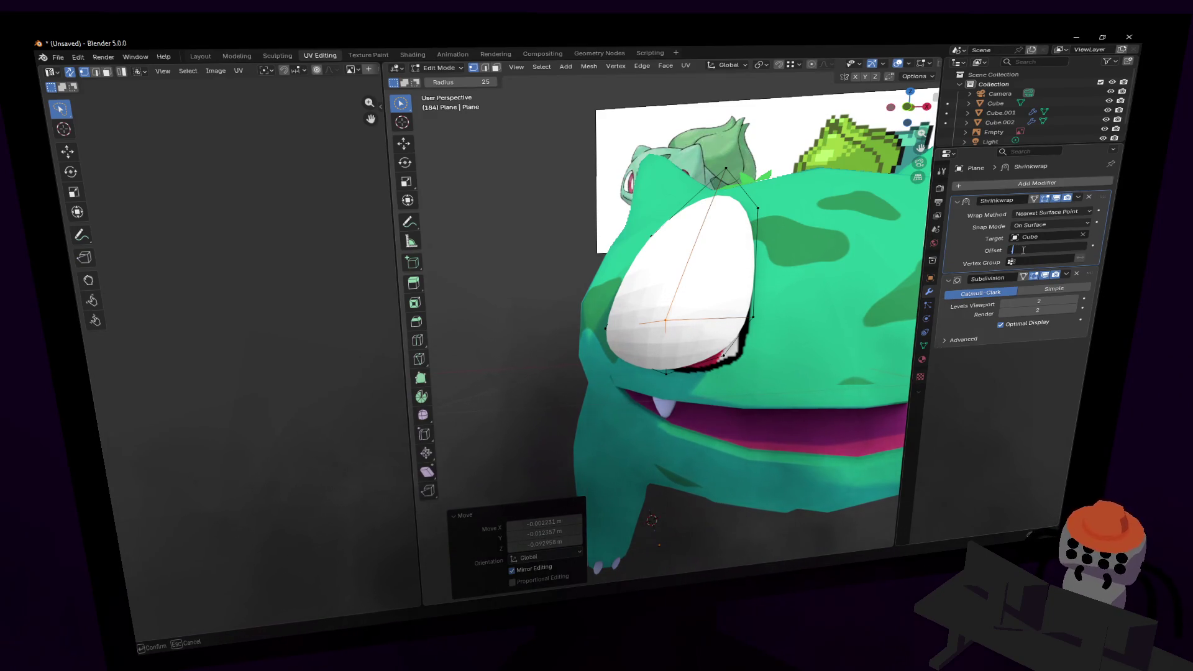
pyautogui.write('0.1')
pyautogui.press('Return')
pyautogui.click(1022, 249)
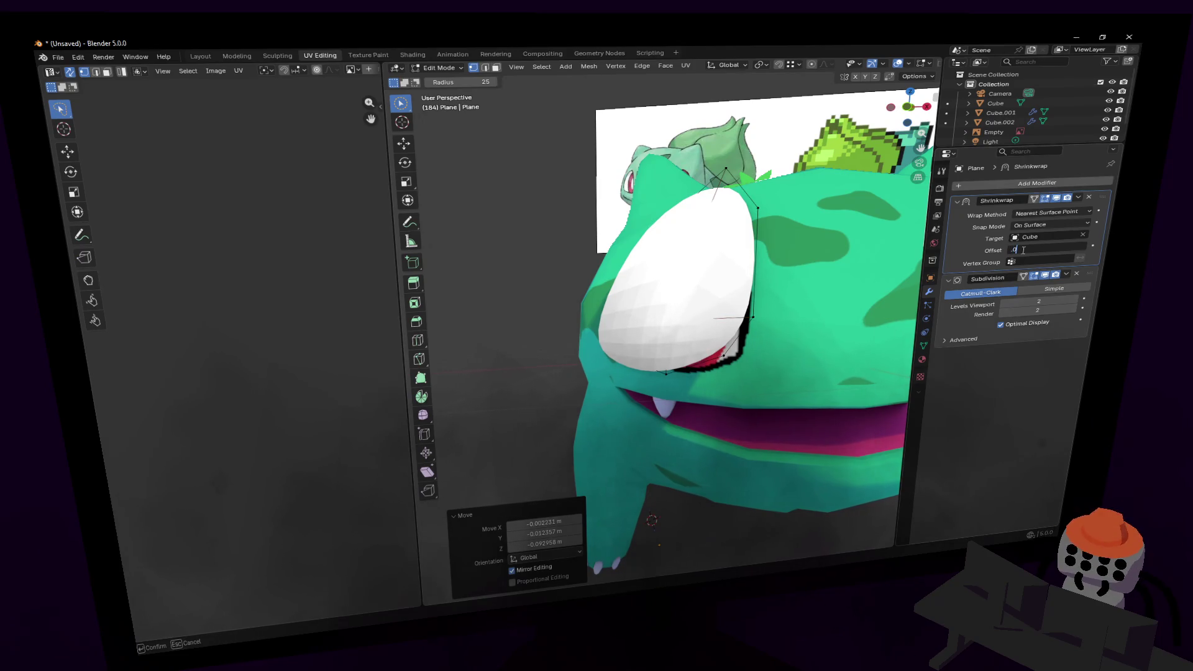
pyautogui.press('Return')
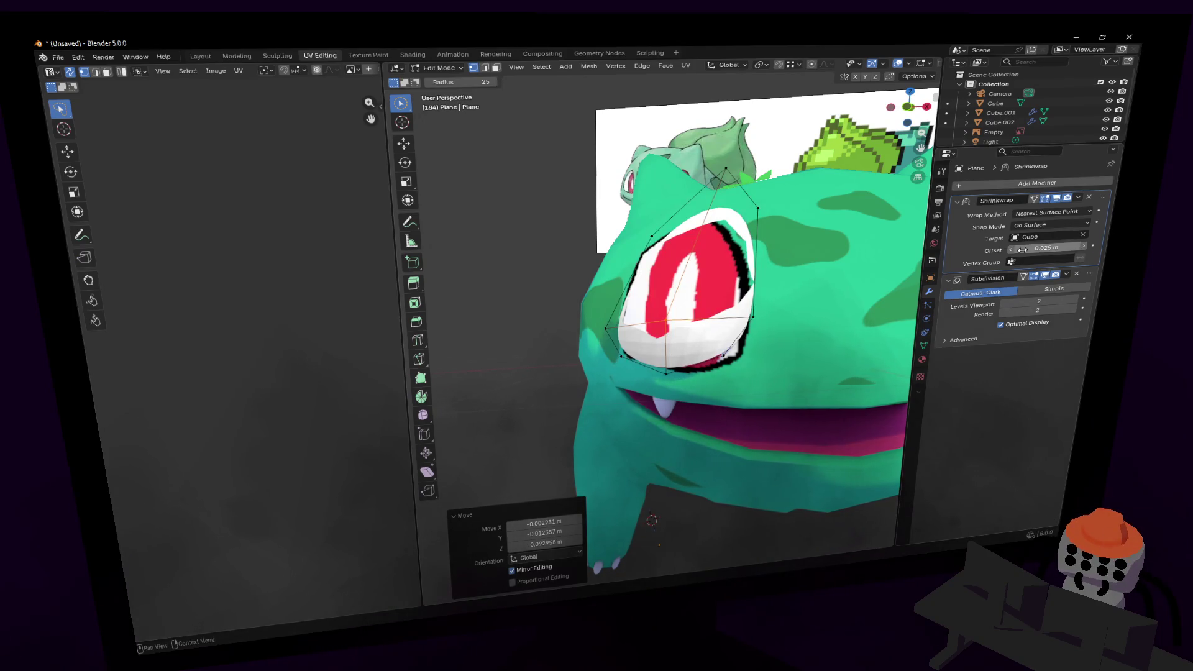
# - Fly the view to face the head and open the Shrinkwrap Snap Mode choices
pyautogui.hotkey('shift', '`')
pyautogui.press('s')
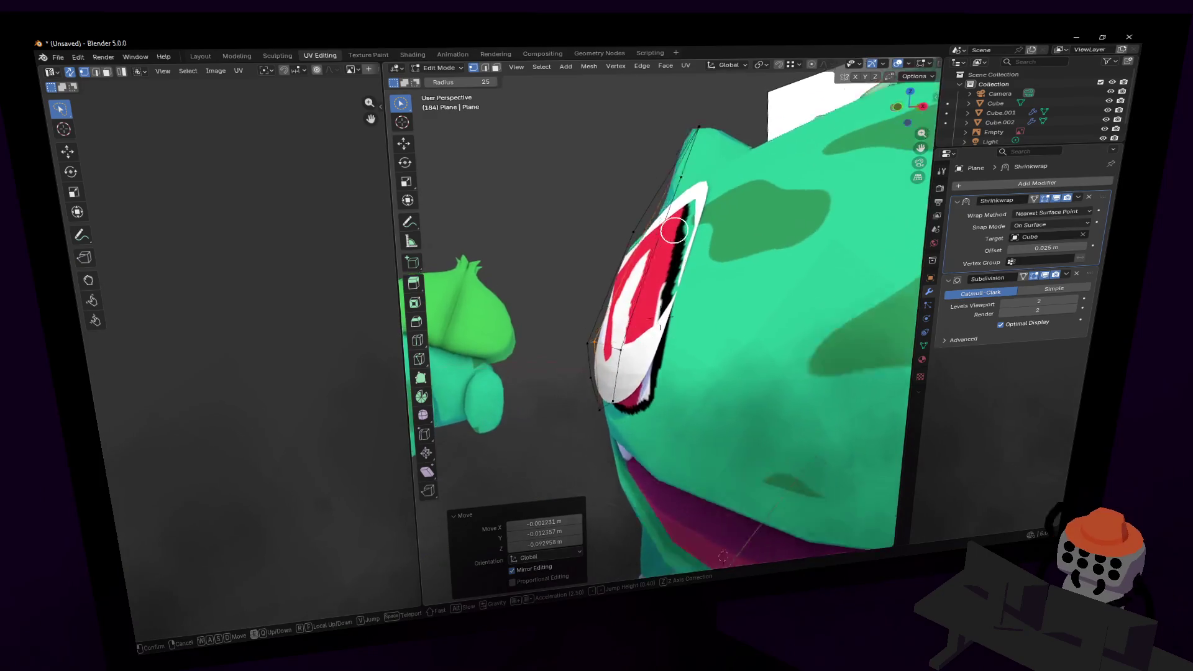
pyautogui.click(791, 223)
pyautogui.hotkey('shift', '`')
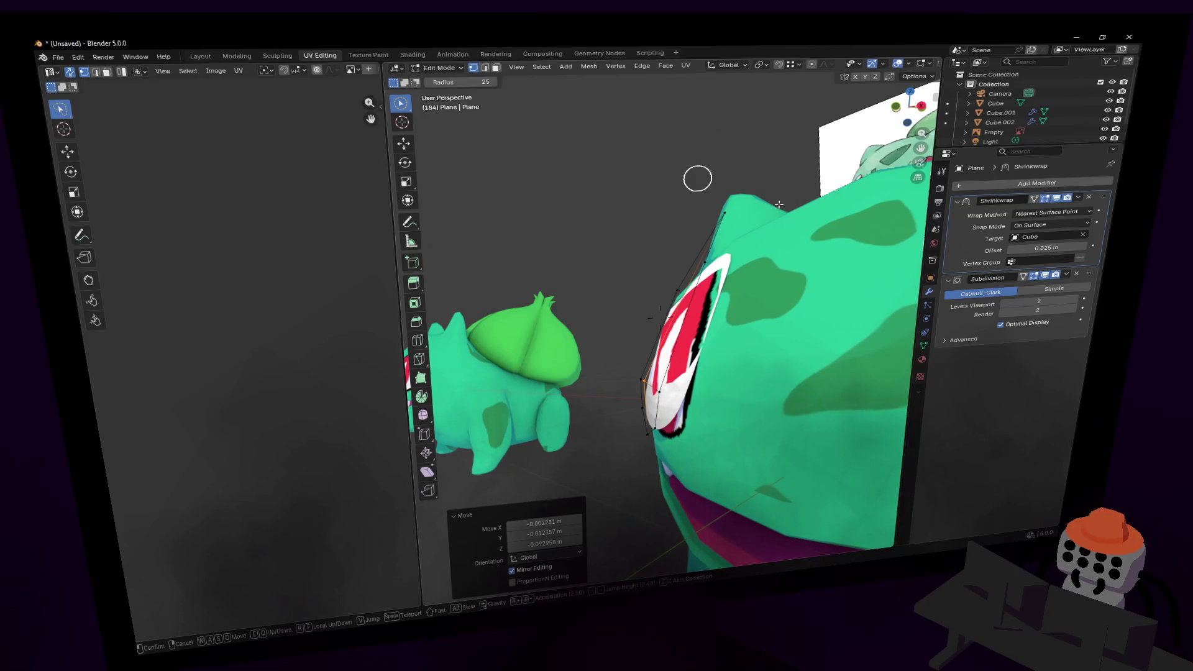
pyautogui.click(778, 204)
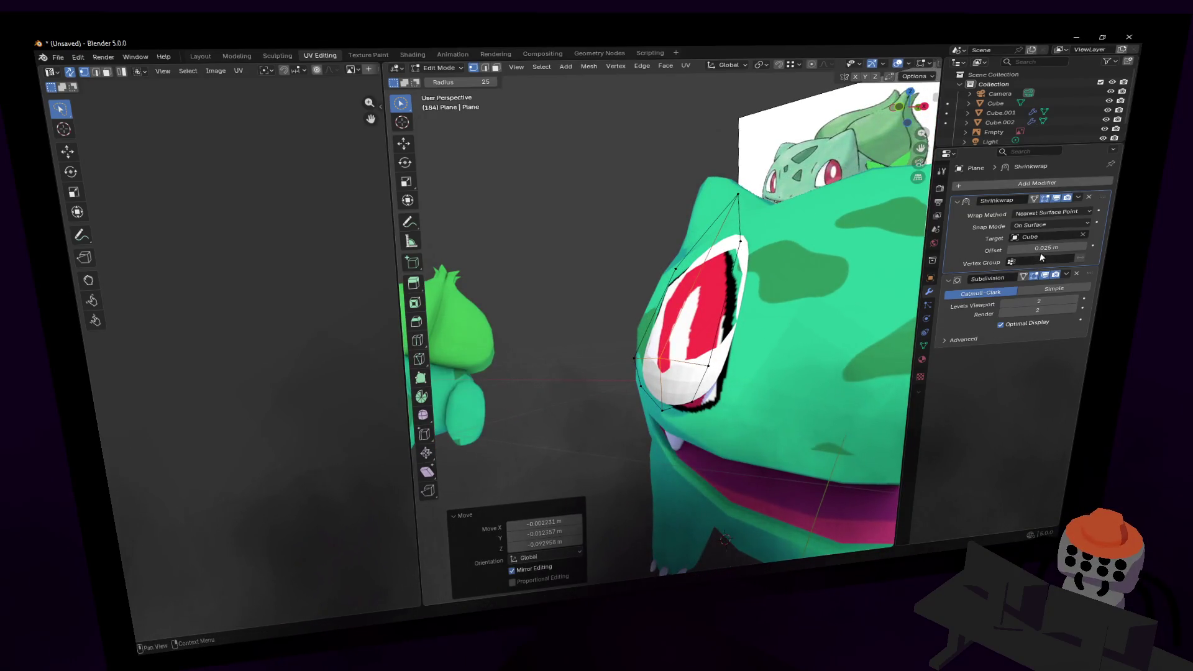
pyautogui.click(1061, 223)
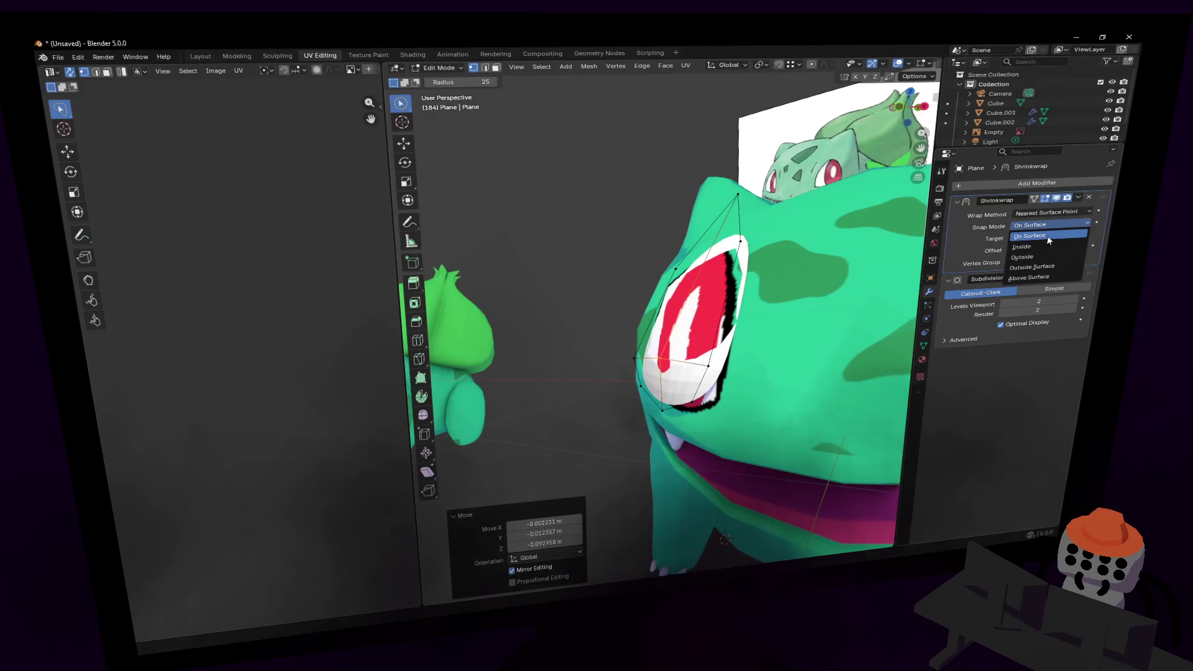
# - Set Snap Mode to Outside and try Wrap Method Project before returning to Nearest Surface Point
pyautogui.click(1034, 258)
pyautogui.hotkey('shift', '`')
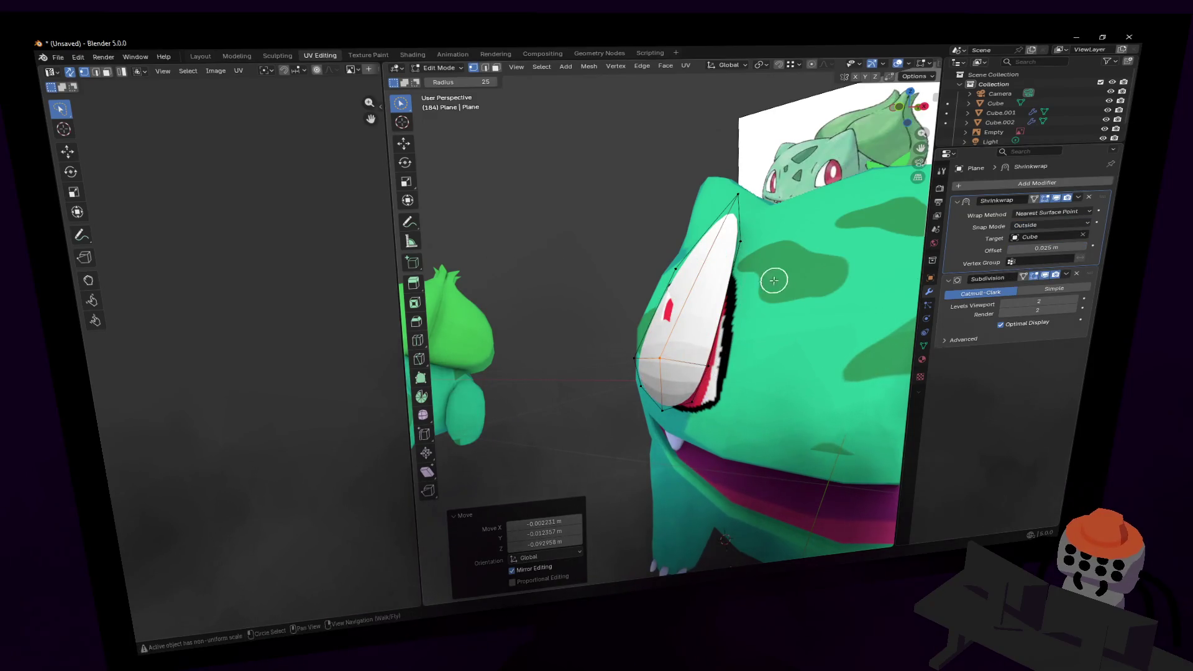
pyautogui.click(659, 316)
pyautogui.click(1064, 212)
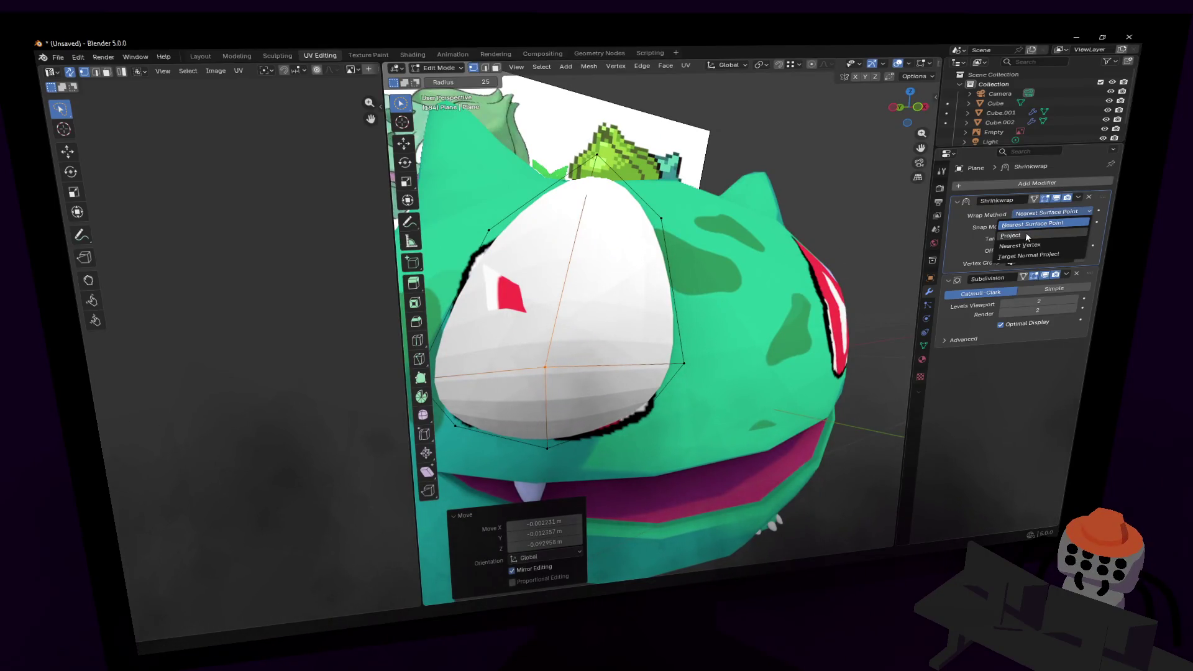
pyautogui.click(1026, 235)
pyautogui.click(1041, 215)
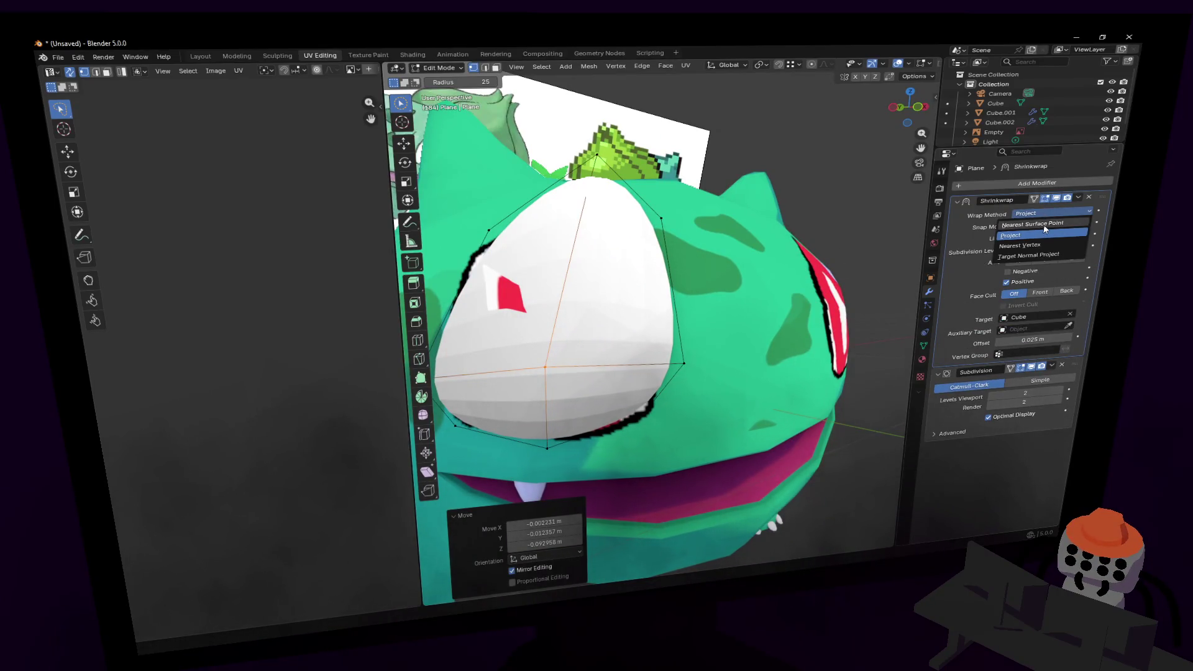
pyautogui.click(1045, 225)
pyautogui.click(1044, 215)
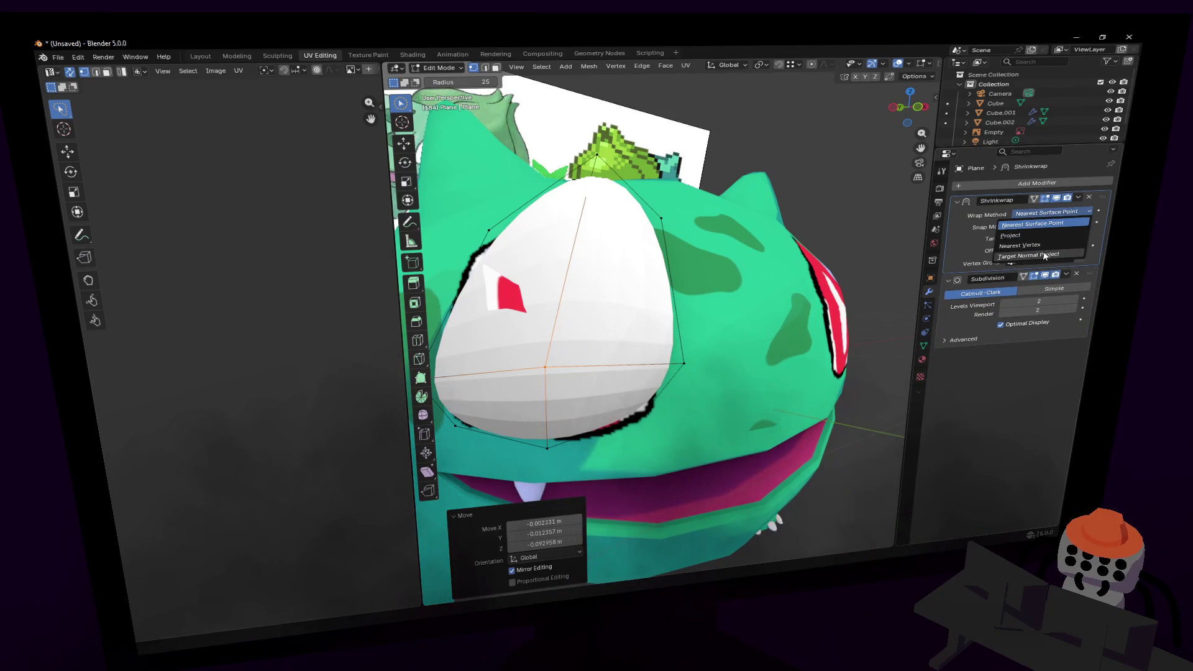
# - Select the whole eye mesh, rotate it about 5.7° around Z, and return to Object Mode
pyautogui.hotkey('shift', '`')
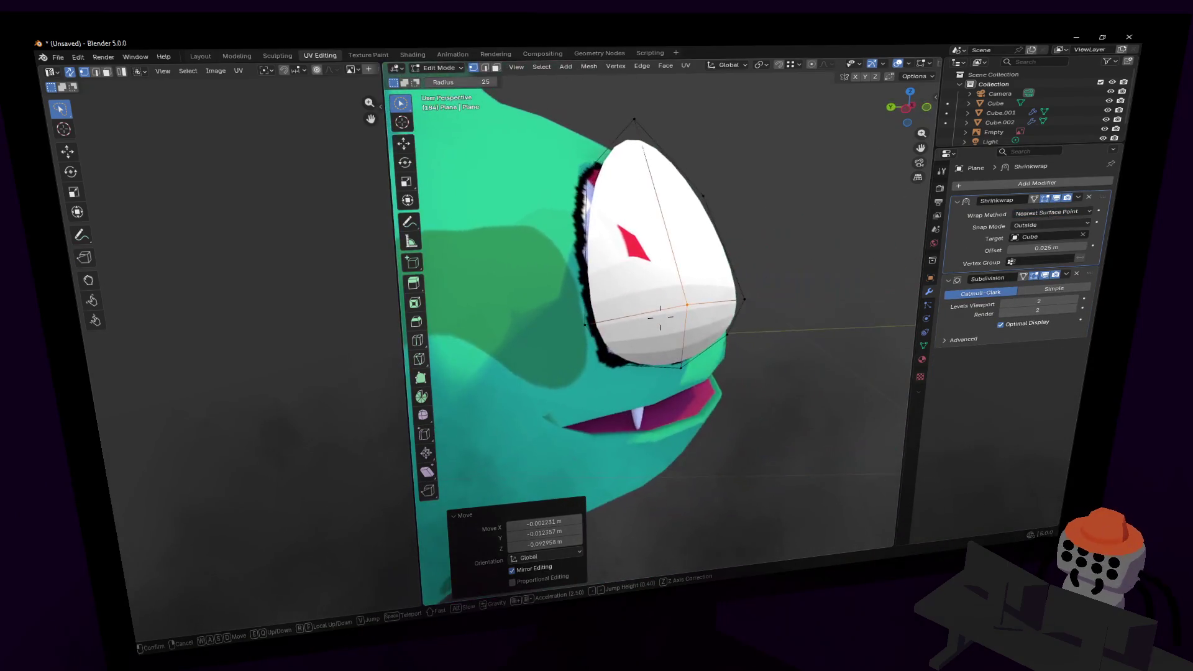
pyautogui.click(735, 223)
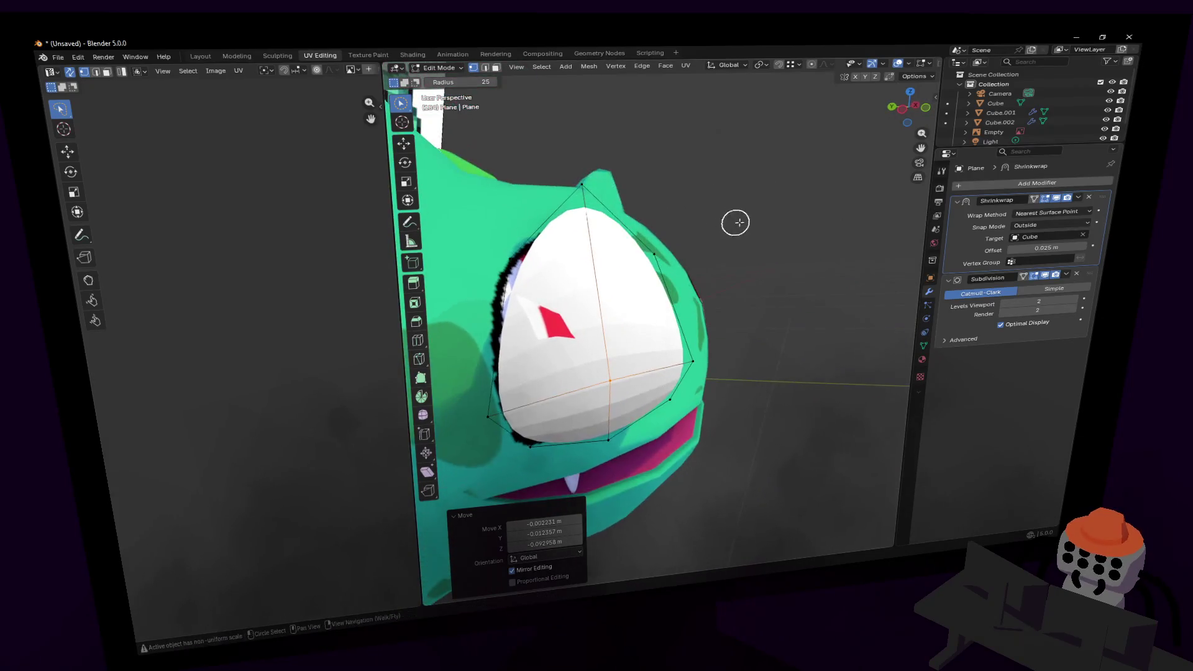
pyautogui.press('a')
pyautogui.hotkey('shift', '`')
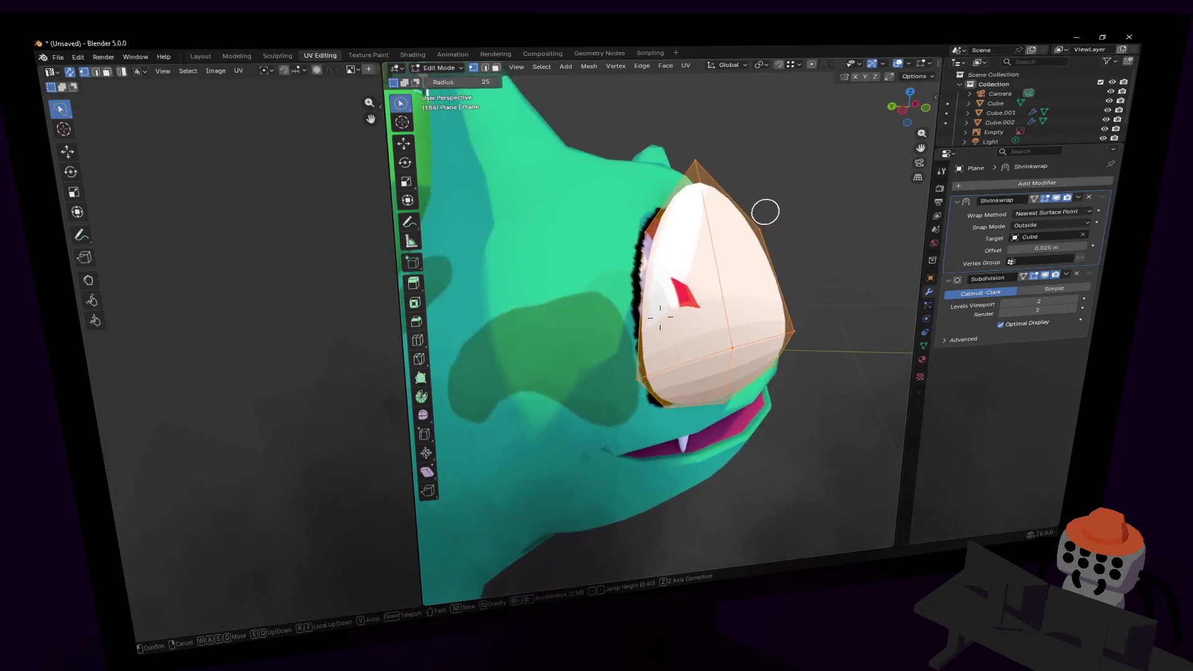
pyautogui.click(820, 218)
pyautogui.press('r')
pyautogui.press('z')
pyautogui.click(782, 180)
pyautogui.moveTo(781, 180)
pyautogui.mouseDown(button='middle')
pyautogui.moveTo(447, 200)
pyautogui.moveTo(784, 184)
pyautogui.mouseUp(button='middle')
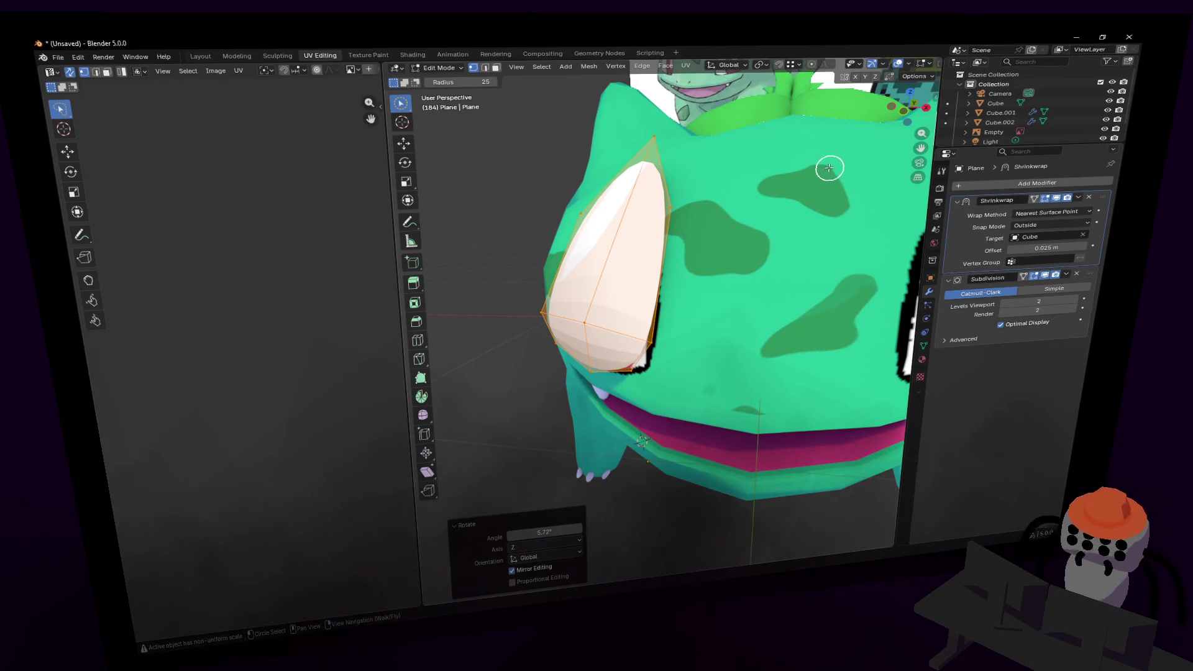
pyautogui.press('Tab')
pyautogui.scroll(-4, 775, 183)
pyautogui.scroll(2, 755, 197)
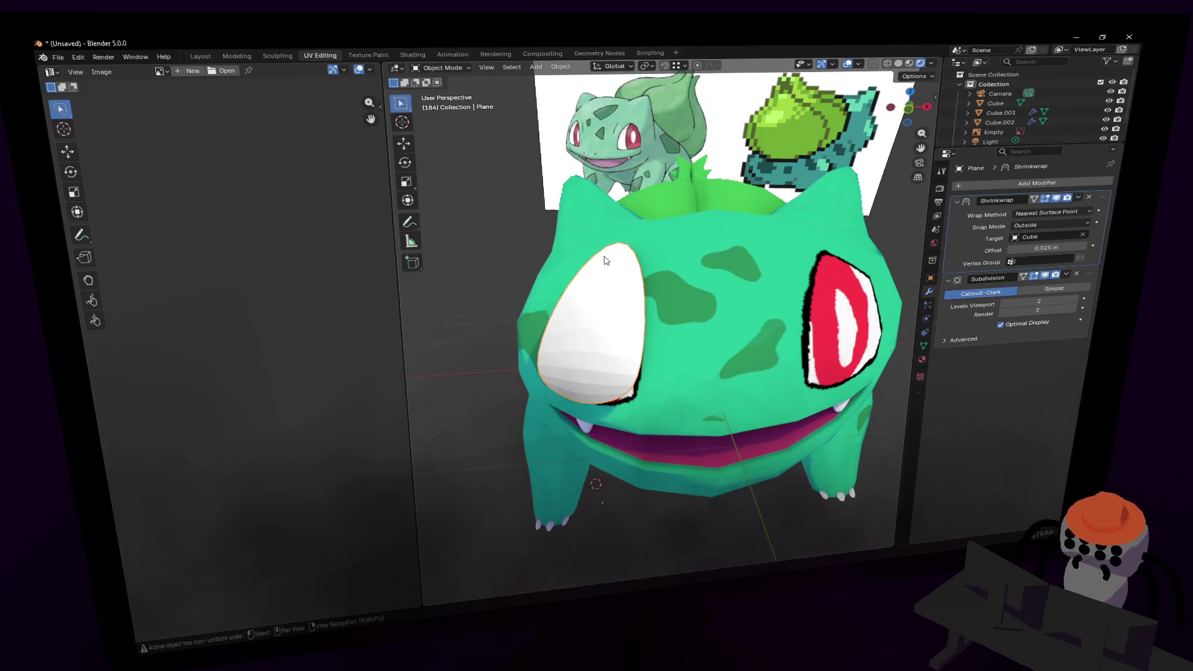
# - Apply Shade Smooth to the eye plane
pyautogui.rightClick(668, 254)
pyautogui.click(672, 240)
pyautogui.hotkey('shift', '`')
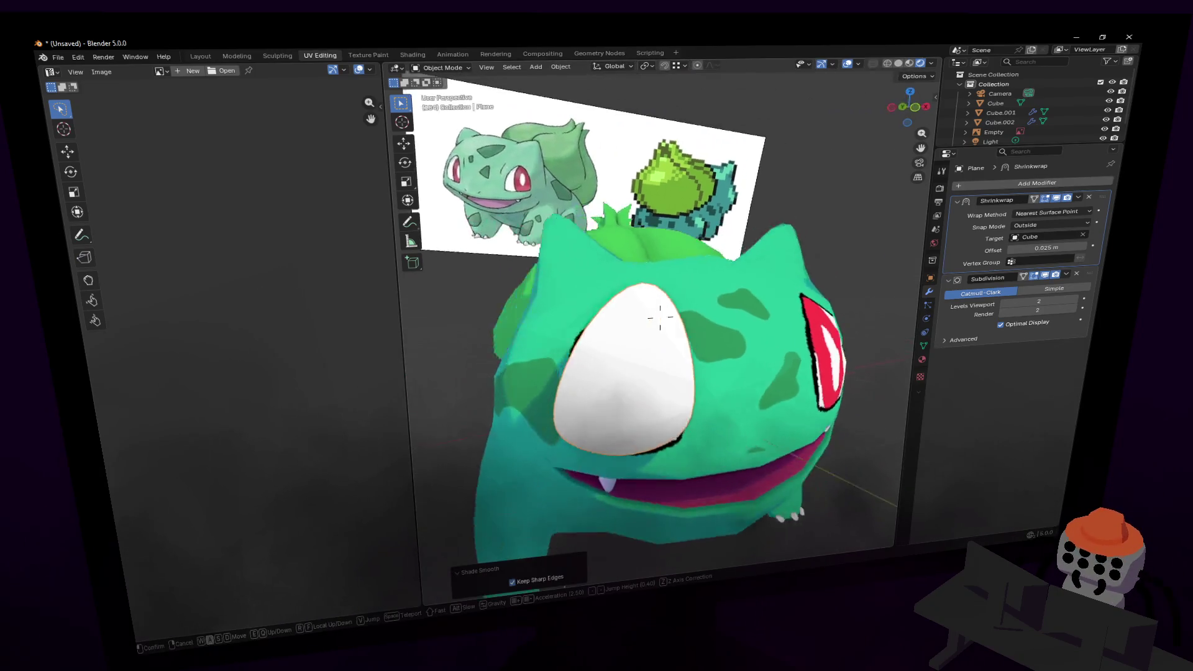
pyautogui.click(660, 317)
# - Move a few of the eye plane's vertices in Edit Mode, then return to Object Mode
pyautogui.press('Tab')
pyautogui.press('c')
pyautogui.moveTo(718, 225); pyautogui.dragTo(670, 246)
pyautogui.rightClick(563, 236)
pyautogui.press('g')
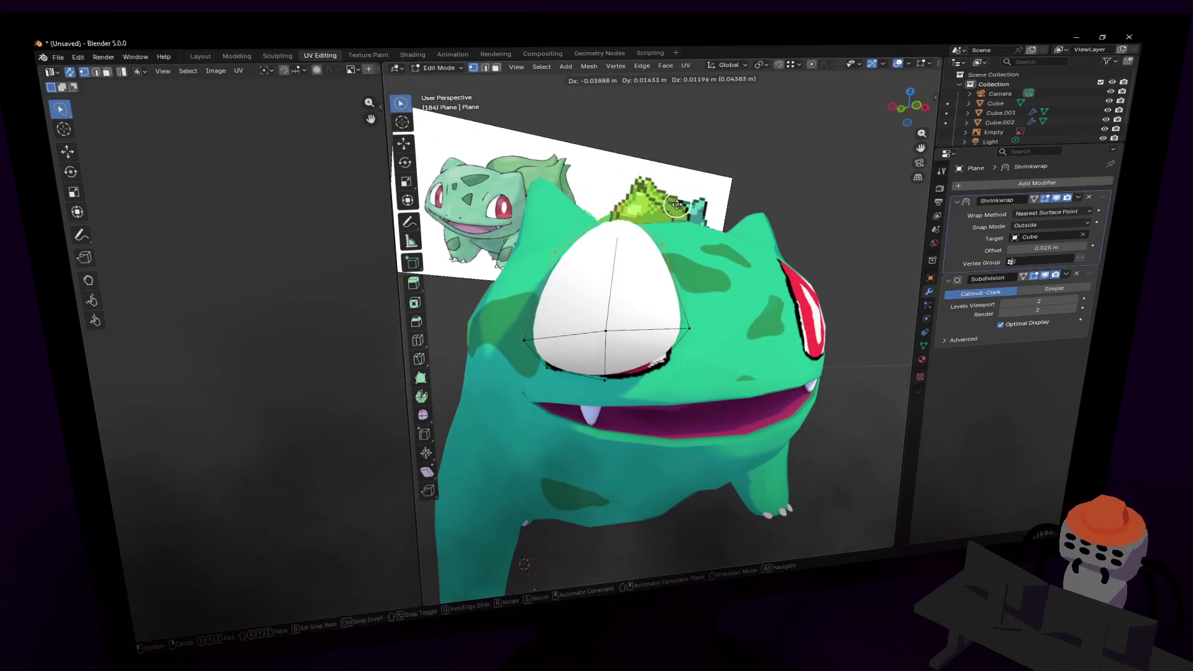
pyautogui.click(691, 200)
pyautogui.press('Tab')
# - Try negative Shrinkwrap offsets of -0.015 m and -0.055 m
pyautogui.hotkey('shift', '`')
pyautogui.press('w')
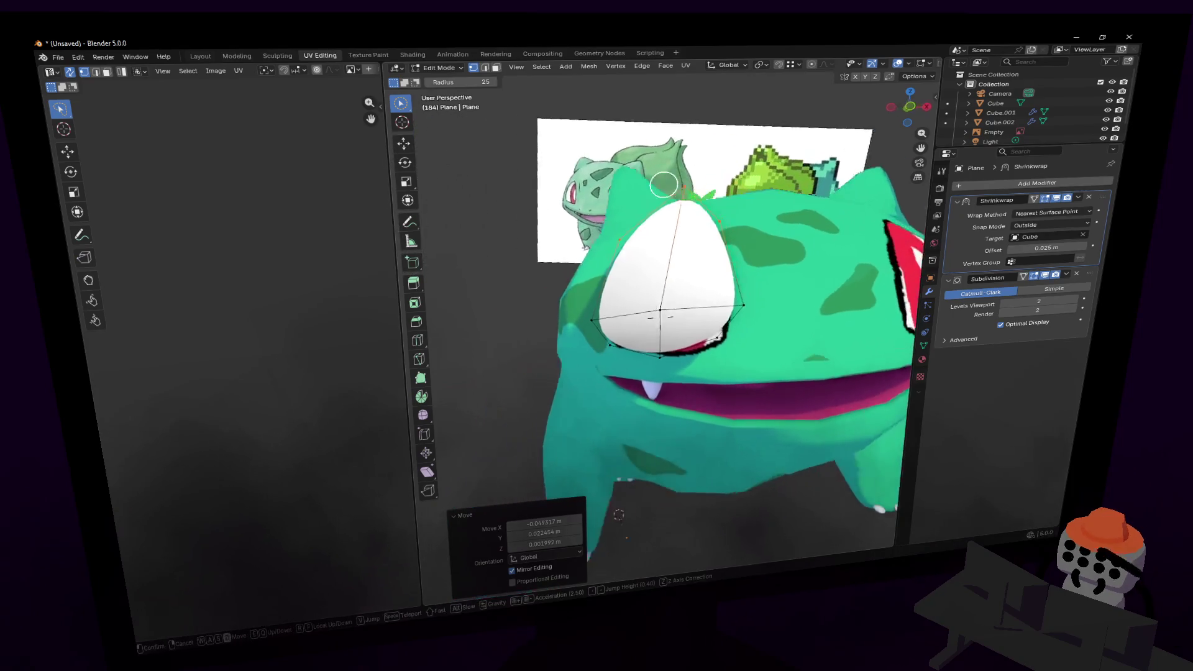
pyautogui.press('a')
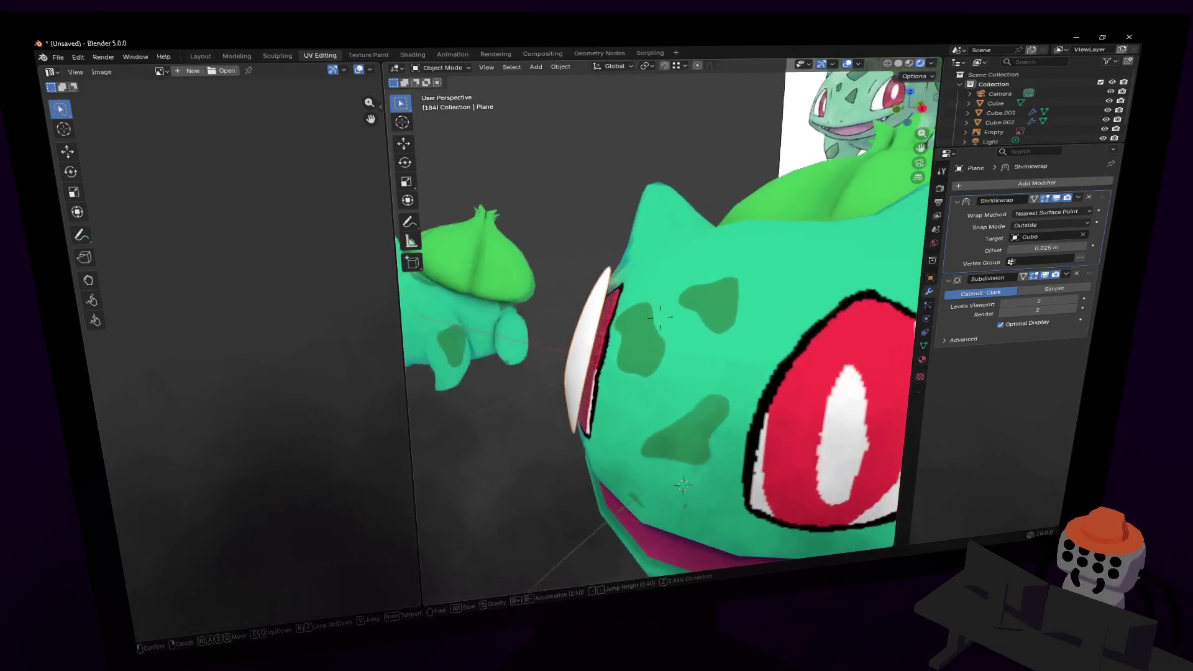
pyautogui.press('Escape')
pyautogui.moveTo(1028, 247); pyautogui.dragTo(1038, 247)
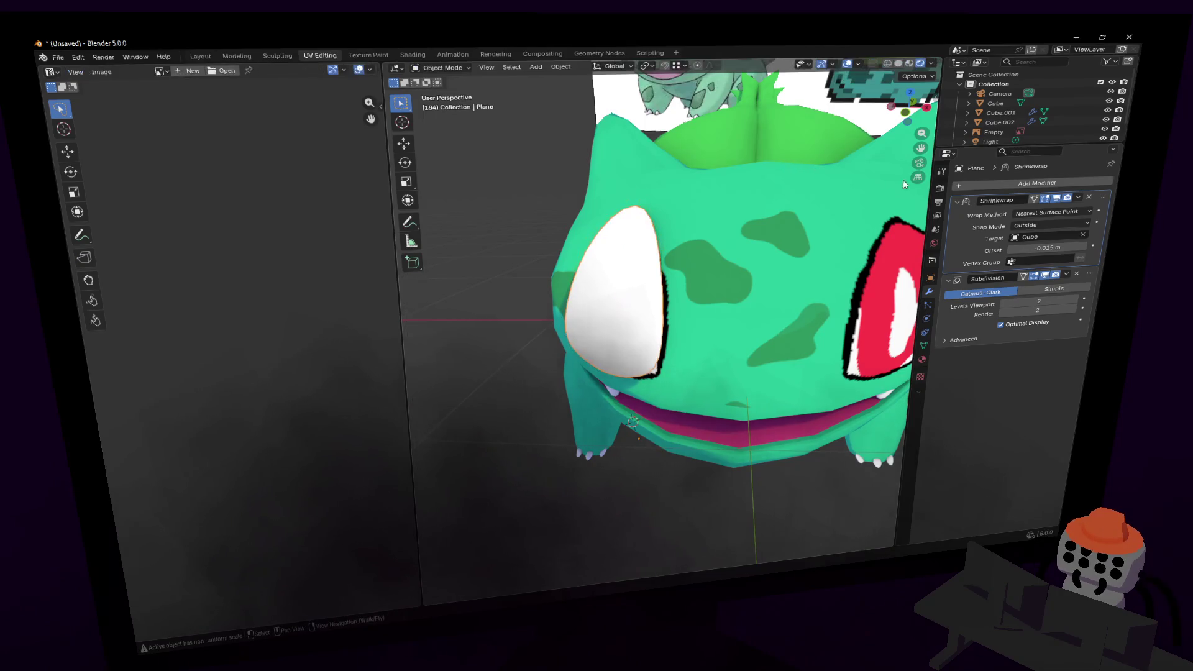
pyautogui.hotkey('shift', '`')
pyautogui.click(660, 316)
pyautogui.moveTo(1028, 247)
pyautogui.mouseDown()
pyautogui.moveTo(1003, 248)
pyautogui.moveTo(1077, 236)
pyautogui.mouseUp()
# - Switch Snap Mode to On Surface with a 0.045 m offset, then select a lower eye vertex in Edit Mode
pyautogui.click(1064, 227)
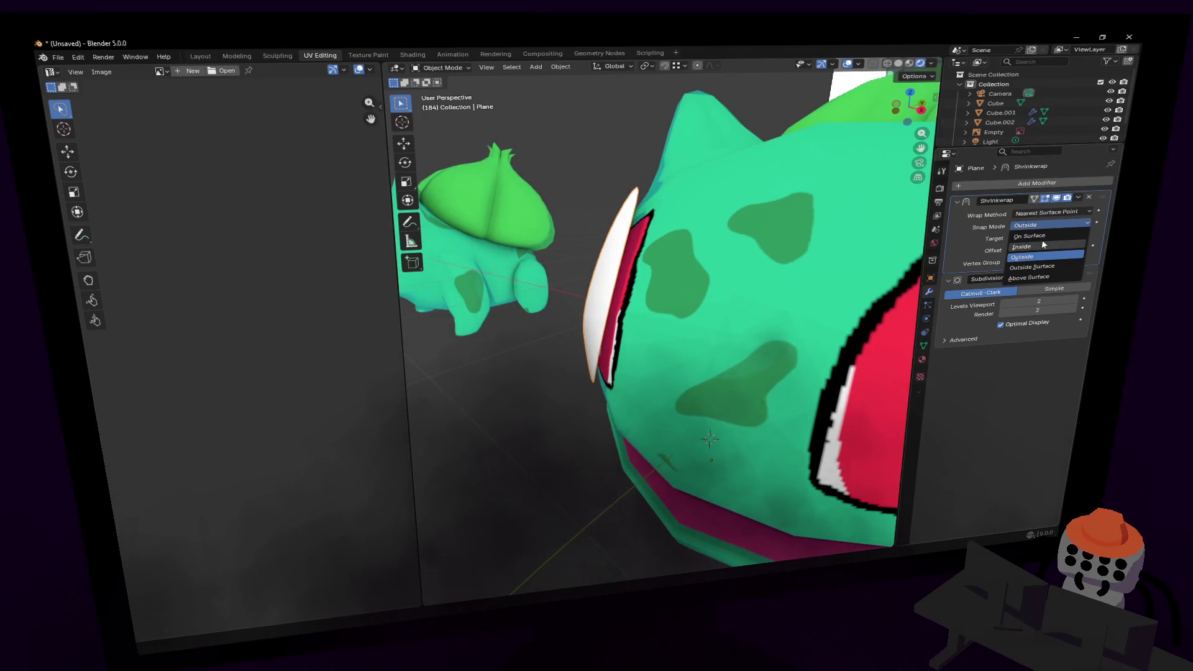
pyautogui.click(1051, 236)
pyautogui.moveTo(1050, 247)
pyautogui.mouseDown()
pyautogui.moveTo(1065, 247)
pyautogui.moveTo(1048, 248)
pyautogui.mouseUp()
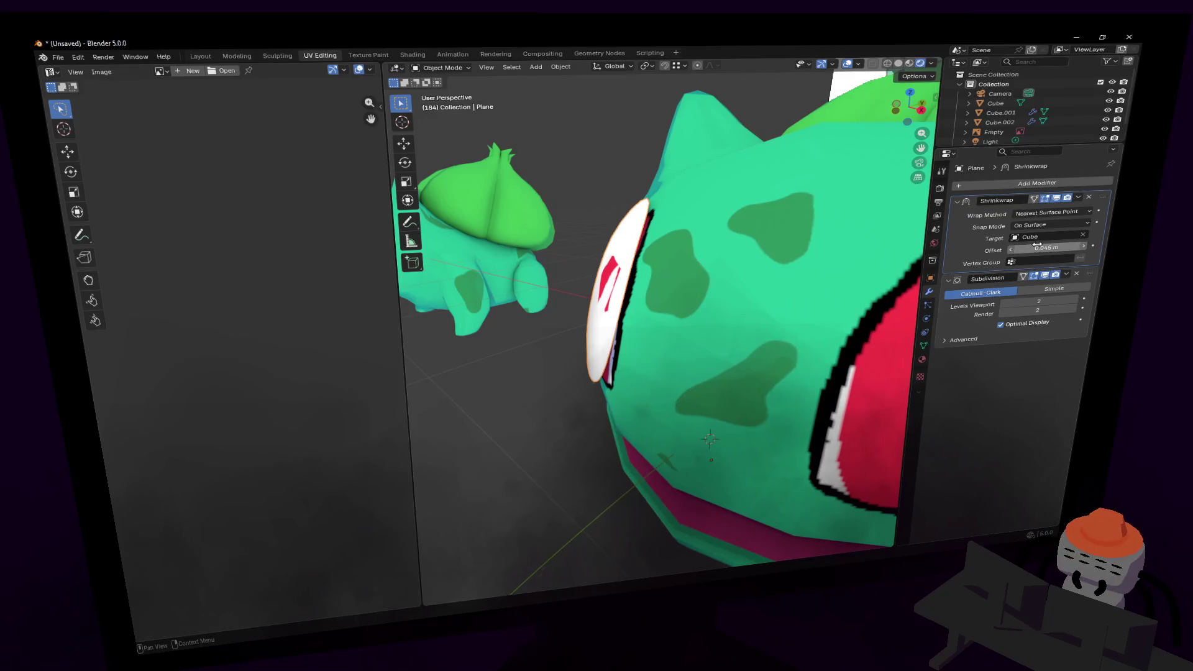
pyautogui.moveTo(657, 245); pyautogui.dragTo(621, 249, button='middle')
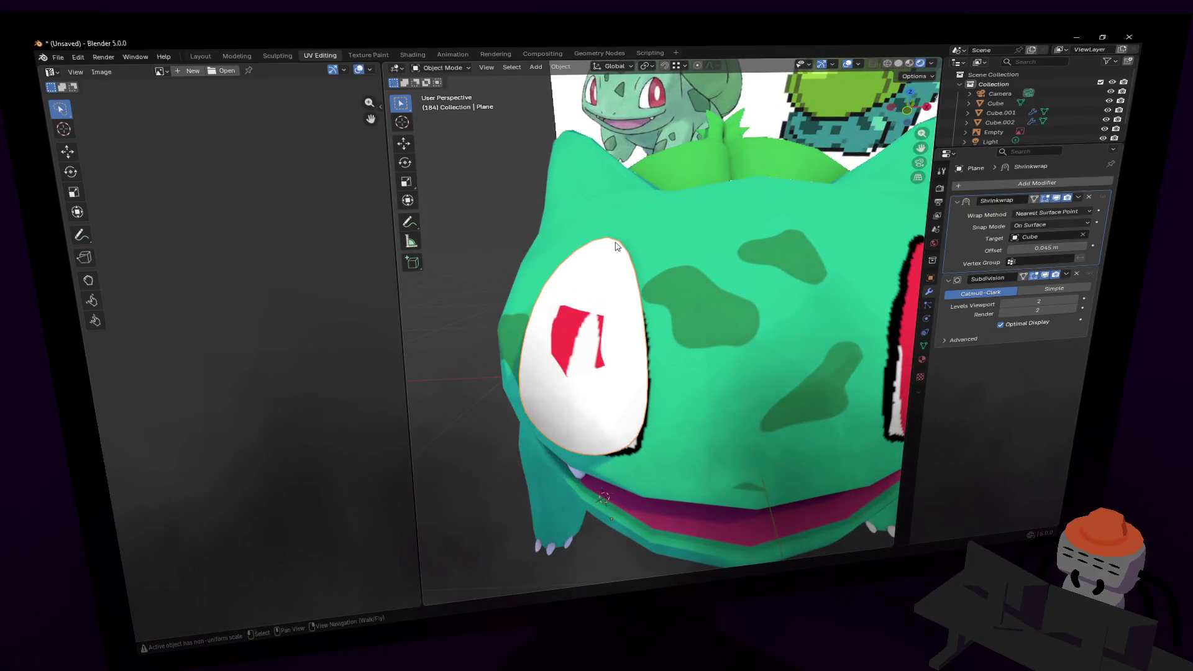
pyautogui.hotkey('shift', '`')
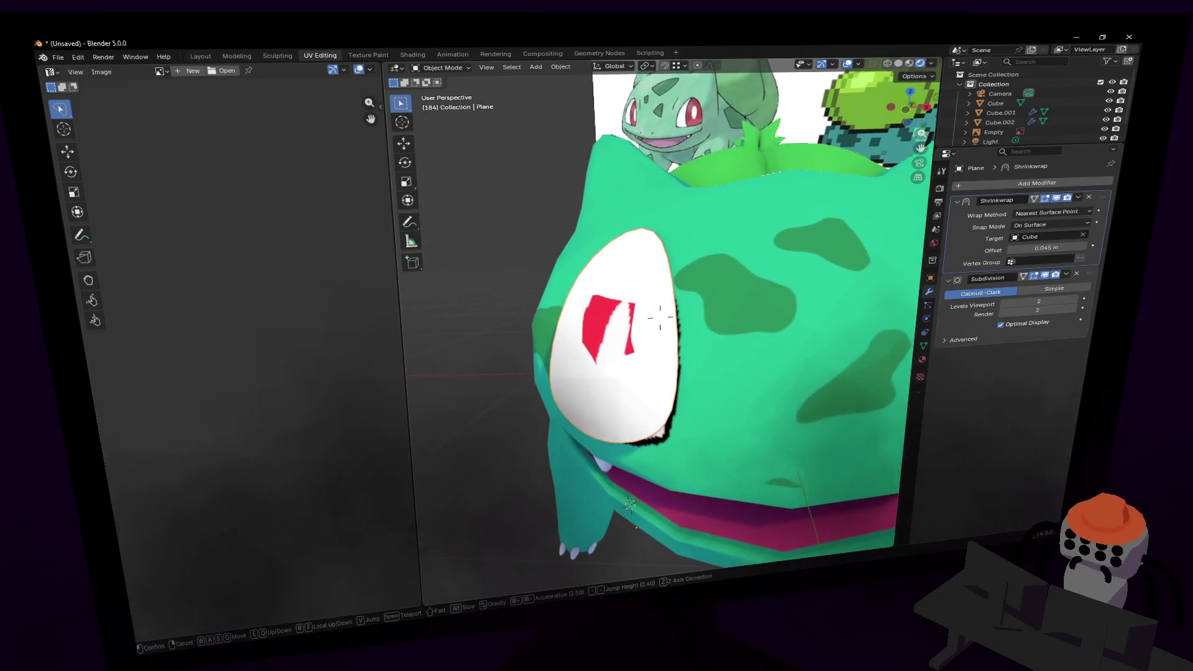
pyautogui.click(657, 227)
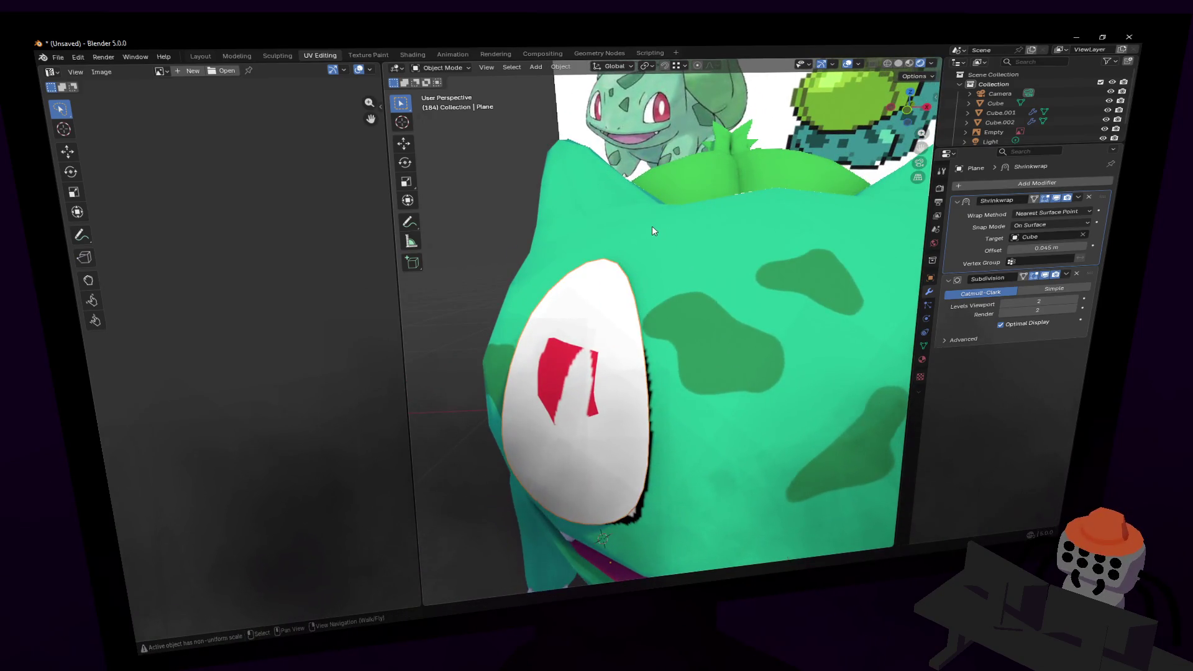
pyautogui.press('Tab')
pyautogui.click(563, 455)
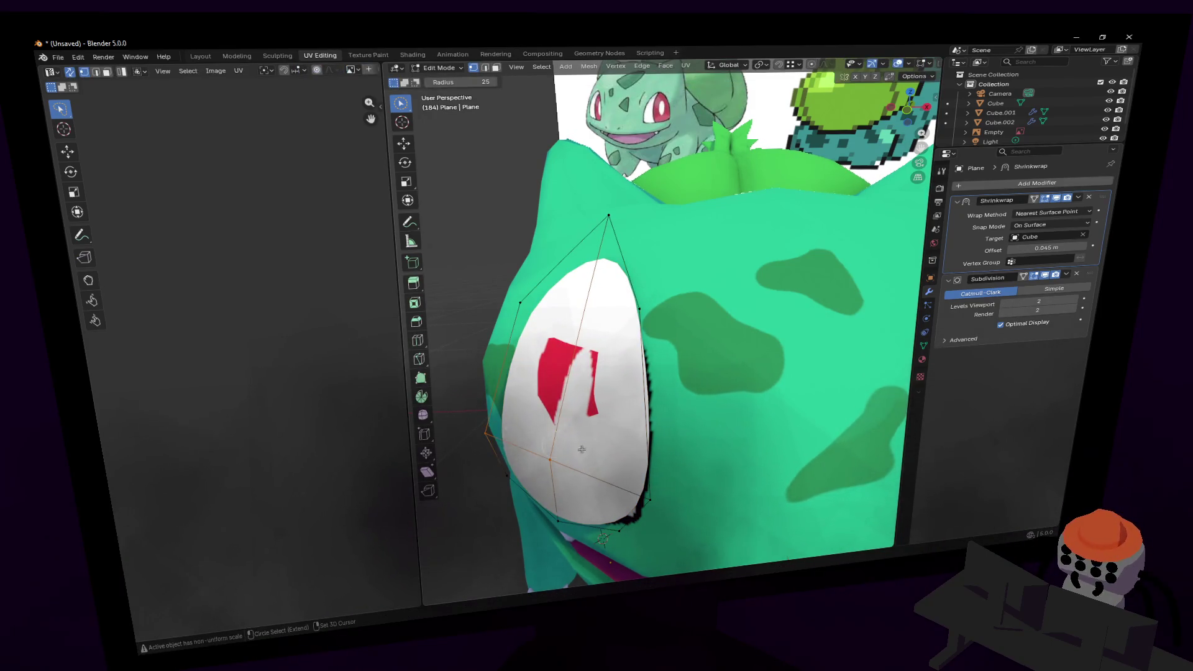
# - Add an edge loop across the eye and reshape it by moving its vertices
pyautogui.moveTo(643, 485); pyautogui.dragTo(625, 302, button='middle')
pyautogui.hotkey('ctrl', 'r')
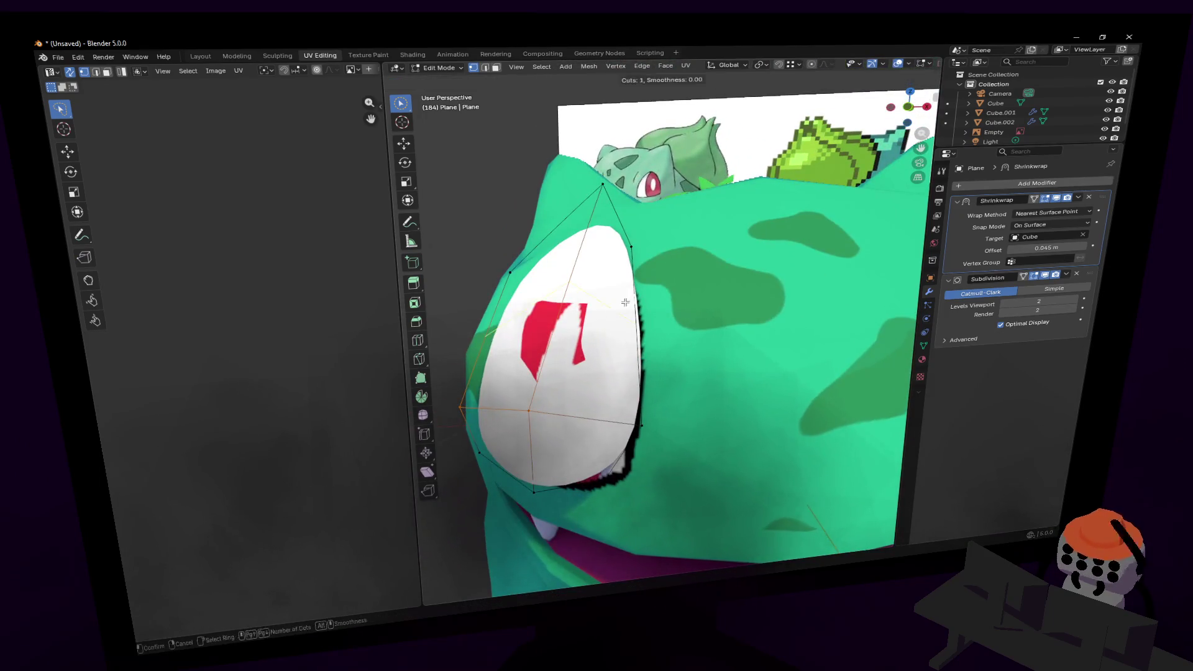
pyautogui.click(637, 301)
pyautogui.press('g')
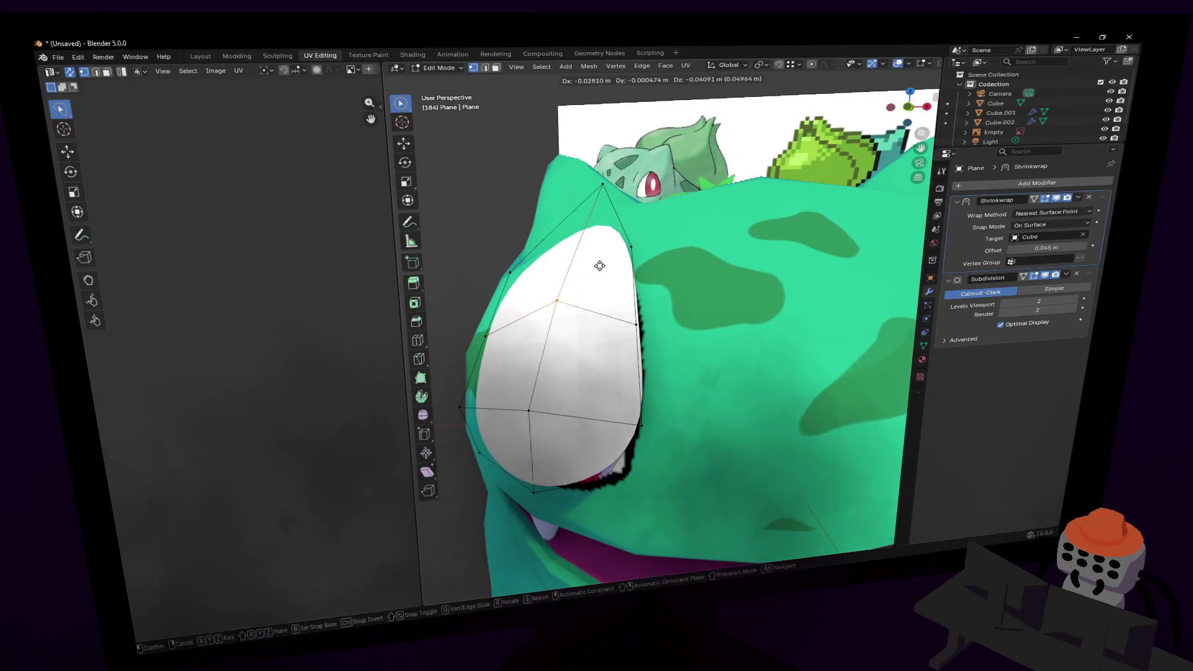
pyautogui.click(605, 270)
pyautogui.hotkey('shift', '`')
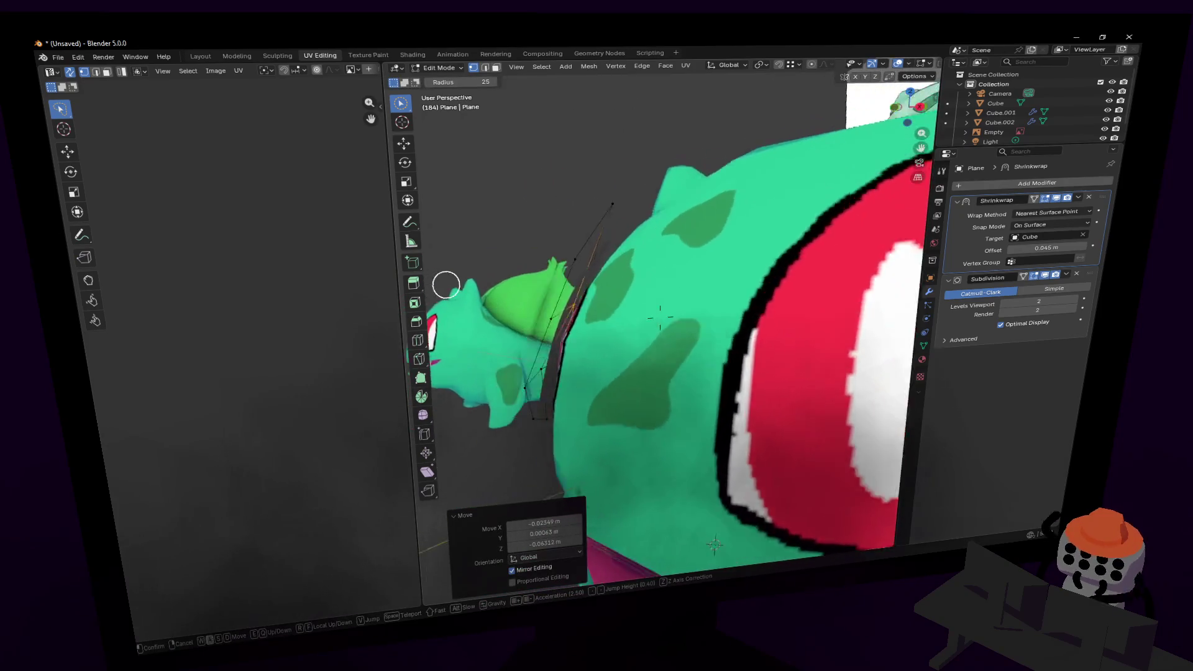
pyautogui.click(510, 273)
pyautogui.moveTo(764, 309)
pyautogui.mouseDown(button='middle')
pyautogui.moveTo(697, 298)
pyautogui.moveTo(758, 292)
pyautogui.mouseUp(button='middle')
pyautogui.press('g')
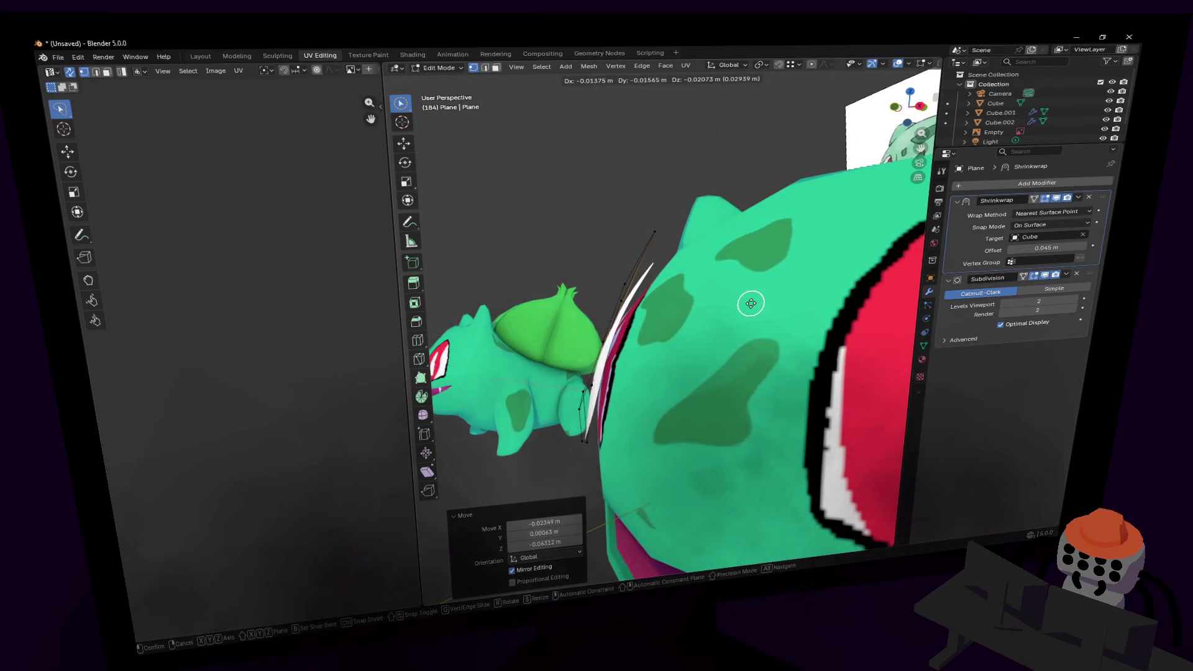
pyautogui.click(748, 300)
# - Try a 0.25 m Shrinkwrap offset, then drag it back down to 0.02 m
pyautogui.hotkey('shift', '`')
pyautogui.click(1056, 257)
pyautogui.click(1052, 249)
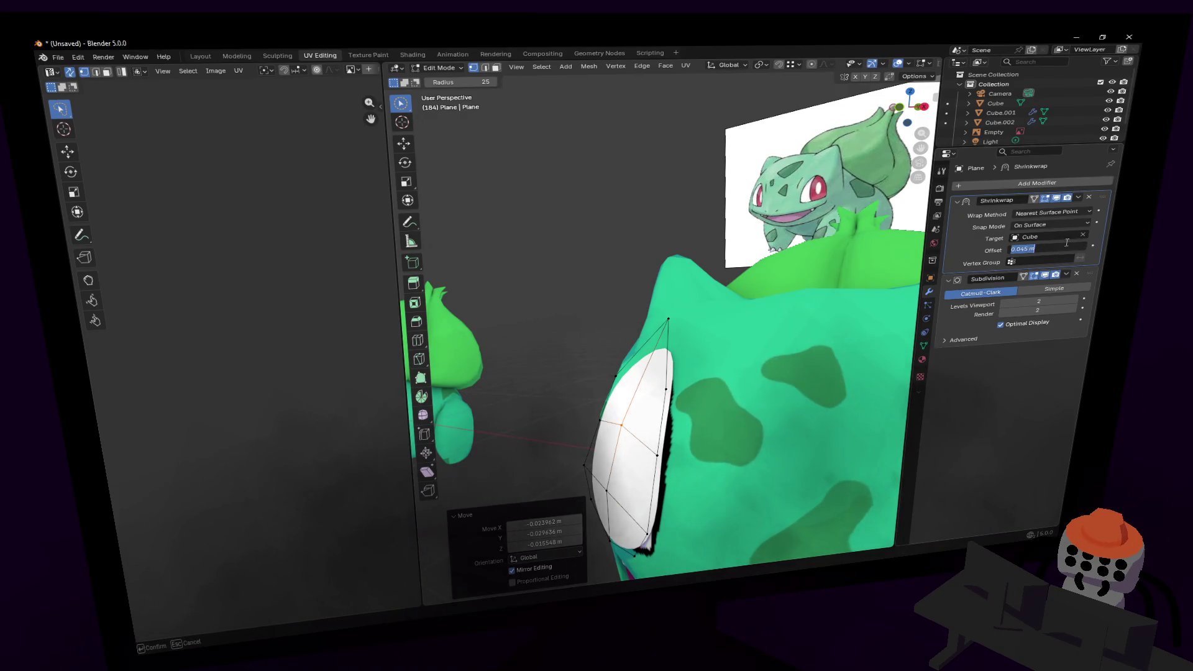
pyautogui.write('0.25')
pyautogui.press('Return')
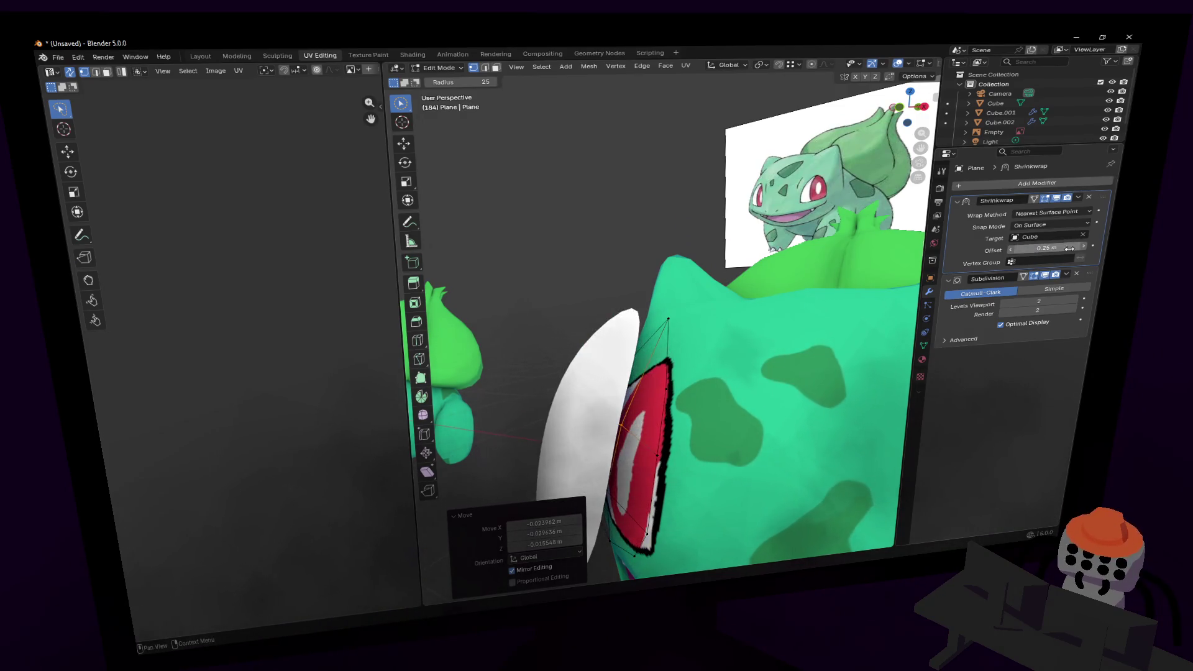
pyautogui.moveTo(1069, 249); pyautogui.dragTo(1049, 249)
# - Return to Object Mode, view Bulbasaur from the front, and add a Mirror modifier to the eye plane
pyautogui.press('Tab')
pyautogui.moveTo(655, 273); pyautogui.dragTo(684, 286, button='middle')
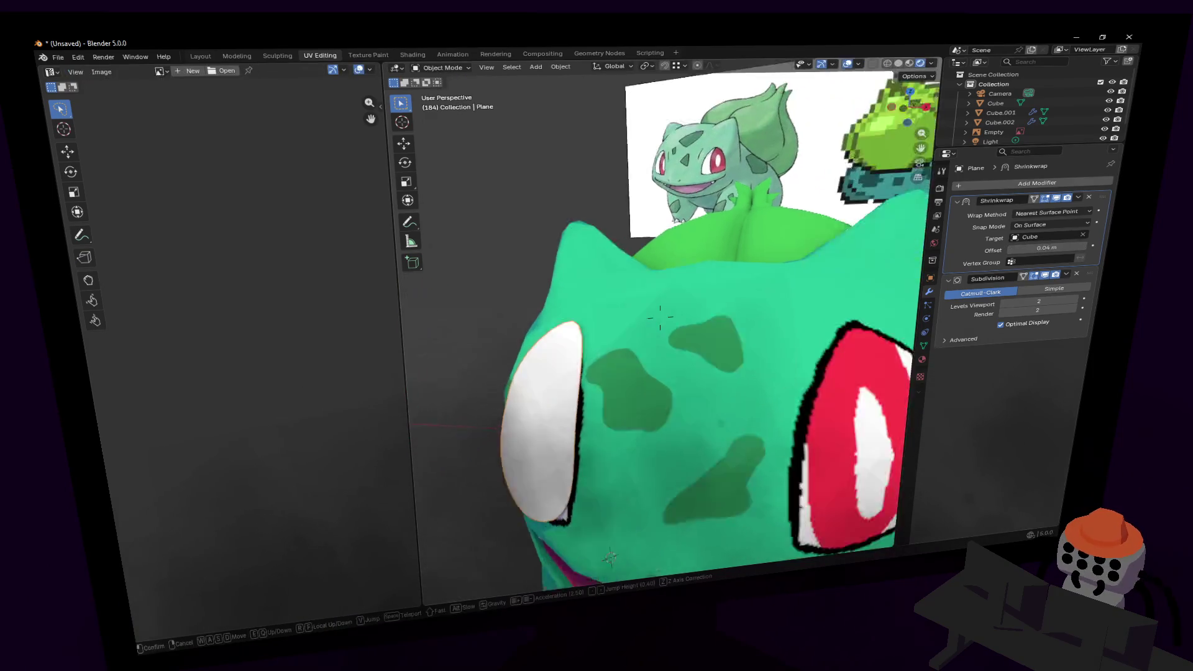
pyautogui.scroll(-3, 684, 310)
pyautogui.scroll(2, 683, 311)
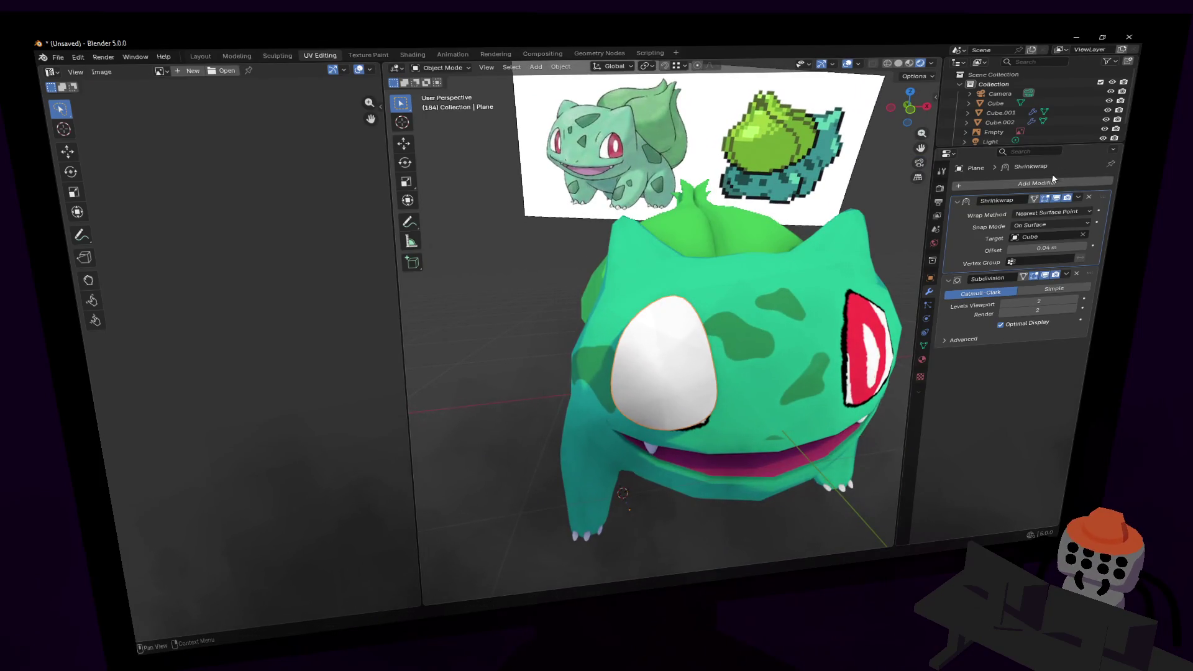
pyautogui.click(1048, 183)
pyautogui.write('mirror')
pyautogui.press('Return')
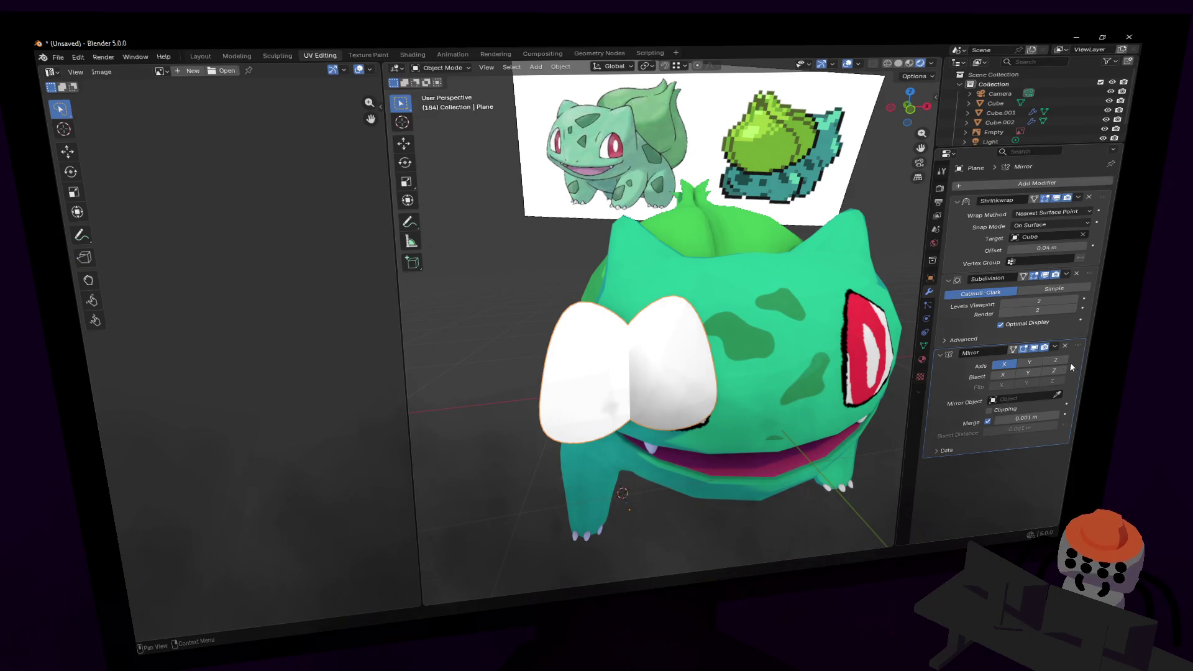
# - Set Cube as the eye plane's Mirror object and walk closer to inspect both eyes
pyautogui.click(714, 372)
pyautogui.hotkey('shift', '`')
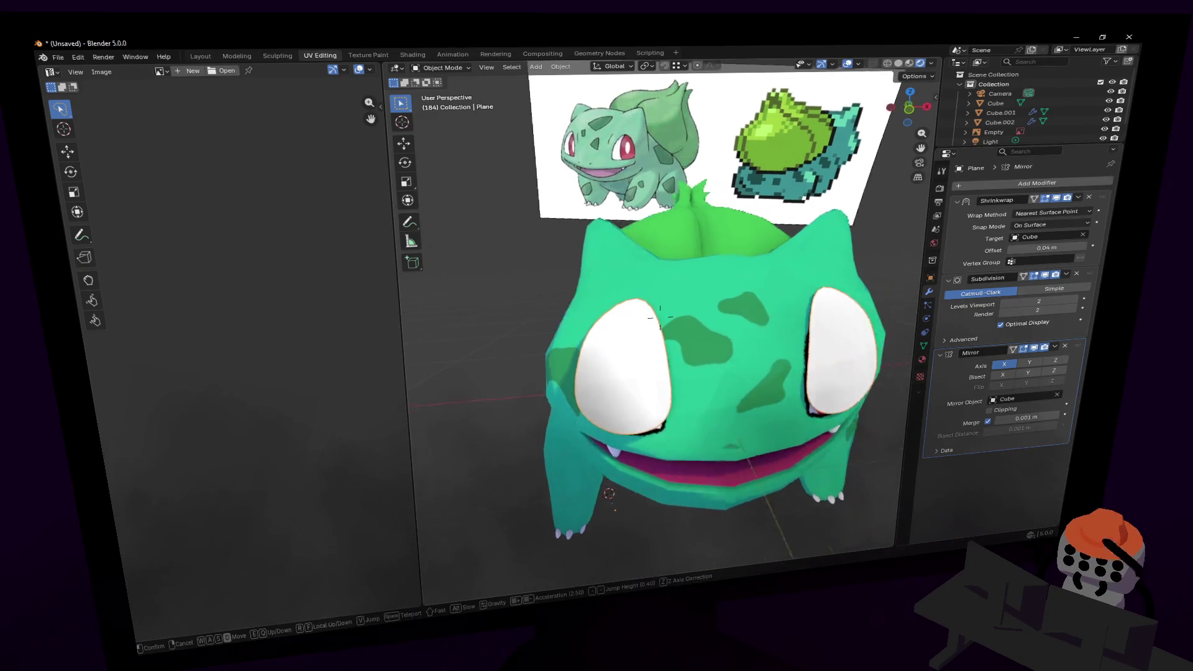
pyautogui.press('w')
pyautogui.click(852, 318)
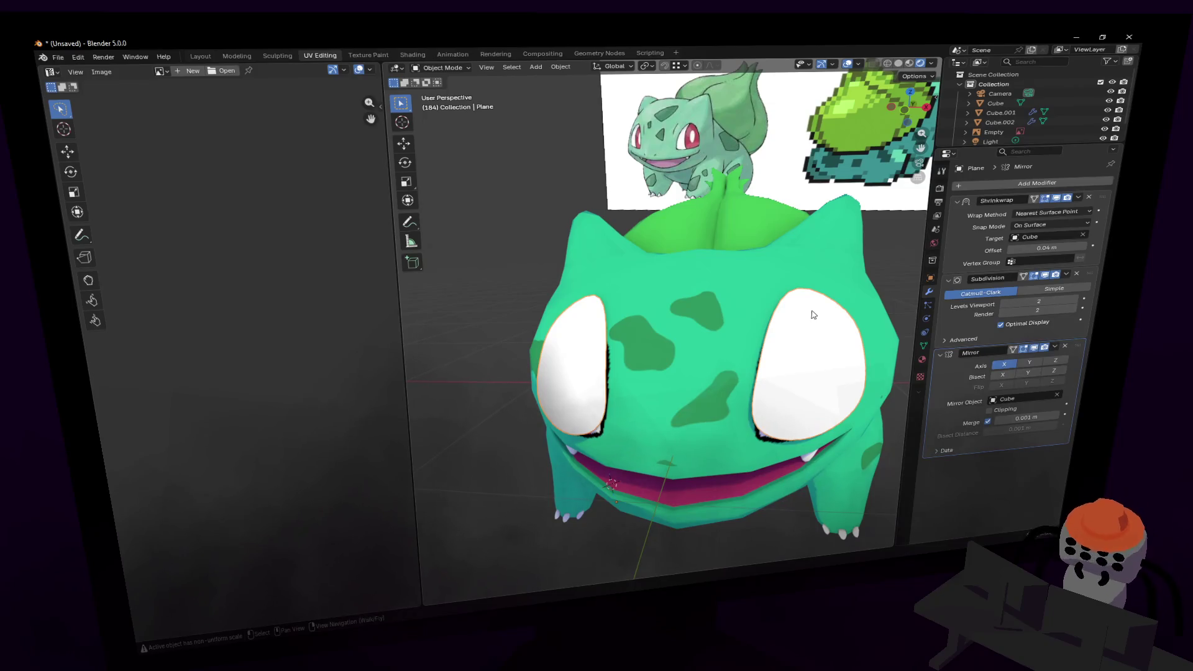
# - Walk to another viewpoint of the face and enter Edit Mode on the eye plane
pyautogui.hotkey('shift', '`')
pyautogui.click(729, 297)
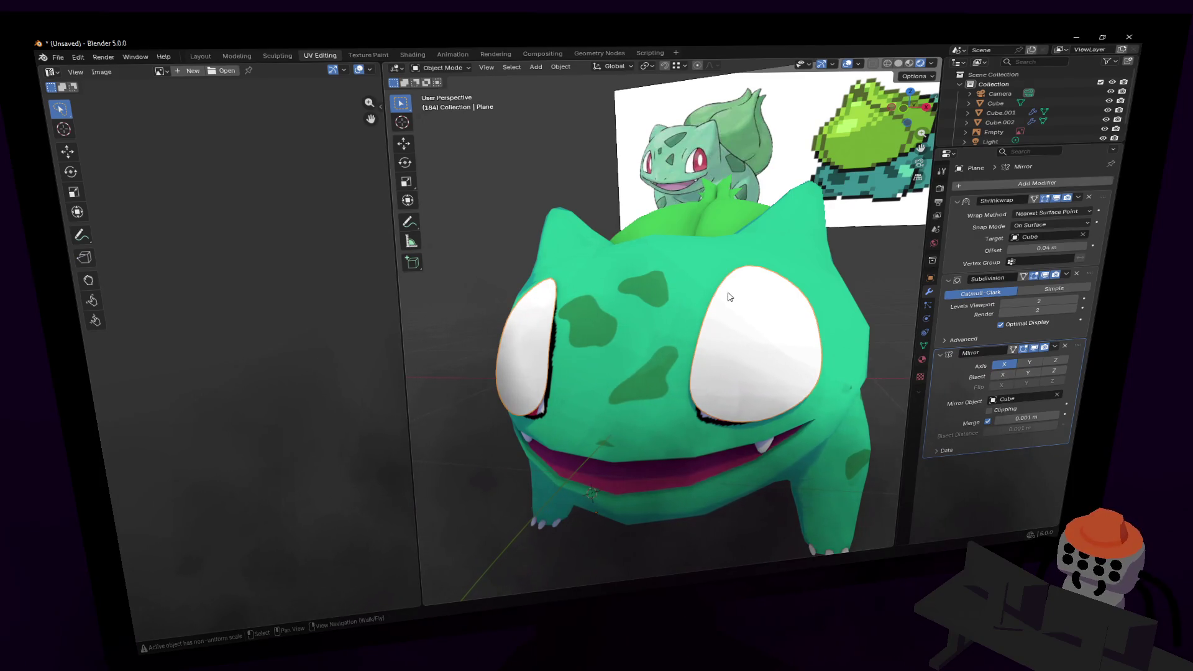
pyautogui.press('Tab')
pyautogui.hotkey('shift', '`')
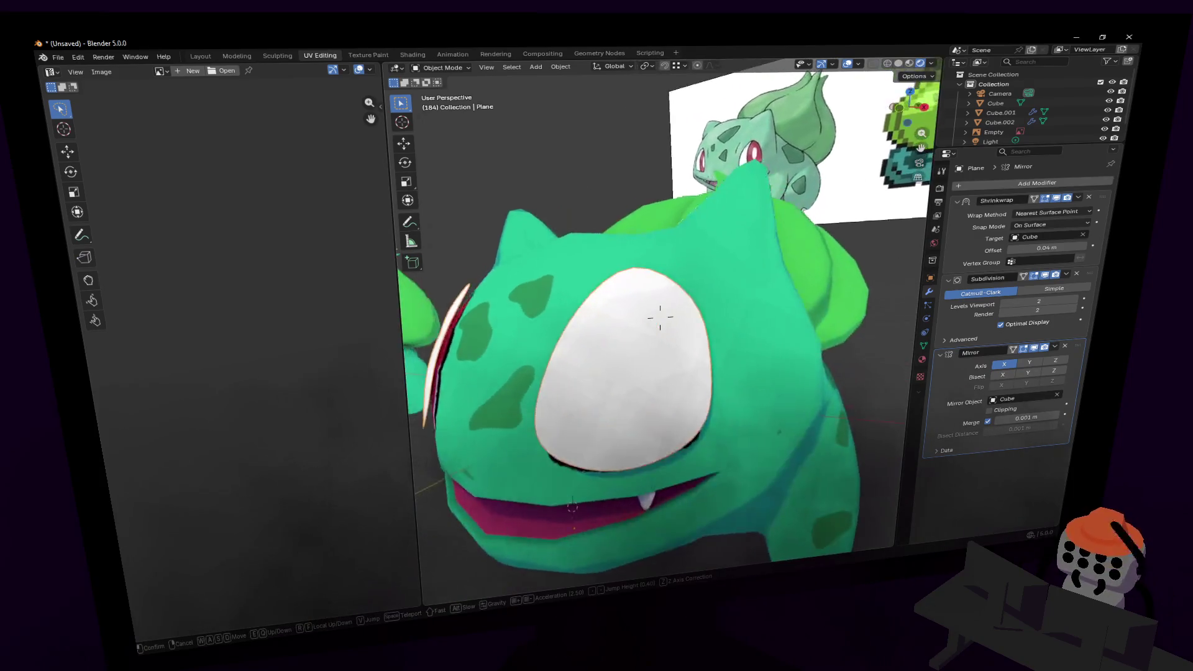
# - Back out to view the whole head and move an eye edge vertex slightly left
pyautogui.press('s')
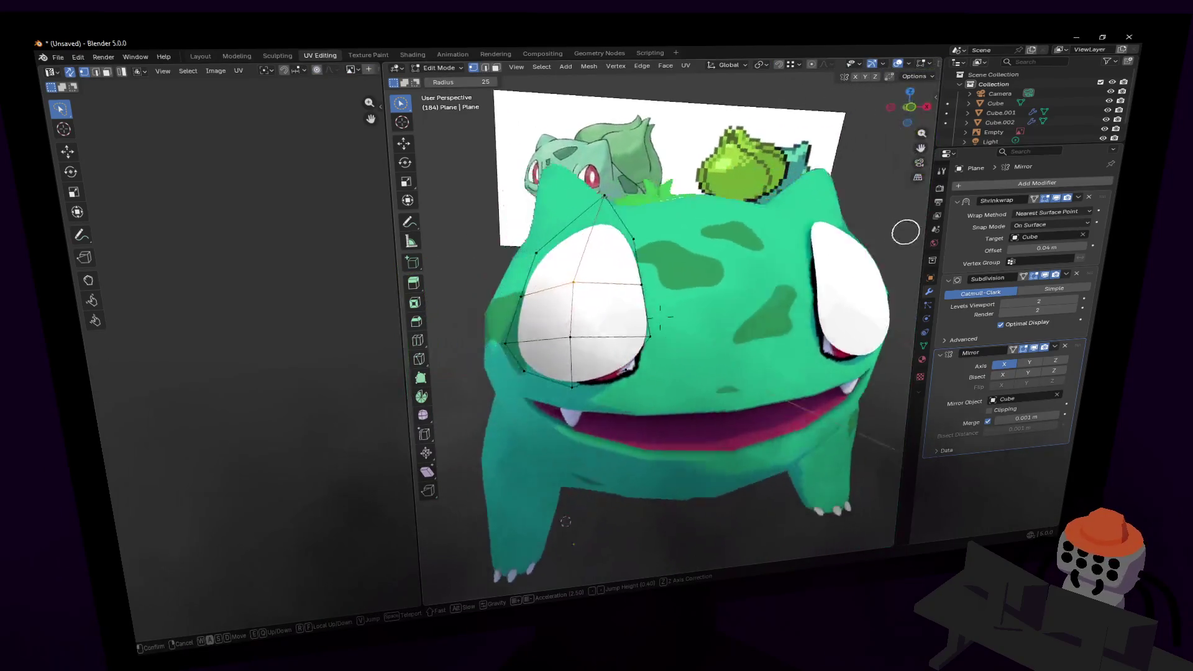
pyautogui.click(790, 243)
pyautogui.click(750, 330)
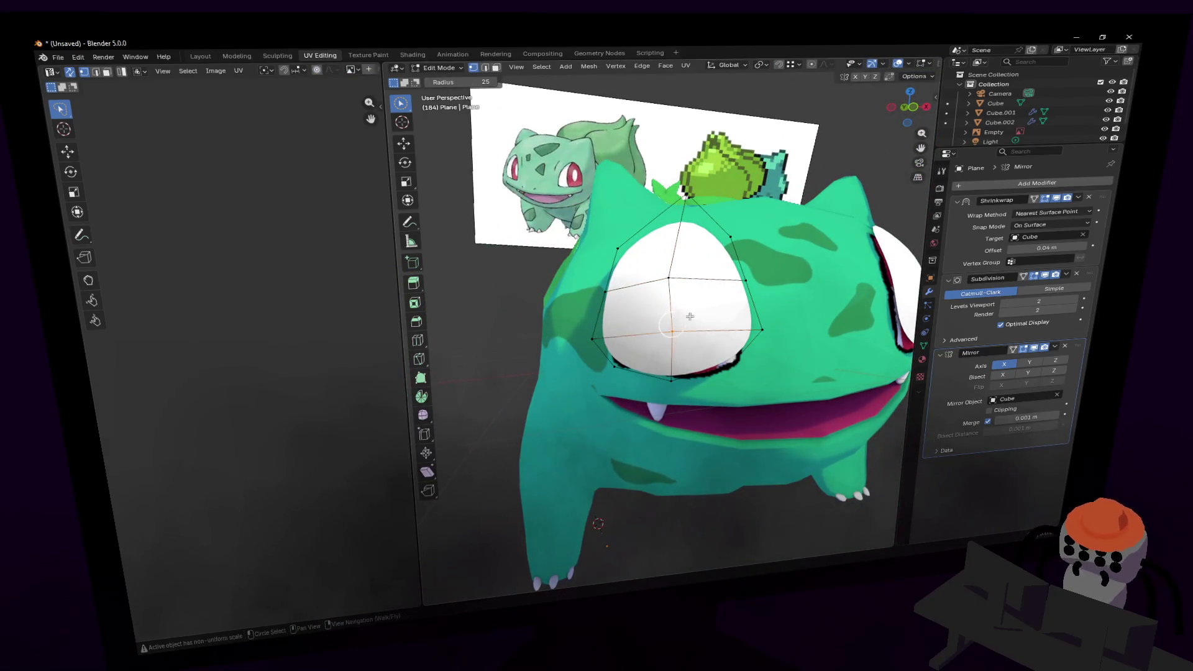
pyautogui.press('g')
pyautogui.click(698, 291)
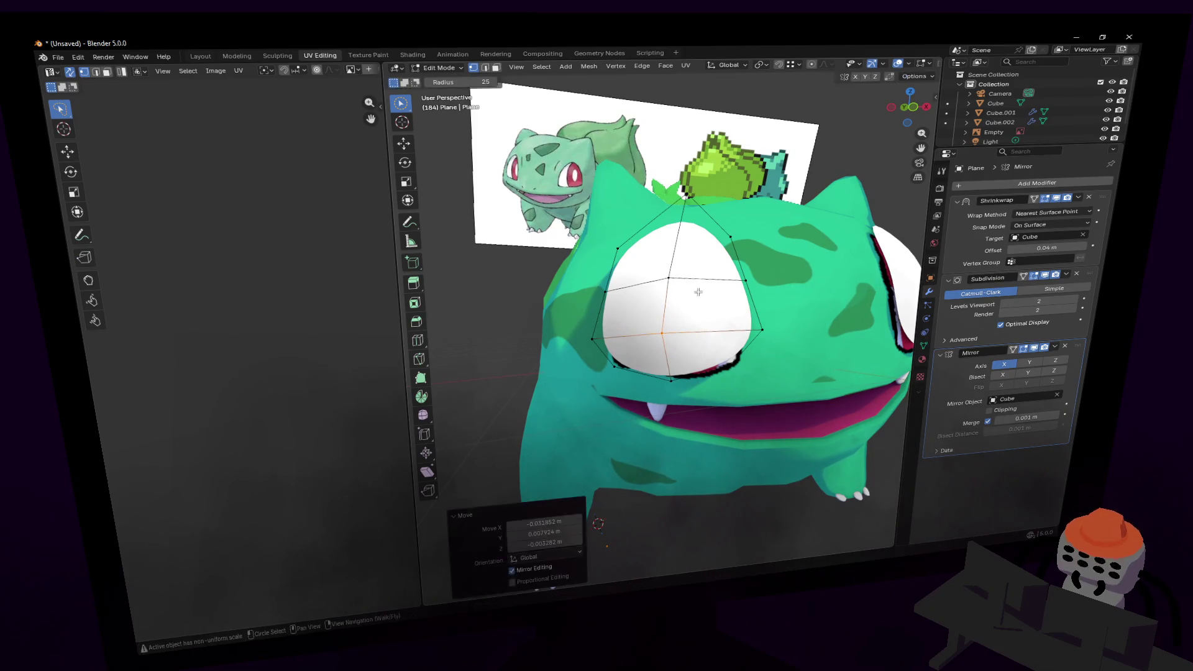
# - Select the eye's bottom vertices and squash them vertically with S Z
pyautogui.click(689, 370)
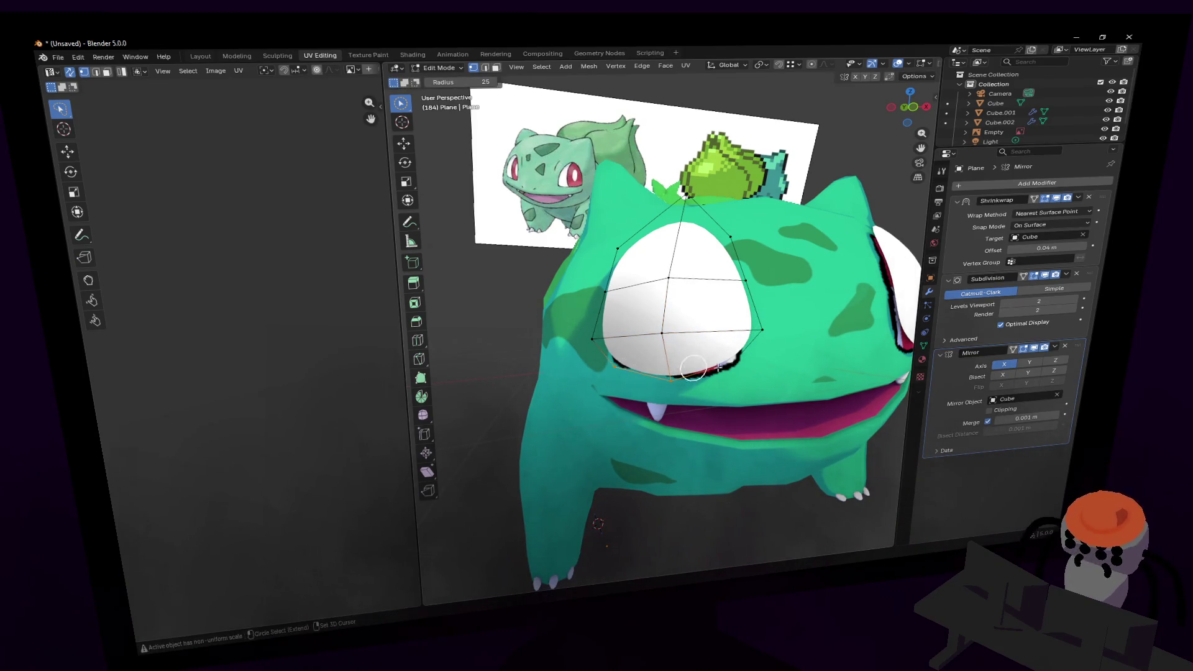
pyautogui.hotkey('shift', '`')
pyautogui.click(773, 269)
pyautogui.press('s')
pyautogui.press('z')
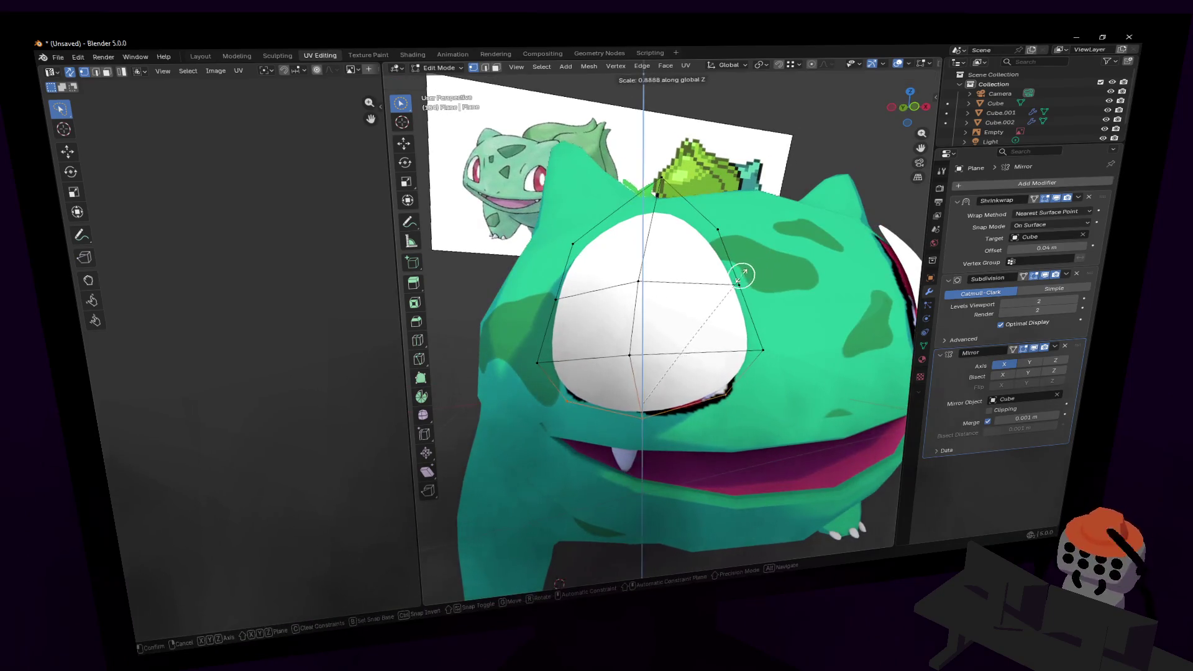
pyautogui.click(700, 325)
# - Lower the eye's bottom vertices and nudge the bottom-middle vertex
pyautogui.press('c')
pyautogui.click(629, 358)
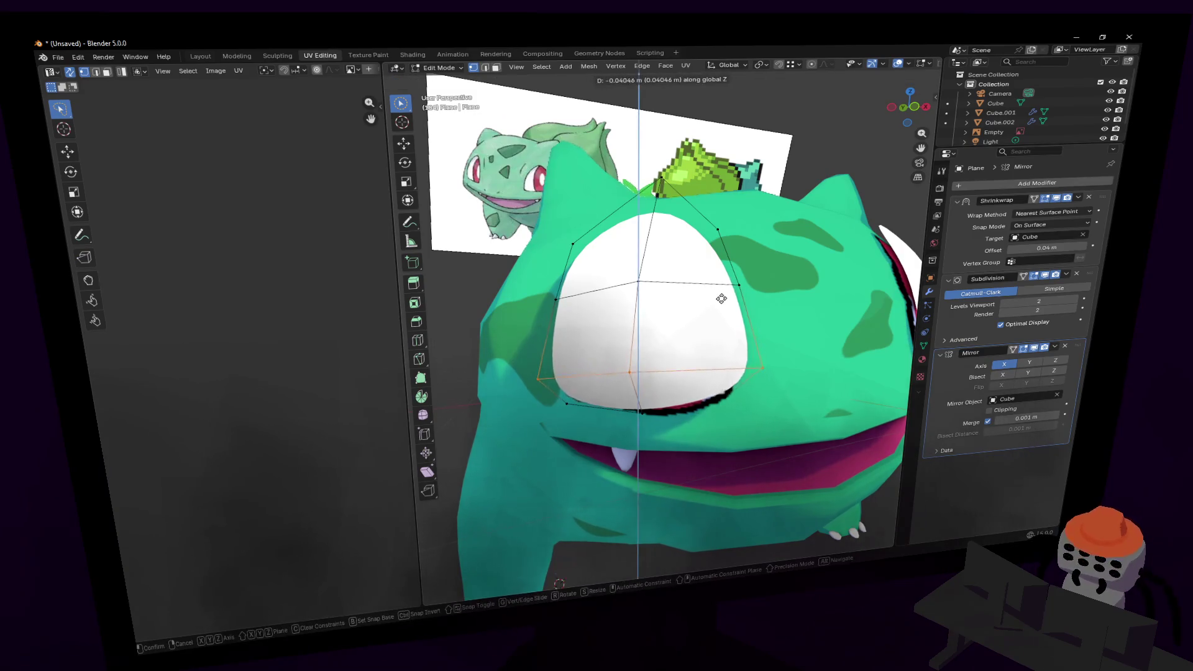
pyautogui.click(714, 307)
pyautogui.press('c')
pyautogui.moveTo(636, 379); pyautogui.dragTo(642, 380)
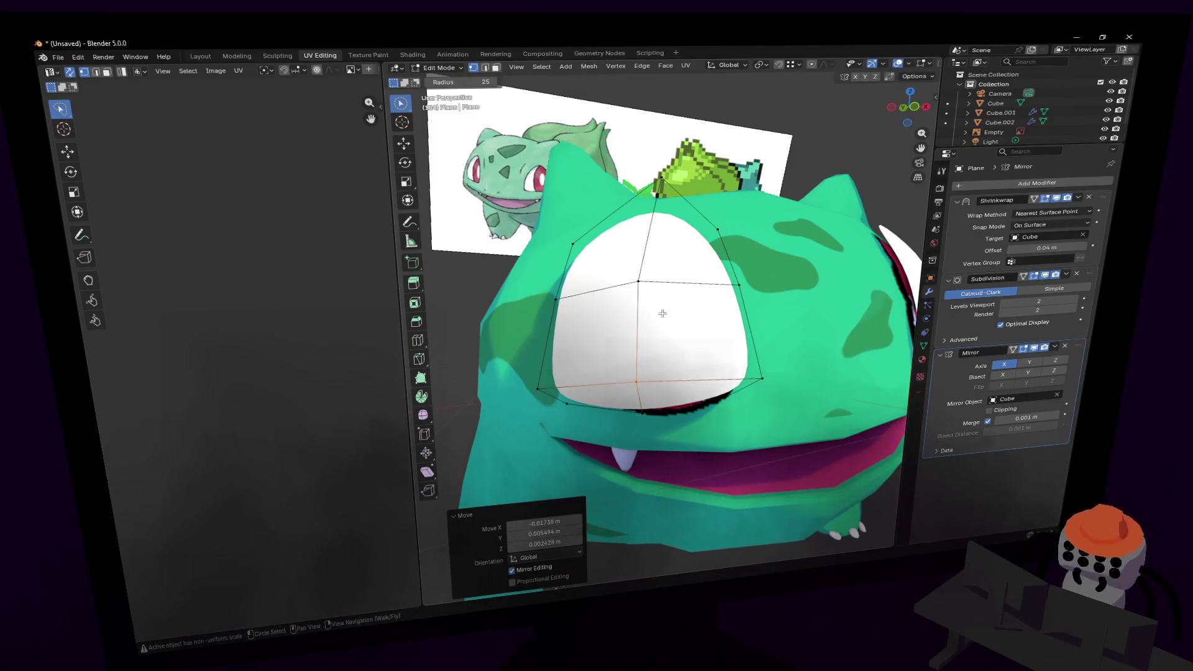
# - Select the eye's middle edge loop and shift it to the right
pyautogui.click(648, 291)
pyautogui.press('3')
pyautogui.click(637, 319)
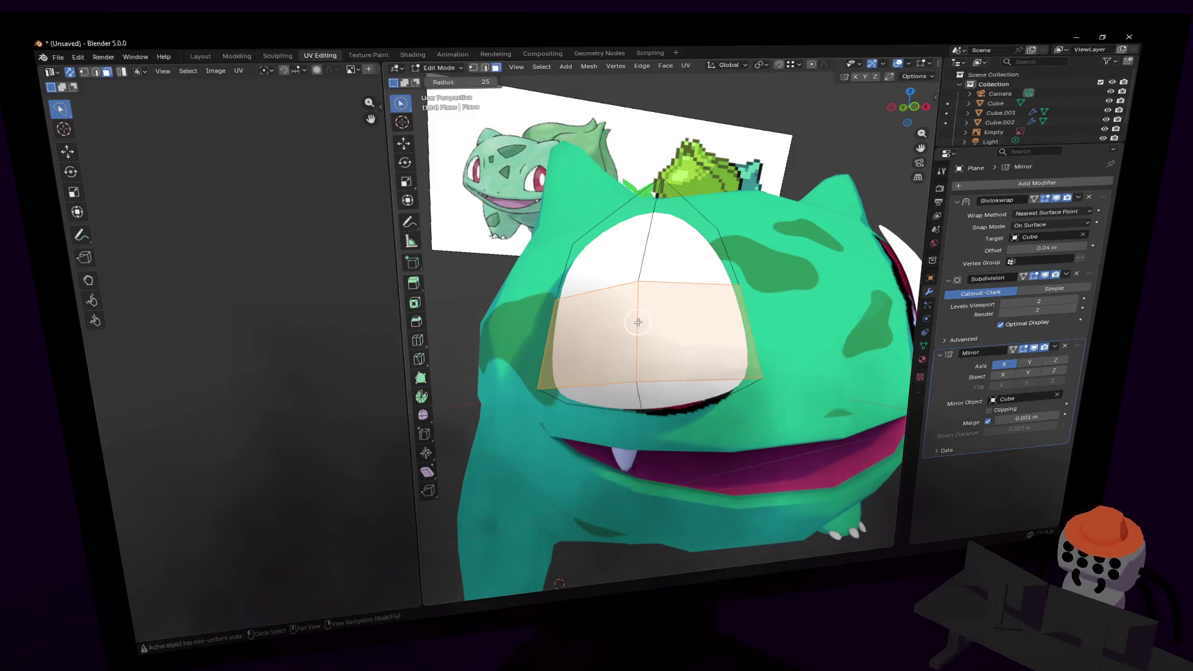
pyautogui.press('2')
pyautogui.click(639, 320)
pyautogui.press('g')
pyautogui.click(646, 323)
# - Adjust the vertices along the eye's bottom edge, then orbit close to the left eye
pyautogui.press('c')
pyautogui.moveTo(657, 320)
pyautogui.mouseDown(button='middle')
pyautogui.moveTo(631, 314)
pyautogui.moveTo(670, 332)
pyautogui.mouseUp(button='middle')
pyautogui.press('1')
pyautogui.click(677, 392)
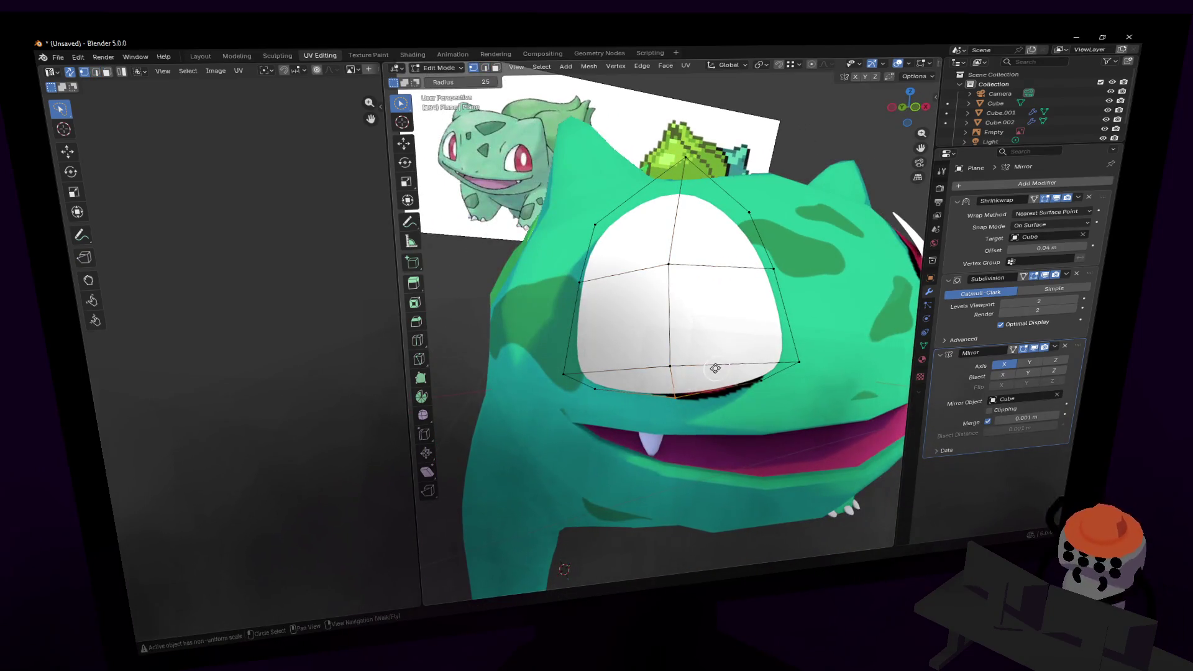
pyautogui.press('g')
pyautogui.click(711, 368)
pyautogui.moveTo(607, 389); pyautogui.dragTo(643, 378)
pyautogui.moveTo(720, 307); pyautogui.dragTo(723, 300, button='middle')
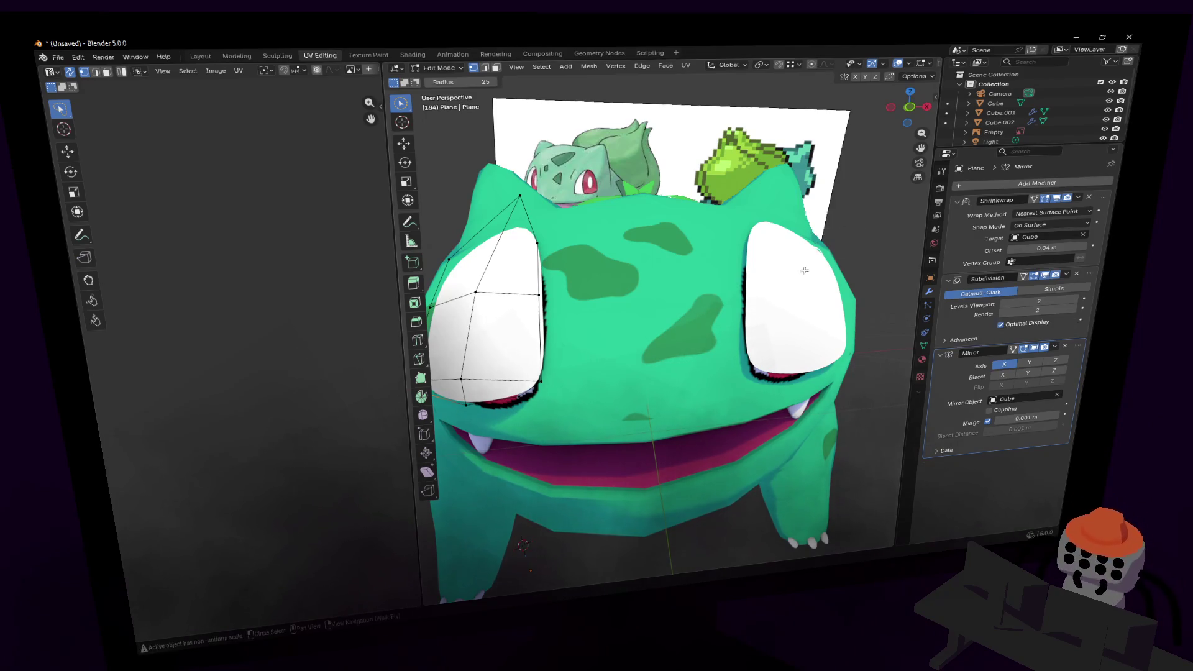
pyautogui.scroll(5, 771, 285)
pyautogui.moveTo(777, 289); pyautogui.dragTo(752, 284, button='middle')
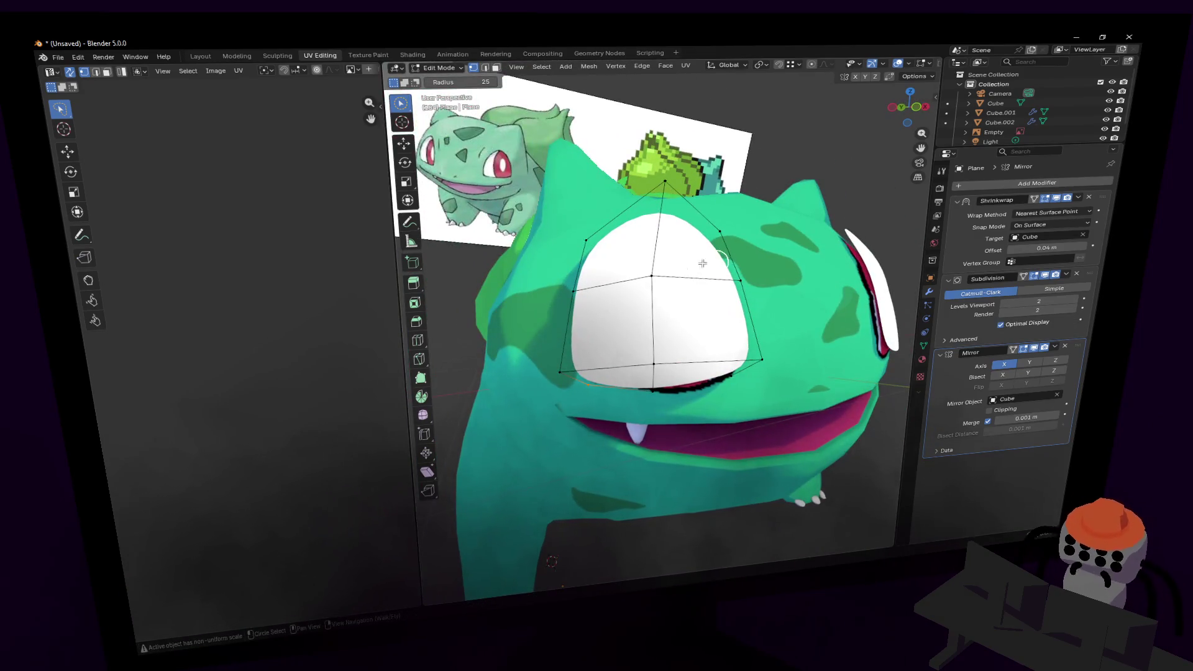
# - Shift the eye's centre vertex right and narrow the upper-left vertices slightly
pyautogui.press('g')
pyautogui.click(672, 268)
pyautogui.click(595, 242)
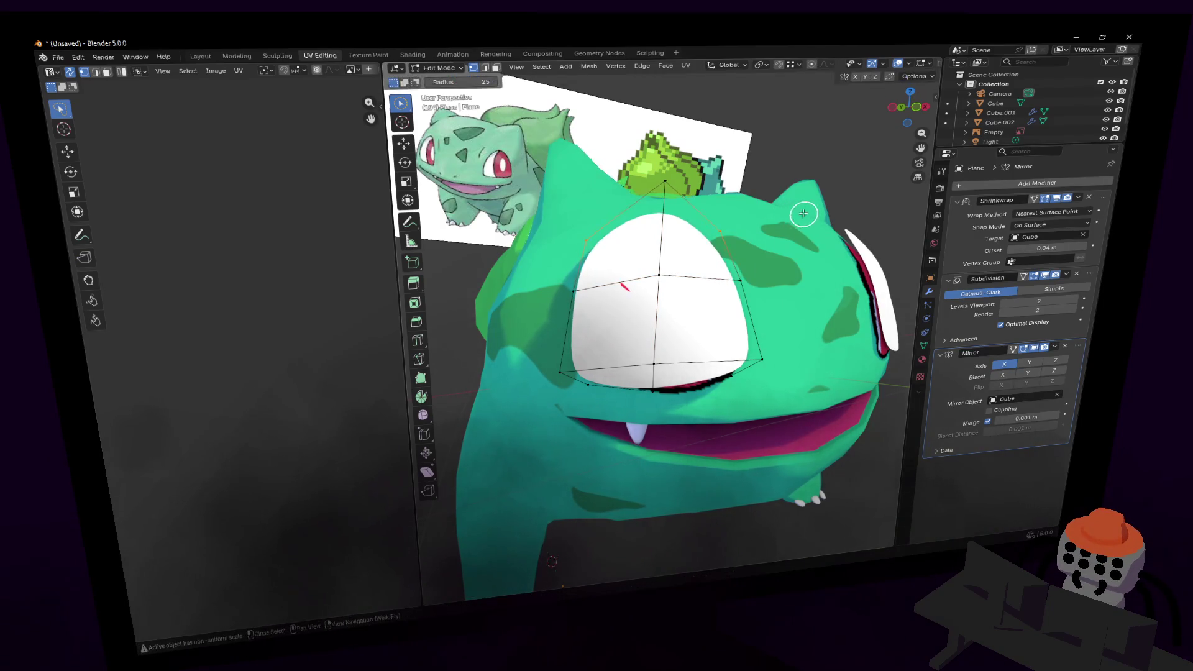
pyautogui.press('g')
pyautogui.click(770, 213)
pyautogui.press('s')
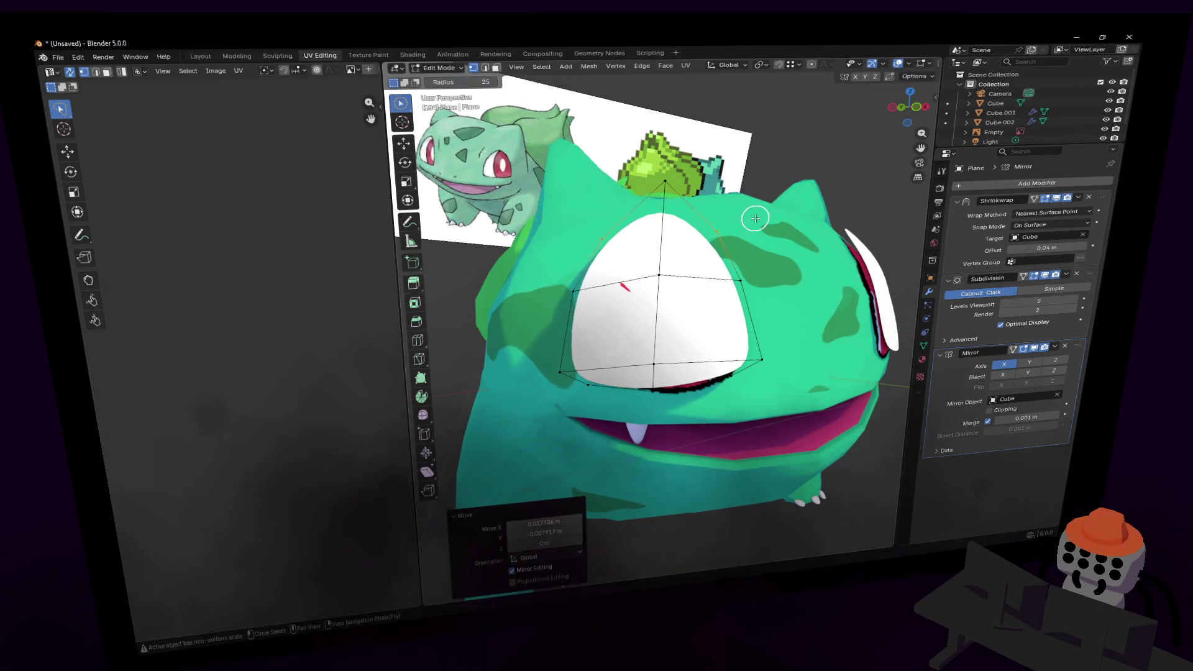
pyautogui.click(754, 218)
# - Lower another eye vertex along Z and walk the view to a new angle
pyautogui.press('c')
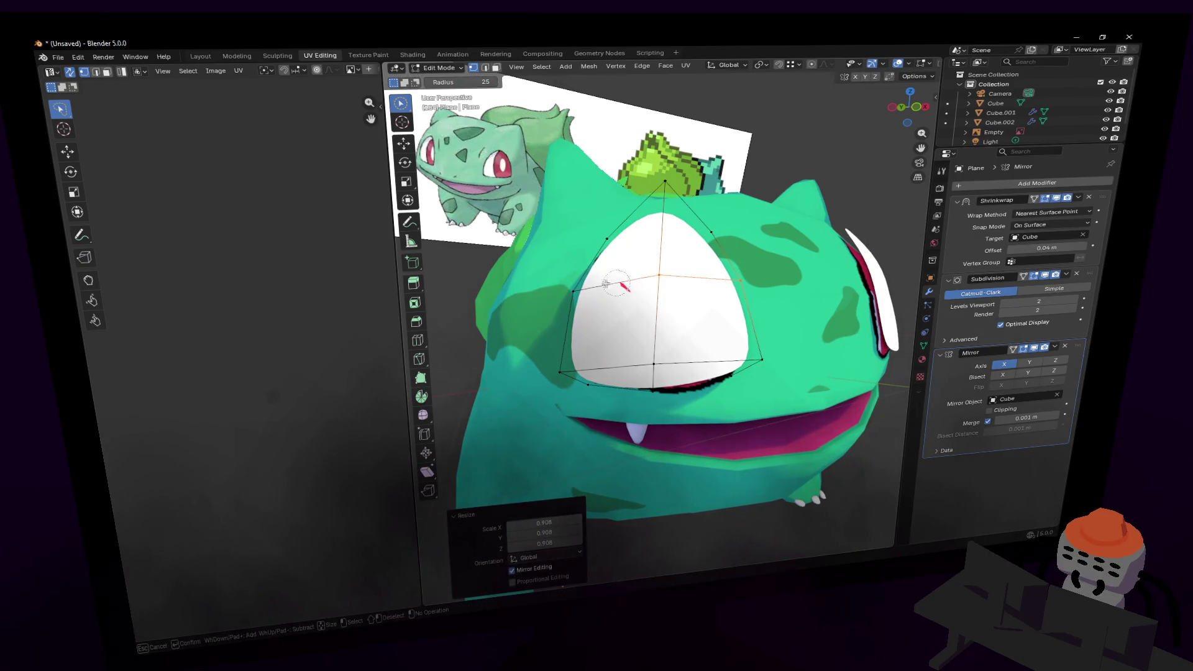
pyautogui.click(587, 295)
pyautogui.press('Escape')
pyautogui.press('g')
pyautogui.press('z')
pyautogui.click(760, 231)
pyautogui.press('c')
pyautogui.hotkey('shift', '`')
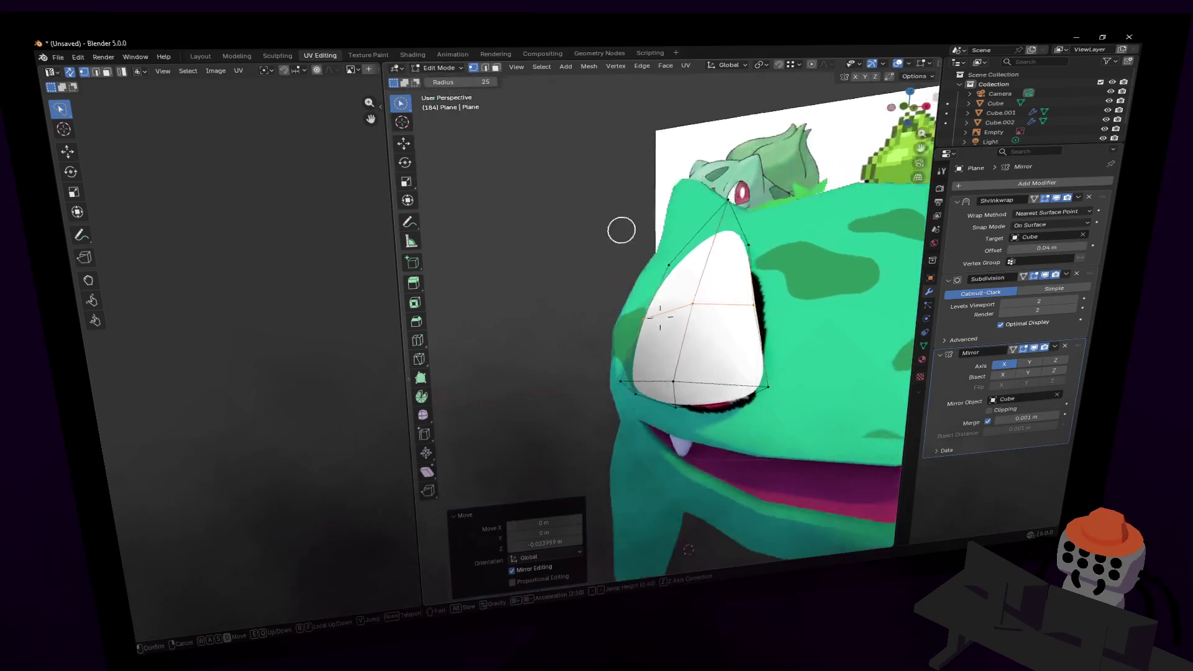
pyautogui.click(786, 233)
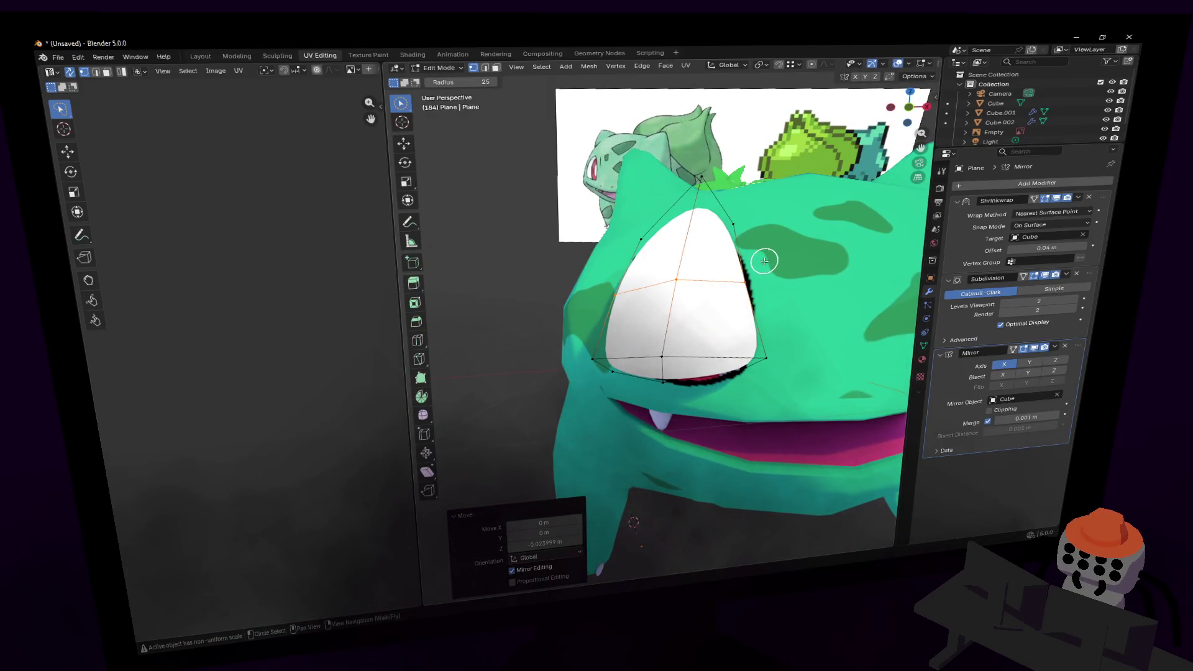
# - From a top-down view, push the right-middle eye vertex outward and reposition another vertex
pyautogui.moveTo(756, 251)
pyautogui.mouseDown(button='middle')
pyautogui.moveTo(777, 274)
pyautogui.moveTo(768, 298)
pyautogui.mouseUp(button='middle')
pyautogui.press('g')
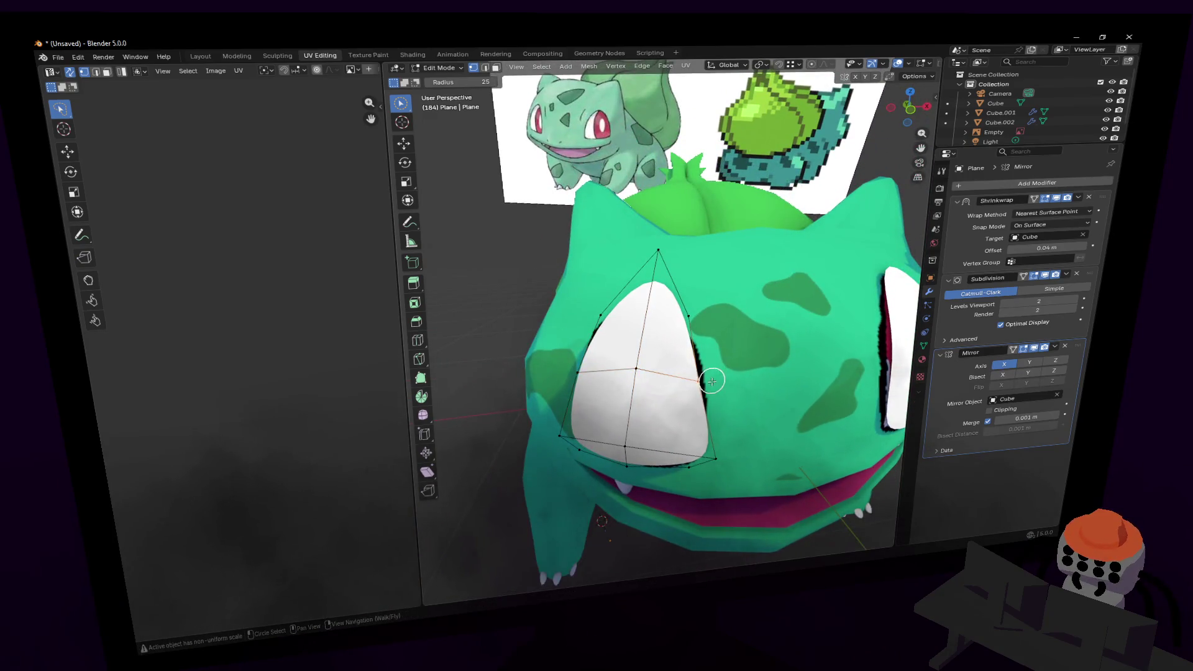
pyautogui.click(721, 374)
pyautogui.press('c')
pyautogui.press('Escape')
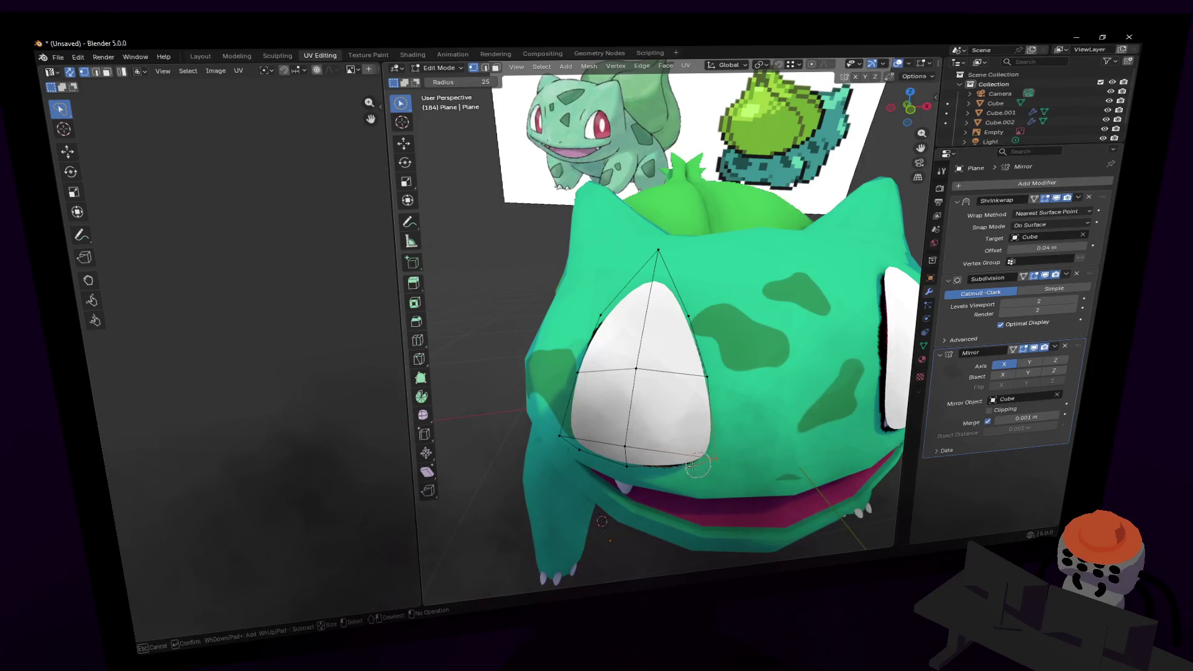
pyautogui.press('g')
pyautogui.click(744, 425)
pyautogui.hotkey('shift', '`')
pyautogui.press('w')
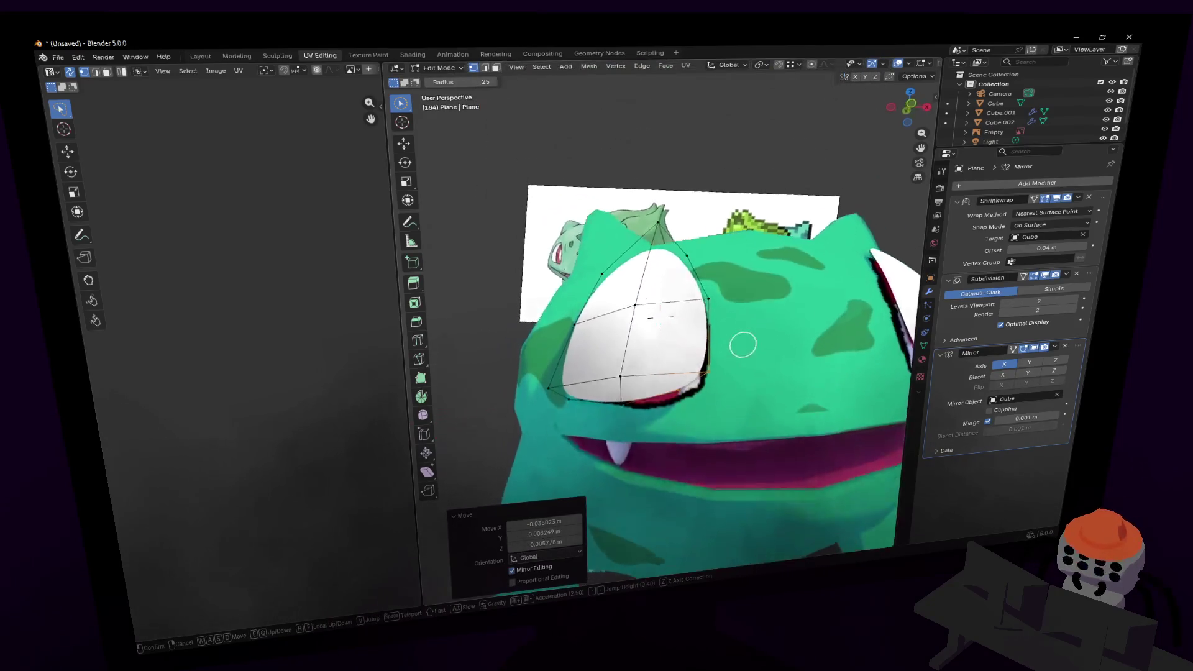
pyautogui.press('s')
pyautogui.click(684, 340)
# - Move the eye's top vertex and a selected edge to refine the outline
pyautogui.press('g')
pyautogui.click(686, 343)
pyautogui.moveTo(685, 342); pyautogui.dragTo(686, 348, button='middle')
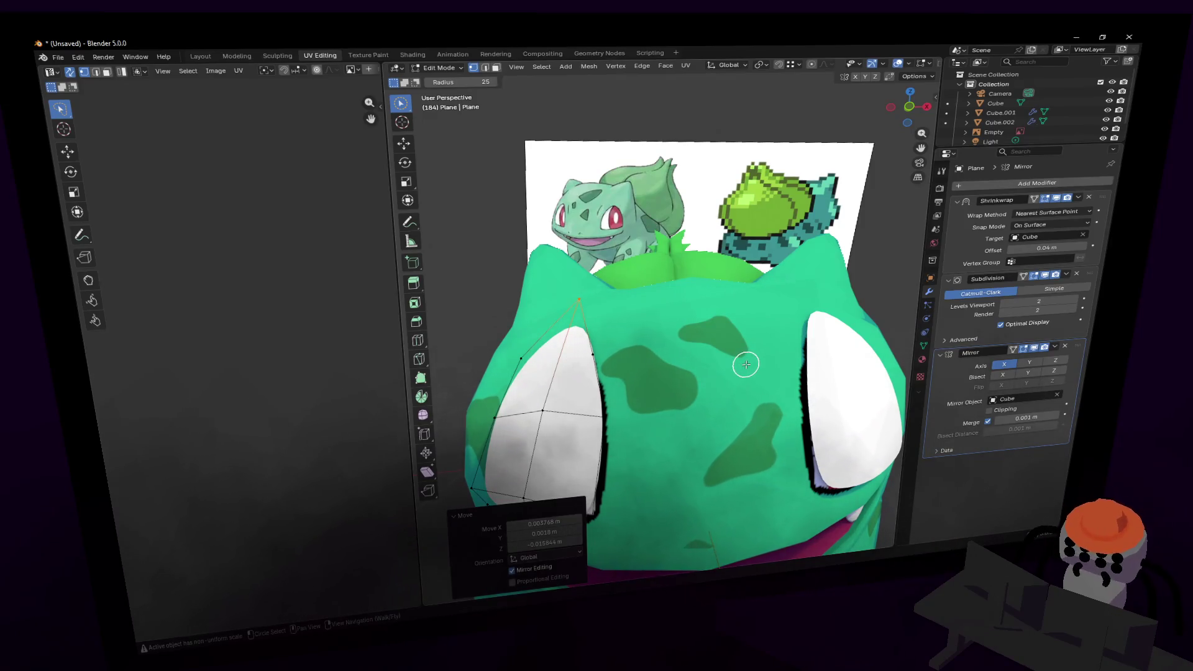
pyautogui.moveTo(745, 365); pyautogui.dragTo(699, 370, button='middle')
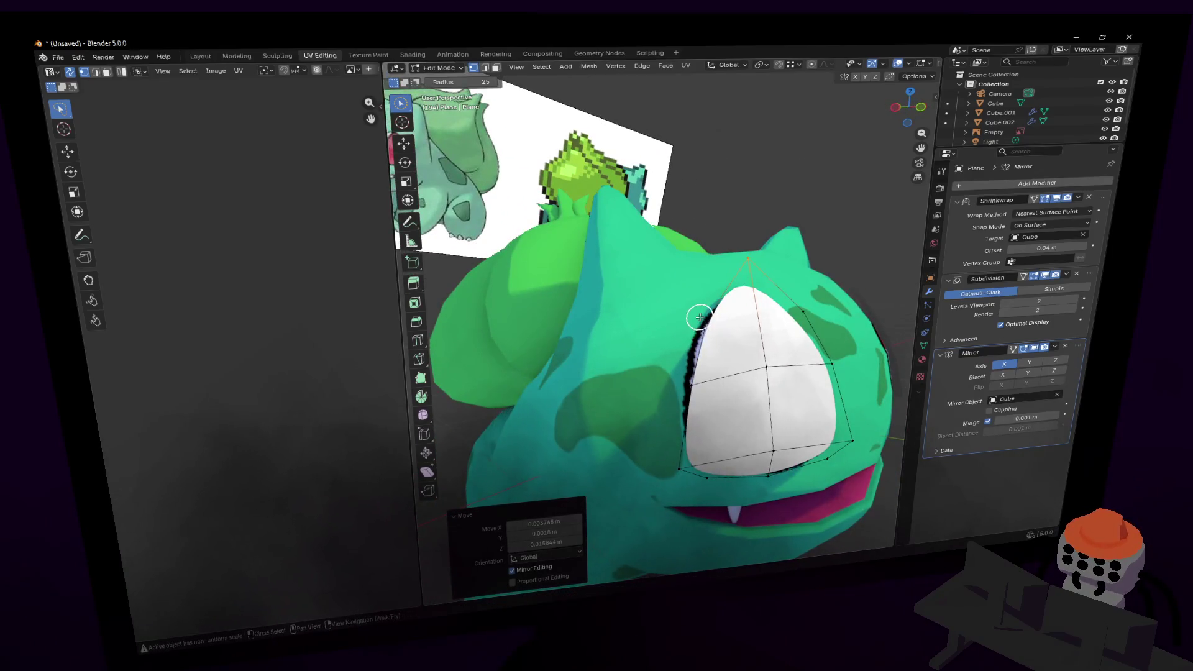
pyautogui.moveTo(699, 317); pyautogui.dragTo(739, 328, button='middle')
pyautogui.press('2')
pyautogui.press('g')
pyautogui.click(716, 330)
# - Switch to editing the Cube body mesh and show its wireframe with X-ray (Alt+Z)
pyautogui.press('Tab')
pyautogui.press('Tab')
pyautogui.press('Tab')
pyautogui.keyDown('shift'); pyautogui.click(683, 360); pyautogui.keyUp('shift')
pyautogui.press('Tab')
pyautogui.press('1')
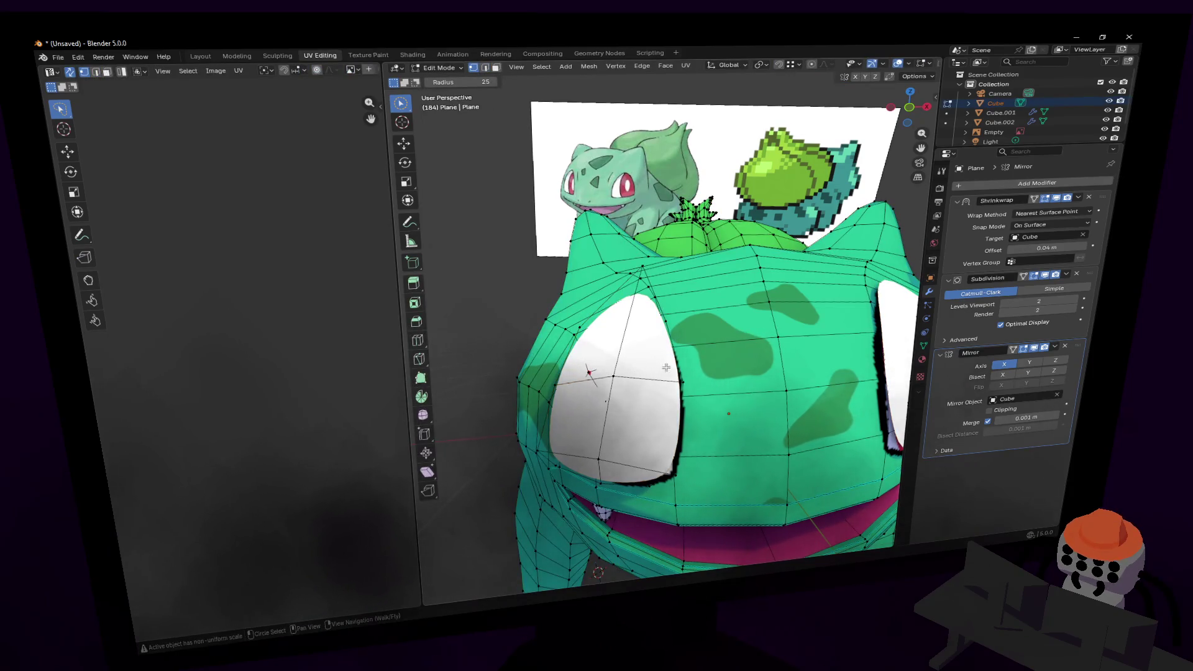
pyautogui.hotkey('shift', '`')
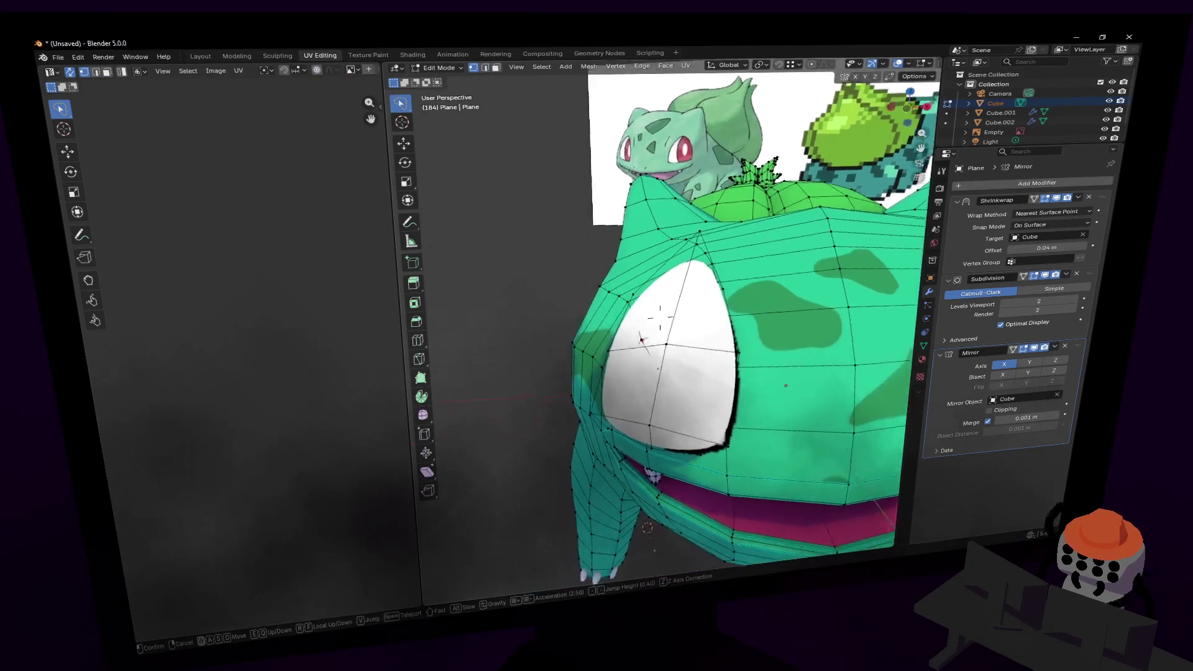
pyautogui.click(660, 317)
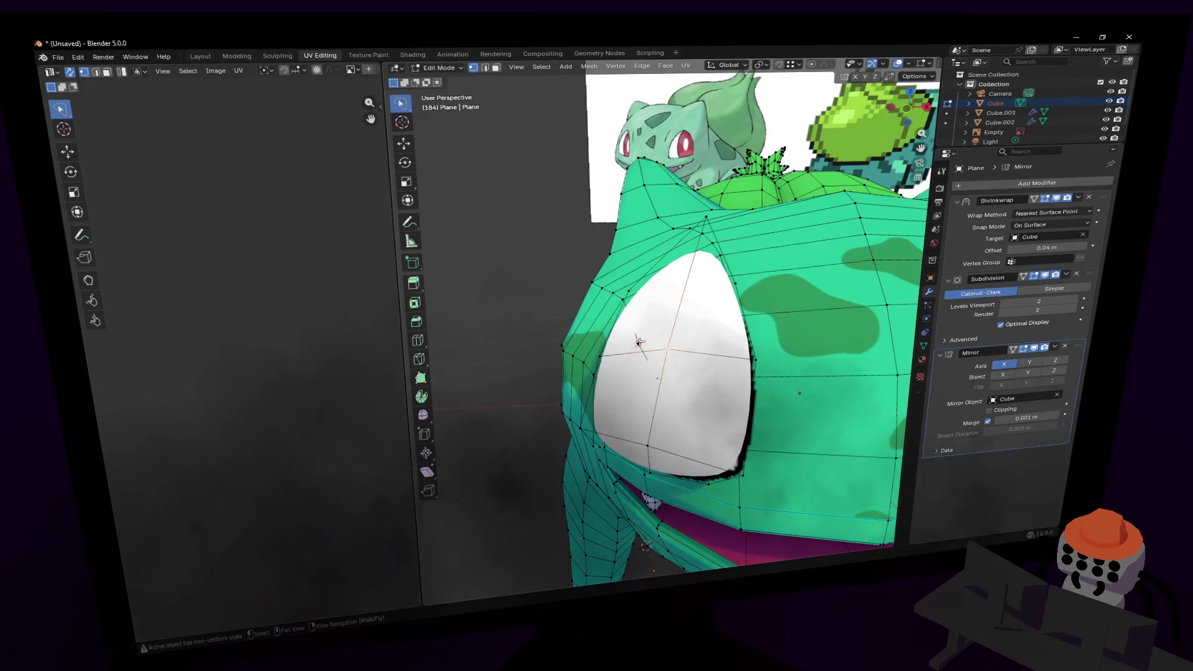
pyautogui.hotkey('alt', 'z')
pyautogui.press('Tab')
pyautogui.hotkey('shift', '`')
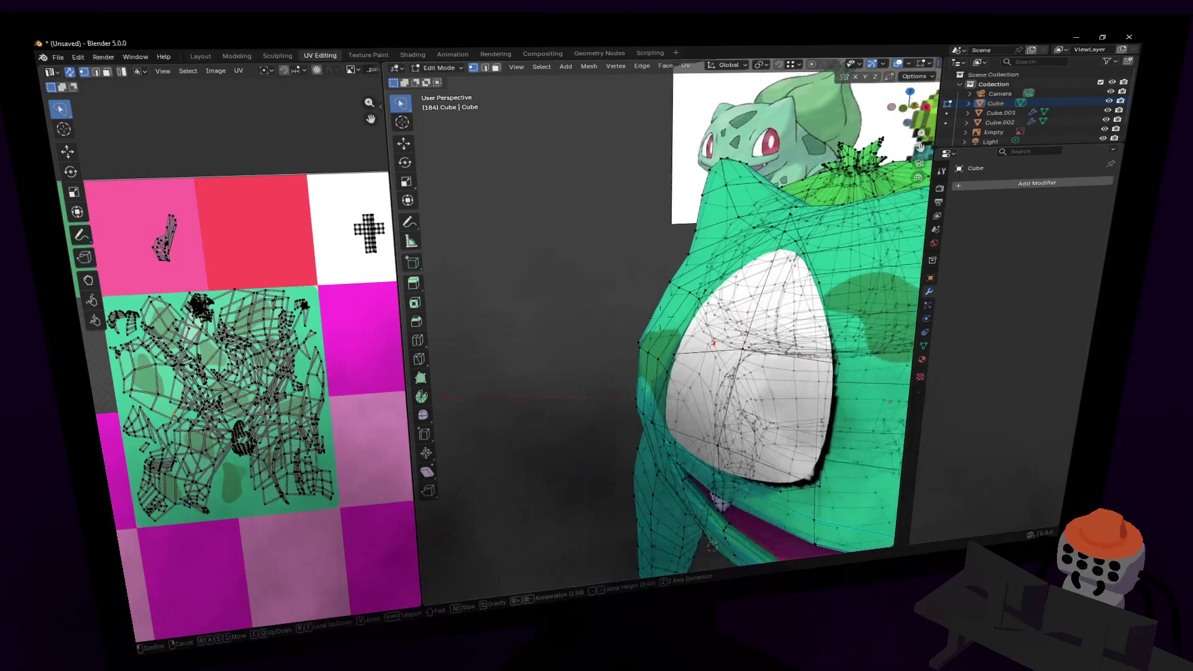
# - Edit the body mesh and select all its linked parts with Ctrl+L
pyautogui.press('Escape')
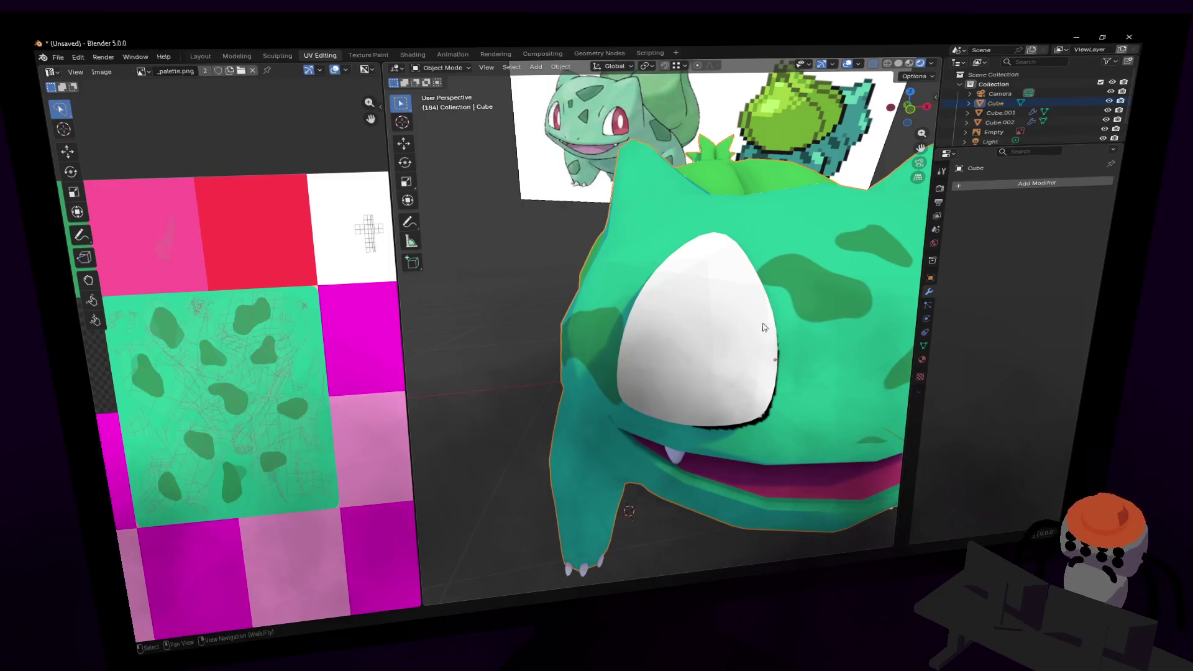
pyautogui.moveTo(746, 306); pyautogui.dragTo(767, 273, button='middle')
pyautogui.press('Tab')
pyautogui.press('Tab')
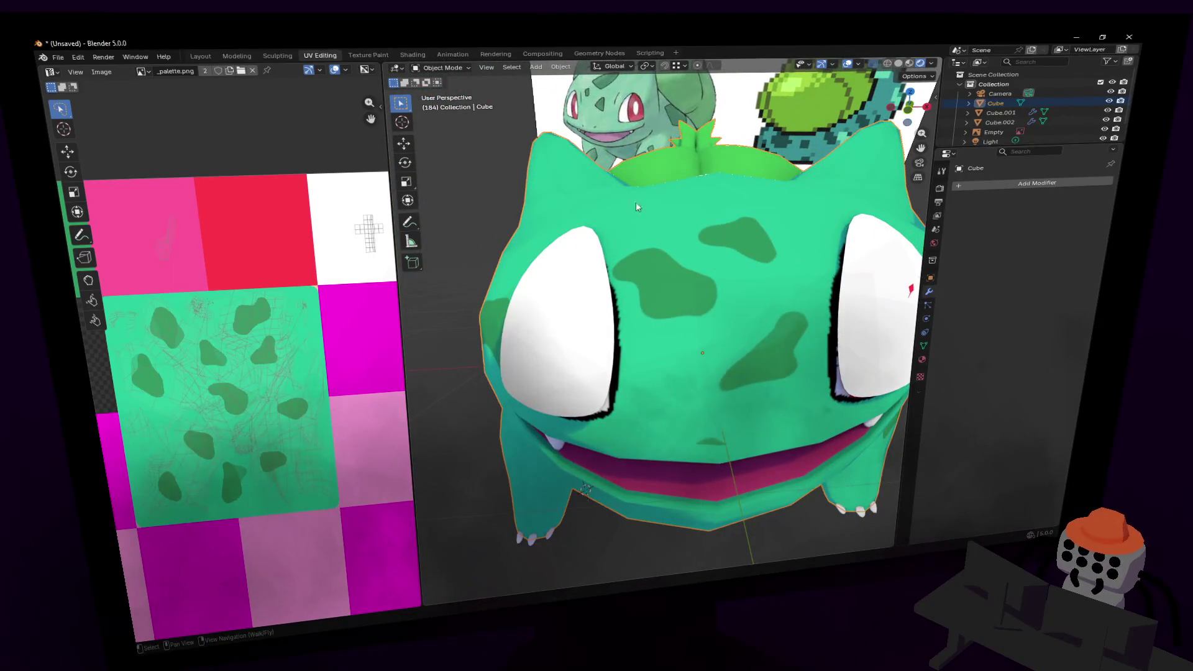
pyautogui.press('Tab')
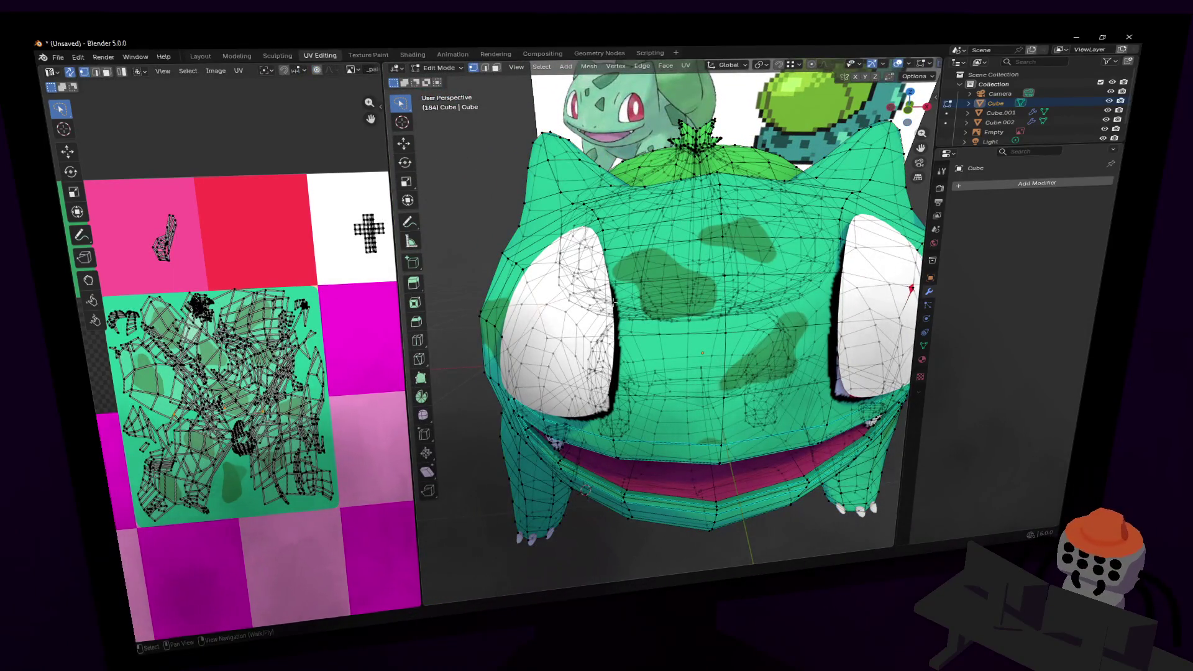
pyautogui.hotkey('ctrl', 'l')
pyautogui.moveTo(523, 201); pyautogui.dragTo(624, 219, button='middle')
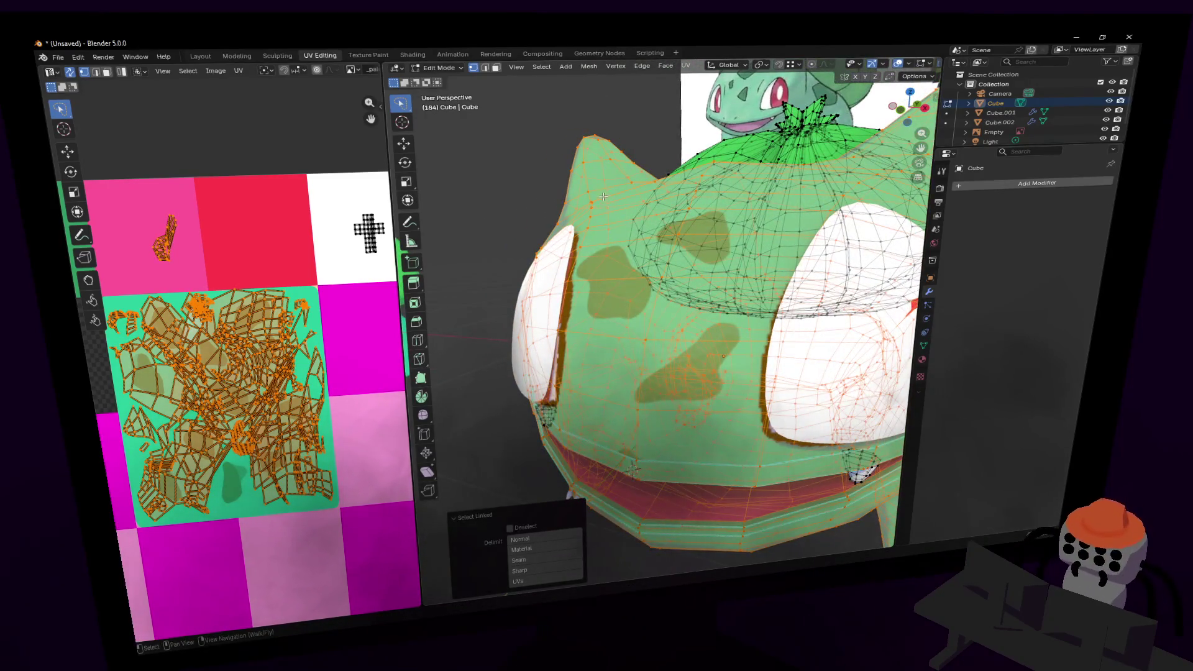
# - Lower the eye plane's Shrinkwrap offset from 0.04 m to 0.03 m
pyautogui.moveTo(1050, 248); pyautogui.dragTo(1056, 248)
pyautogui.click(1049, 249)
pyautogui.press('BackSpace')
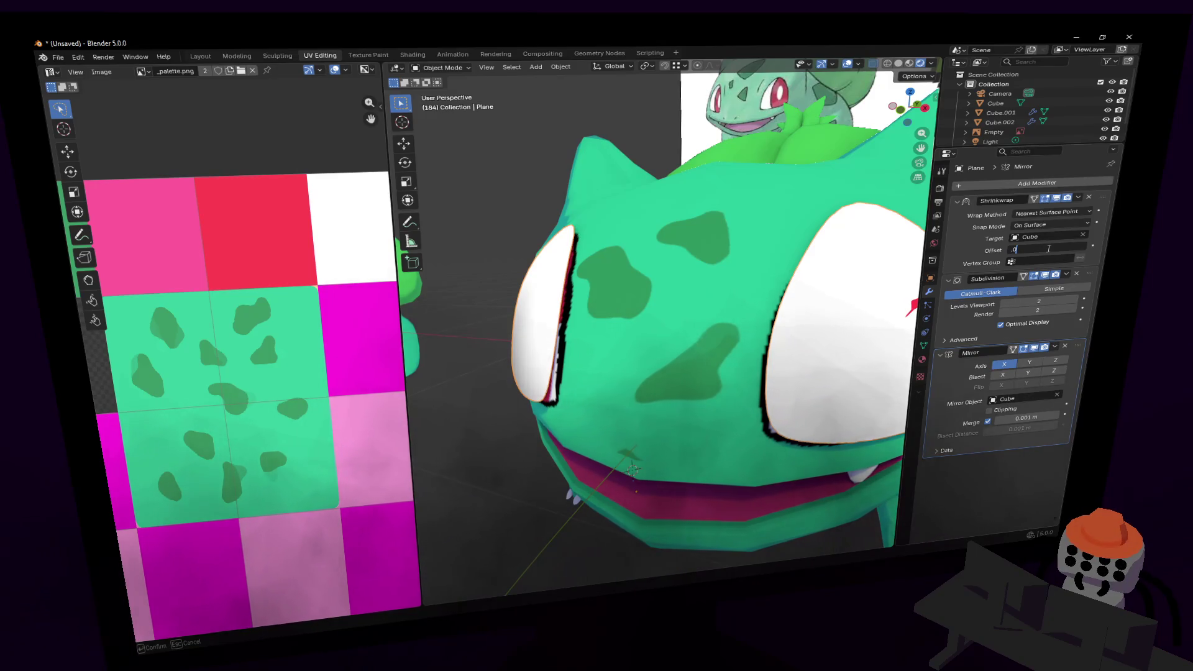
pyautogui.write('1')
pyautogui.press('Return')
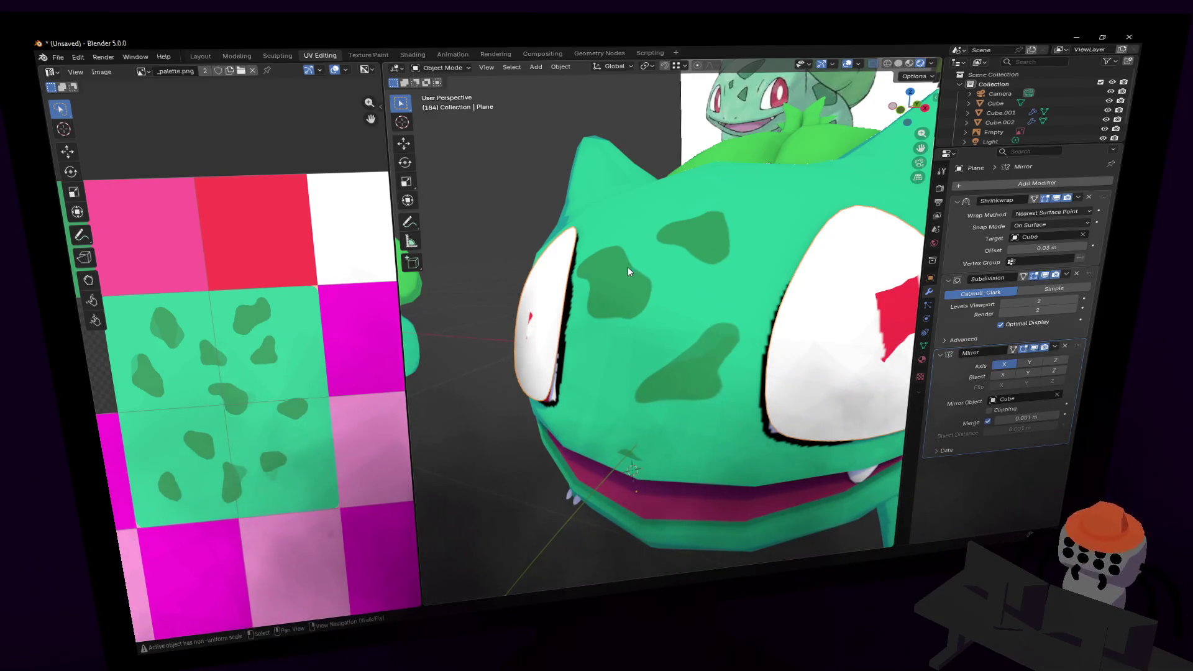
pyautogui.hotkey('shift', '`')
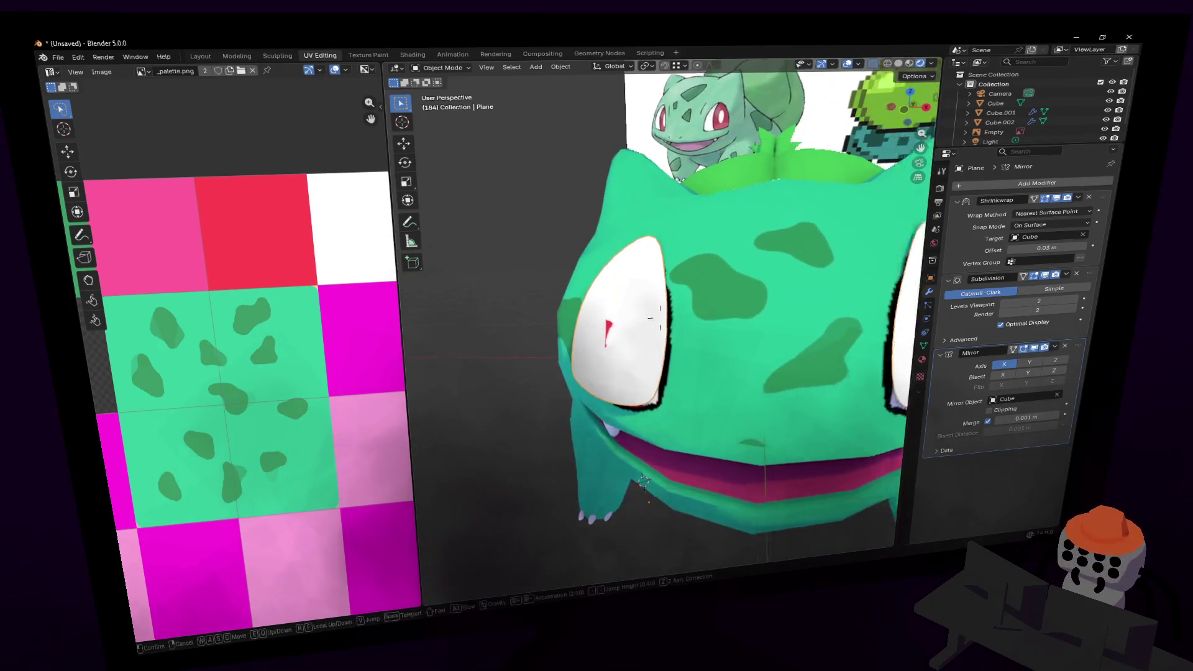
pyautogui.press('Tab')
# - Move the selected left-eye vertices to a new position
pyautogui.click(616, 327)
pyautogui.moveTo(679, 320); pyautogui.dragTo(665, 314, button='middle')
pyautogui.press('g')
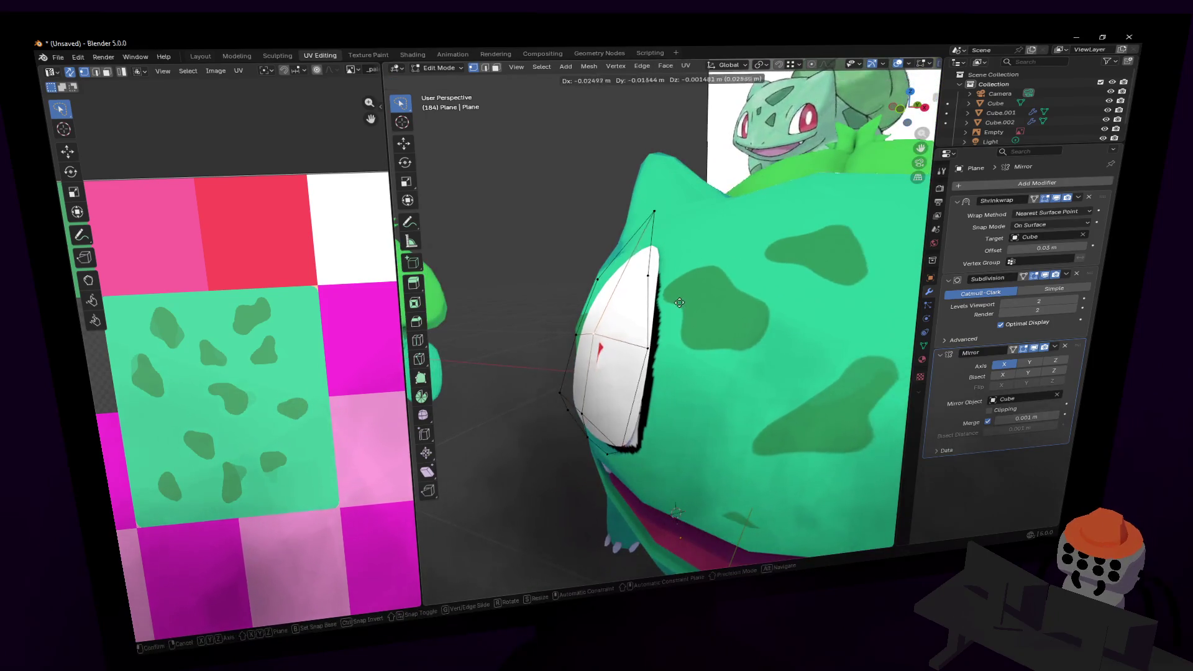
pyautogui.click(683, 305)
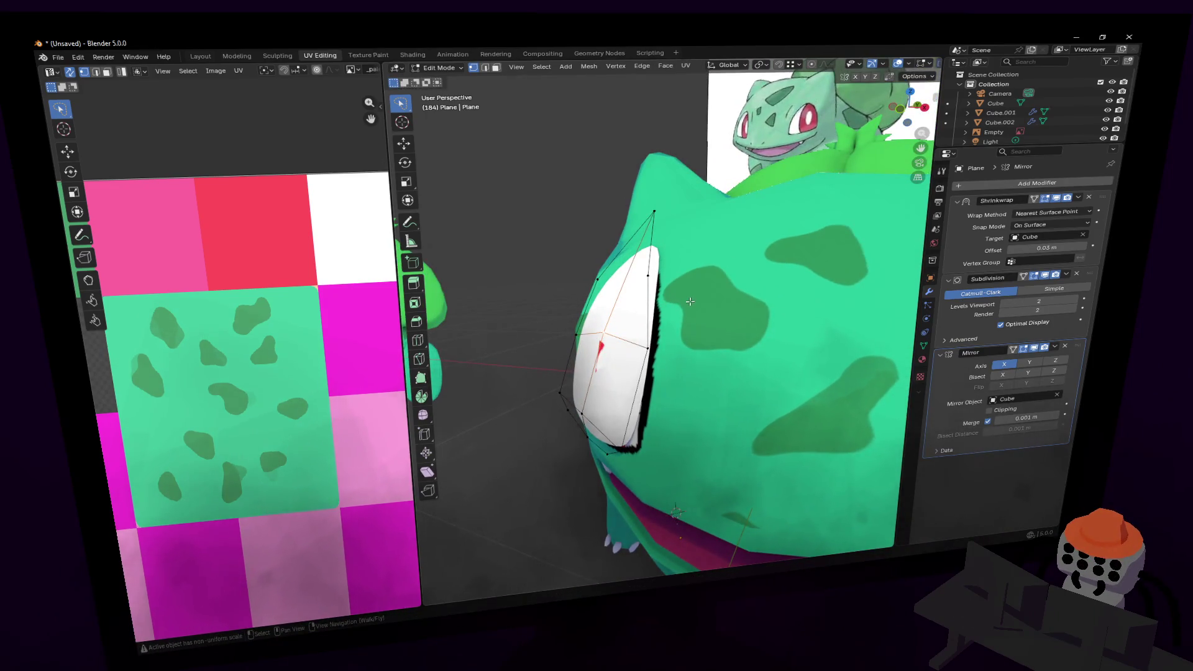
pyautogui.press('g')
pyautogui.press('Escape')
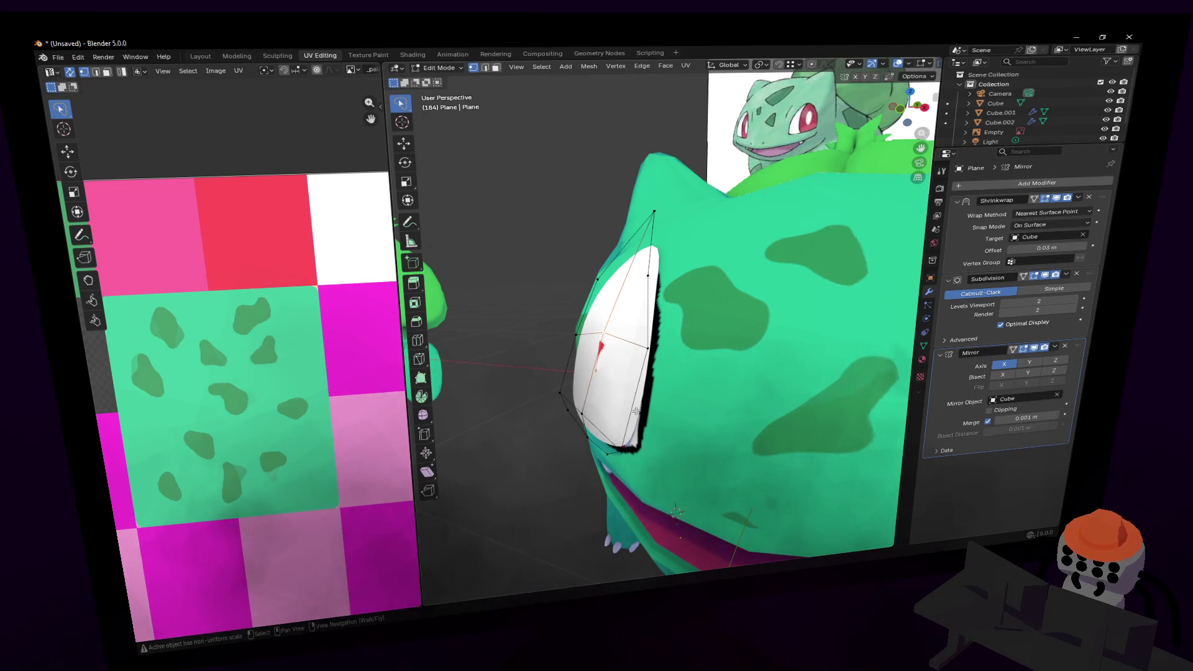
# - Pick a vertex on the eye outline, then leave the eye plane's Edit Mode
pyautogui.press('2')
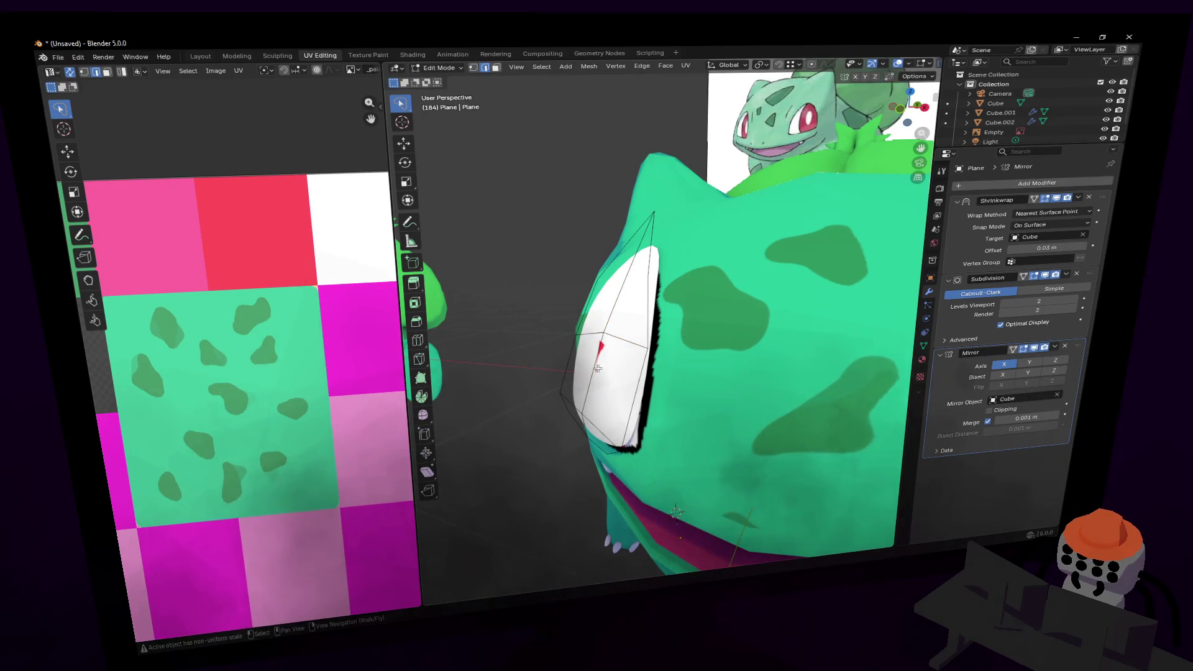
pyautogui.moveTo(627, 340)
pyautogui.mouseDown(button='middle')
pyautogui.moveTo(608, 348)
pyautogui.moveTo(695, 360)
pyautogui.moveTo(596, 347)
pyautogui.mouseUp(button='middle')
pyautogui.press('1')
pyautogui.click(578, 347)
pyautogui.press('Tab')
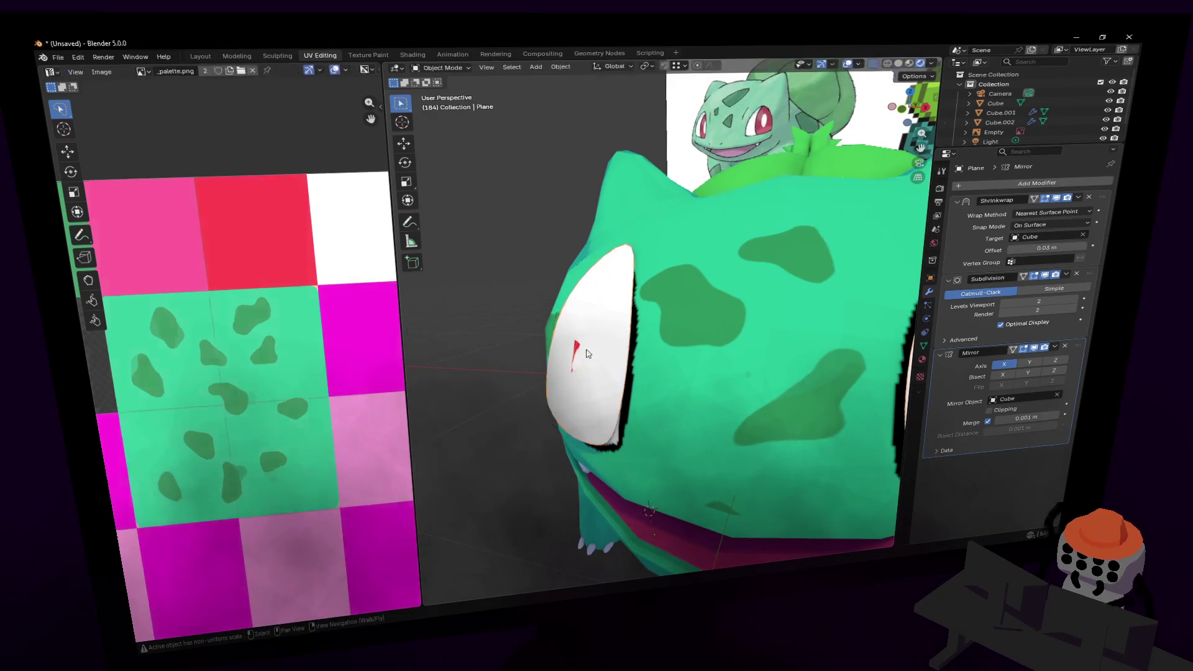
pyautogui.hotkey('alt', 'z')
# - Select the Bulbasaur body, clear its mesh selection, fly to the face, and reopen it for editing
pyautogui.click(634, 352)
pyautogui.press('Tab')
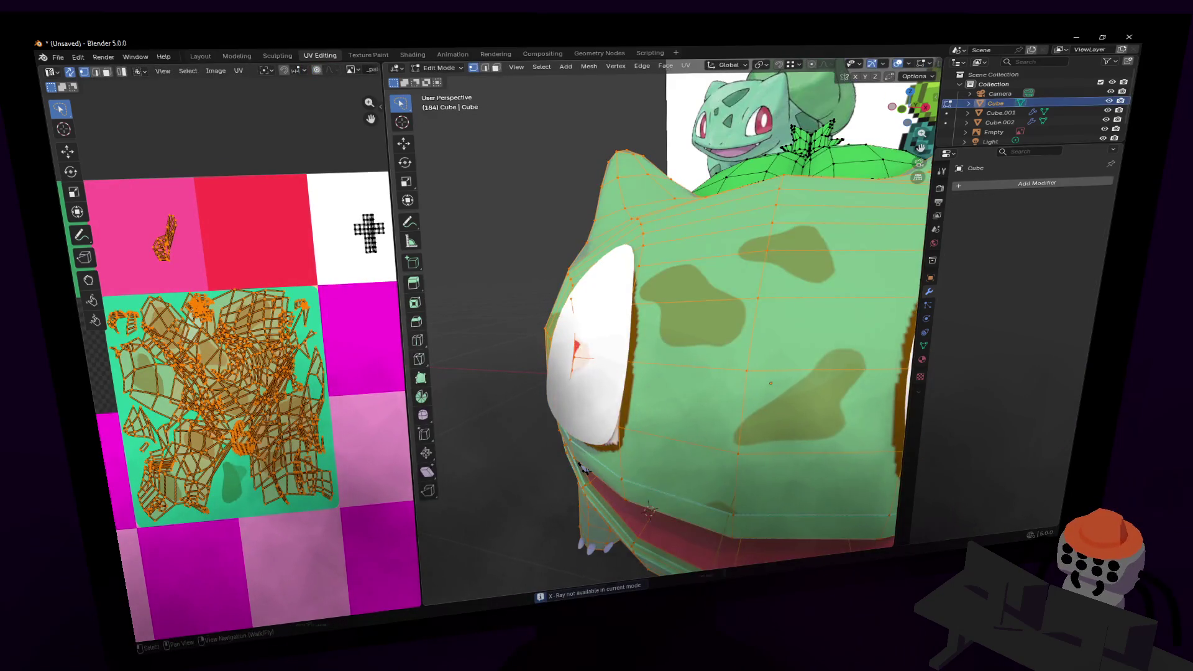
pyautogui.hotkey('shift', '`')
pyautogui.hotkey('alt', 'a')
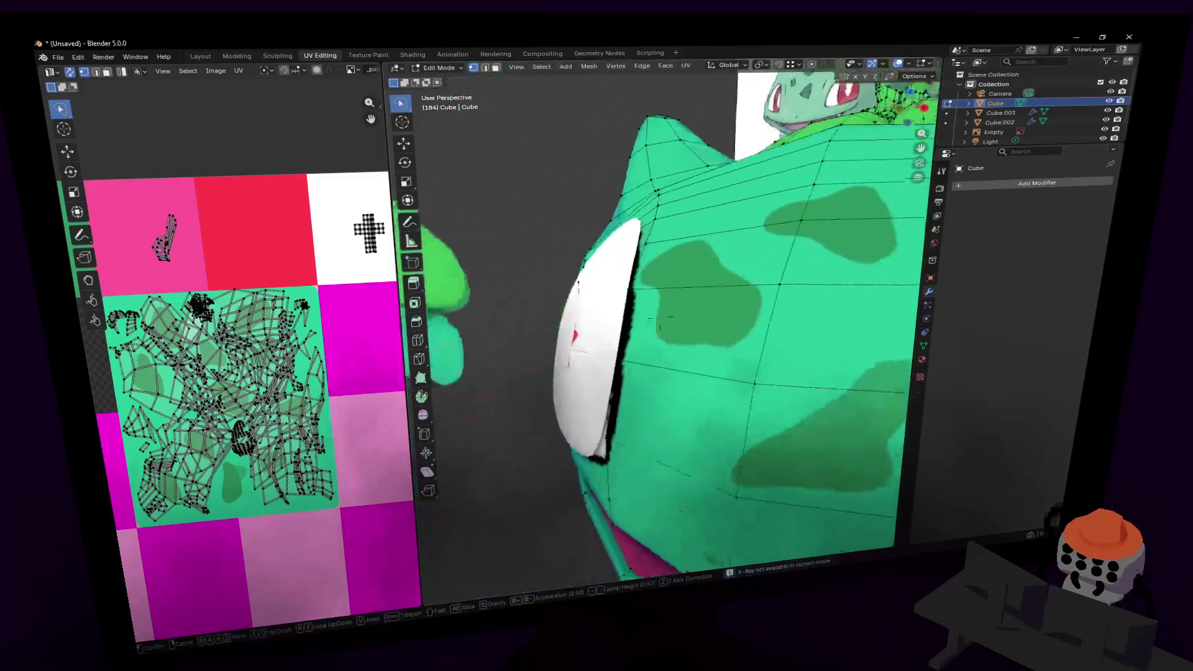
pyautogui.press('Tab')
pyautogui.press('s')
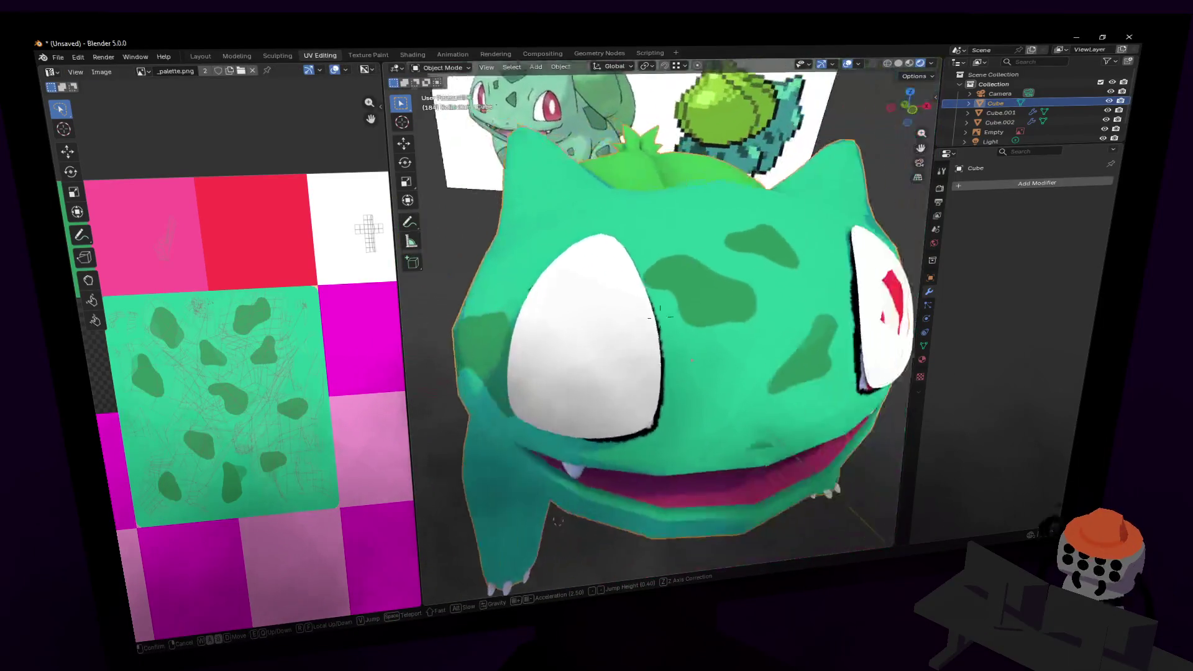
pyautogui.press('a')
pyautogui.press('w')
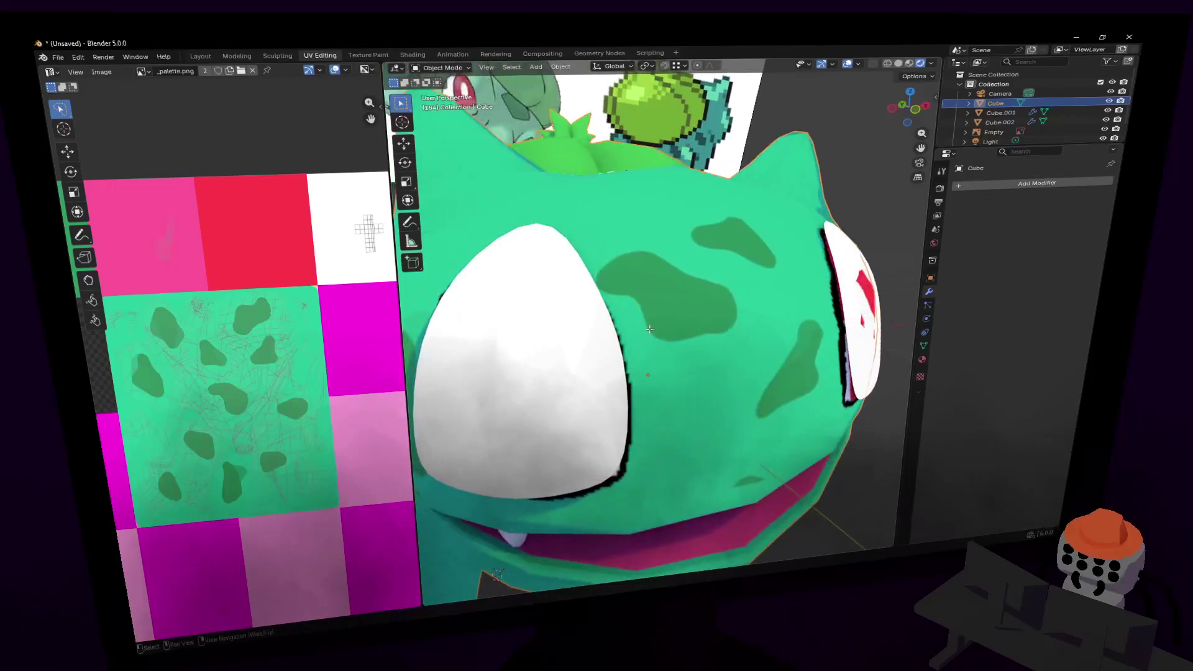
pyautogui.press('Escape')
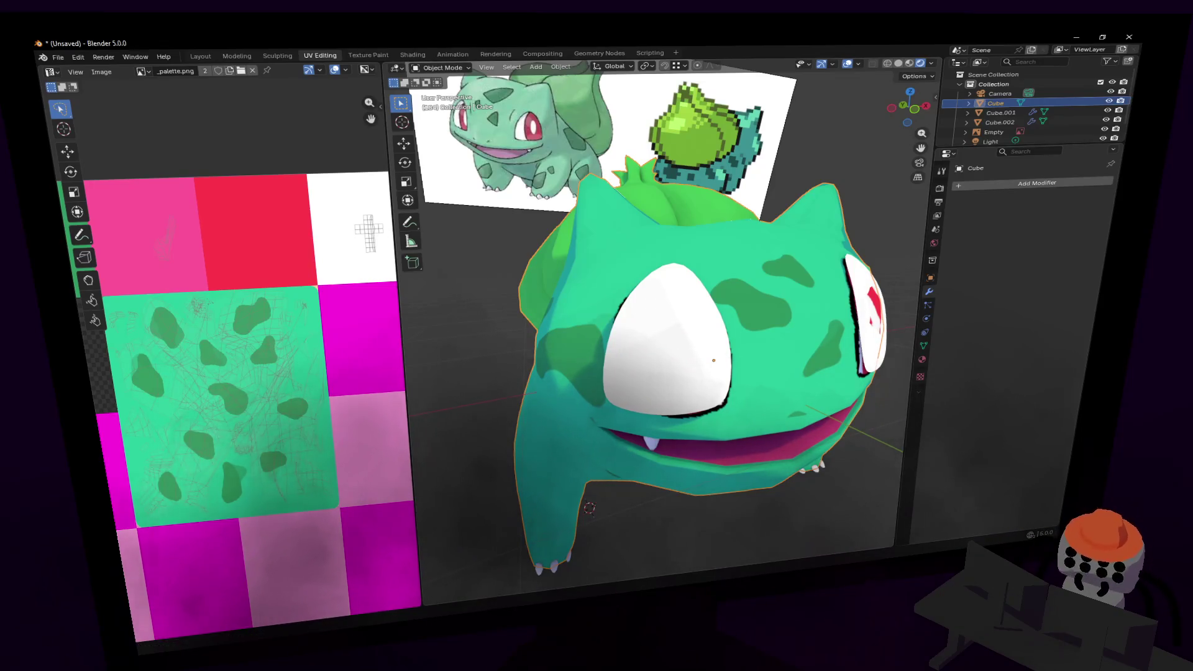
pyautogui.moveTo(751, 338)
pyautogui.mouseDown(button='middle')
pyautogui.moveTo(726, 340)
pyautogui.moveTo(689, 304)
pyautogui.mouseUp(button='middle')
pyautogui.press('Tab')
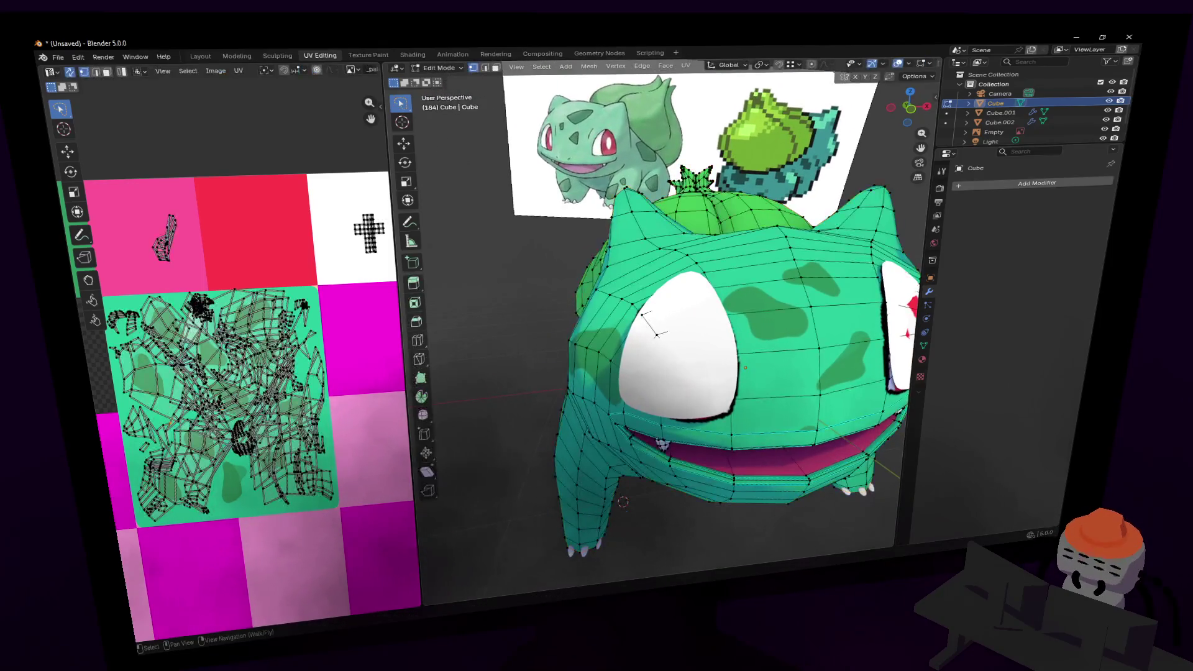
# - Inset all the left eye plane's faces by about 0.027 m and invert the selection to the rim
pyautogui.scroll(4, 686, 300)
pyautogui.press('Tab')
pyautogui.click(695, 295)
pyautogui.press('Tab')
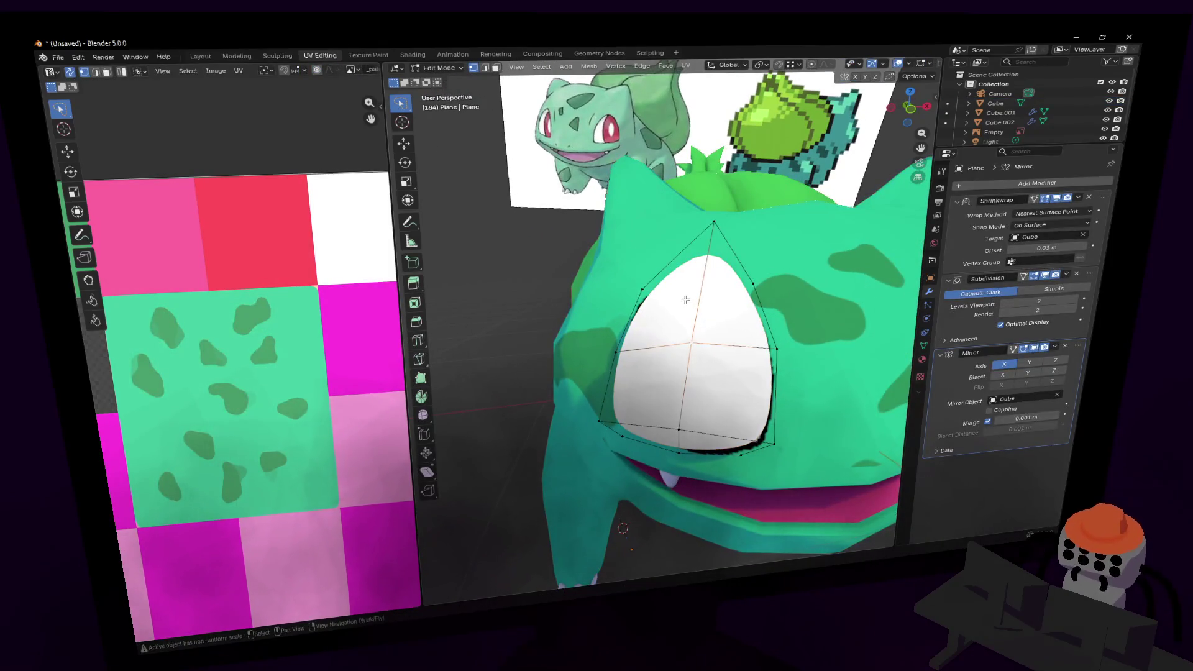
pyautogui.press('3')
pyautogui.press('a')
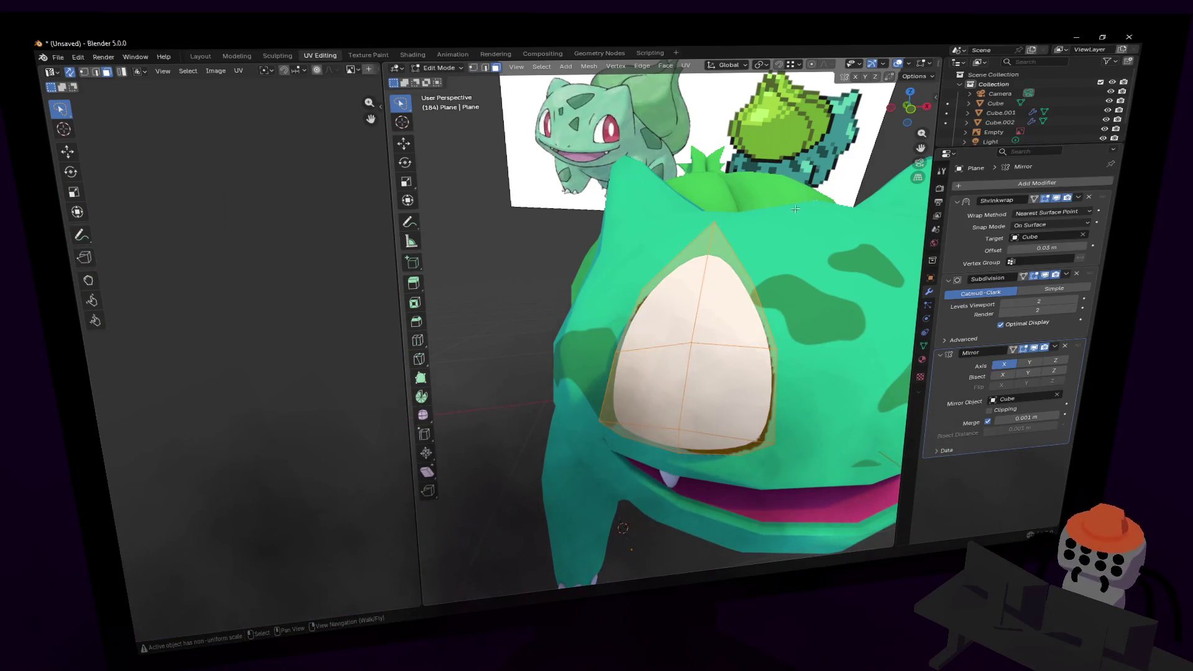
pyautogui.press('i')
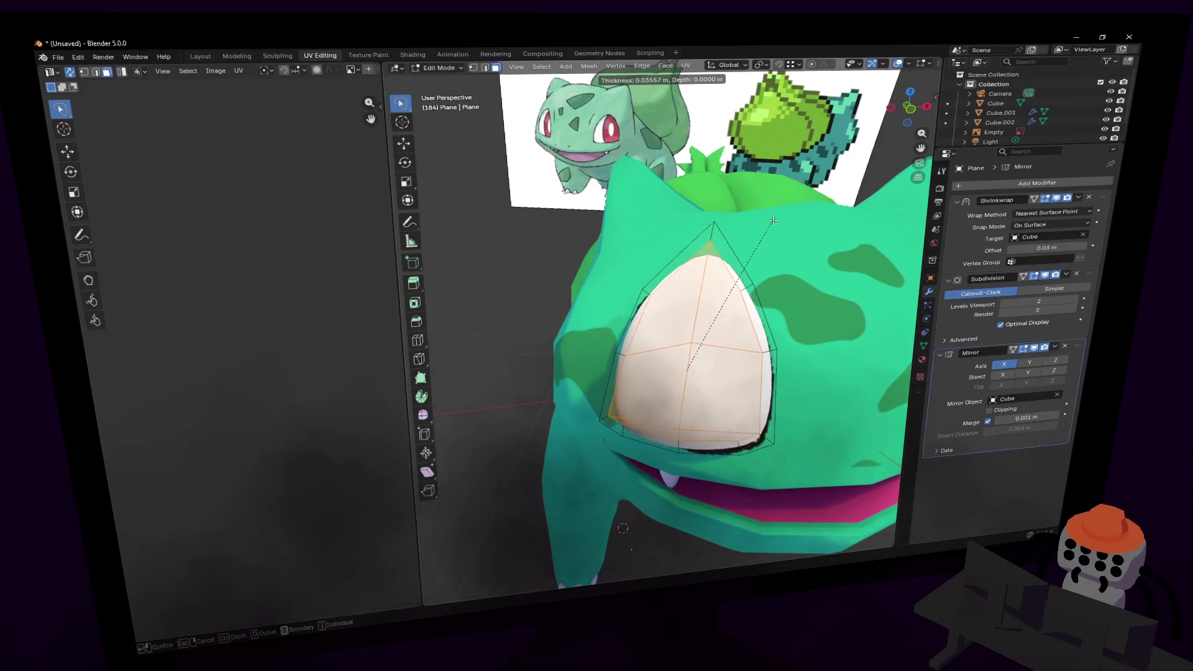
pyautogui.click(754, 240)
pyautogui.moveTo(754, 240); pyautogui.dragTo(788, 229, button='middle')
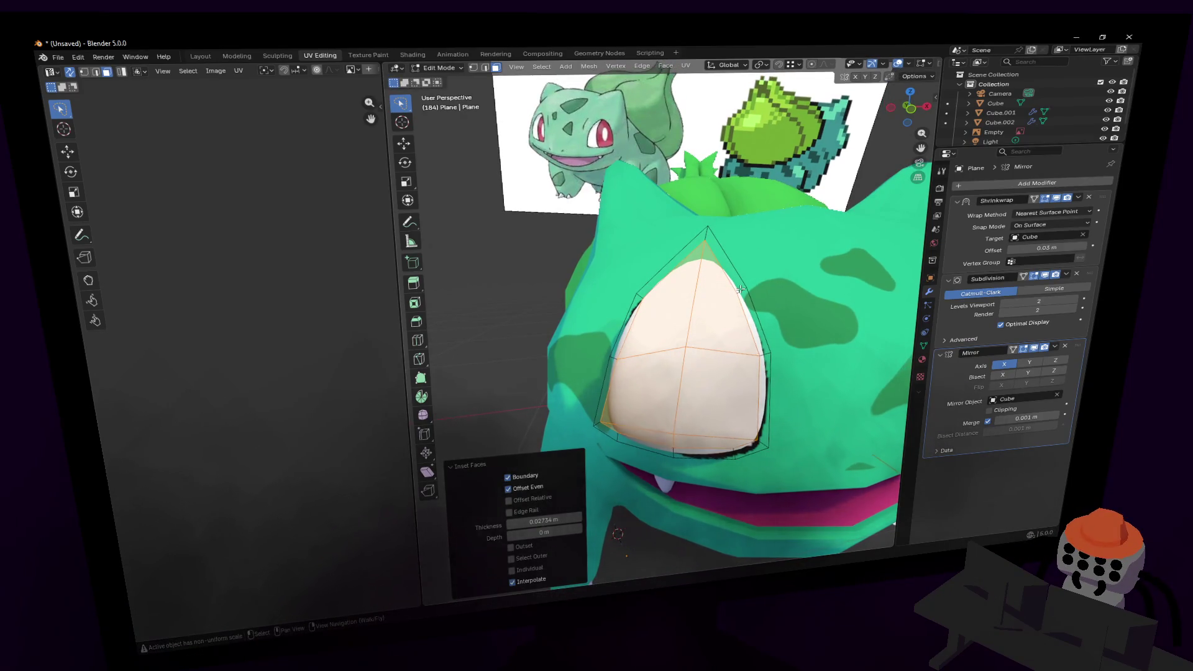
pyautogui.hotkey('ctrl', 'i')
pyautogui.scroll(-2, 281, 241)
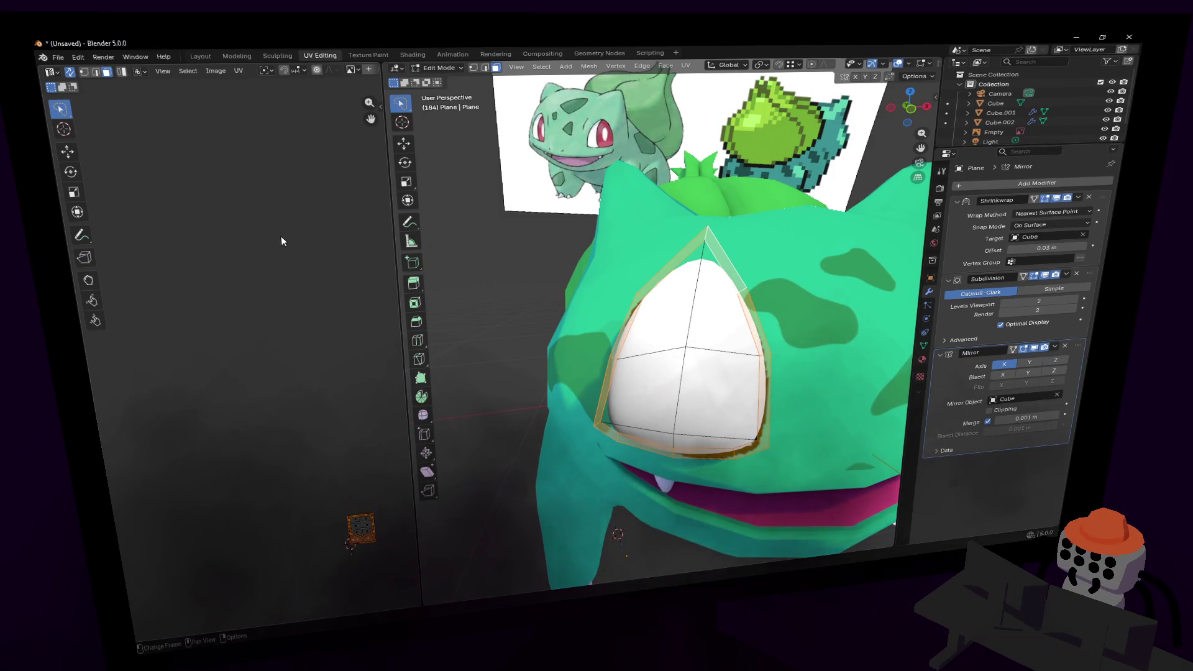
# - Select the eye plane's linked faces and assign them the existing Material
pyautogui.scroll(4, 290, 307)
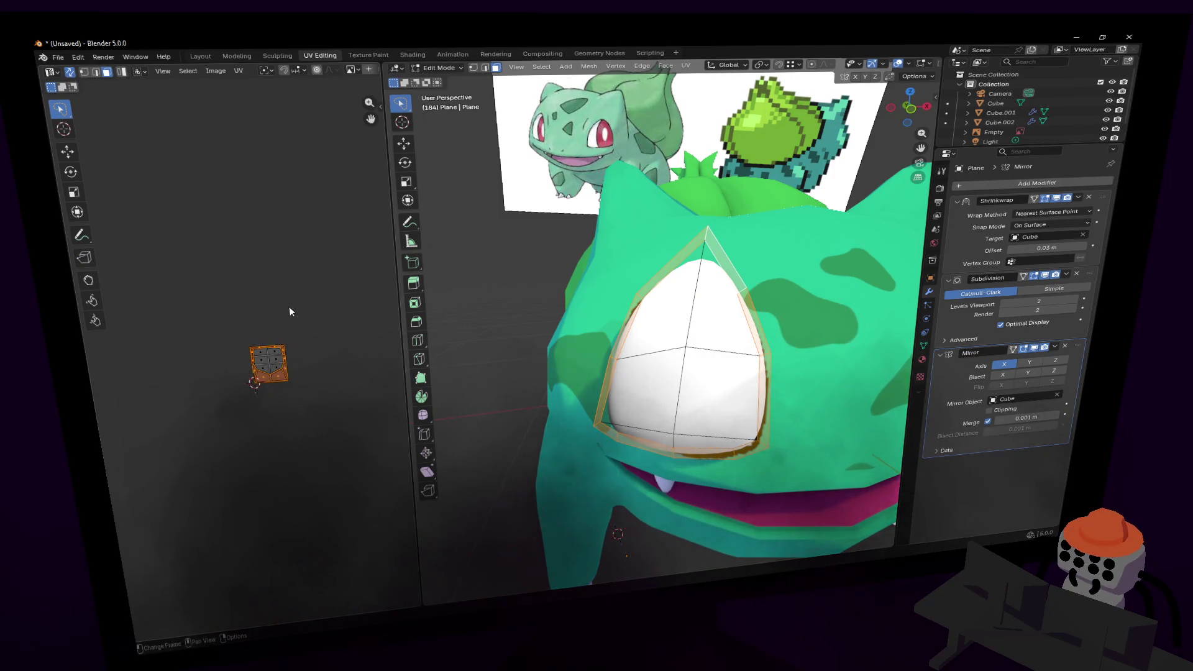
pyautogui.scroll(2, 290, 308)
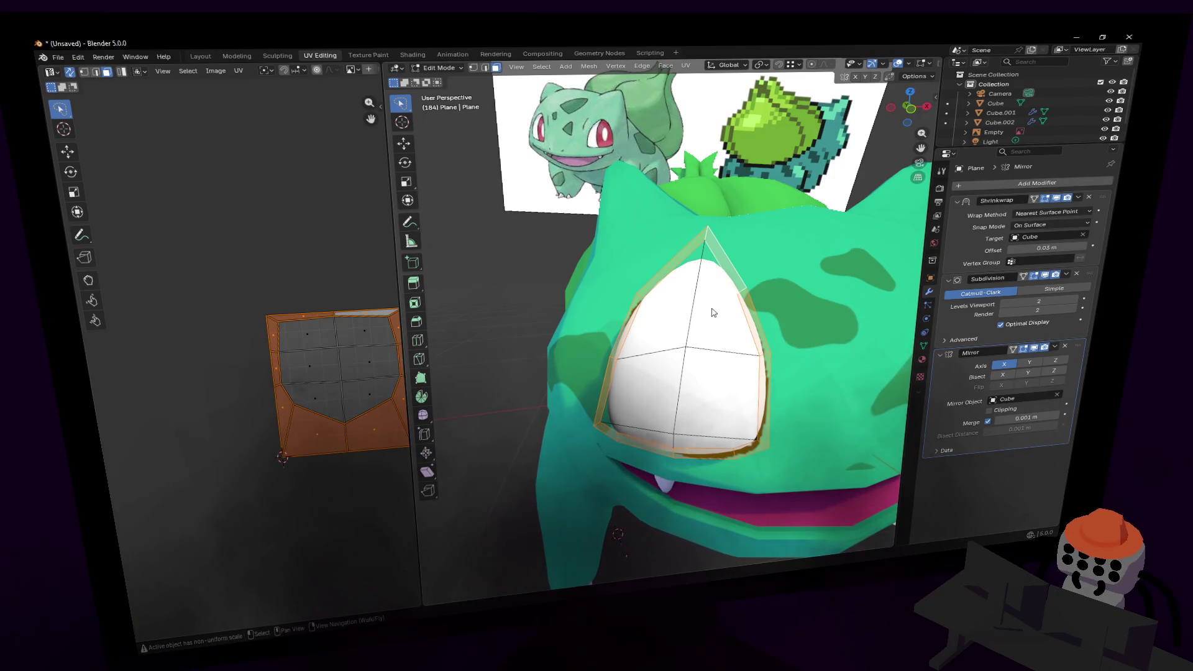
pyautogui.press('Tab')
pyautogui.click(922, 360)
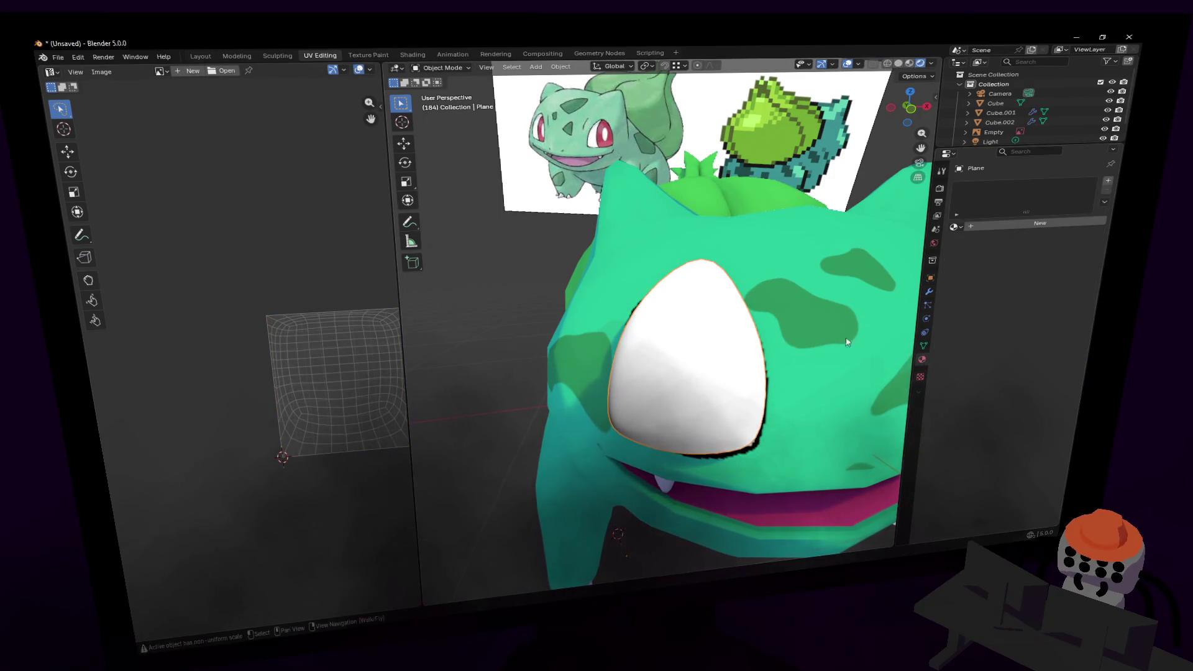
pyautogui.press('Tab')
pyautogui.press('l')
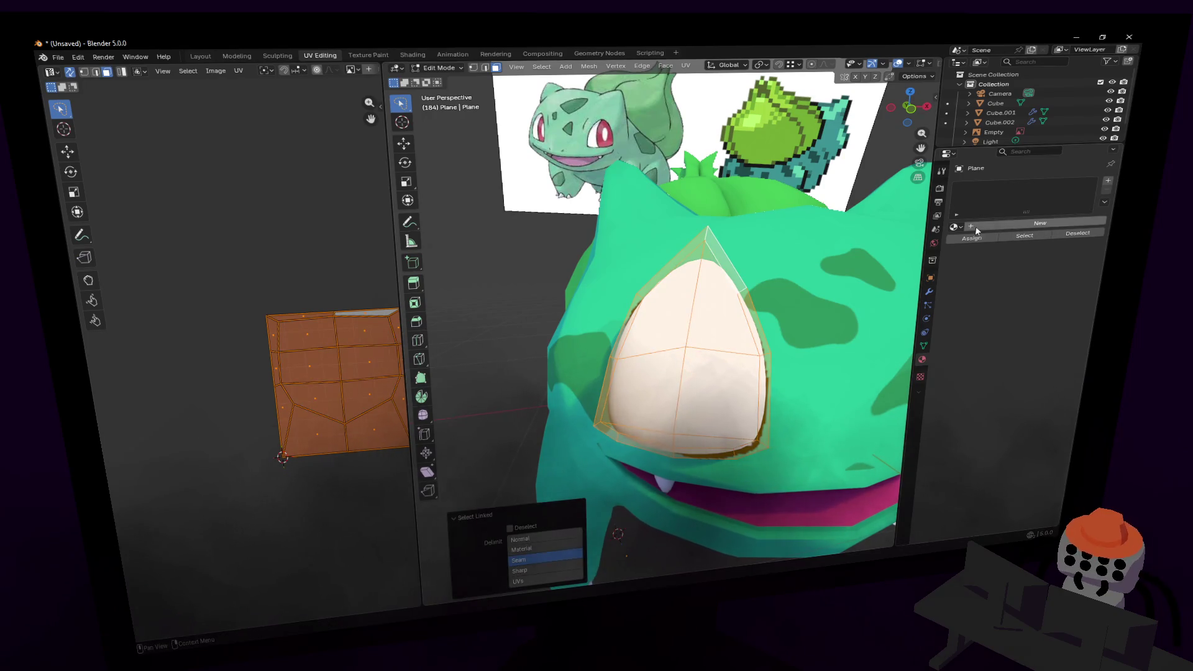
pyautogui.click(955, 227)
pyautogui.click(960, 239)
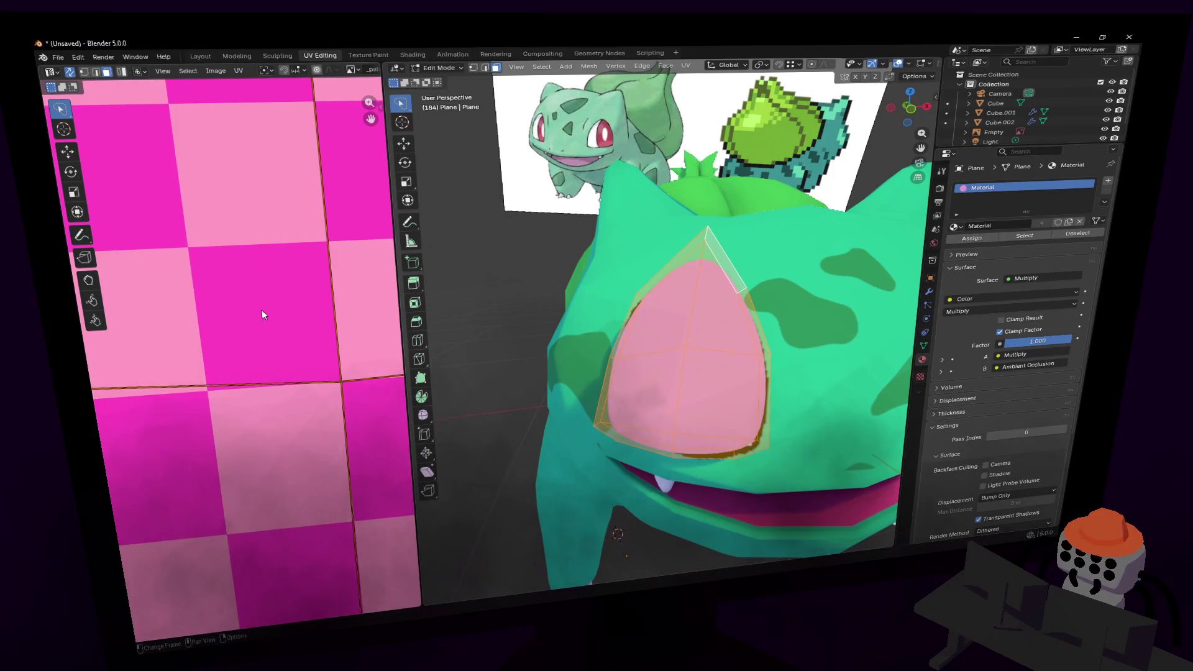
# - Scale and move the eye's UV islands onto the palette's white swatch
pyautogui.scroll(-5, 276, 277)
pyautogui.scroll(-6, 275, 278)
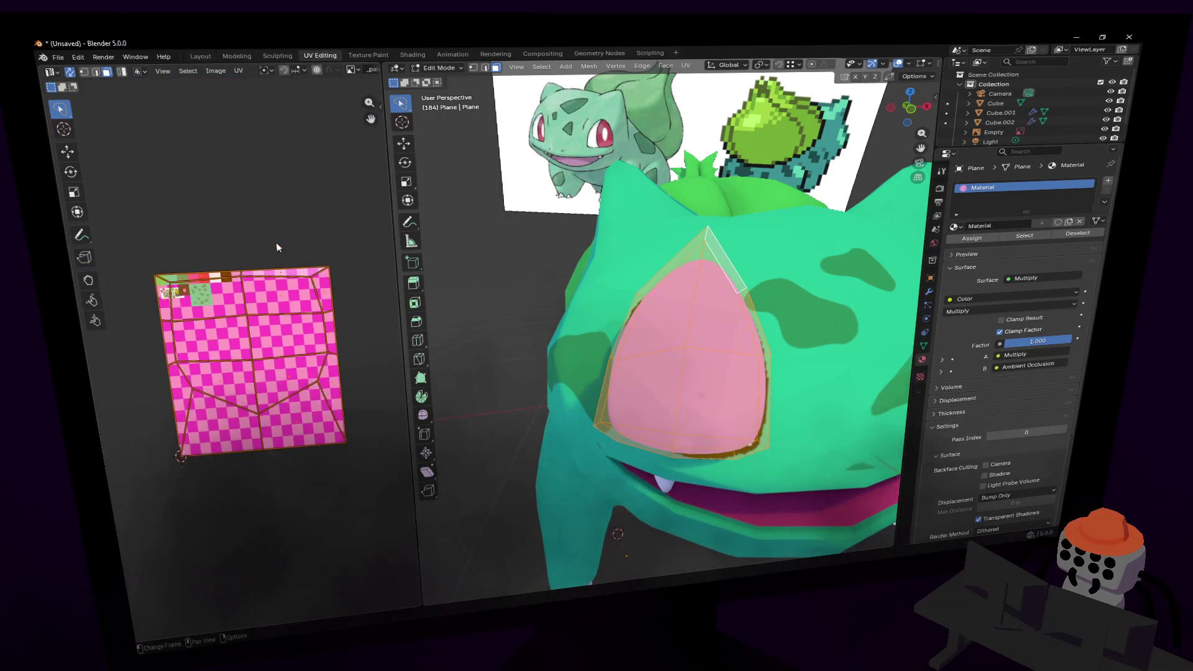
pyautogui.press('s')
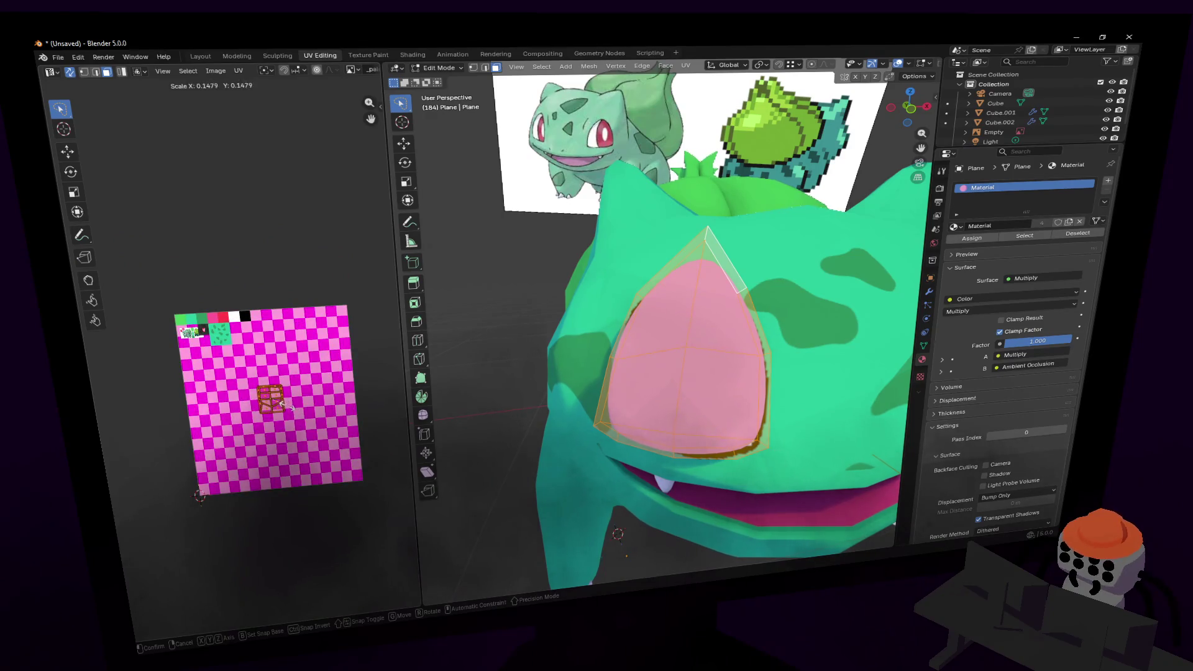
pyautogui.press('Return')
pyautogui.press('s')
pyautogui.press('Return')
pyautogui.press('g')
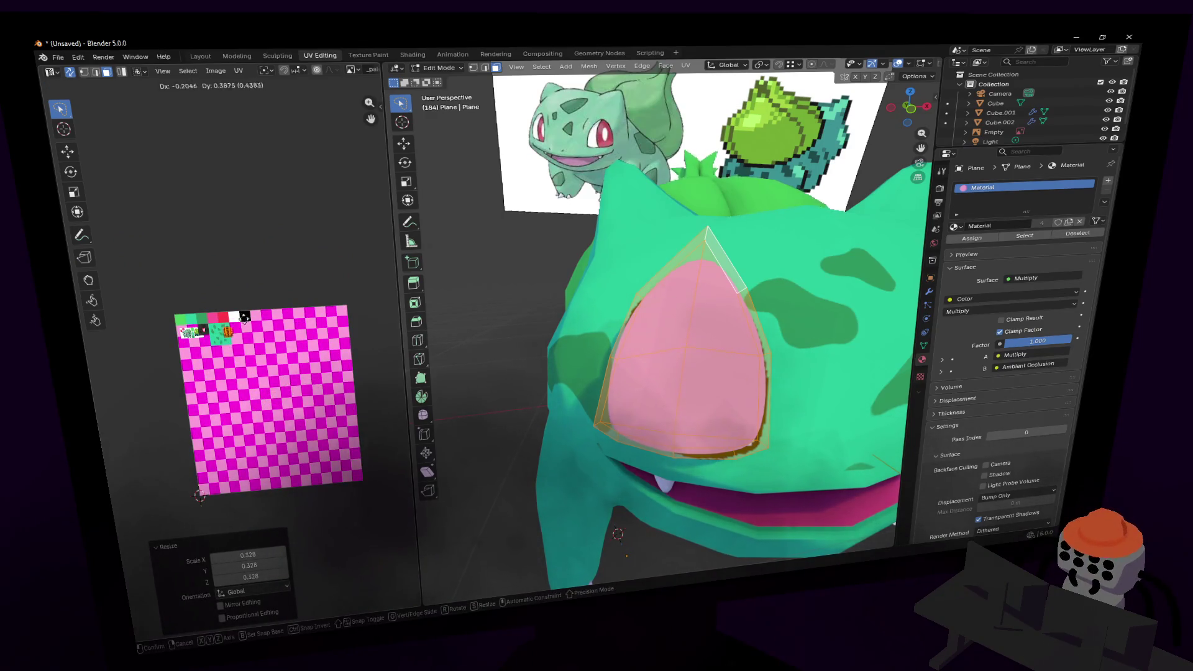
pyautogui.press('Return')
pyautogui.press('s')
pyautogui.press('Return')
# - Rip the eye rim UVs into the black swatch, then leave Edit Mode for Shading
pyautogui.scroll(4, 259, 282)
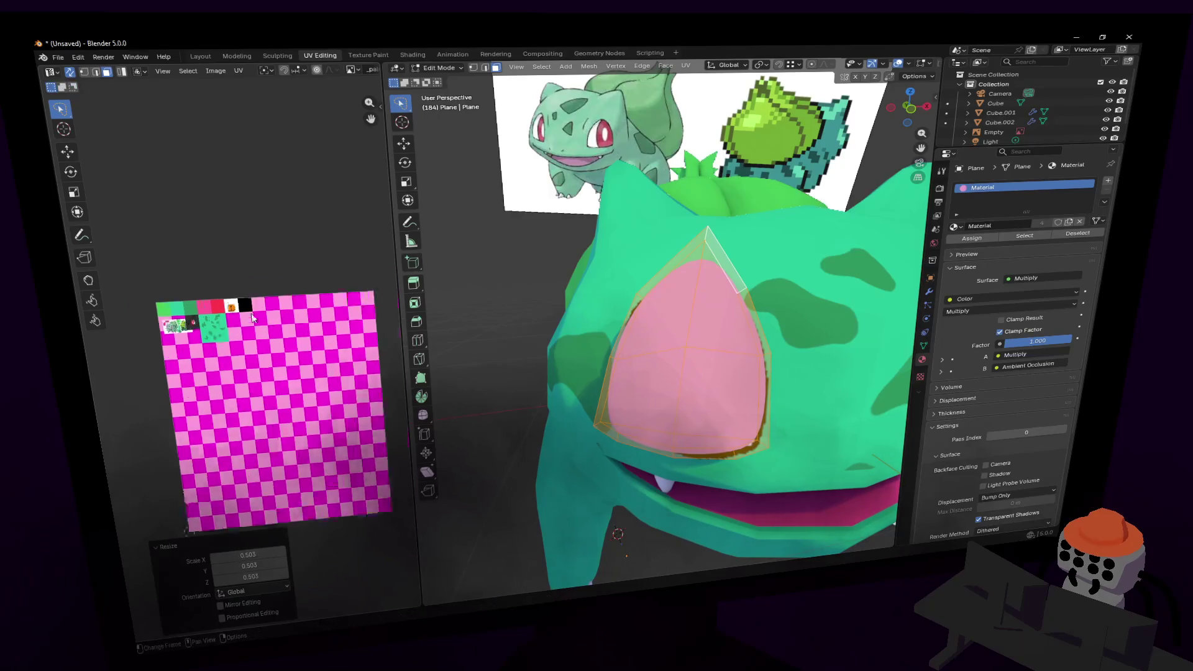
pyautogui.moveTo(259, 282); pyautogui.dragTo(261, 367, button='middle')
pyautogui.scroll(1, 260, 357)
pyautogui.moveTo(194, 332); pyautogui.dragTo(200, 326)
pyautogui.click(743, 290)
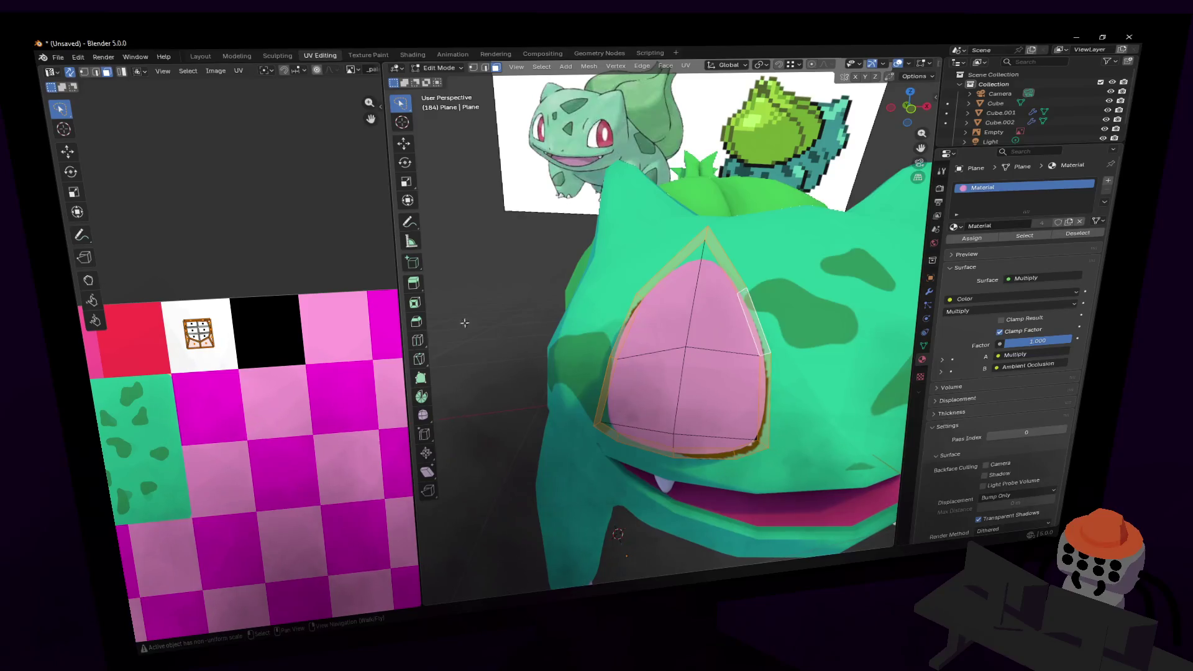
pyautogui.keyDown('ctrl'); pyautogui.hscroll(-1, 287, 343); pyautogui.keyUp('ctrl')
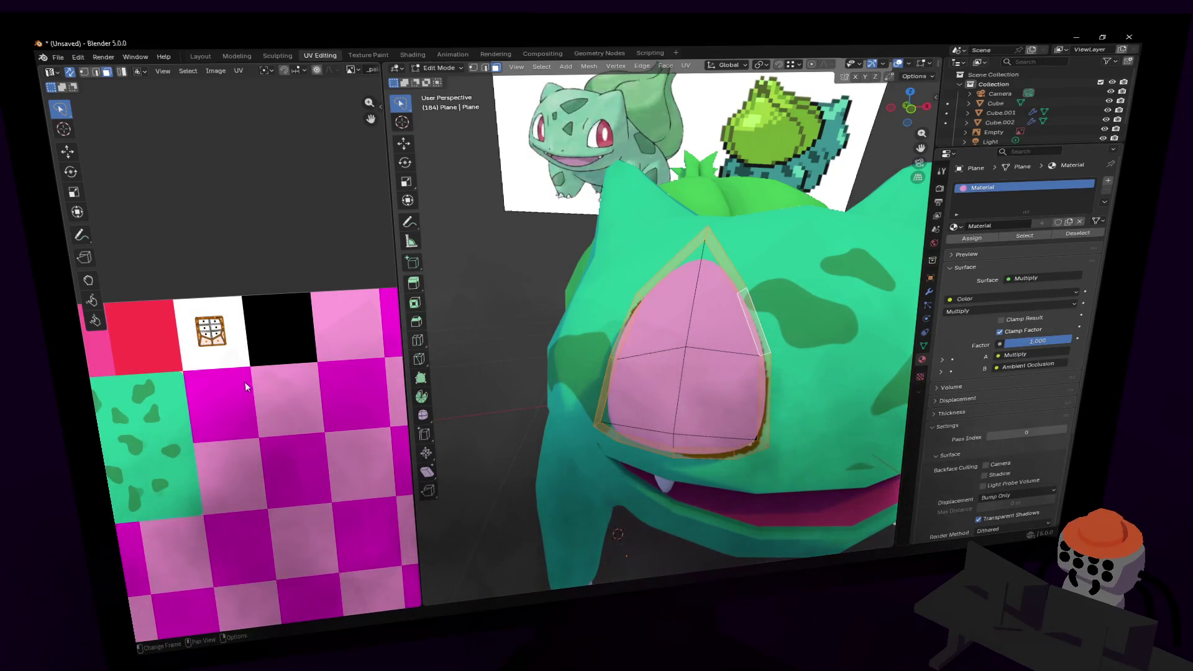
pyautogui.press('v')
pyautogui.click(314, 378)
pyautogui.press('Tab')
pyautogui.press('Tab')
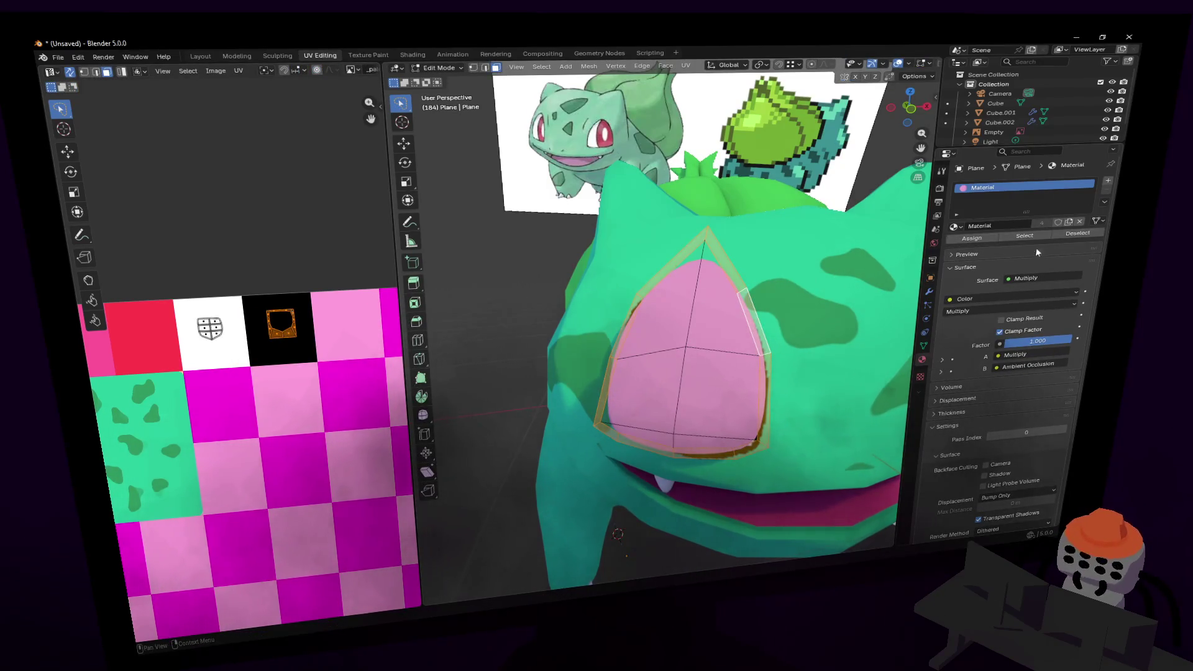
pyautogui.press('Tab')
pyautogui.click(428, 56)
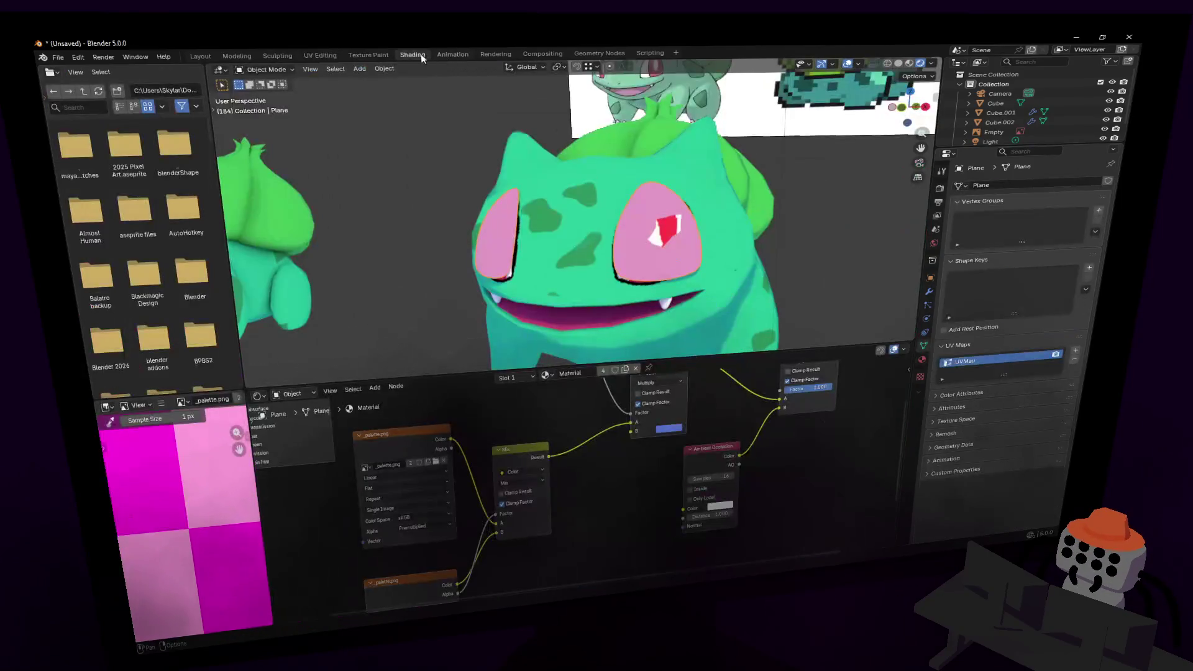
# - Connect palette.png's Color output directly to the Multiply node's A input
pyautogui.hscroll(2, 521, 559)
pyautogui.scroll(2, 497, 516)
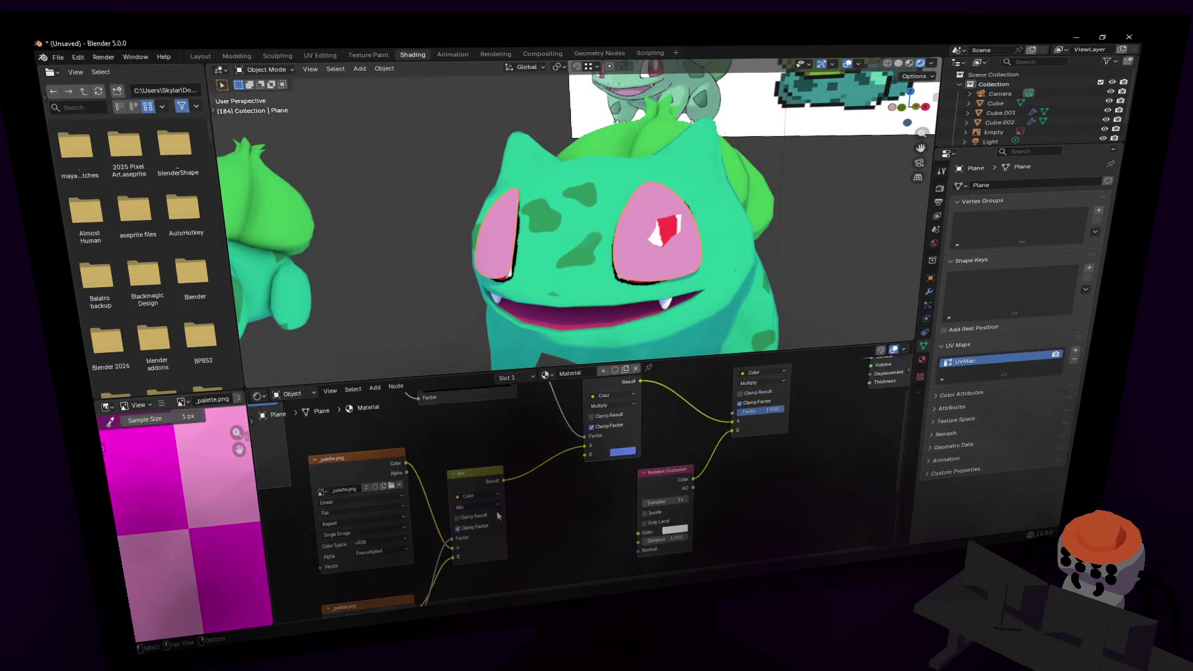
pyautogui.moveTo(405, 466); pyautogui.dragTo(584, 445)
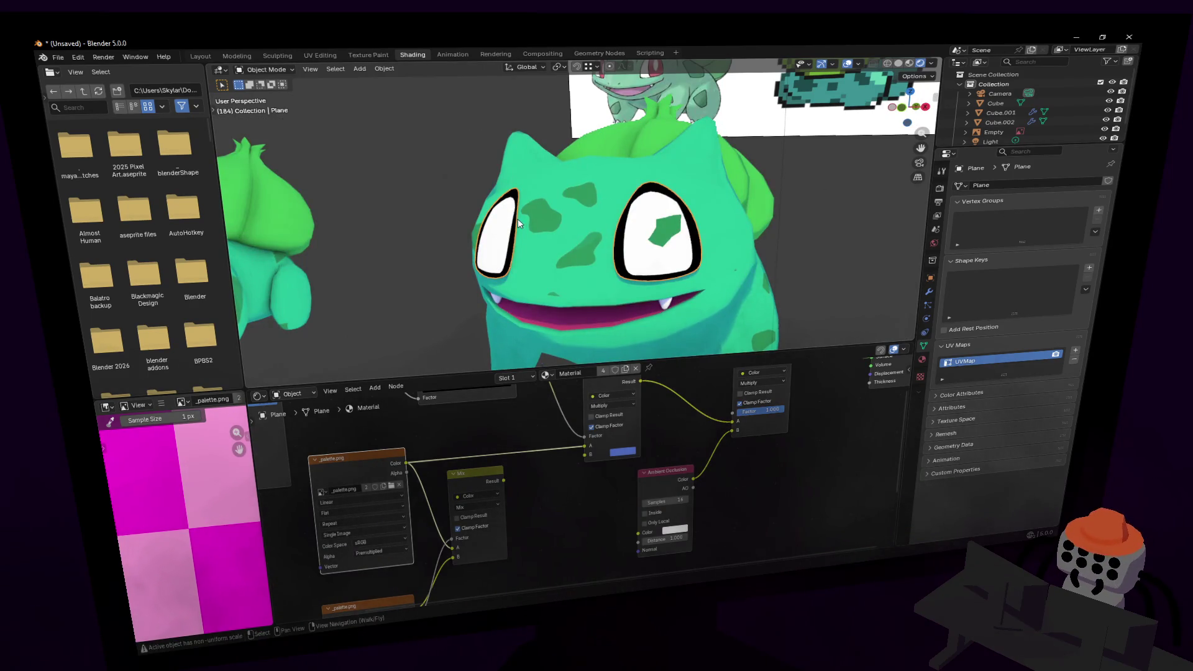
pyautogui.moveTo(561, 226)
pyautogui.mouseDown(button='middle')
pyautogui.moveTo(542, 235)
pyautogui.moveTo(557, 222)
pyautogui.moveTo(483, 139)
pyautogui.mouseUp(button='middle')
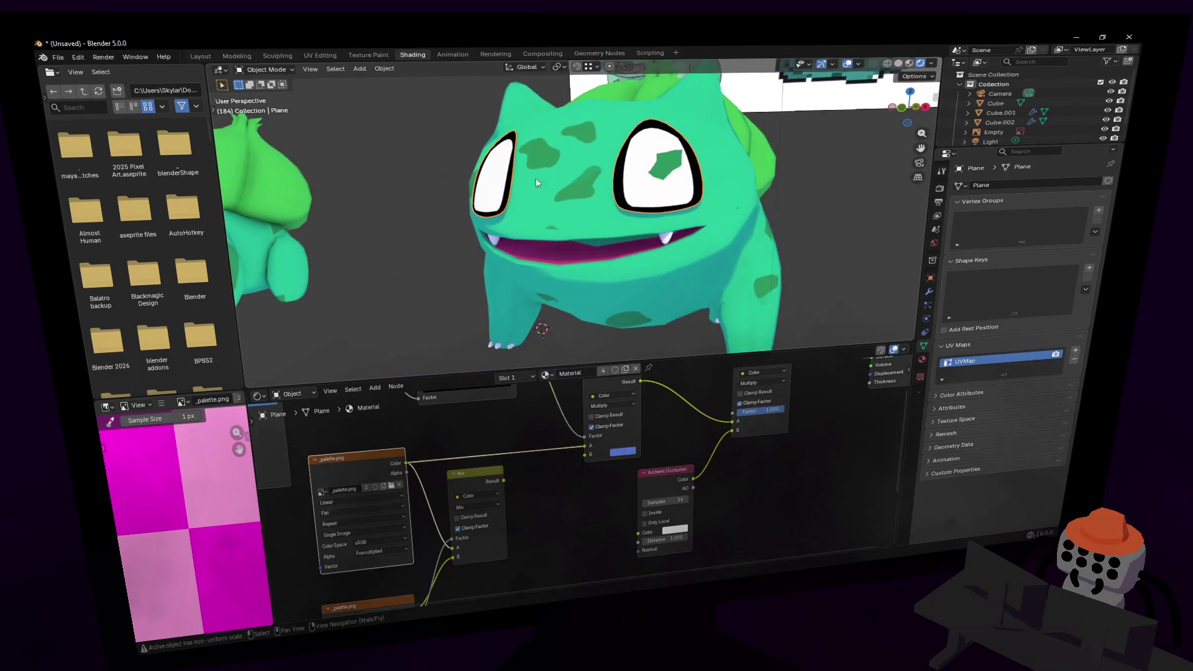
pyautogui.click(238, 56)
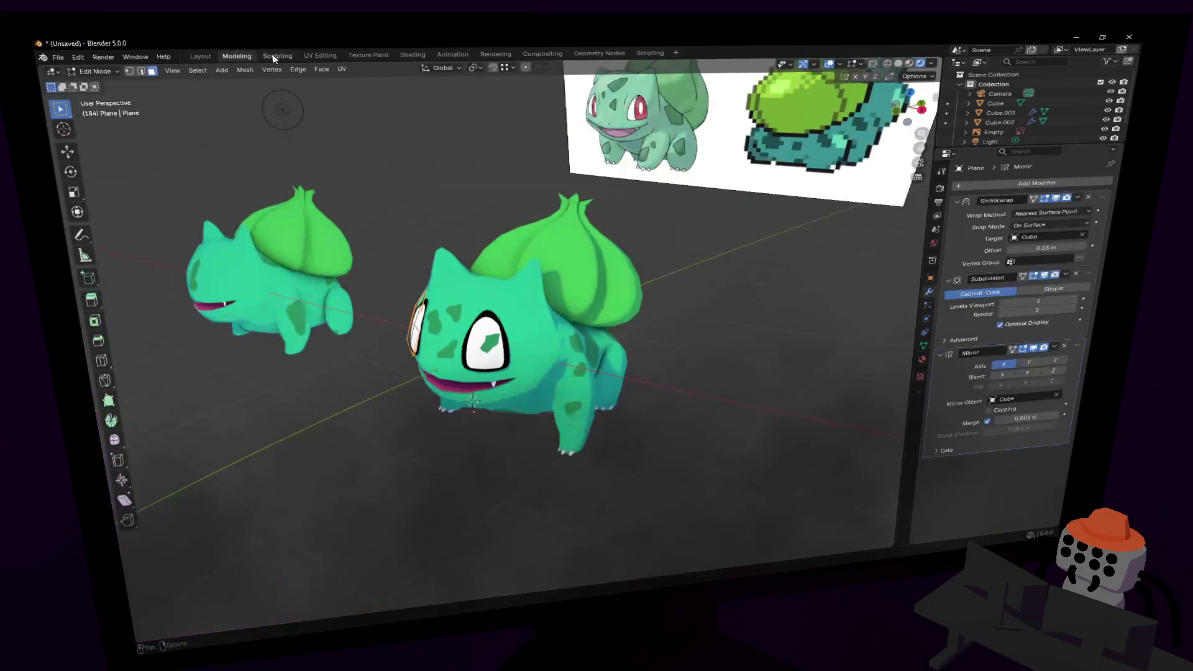
# - Fly in close to the eye in the Modeling workspace and select its inner faces
pyautogui.click(277, 55)
pyautogui.click(238, 55)
pyautogui.hotkey('shift', '`')
pyautogui.press('w')
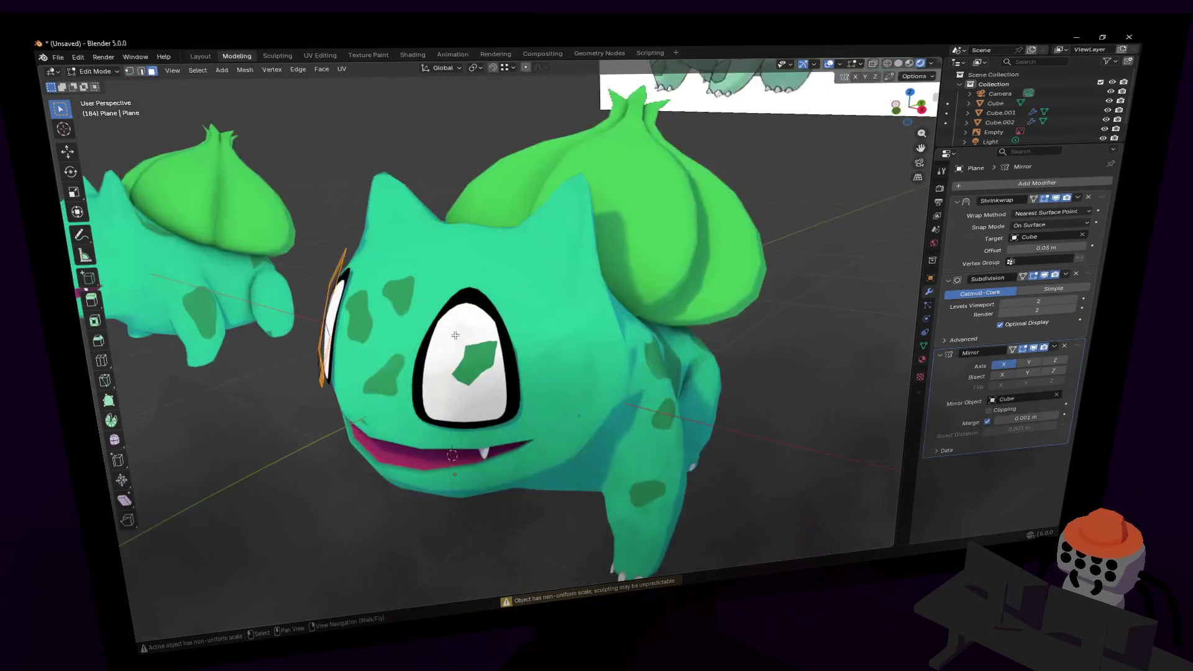
pyautogui.press('w')
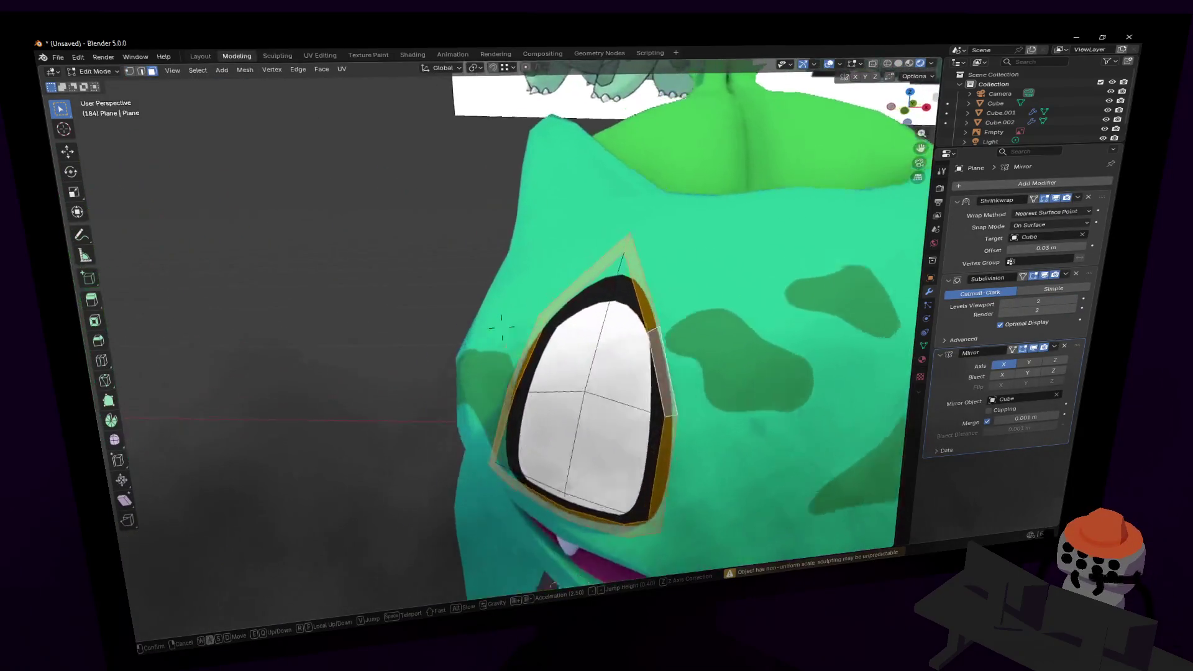
pyautogui.press('s')
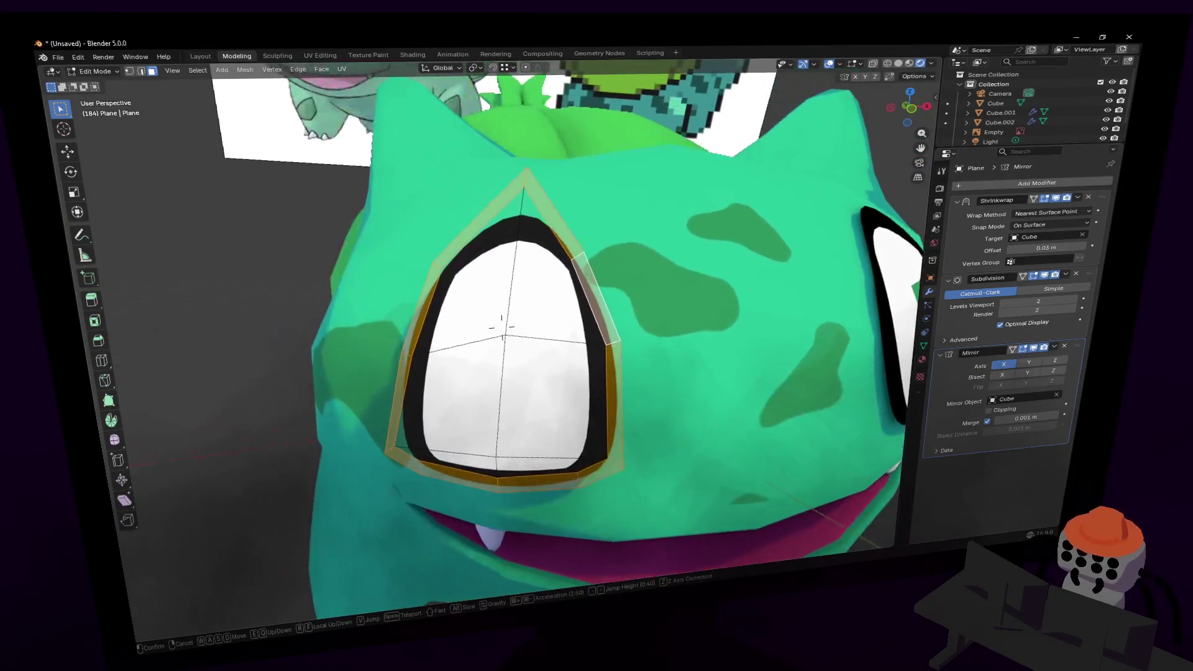
pyautogui.click(500, 319)
pyautogui.keyDown('shift'); pyautogui.scroll(-5, 507, 322); pyautogui.keyUp('shift')
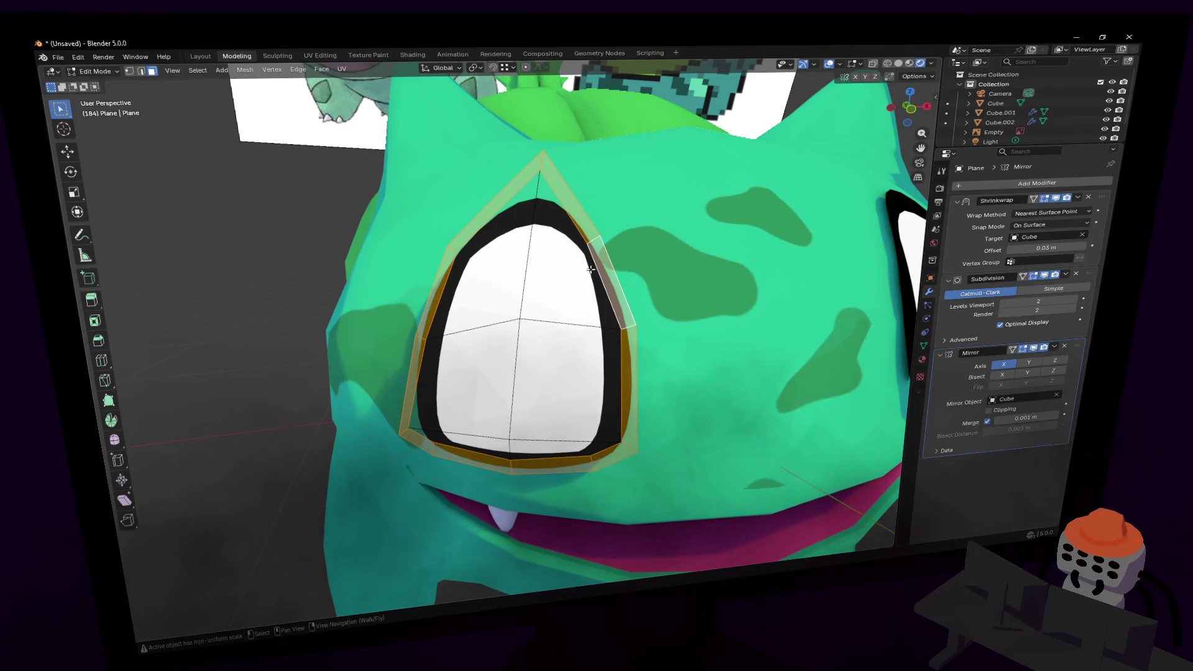
pyautogui.click(553, 287)
pyautogui.keyDown('shift'); pyautogui.click(497, 279); pyautogui.keyUp('shift')
pyautogui.keyDown('shift'); pyautogui.click(479, 385); pyautogui.keyUp('shift')
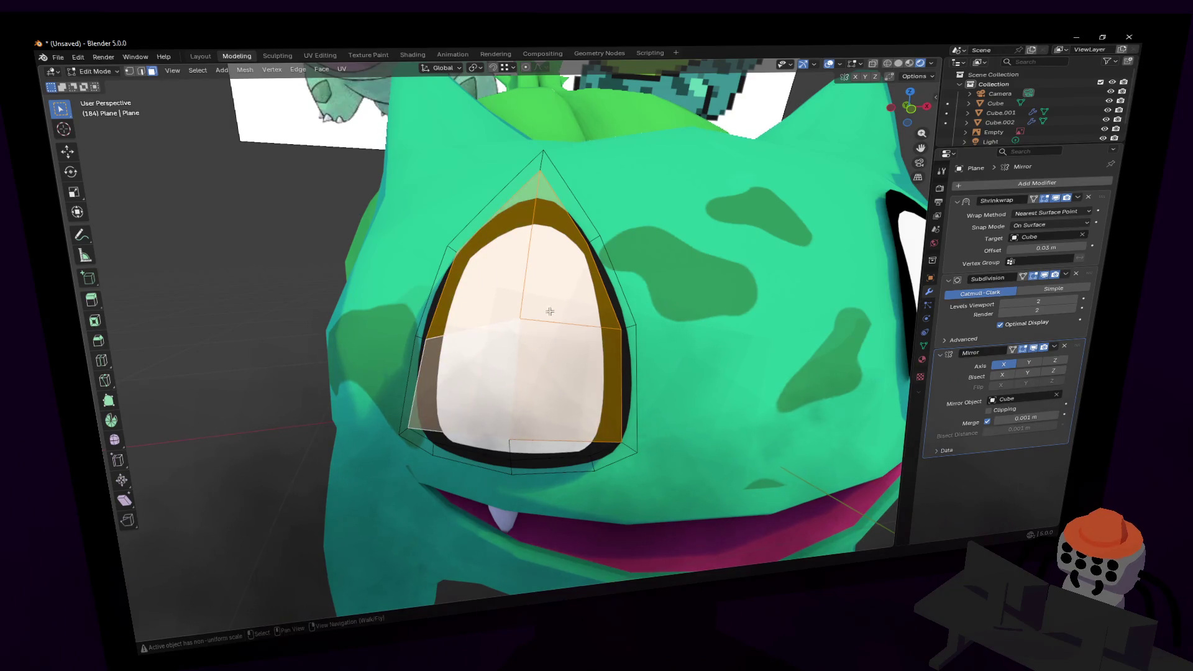
# - Add the eye's lower and upper faces and merge them with Limited Dissolve
pyautogui.rightClick(591, 279)
pyautogui.press('Escape')
pyautogui.moveTo(494, 396)
pyautogui.mouseDown()
pyautogui.moveTo(526, 363)
pyautogui.moveTo(532, 394)
pyautogui.mouseUp()
pyautogui.click(538, 392)
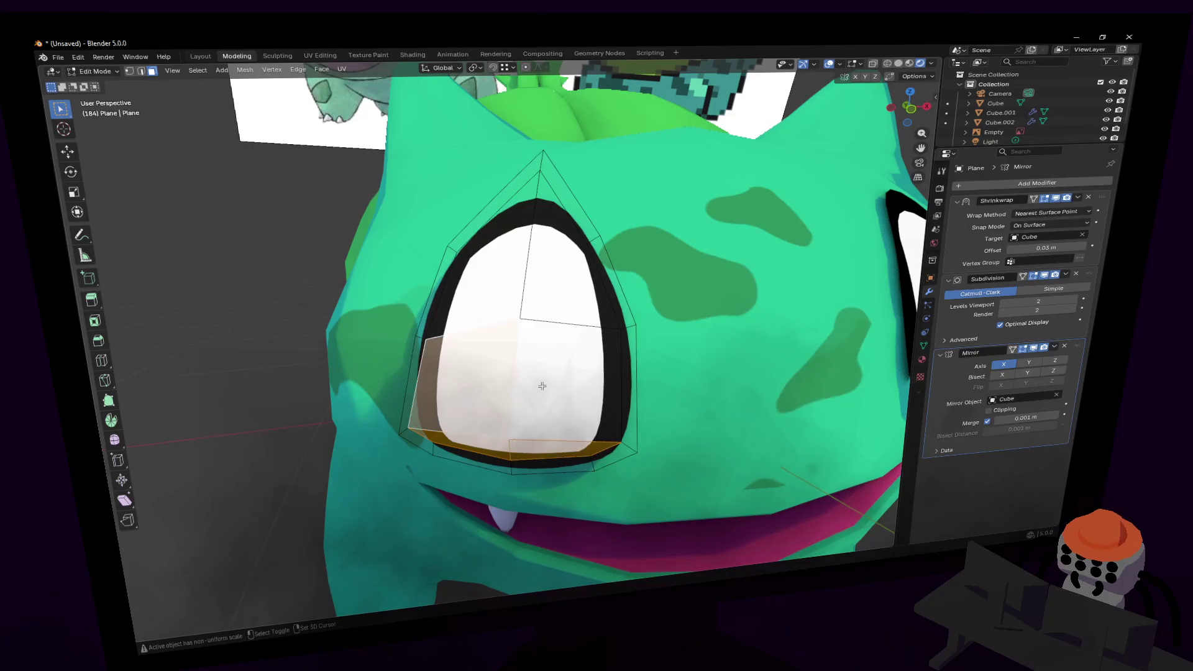
pyautogui.keyDown('shift'); pyautogui.click(545, 300); pyautogui.keyUp('shift')
pyautogui.keyDown('shift'); pyautogui.click(522, 251); pyautogui.keyUp('shift')
pyautogui.press('x')
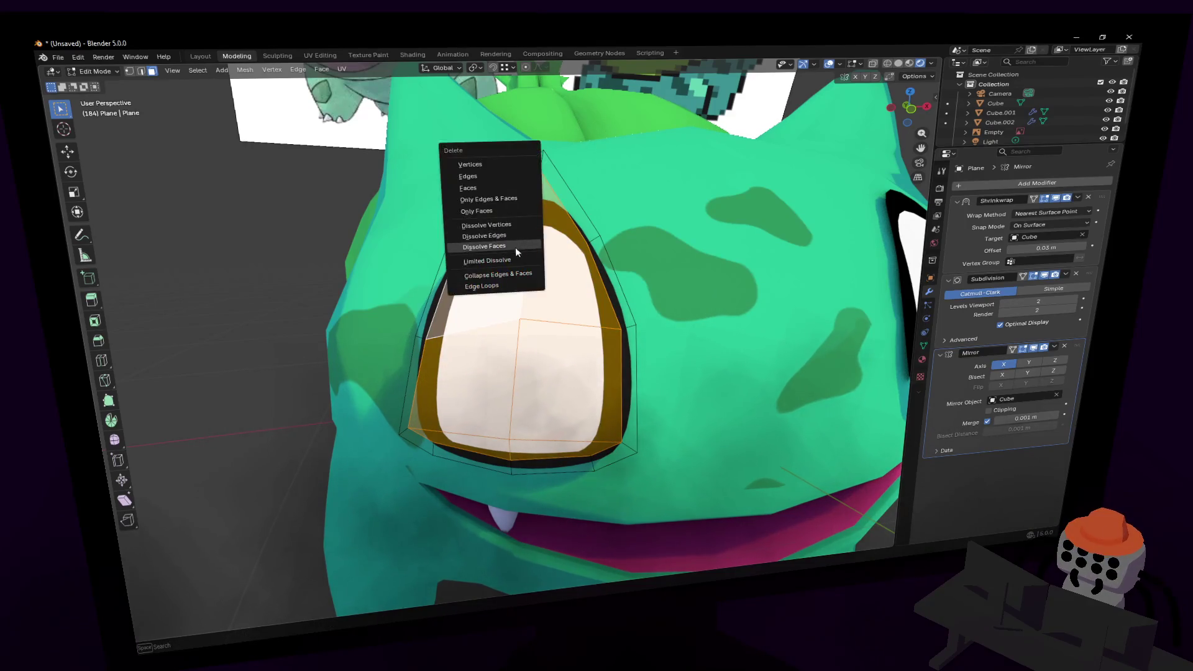
pyautogui.click(499, 265)
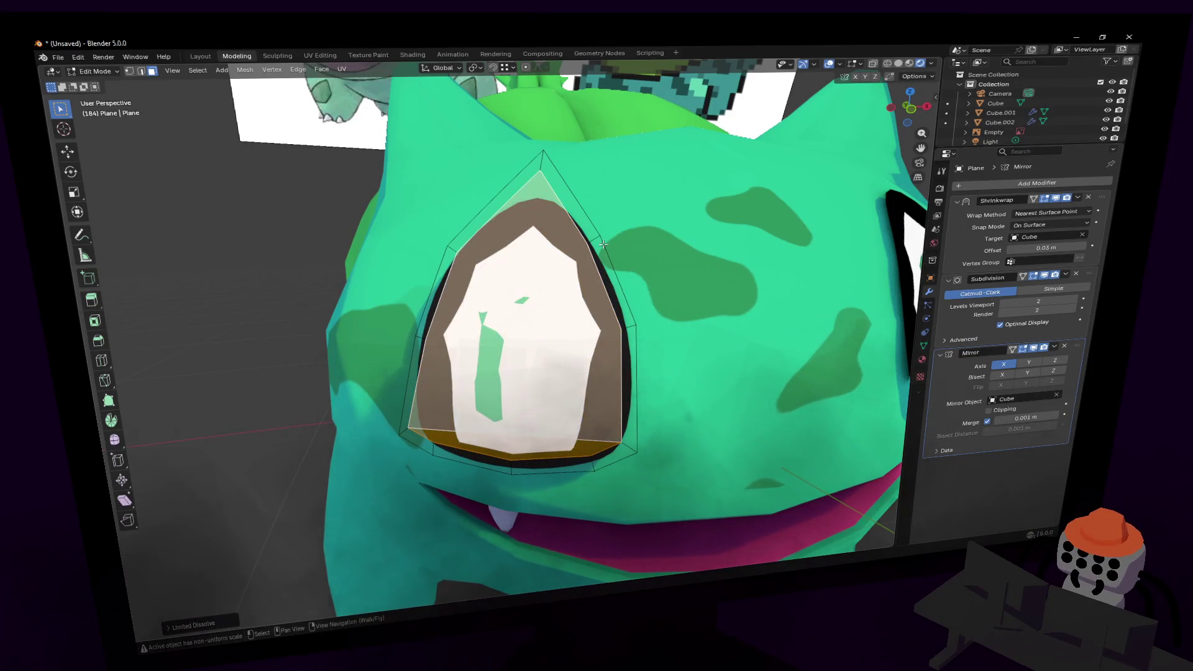
# - Dissolve the eye's outline edges, then reselect an upper eye face
pyautogui.moveTo(603, 245)
pyautogui.mouseDown(button='middle')
pyautogui.moveTo(642, 242)
pyautogui.moveTo(655, 265)
pyautogui.moveTo(642, 269)
pyautogui.mouseUp(button='middle')
pyautogui.click(642, 242)
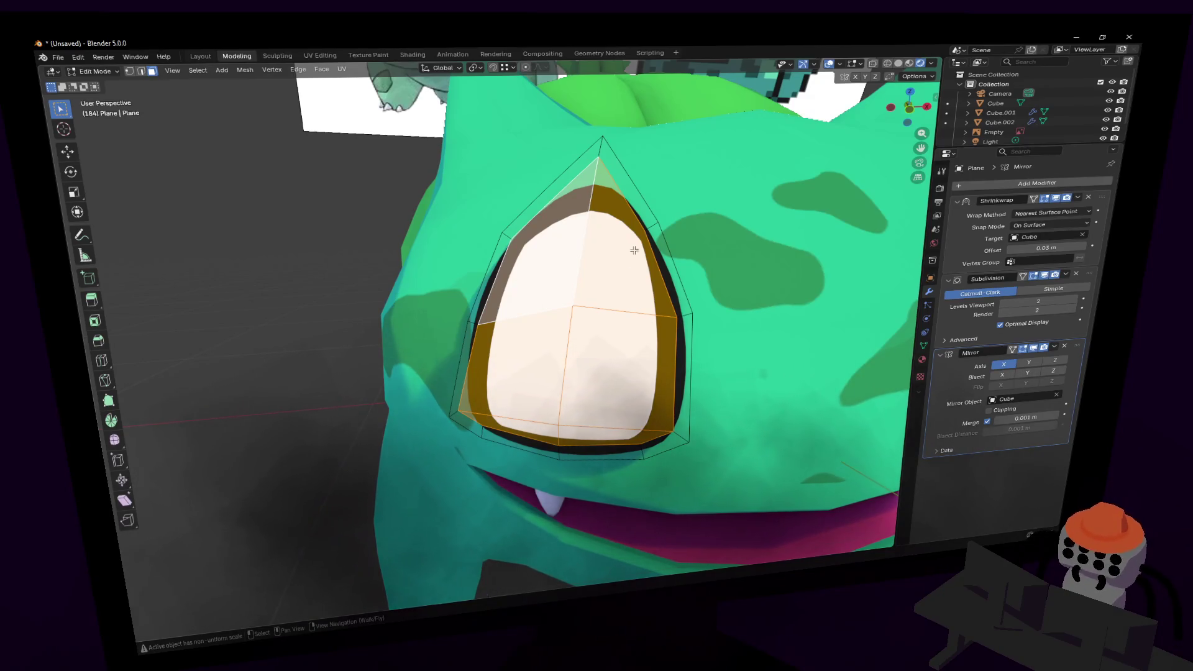
pyautogui.press('2')
pyautogui.press('a')
pyautogui.click(627, 193)
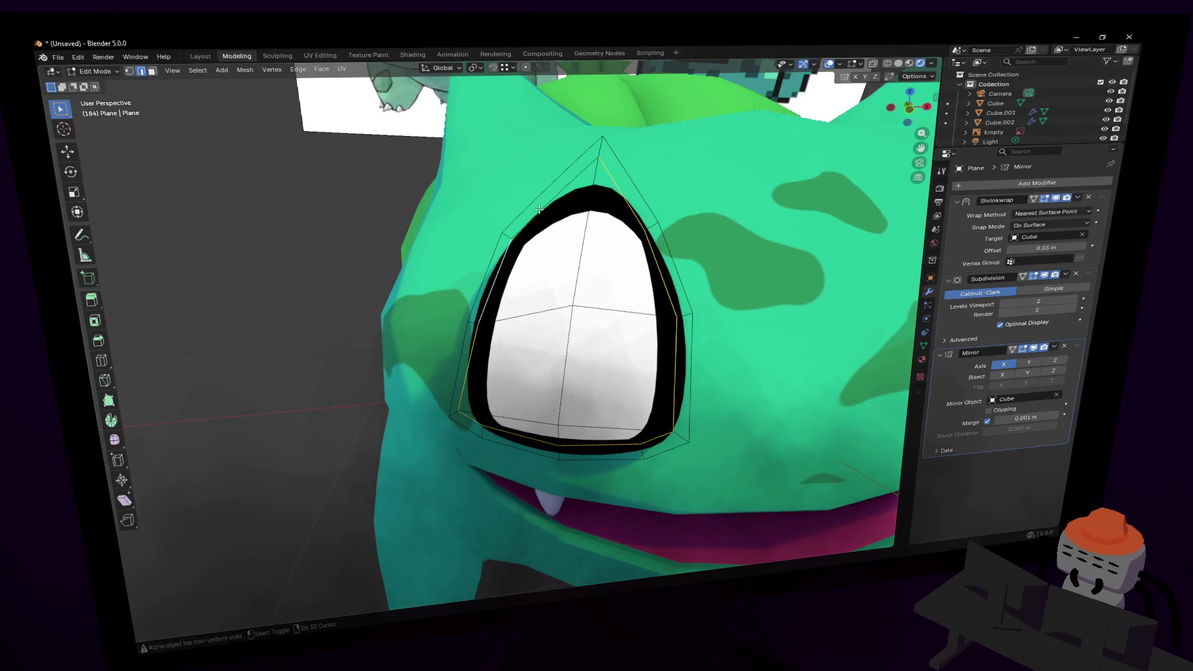
pyautogui.press('x')
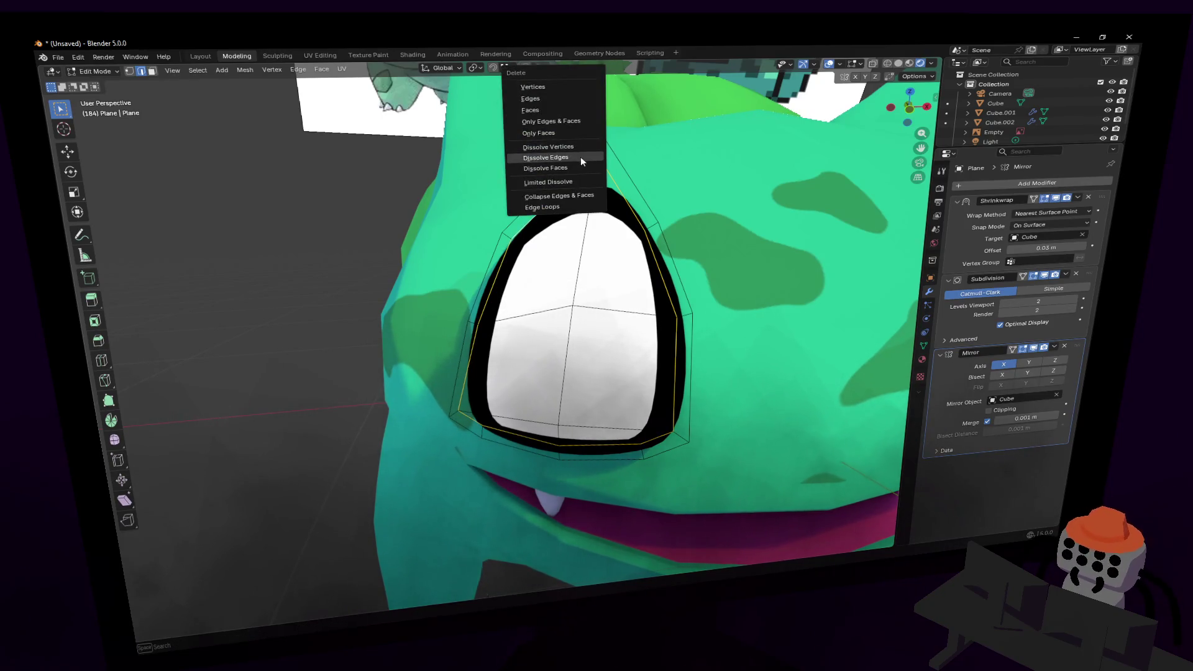
pyautogui.click(580, 157)
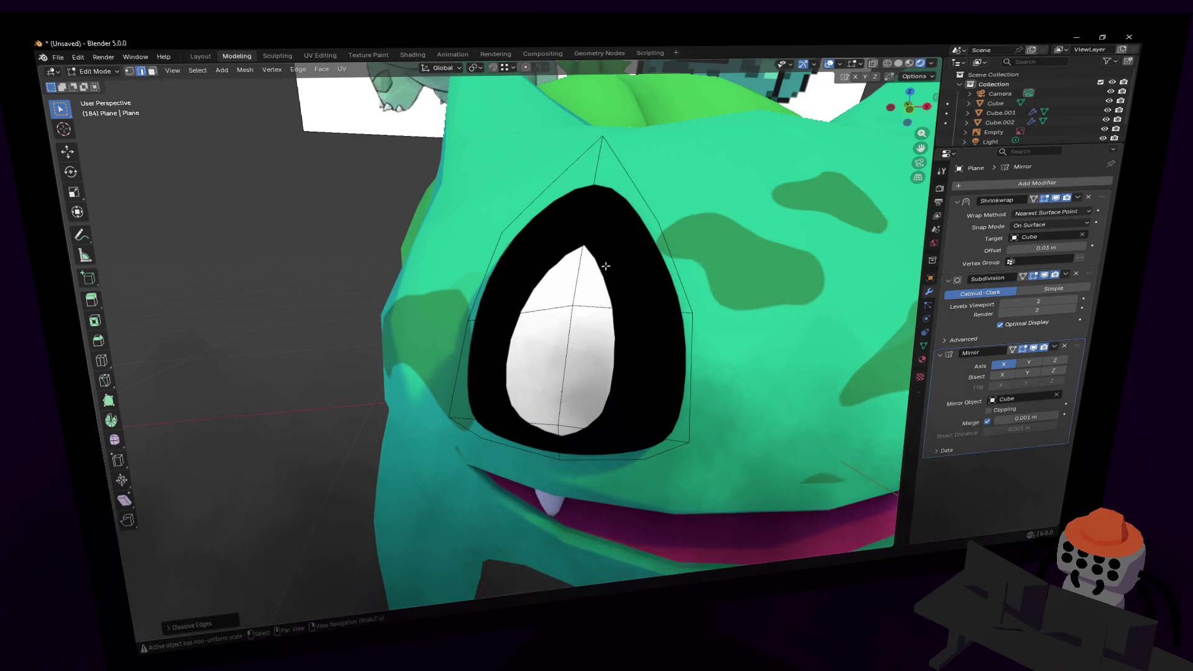
pyautogui.press('3')
pyautogui.click(605, 266)
pyautogui.scroll(-10, 605, 266)
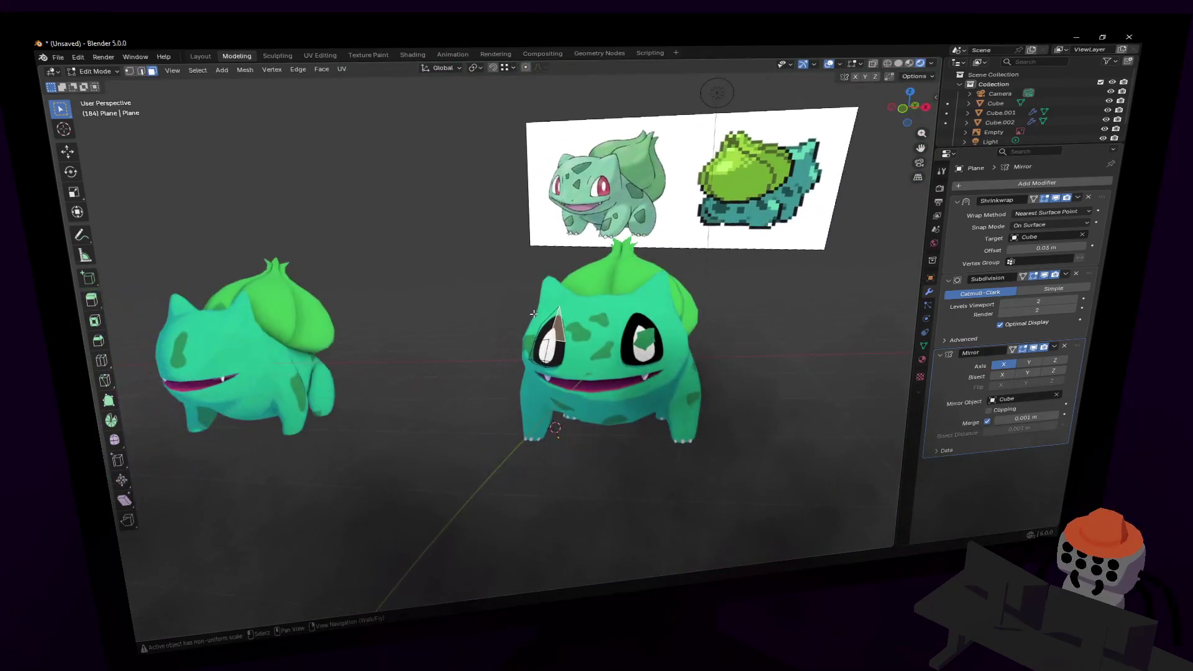
pyautogui.press('Tab')
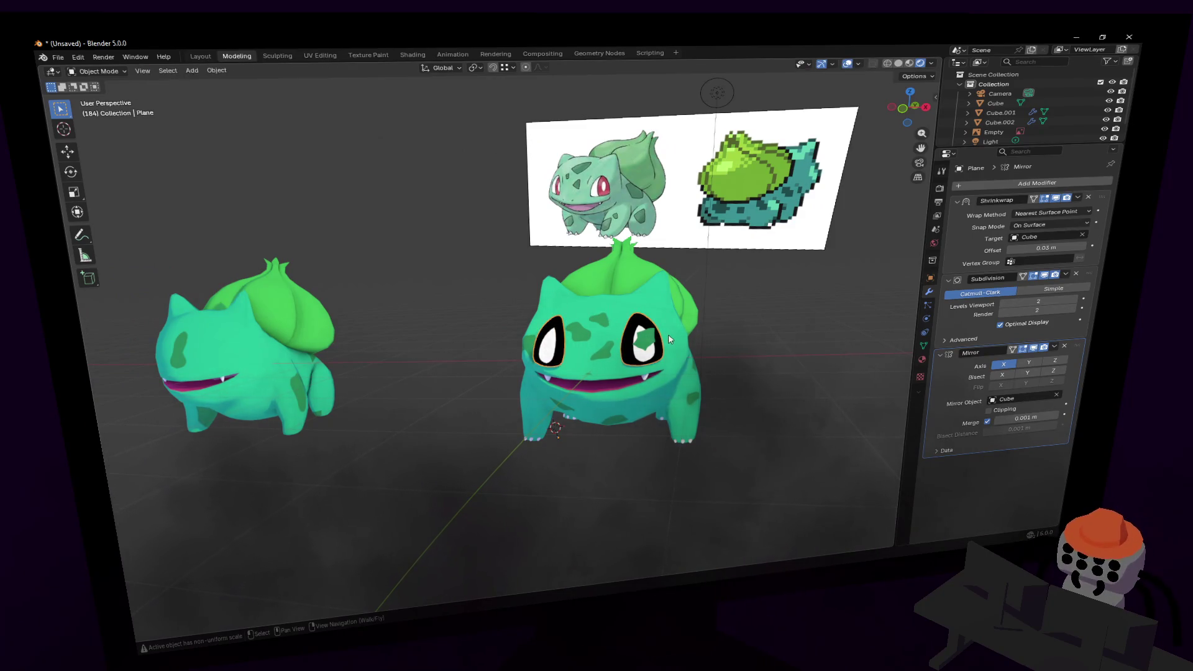
pyautogui.click(653, 299)
pyautogui.hotkey('shift', '`')
pyautogui.click(501, 327)
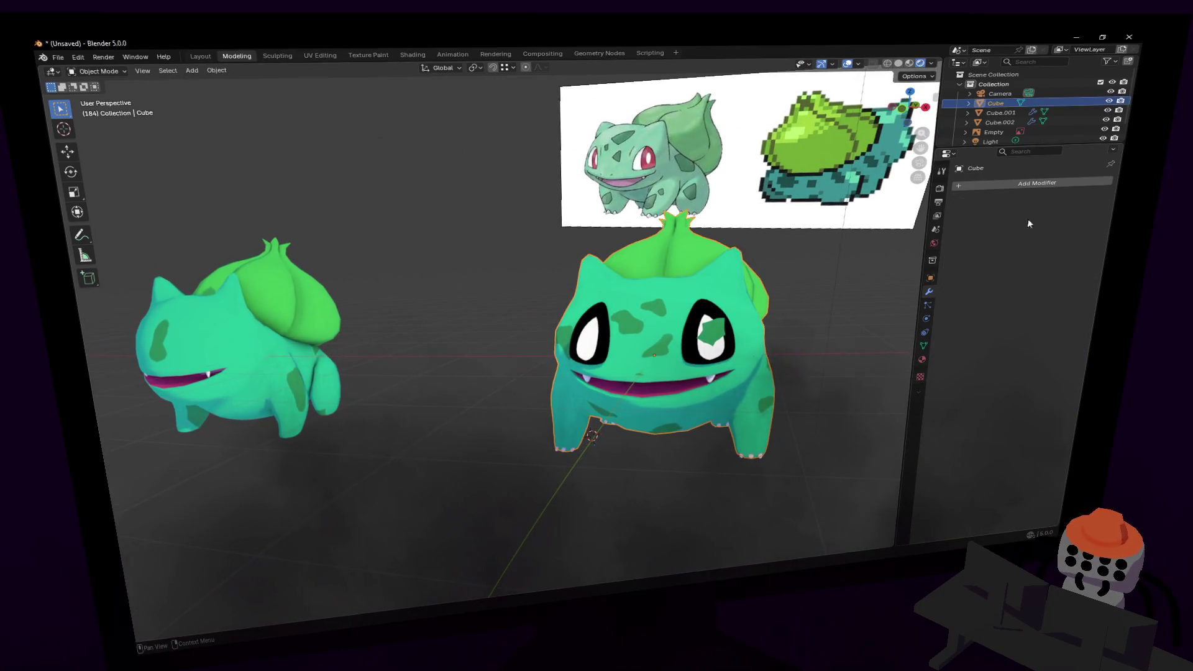
pyautogui.click(1023, 181)
pyautogui.write('mi')
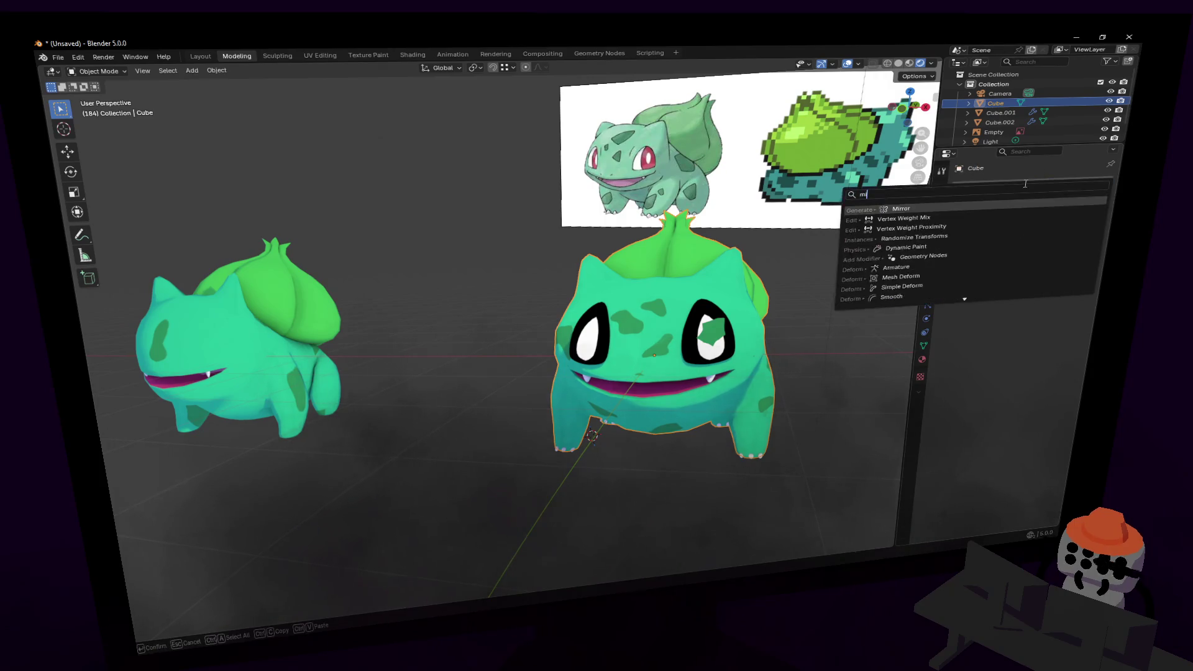
pyautogui.press('Return')
pyautogui.click(1022, 226)
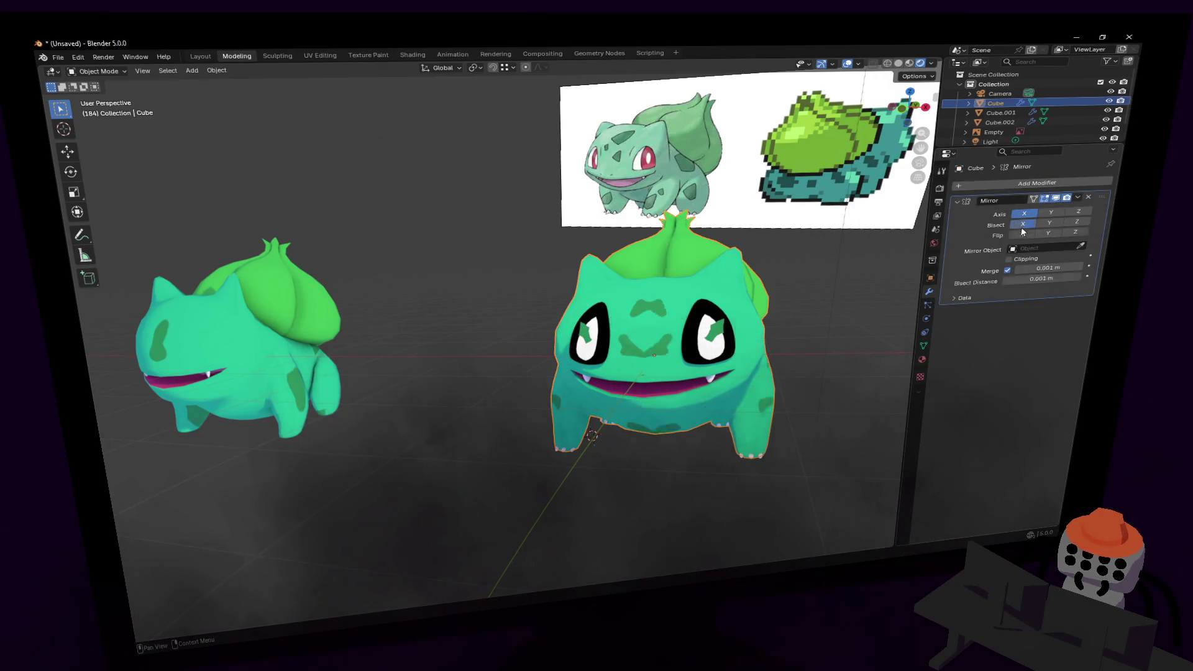
pyautogui.click(1019, 235)
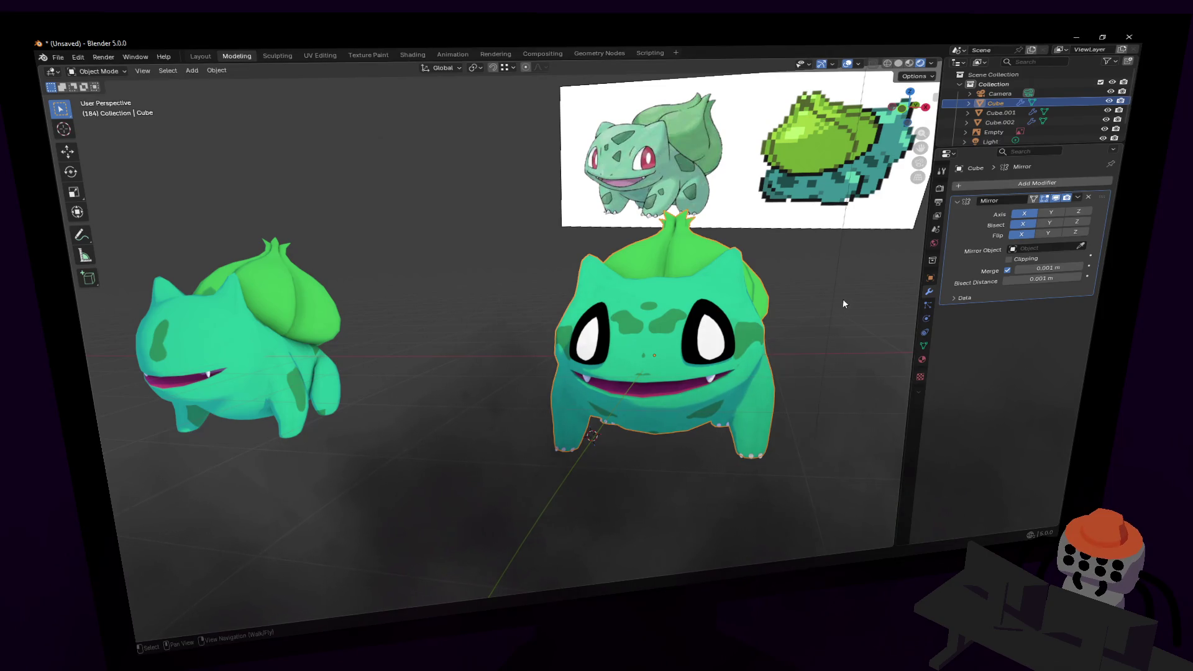
pyautogui.hotkey('shift', '`')
pyautogui.press('w')
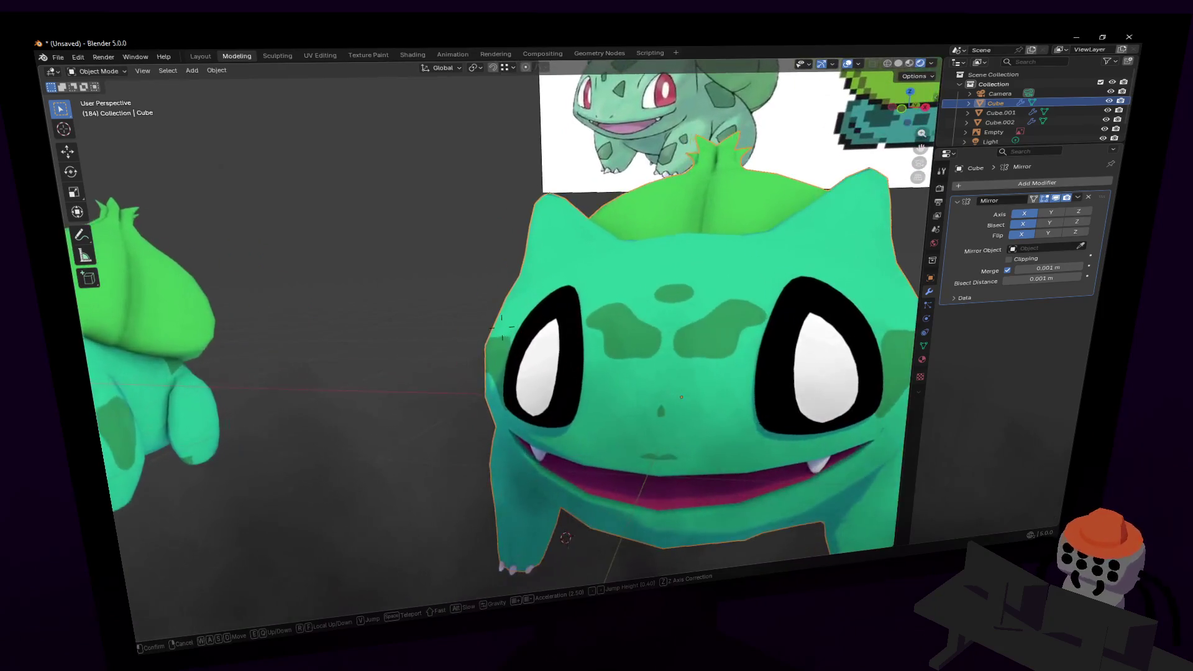
pyautogui.click(502, 327)
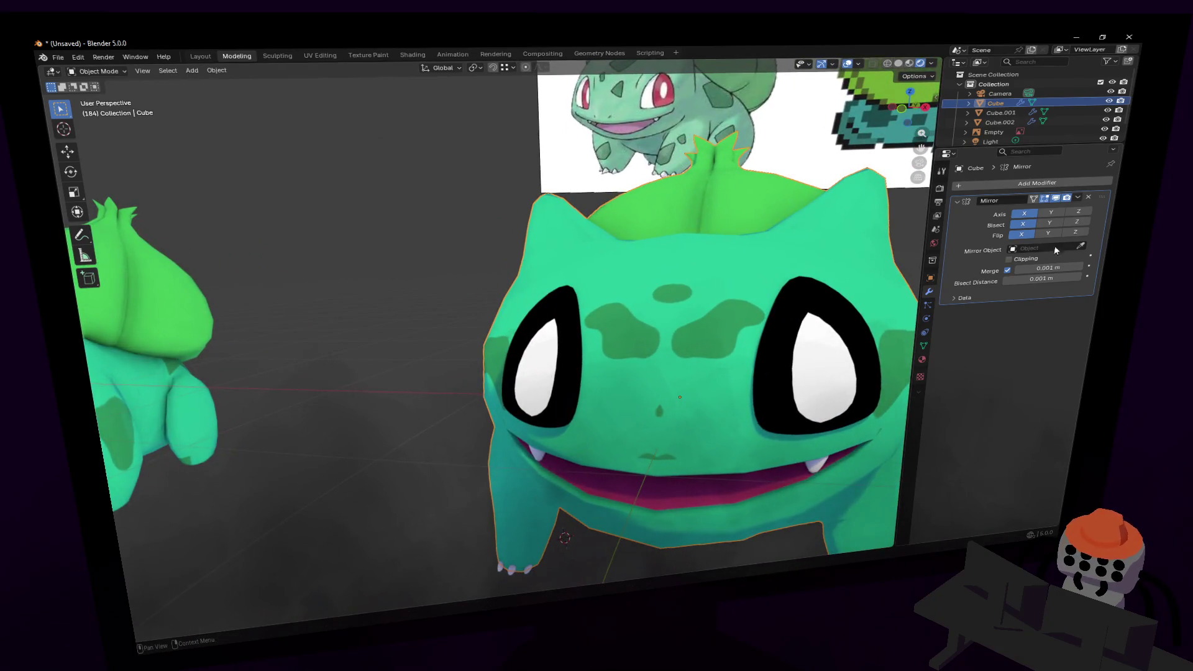
pyautogui.click(1054, 202)
pyautogui.press('Tab')
pyautogui.press('KP_Decimal')
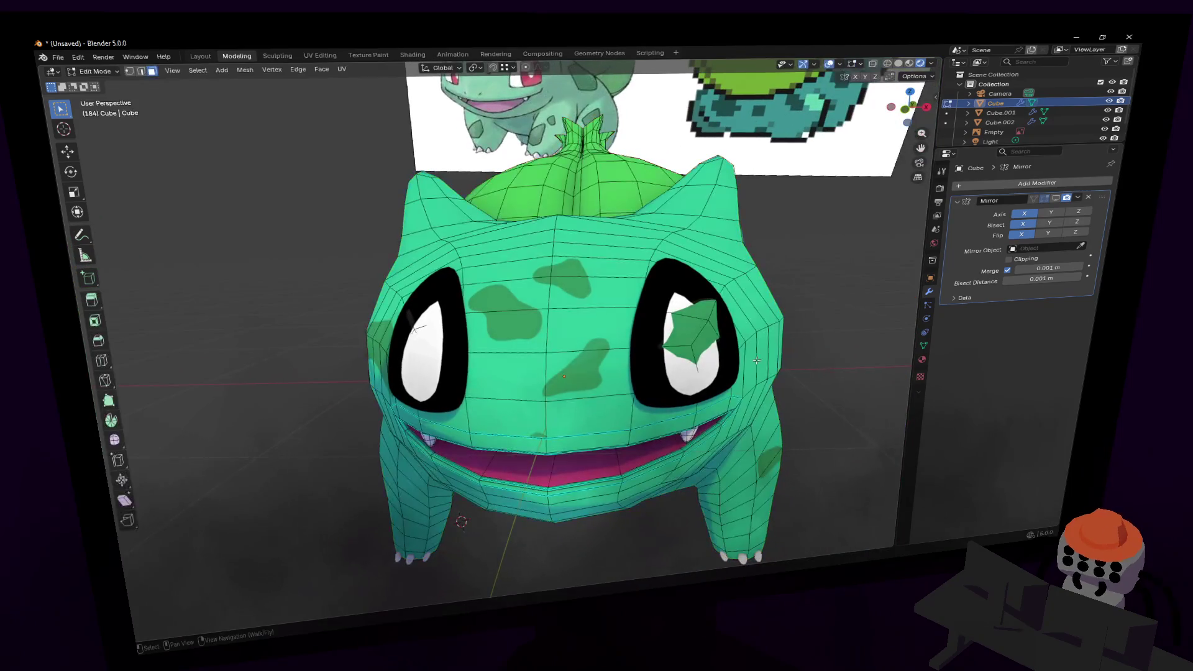
pyautogui.press('2')
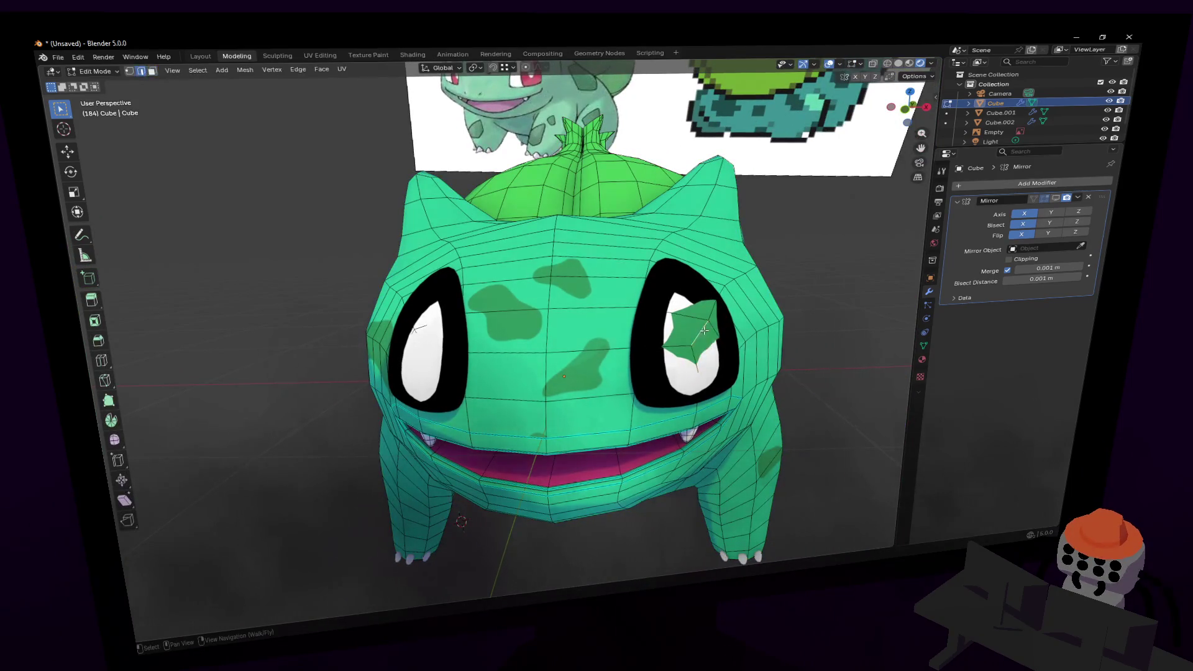
pyautogui.moveTo(709, 315)
pyautogui.mouseDown(button='middle')
pyautogui.moveTo(646, 307)
pyautogui.moveTo(714, 298)
pyautogui.moveTo(683, 313)
pyautogui.mouseUp(button='middle')
pyautogui.press('g')
pyautogui.press('Escape')
pyautogui.scroll(3, 683, 313)
pyautogui.press('Tab')
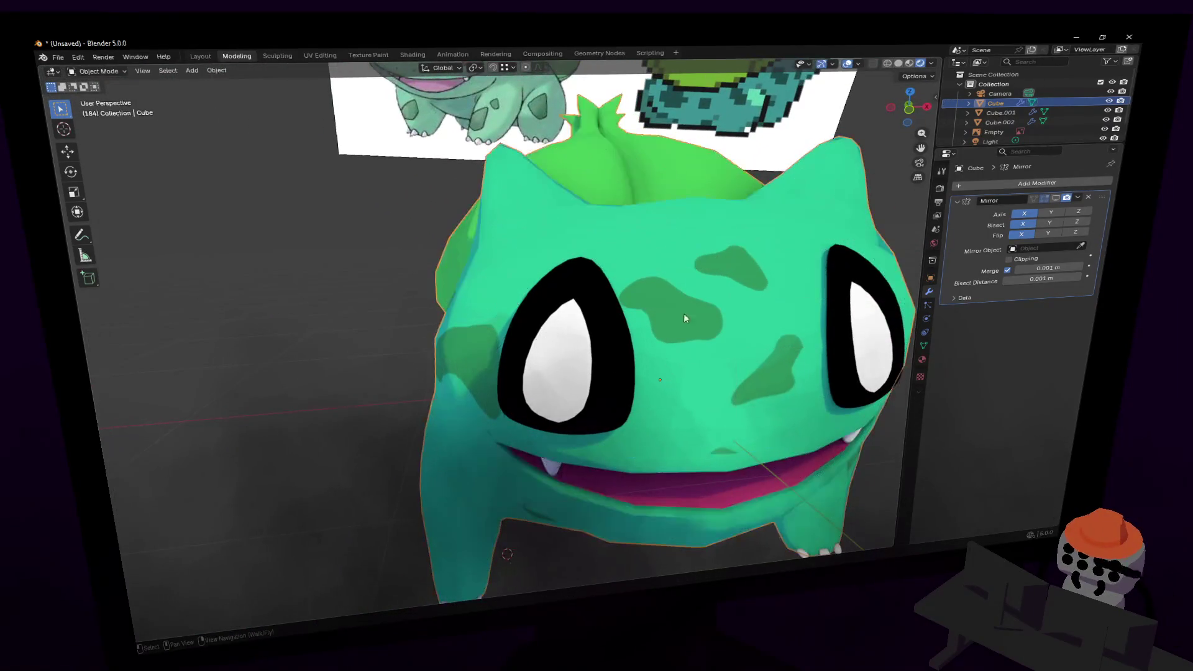
# - Edit the eye plane and select several of its faces
pyautogui.click(595, 326)
pyautogui.press('Tab')
pyautogui.hotkey('shift', '`')
pyautogui.press('w')
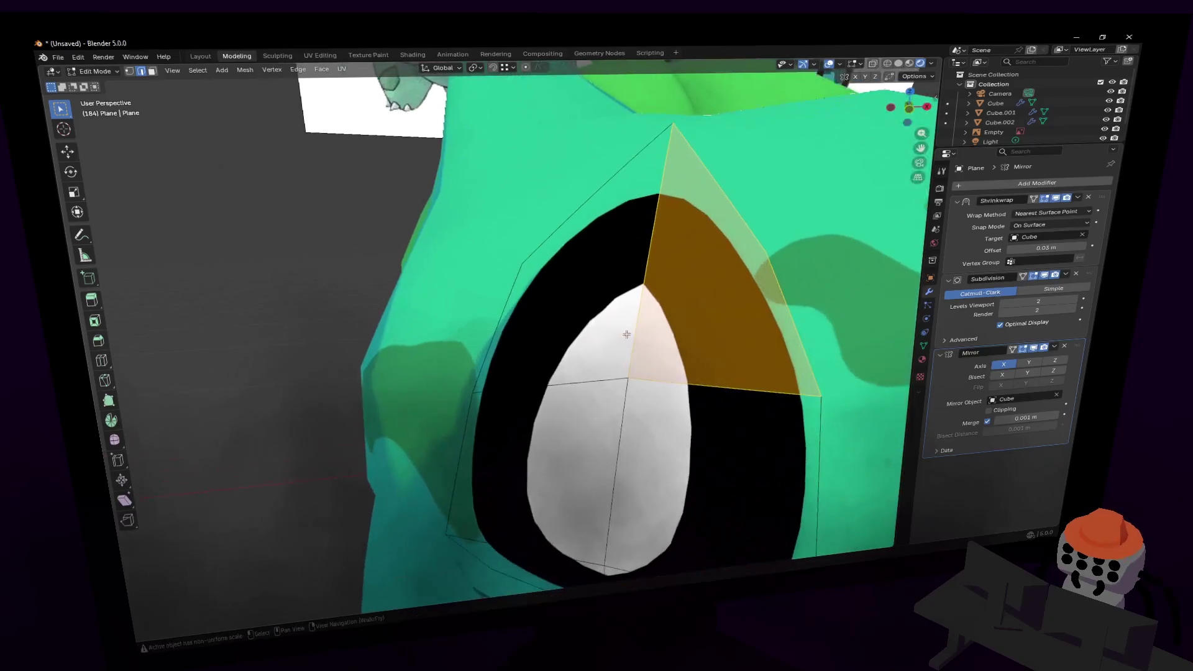
pyautogui.press('Escape')
pyautogui.click(572, 373)
pyautogui.keyDown('shift'); pyautogui.click(534, 298); pyautogui.keyUp('shift')
pyautogui.keyDown('shift'); pyautogui.click(575, 388); pyautogui.keyUp('shift')
pyautogui.keyDown('shift'); pyautogui.click(510, 397); pyautogui.keyUp('shift')
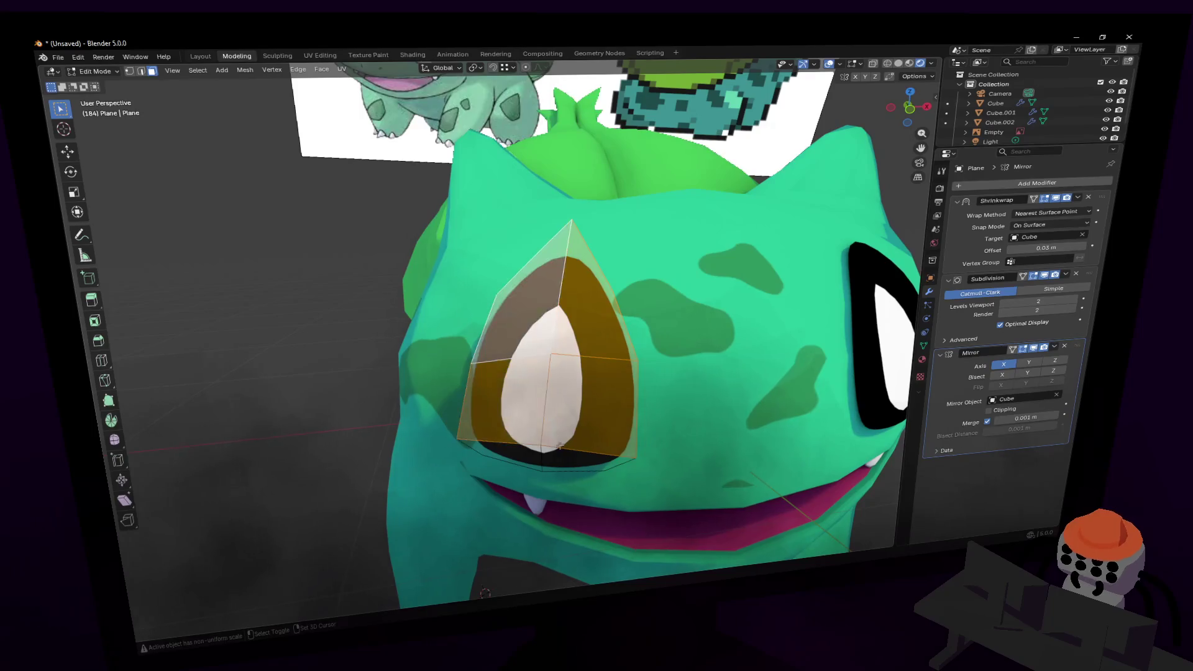
# - Inset all of the eye plane's faces into an inner loop
pyautogui.press('a')
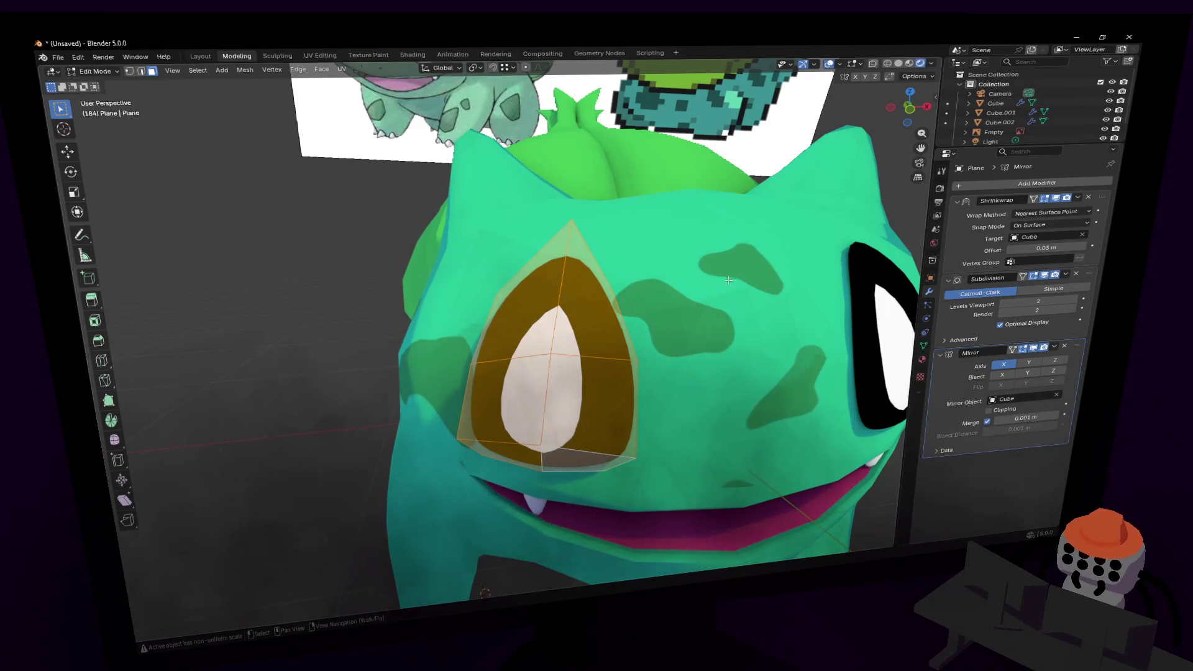
pyautogui.press('i')
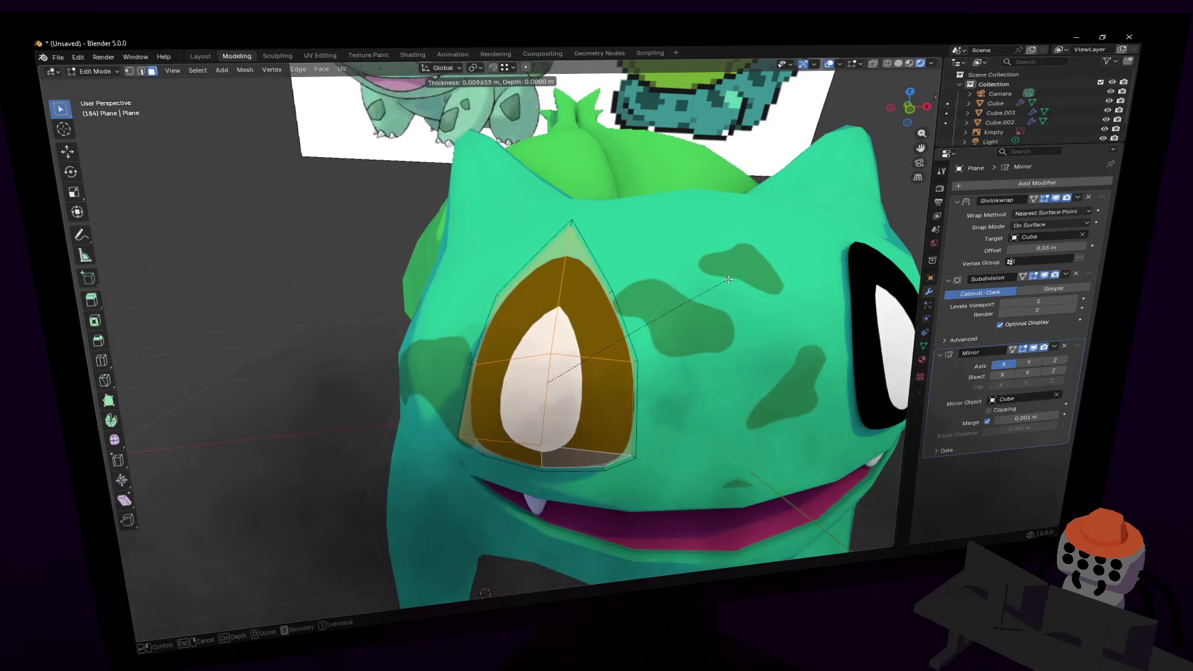
pyautogui.click(686, 283)
pyautogui.moveTo(687, 283); pyautogui.dragTo(678, 322, button='middle')
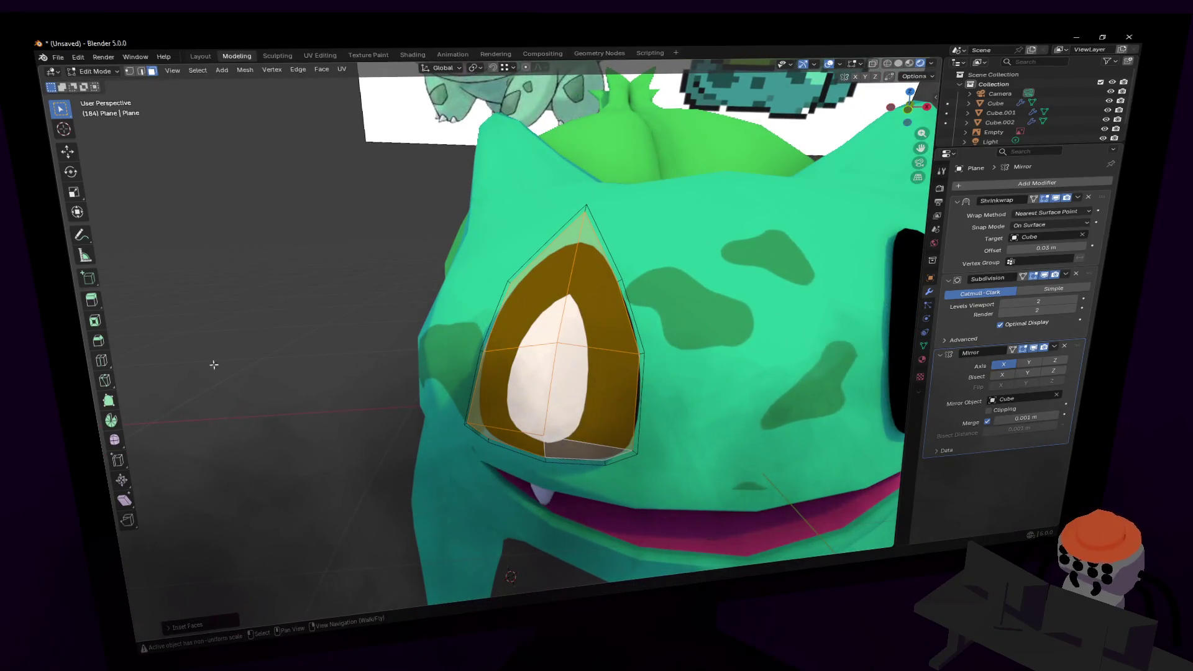
pyautogui.click(320, 55)
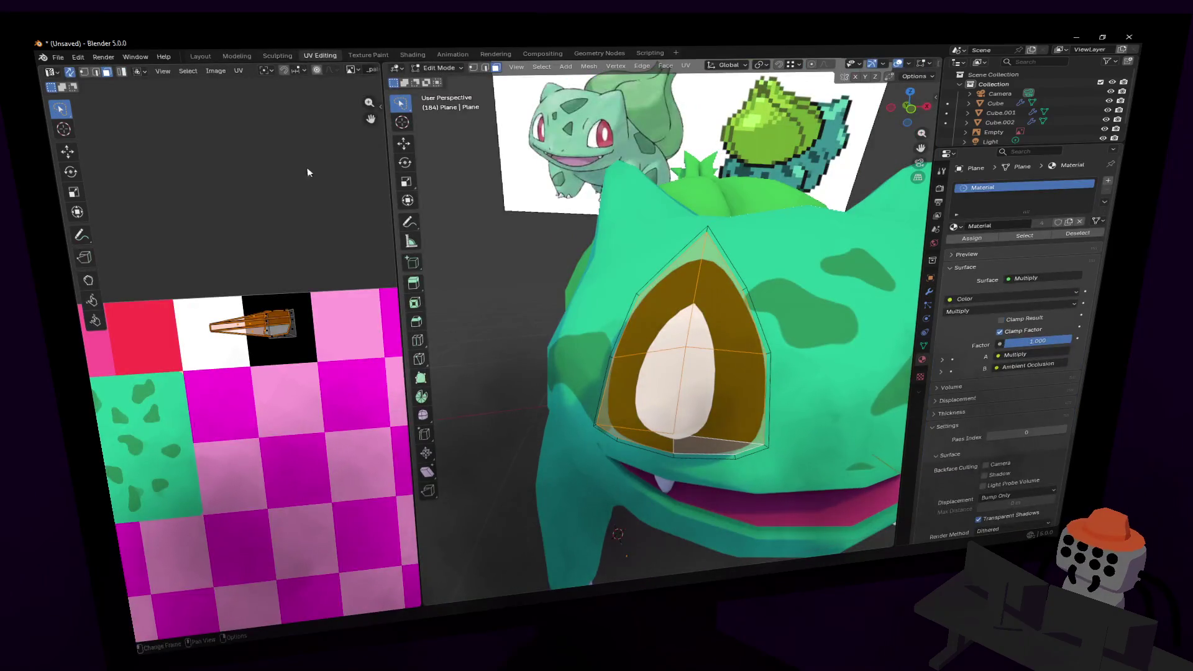
# - Rip the eye UVs and shrink the island onto the white swatch
pyautogui.scroll(3, 307, 166)
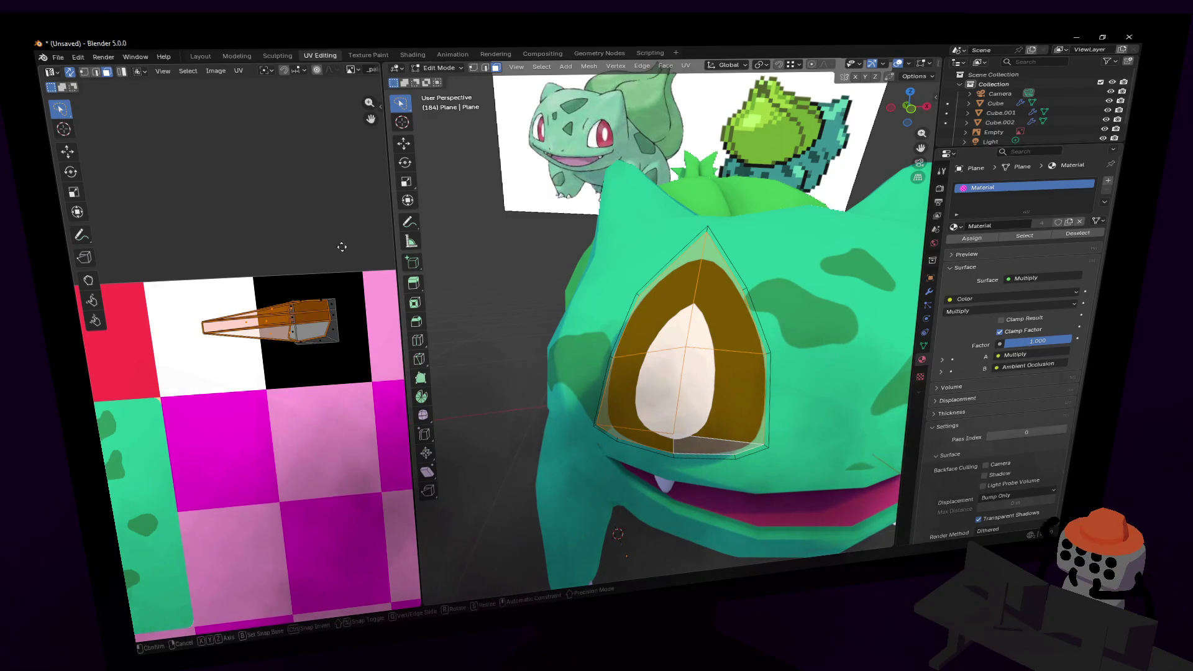
pyautogui.press('v')
pyautogui.click(288, 259)
pyautogui.press('s')
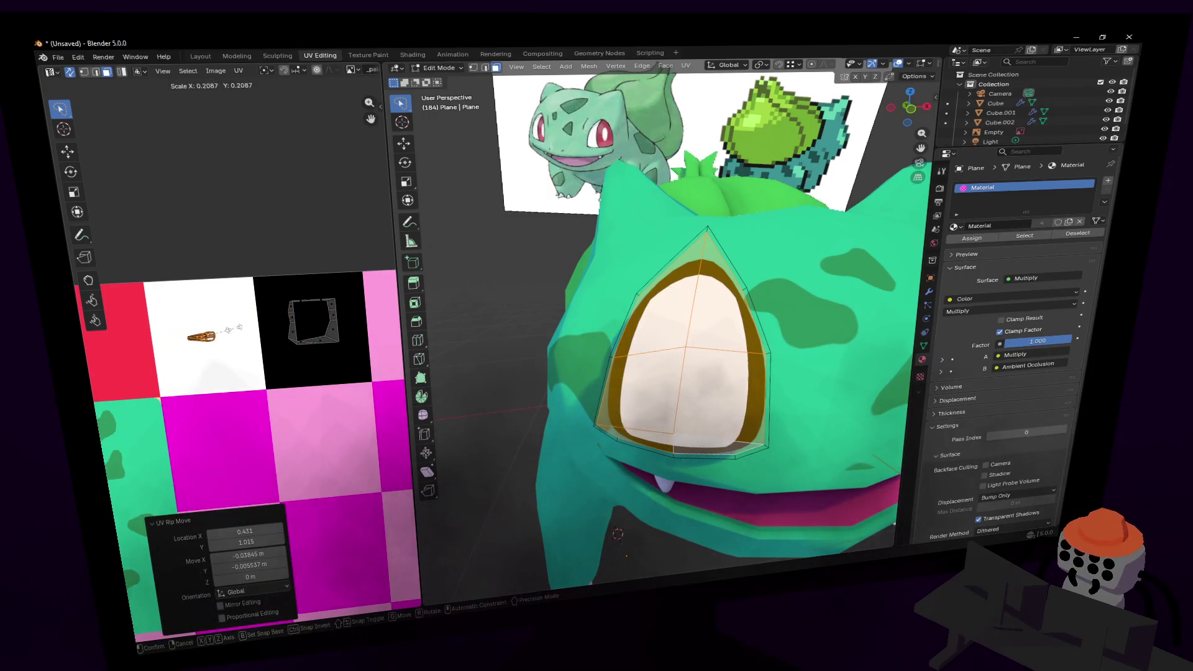
pyautogui.click(224, 314)
# - Flatten the eye mesh vertically by scaling it to 0.777 on Z
pyautogui.moveTo(686, 362); pyautogui.dragTo(680, 387, button='middle')
pyautogui.press('1')
pyautogui.click(659, 340)
pyautogui.moveTo(659, 340); pyautogui.dragTo(724, 336, button='middle')
pyautogui.press('2')
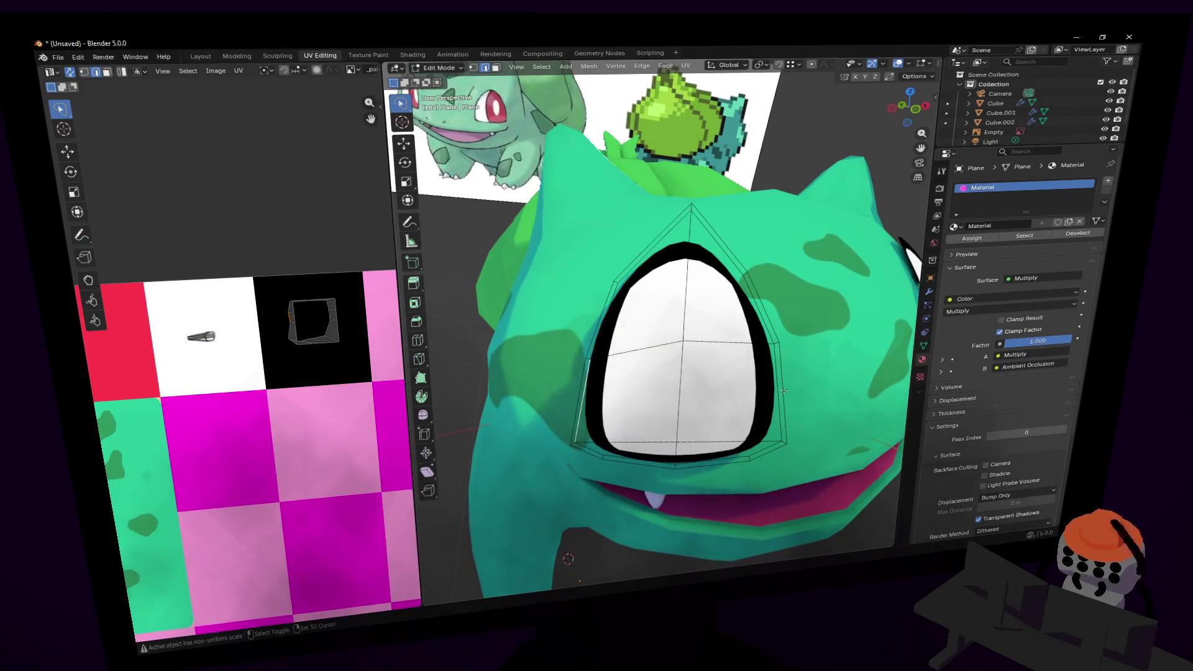
pyautogui.press('s')
pyautogui.press('x')
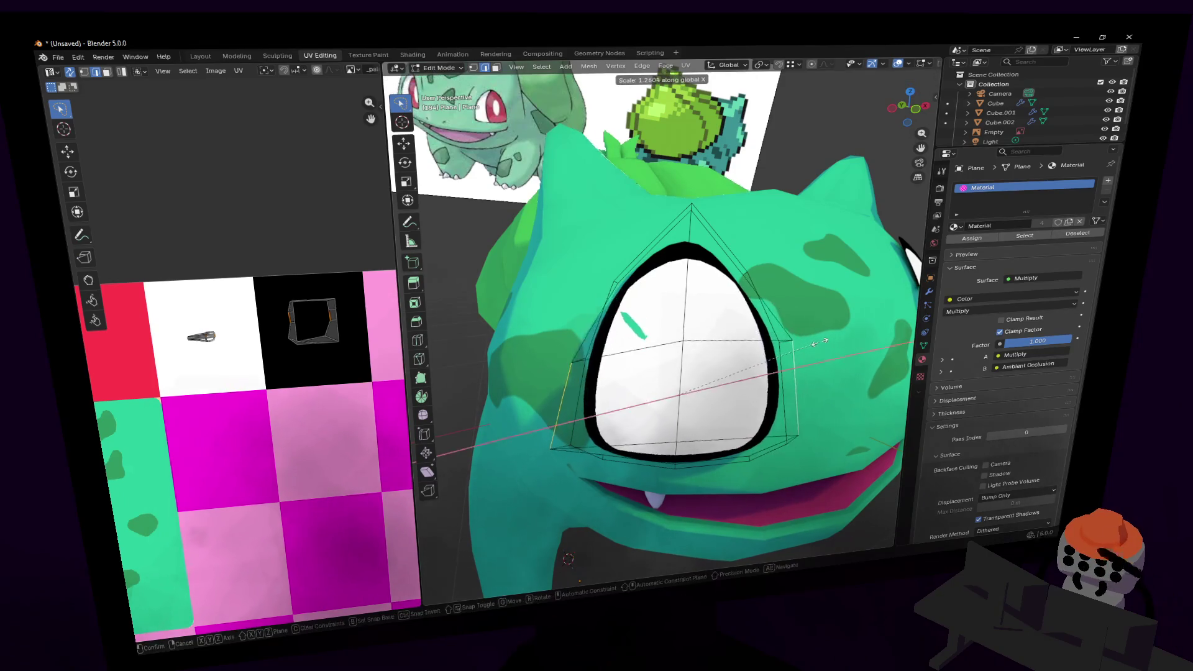
pyautogui.press('x')
pyautogui.keyDown('alt'); pyautogui.moveTo(826, 343); pyautogui.dragTo(856, 340, button='middle'); pyautogui.keyUp('alt')
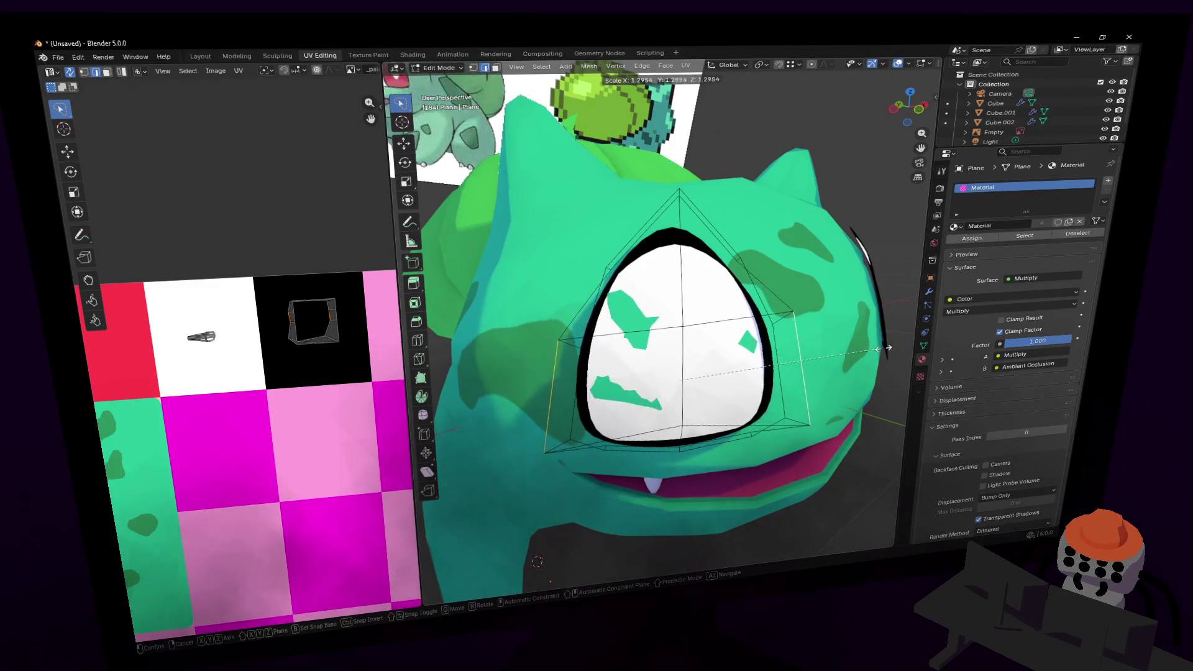
pyautogui.press('z')
pyautogui.press('Return')
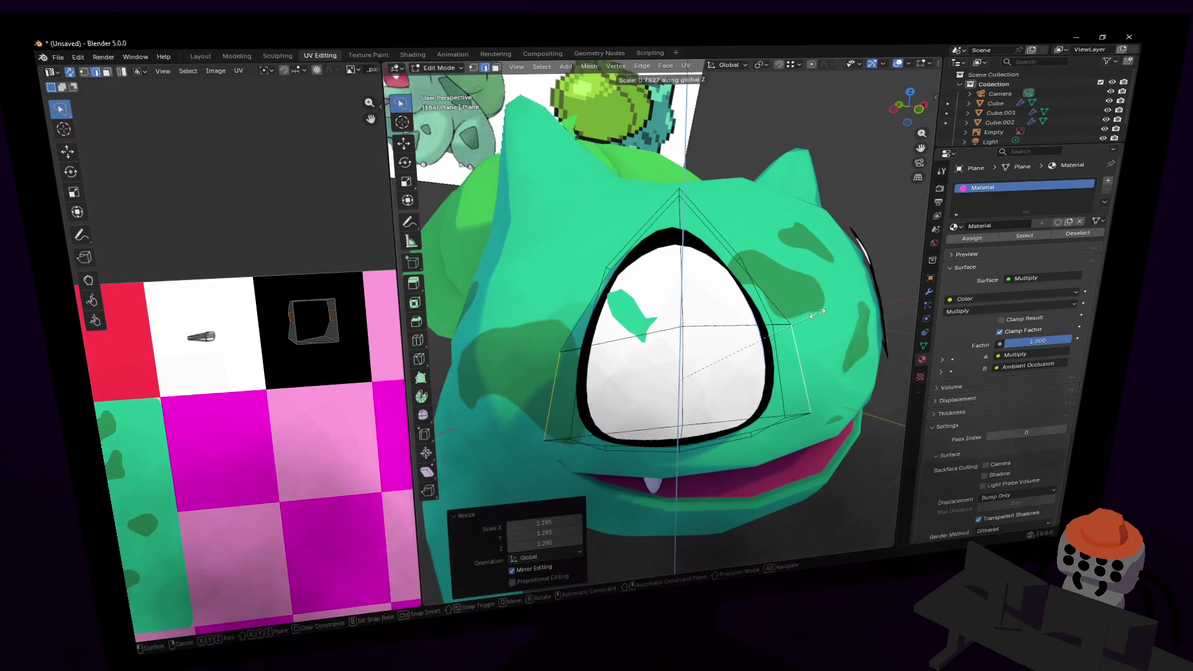
# - Adjust the eye mesh's position, checking it edge-on and head-on
pyautogui.hotkey('shift', '`')
pyautogui.press('a')
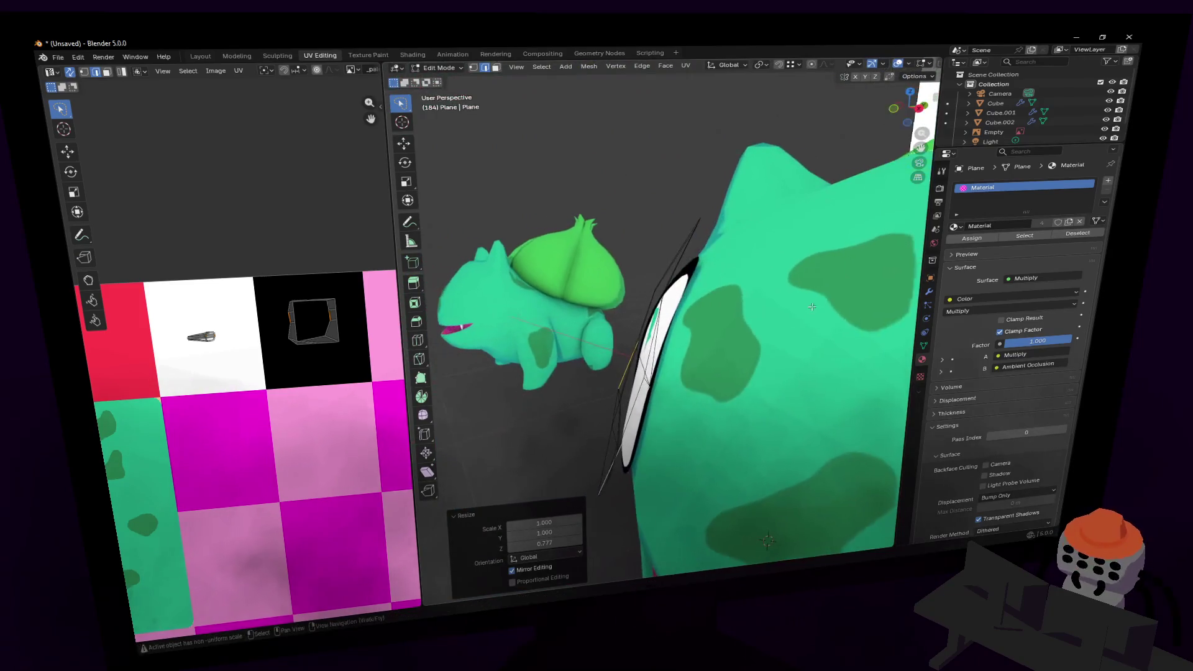
pyautogui.press('Return')
pyautogui.press('g')
pyautogui.press('Return')
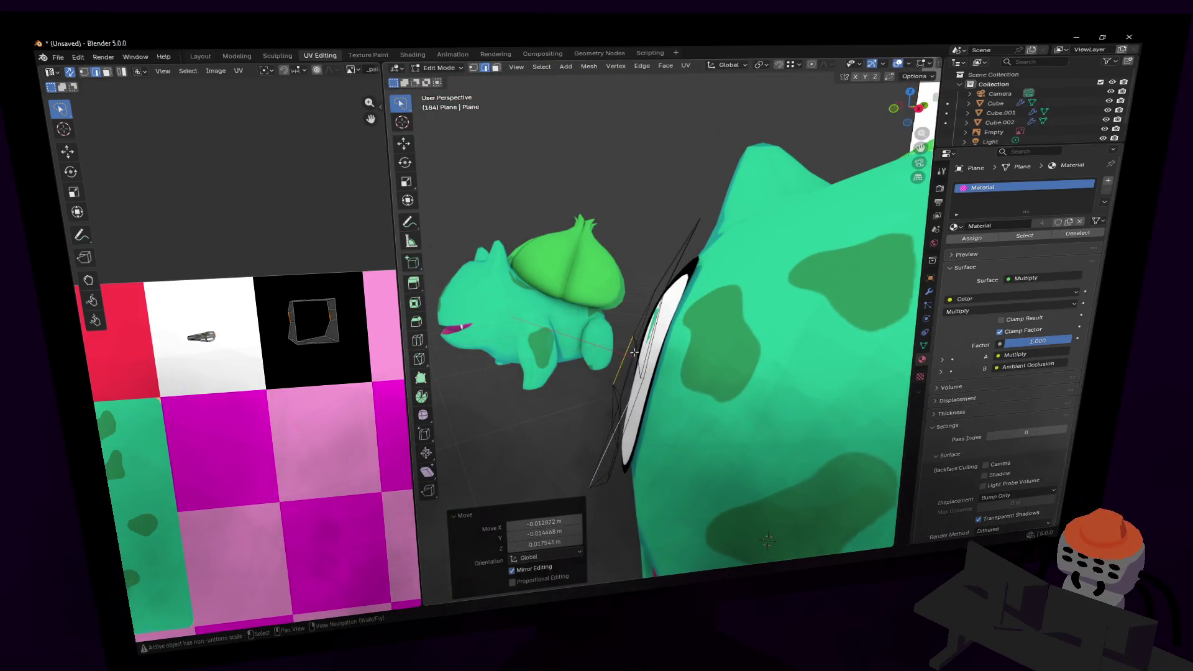
pyautogui.hotkey('shift', '`')
pyautogui.press('w')
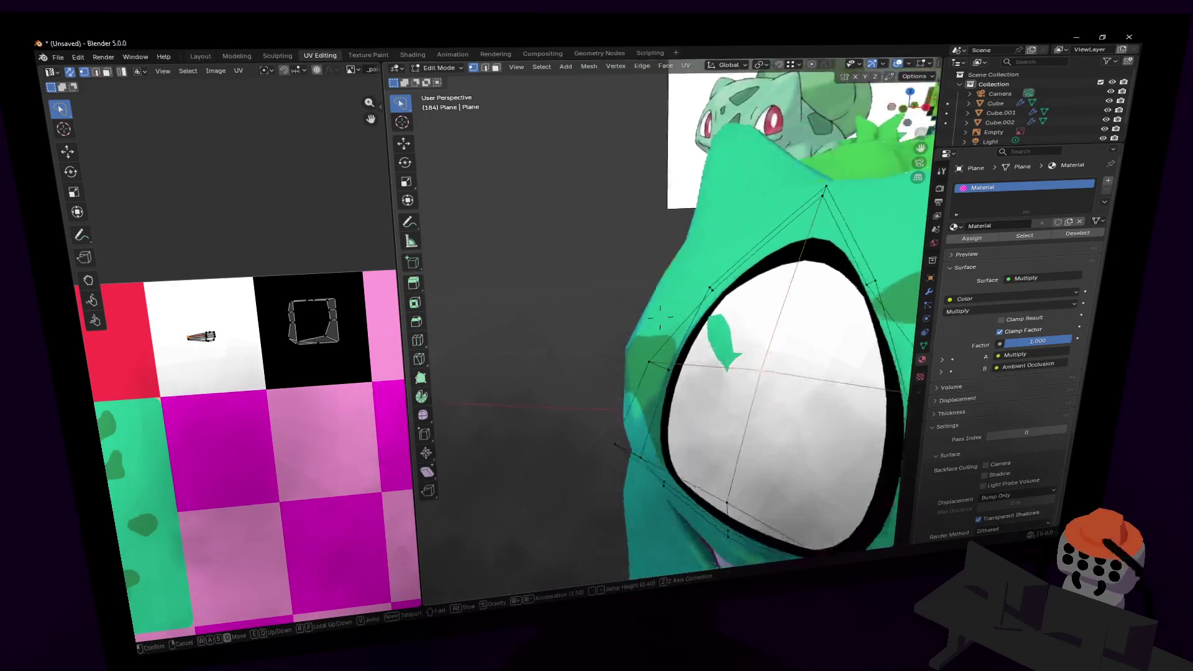
pyautogui.press('s')
pyautogui.press('w')
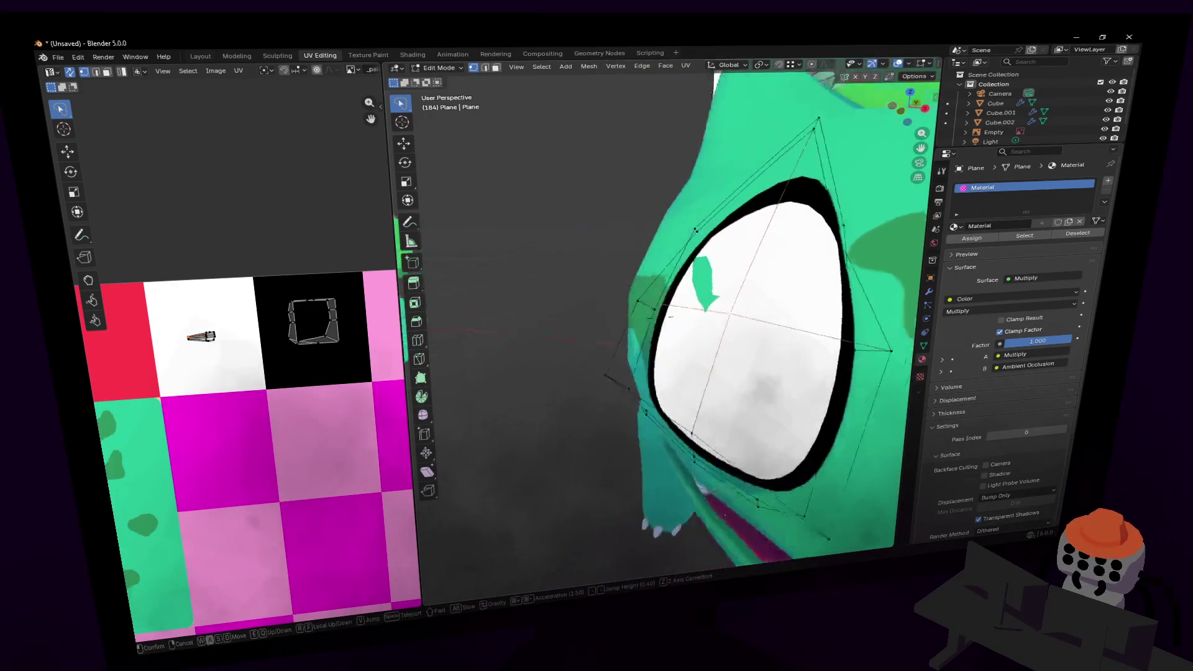
pyautogui.click(740, 280)
# - Raise the eye's top vertex about 0.145 m along Z
pyautogui.click(612, 274)
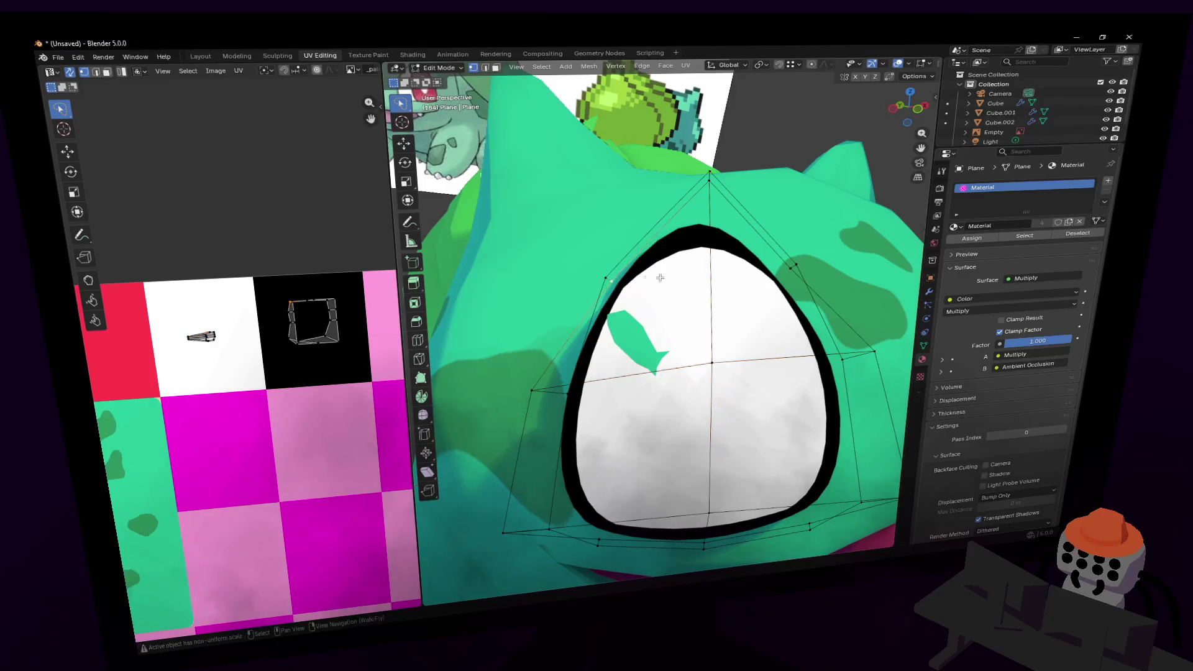
pyautogui.press('g')
pyautogui.press('z')
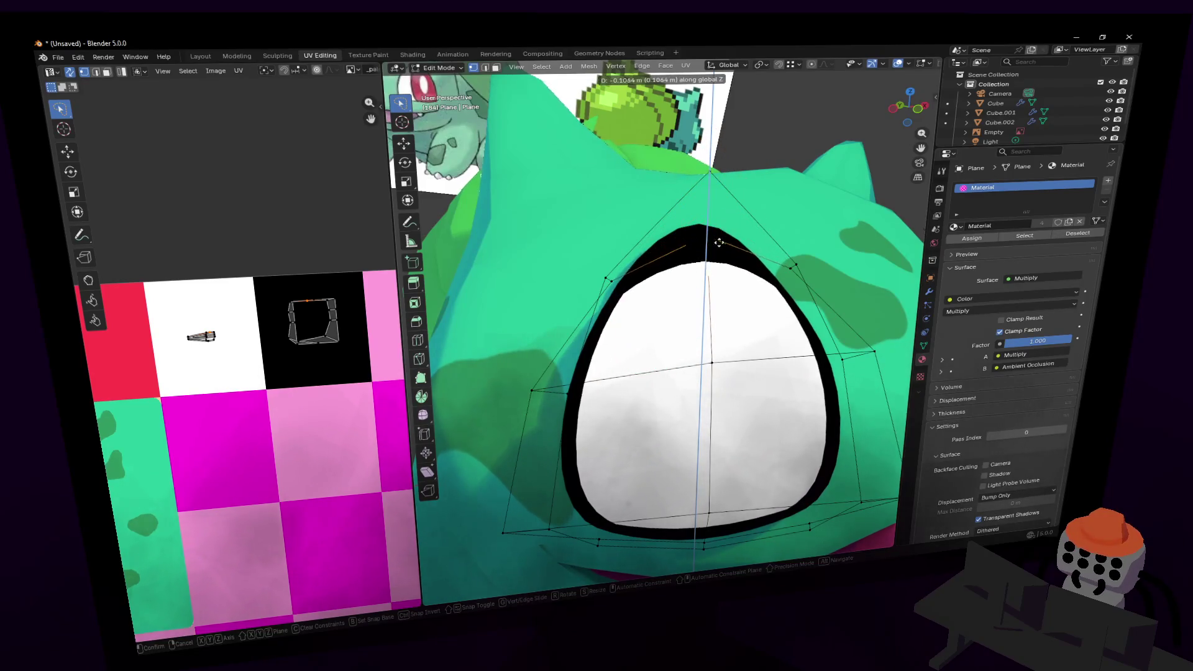
pyautogui.click(724, 155)
pyautogui.moveTo(724, 154); pyautogui.dragTo(659, 195, button='middle')
# - Undo the stray apex edge selection and return to Object Mode
pyautogui.hotkey('shift', '`')
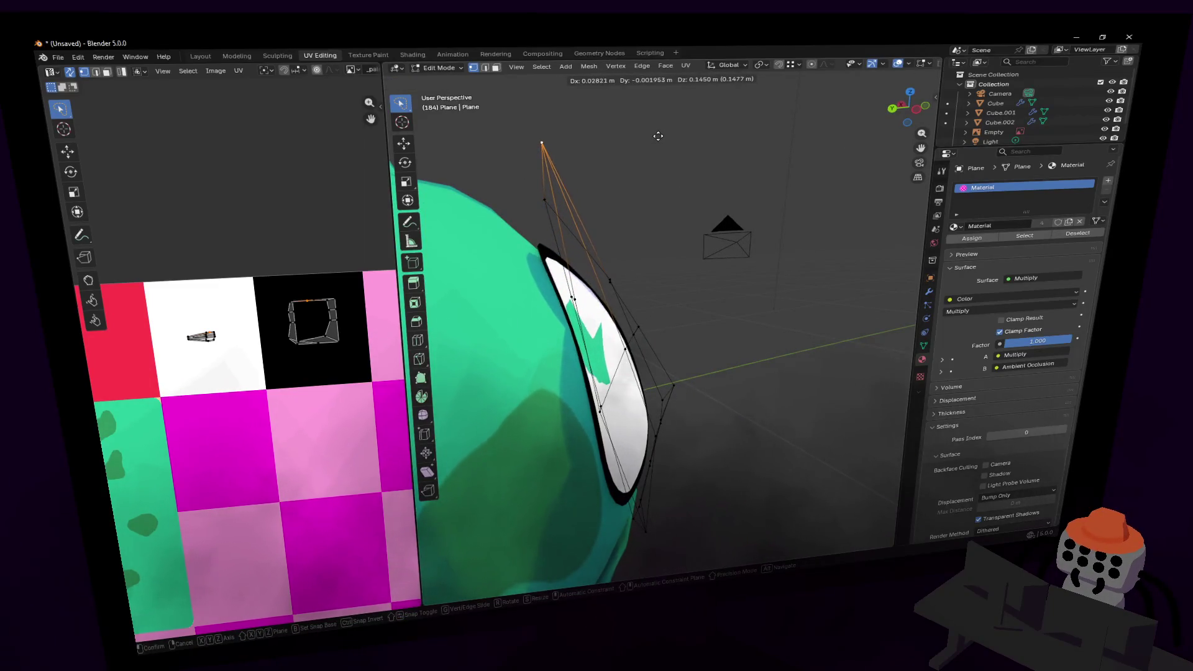
pyautogui.click(641, 184)
pyautogui.moveTo(695, 389)
pyautogui.mouseDown(button='middle')
pyautogui.moveTo(697, 301)
pyautogui.moveTo(785, 227)
pyautogui.mouseUp(button='middle')
pyautogui.keyDown('ctrl'); pyautogui.click(813, 211); pyautogui.keyUp('ctrl')
pyautogui.hotkey('ctrl', 'z')
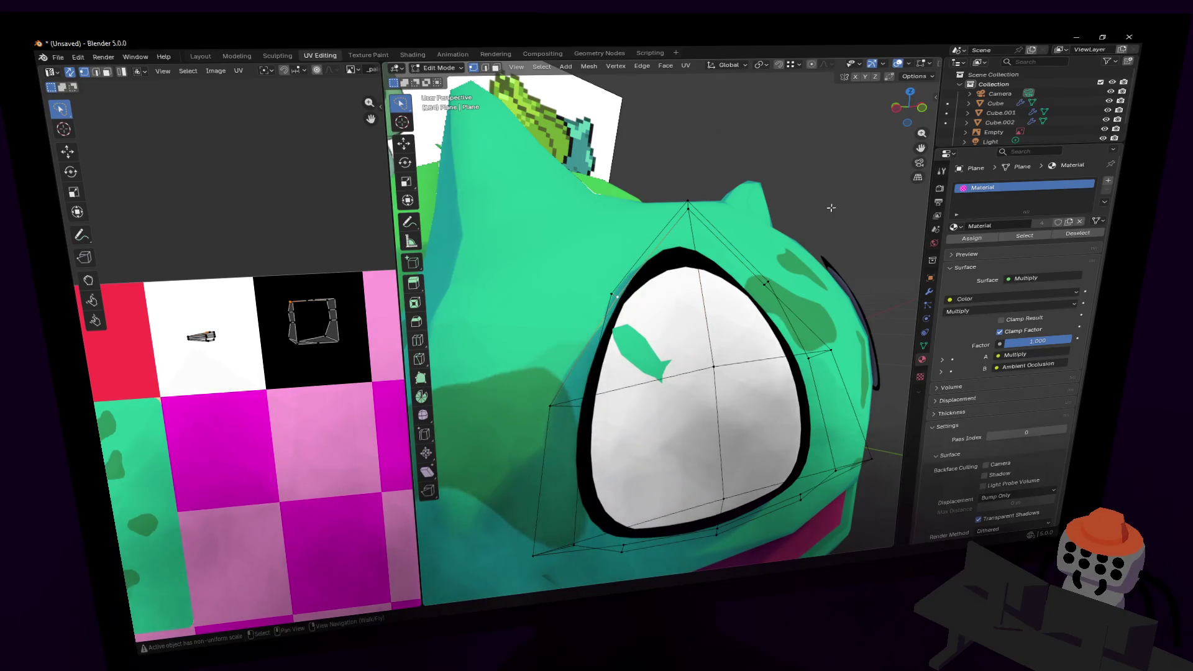
pyautogui.press('Tab')
pyautogui.scroll(3, 828, 202)
pyautogui.moveTo(829, 203); pyautogui.dragTo(788, 169, button='middle')
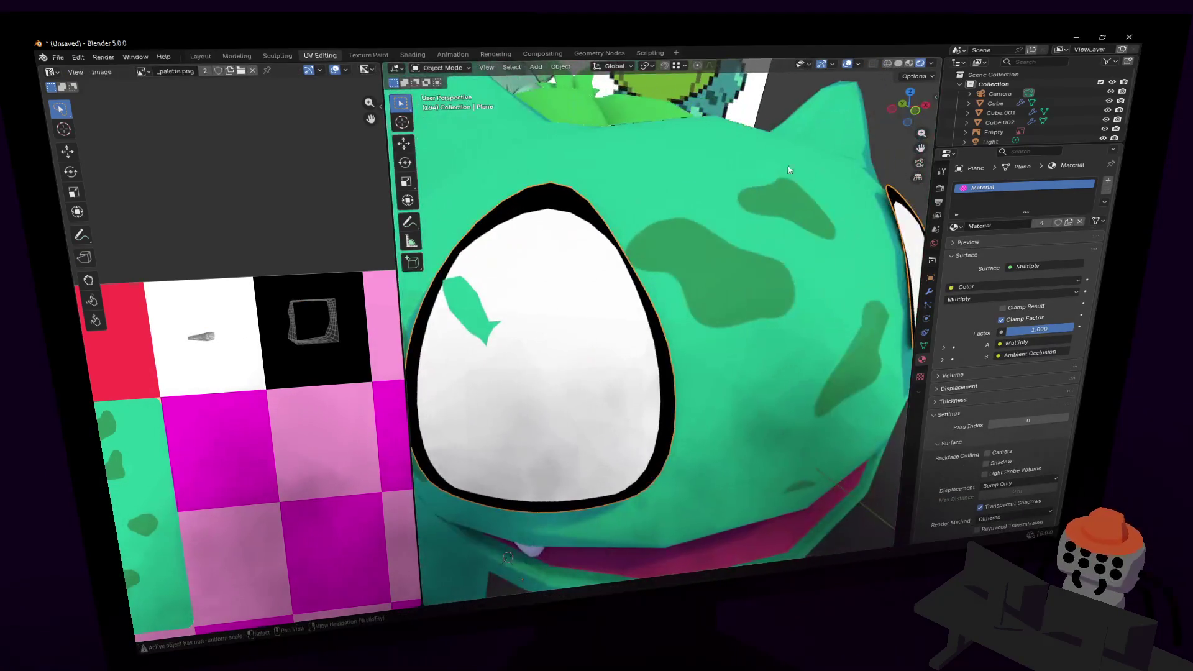
# - Move the eye plane's Shrinkwrap modifier below Subdivision in the modifier stack
pyautogui.click(930, 290)
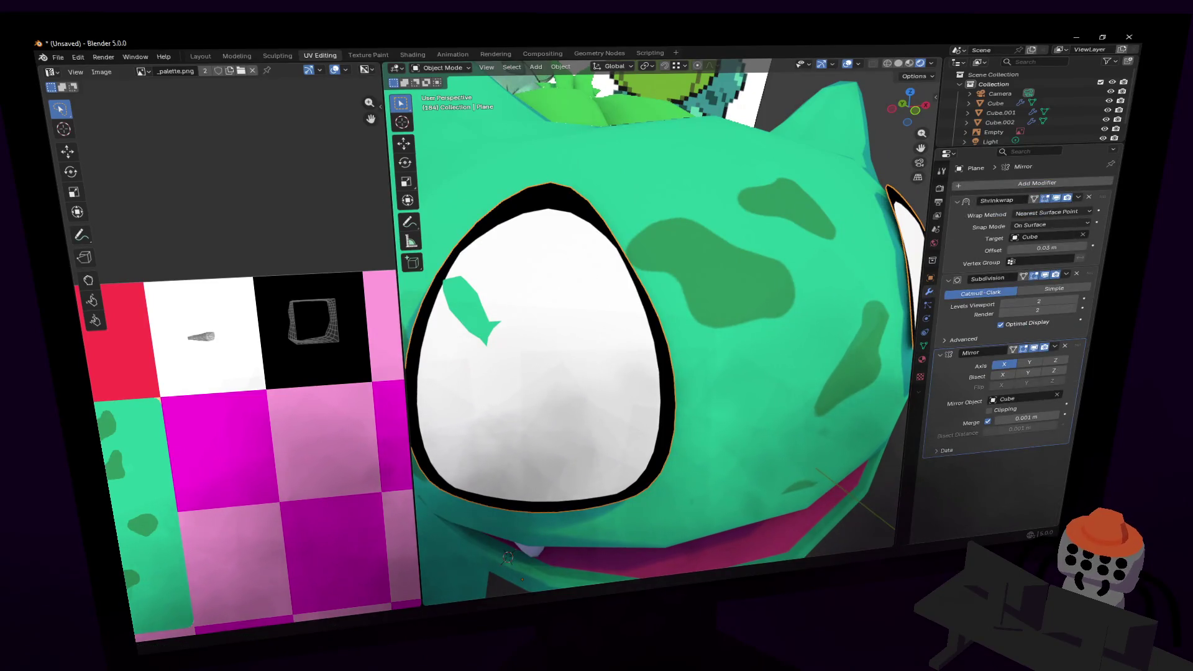
pyautogui.moveTo(1106, 199); pyautogui.dragTo(1092, 274)
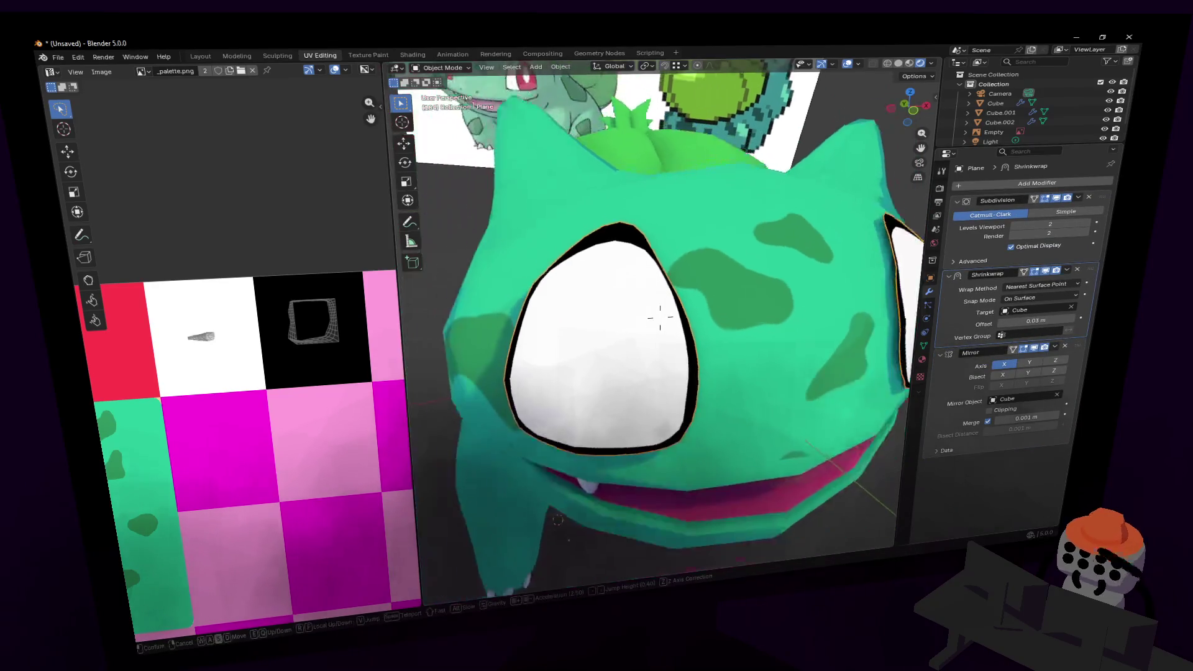
pyautogui.scroll(-5, 647, 314)
# - In Edit Mode, nudge several eye cage vertices, including the top one, to reshape the eye
pyautogui.press('Tab')
pyautogui.scroll(1, 748, 196)
pyautogui.press('g')
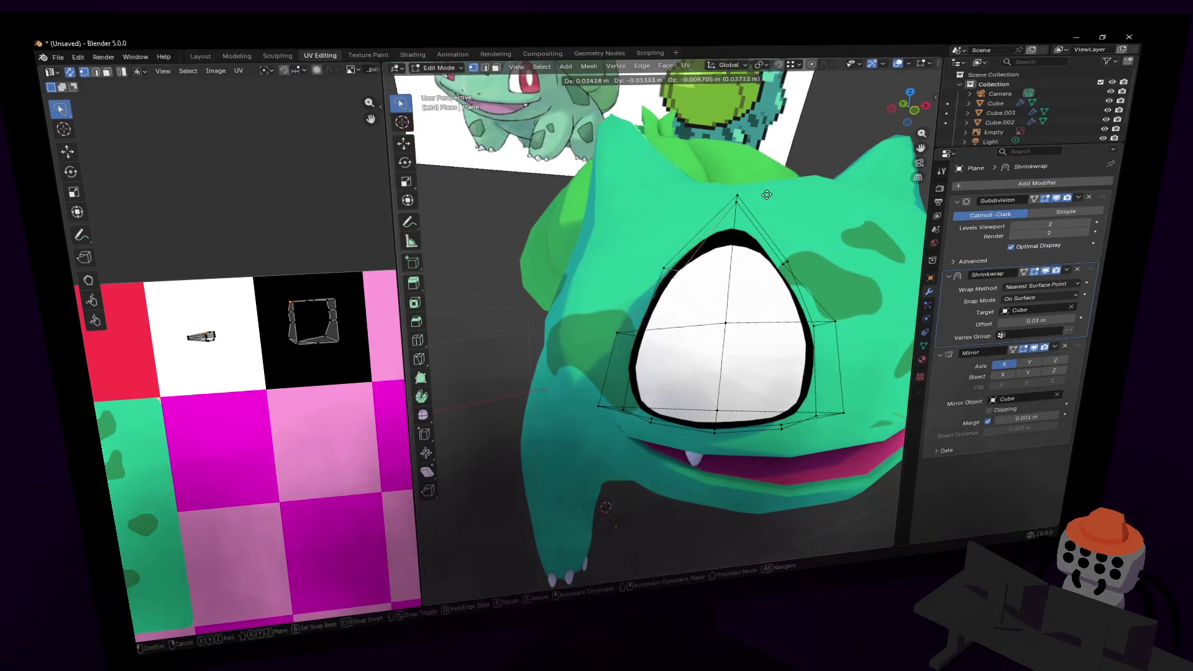
pyautogui.click(766, 204)
pyautogui.moveTo(788, 264); pyautogui.dragTo(826, 248, button='middle')
pyautogui.press('g')
pyautogui.click(839, 237)
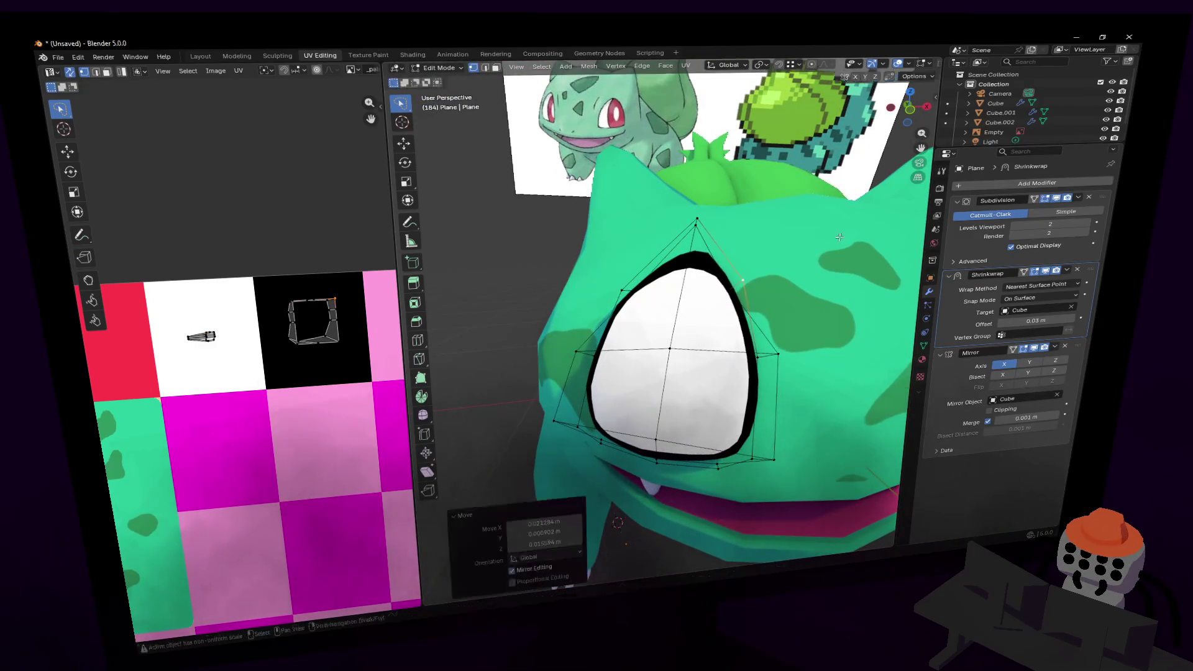
pyautogui.moveTo(752, 399)
pyautogui.mouseDown(button='middle')
pyautogui.moveTo(770, 395)
pyautogui.moveTo(752, 398)
pyautogui.mouseUp(button='middle')
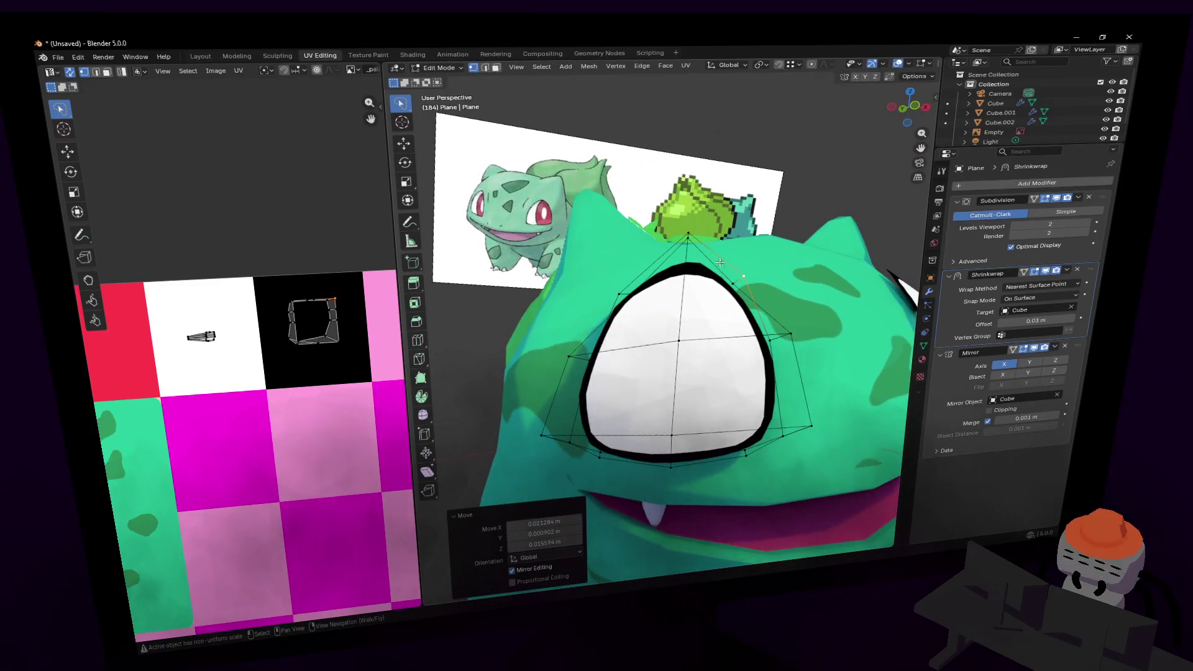
pyautogui.press('g')
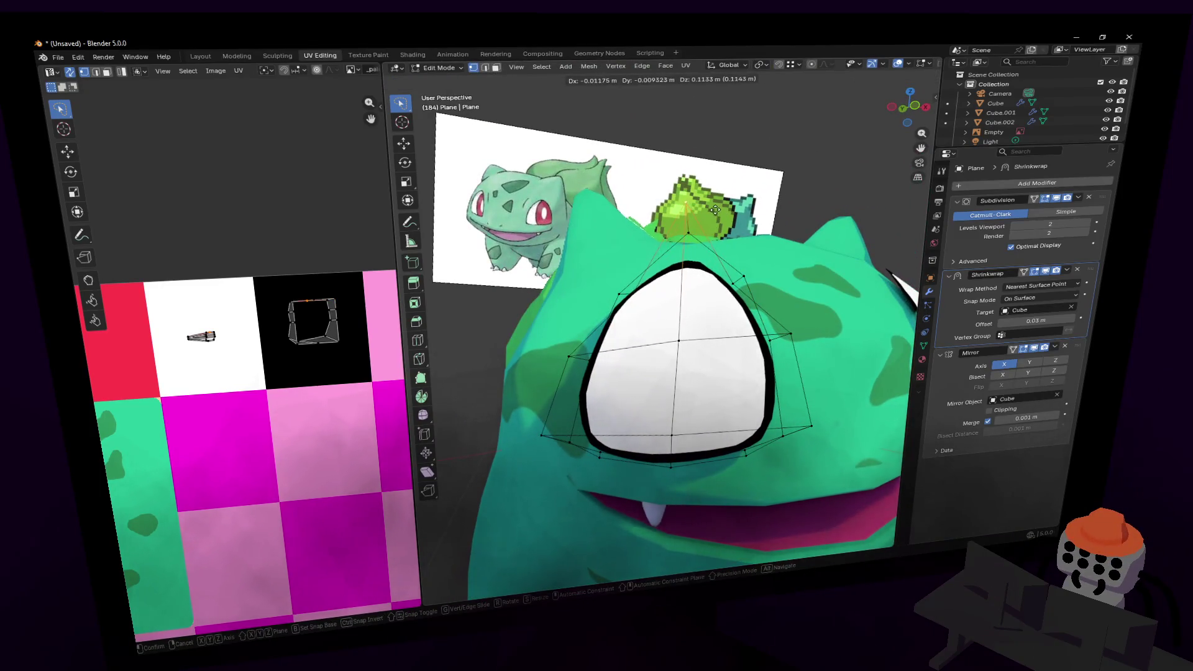
pyautogui.click(721, 223)
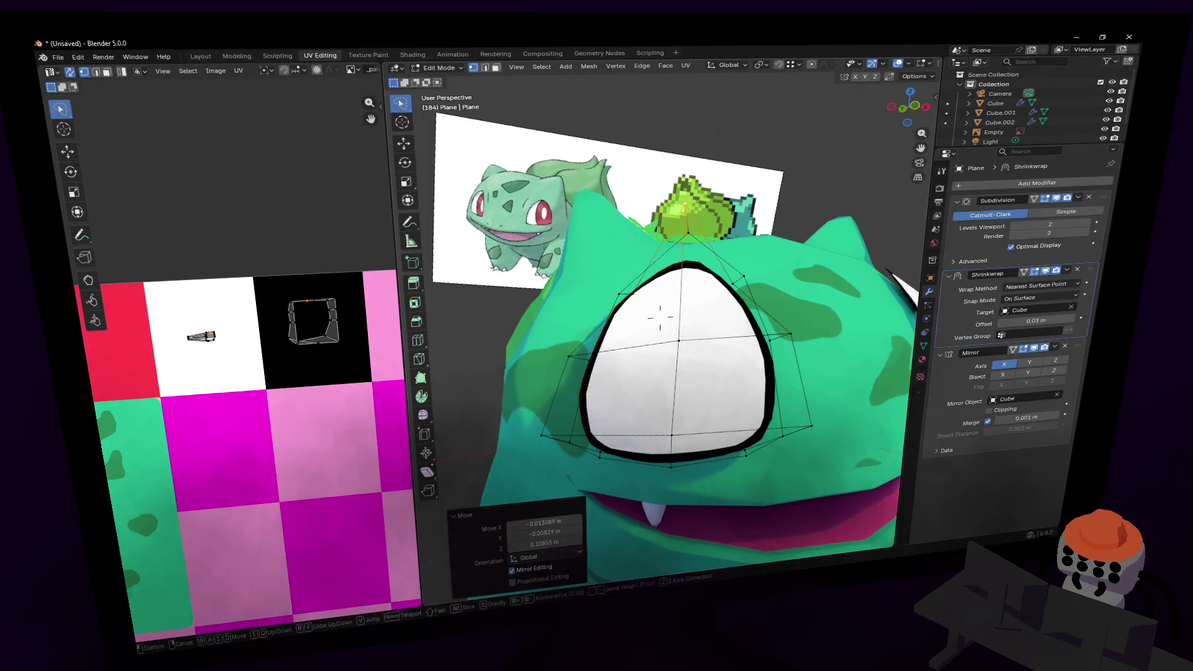
# - Nudge a lower cage vertex slightly; start moving another vertex but cancel, leaving it unchanged
pyautogui.scroll(-3, 681, 446)
pyautogui.scroll(2, 700, 384)
pyautogui.click(674, 363)
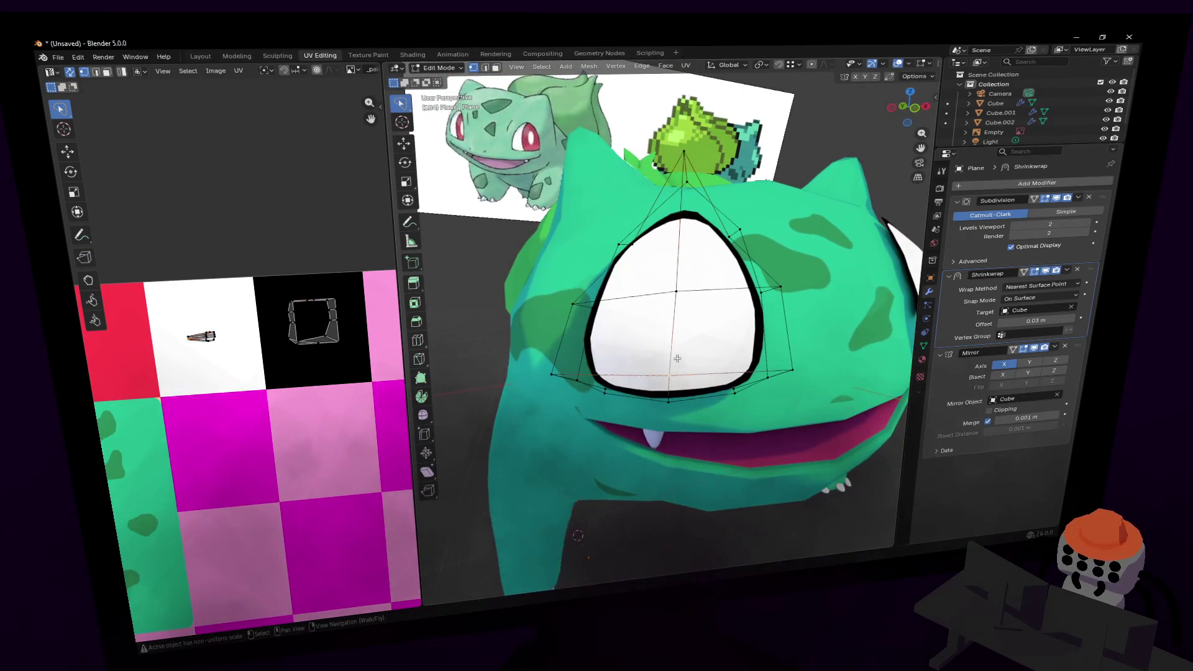
pyautogui.press('g')
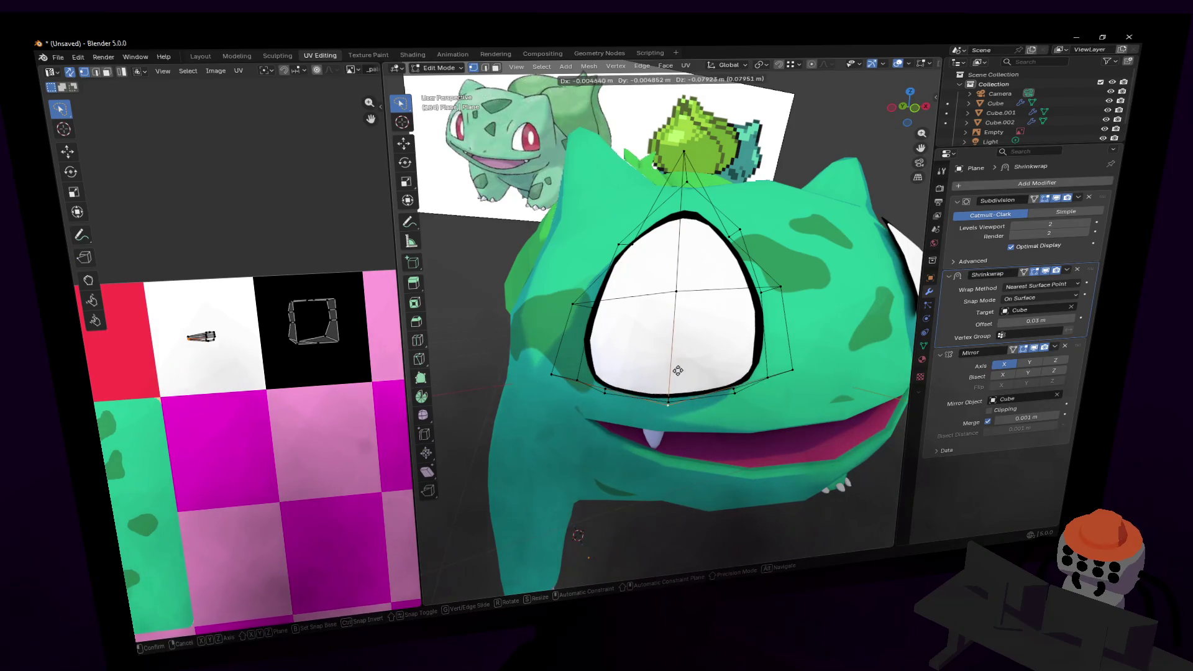
pyautogui.click(680, 369)
pyautogui.click(585, 308)
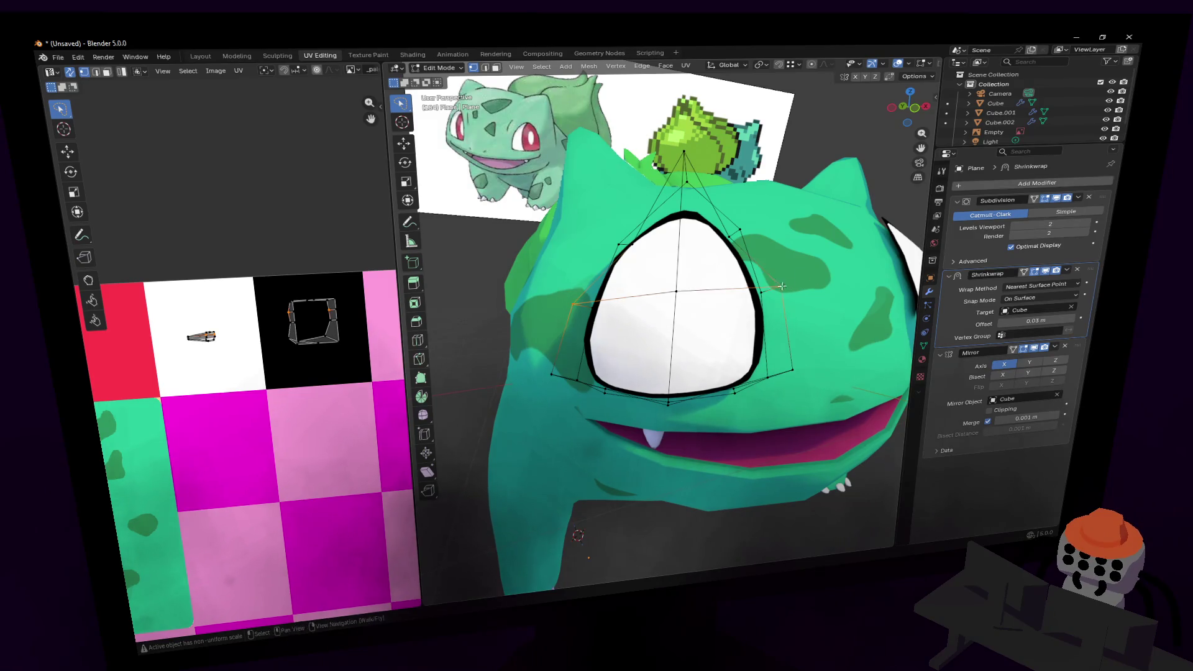
pyautogui.press('g')
pyautogui.press('Escape')
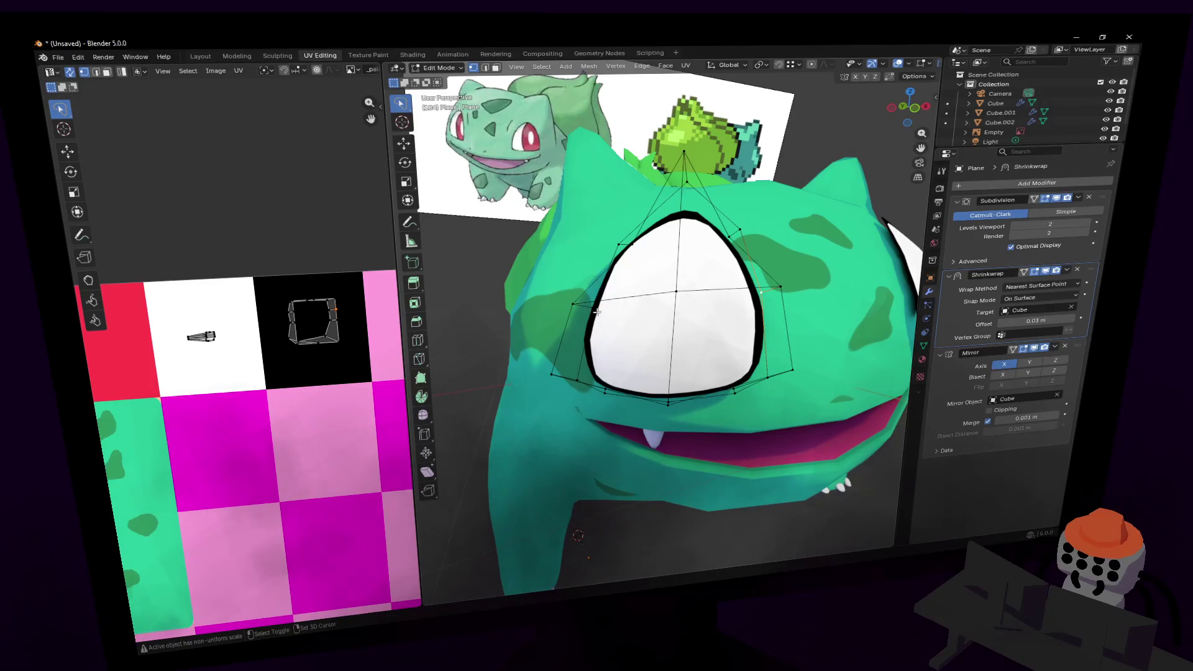
# - Scale the eye mesh up to 1.076, reposition its lower-left vertex, and return to Object Mode
pyautogui.press('s')
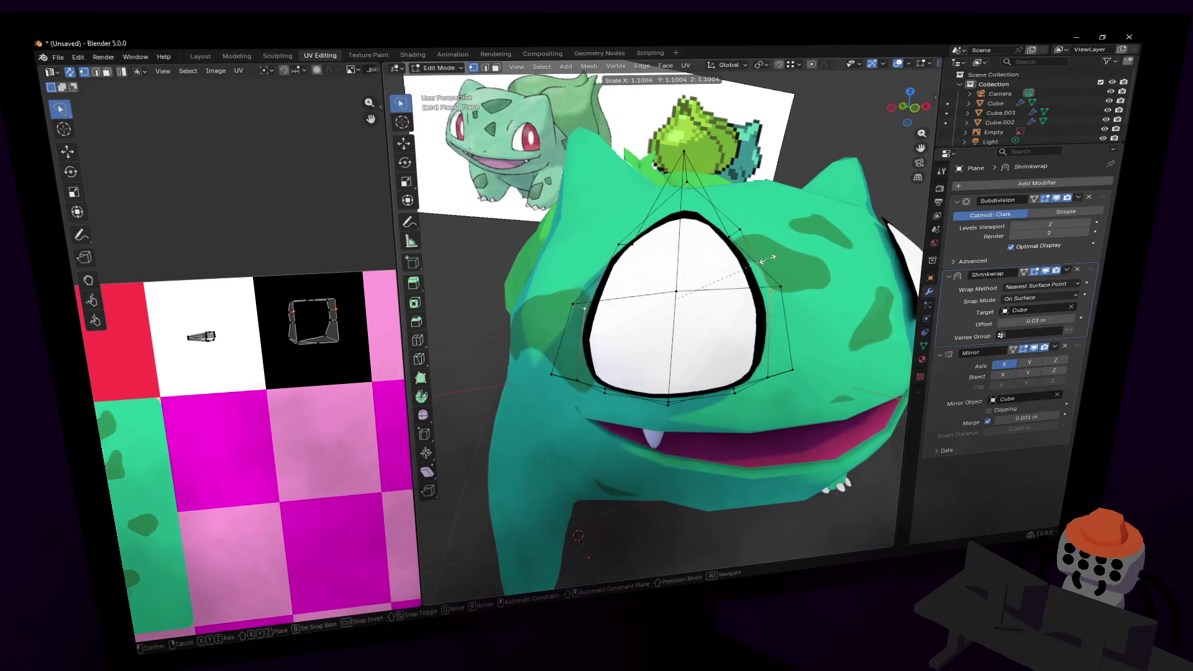
pyautogui.click(595, 372)
pyautogui.click(577, 379)
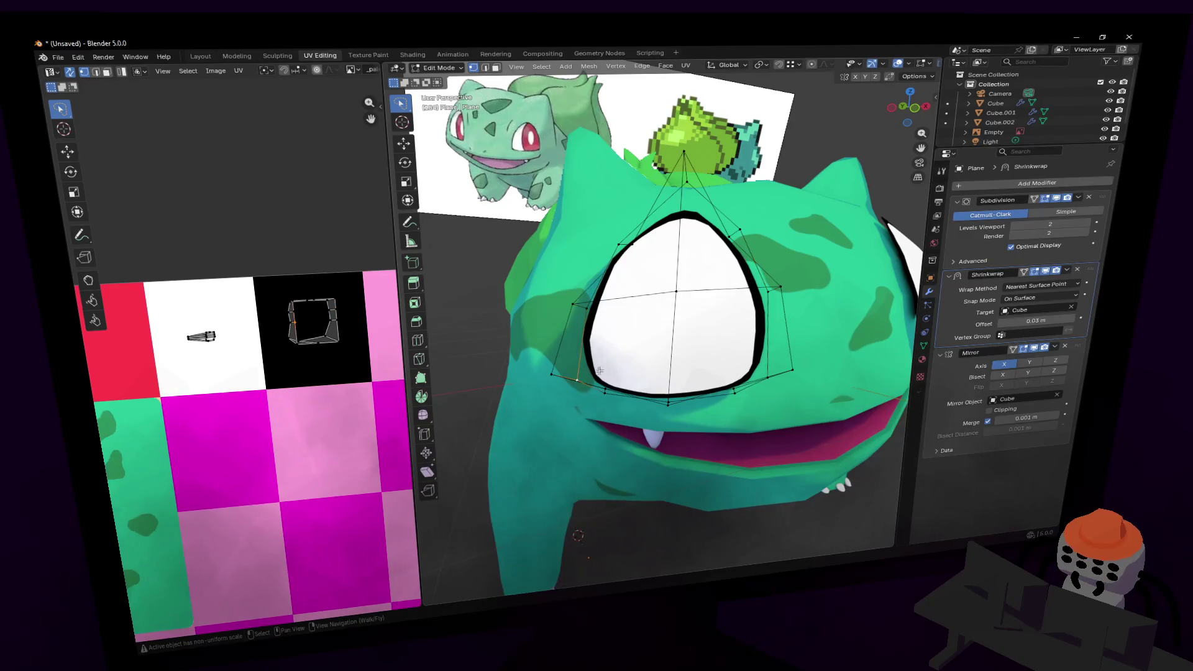
pyautogui.press('g')
pyautogui.click(727, 298)
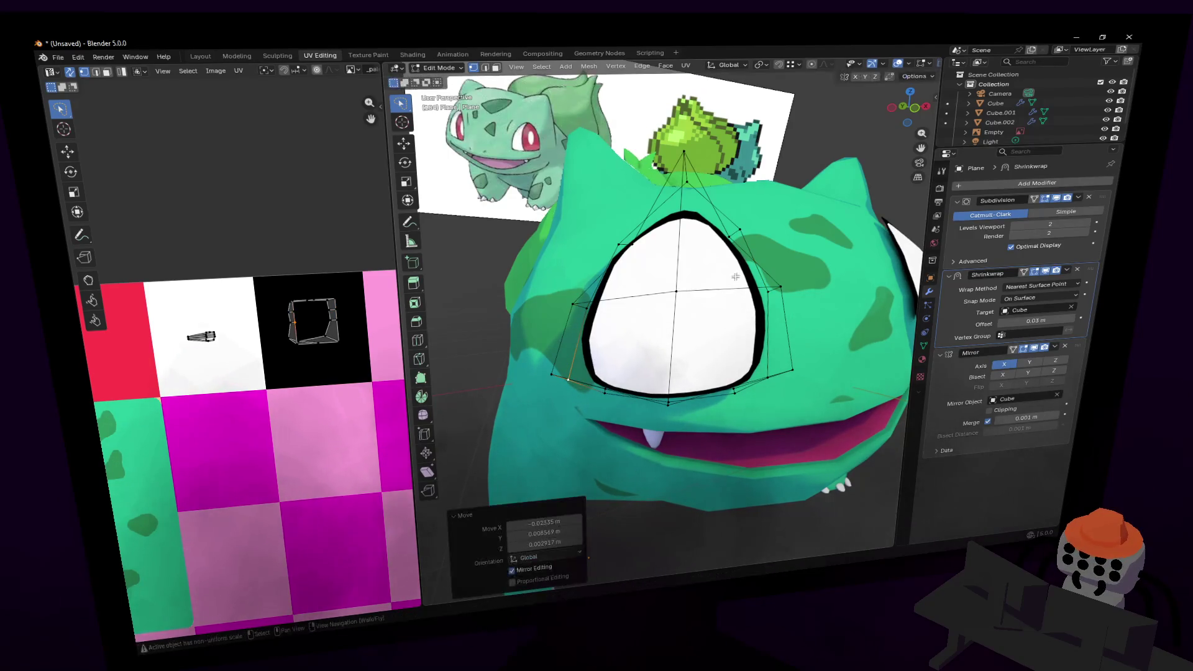
pyautogui.press('Tab')
pyautogui.hotkey('shift', '`')
# - Fly to a close-up of Bulbasaur's face and select and grow the eye mesh faces in Edit Mode
pyautogui.press('s')
pyautogui.press('w')
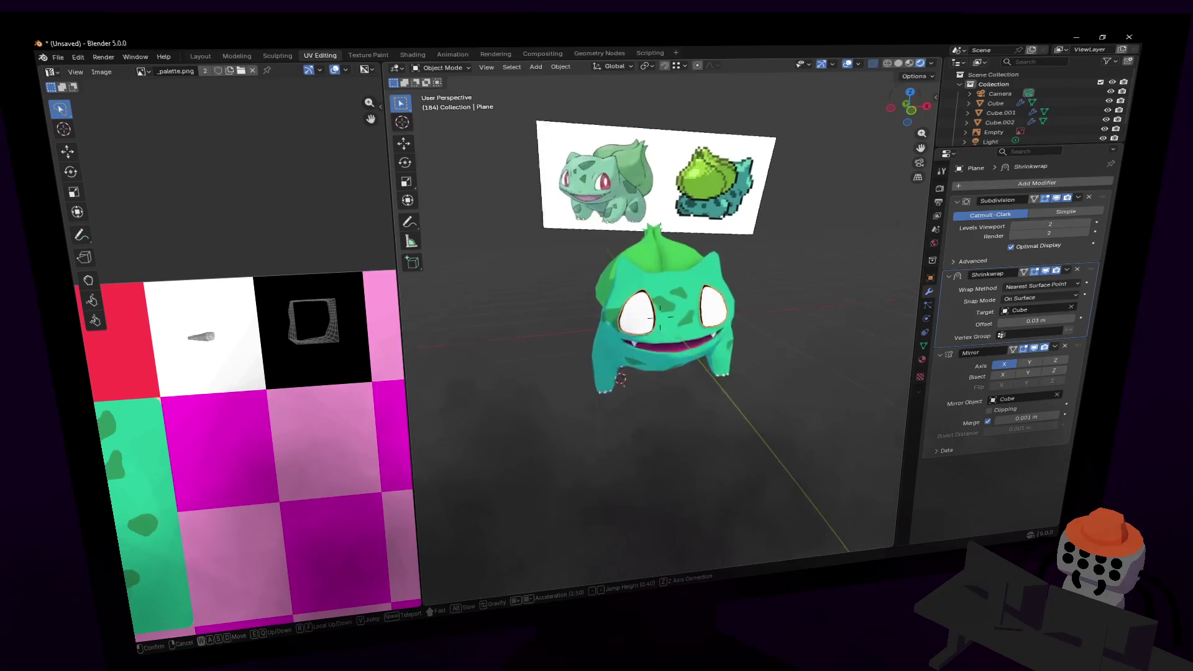
pyautogui.click(659, 317)
pyautogui.press('Tab')
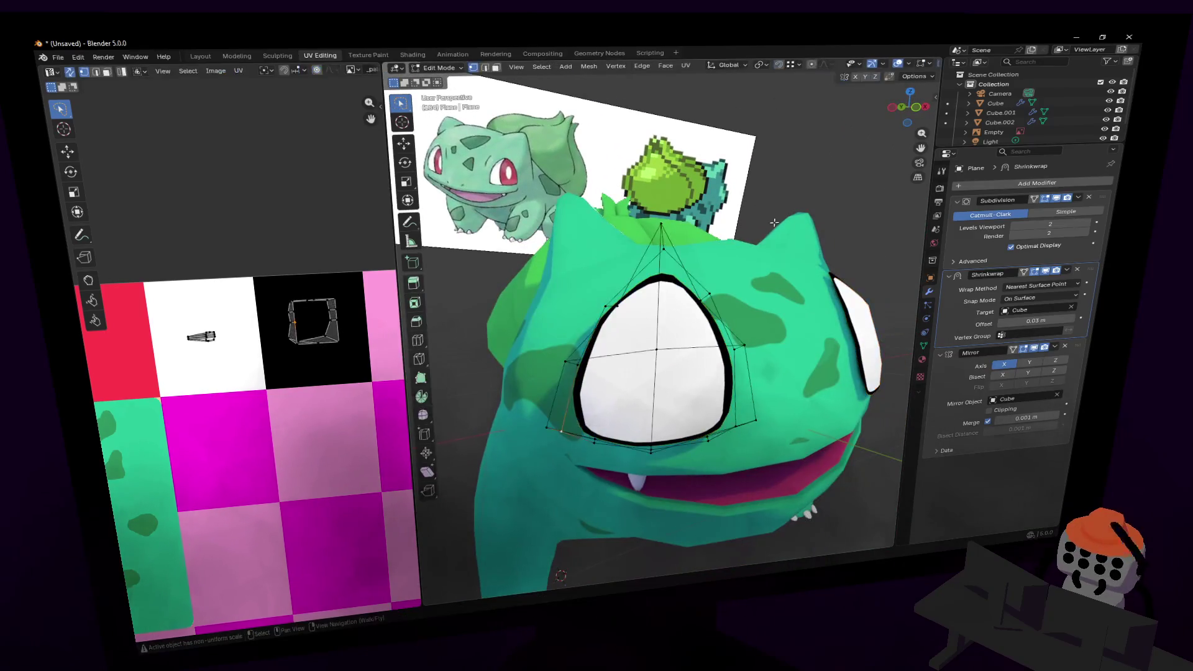
pyautogui.hotkey('alt', 'a')
pyautogui.click(634, 338)
pyautogui.press('ctrl+KP_Add')
pyautogui.press('ctrl+KP_Add')
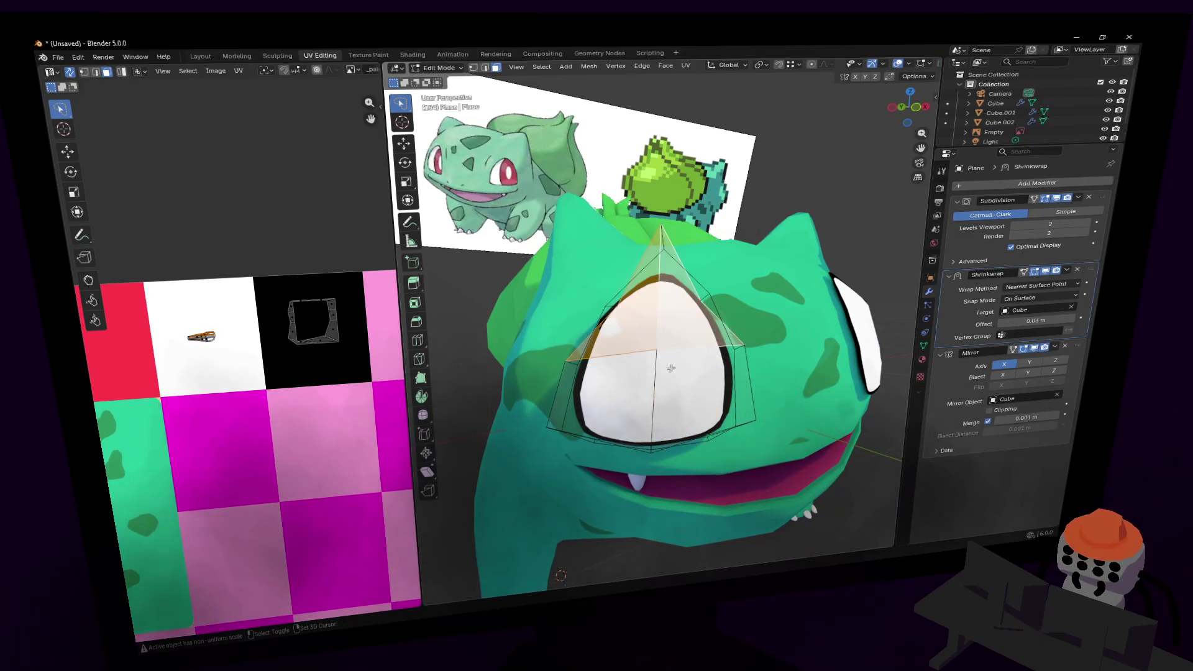
# - Inset the selected eye faces
pyautogui.hotkey('shift', '`')
pyautogui.click(660, 317)
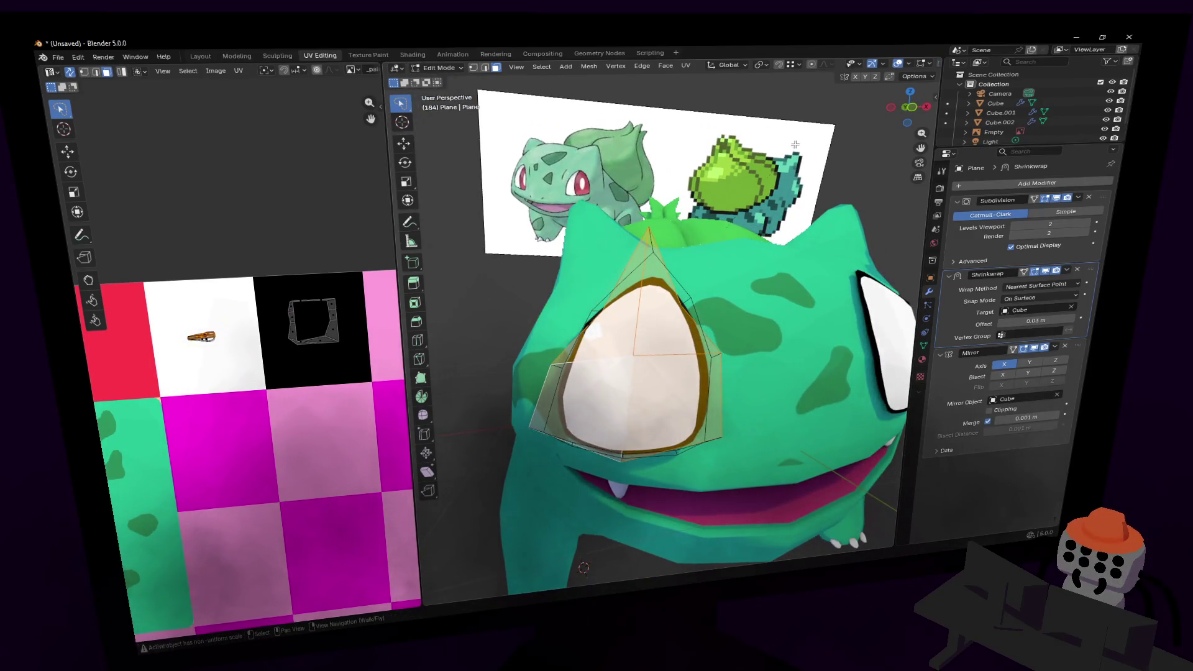
pyautogui.press('i')
pyautogui.click(800, 182)
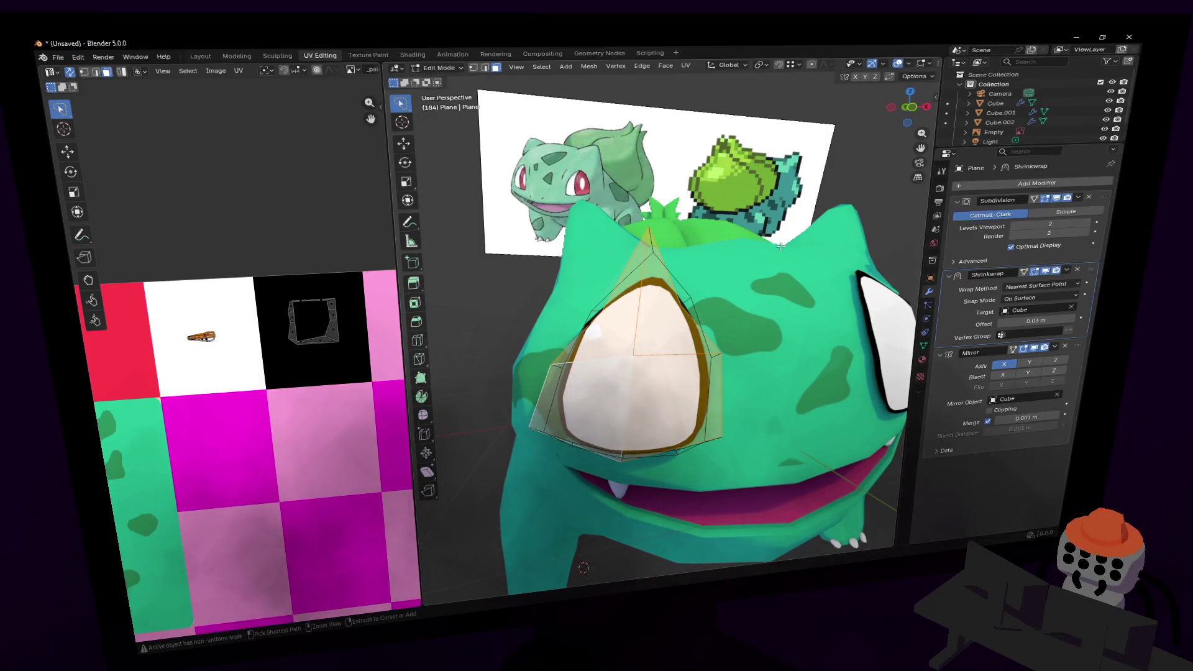
pyautogui.moveTo(781, 246); pyautogui.dragTo(781, 233, button='middle')
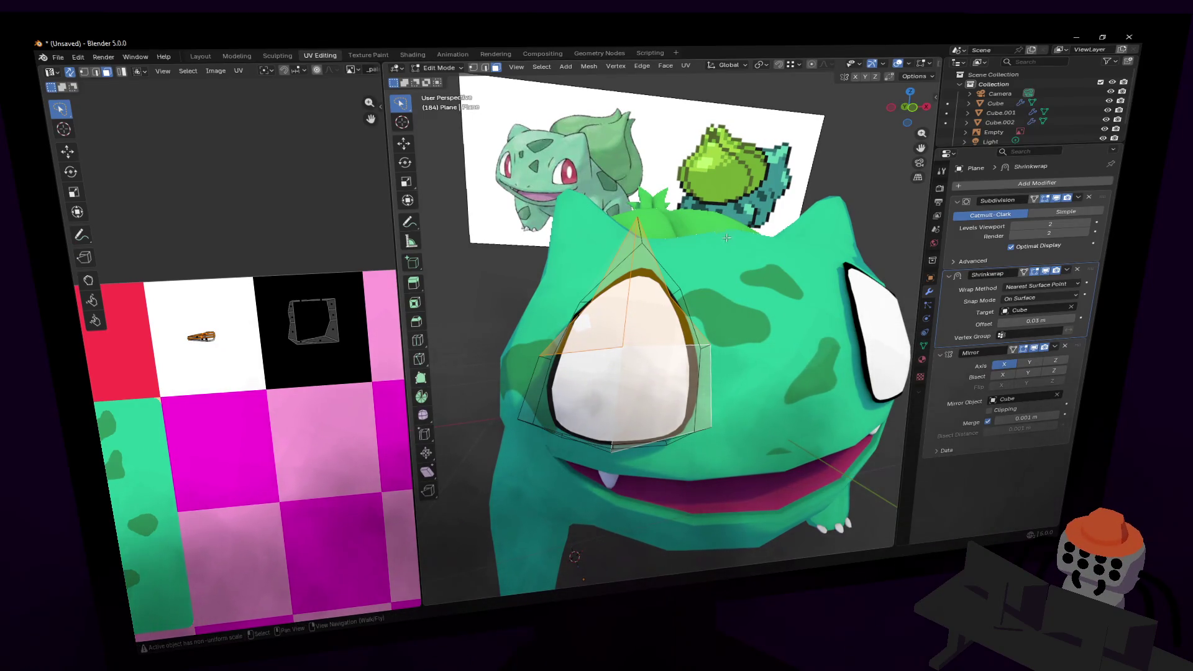
# - Fly back out and in to re-frame Bulbasaur, toggling between Object and Edit Mode
pyautogui.press('Tab')
pyautogui.hotkey('shift', '`')
pyautogui.press('s')
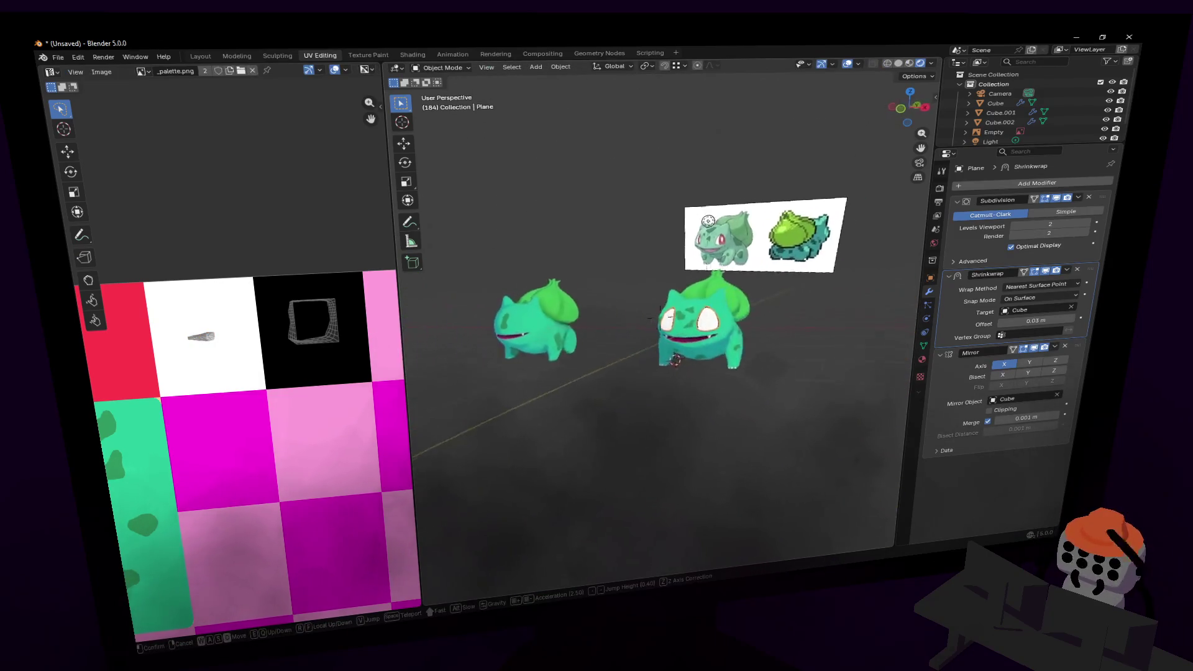
pyautogui.press('w')
pyautogui.press('Tab')
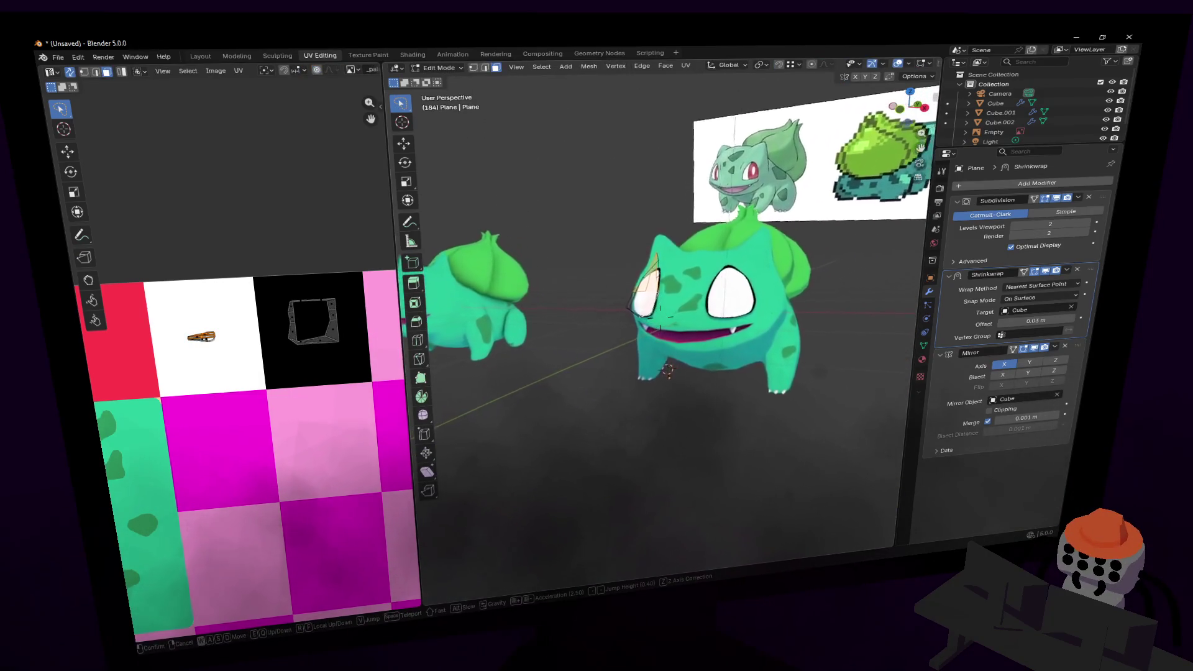
pyautogui.press('w')
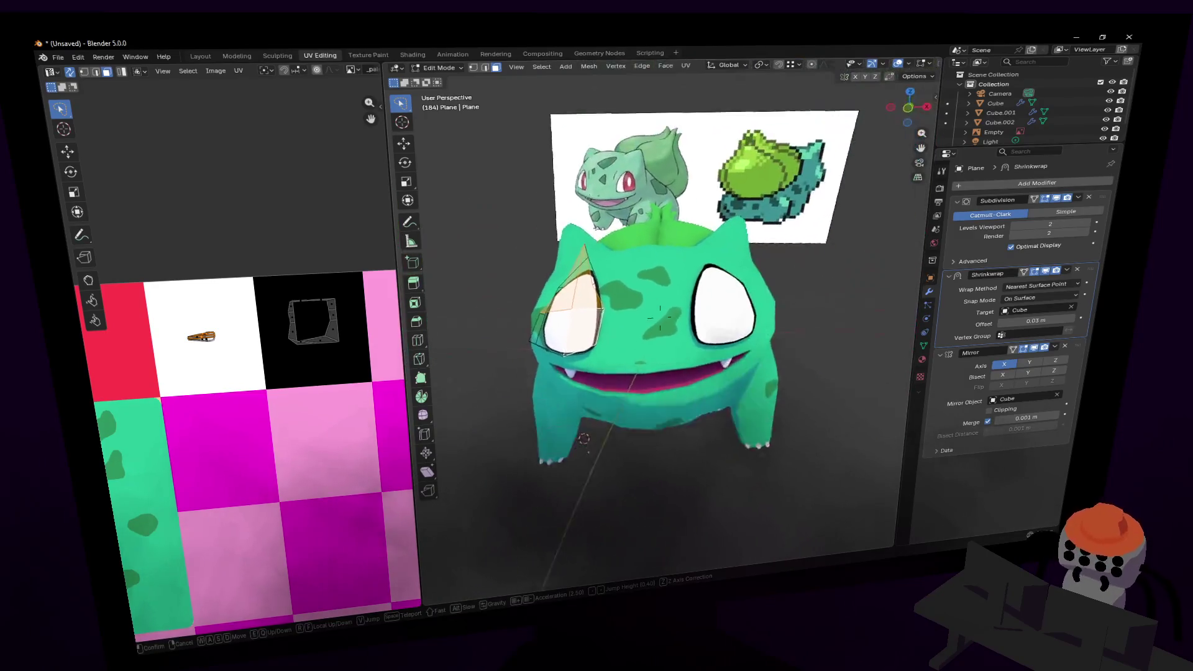
pyautogui.click(659, 317)
pyautogui.press('Tab')
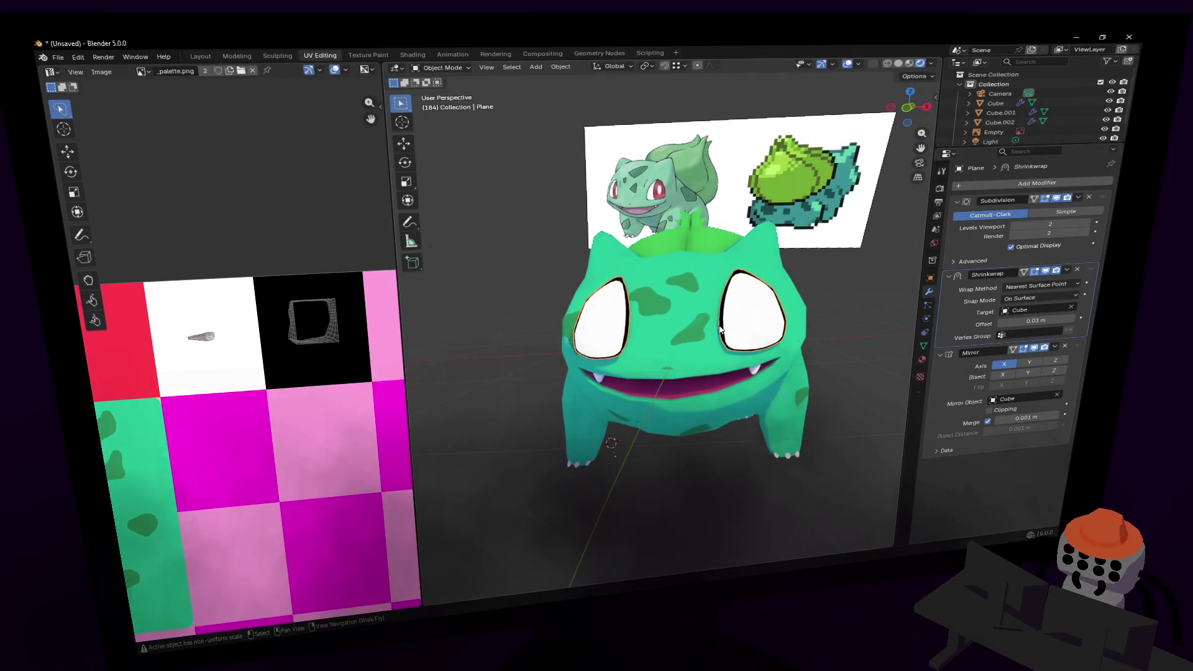
pyautogui.scroll(4, 721, 329)
# - Delete the eye plane object, leaving Bulbasaur's face without eyes
pyautogui.press('Tab')
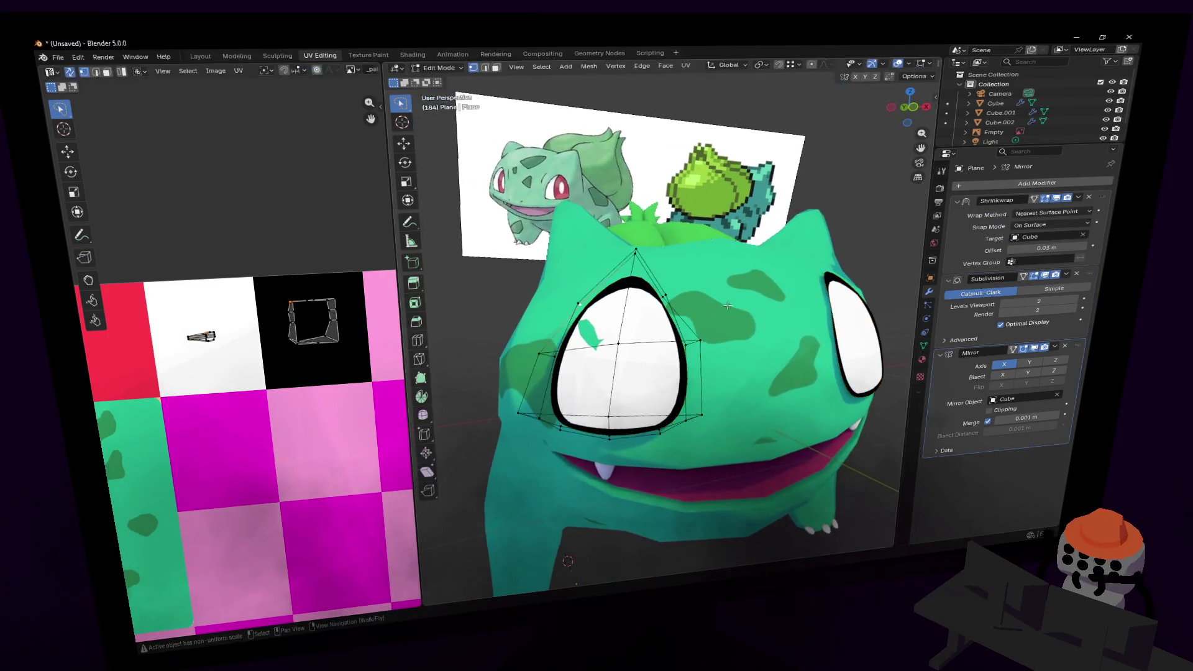
pyautogui.moveTo(727, 305)
pyautogui.mouseDown(button='middle')
pyautogui.moveTo(640, 310)
pyautogui.moveTo(671, 325)
pyautogui.mouseUp(button='middle')
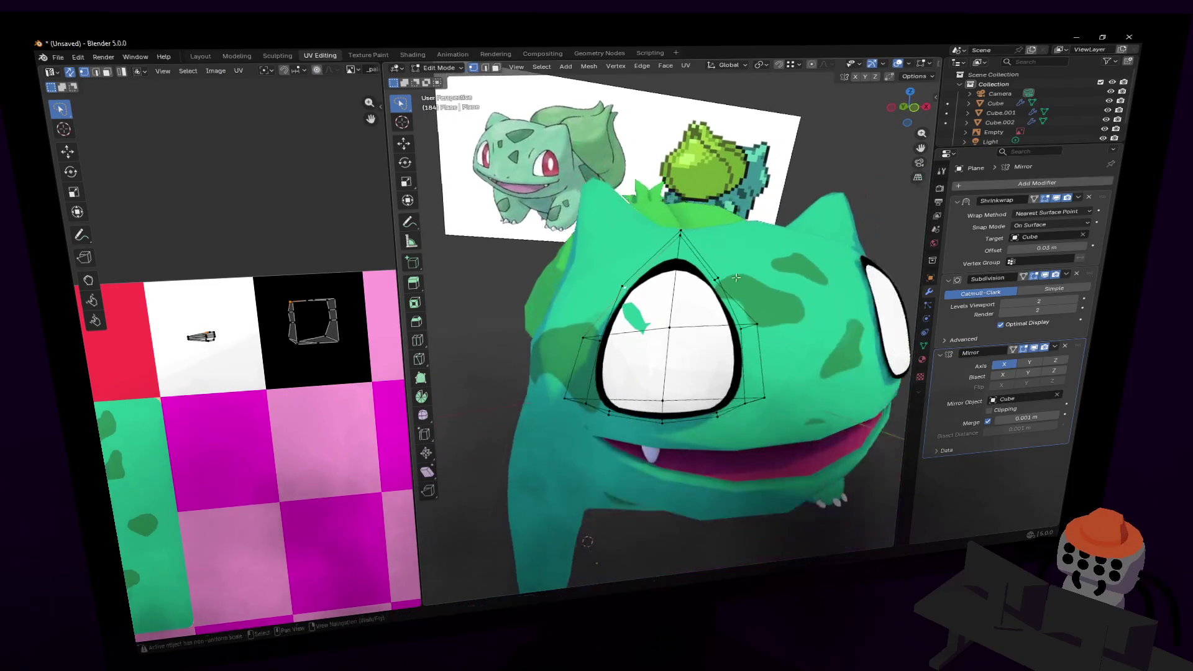
pyautogui.press('Tab')
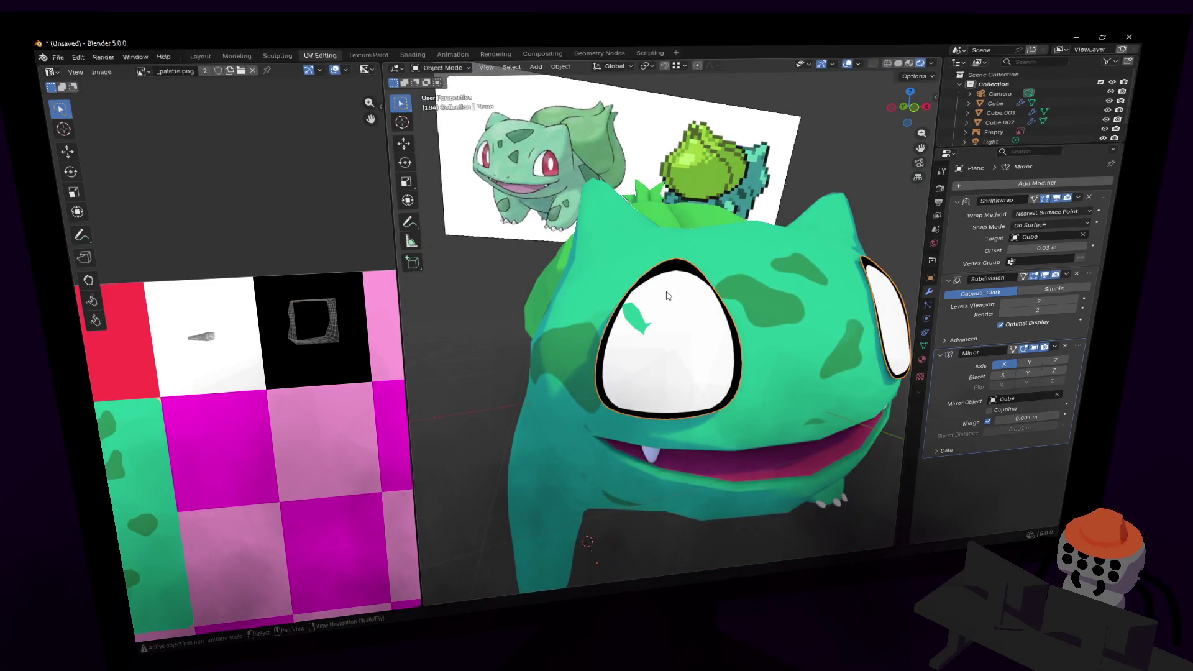
pyautogui.press('Delete')
pyautogui.moveTo(668, 288); pyautogui.dragTo(712, 263, button='middle')
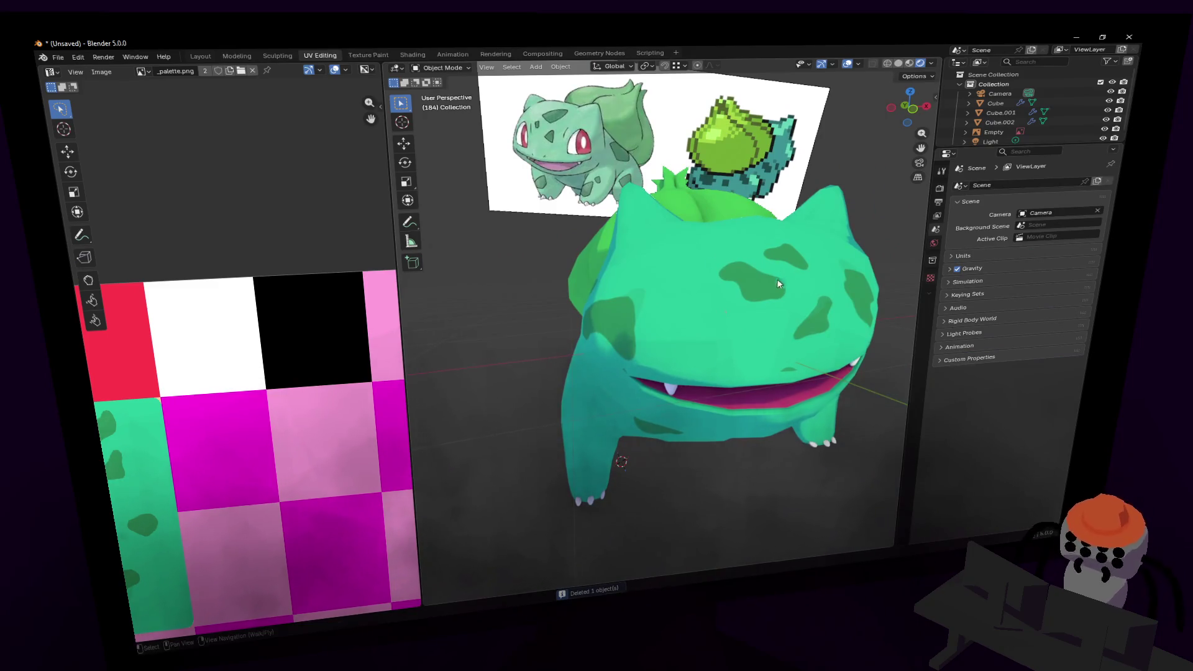
pyautogui.hotkey('shift', '`')
pyautogui.press('w')
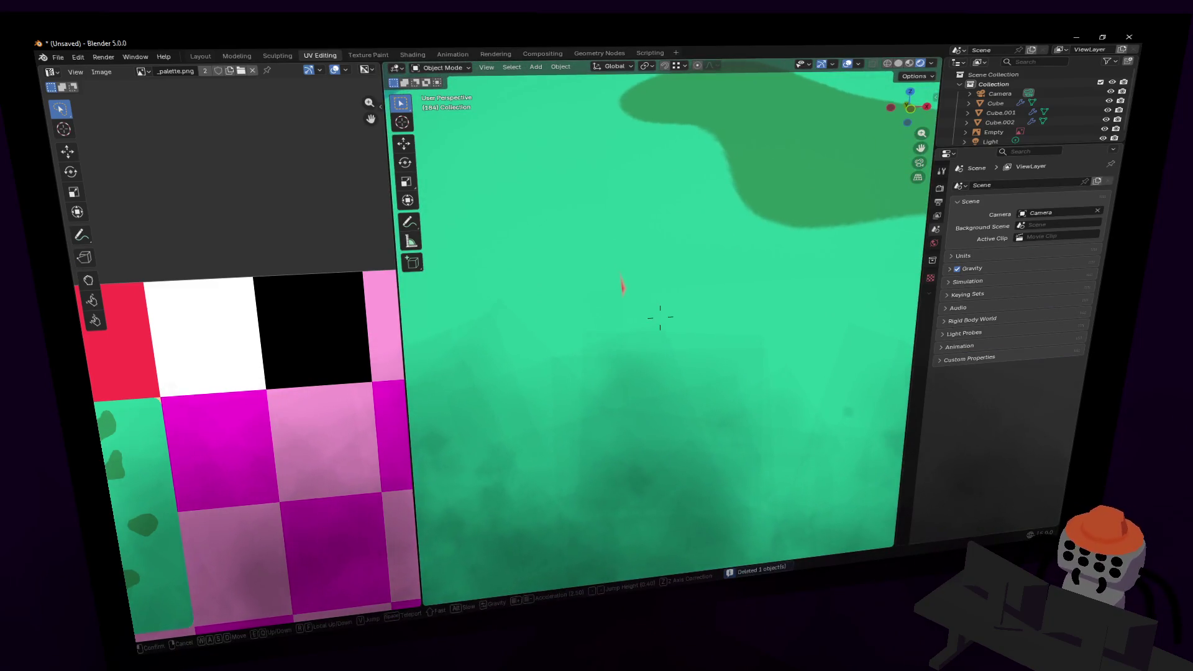
pyautogui.press('s')
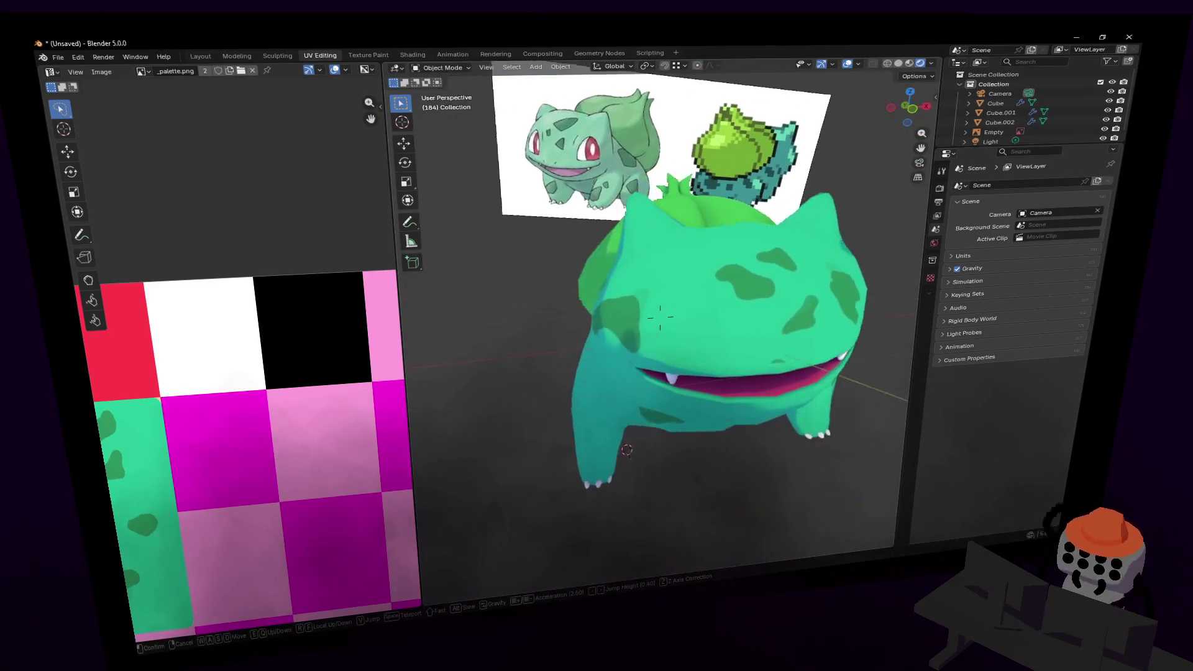
pyautogui.click(659, 317)
pyautogui.click(58, 57)
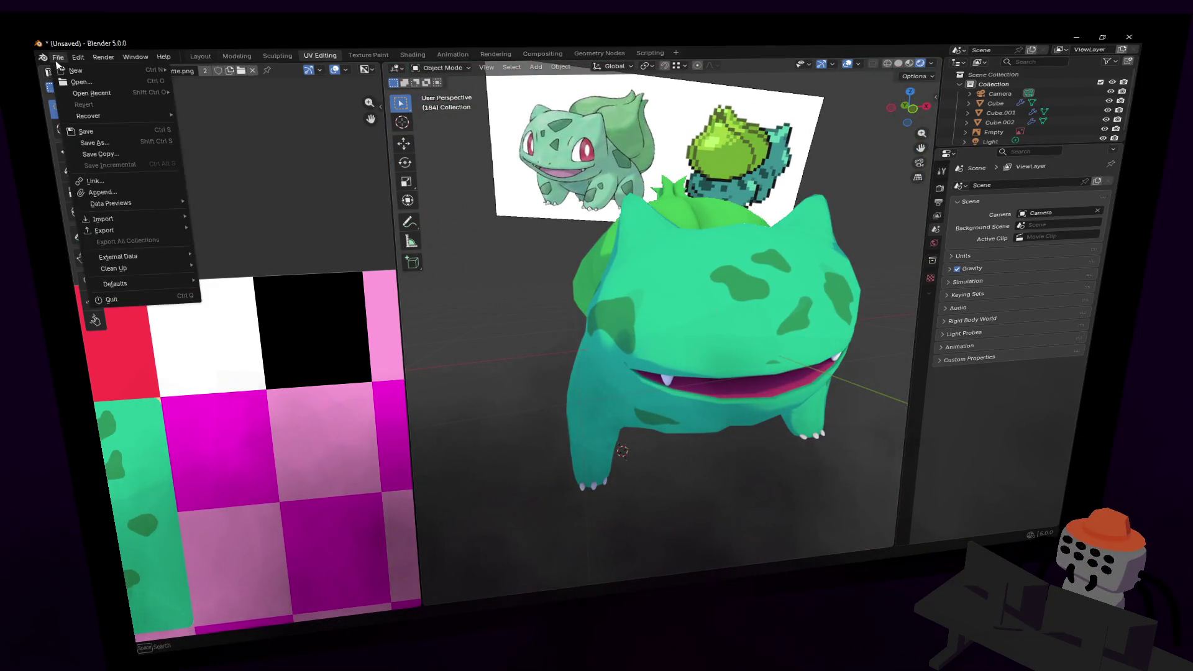
pyautogui.moveTo(76, 73)
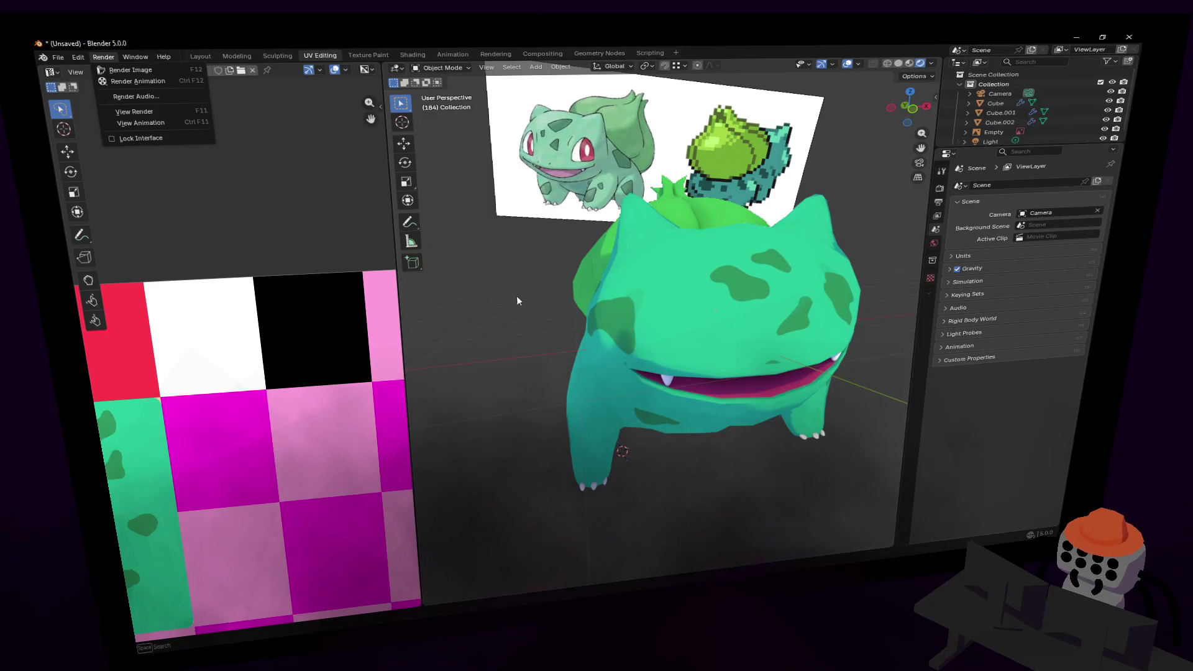
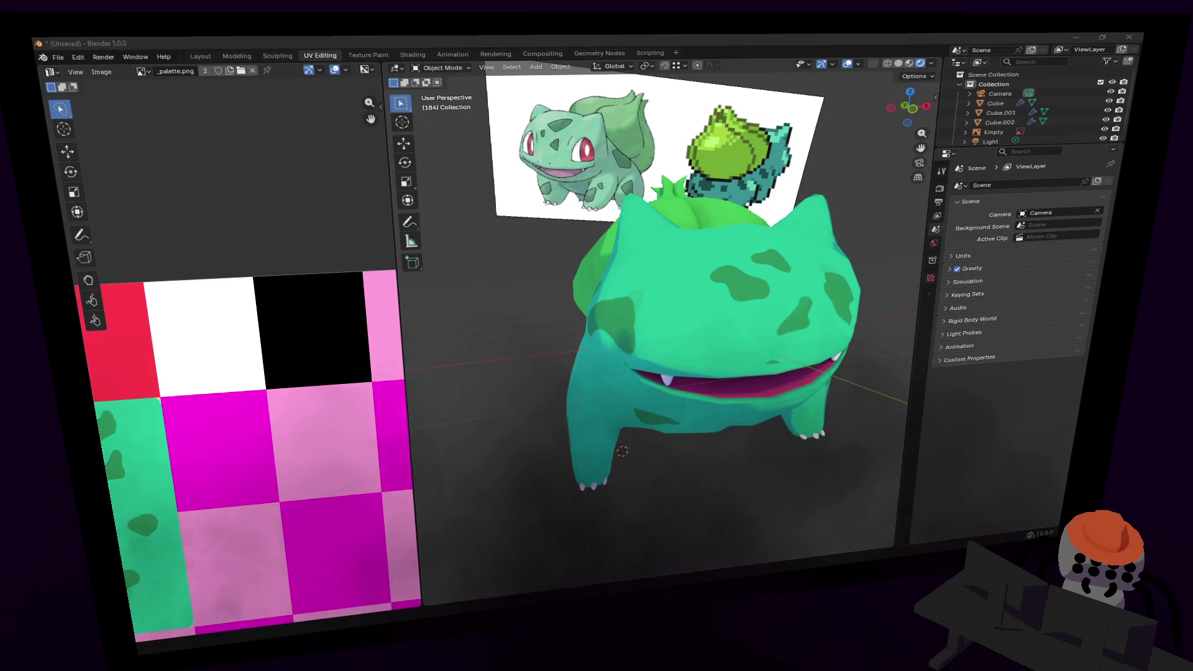
# - Save as 0001_bulbasaur.blend, select the Cube body mesh, and show the Shading workspace
pyautogui.hotkey('ctrl', 's')
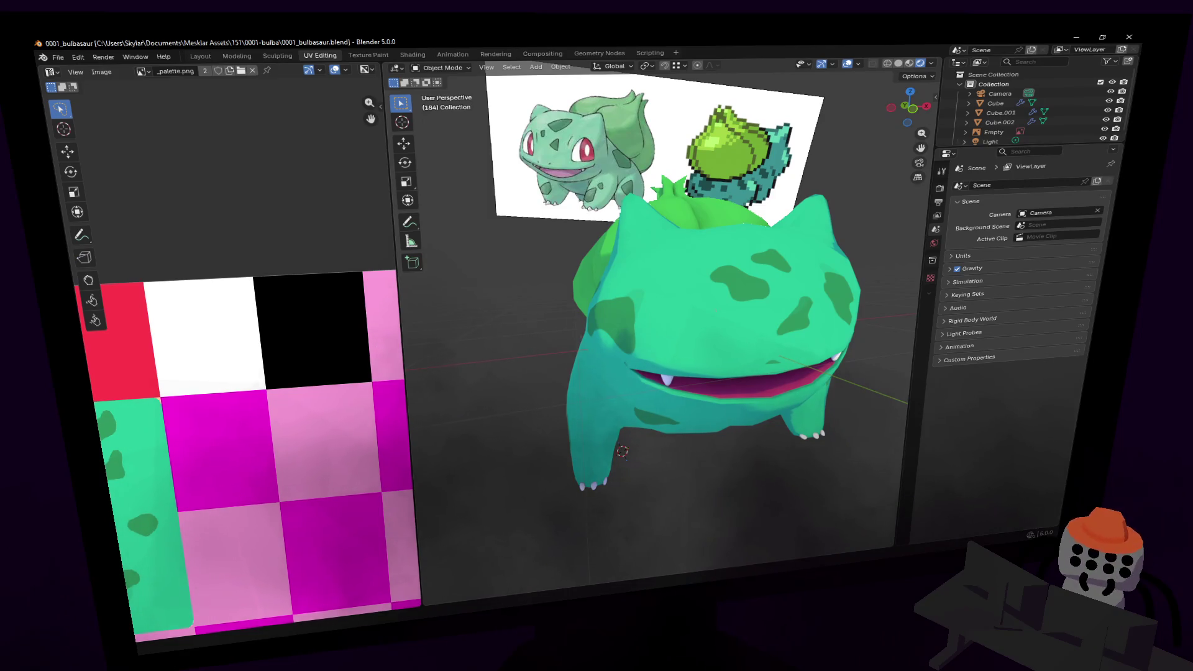
pyautogui.click(829, 359)
pyautogui.hotkey('shift', '`')
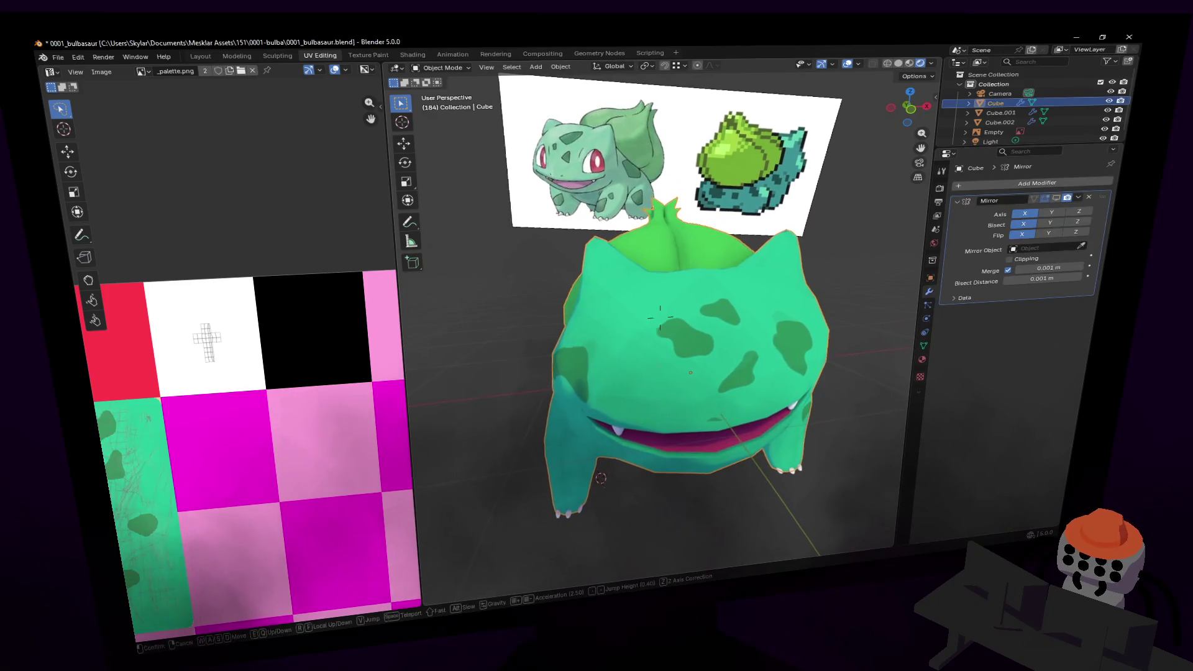
pyautogui.click(660, 317)
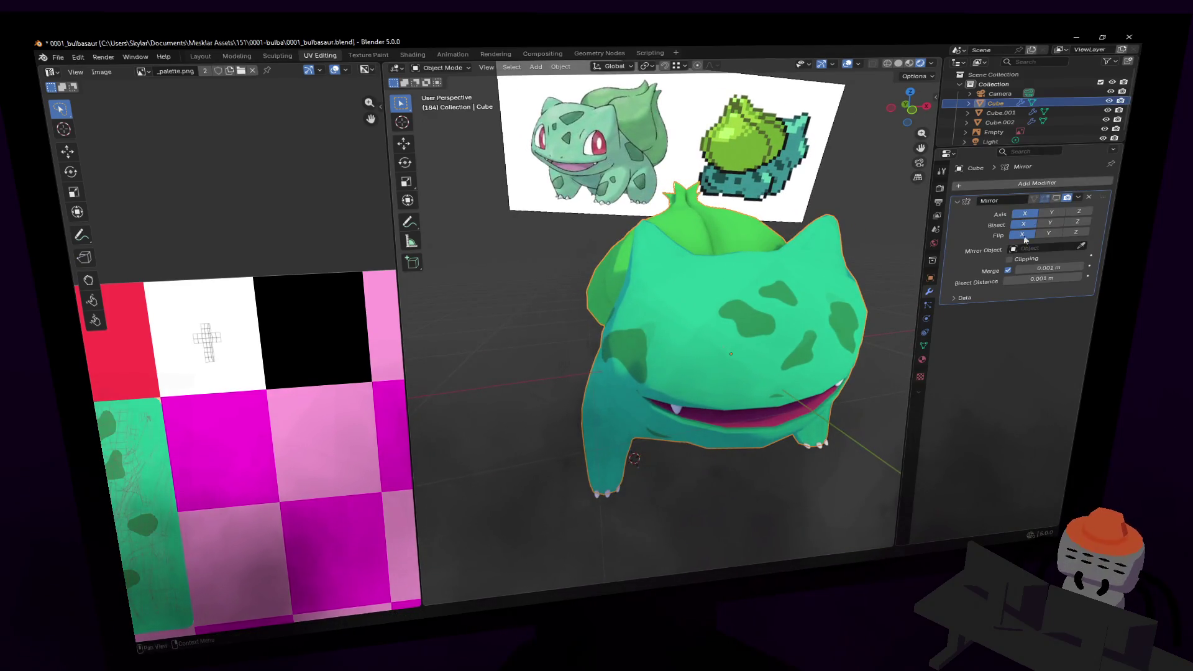
pyautogui.click(413, 54)
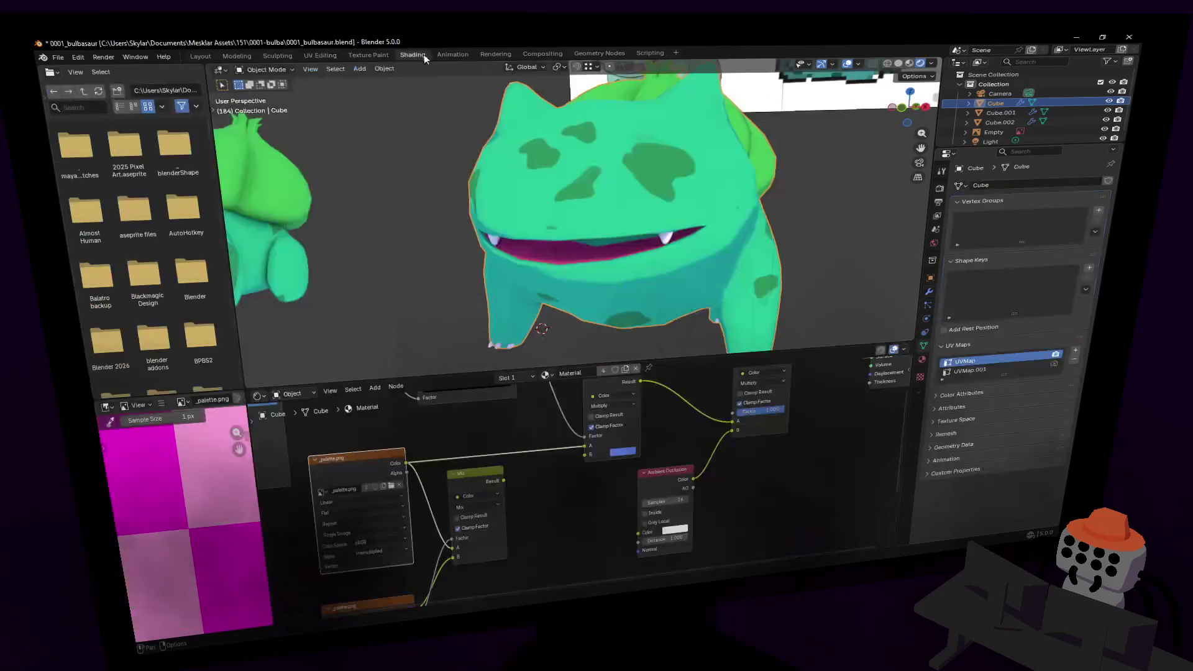
# - Link the Mix node's Result into the Multiply node's A input to give red eyes
pyautogui.moveTo(521, 499)
pyautogui.mouseDown(button='middle')
pyautogui.moveTo(553, 479)
pyautogui.moveTo(557, 457)
pyautogui.moveTo(513, 440)
pyautogui.mouseUp(button='middle')
pyautogui.moveTo(514, 439); pyautogui.dragTo(595, 405)
pyautogui.hotkey('shift', '`')
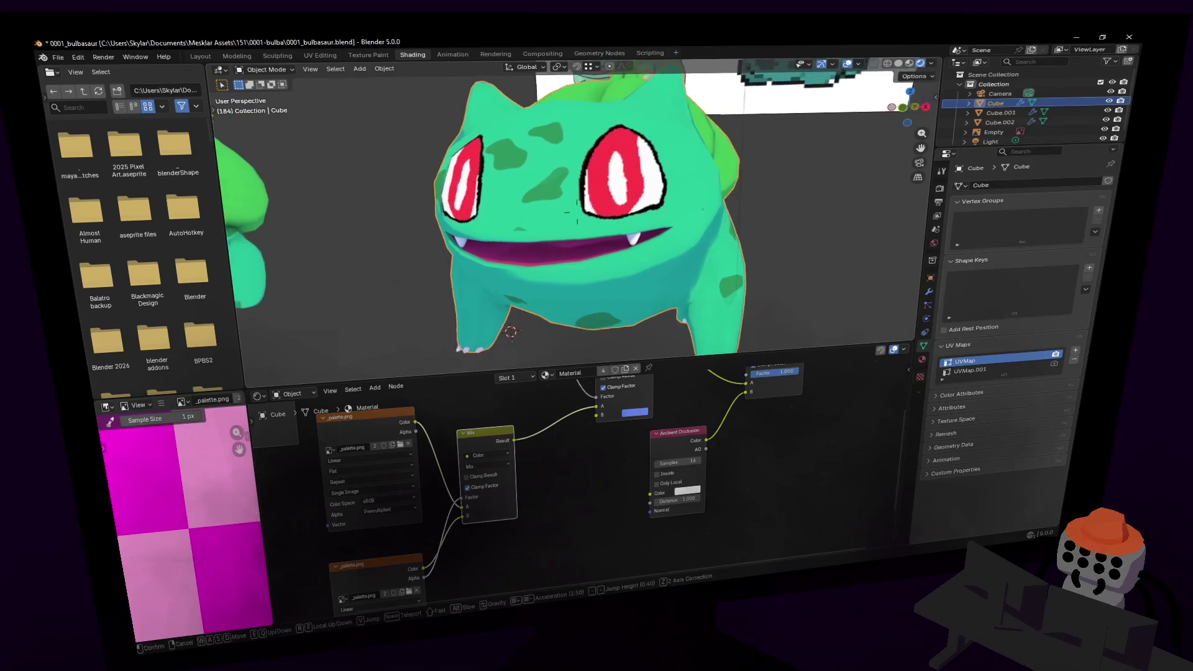
# - Return to the Modeling workspace in Object Mode with the body mesh deselected
pyautogui.click(237, 55)
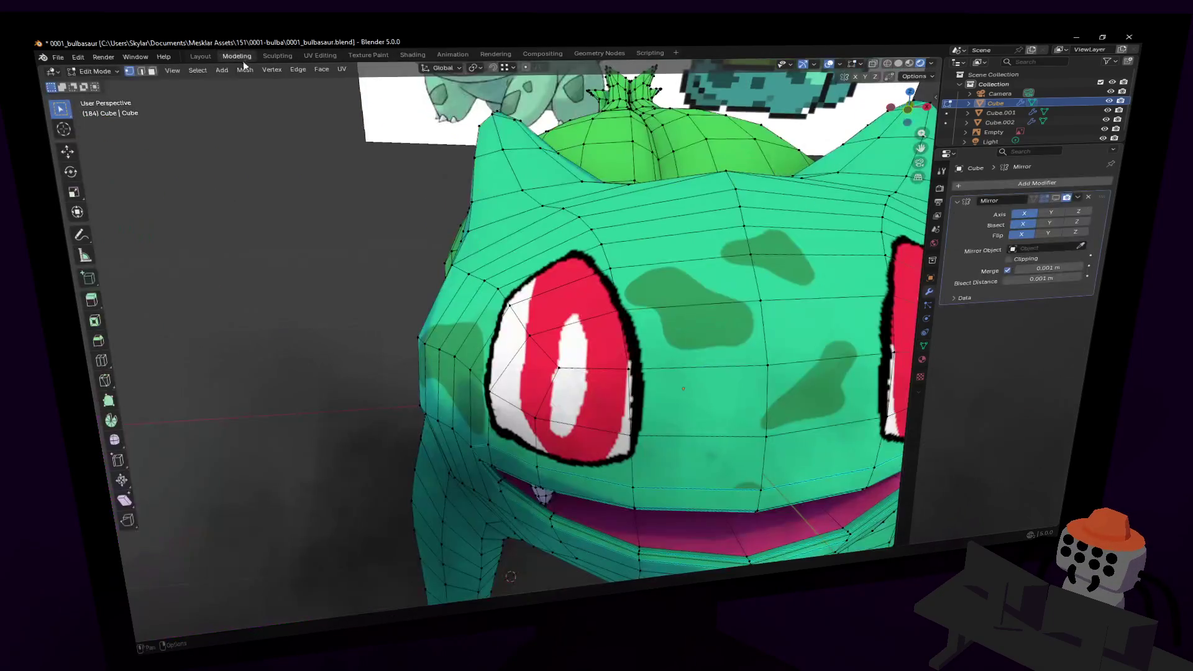
pyautogui.press('s')
pyautogui.click(657, 324)
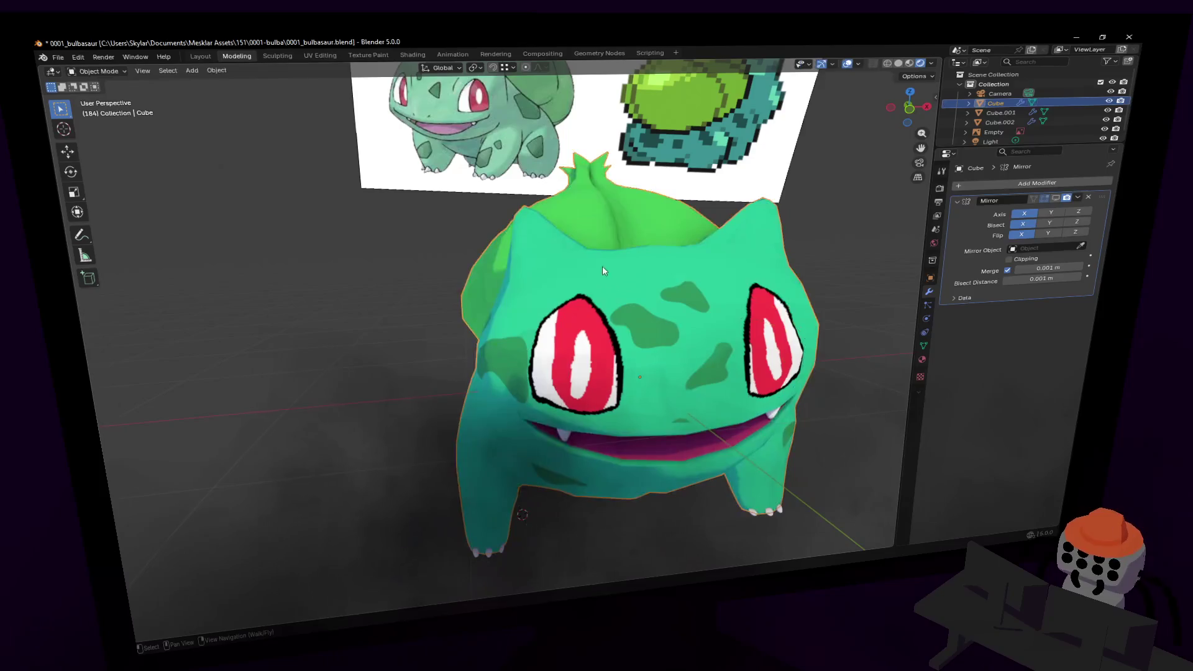
pyautogui.hotkey('shift', '`')
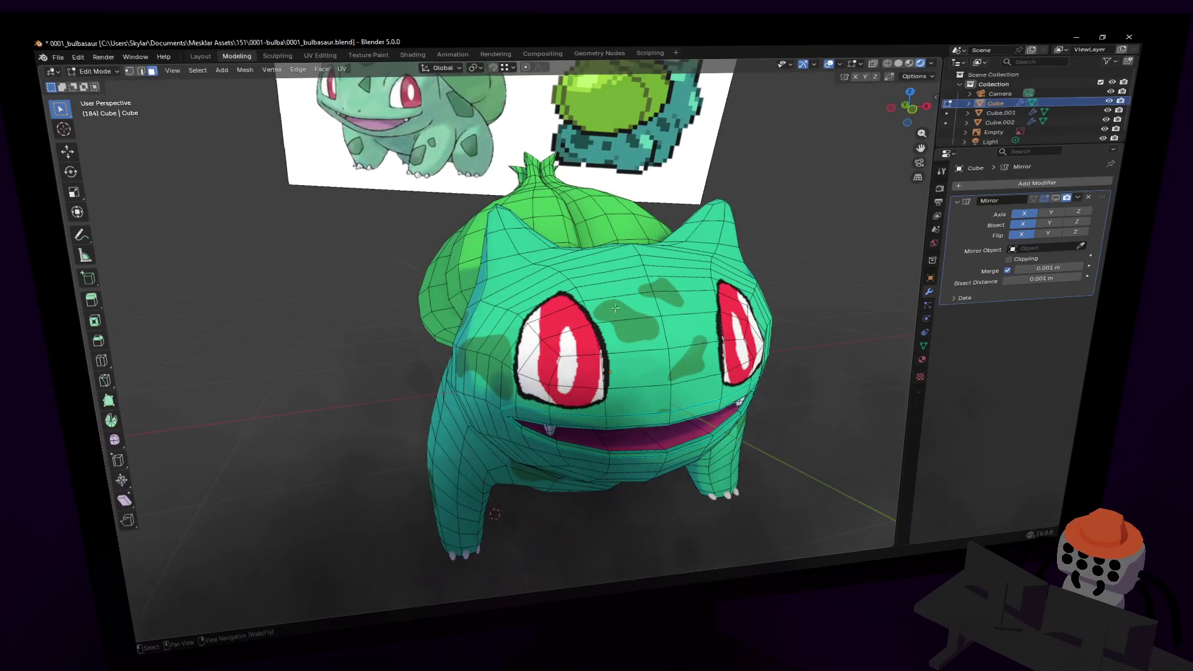
pyautogui.click(600, 331)
pyautogui.press('Tab')
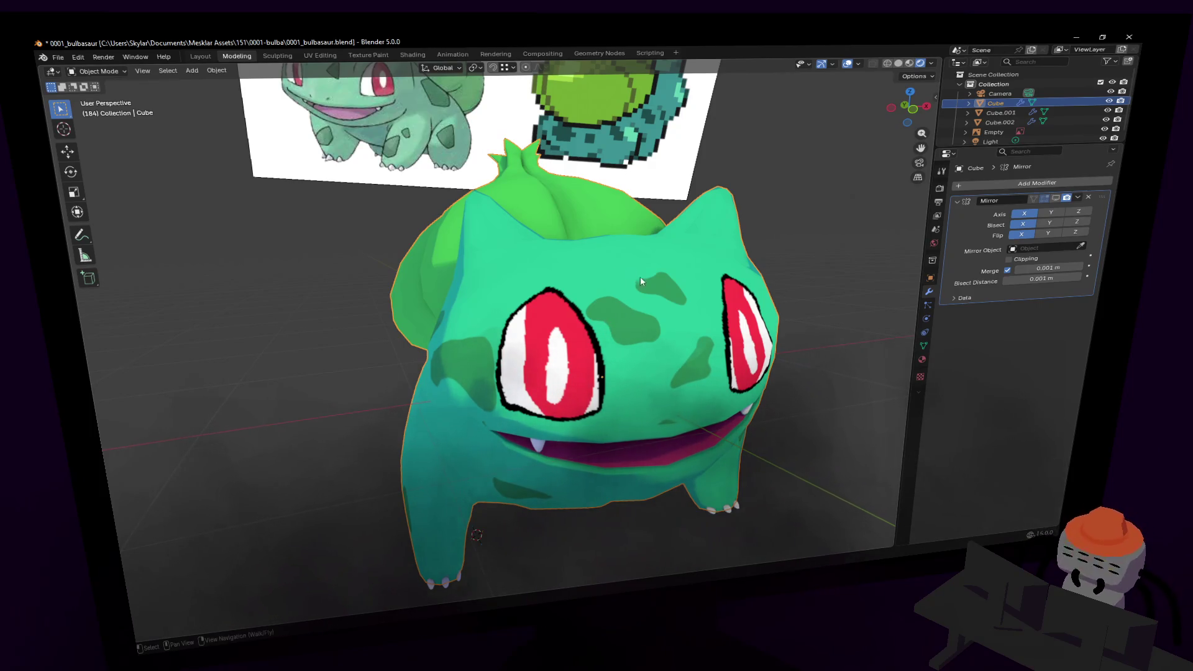
pyautogui.scroll(-2, 661, 340)
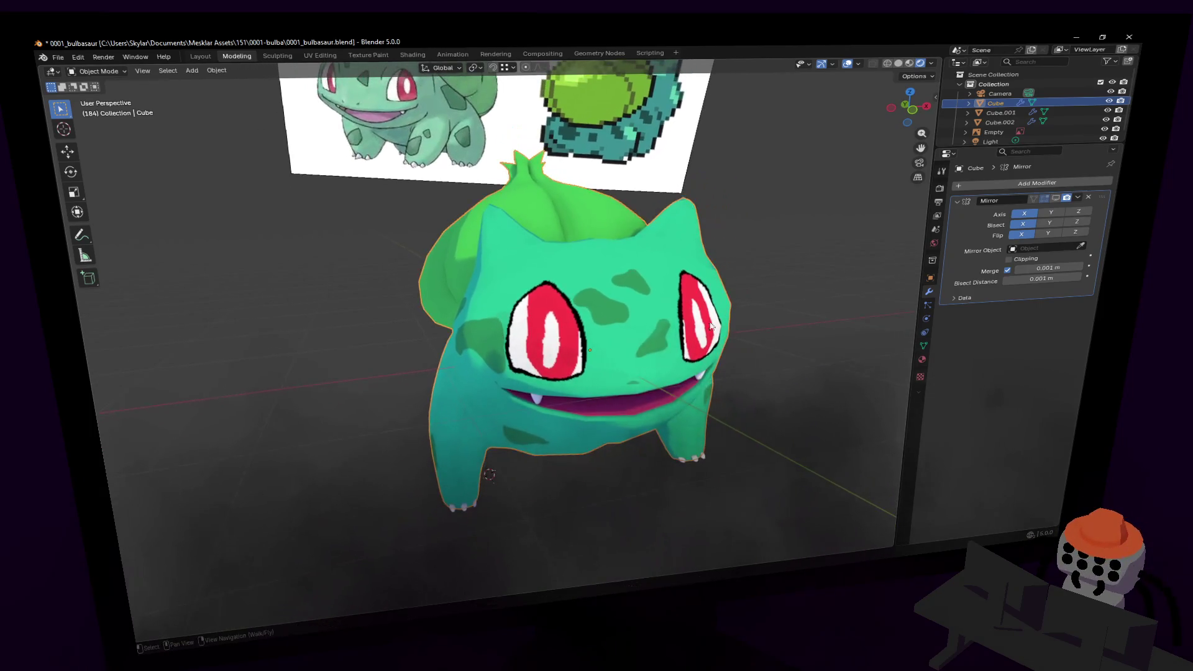
pyautogui.click(791, 360)
pyautogui.press('Tab')
pyautogui.press('Tab')
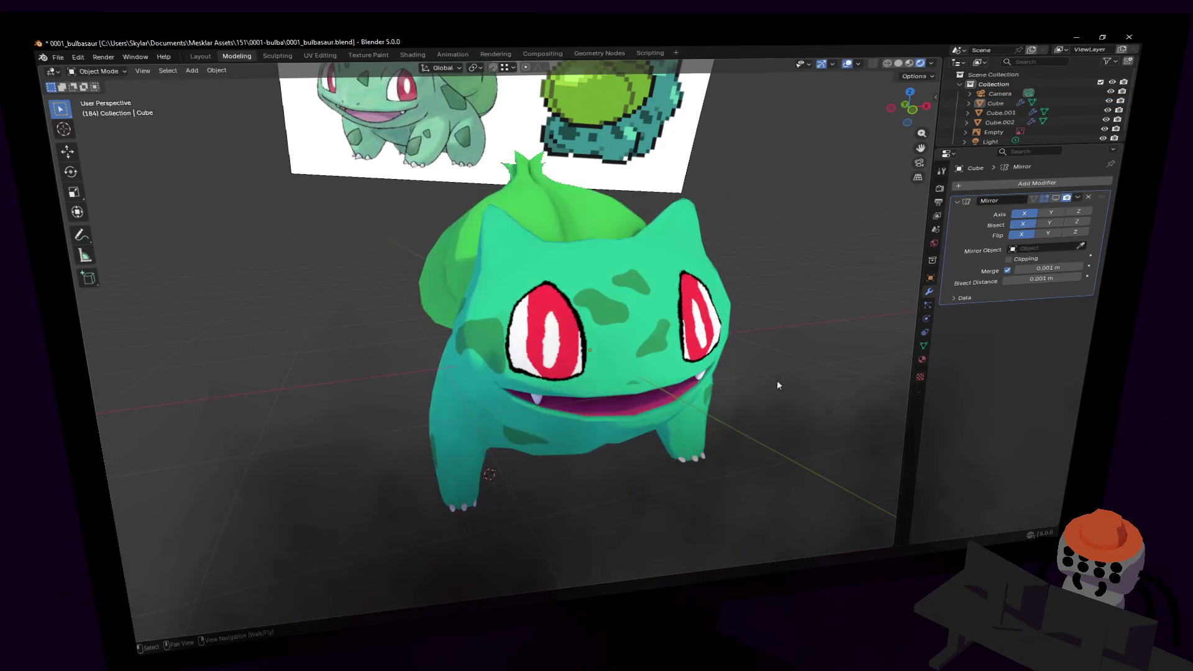
pyautogui.hotkey('shift', 'a')
# - Add a new plane mesh and enter Edit Mode on it
pyautogui.moveTo(770, 368)
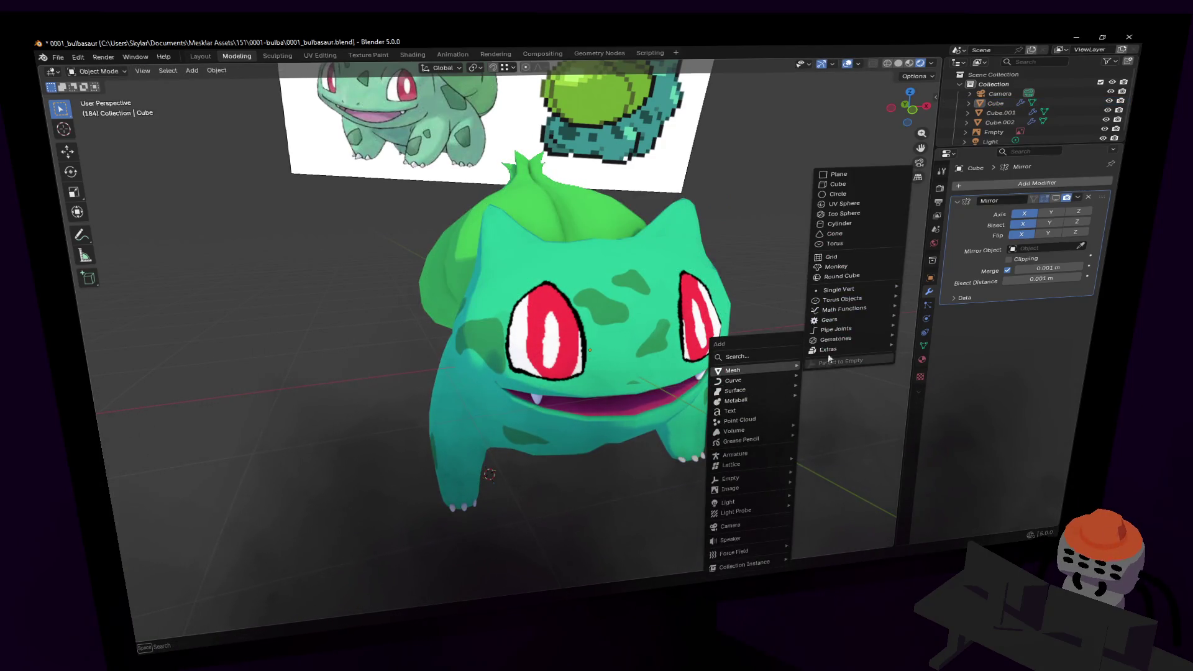
pyautogui.click(855, 174)
pyautogui.hotkey('shift', '`')
pyautogui.press('w')
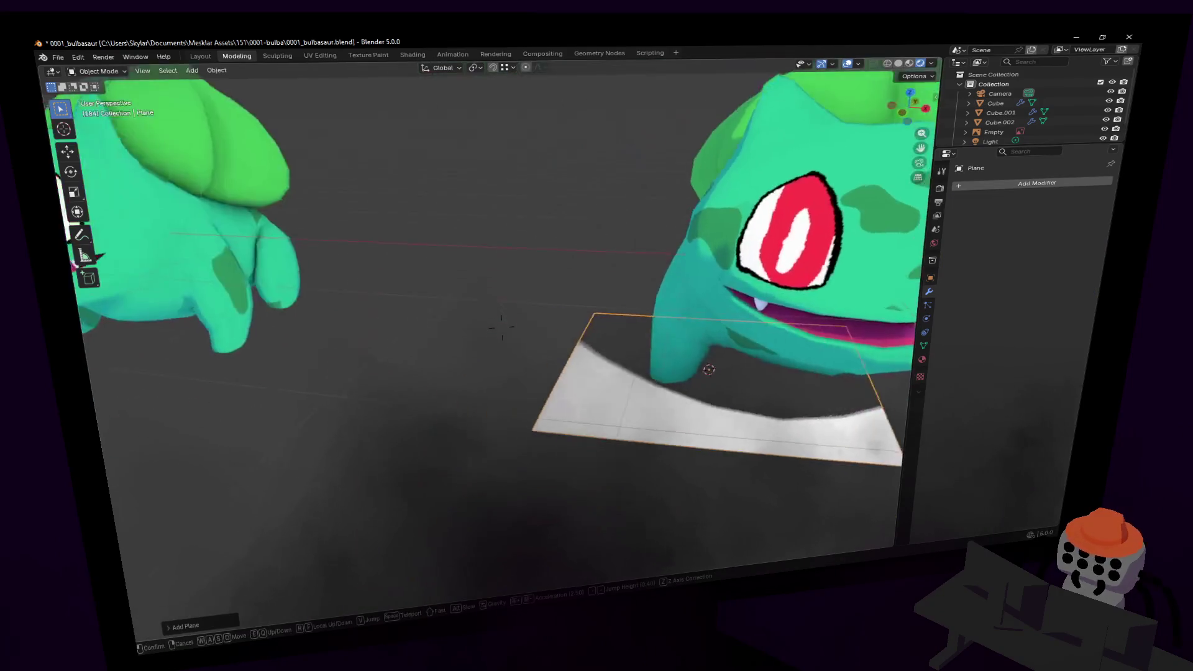
pyautogui.press('s')
pyautogui.press('Tab')
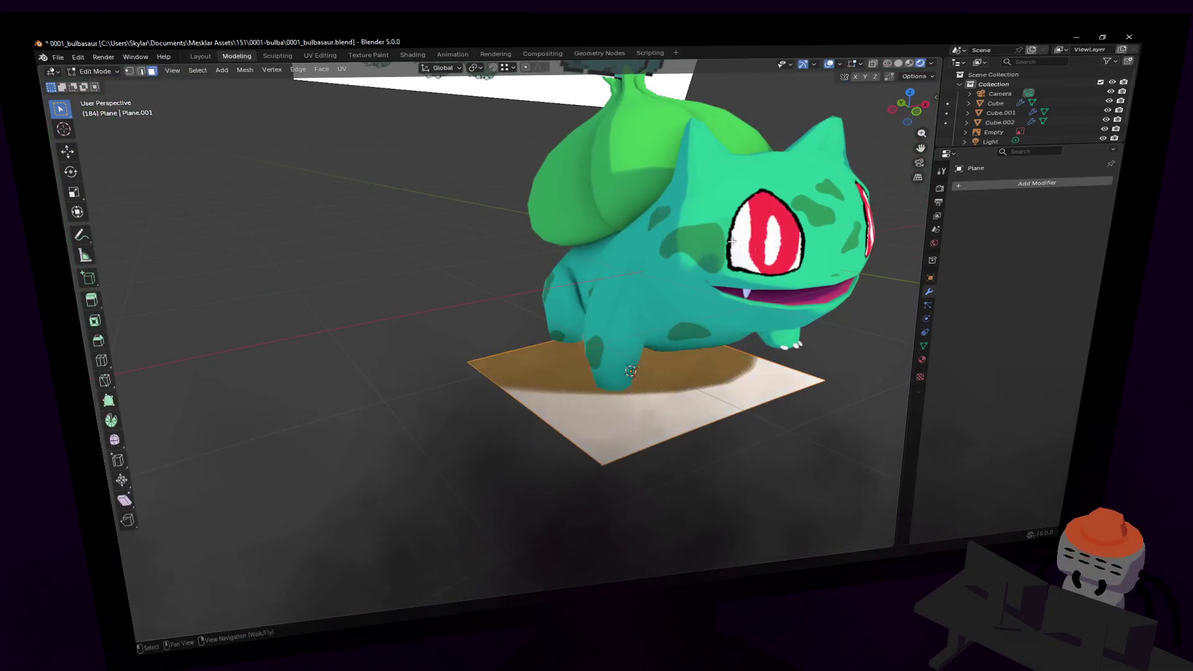
pyautogui.click(502, 323)
# - Rotate the plane 90° about X so it stands upright
pyautogui.press('r')
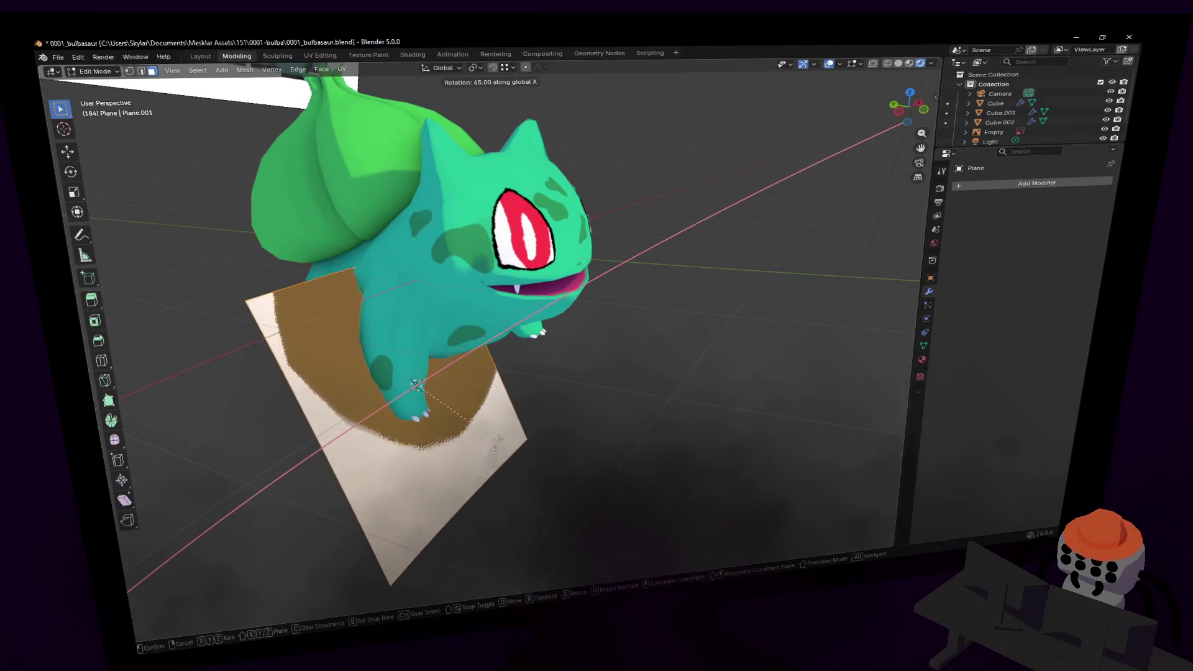
pyautogui.click(373, 537)
pyautogui.click(227, 623)
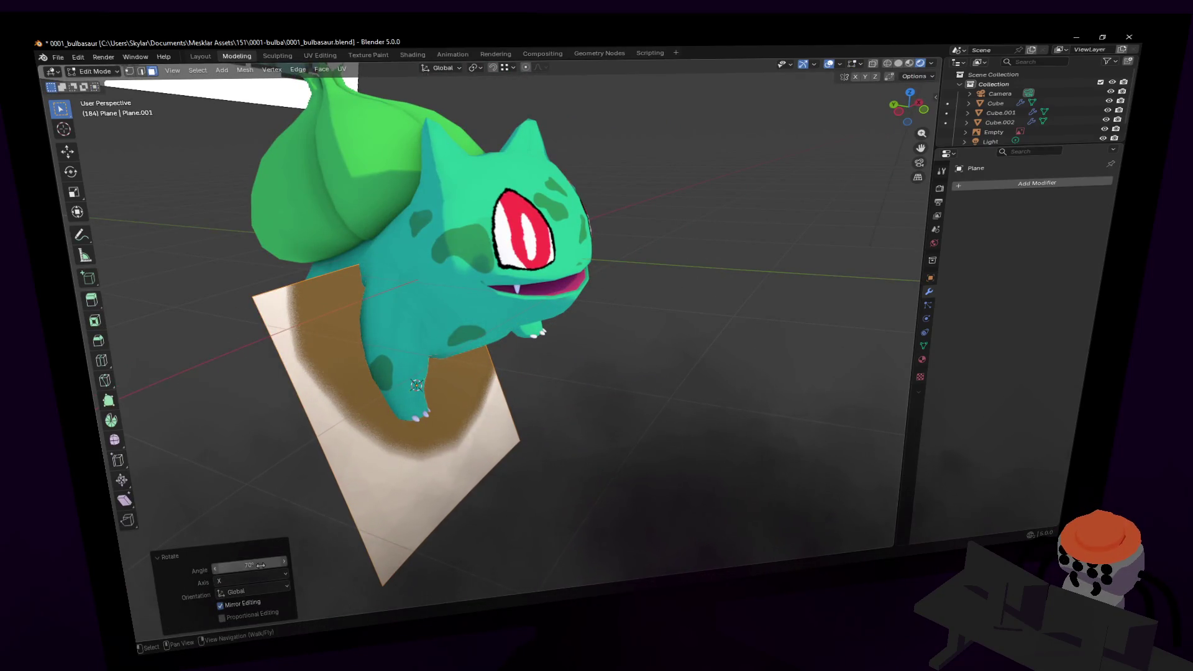
pyautogui.click(261, 567)
pyautogui.press('Return')
pyautogui.moveTo(472, 260); pyautogui.dragTo(502, 228, button='middle')
# - Slide the upright plane along Y and raise it along Z in front of Bulbasaur's face
pyautogui.press('g')
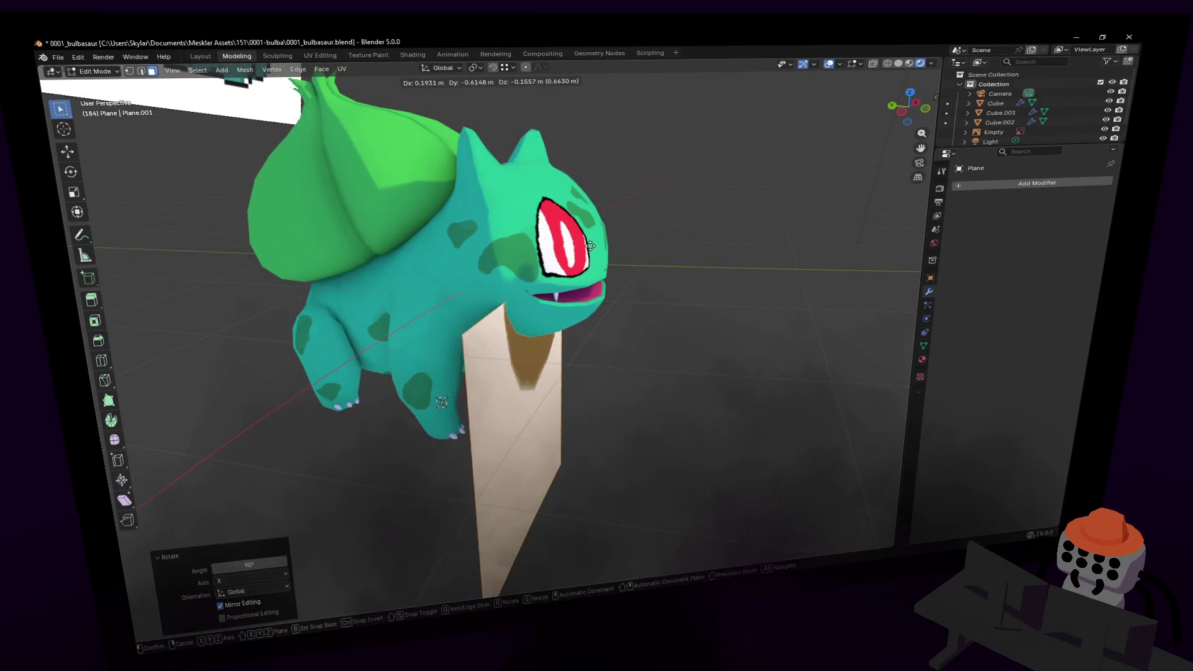
pyautogui.press('y')
pyautogui.click(672, 261)
pyautogui.moveTo(671, 261); pyautogui.dragTo(673, 244, button='middle')
pyautogui.press('g')
pyautogui.press('z')
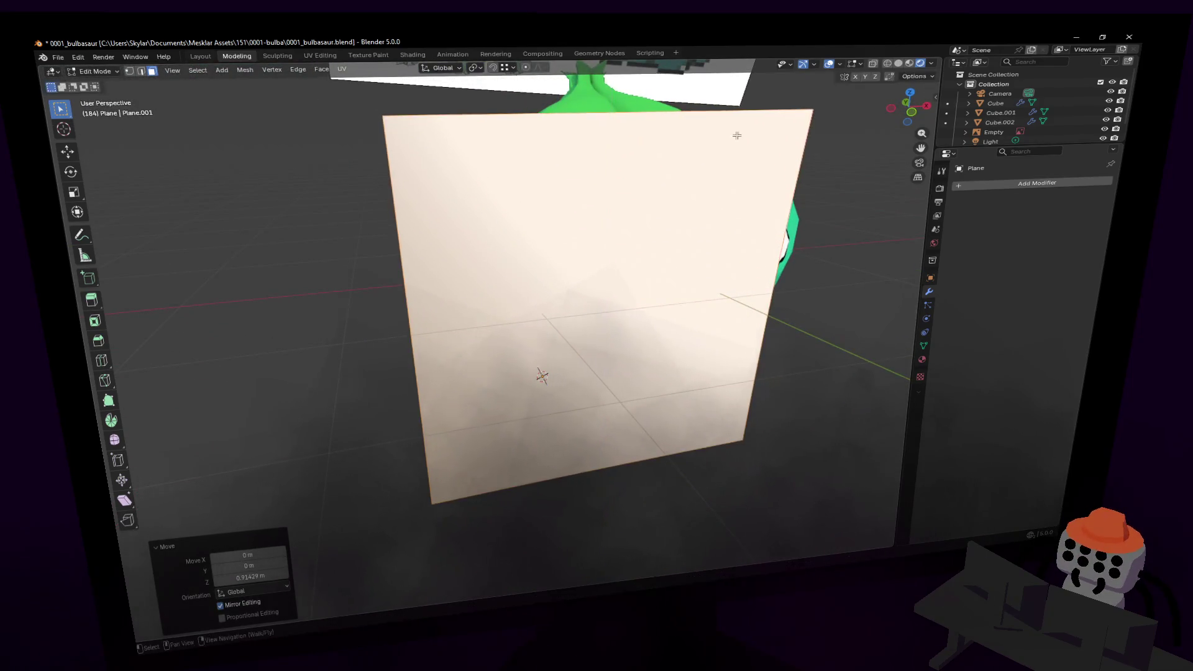
pyautogui.click(680, 247)
# - Scale the plane to 0.299 and add a loop cut down its middle
pyautogui.press('s')
pyautogui.click(663, 267)
pyautogui.scroll(3, 621, 279)
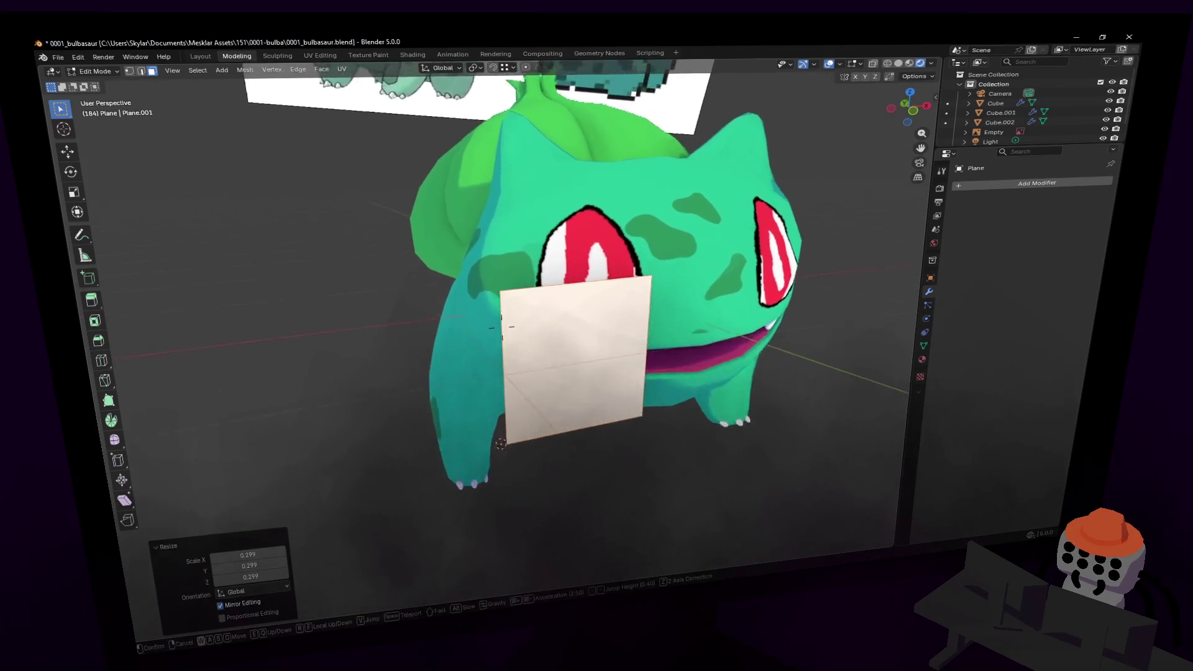
pyautogui.hotkey('ctrl', 'r')
pyautogui.click(579, 289)
pyautogui.click(579, 288)
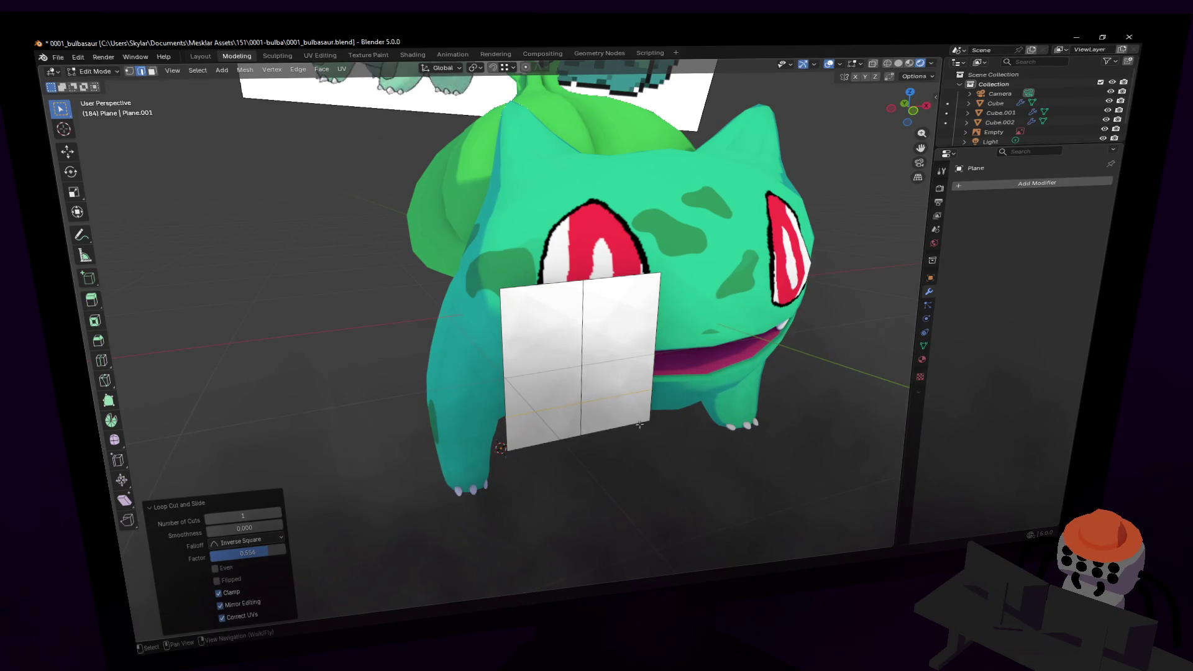
# - Chamfer the plane's bottom corners and pinch its top into a raised point
pyautogui.press('1')
pyautogui.hotkey('ctrl', 'shift', 'b')
pyautogui.click(614, 348)
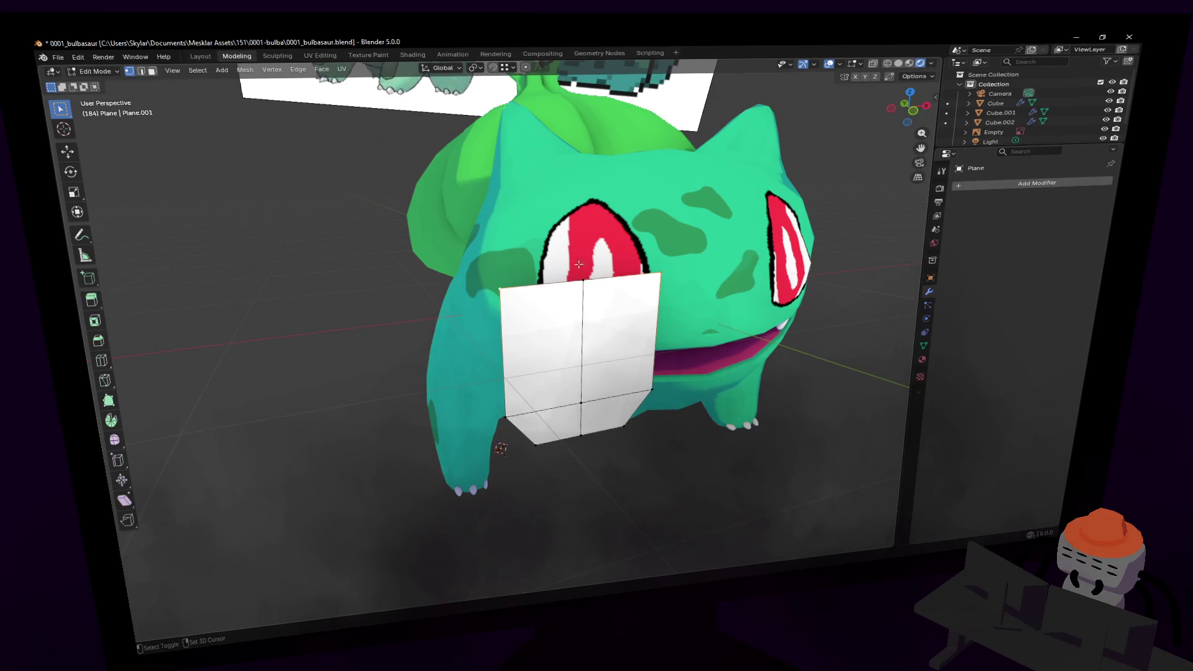
pyautogui.press('s')
pyautogui.click(615, 273)
pyautogui.press('g')
pyautogui.press('z')
pyautogui.click(625, 286)
# - Widen the top of the plane to 1.747 and lower its bottom vertices
pyautogui.press('s')
pyautogui.click(631, 427)
pyautogui.press('g')
pyautogui.press('z')
pyautogui.click(600, 406)
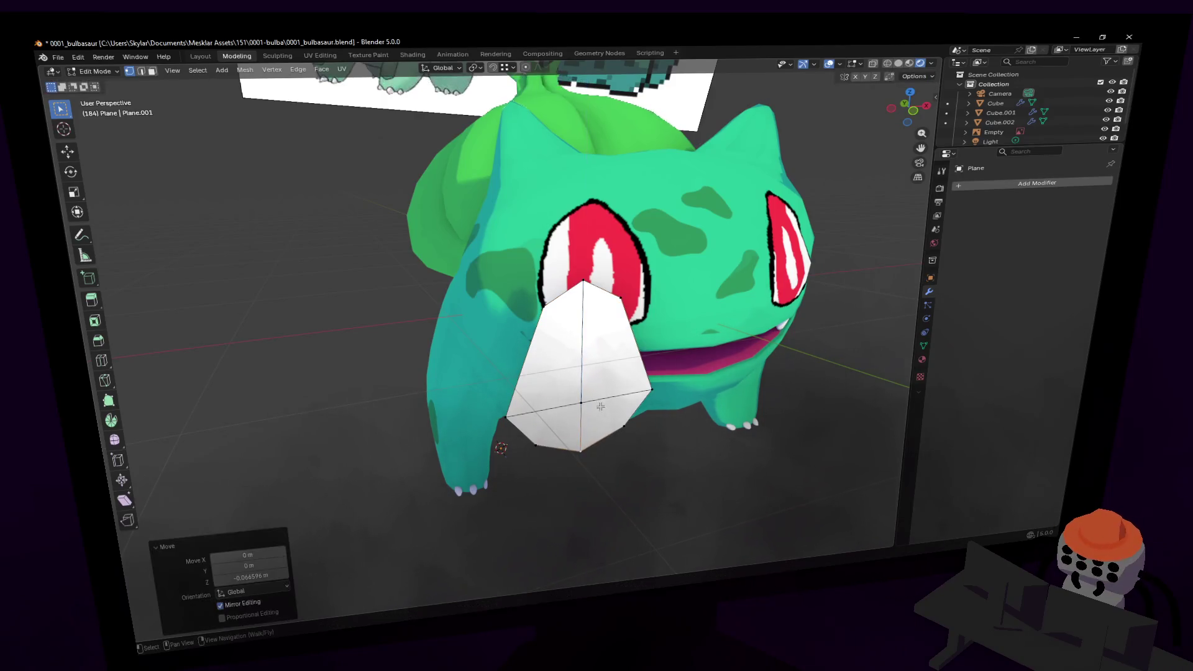
# - Widen the middle edge loop and nudge it upward
pyautogui.keyDown('alt'); pyautogui.click(541, 367); pyautogui.keyUp('alt')
pyautogui.press('s')
pyautogui.click(638, 337)
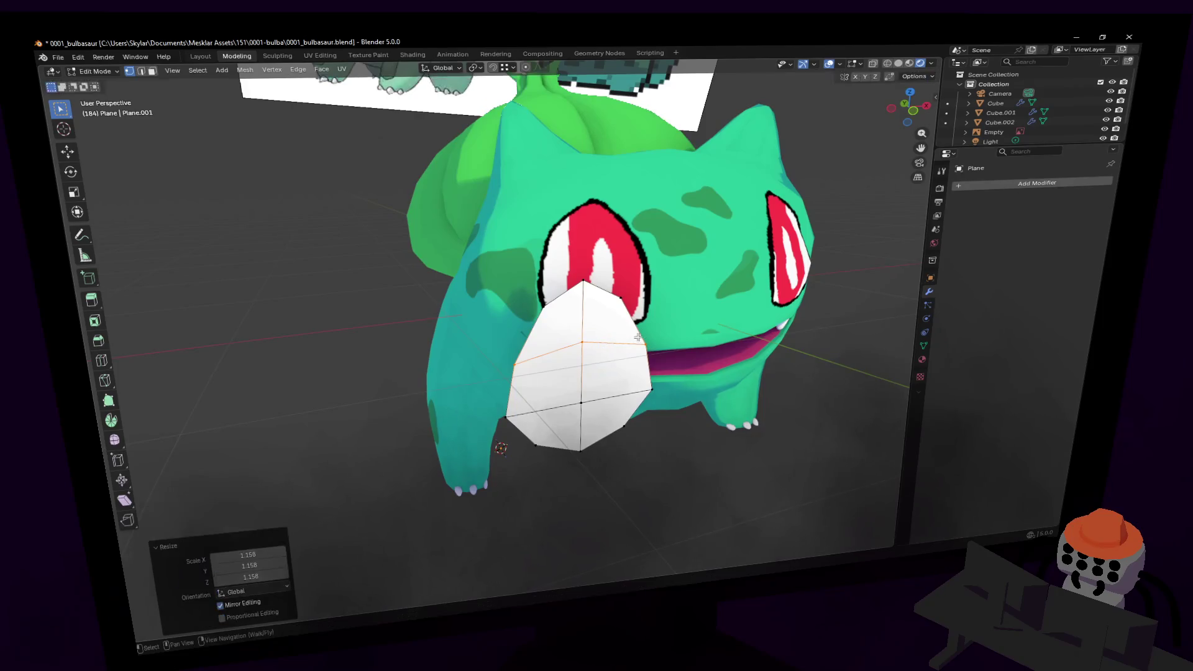
pyautogui.press('g')
pyautogui.press('z')
pyautogui.click(630, 324)
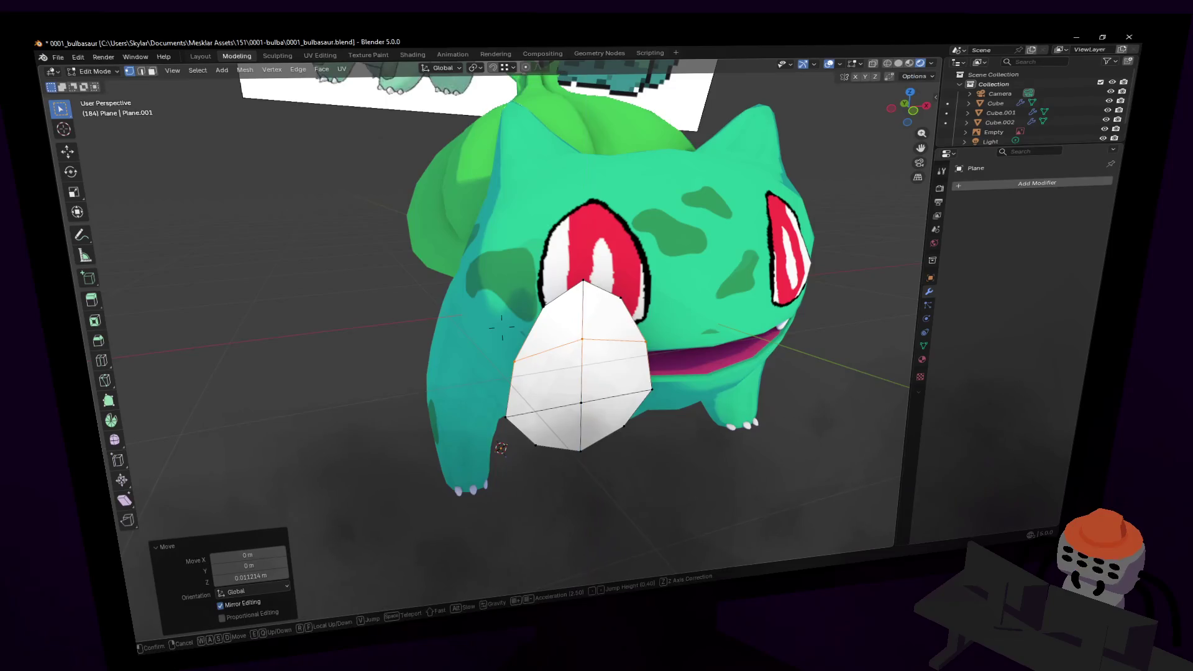
# - Raise another edge loop of the plane, then return to Object Mode
pyautogui.scroll(2, 667, 443)
pyautogui.keyDown('shift'); pyautogui.moveTo(667, 528); pyautogui.dragTo(668, 443, button='middle'); pyautogui.keyUp('shift')
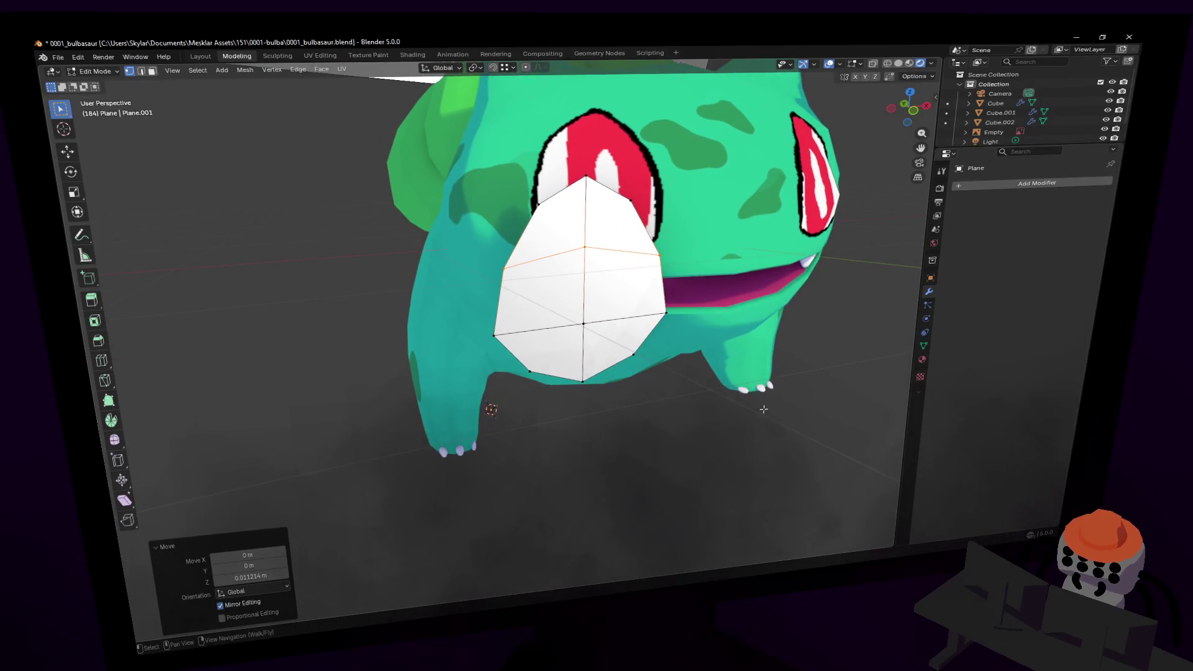
pyautogui.keyDown('alt'); pyautogui.click(541, 374); pyautogui.keyUp('alt')
pyautogui.press('g')
pyautogui.press('z')
pyautogui.click(643, 349)
pyautogui.moveTo(642, 349)
pyautogui.mouseDown(button='middle')
pyautogui.moveTo(660, 349)
pyautogui.moveTo(678, 322)
pyautogui.mouseUp(button='middle')
pyautogui.scroll(2, 662, 348)
pyautogui.press('Tab')
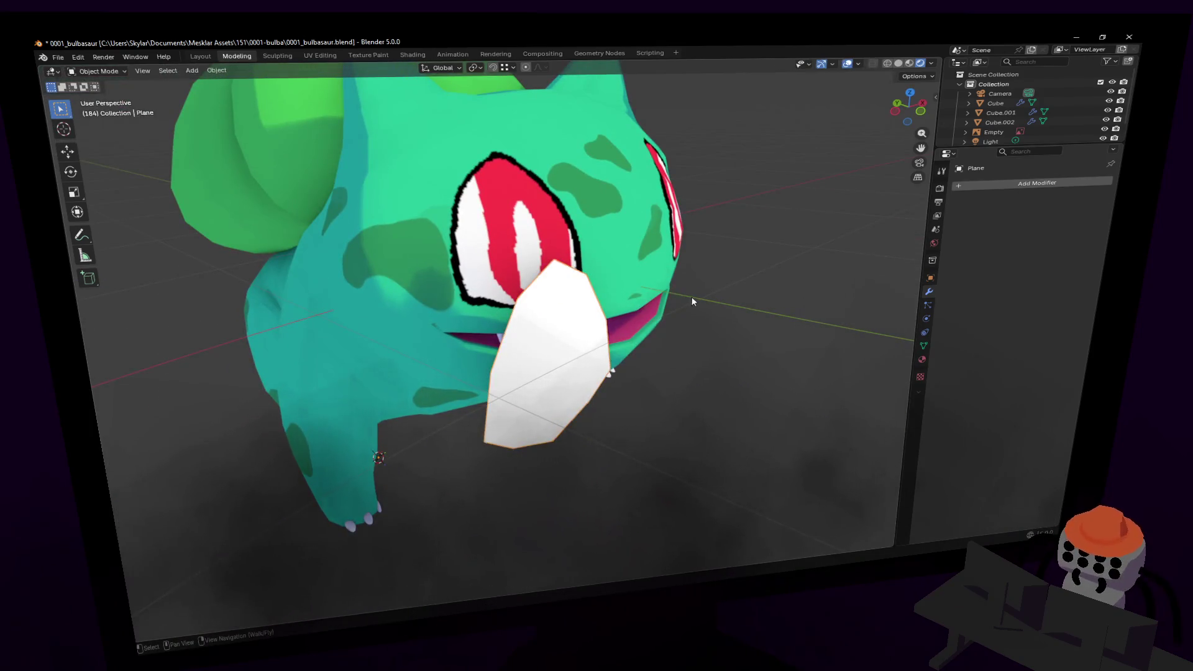
pyautogui.hotkey('shift', '`')
pyautogui.press('w')
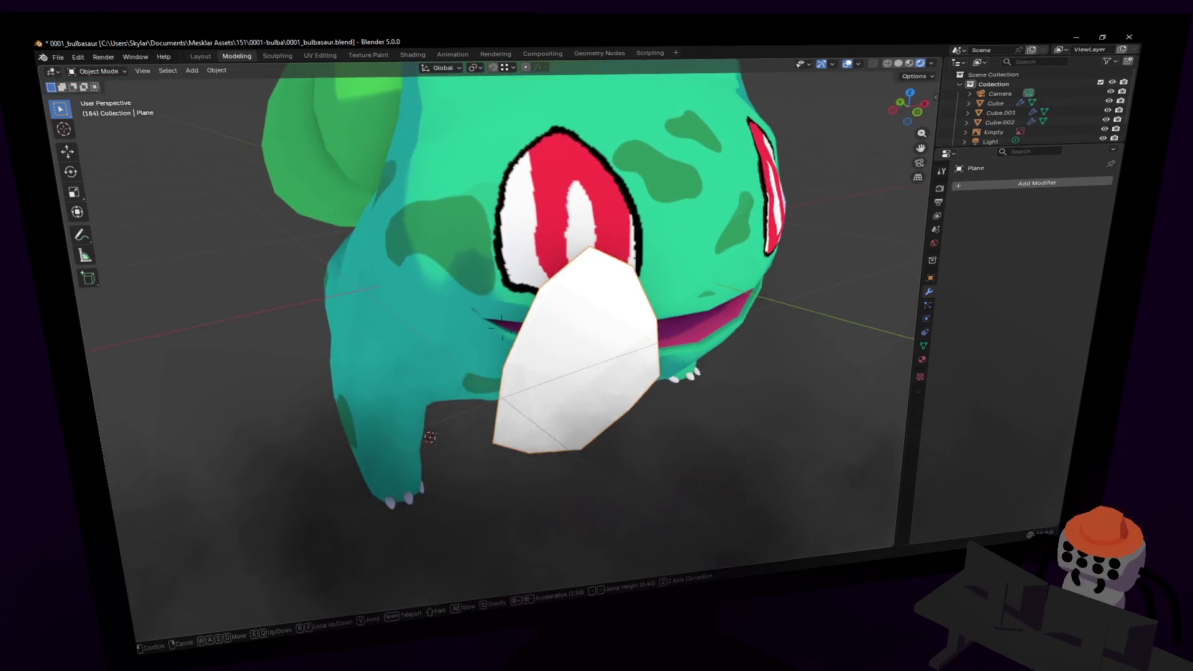
pyautogui.click(501, 327)
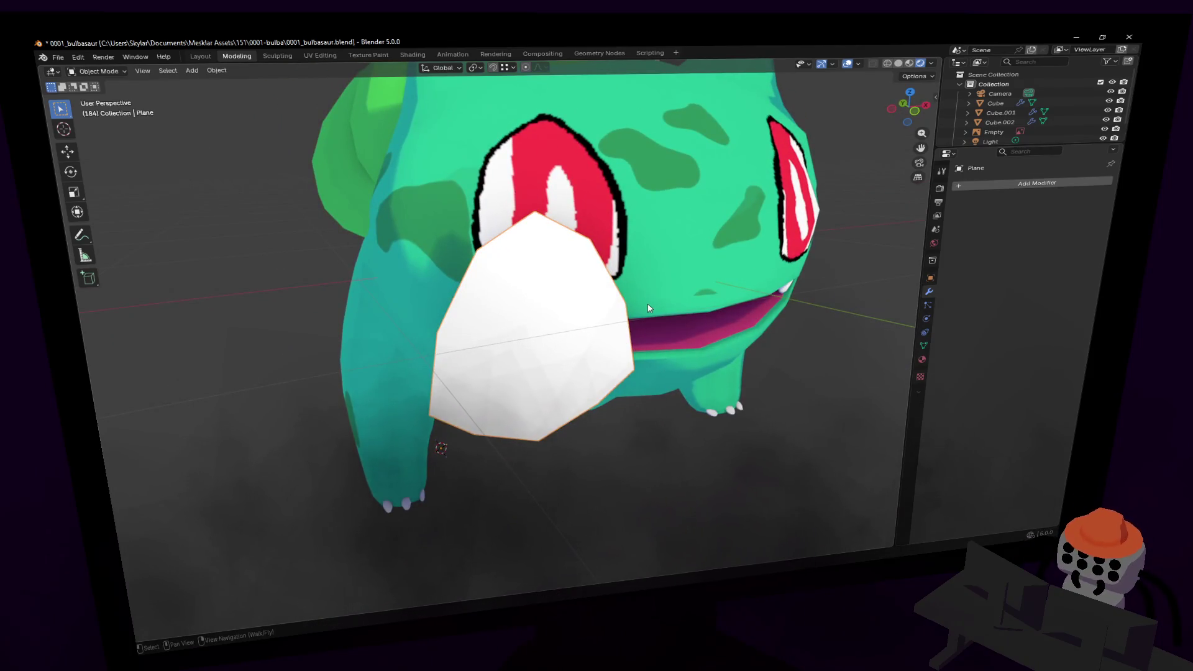
# - Shrink the eye plane slightly and narrow its middle loop along X to 0.823
pyautogui.press('Tab')
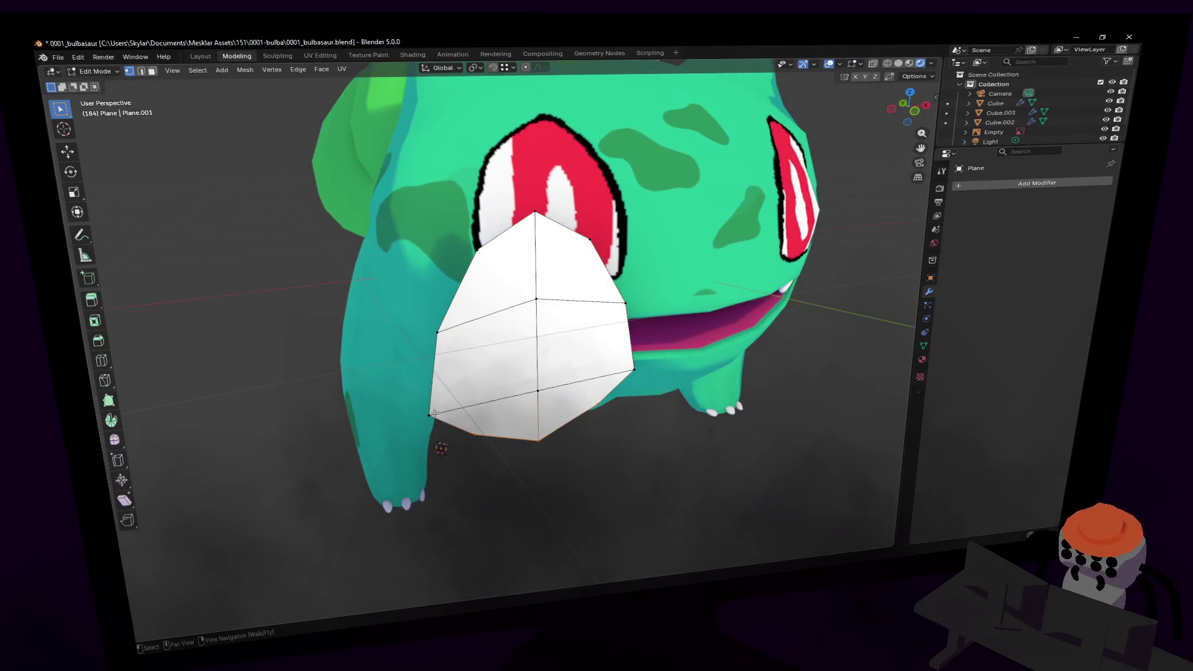
pyautogui.press('s')
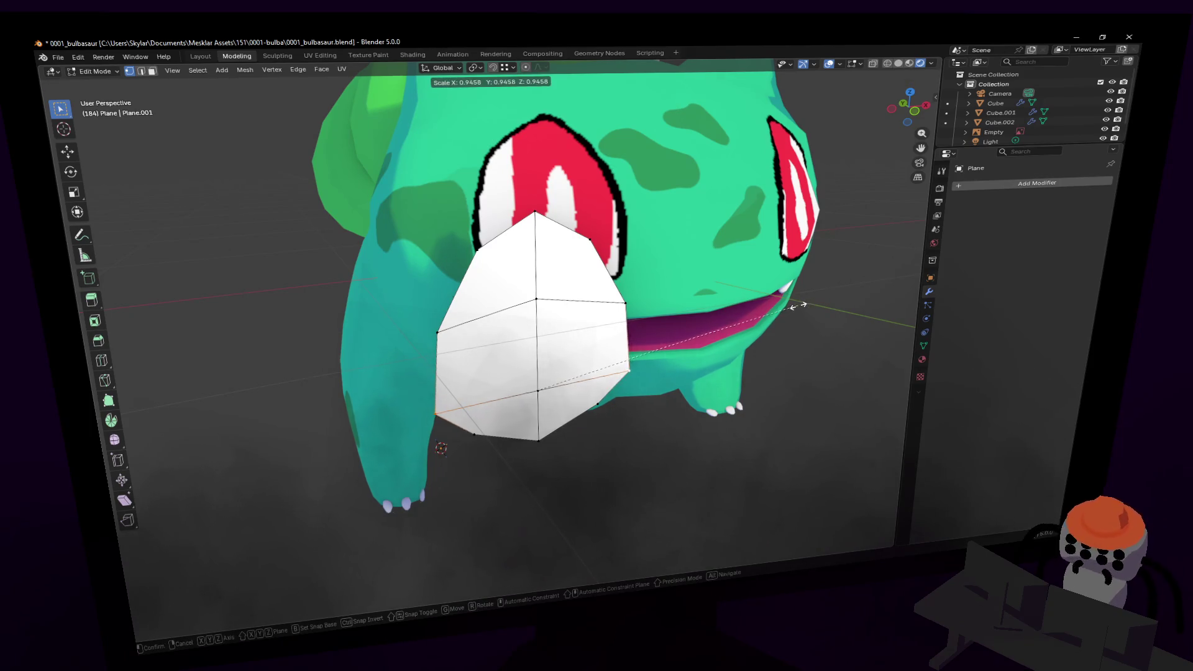
pyautogui.click(740, 316)
pyautogui.click(605, 298)
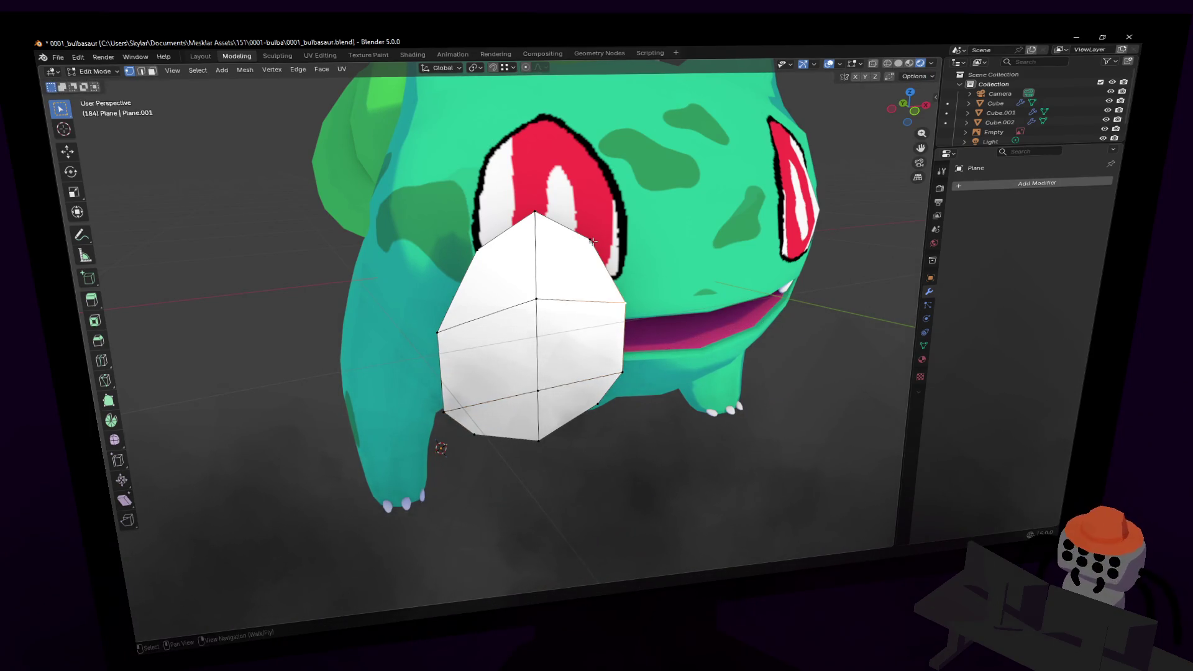
pyautogui.click(484, 245)
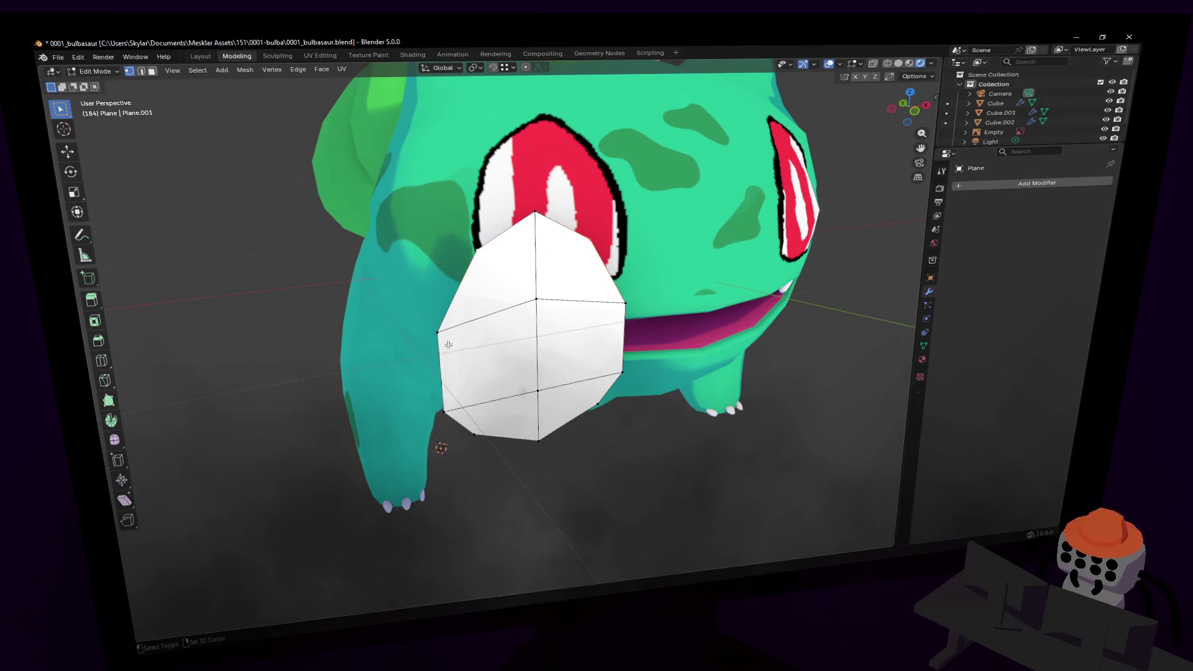
pyautogui.keyDown('alt'); pyautogui.click(580, 300); pyautogui.keyUp('alt')
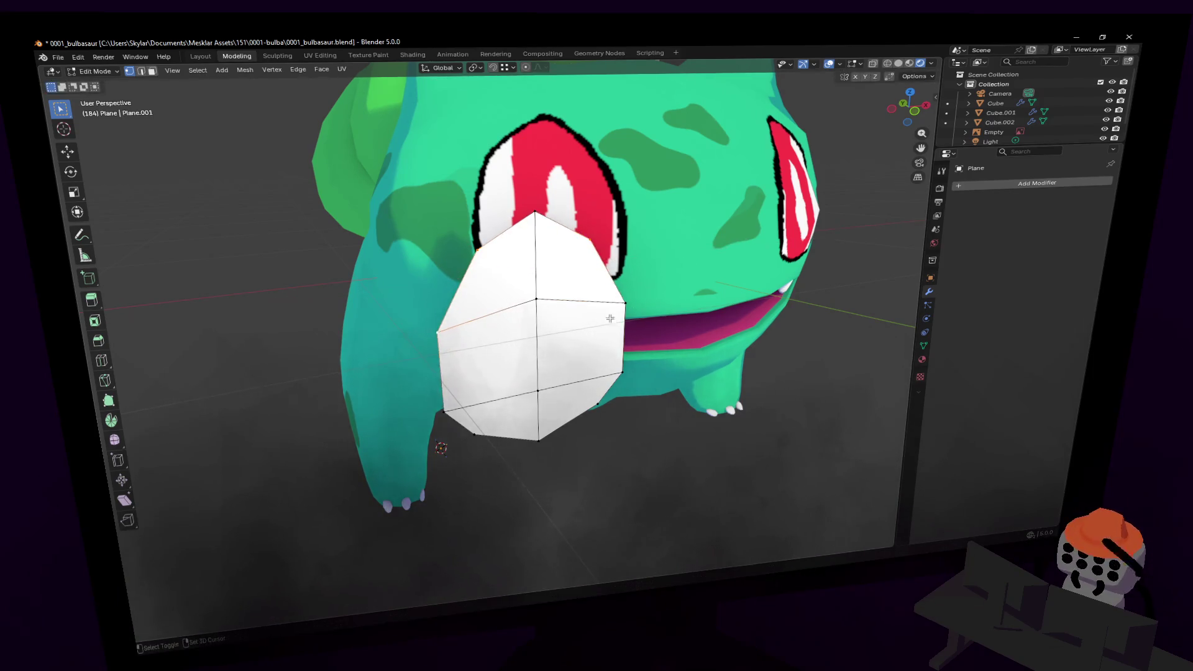
pyautogui.press('s')
pyautogui.press('x')
pyautogui.click(727, 247)
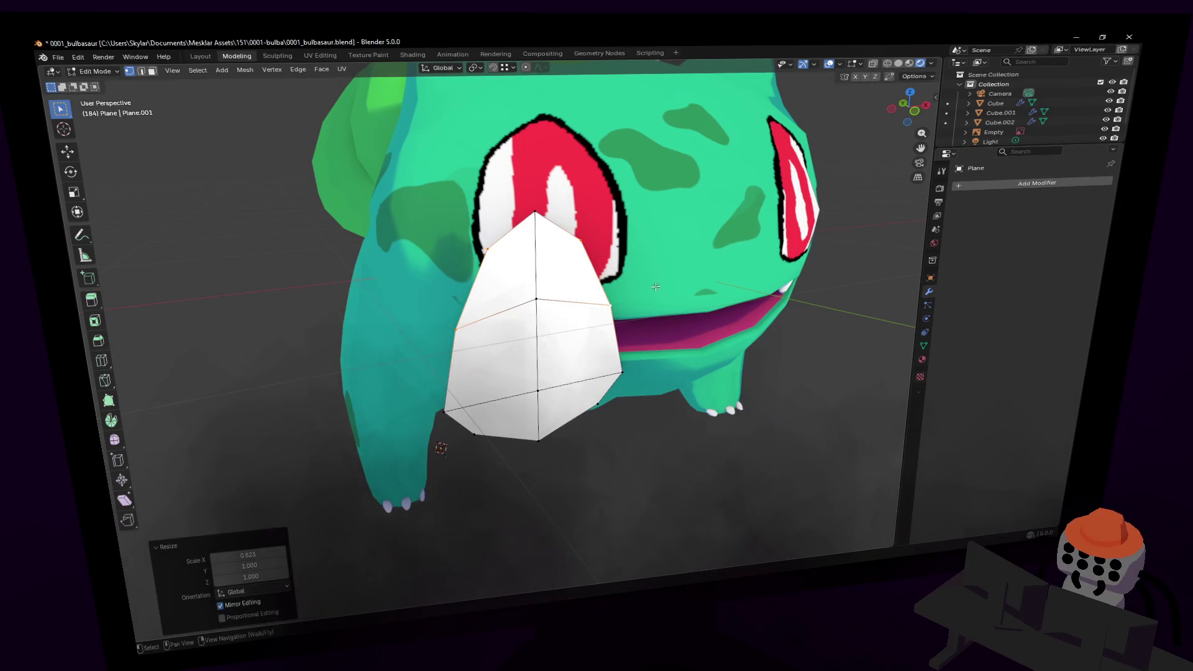
pyautogui.press('Tab')
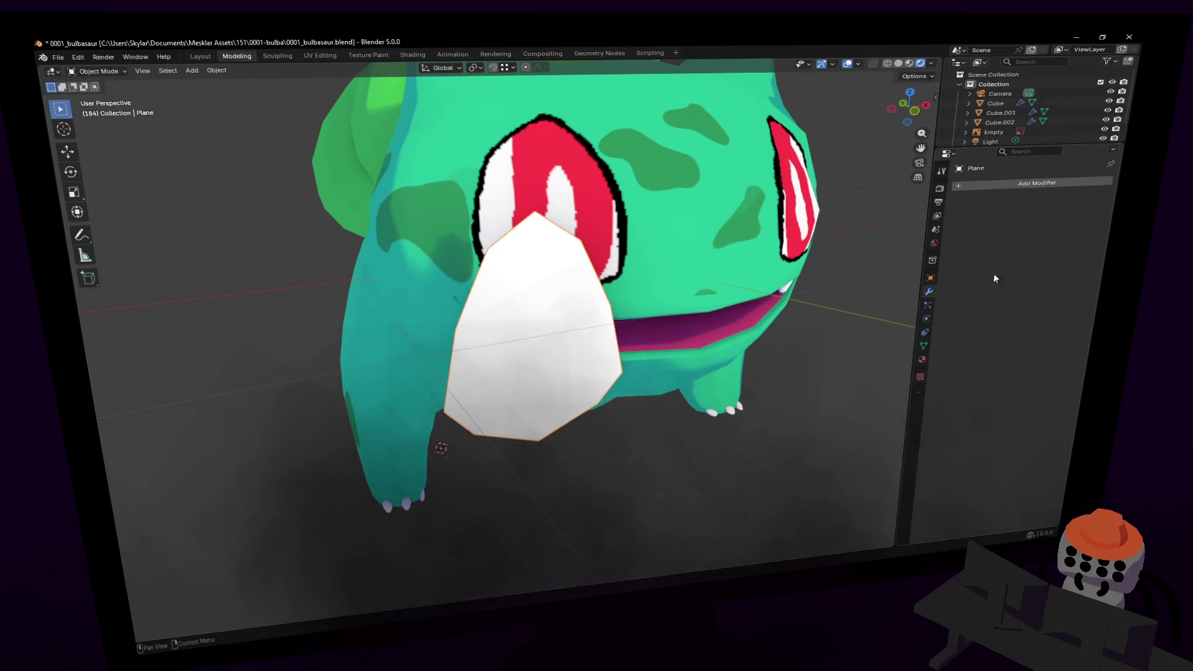
pyautogui.click(1002, 183)
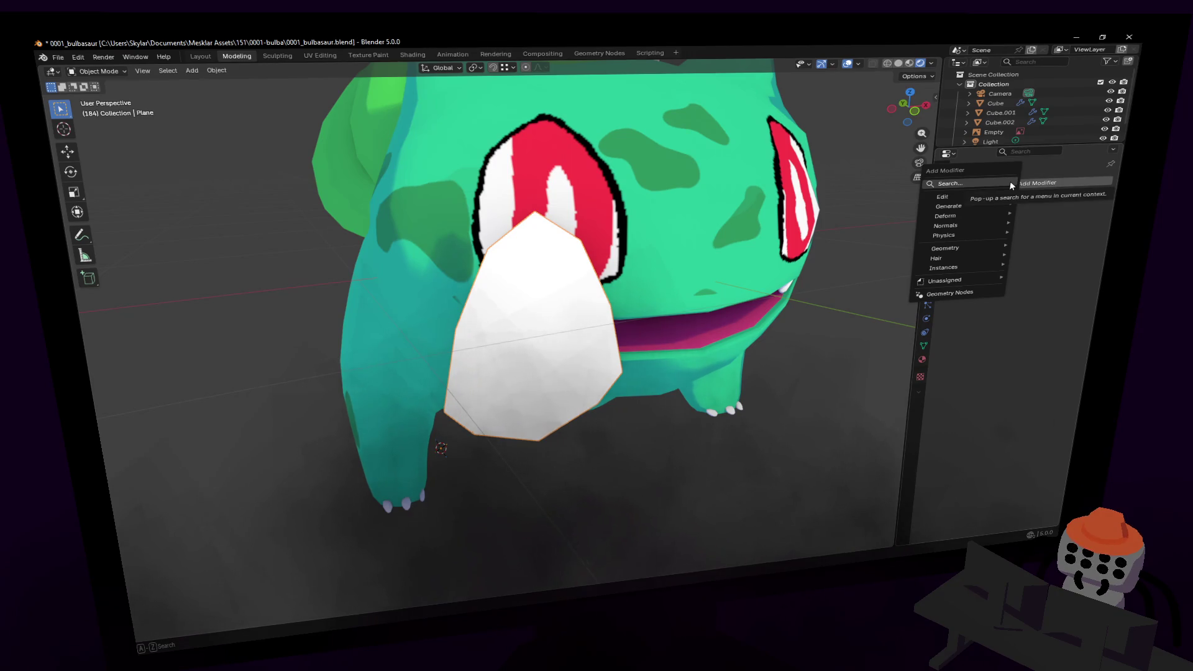
# - Add a Subdivision Surface modifier to the eye plane with Levels Viewport set to 2
pyautogui.write('subd')
pyautogui.press('Return')
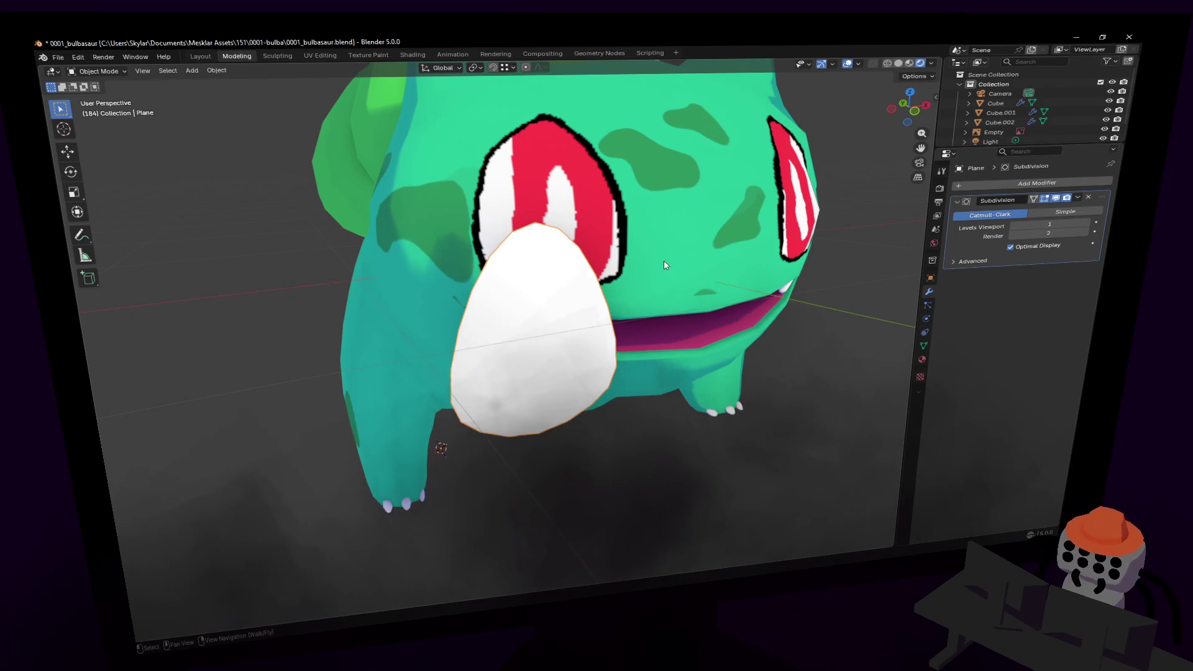
pyautogui.scroll(-2, 663, 259)
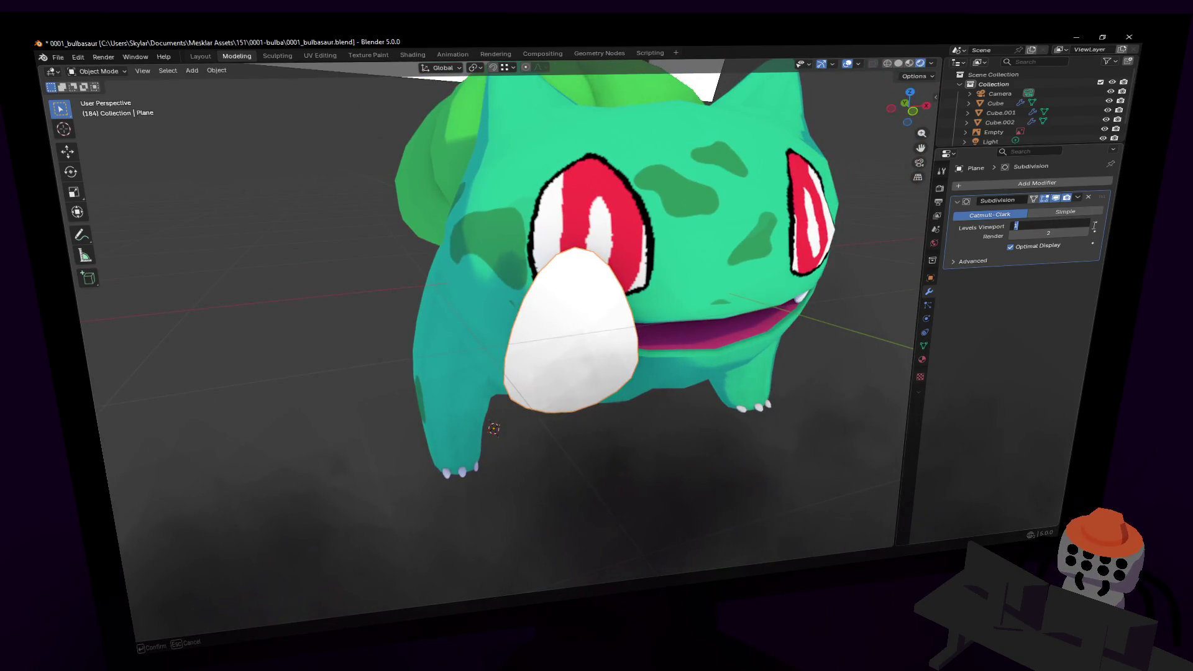
pyautogui.write('2')
pyautogui.press('Return')
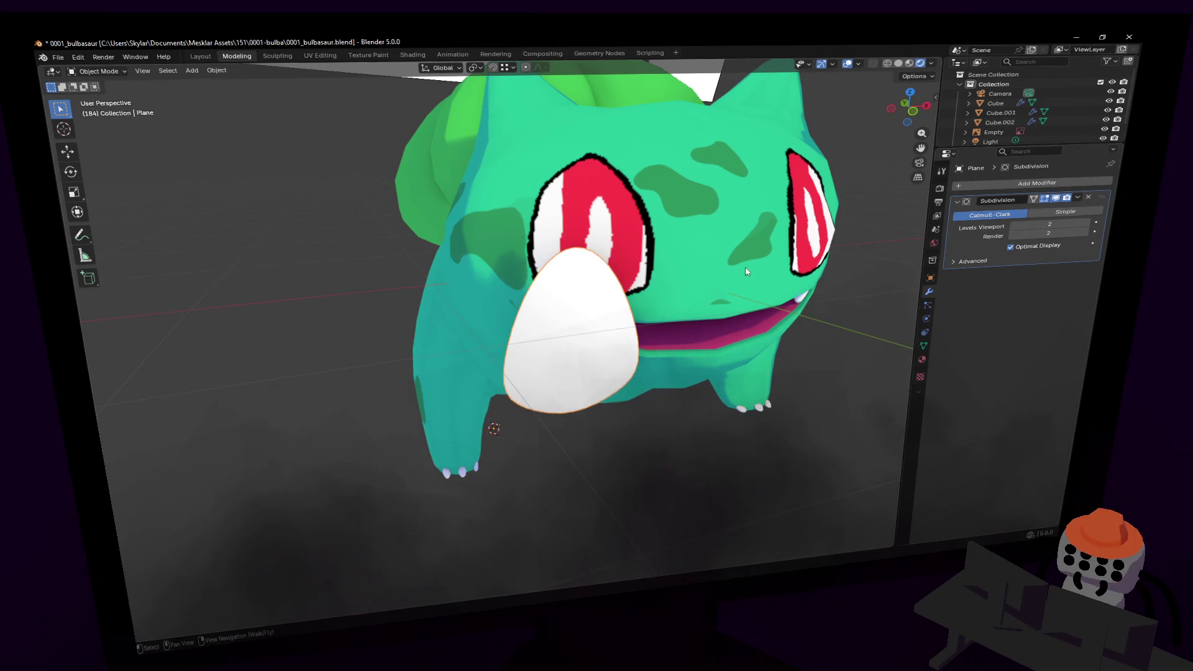
pyautogui.scroll(2, 732, 248)
pyautogui.scroll(-2, 713, 227)
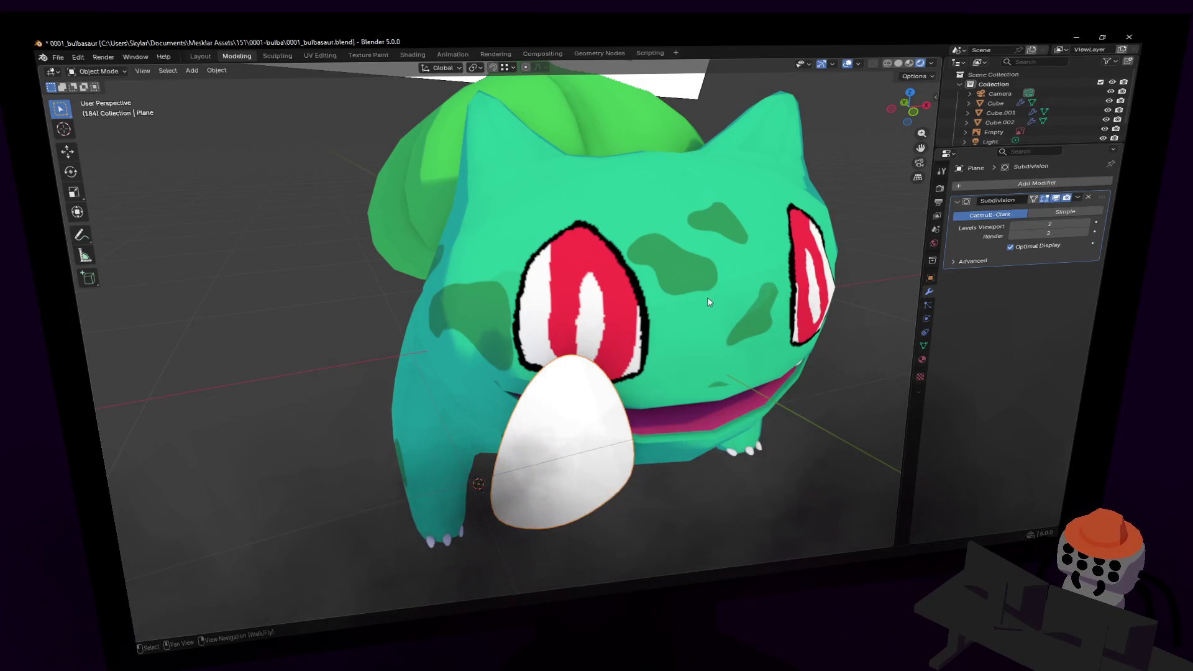
pyautogui.scroll(4, 707, 296)
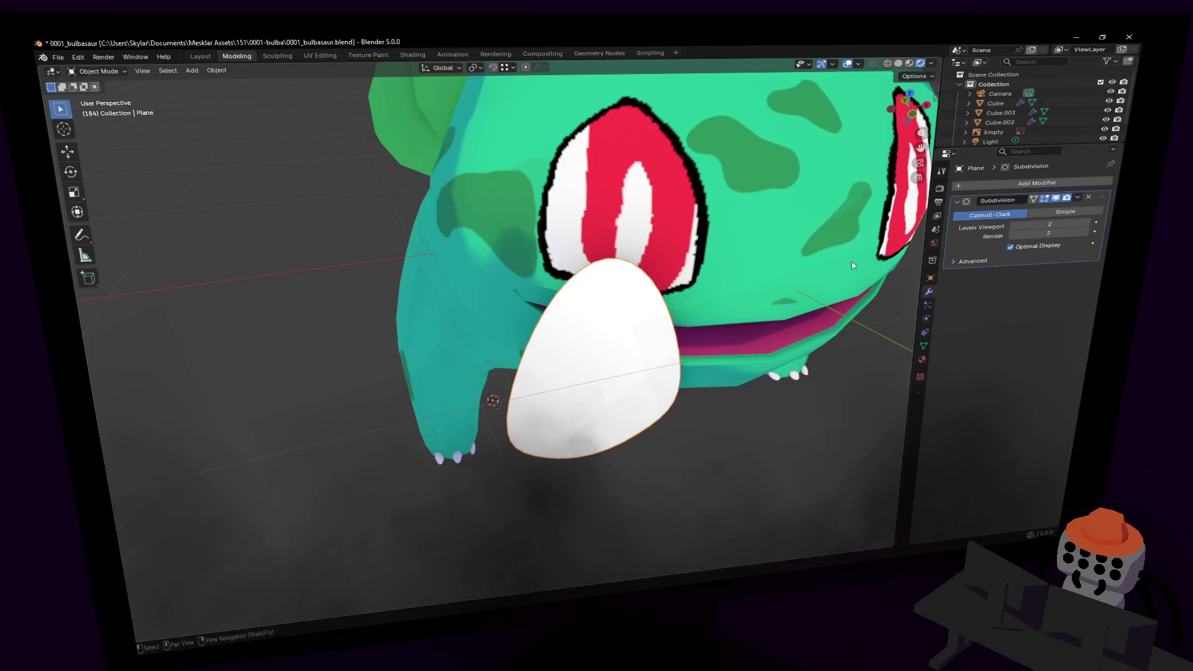
pyautogui.click(922, 360)
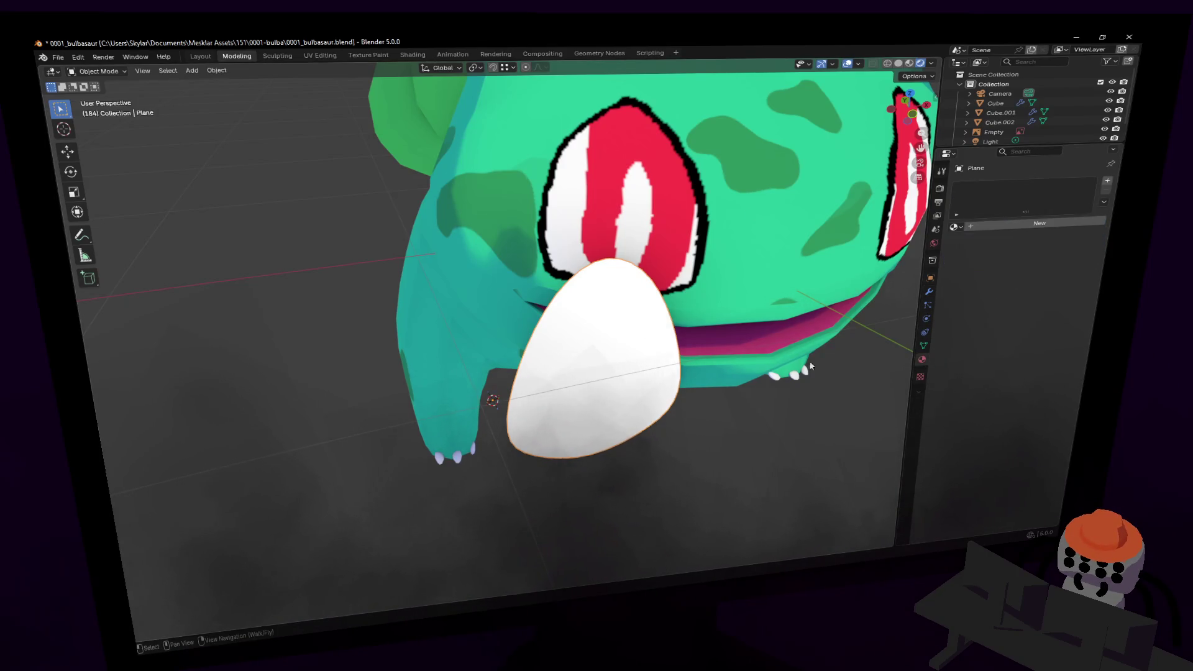
pyautogui.scroll(-3, 683, 298)
pyautogui.moveTo(683, 273); pyautogui.dragTo(681, 305, button='middle')
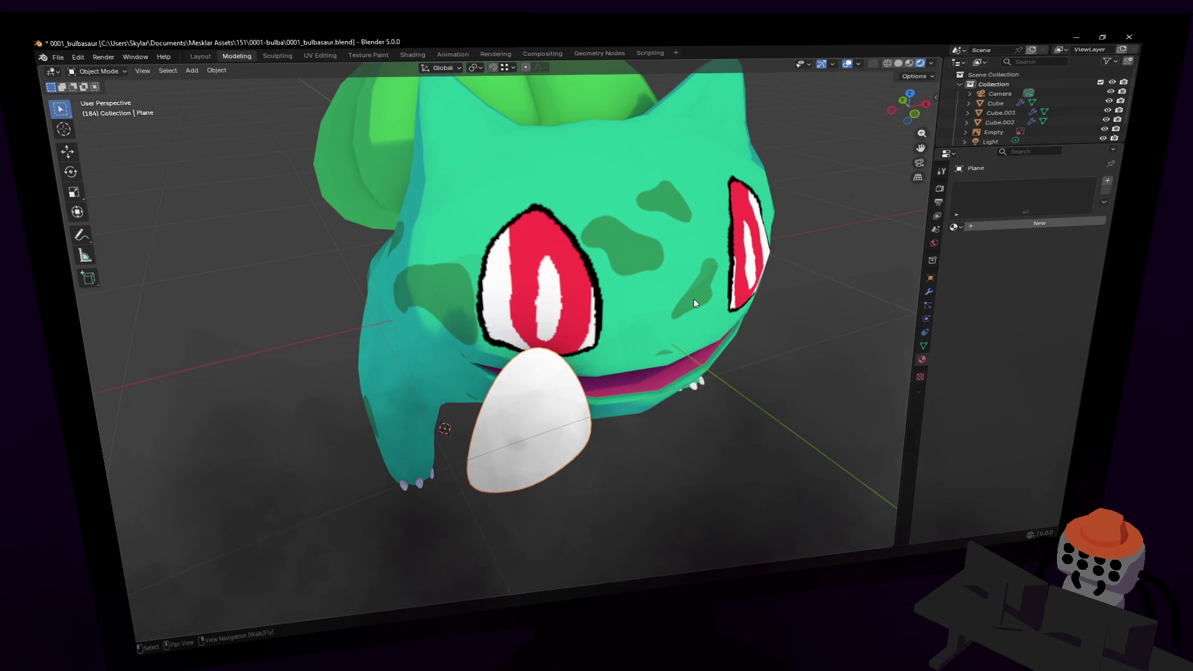
pyautogui.hotkey('shift', '`')
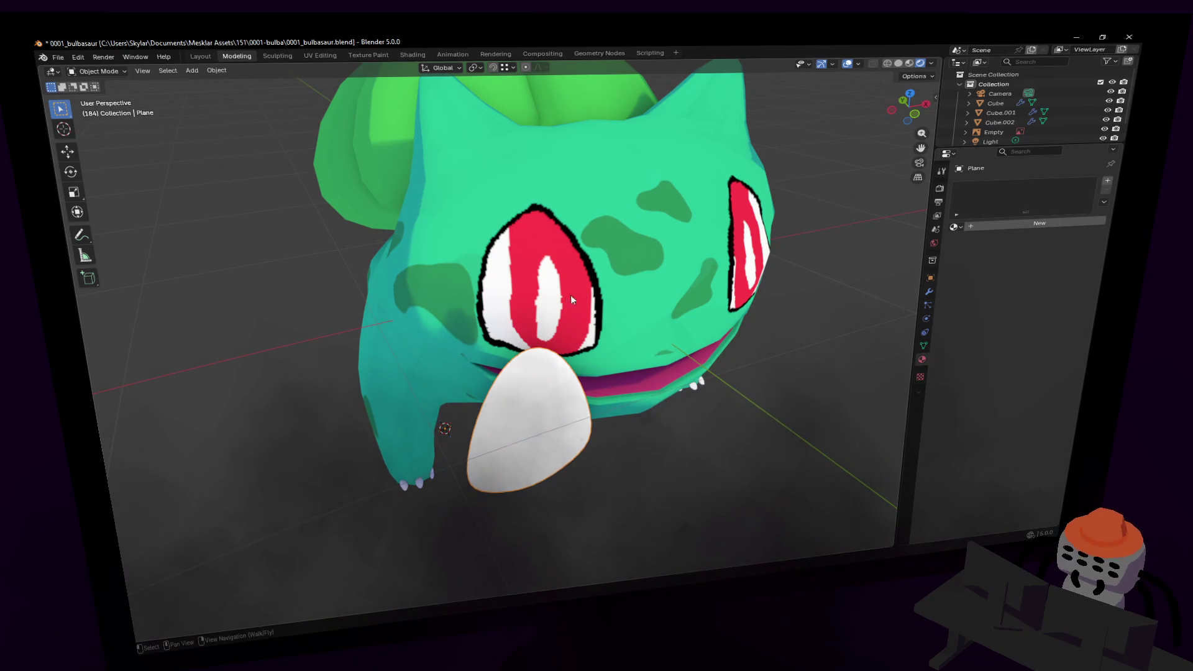
# - In Edit Mode, rotate the eye plane about -17.7° around Z
pyautogui.press('w')
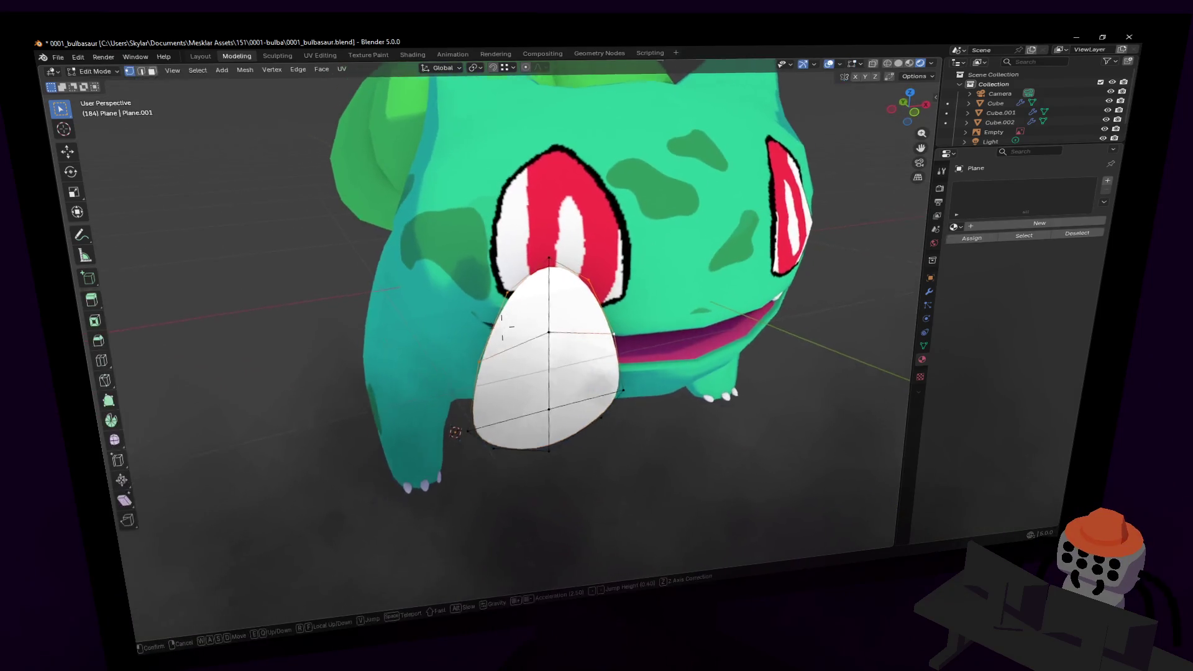
pyautogui.click(503, 327)
pyautogui.press('Tab')
pyautogui.press('r')
pyautogui.press('z')
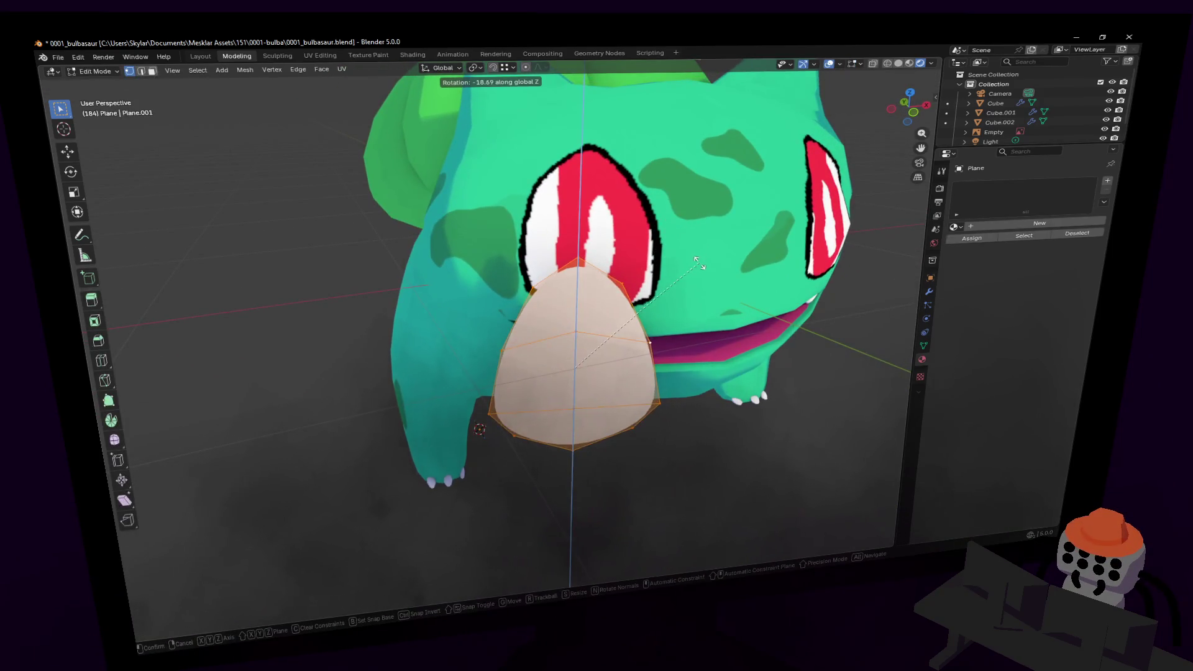
pyautogui.click(695, 258)
pyautogui.moveTo(694, 257); pyautogui.dragTo(683, 324, button='middle')
# - Raise the plane along Z and move it up and right toward the left eye
pyautogui.press('g')
pyautogui.press('z')
pyautogui.click(683, 286)
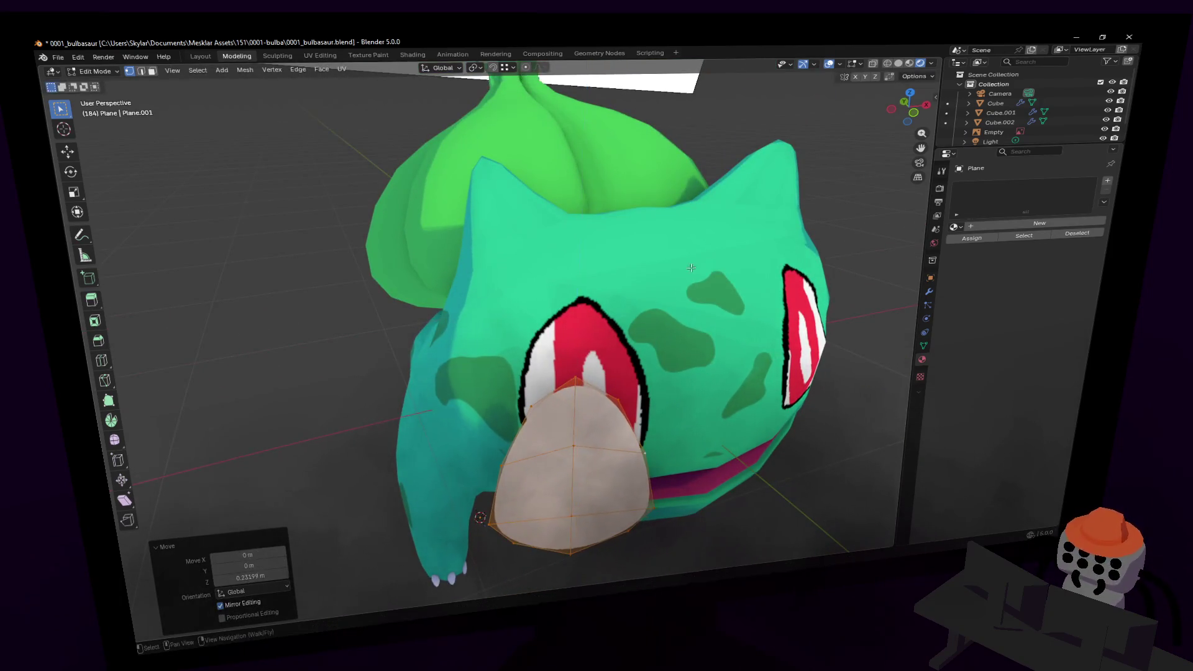
pyautogui.hotkey('shift', '`')
pyautogui.click(696, 305)
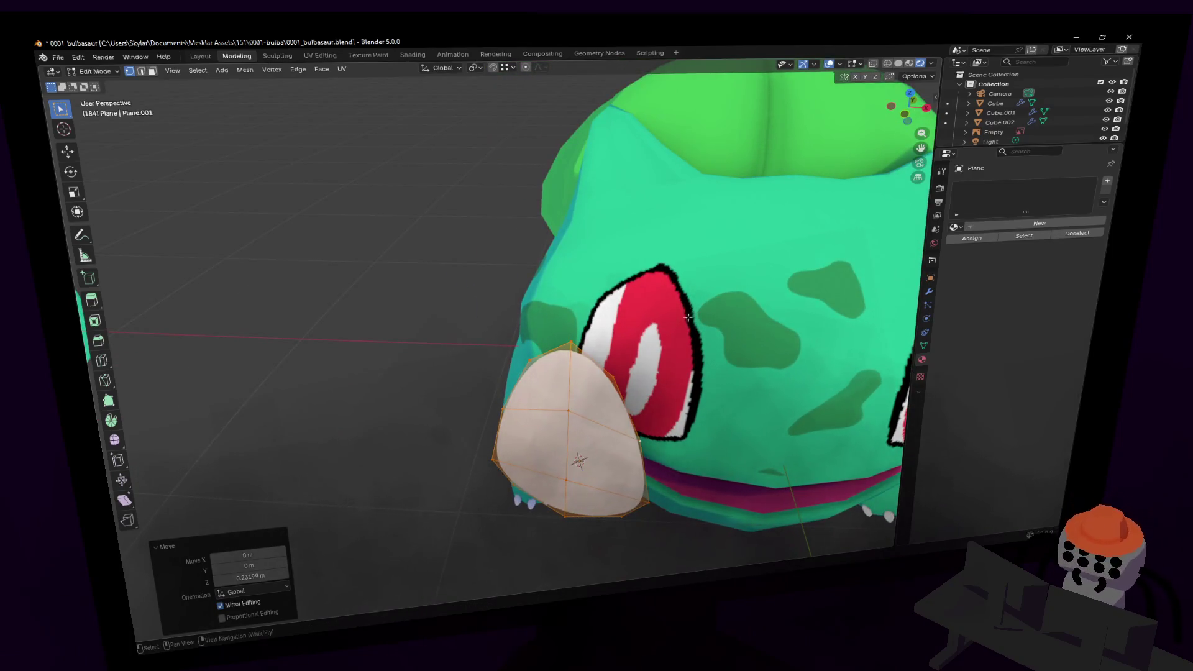
pyautogui.press('g')
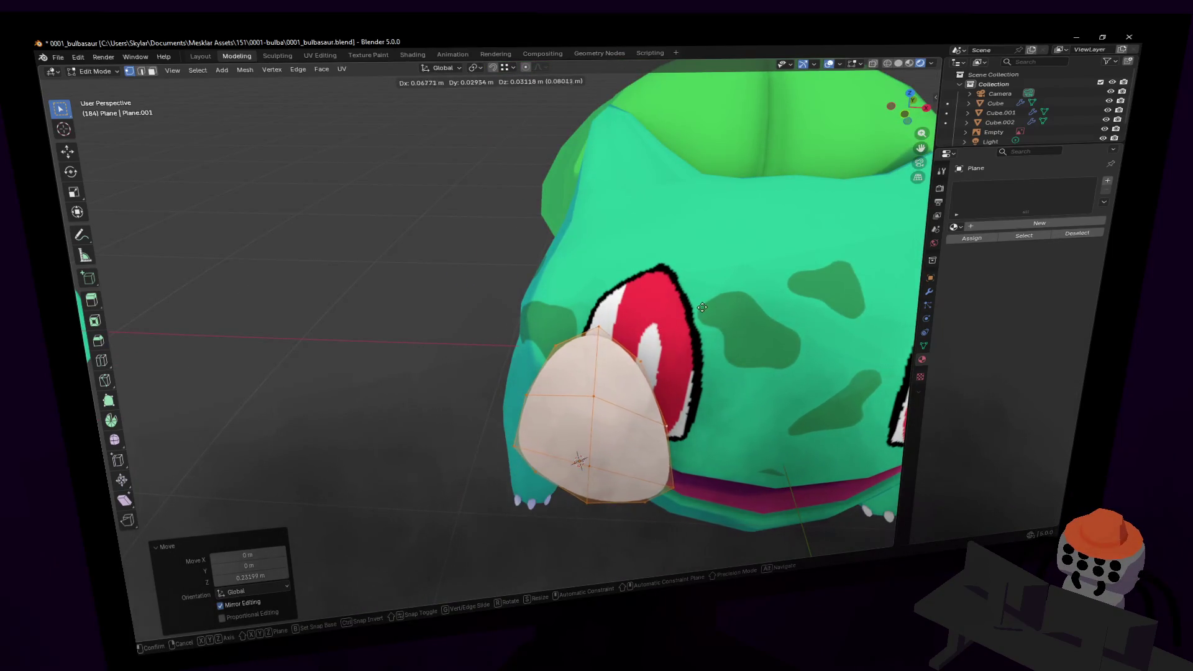
pyautogui.click(739, 255)
# - Rotate the plane a further -12.3° around Z and adjust its height over the left eye
pyautogui.press('r')
pyautogui.press('z')
pyautogui.click(746, 267)
pyautogui.press('g')
pyautogui.press('z')
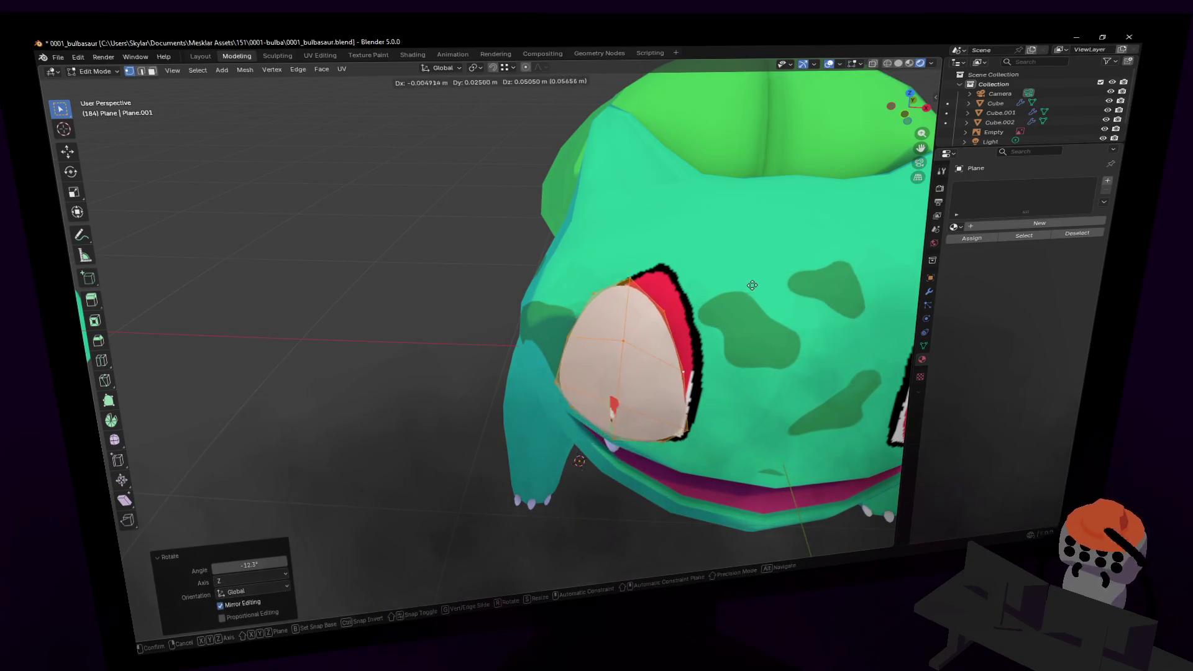
pyautogui.click(754, 284)
pyautogui.hotkey('shift', '`')
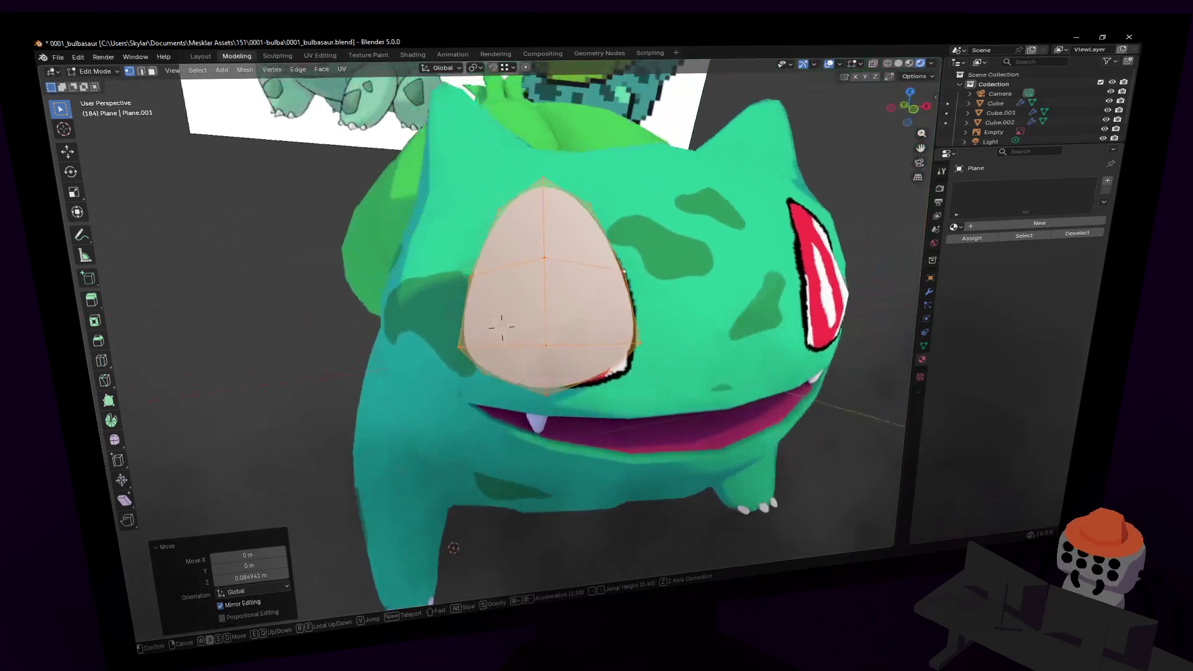
pyautogui.click(690, 306)
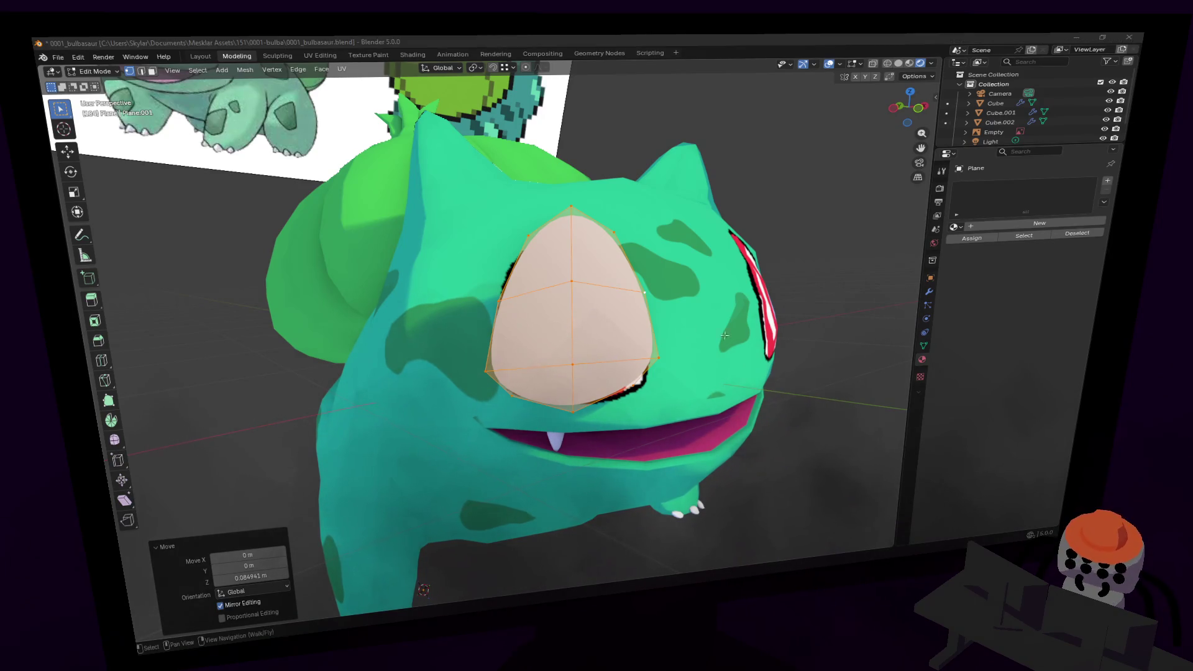
pyautogui.press('Tab')
pyautogui.moveTo(578, 292); pyautogui.dragTo(900, 249, button='middle')
pyautogui.click(929, 291)
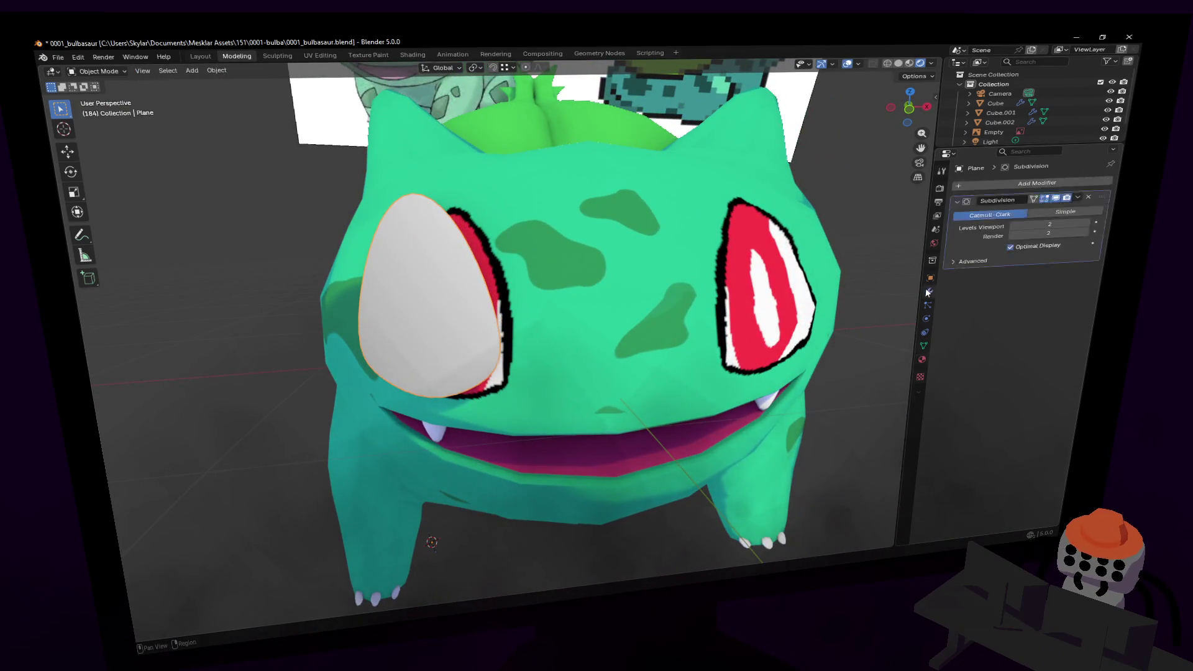
# - Add a Shrinkwrap modifier and move it above the Subdivision modifier
pyautogui.click(1019, 181)
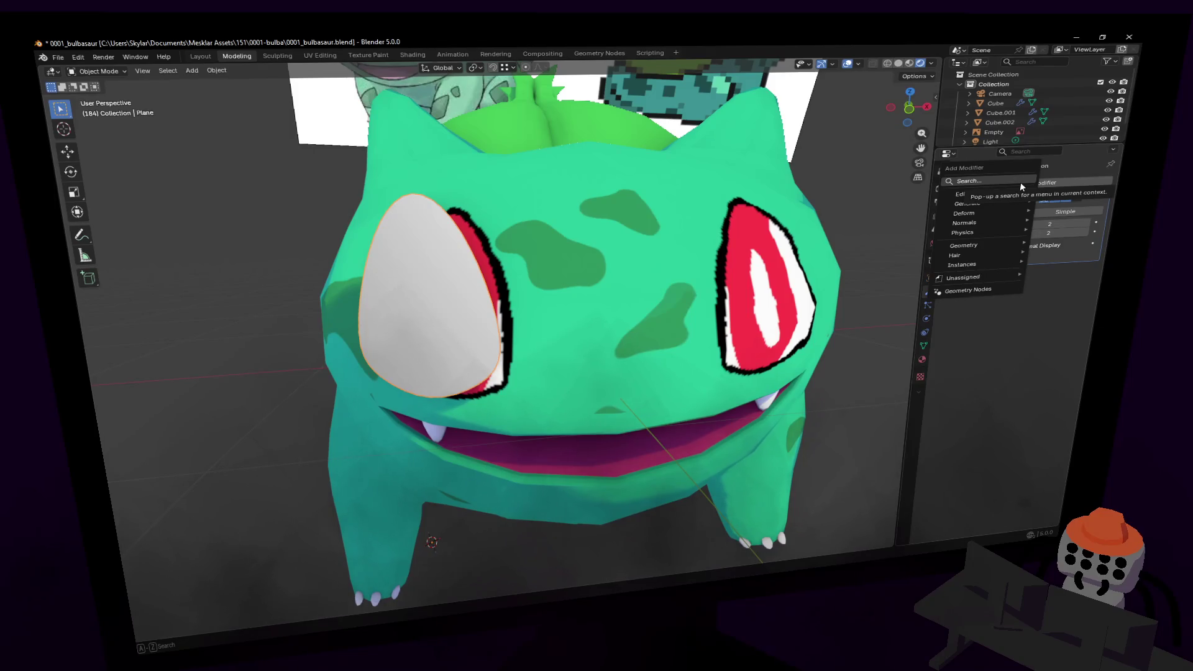
pyautogui.write('skin')
pyautogui.press('Down')
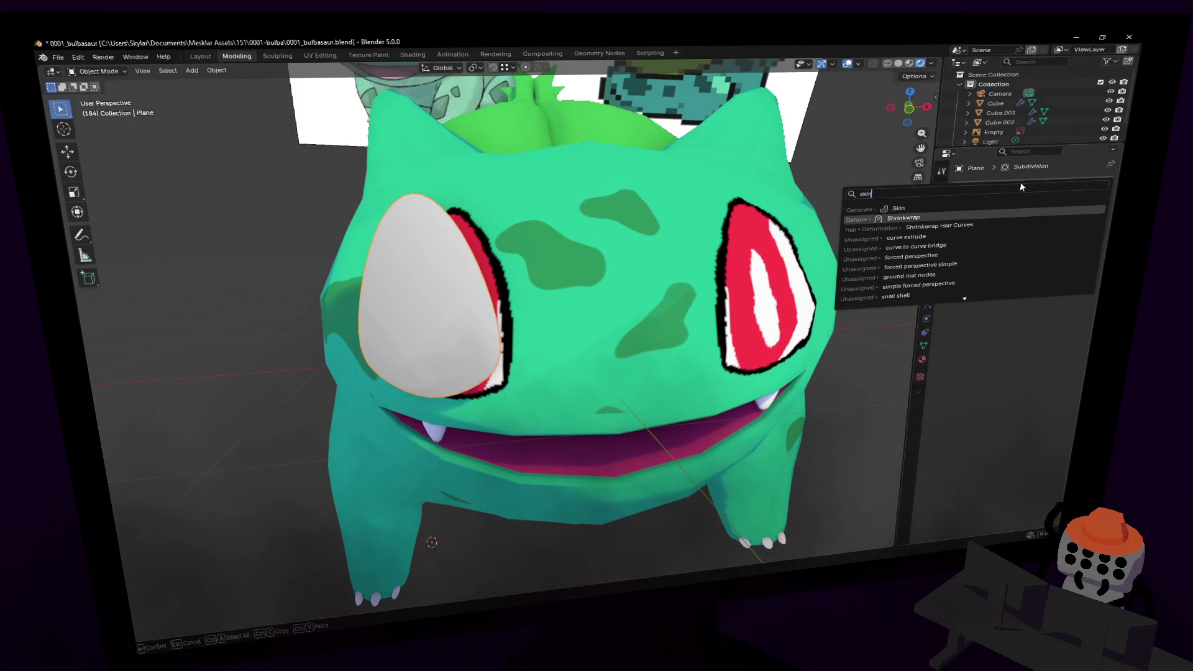
pyautogui.press('Return')
pyautogui.moveTo(1088, 274); pyautogui.dragTo(1088, 200)
# - Pick the head Cube as the Shrinkwrap target and frame the wrapped eye in Edit Mode
pyautogui.click(1082, 235)
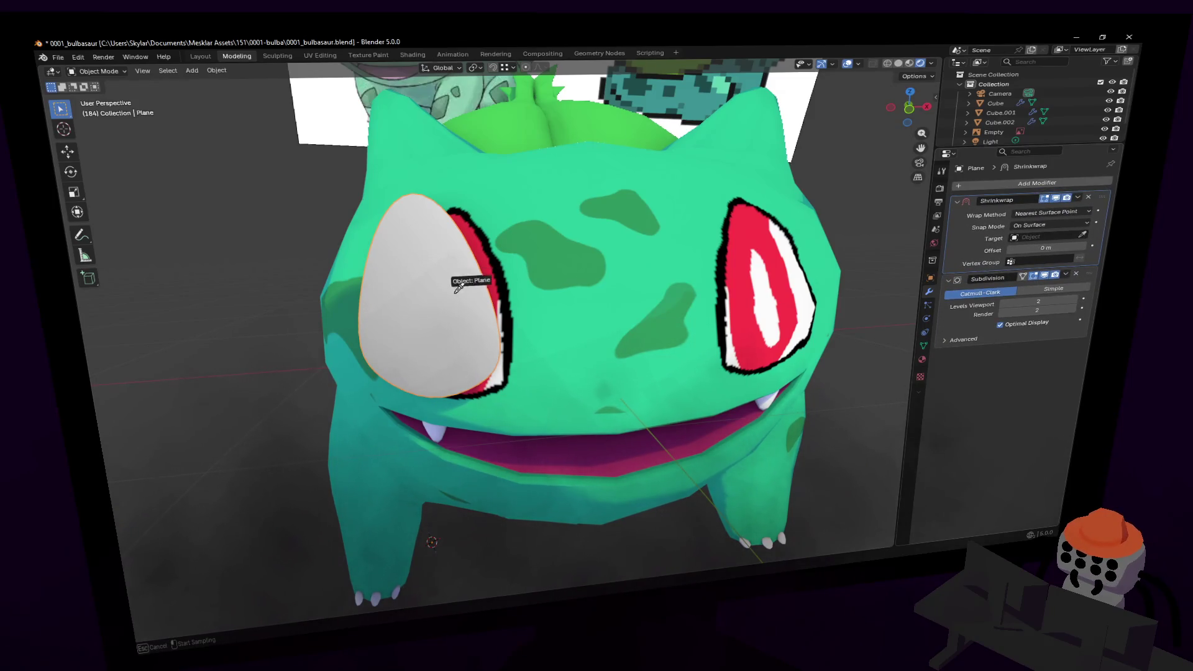
pyautogui.click(542, 270)
pyautogui.press('KP_Decimal')
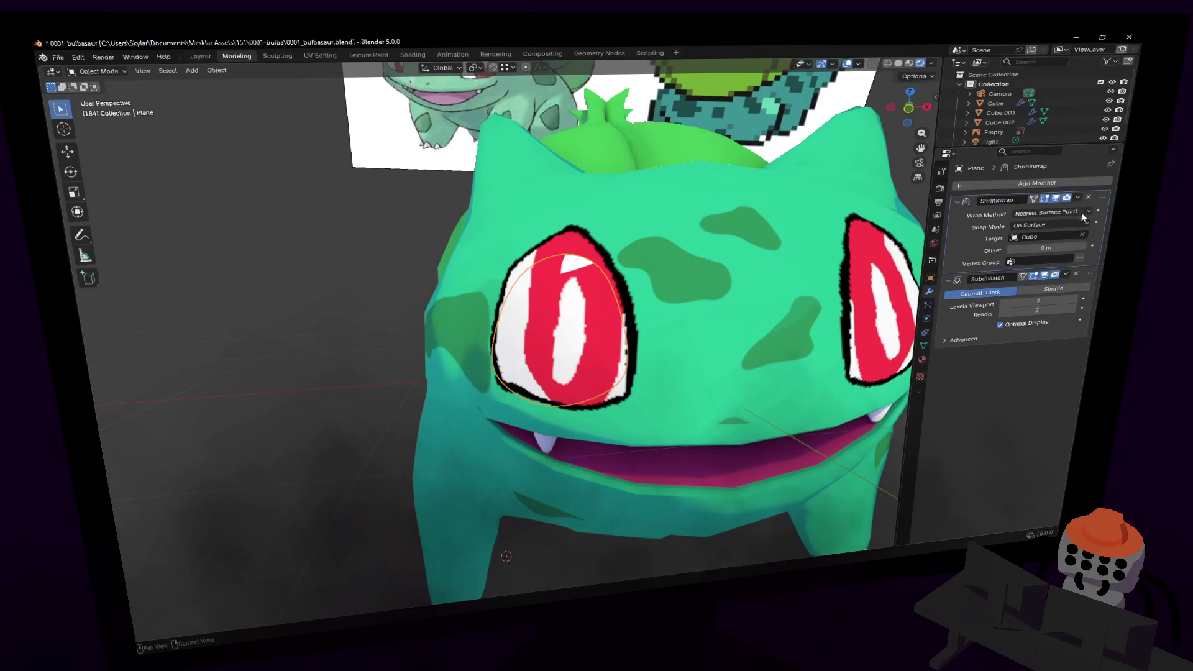
pyautogui.hotkey('shift', '`')
pyautogui.press('w')
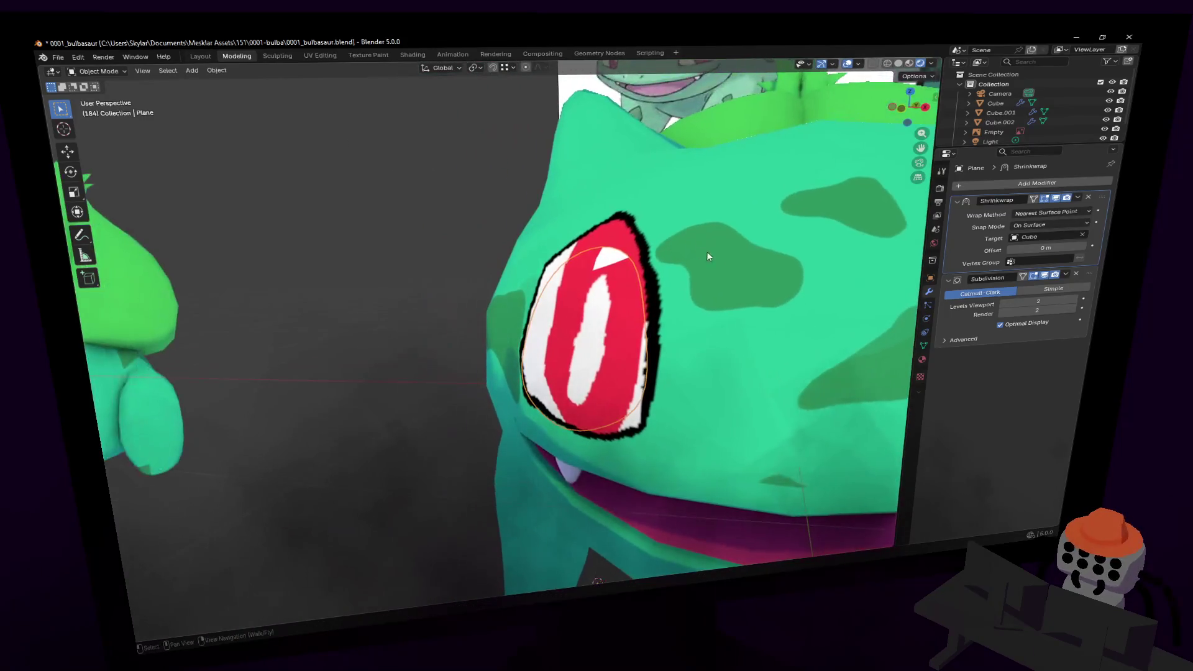
pyautogui.press('s')
pyautogui.press('Return')
pyautogui.press('Tab')
pyautogui.moveTo(596, 310); pyautogui.dragTo(655, 205, button='middle')
# - Finish rotating the eye plane and return to Object Mode facing Bulbasaur's face
pyautogui.press('r')
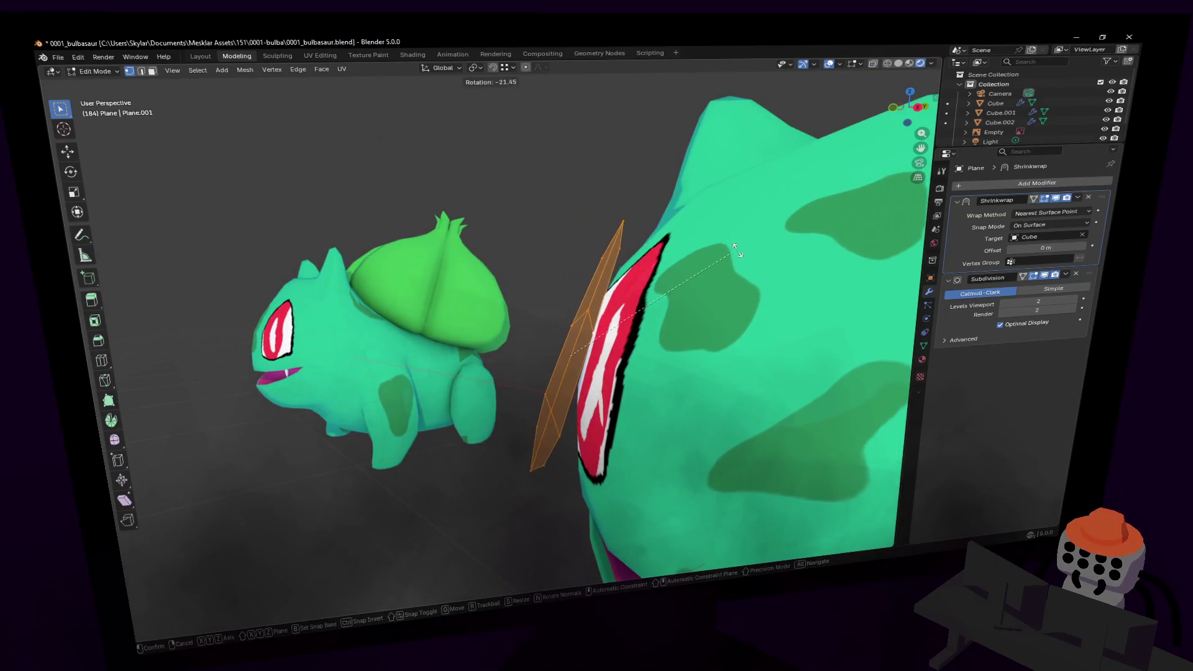
pyautogui.click(691, 274)
pyautogui.moveTo(691, 273); pyautogui.dragTo(677, 281, button='middle')
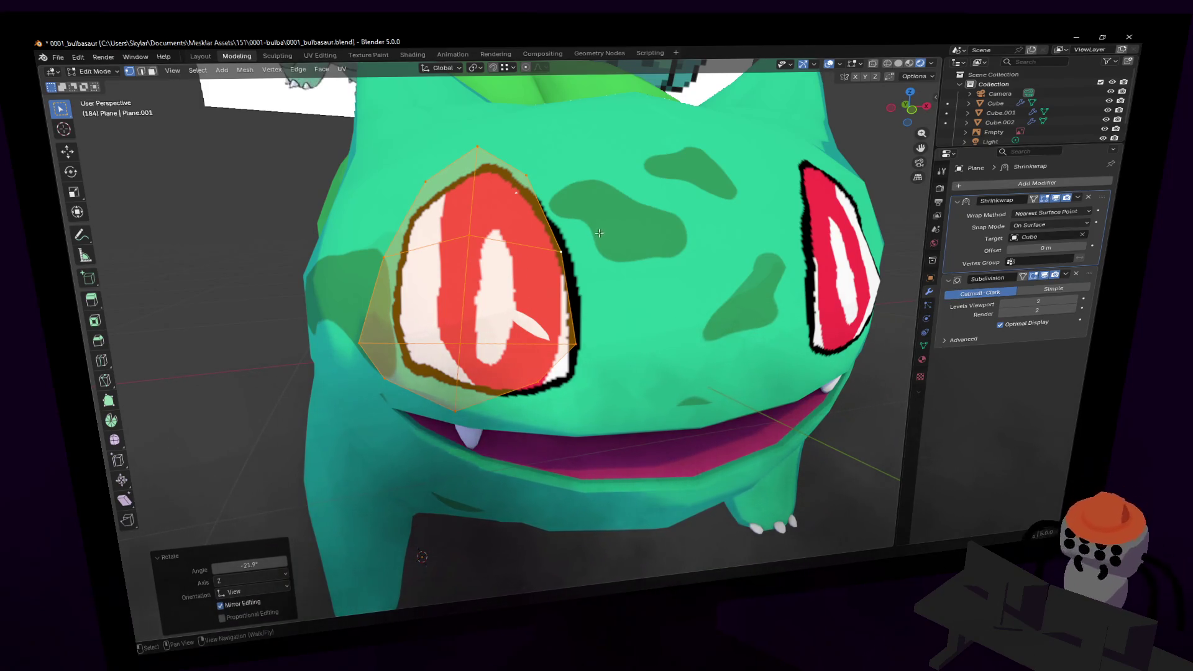
pyautogui.press('Tab')
pyautogui.hotkey('shift', '`')
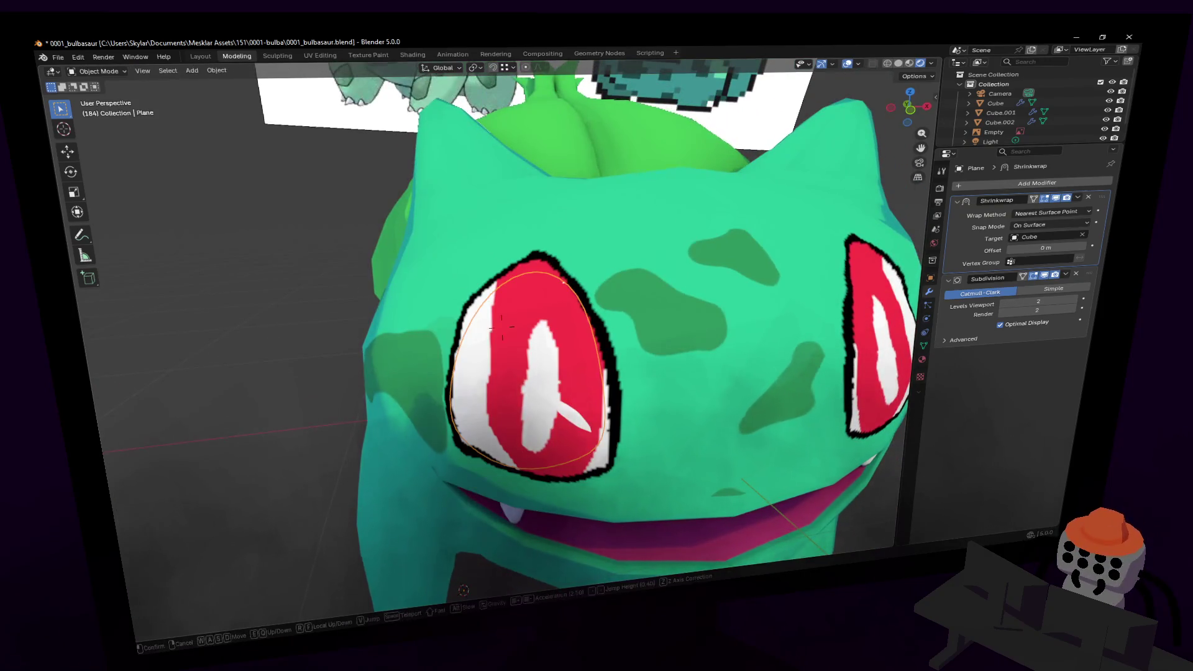
pyautogui.press('Escape')
# - Set the Shrinkwrap offset to 0.1 m and shade the eye plane smooth
pyautogui.doubleClick(1050, 247)
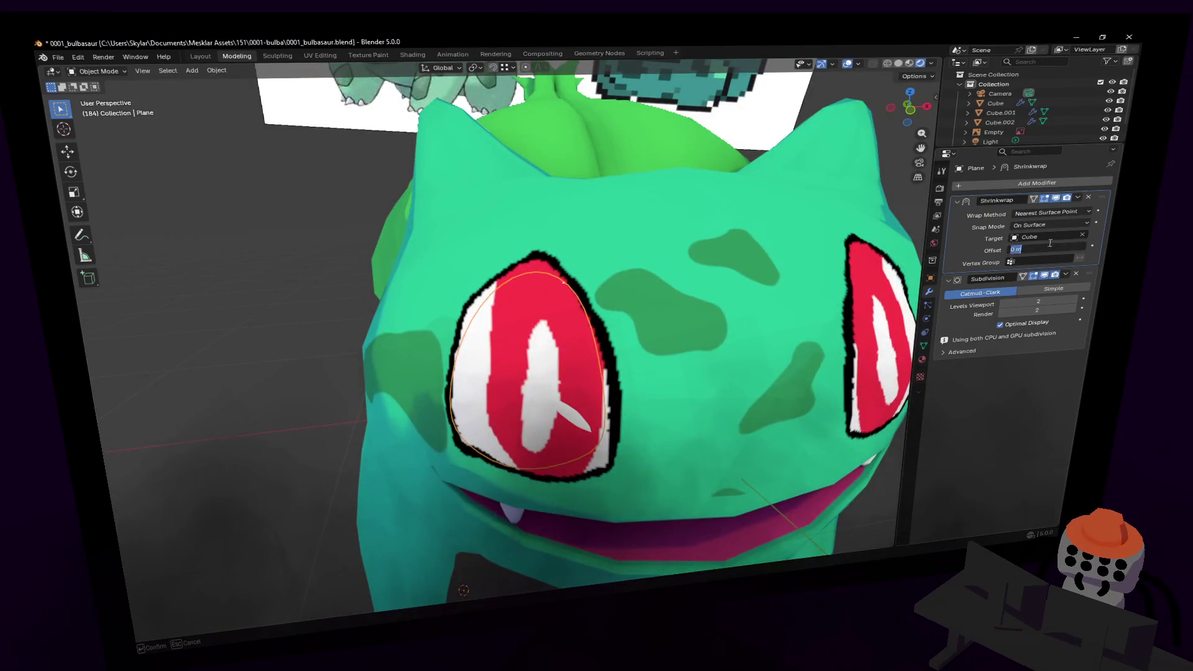
pyautogui.write('-')
pyautogui.press('Return')
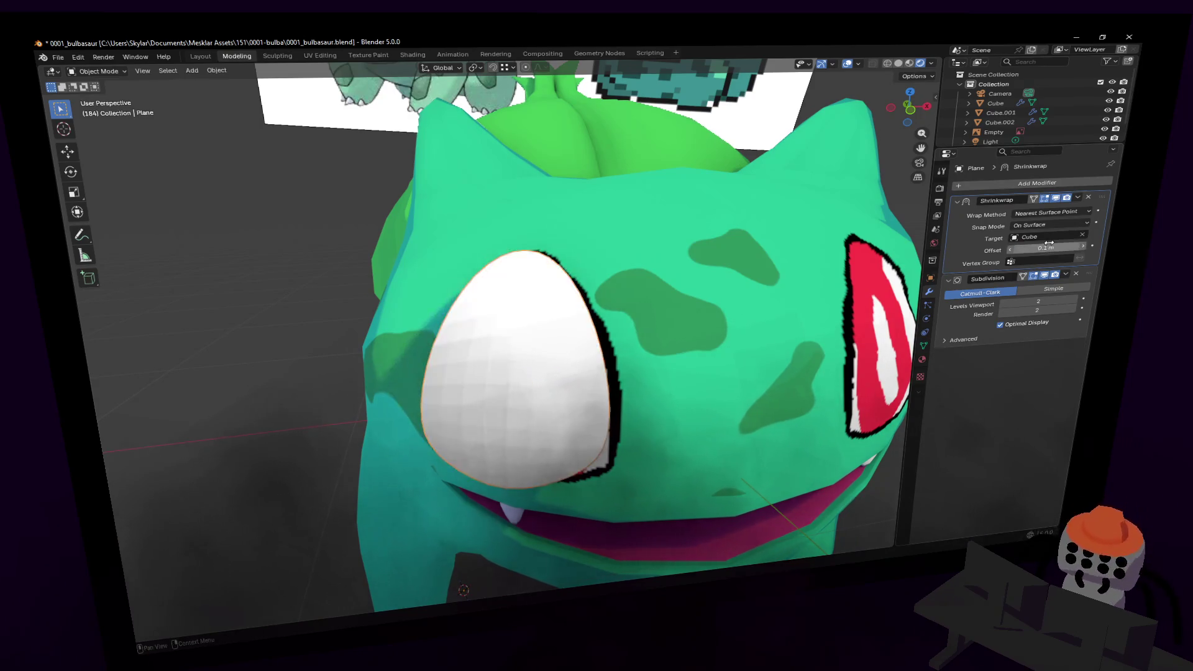
pyautogui.rightClick(683, 162)
pyautogui.click(679, 164)
# - Lower the Shrinkwrap offset to 0.025 m and enter Edit Mode from a frontal view
pyautogui.hotkey('shift', '`')
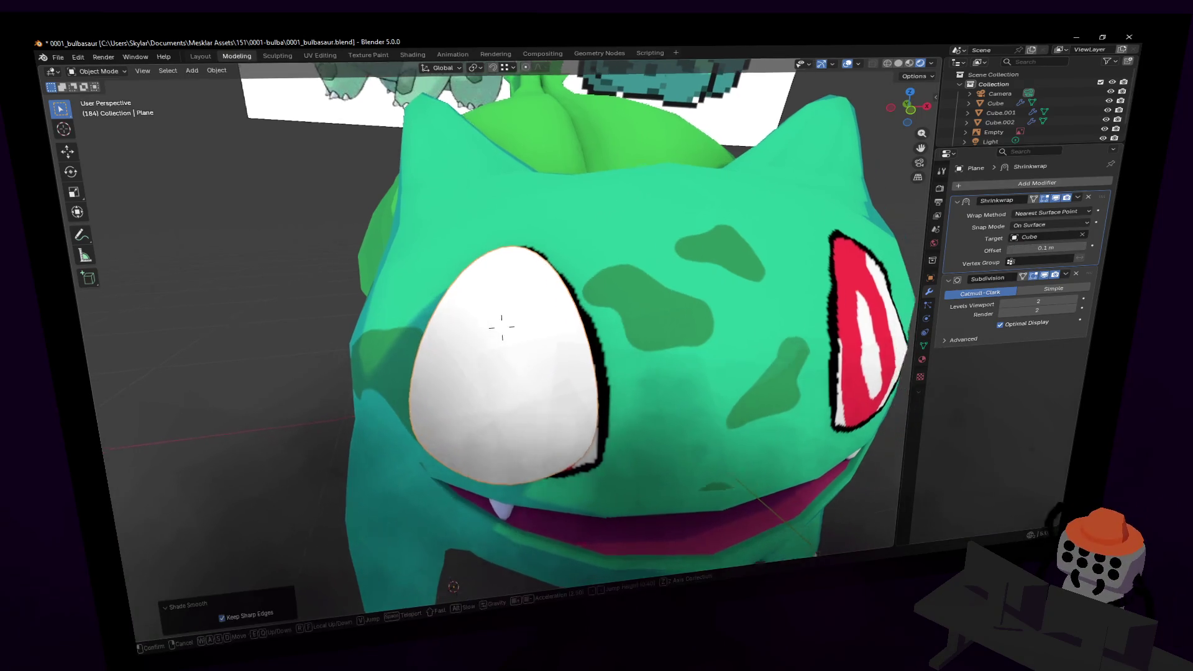
pyautogui.click(503, 326)
pyautogui.doubleClick(1050, 248)
pyautogui.write('.025')
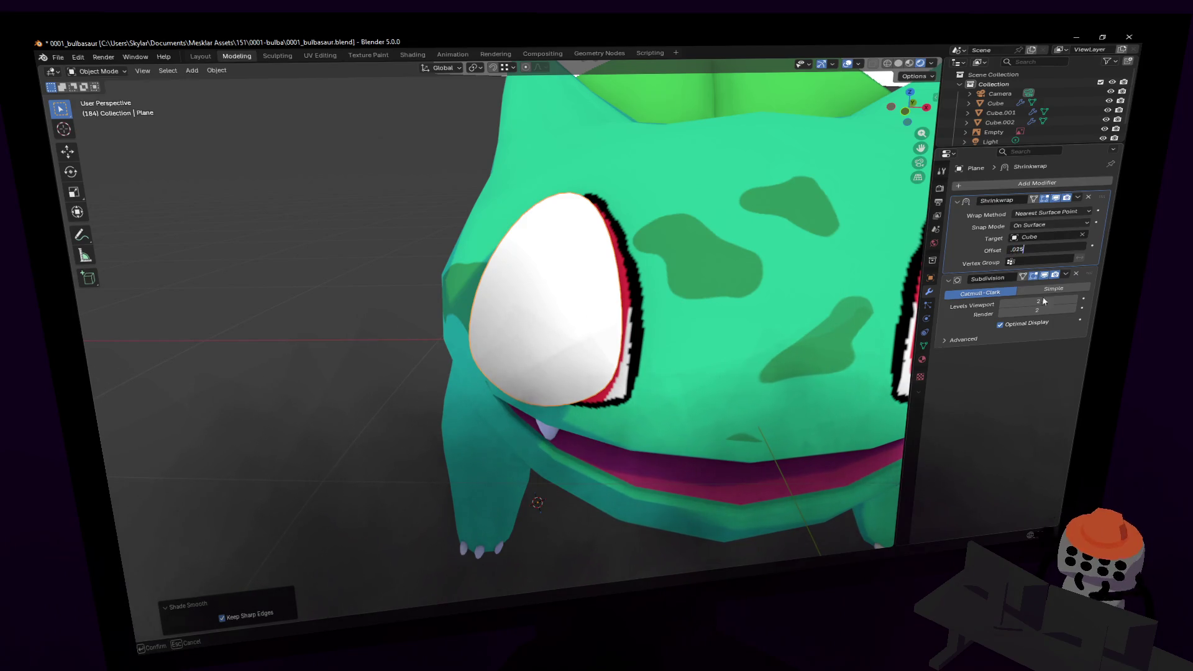
pyautogui.press('Return')
pyautogui.moveTo(673, 253); pyautogui.dragTo(634, 235, button='middle')
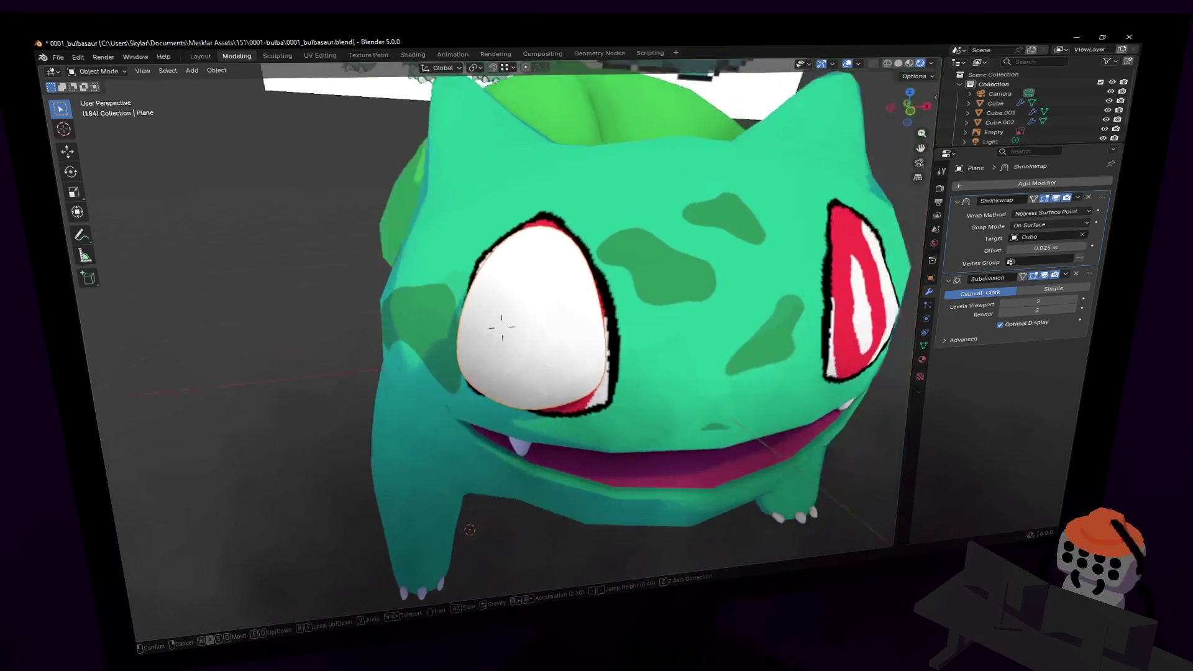
pyautogui.press('Tab')
# - Raise the eye plane's top vertex and flatten the lower vertices vertically to 0.732
pyautogui.click(571, 200)
pyautogui.press('g')
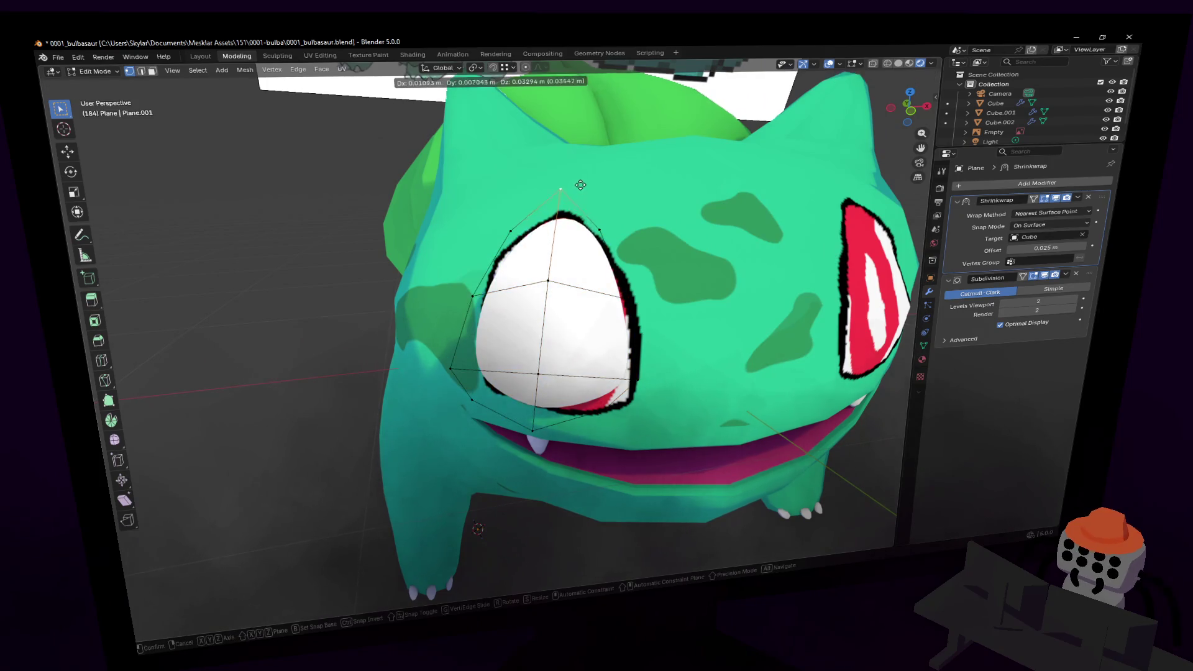
pyautogui.click(580, 175)
pyautogui.moveTo(668, 357); pyautogui.dragTo(449, 377)
pyautogui.moveTo(464, 417)
pyautogui.mouseDown()
pyautogui.moveTo(447, 428)
pyautogui.moveTo(475, 465)
pyautogui.mouseUp()
pyautogui.press('s')
pyautogui.press('z')
pyautogui.click(649, 348)
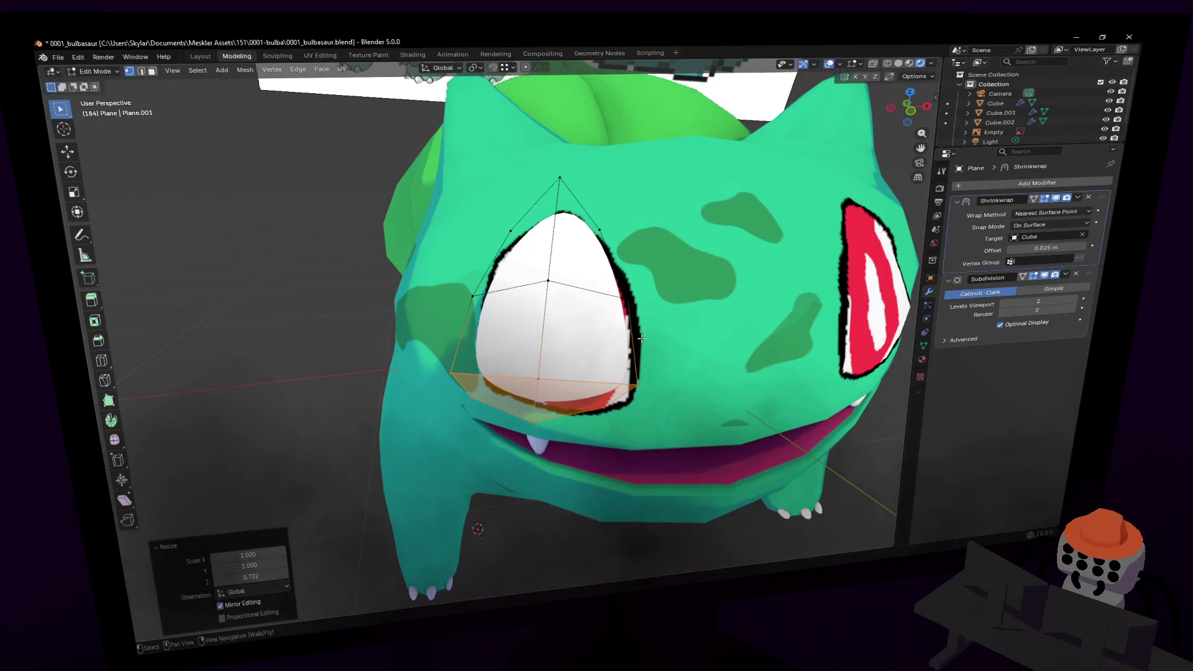
pyautogui.press('g')
pyautogui.rightClick(639, 362)
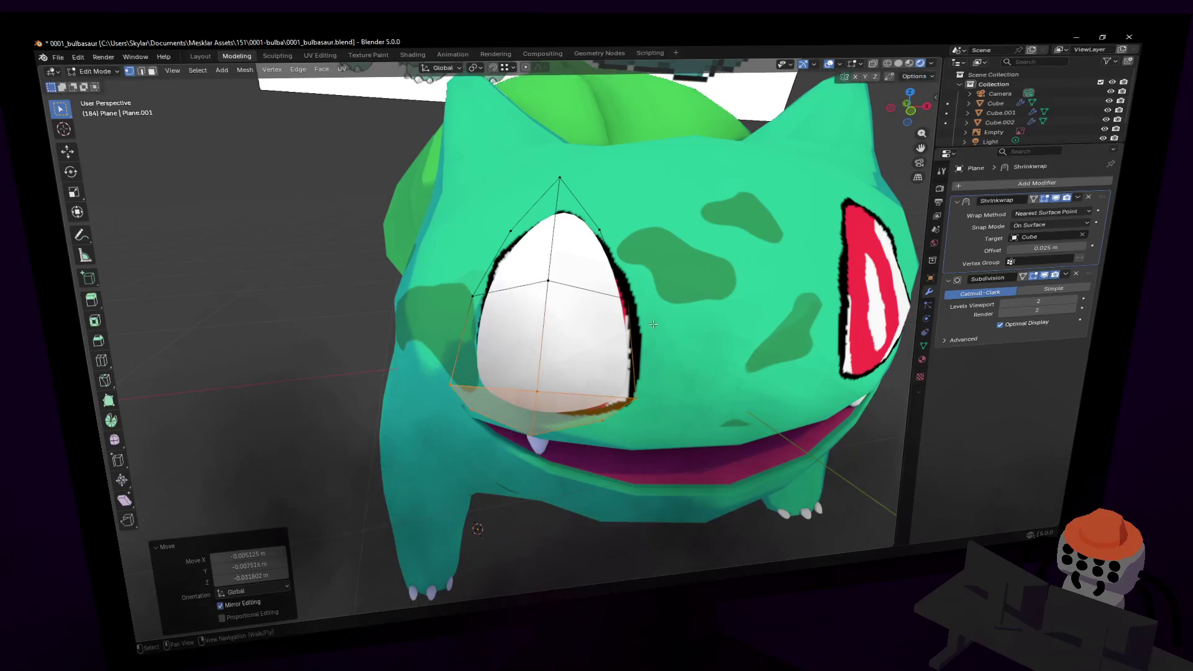
# - Widen the eye plane's middle row of vertices to 1.102
pyautogui.keyDown('alt'); pyautogui.click(540, 257); pyautogui.keyUp('alt')
pyautogui.press('s')
pyautogui.click(588, 255)
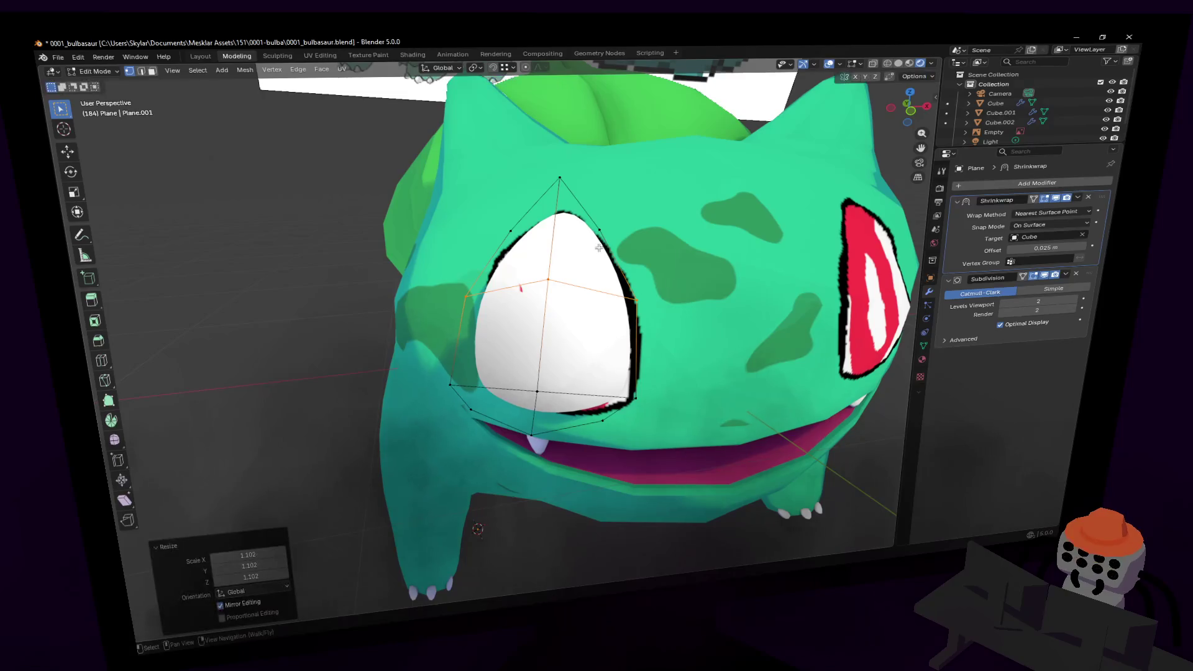
pyautogui.hotkey('shift', '`')
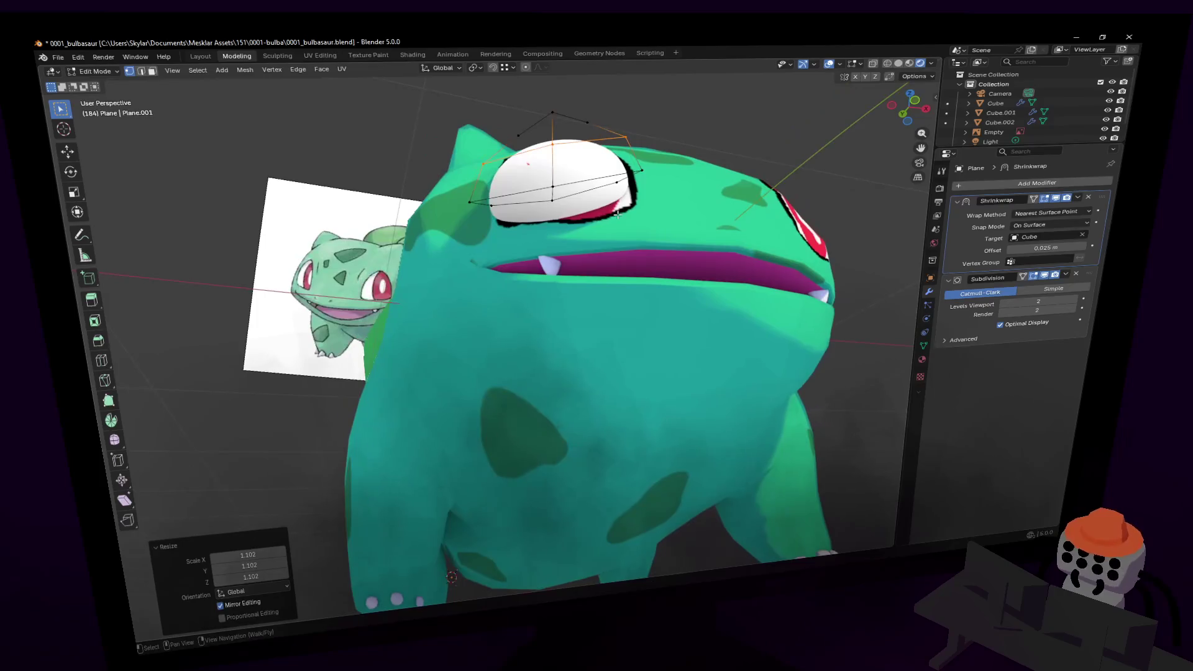
pyautogui.press('Return')
pyautogui.press('Tab')
pyautogui.press('Tab')
# - Tilt the whole eye plane by -11.2° to follow the drawn eye outline
pyautogui.moveTo(614, 208)
pyautogui.mouseDown(button='middle')
pyautogui.moveTo(618, 223)
pyautogui.moveTo(626, 208)
pyautogui.mouseUp(button='middle')
pyautogui.press('a')
pyautogui.press('r')
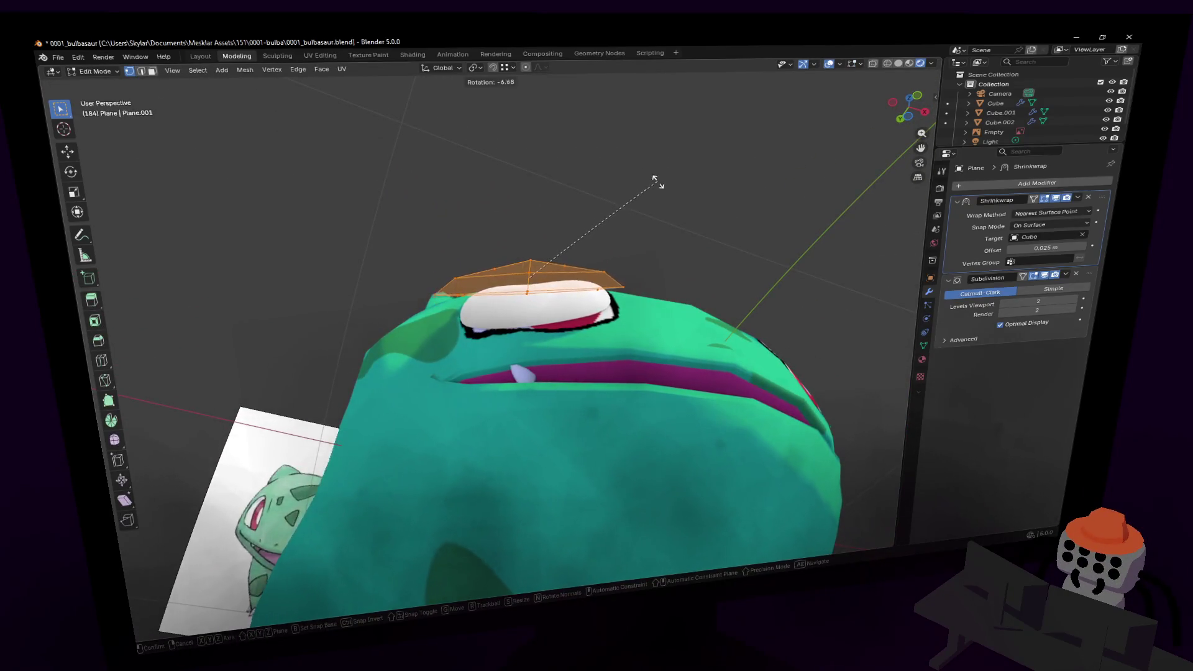
pyautogui.click(658, 191)
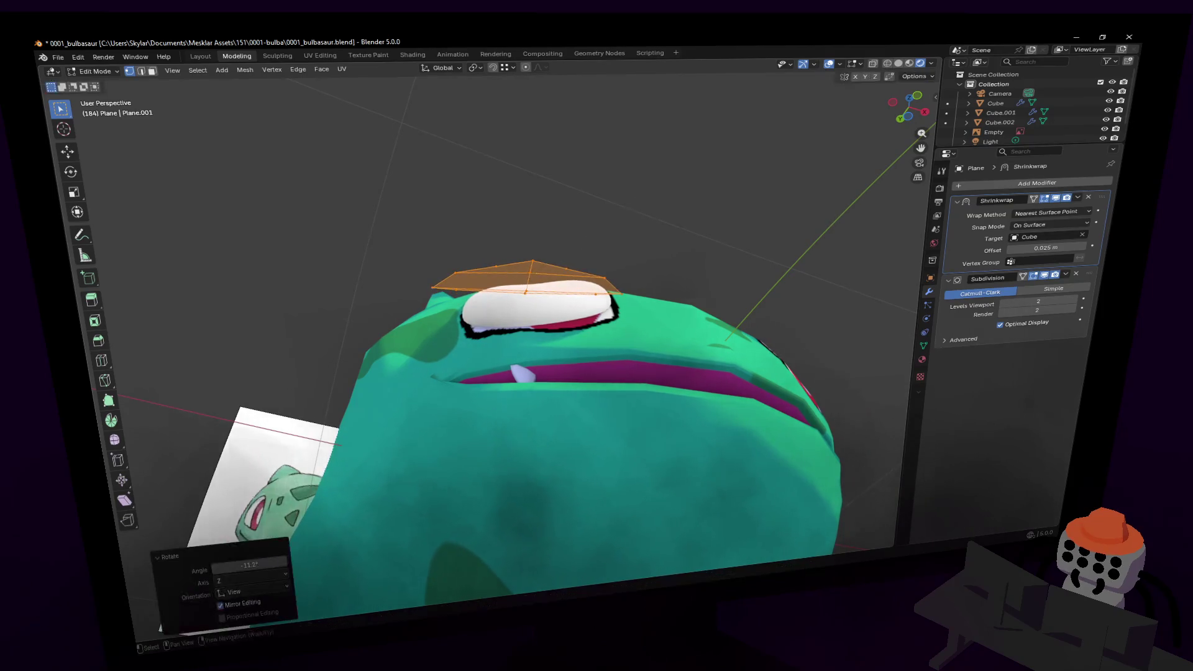
pyautogui.hotkey('shift', '`')
pyautogui.press('s')
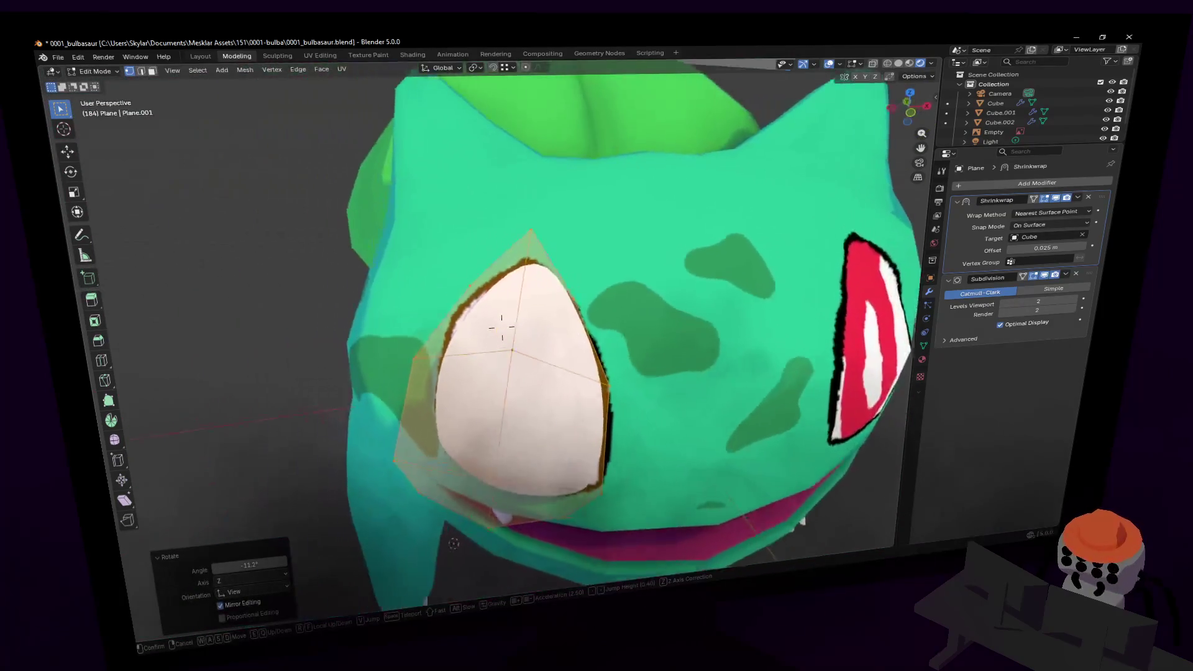
pyautogui.click(648, 192)
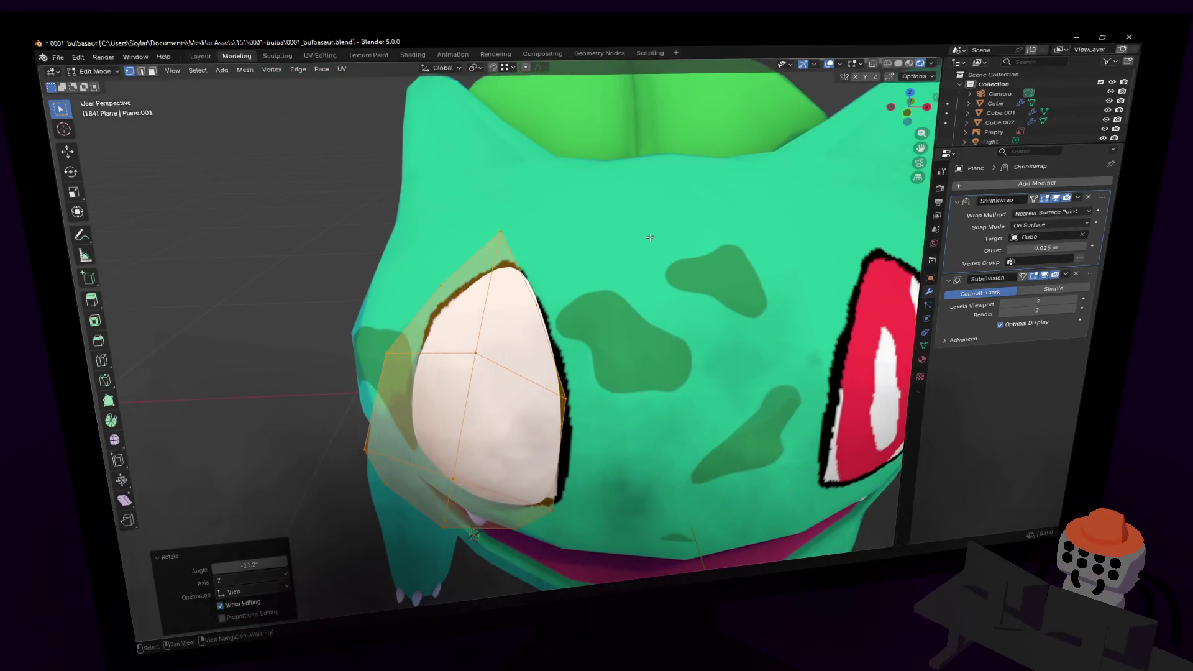
pyautogui.press('Tab')
# - Give the eye mesh a small extra rotation, then switch to the Animation workspace
pyautogui.hotkey('shift', '`')
pyautogui.press('s')
pyautogui.press('w')
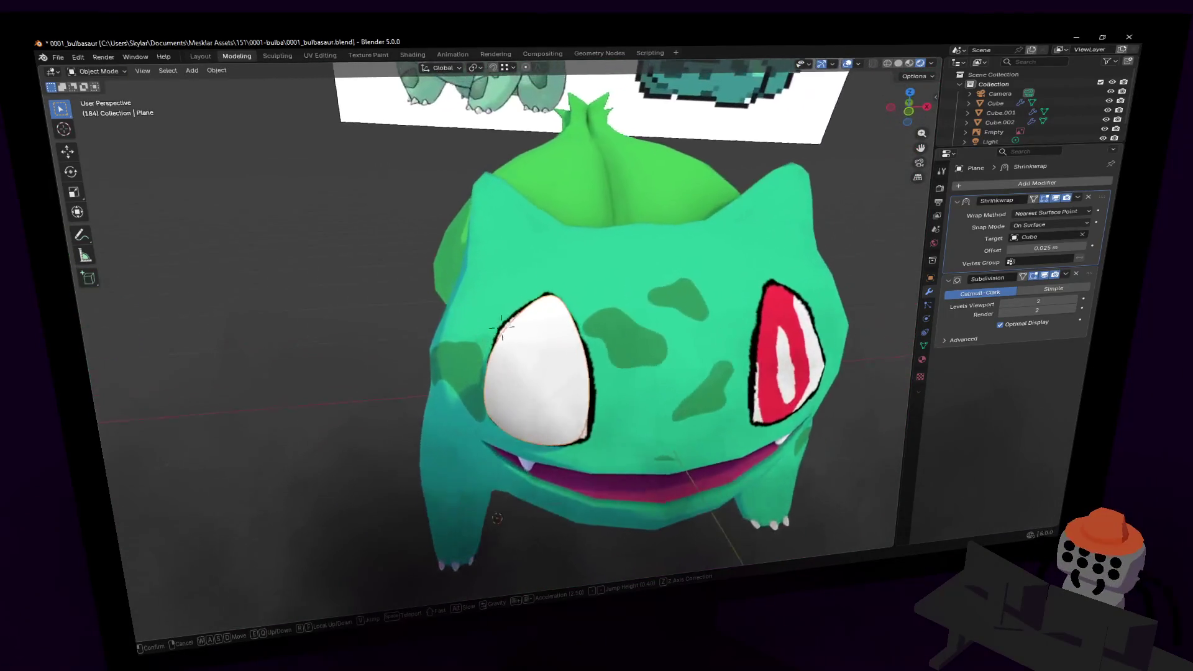
pyautogui.click(501, 323)
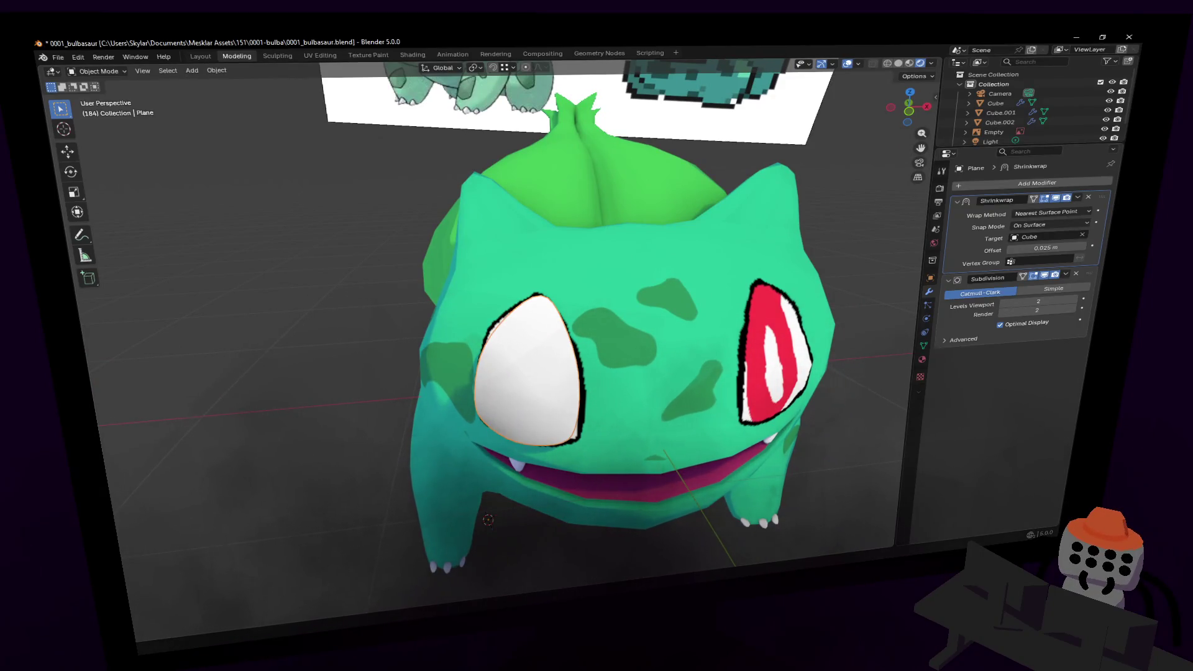
pyautogui.moveTo(590, 274); pyautogui.dragTo(607, 270, button='middle')
pyautogui.press('Tab')
pyautogui.press('r')
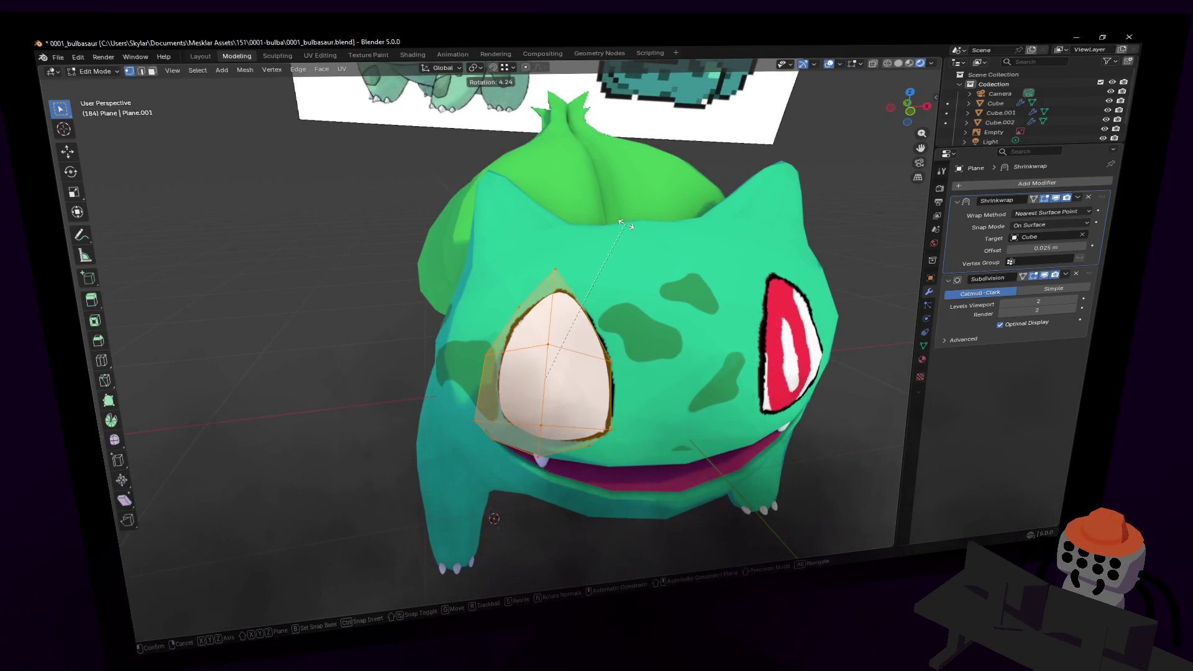
pyautogui.click(627, 224)
pyautogui.press('Tab')
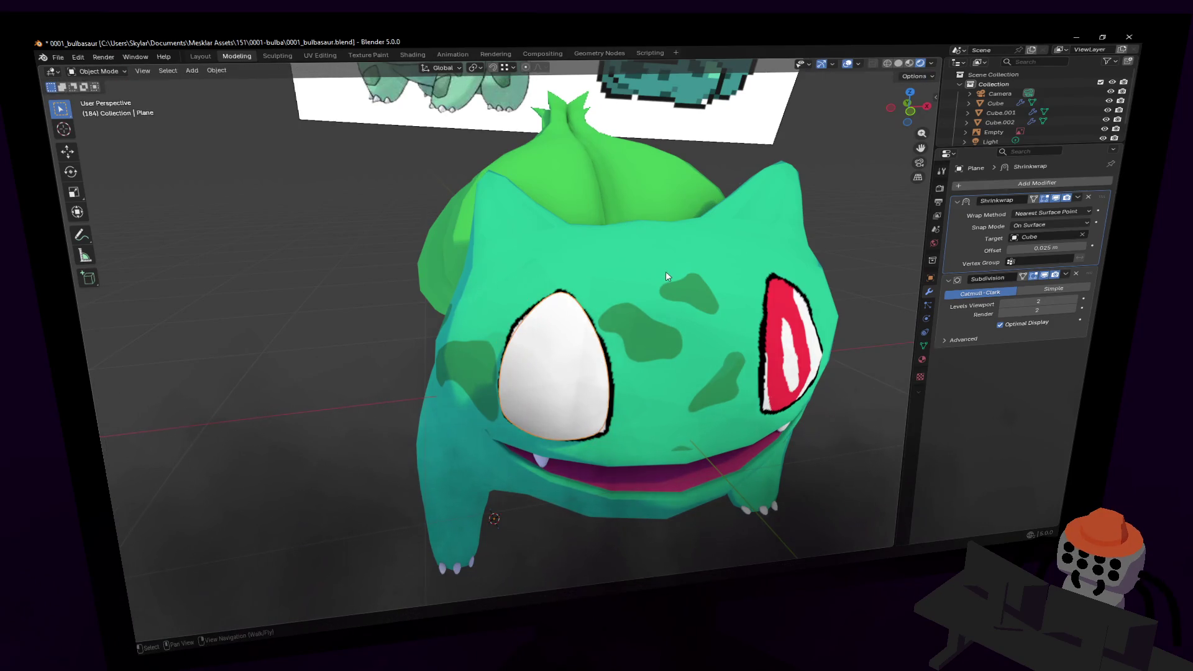
pyautogui.click(452, 54)
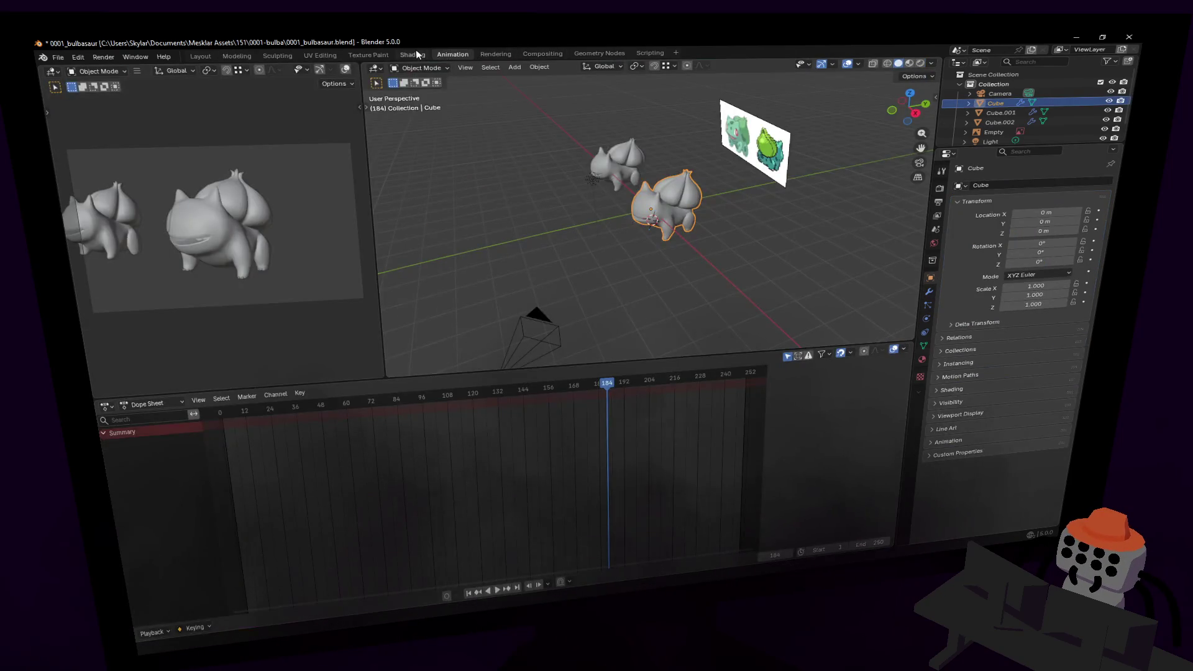
# - In the Shading workspace, connect palette.png Color directly to the Multiply node's A input
pyautogui.click(412, 55)
pyautogui.moveTo(586, 489); pyautogui.dragTo(554, 520, button='middle')
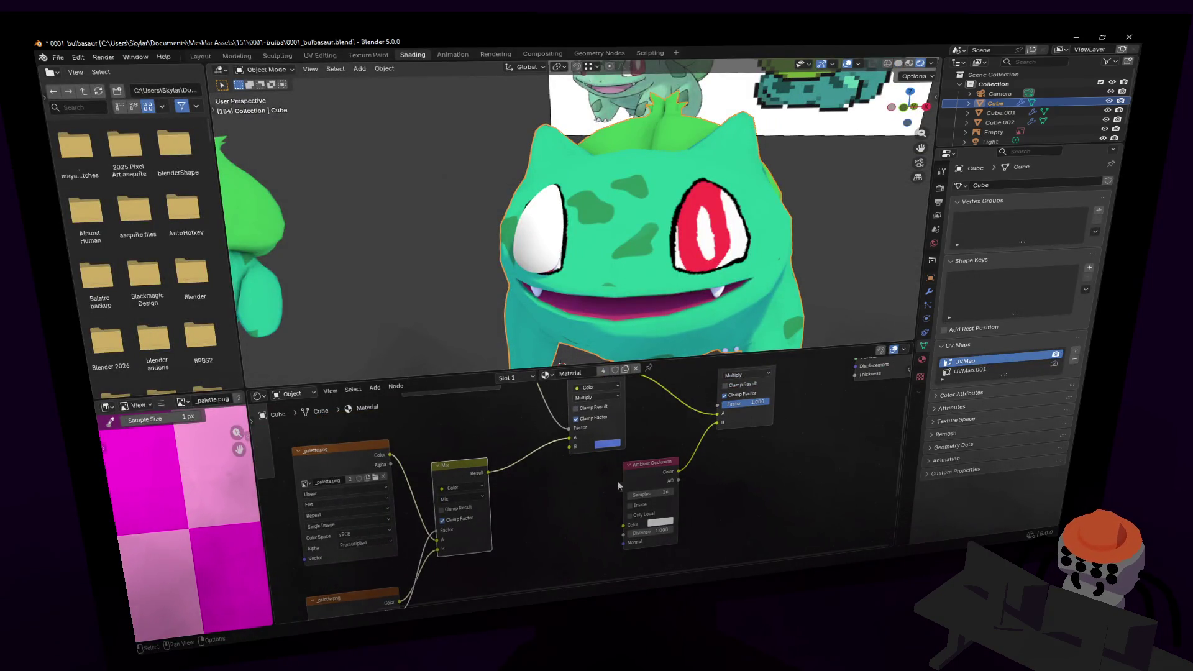
pyautogui.moveTo(391, 455); pyautogui.dragTo(569, 438)
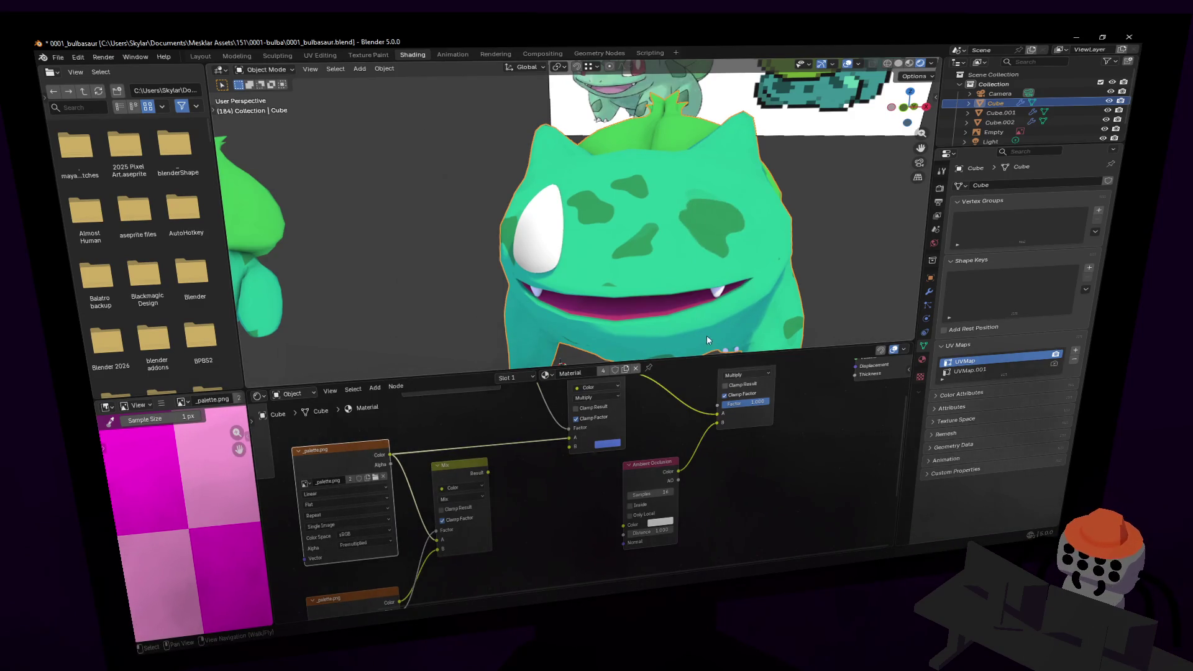
pyautogui.moveTo(699, 362); pyautogui.dragTo(714, 460)
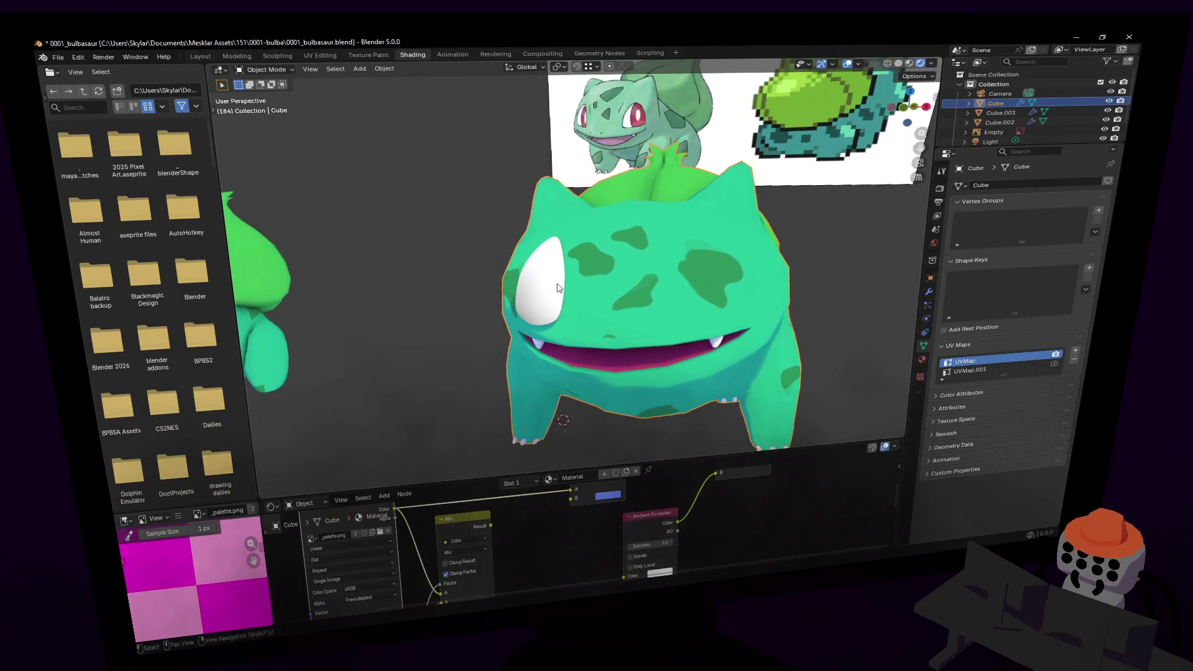
# - Add a Mirror modifier to the eye plane with Cube as the mirror object
pyautogui.click(558, 288)
pyautogui.click(930, 291)
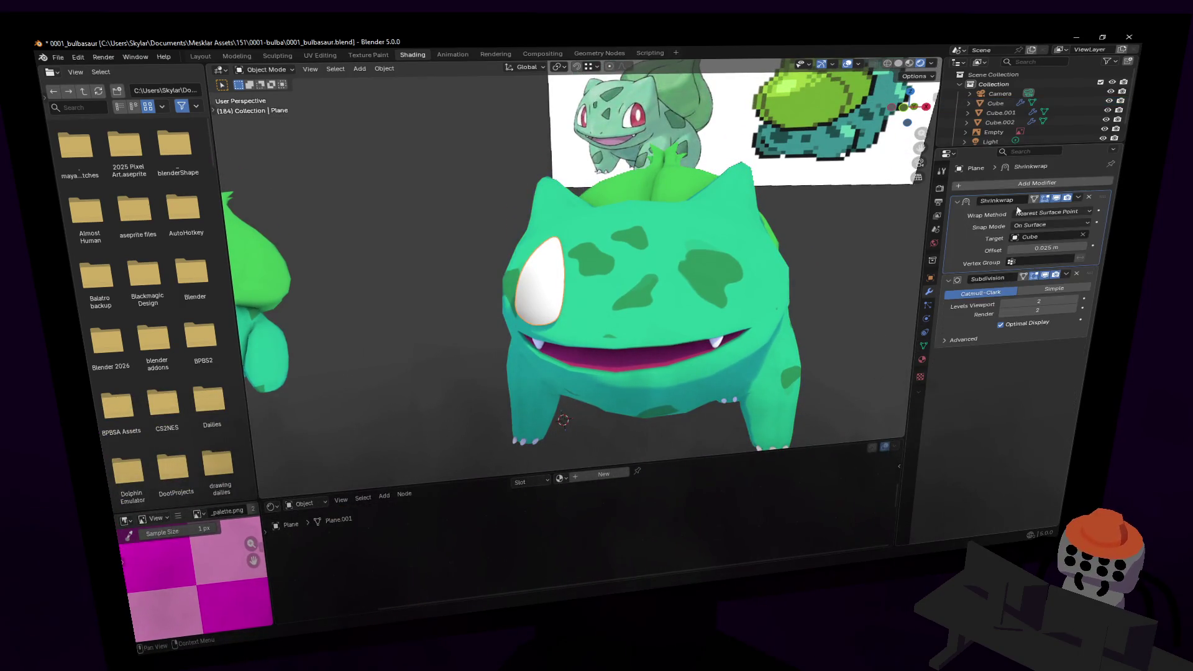
pyautogui.click(1023, 185)
pyautogui.write('mirror')
pyautogui.press('Return')
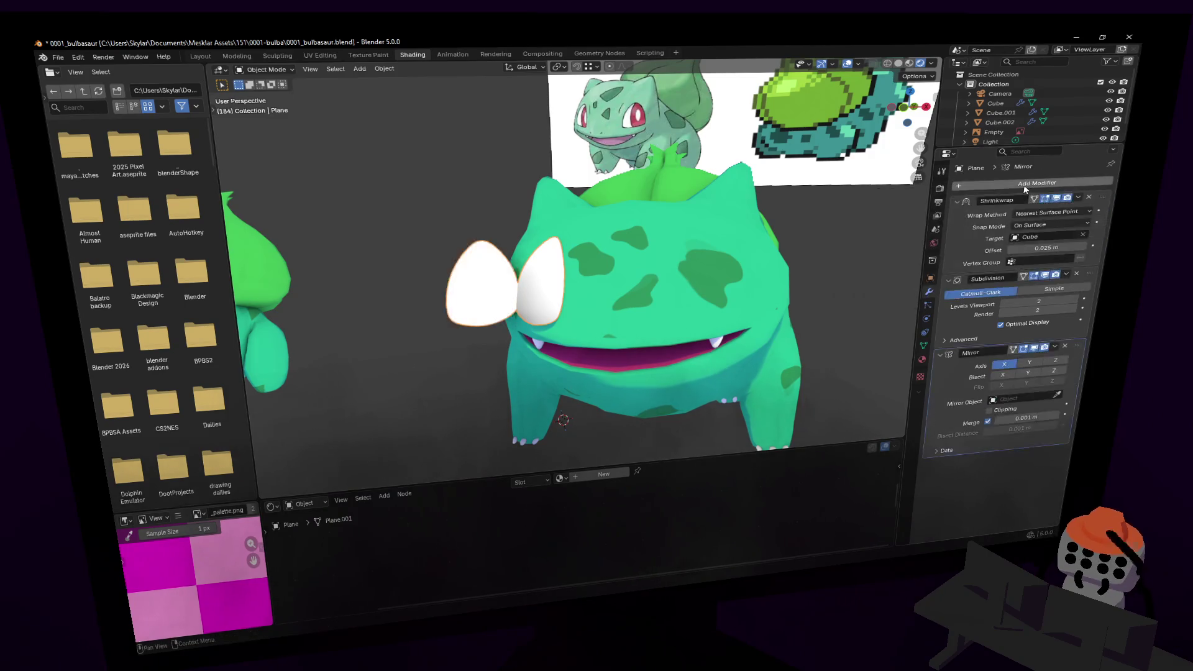
pyautogui.click(1058, 398)
pyautogui.click(708, 248)
# - Check both mirrored eyes, reselect the eye plane, and open its Material settings
pyautogui.moveTo(838, 309); pyautogui.dragTo(774, 249, button='middle')
pyautogui.click(770, 206)
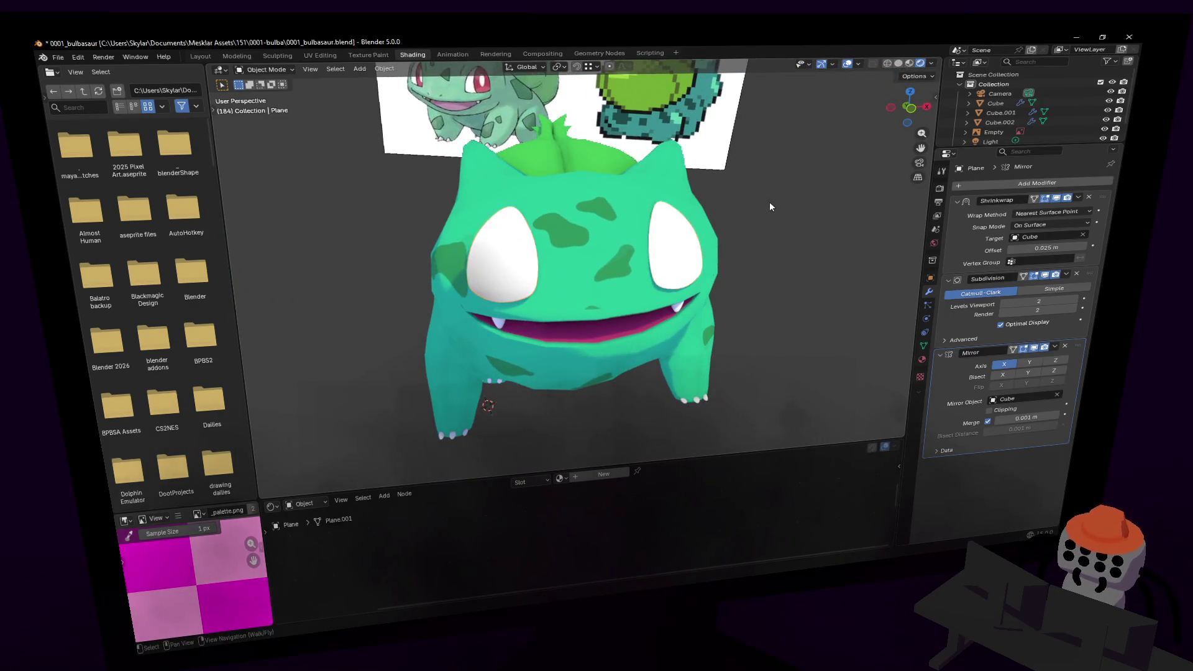
pyautogui.click(674, 247)
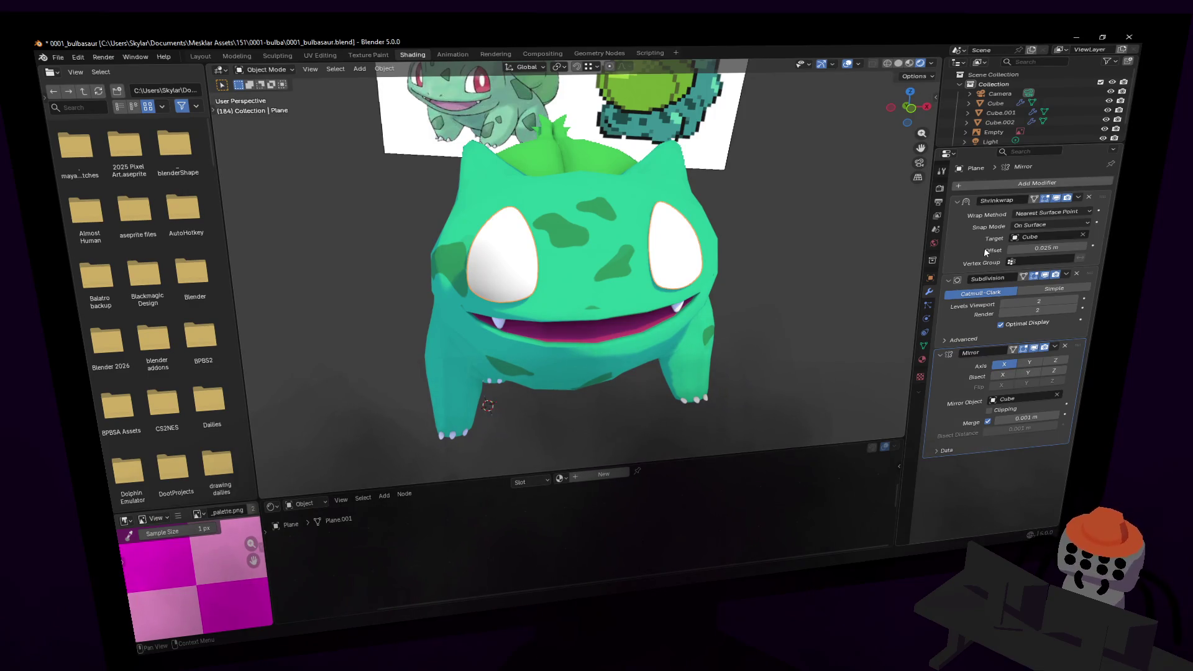
pyautogui.hotkey('shift', '`')
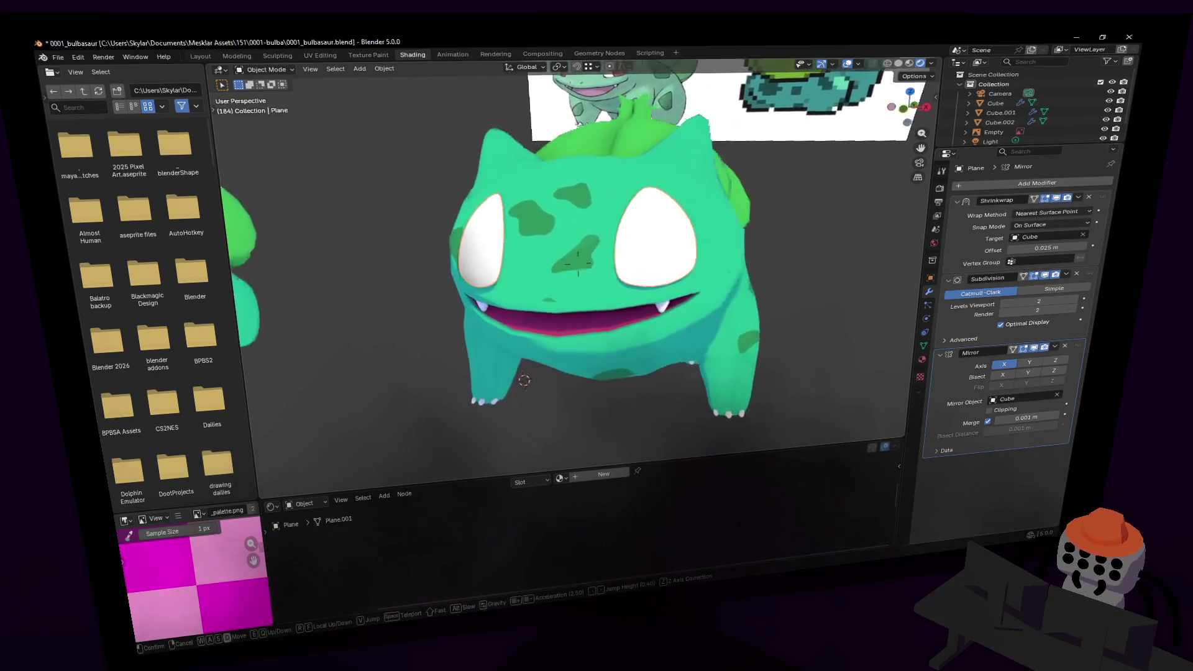
pyautogui.click(578, 264)
pyautogui.click(921, 360)
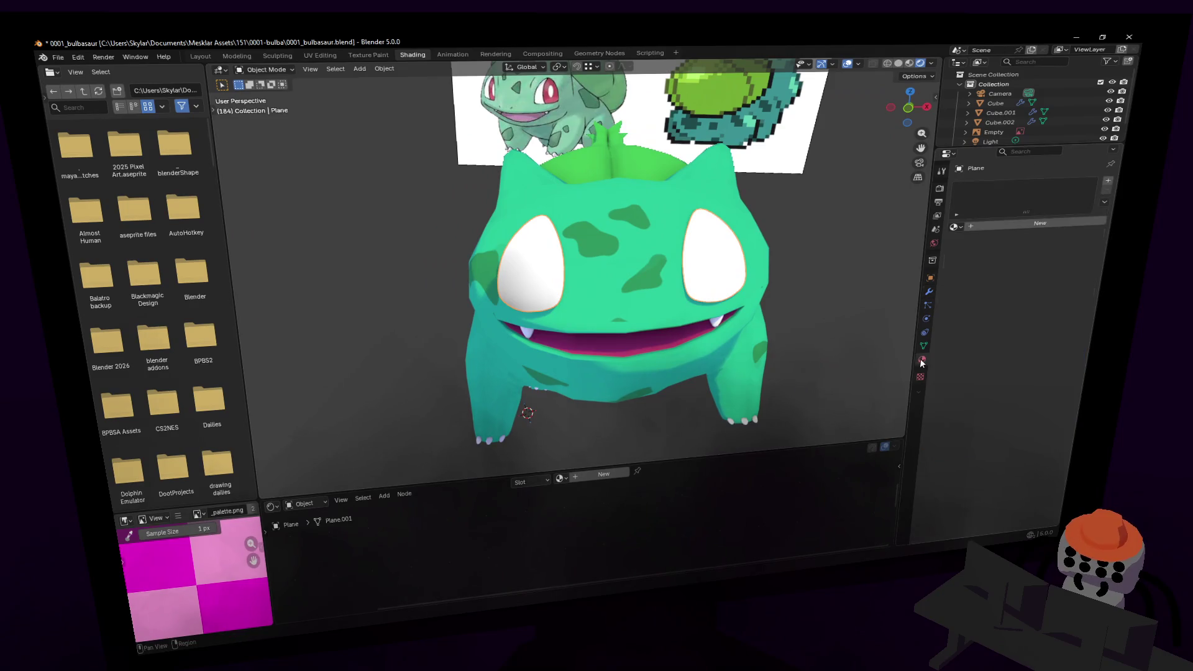
# - Create a new material for the eye with an Image Texture driving Base Color
pyautogui.click(983, 228)
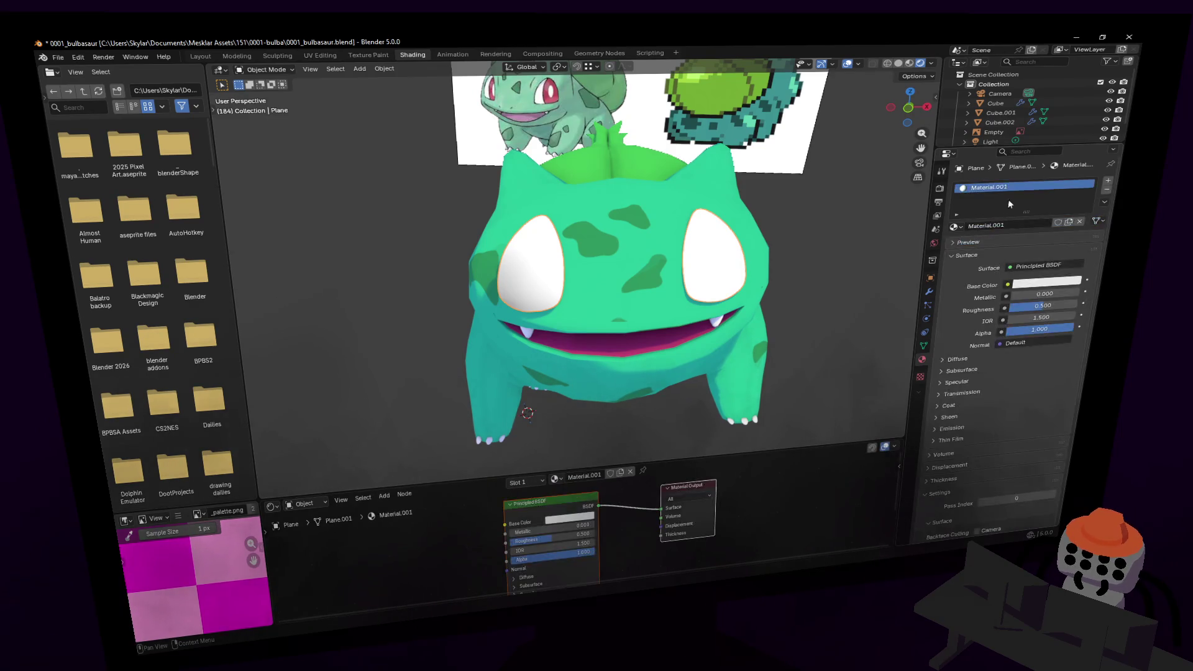
pyautogui.click(1007, 283)
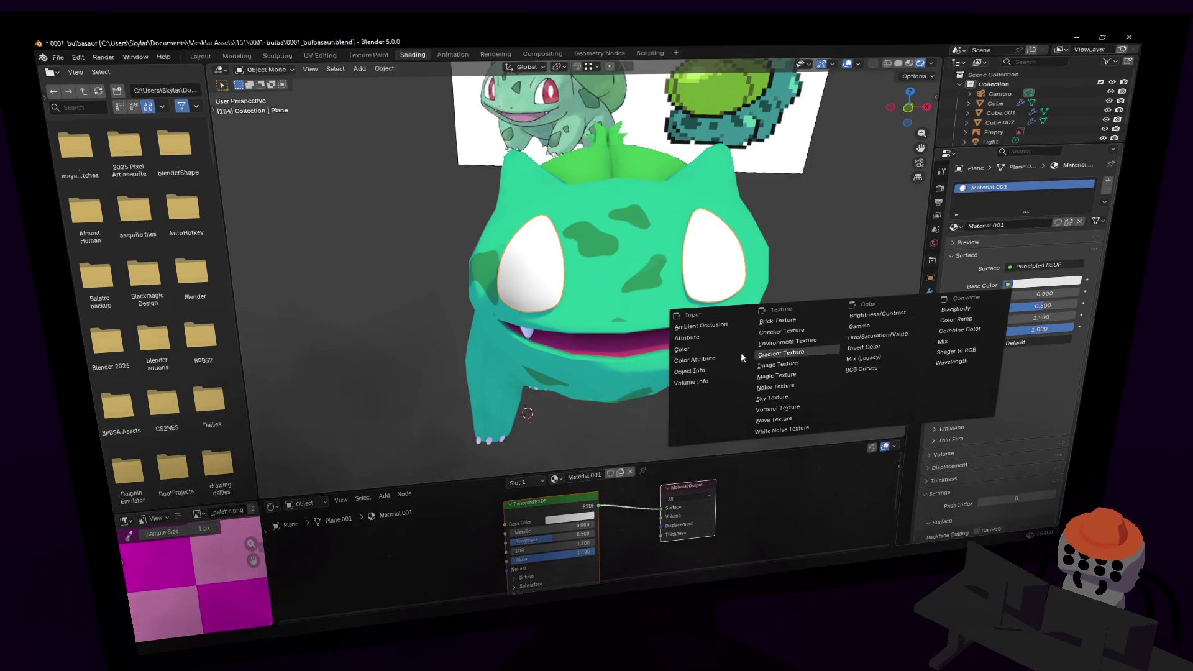
pyautogui.click(790, 364)
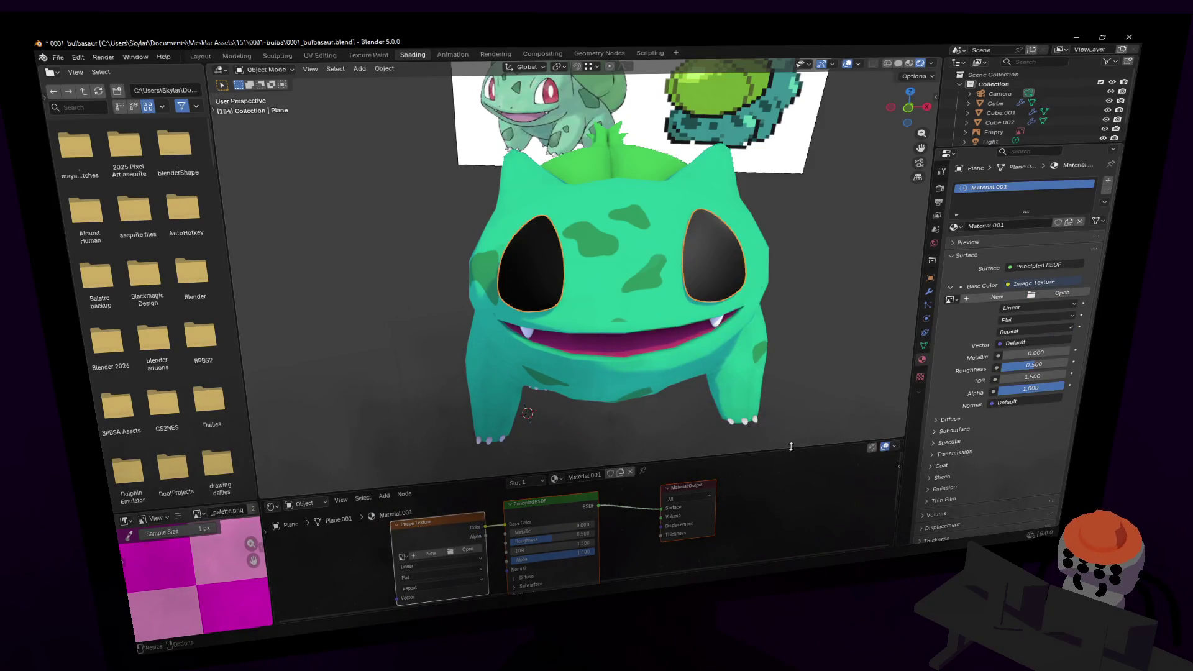
pyautogui.moveTo(791, 446); pyautogui.dragTo(791, 307)
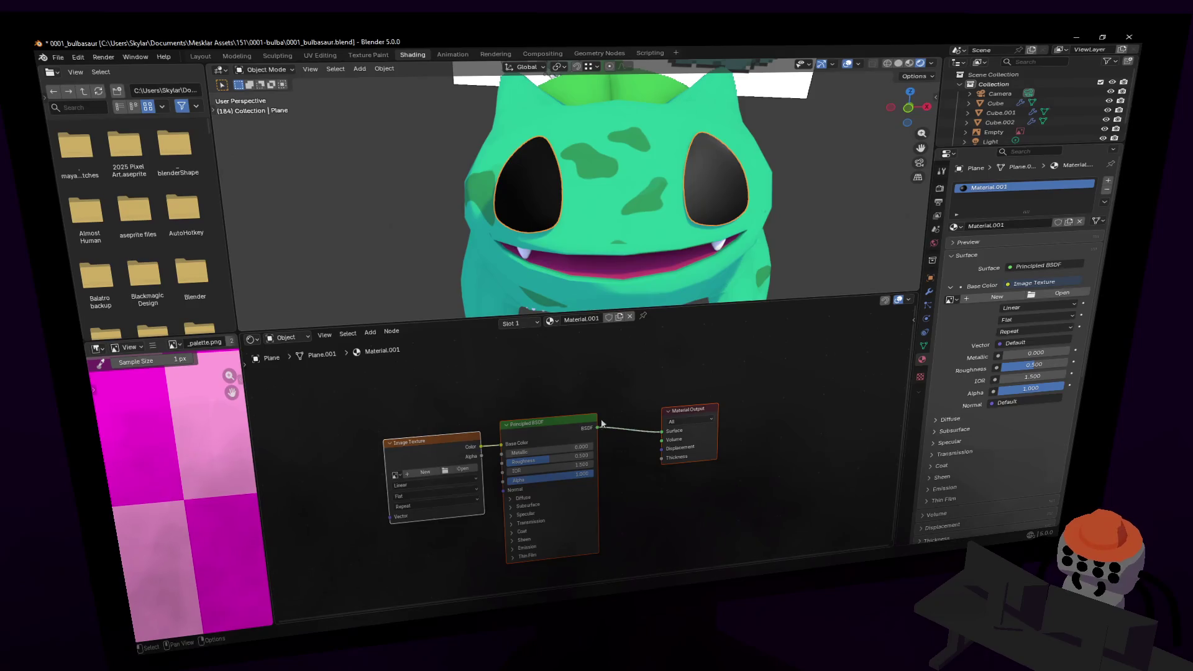
pyautogui.moveTo(542, 438); pyautogui.dragTo(525, 442, button='middle')
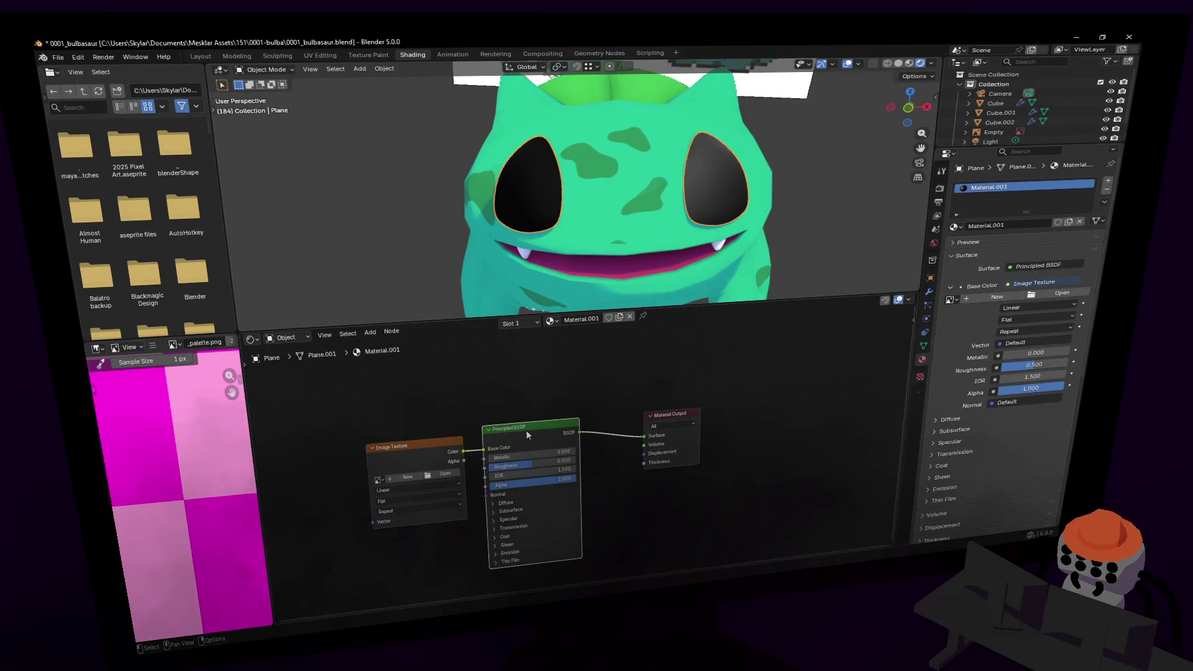
pyautogui.moveTo(447, 453); pyautogui.dragTo(413, 395)
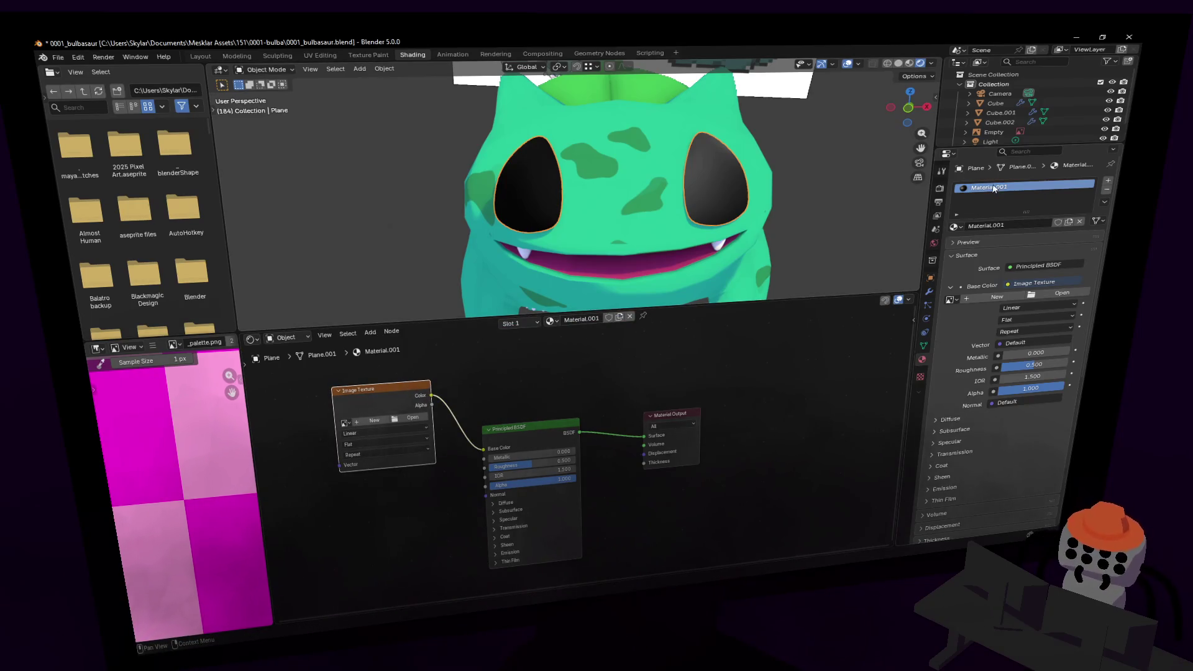
# - Assign 'Material', duplicate it as Material.002, and enter Edit Mode in UV Editing
pyautogui.click(549, 320)
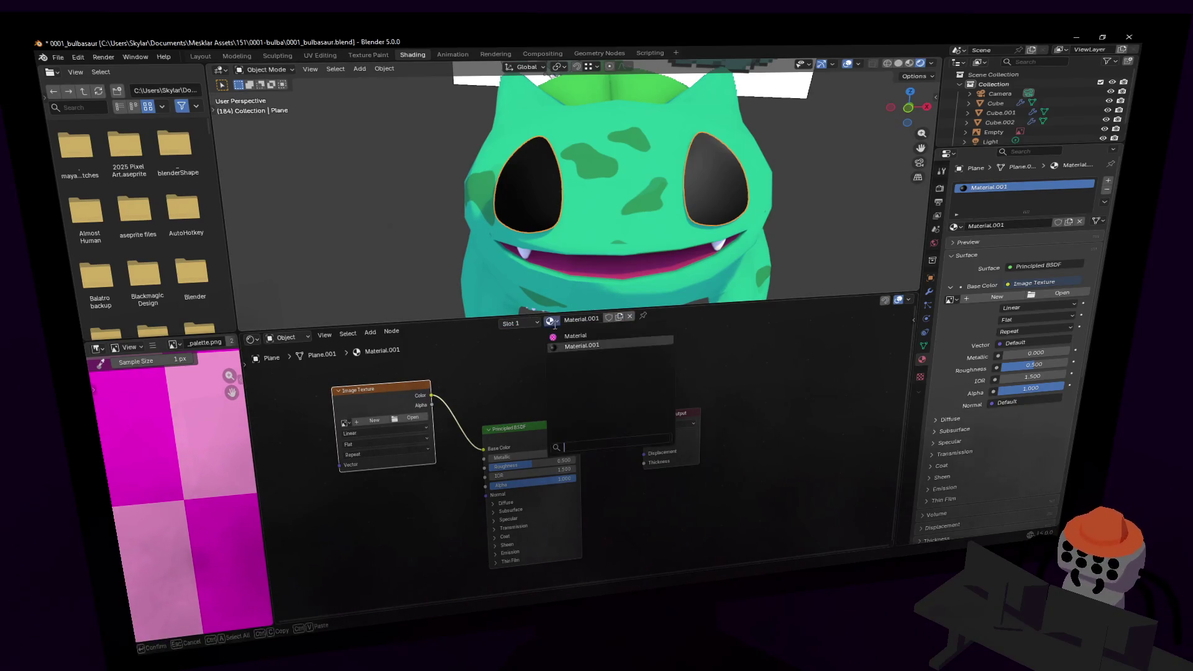
pyautogui.click(655, 338)
pyautogui.click(626, 317)
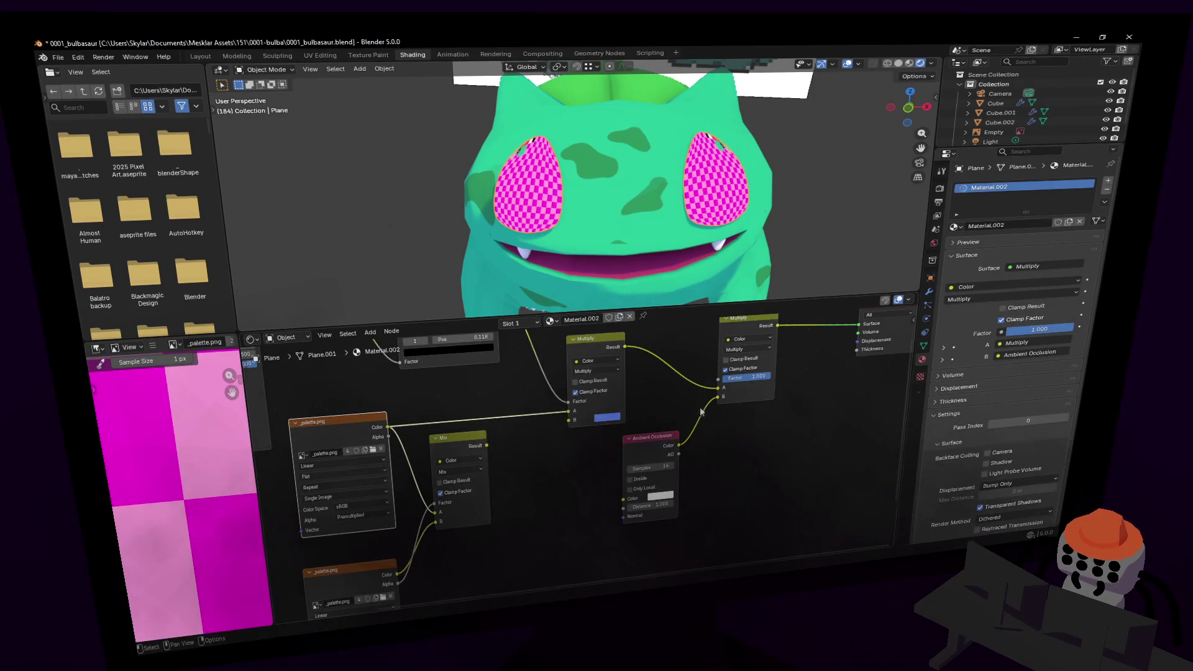
pyautogui.moveTo(643, 446)
pyautogui.mouseDown(button='middle')
pyautogui.moveTo(578, 472)
pyautogui.moveTo(590, 490)
pyautogui.moveTo(614, 429)
pyautogui.mouseUp(button='middle')
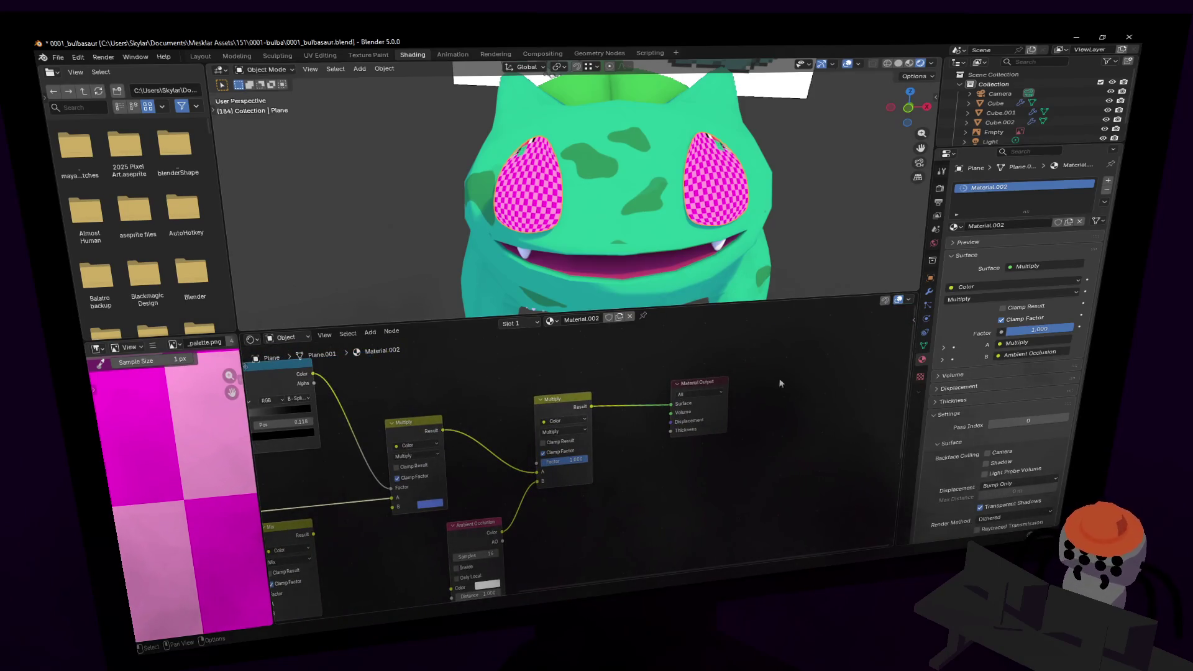
pyautogui.press('Tab')
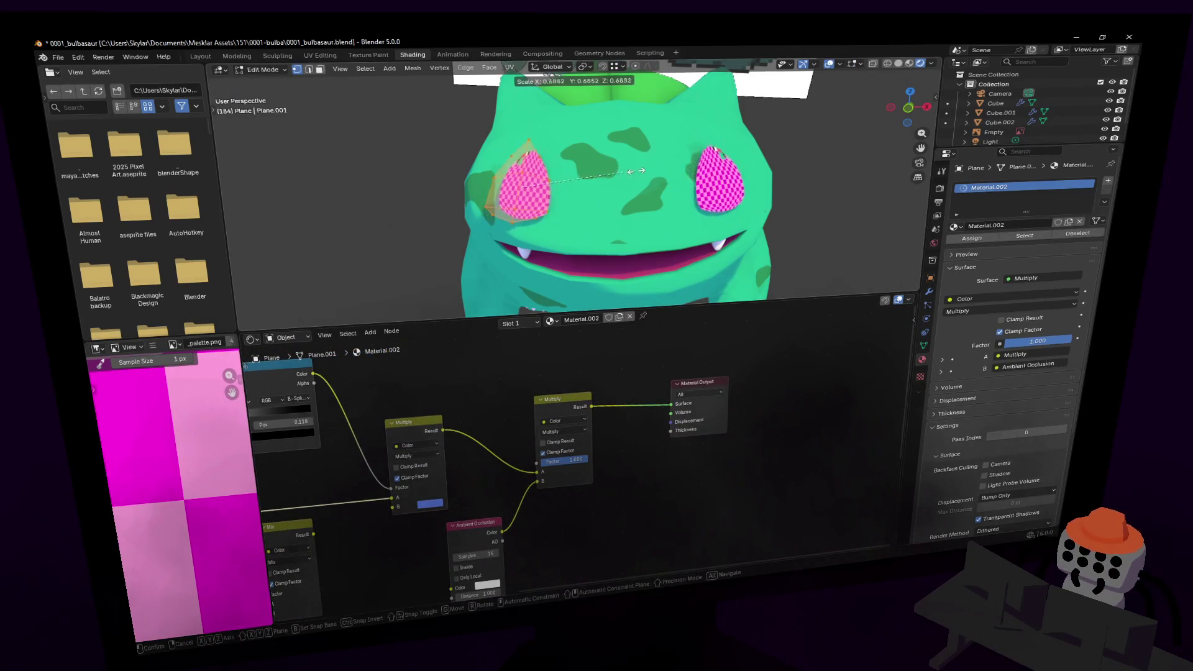
pyautogui.click(320, 55)
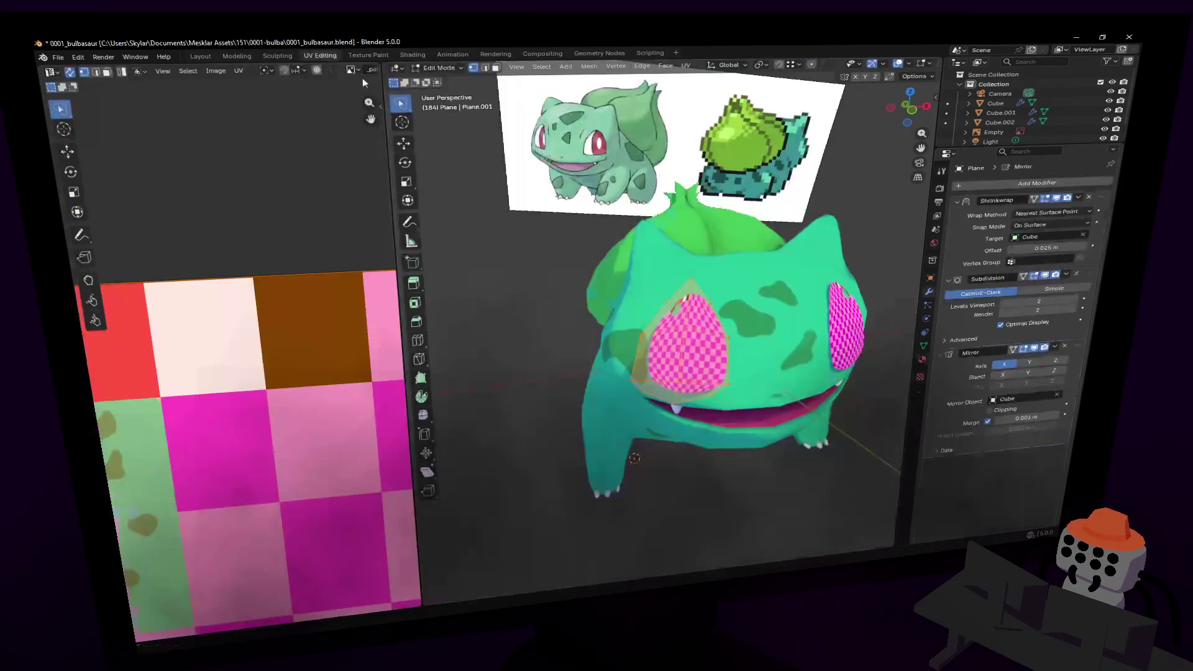
# - Shrink the eye UV island to a tiny point and move it onto the texture
pyautogui.scroll(-10, 200, 379)
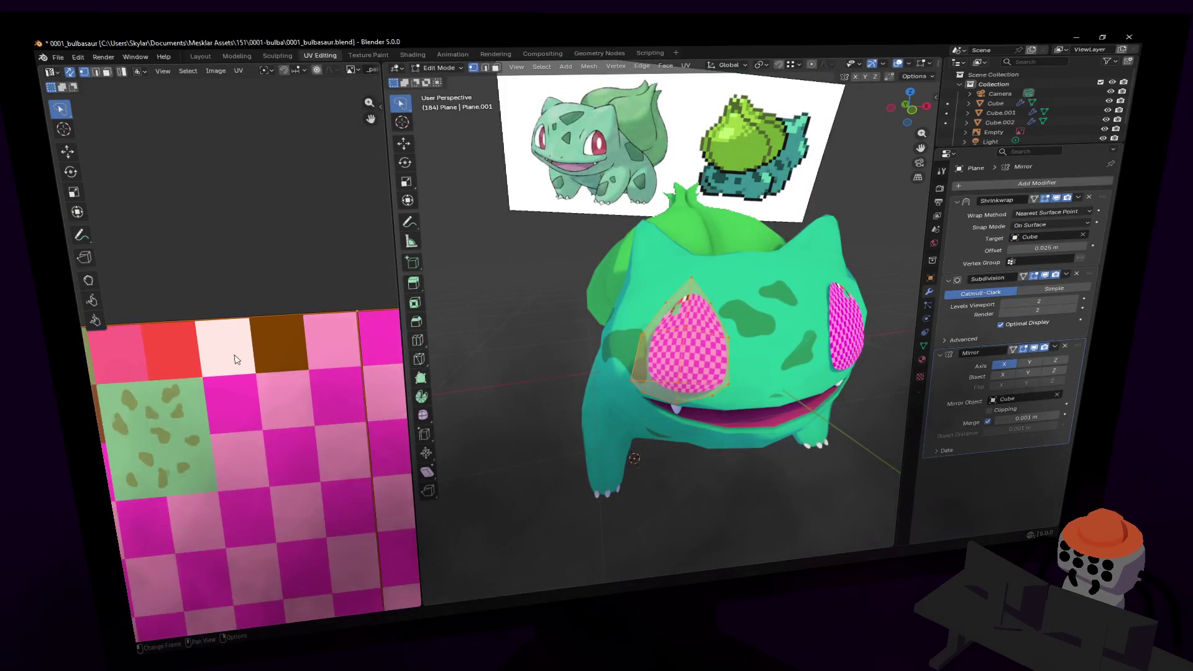
pyautogui.press('s')
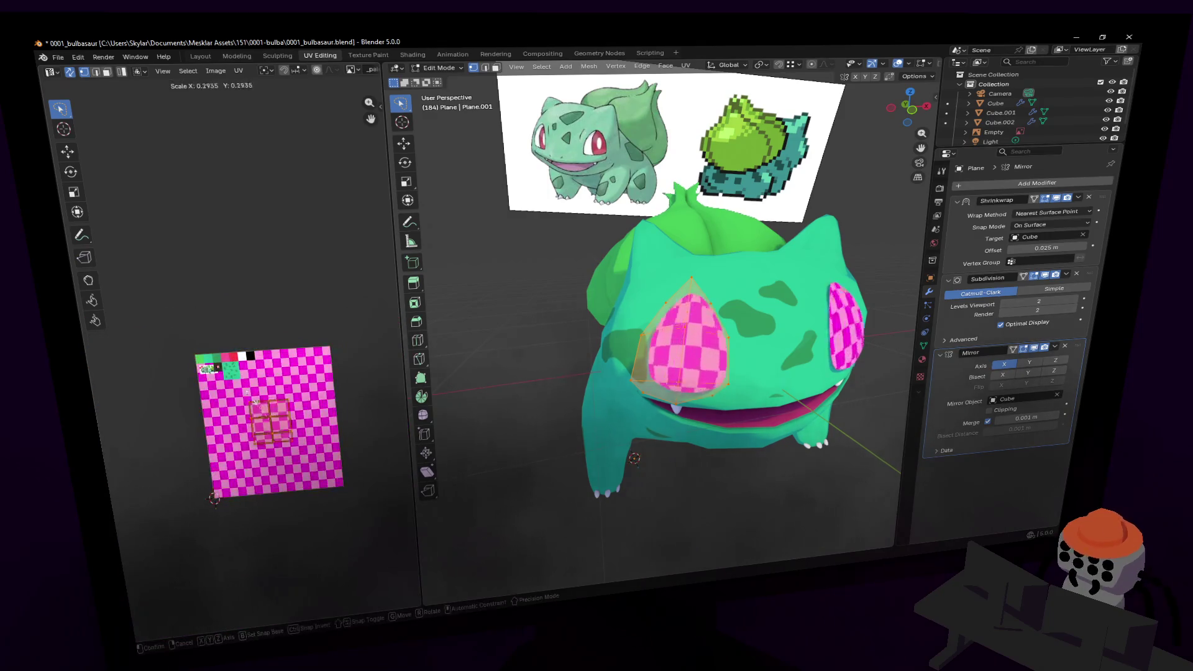
pyautogui.click(269, 424)
pyautogui.press('g')
pyautogui.click(256, 337)
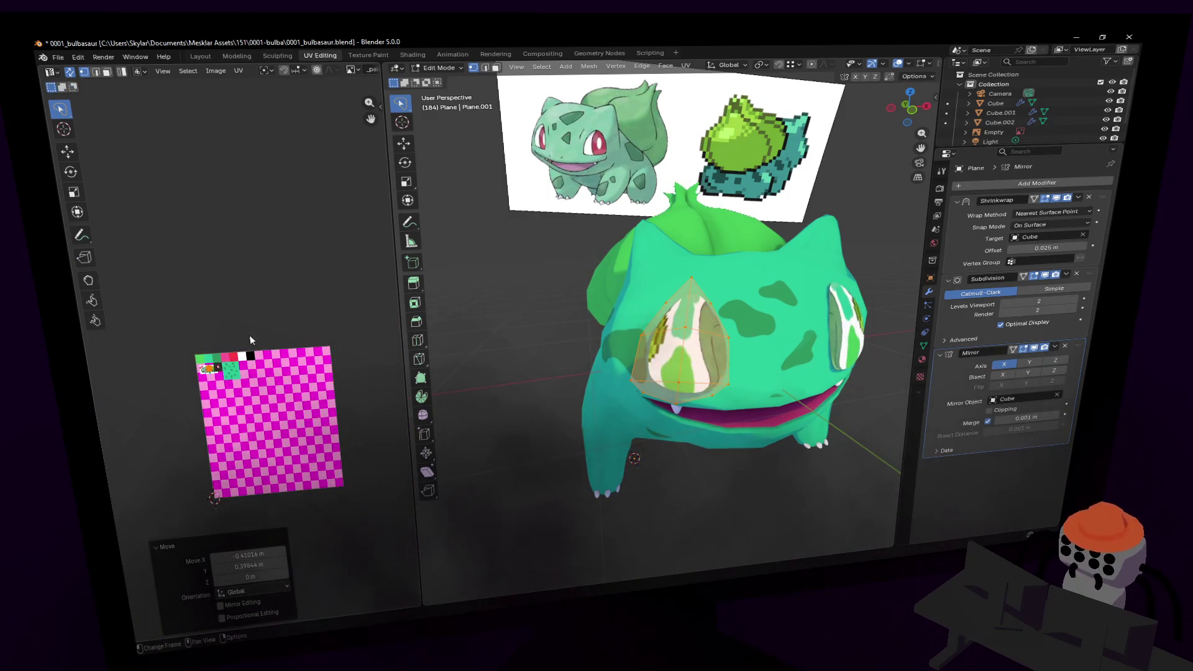
pyautogui.scroll(6, 249, 335)
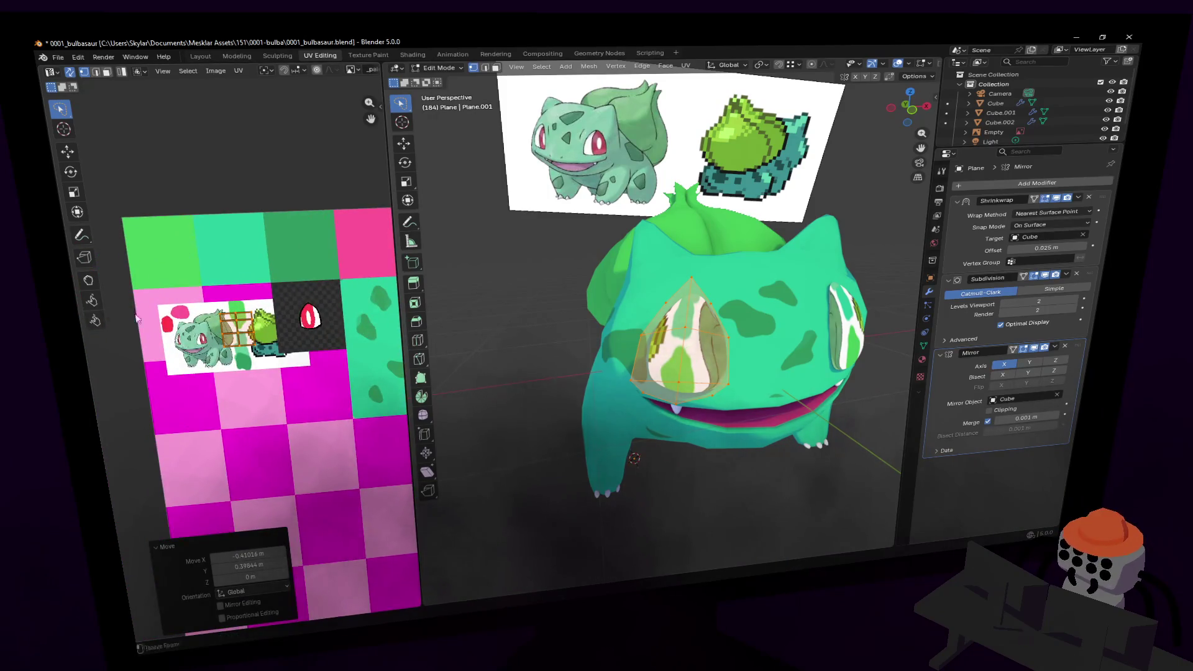
pyautogui.scroll(-2, 237, 326)
pyautogui.scroll(5, 237, 324)
pyautogui.scroll(-1, 211, 323)
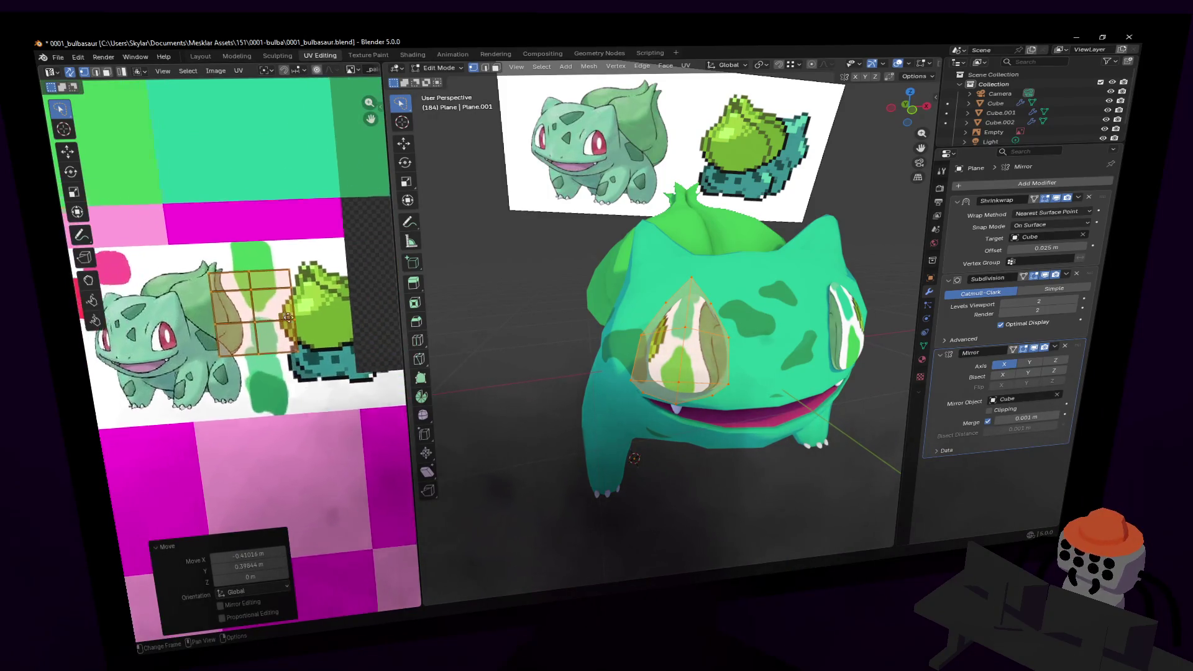
pyautogui.scroll(1, 187, 320)
# - Place and resize the eye UVs over the reference eye art, then preview the result
pyautogui.press('g')
pyautogui.click(182, 319)
pyautogui.press('s')
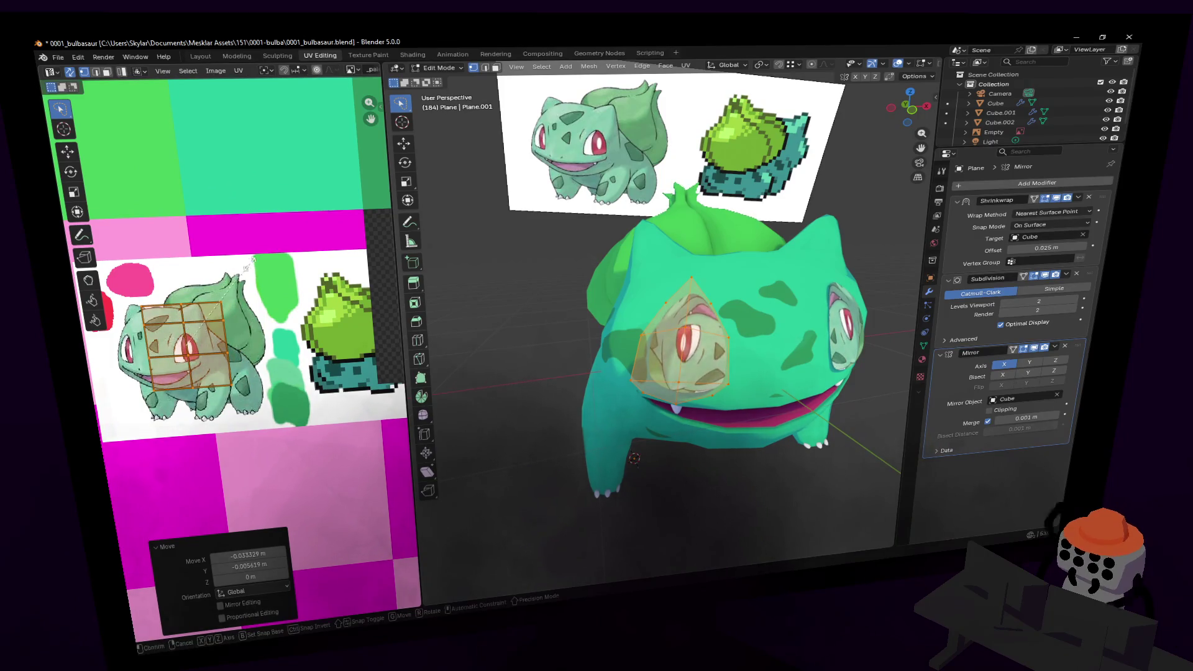
pyautogui.press('Return')
pyautogui.press('r')
pyautogui.press('Escape')
pyautogui.press('Tab')
pyautogui.hotkey('shift', '`')
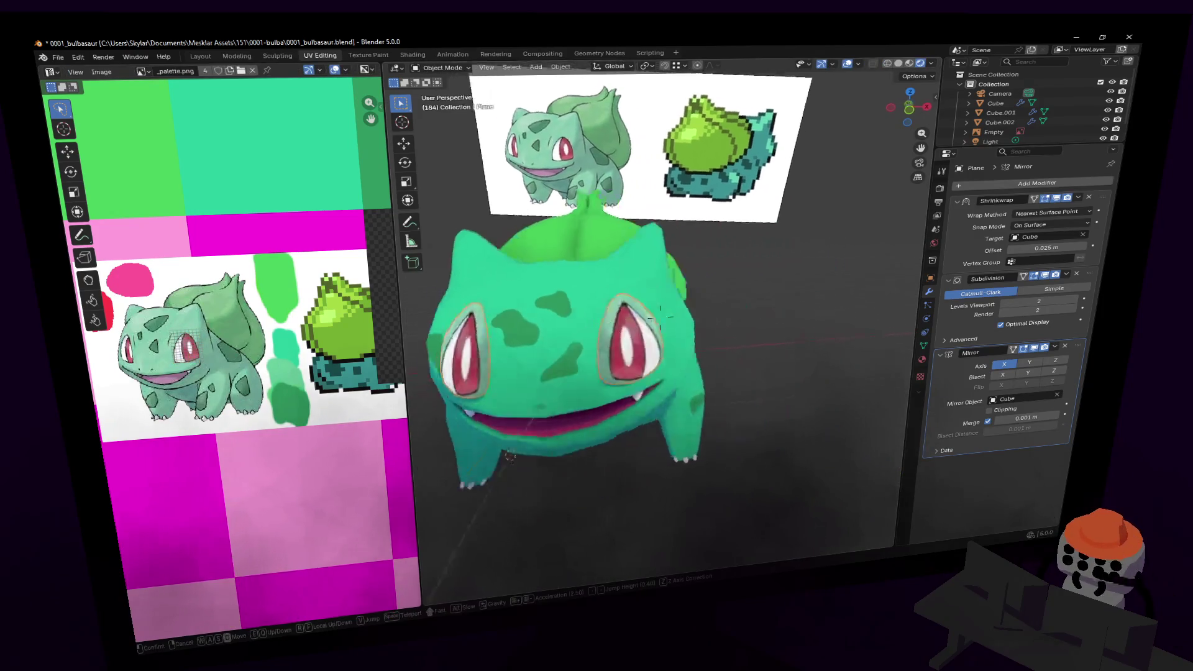
pyautogui.press('s')
pyautogui.press('w')
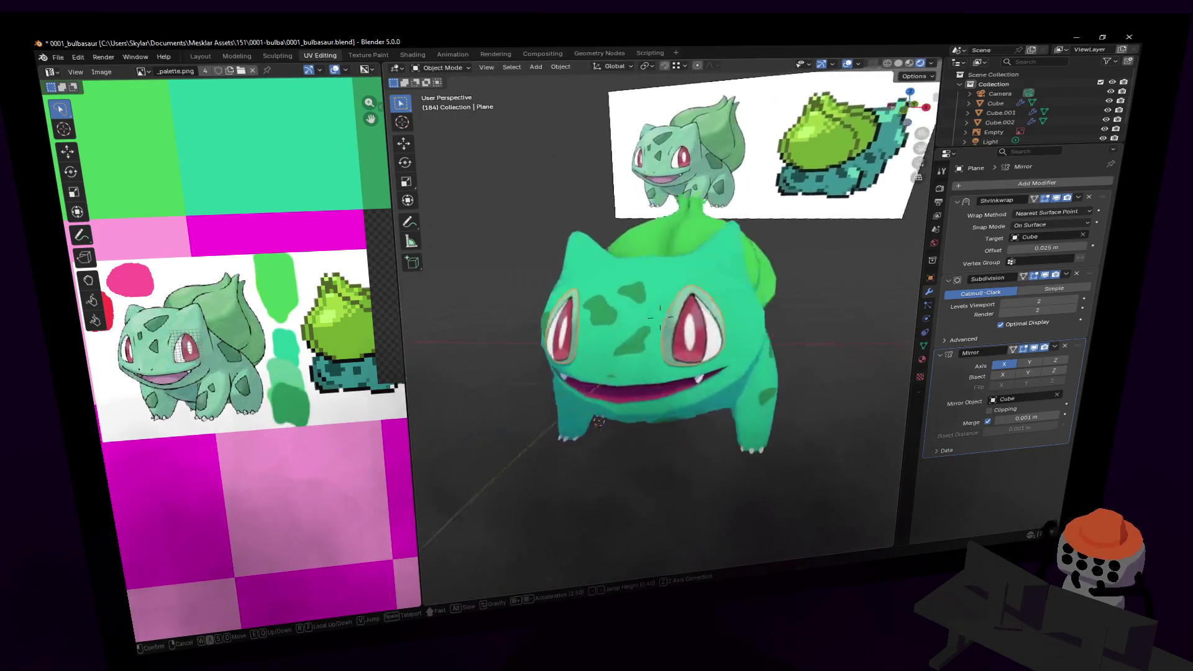
pyautogui.press('Return')
pyautogui.press('Tab')
# - Squeeze the eye UVs horizontally and check the eyes on the model
pyautogui.press('s')
pyautogui.press('x')
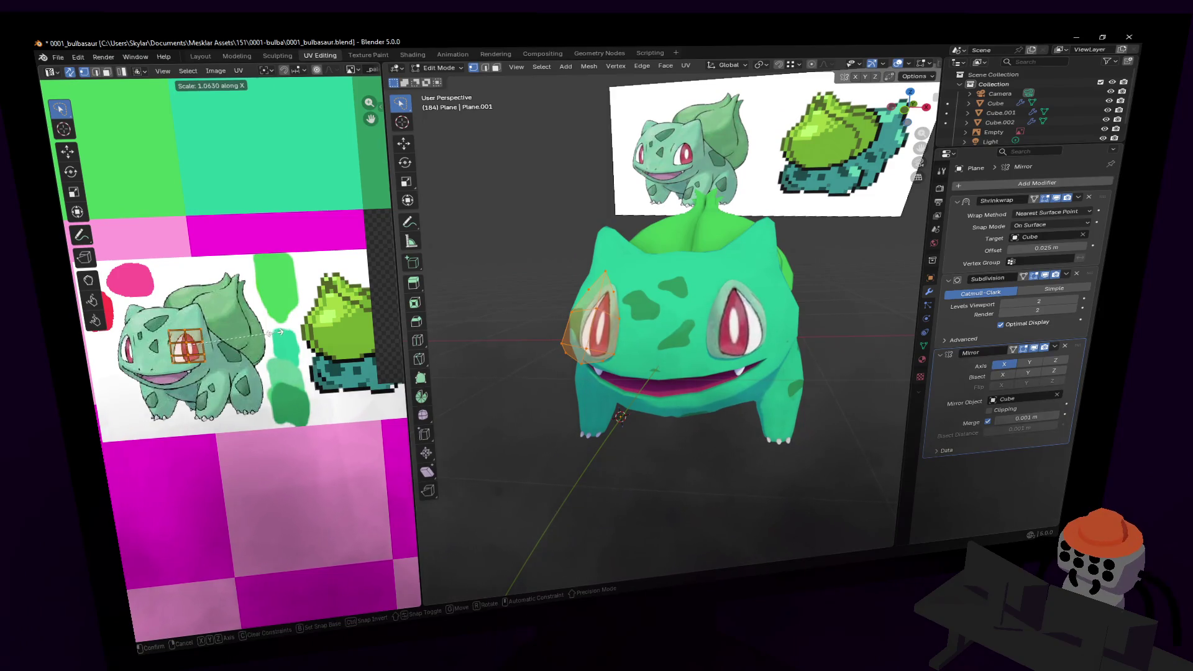
pyautogui.click(254, 335)
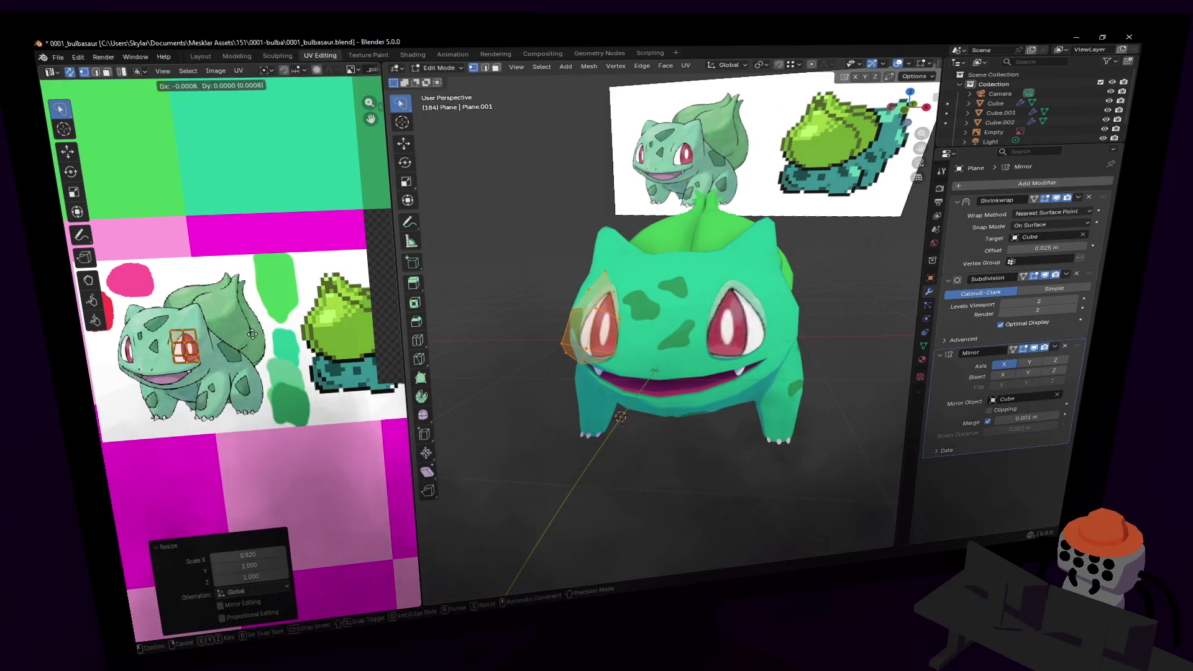
pyautogui.press('Tab')
pyautogui.hotkey('shift', '`')
pyautogui.press('s')
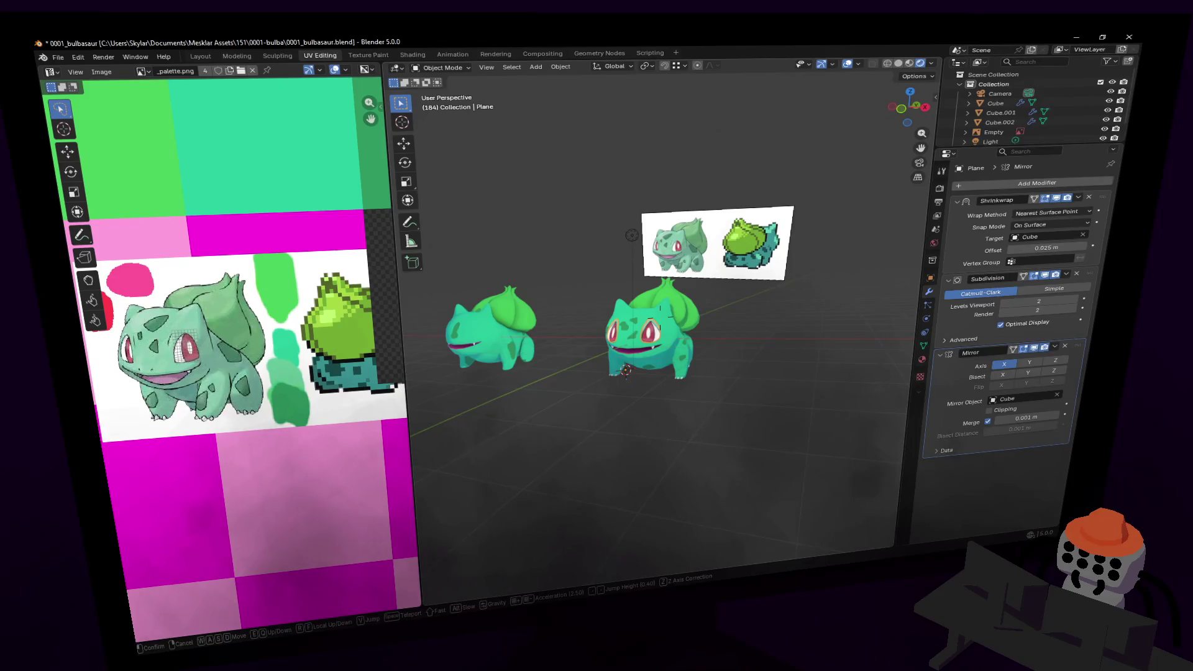
pyautogui.press('Return')
pyautogui.press('Tab')
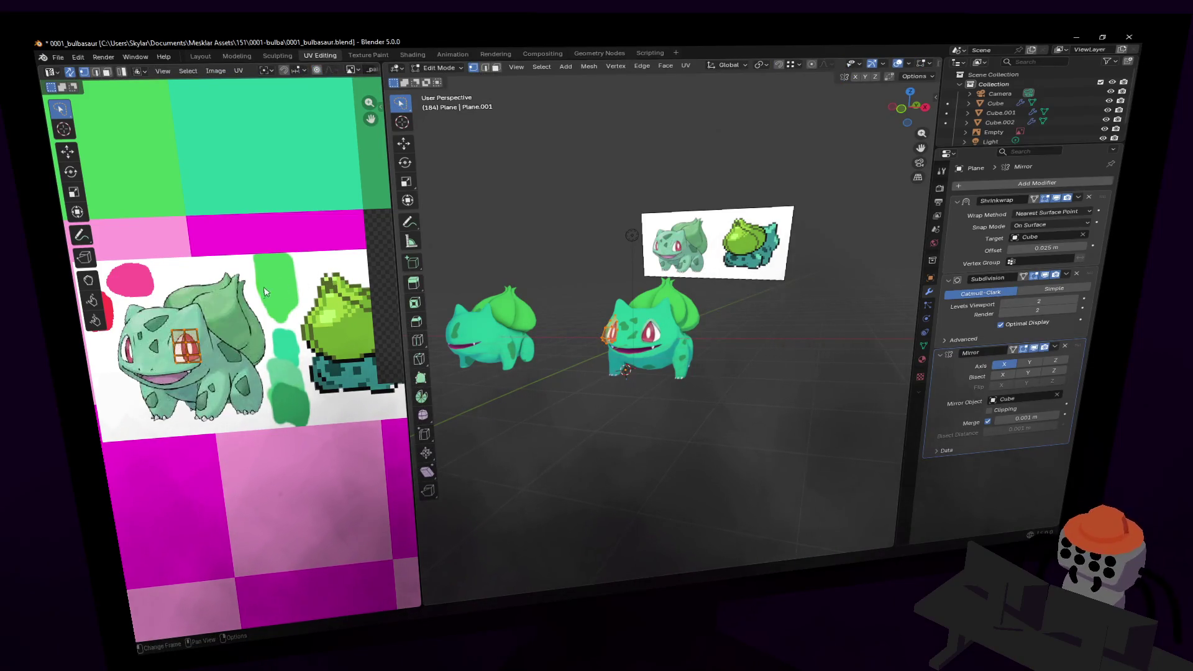
# - Flip the eye UVs horizontally with X scale -1, giving both eyes the red artwork
pyautogui.press('s')
pyautogui.press('x')
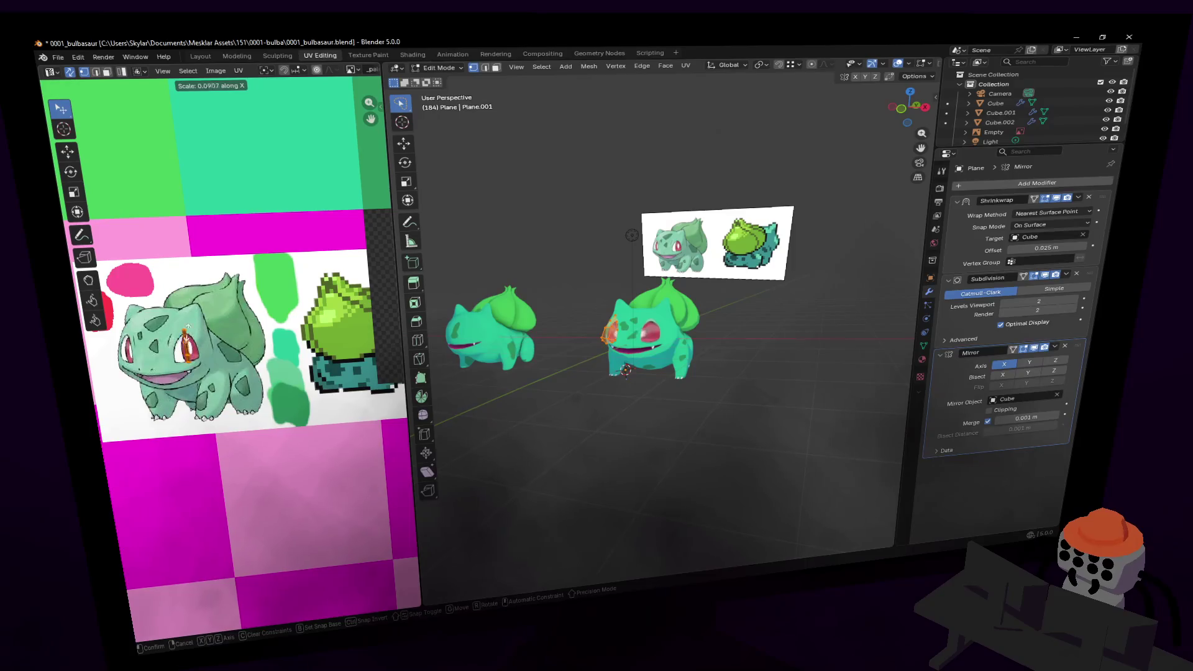
pyautogui.click(313, 333)
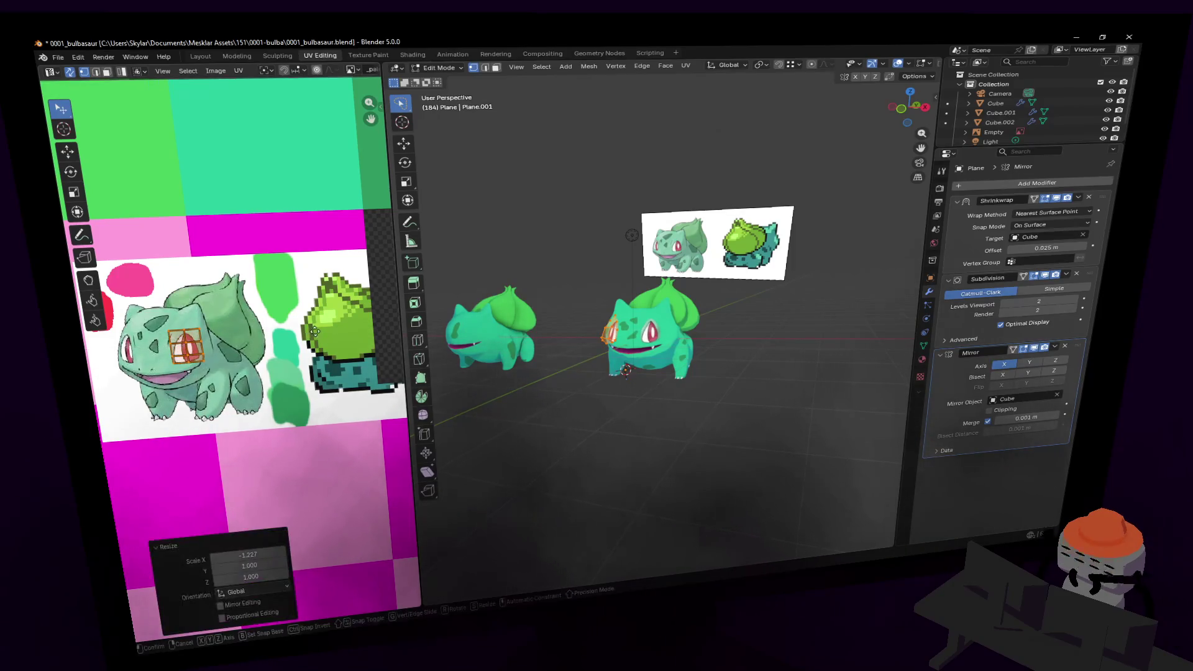
pyautogui.press('Tab')
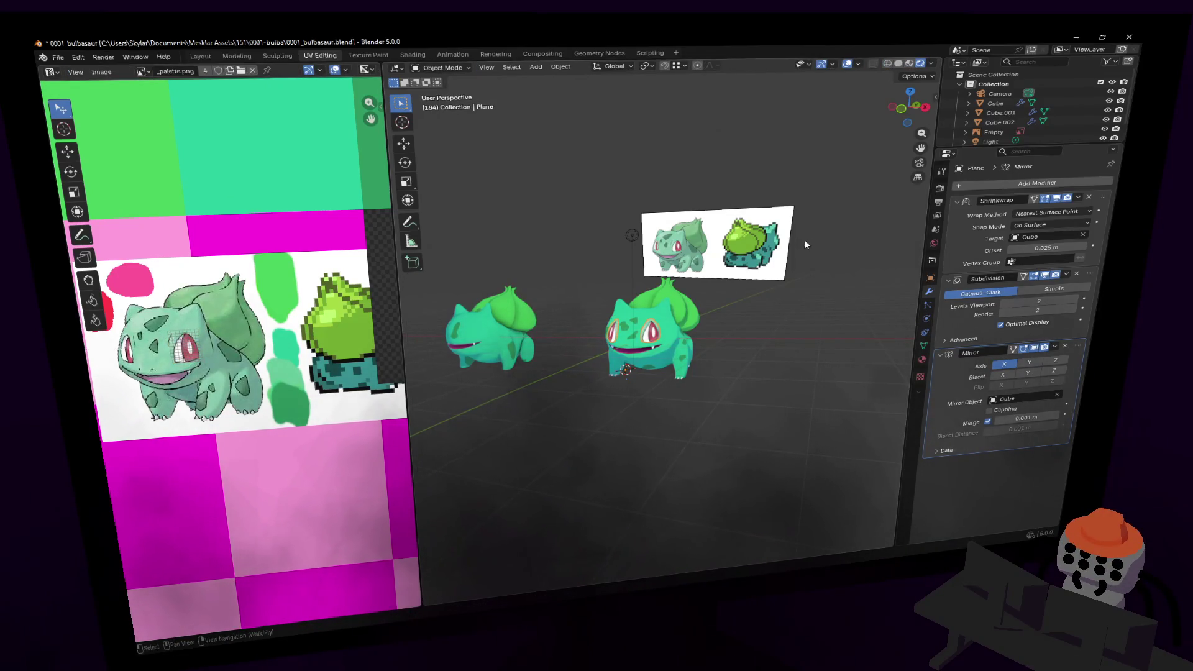
pyautogui.hotkey('shift', '`')
pyautogui.press('w')
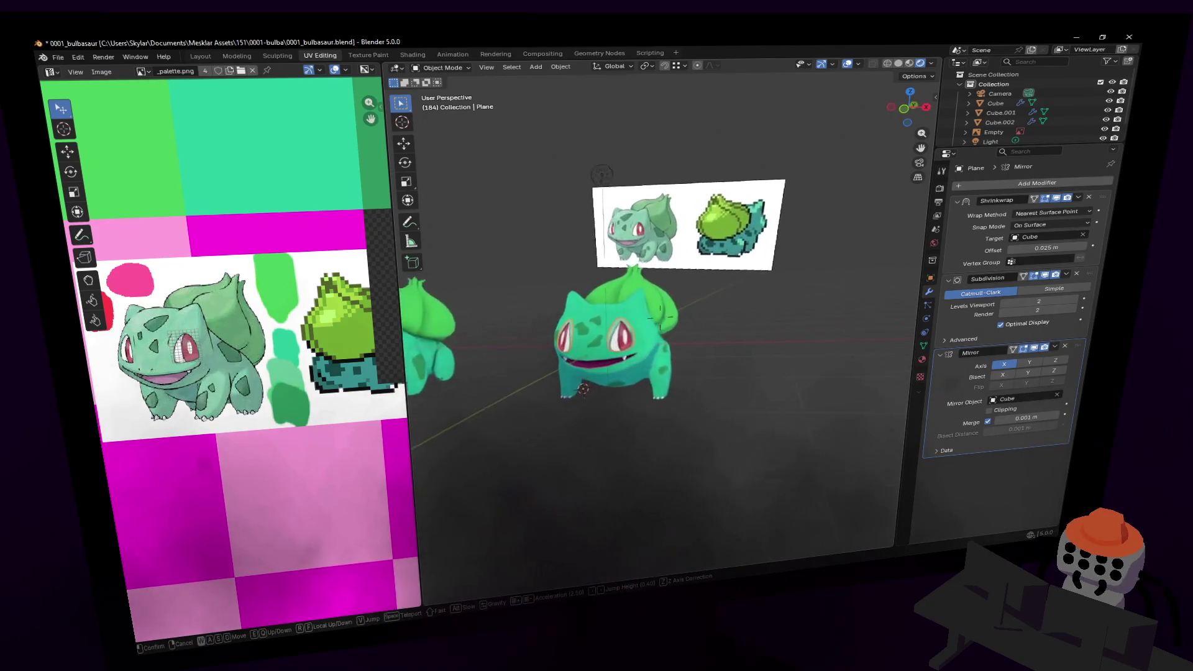
pyautogui.click(660, 316)
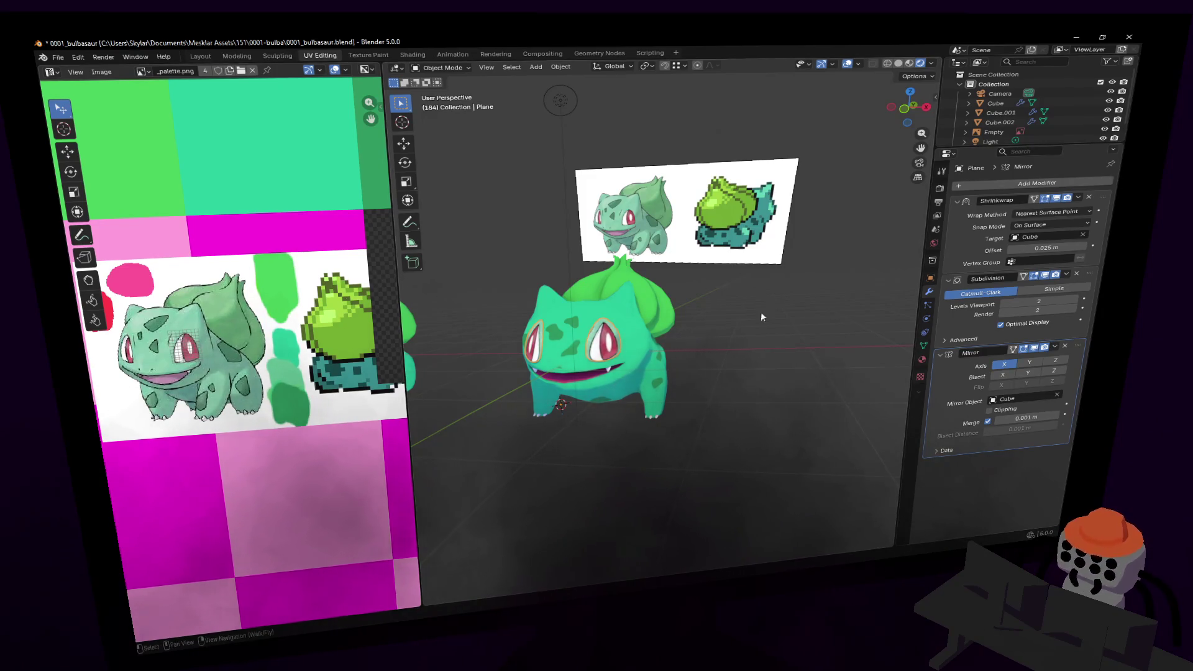
pyautogui.press('Tab')
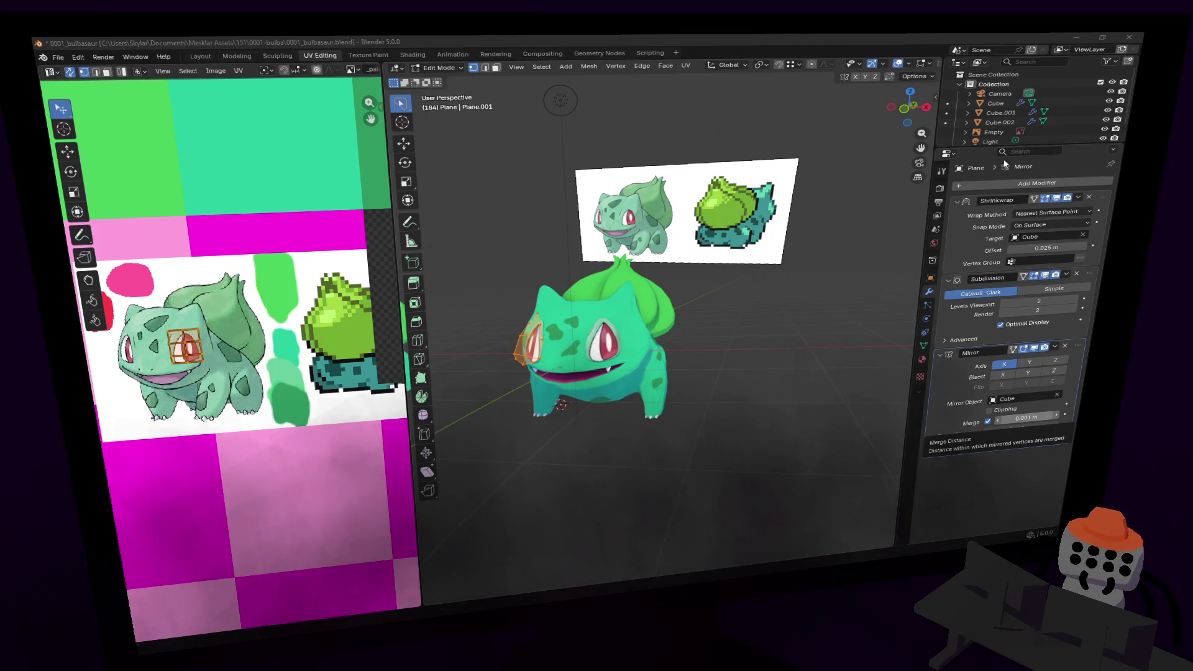
pyautogui.click(783, 333)
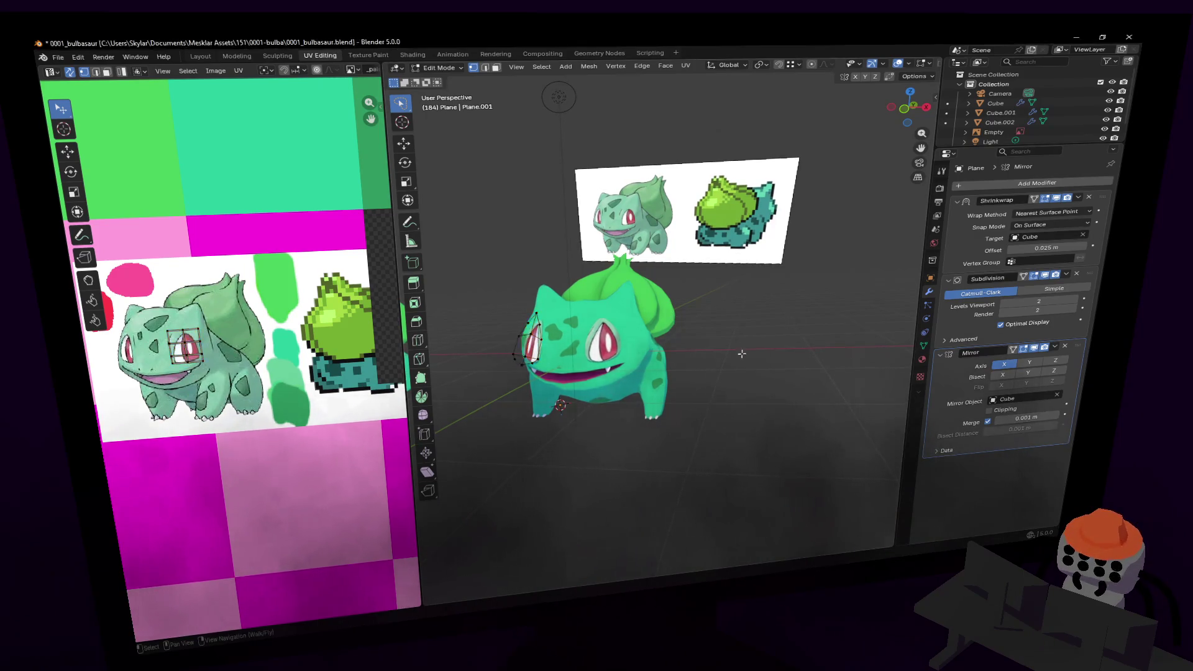